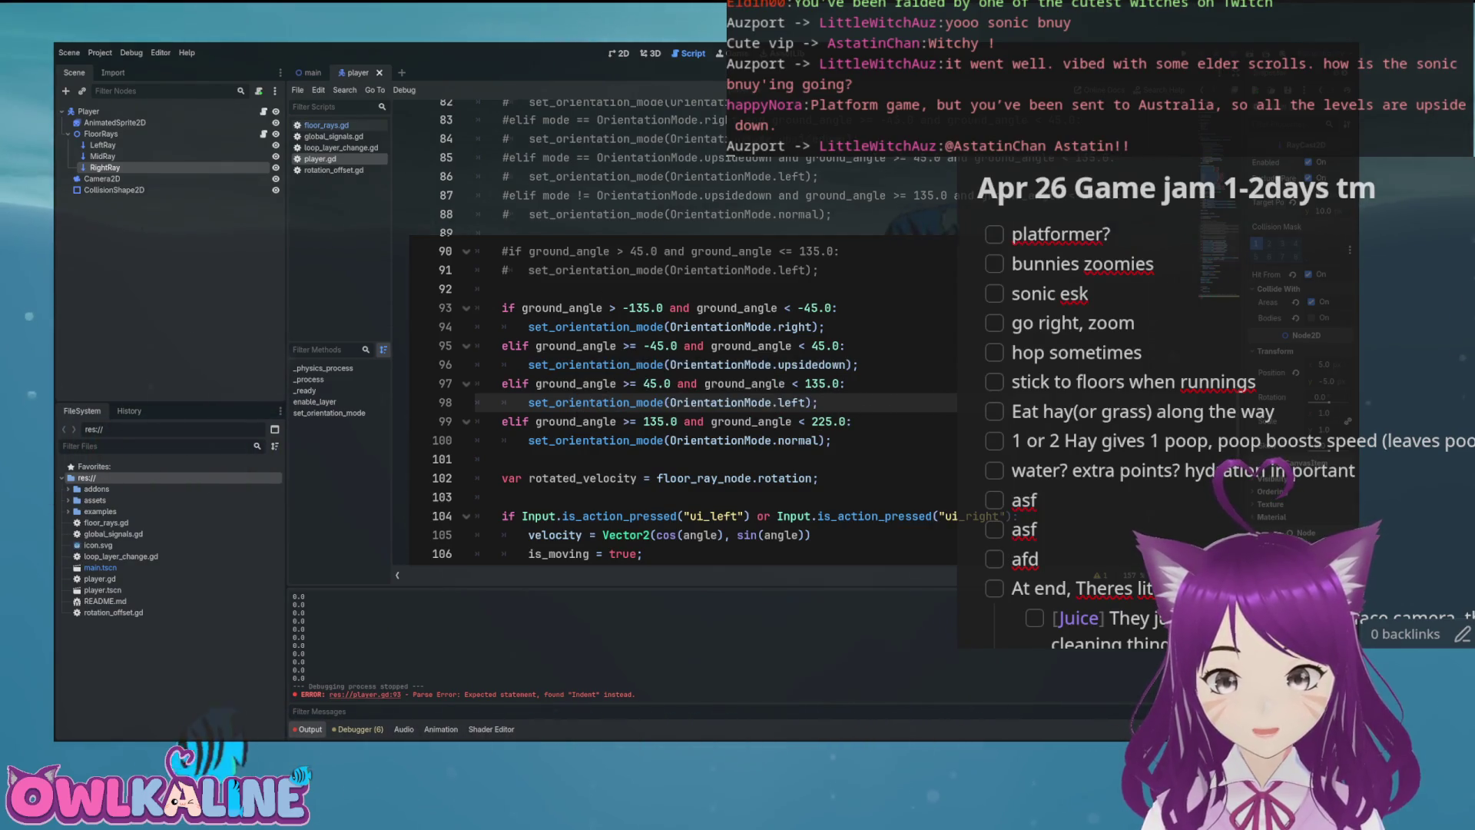
Step: Test-run the game twice, moving the bunny left, then return to line 93 of player.gd
{"action": "key", "text": "F5"}
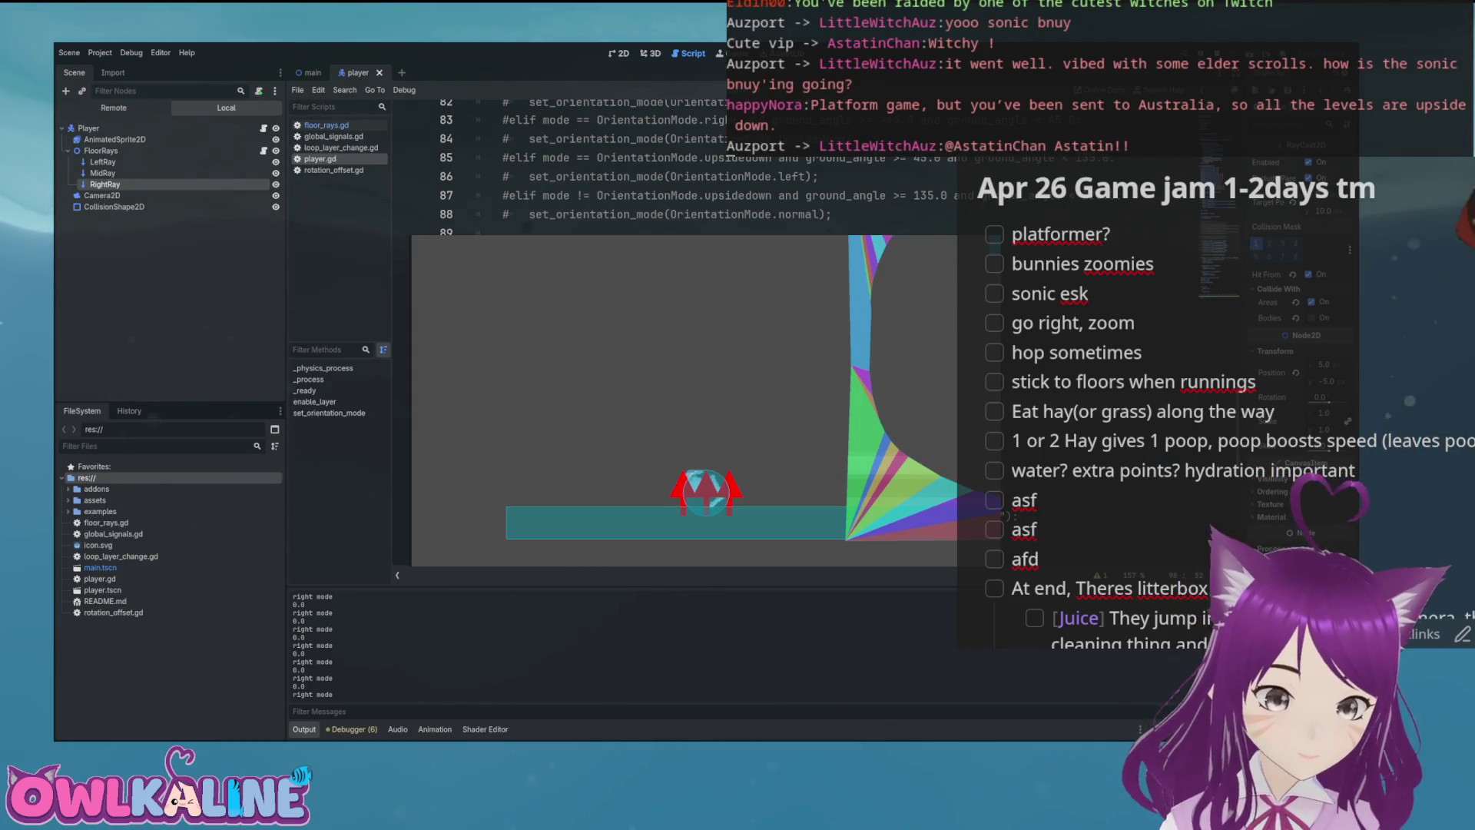
{"action": "key", "text": "F8"}
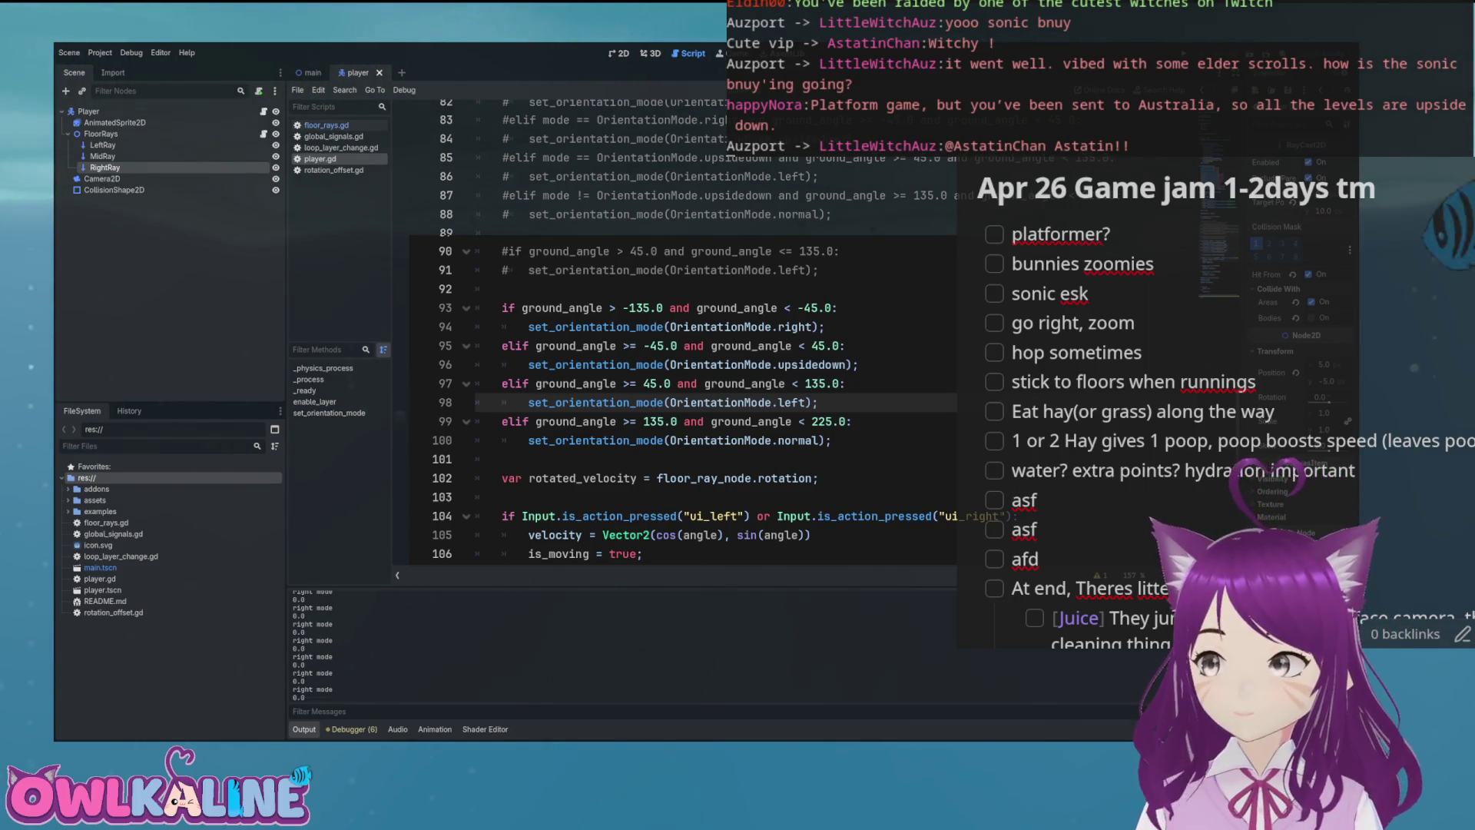
{"action": "key", "text": "F5"}
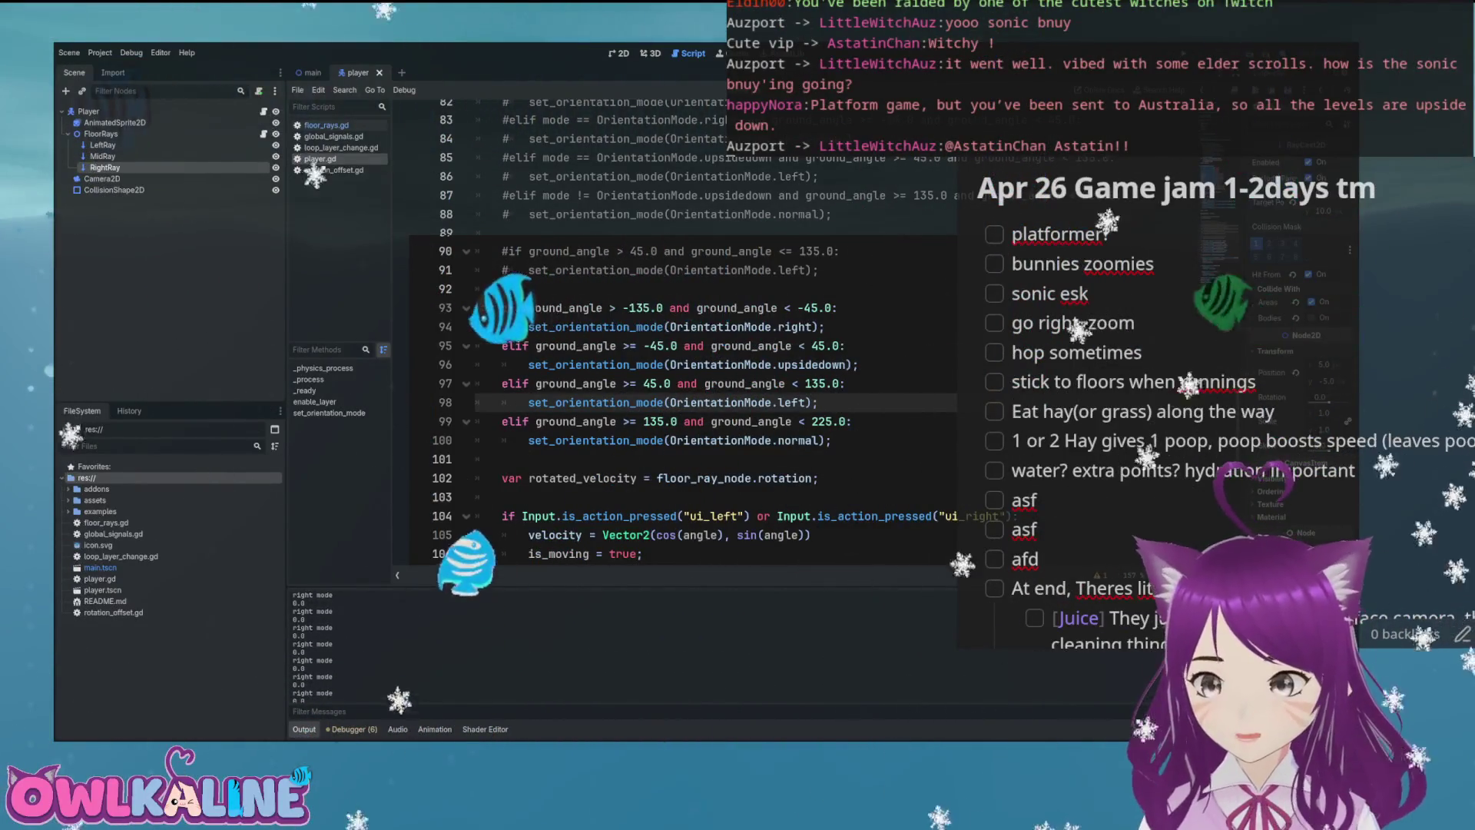
{"action": "key", "text": "F5"}
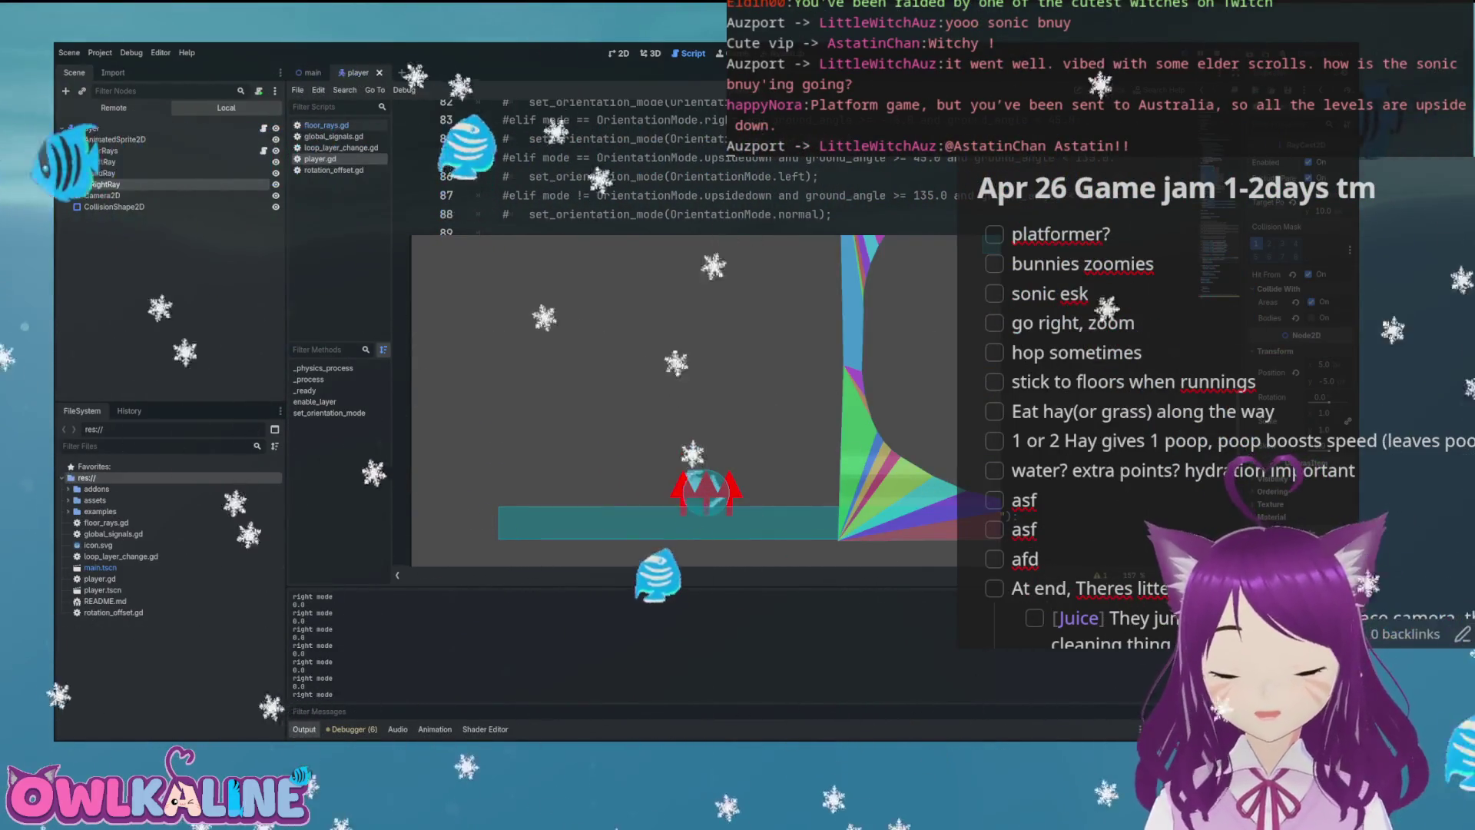
{"action": "key", "text": "Left"}
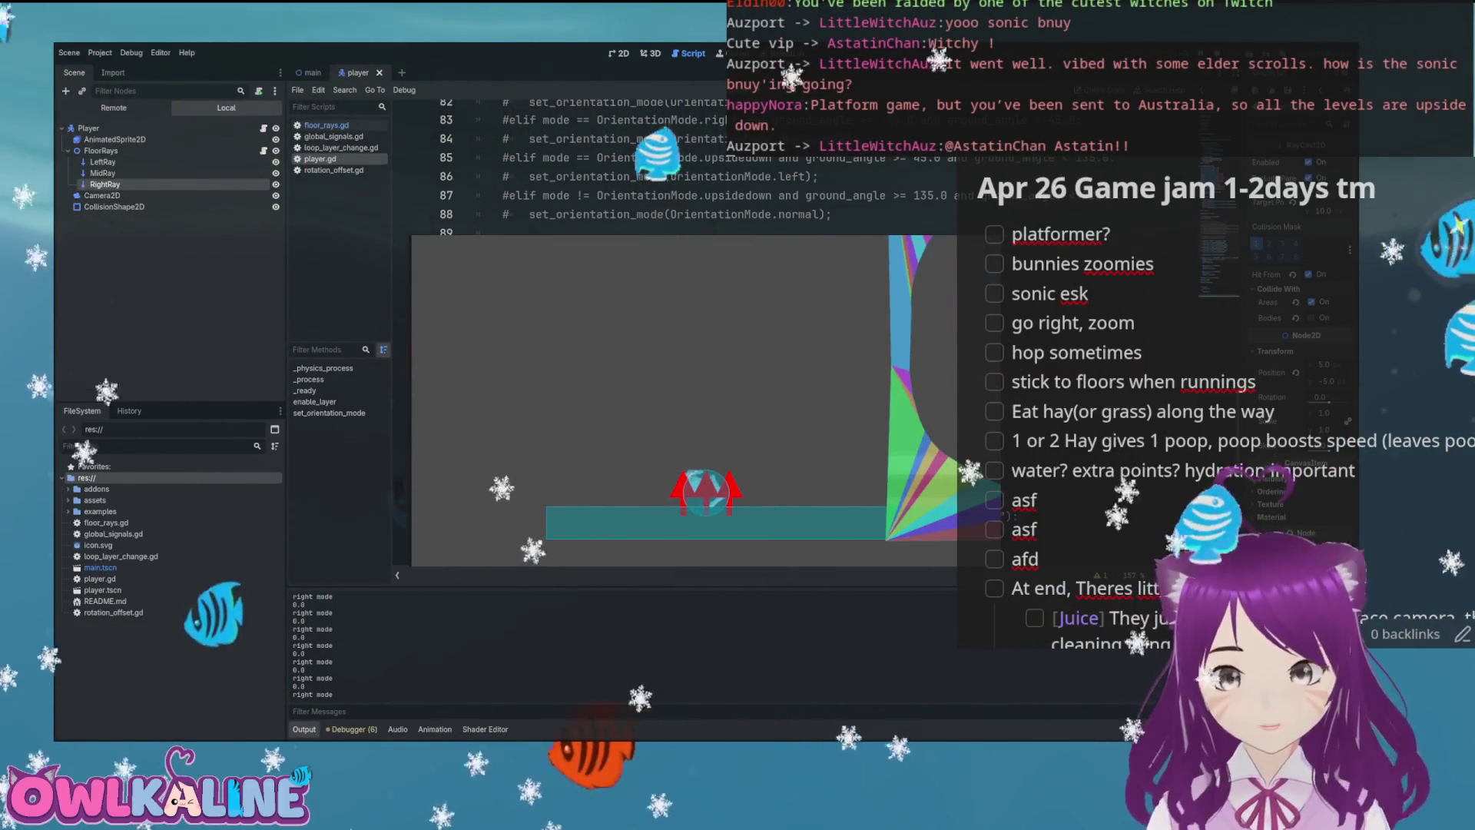
{"action": "key", "text": "F8"}
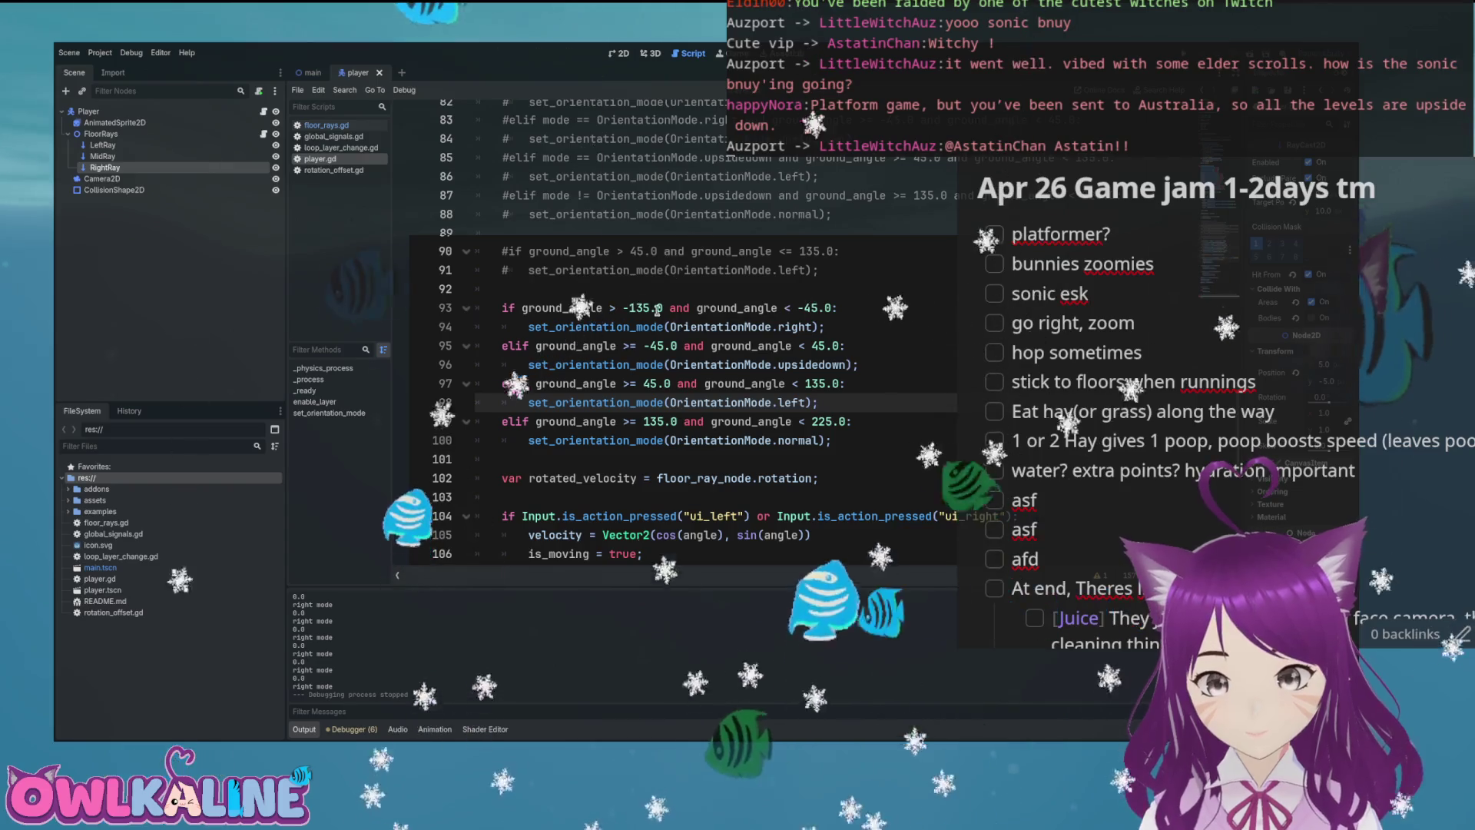
{"action": "left_click", "coordinate": [628, 306]}
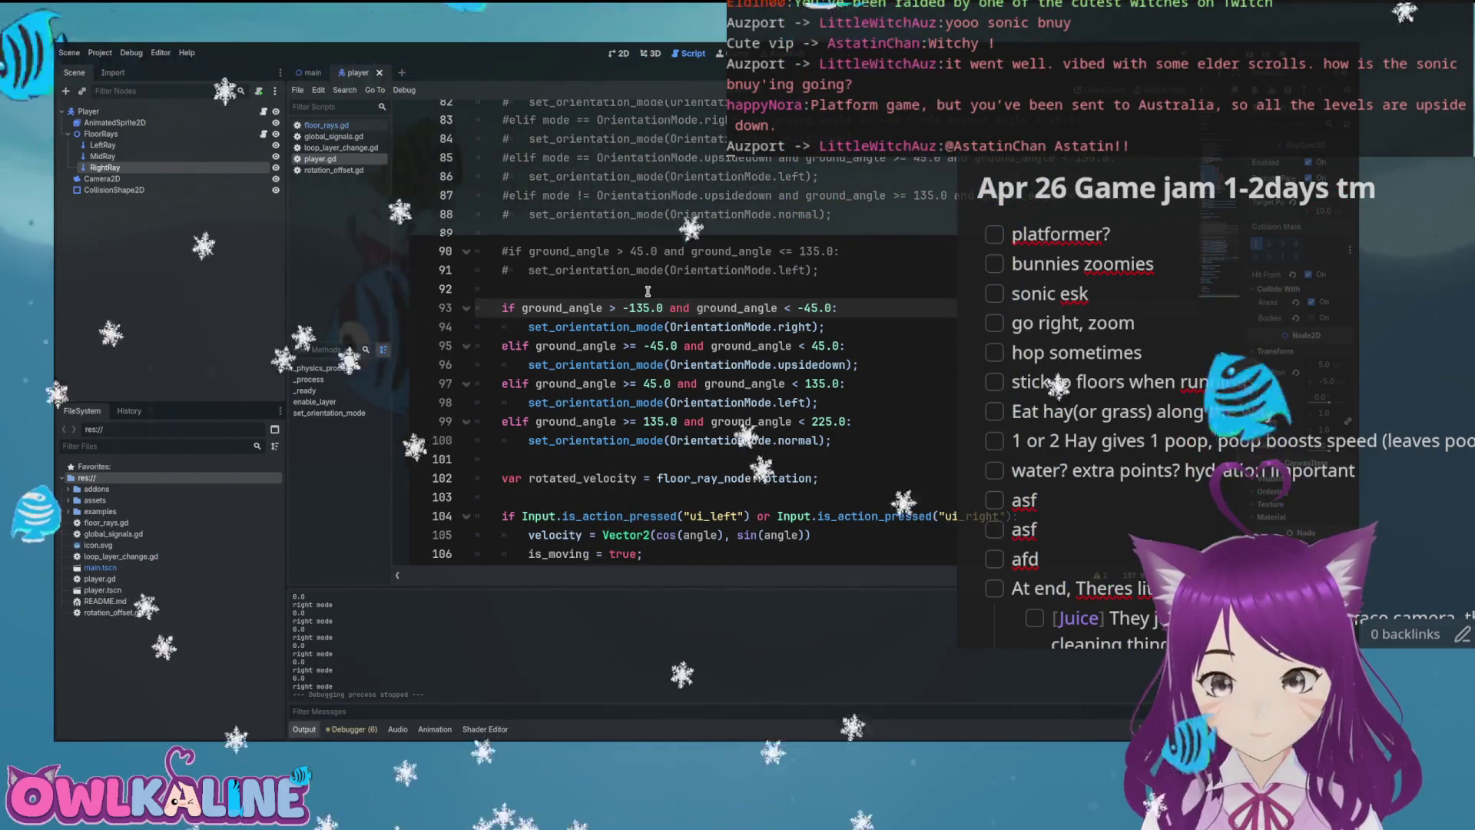
Step: Change line 93's right-mode check to ground_angle >= -135.0
{"action": "type", "text": "="}
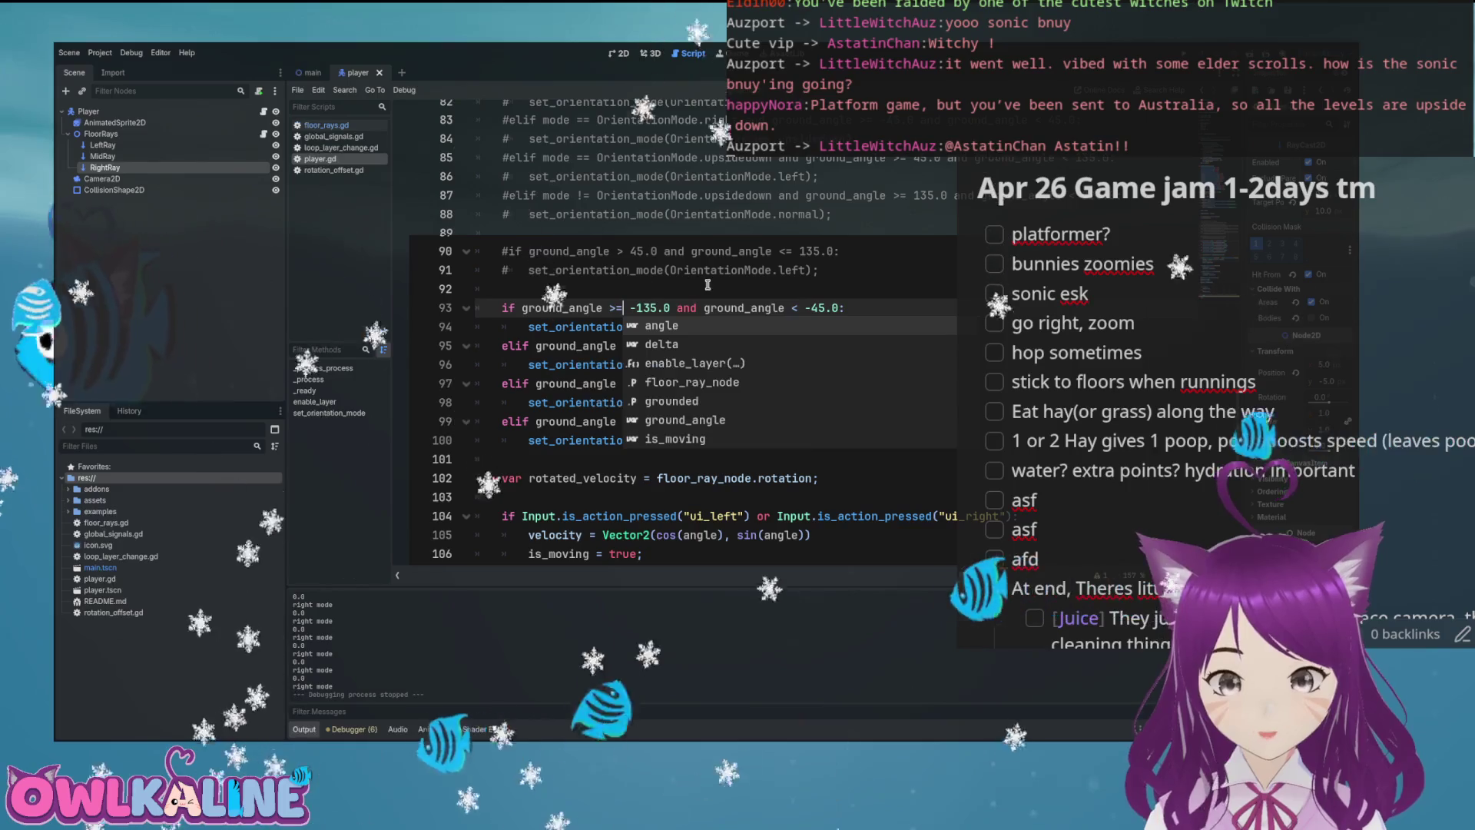
{"action": "left_click", "coordinate": [691, 293]}
{"action": "left_click", "coordinate": [803, 361]}
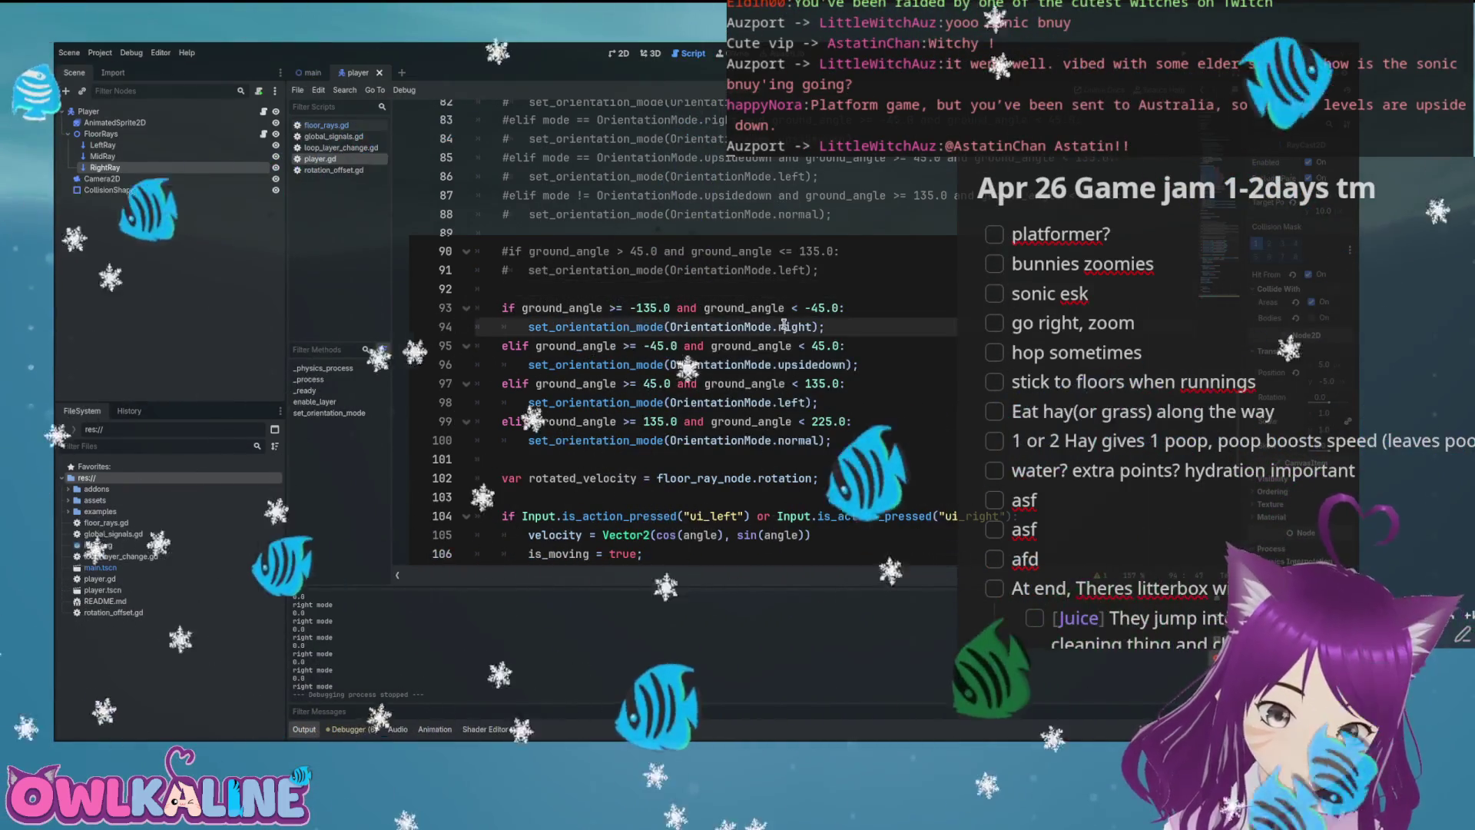
{"action": "scroll", "coordinate": [803, 361], "scroll_direction": "up", "scroll_amount": 20}
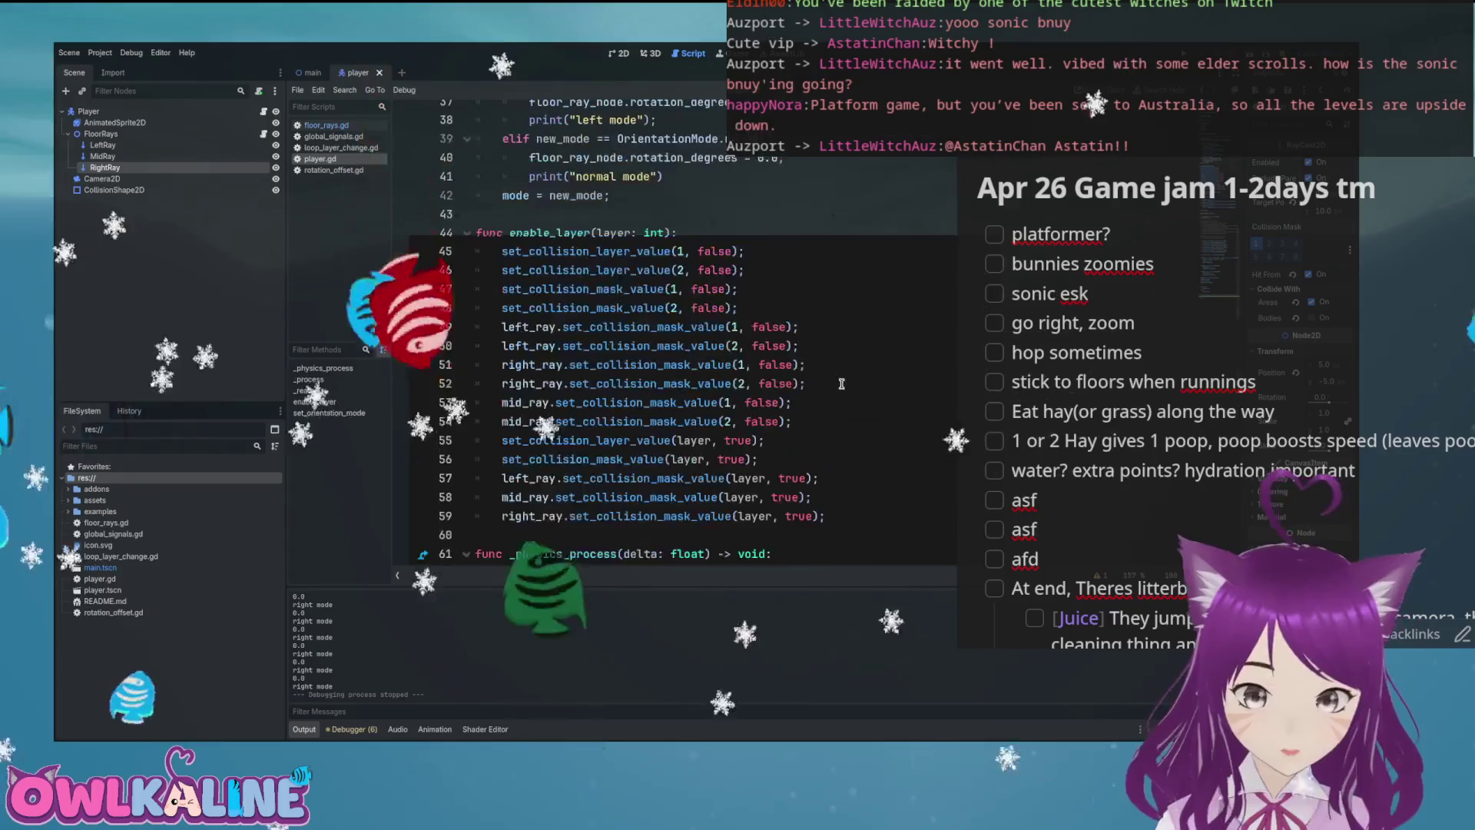
{"action": "scroll", "coordinate": [834, 389], "scroll_direction": "down", "scroll_amount": 1}
{"action": "left_click", "coordinate": [576, 289]}
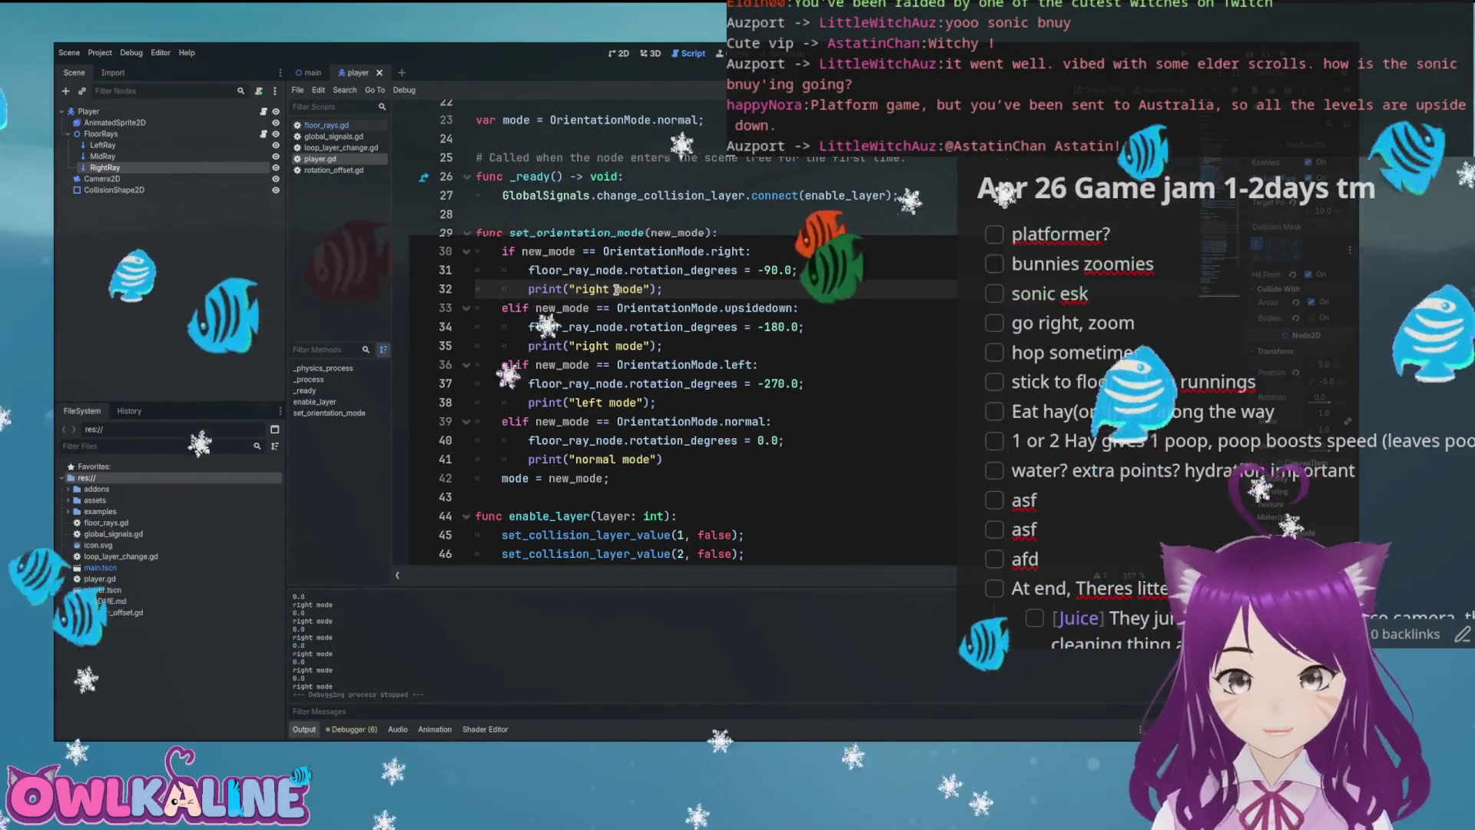
Step: Make the upside-down branch print 'upsidedown mode' and test-run it, moving the bunny left
{"action": "double_click", "coordinate": [581, 345]}
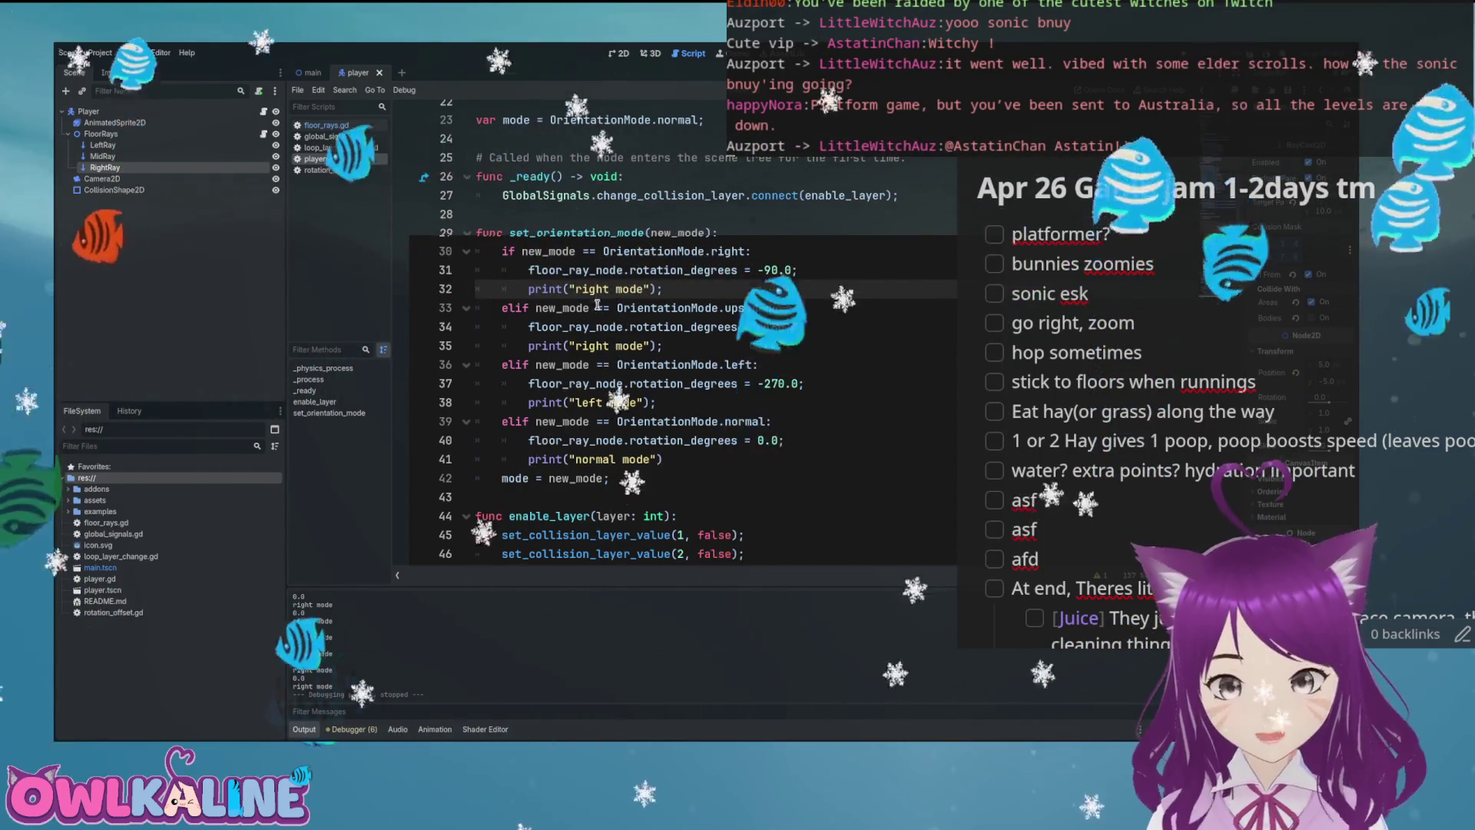
{"action": "type", "text": "upsidedown"}
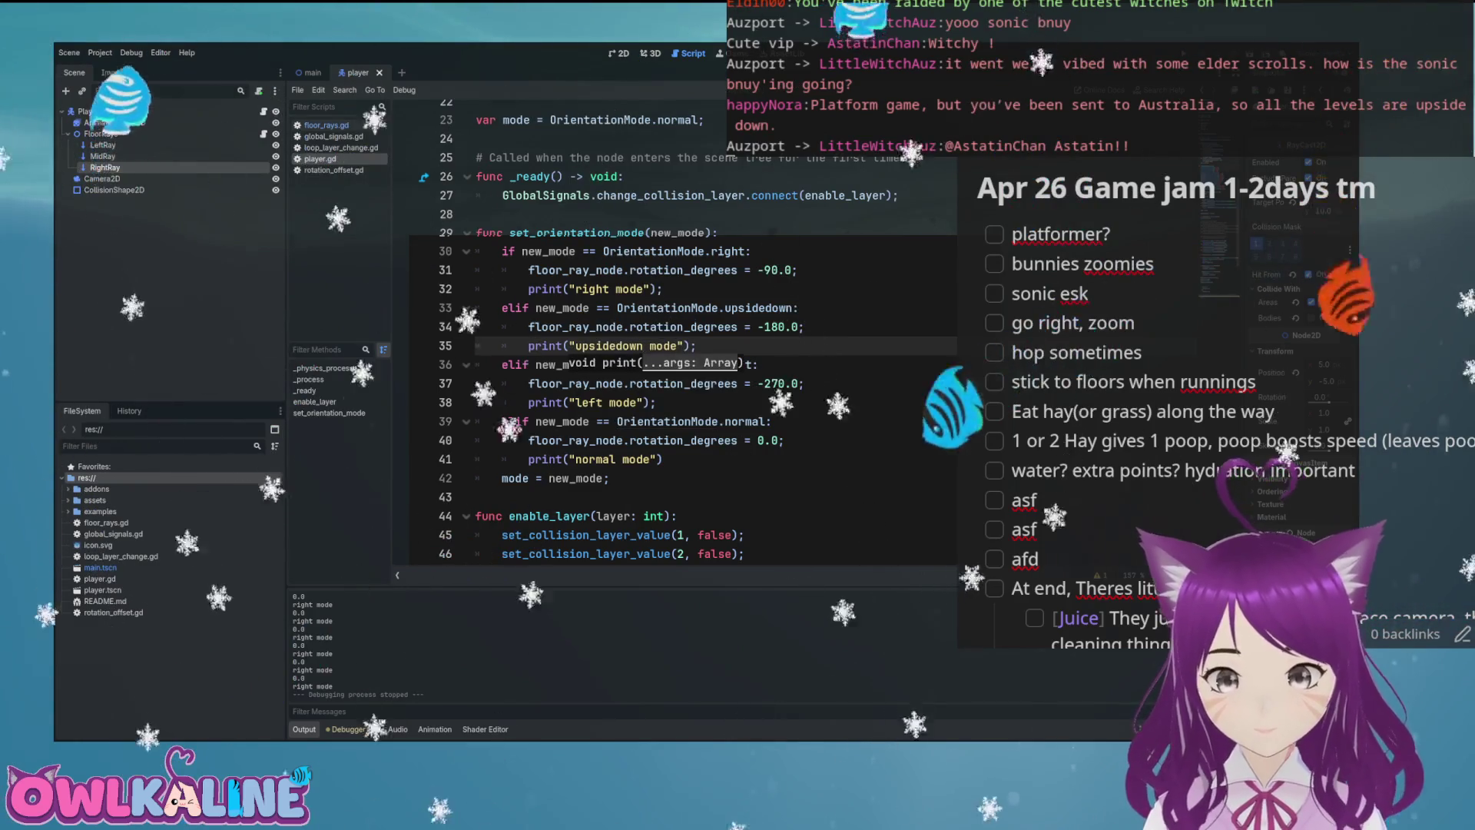
{"action": "key", "text": "F5"}
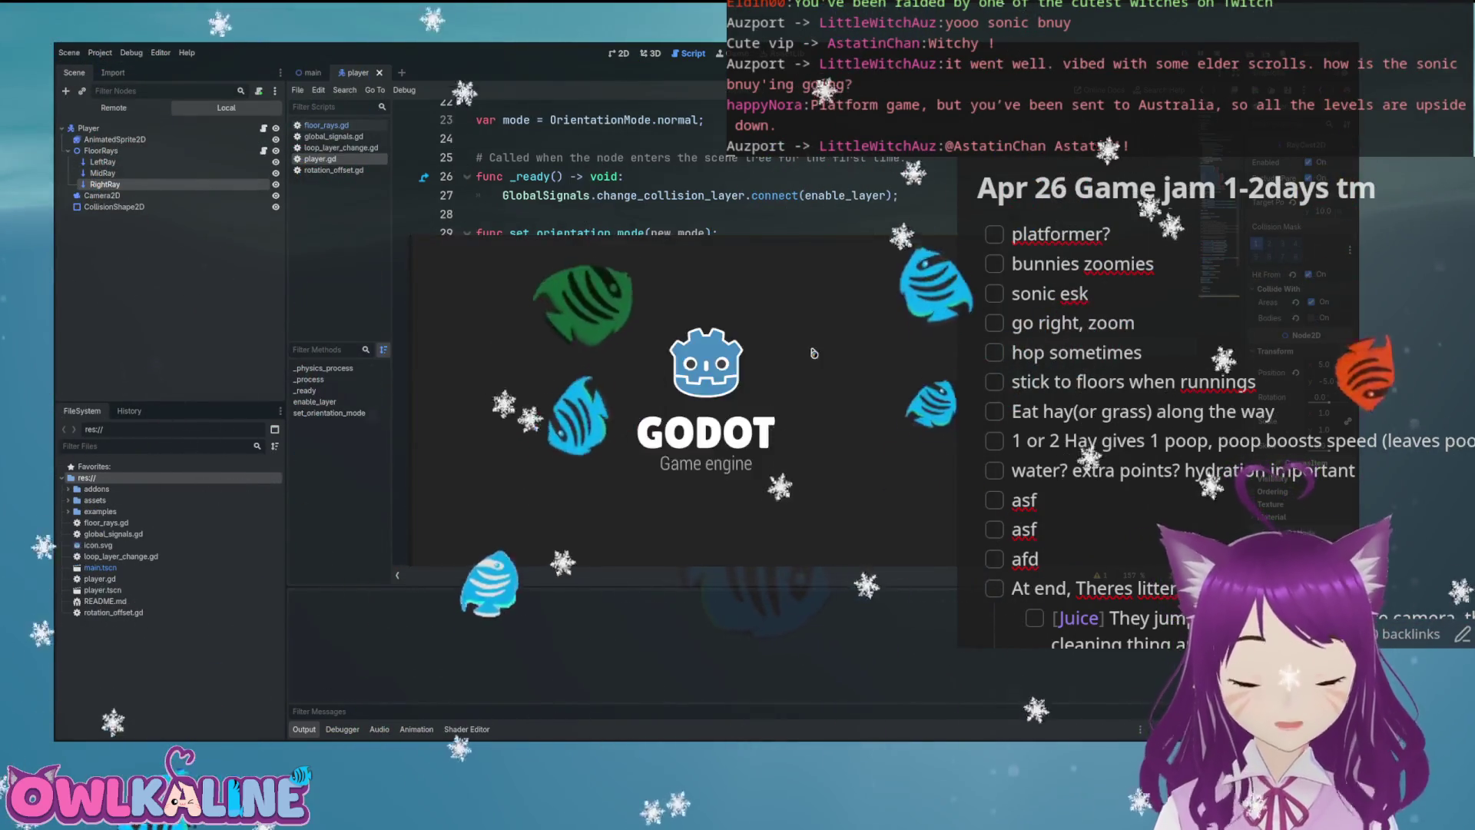
{"action": "key", "text": "Left"}
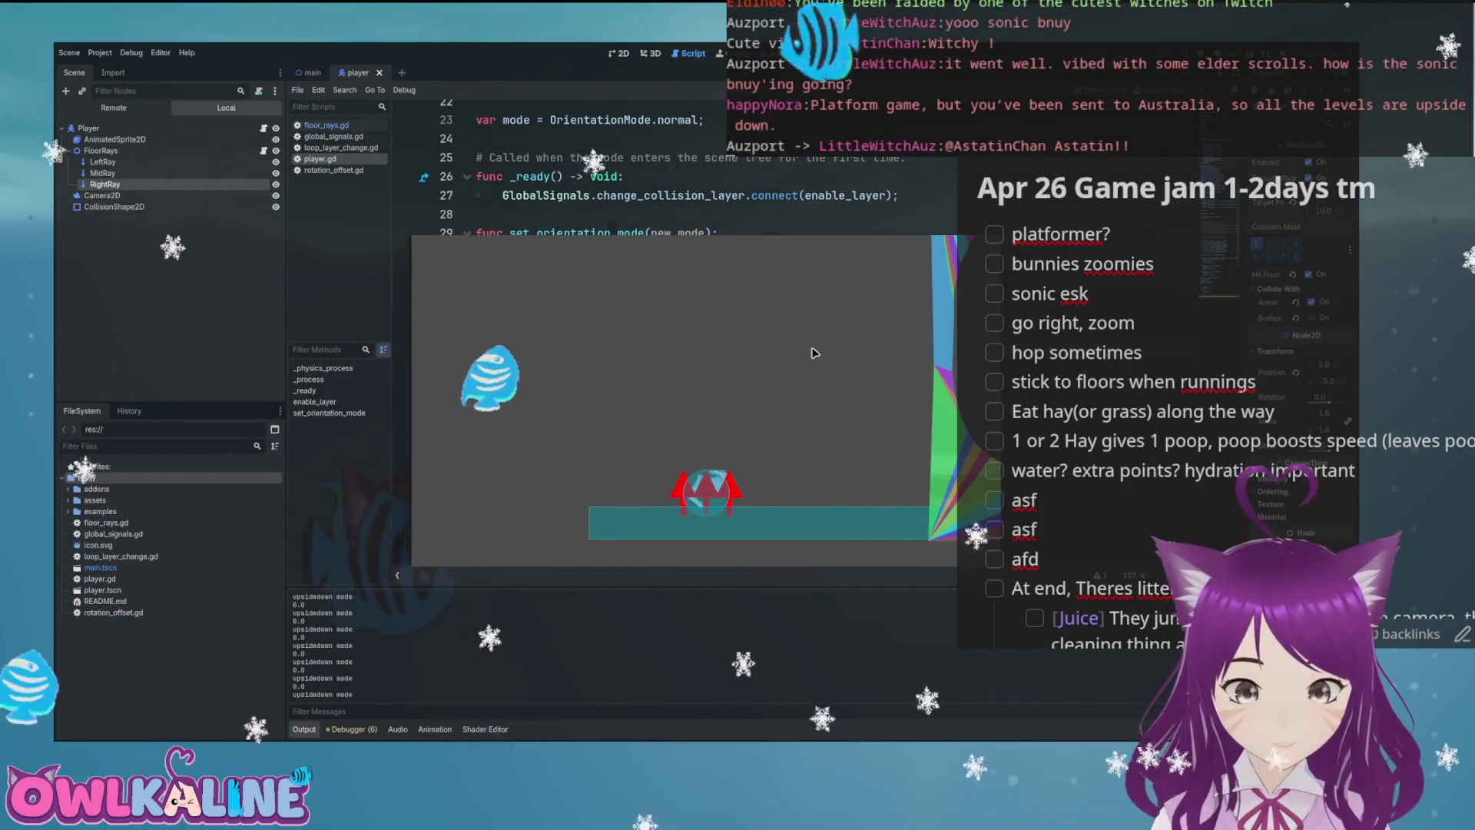
{"action": "key", "text": "F8"}
Step: Start adding a 'mode != OrientationMode' condition after elif on line 95
{"action": "scroll", "coordinate": [883, 323], "scroll_direction": "down", "scroll_amount": 20}
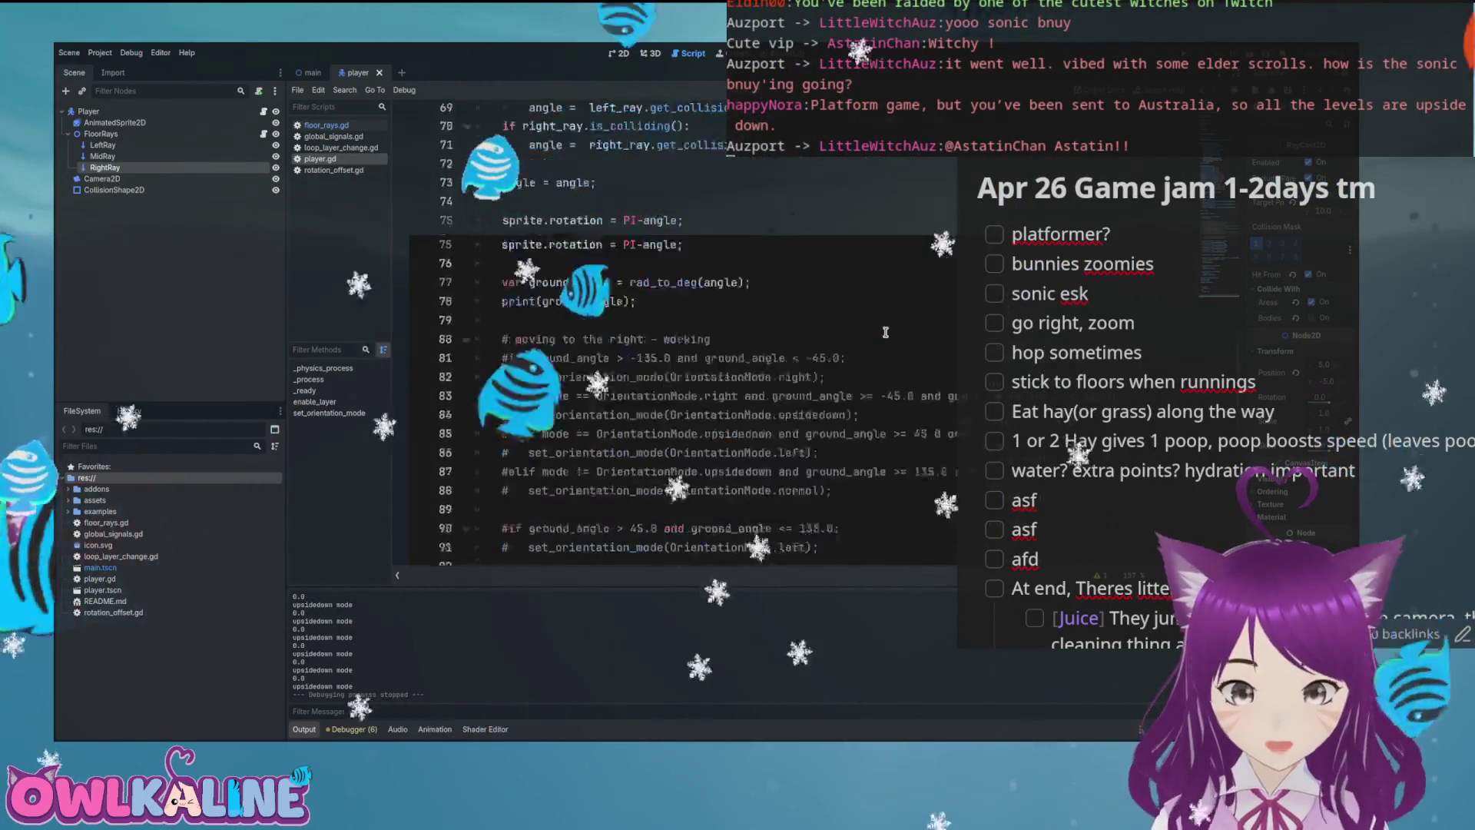
{"action": "scroll", "coordinate": [886, 333], "scroll_direction": "up", "scroll_amount": 7}
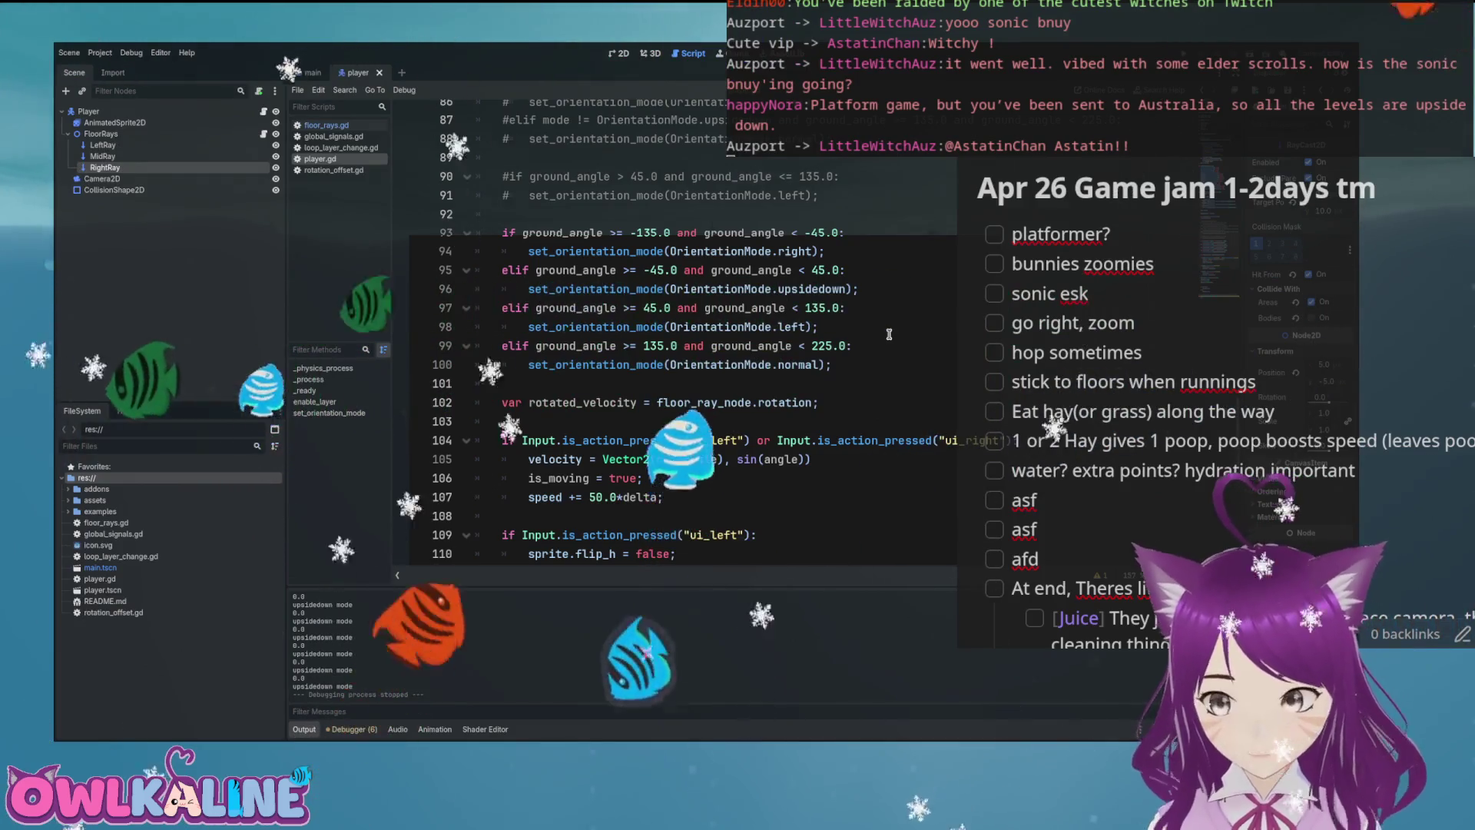
{"action": "scroll", "coordinate": [843, 486], "scroll_direction": "up", "scroll_amount": 4}
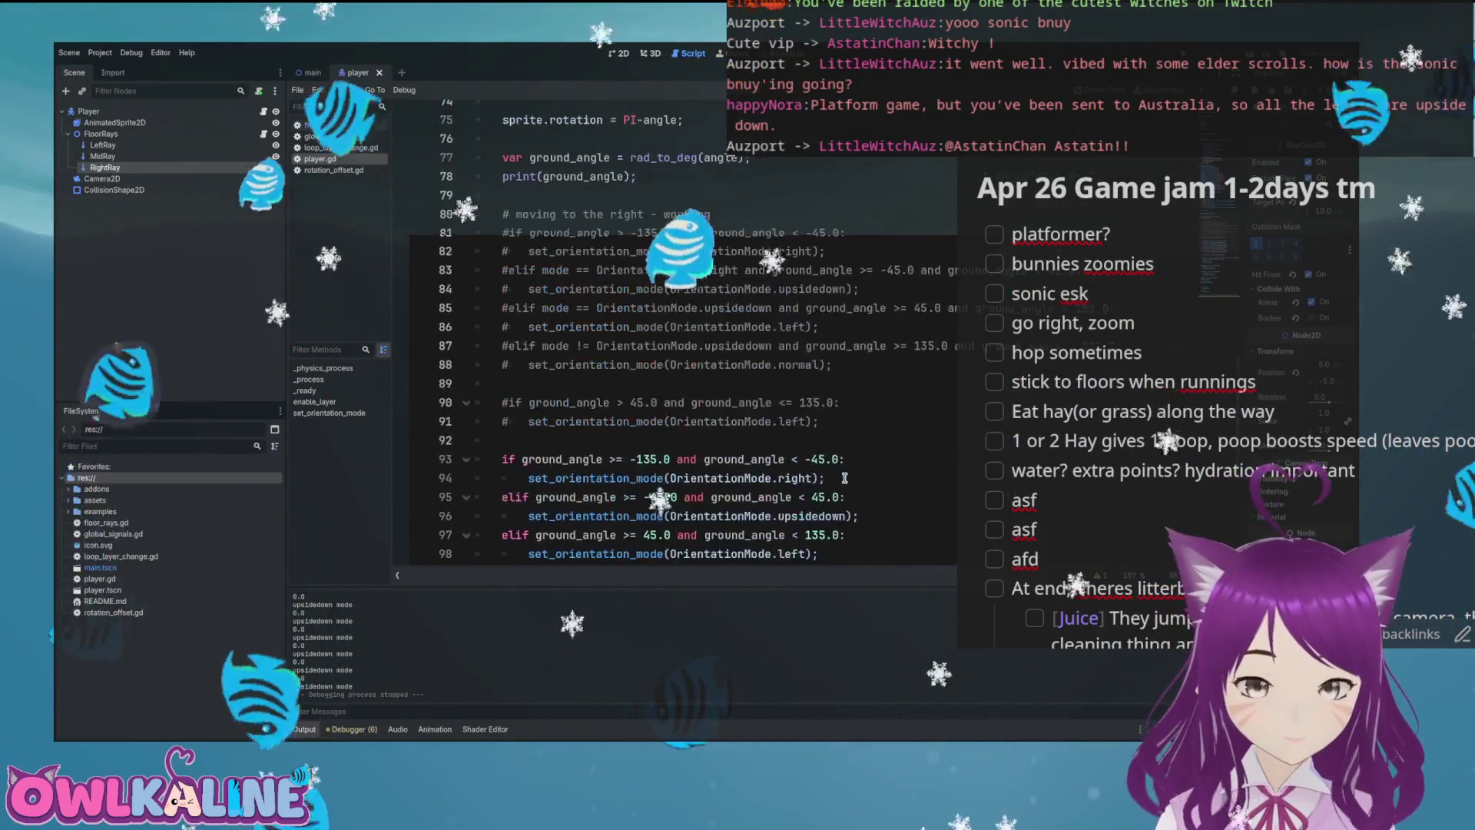
{"action": "scroll", "coordinate": [843, 487], "scroll_direction": "up", "scroll_amount": 5}
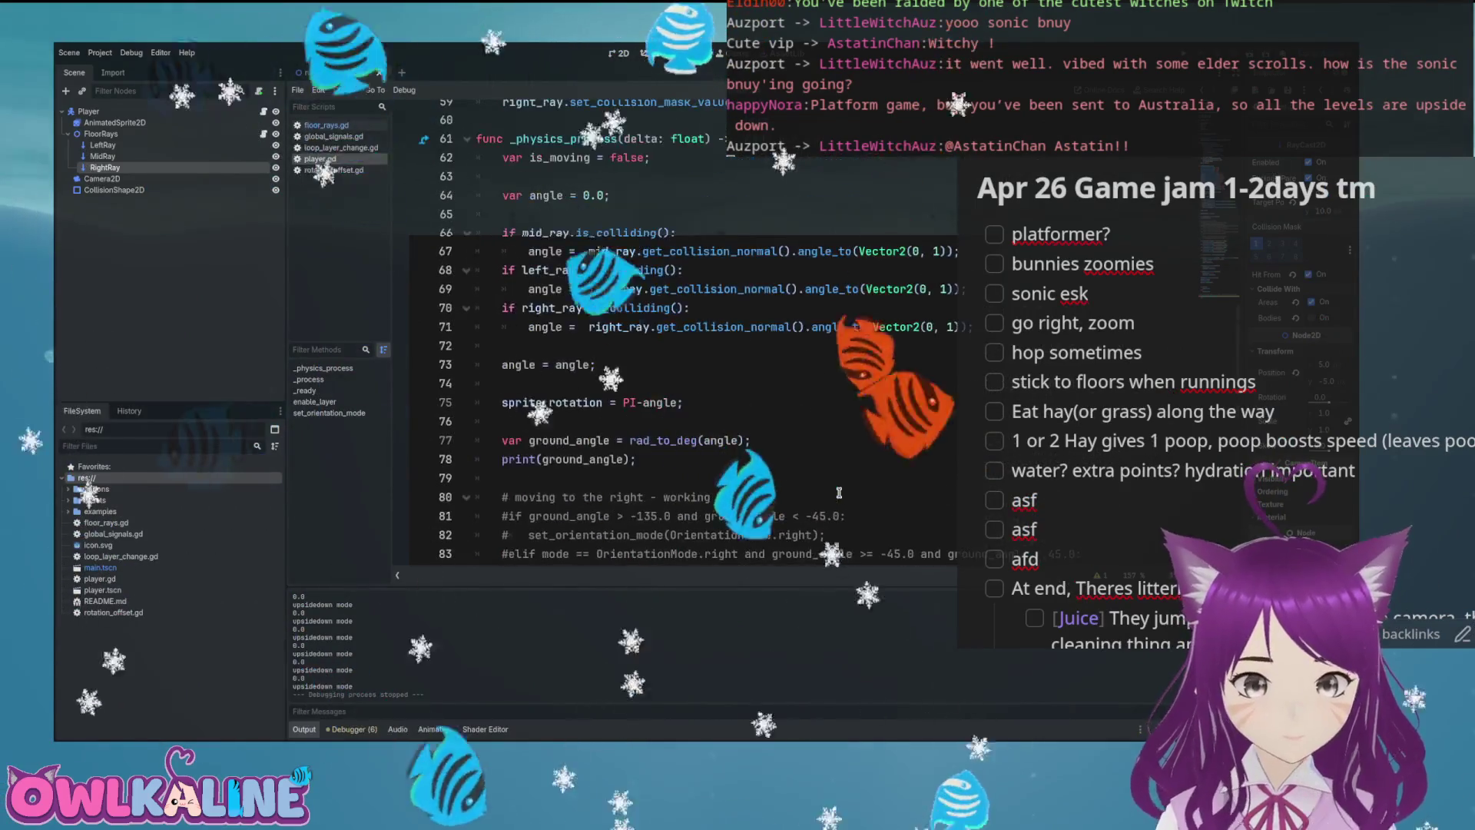
{"action": "scroll", "coordinate": [841, 487], "scroll_direction": "down", "scroll_amount": 7}
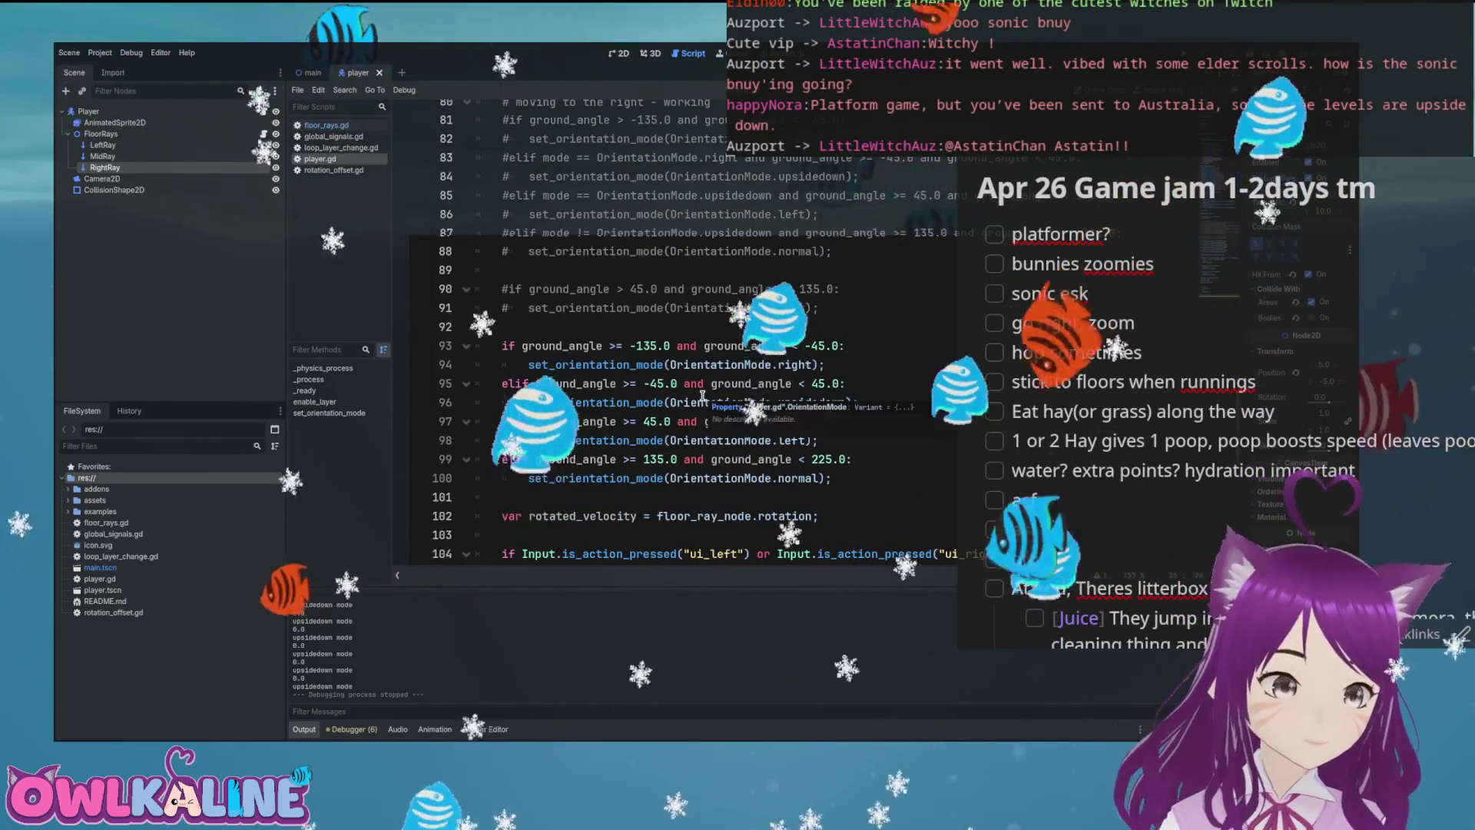
{"action": "left_click", "coordinate": [580, 401]}
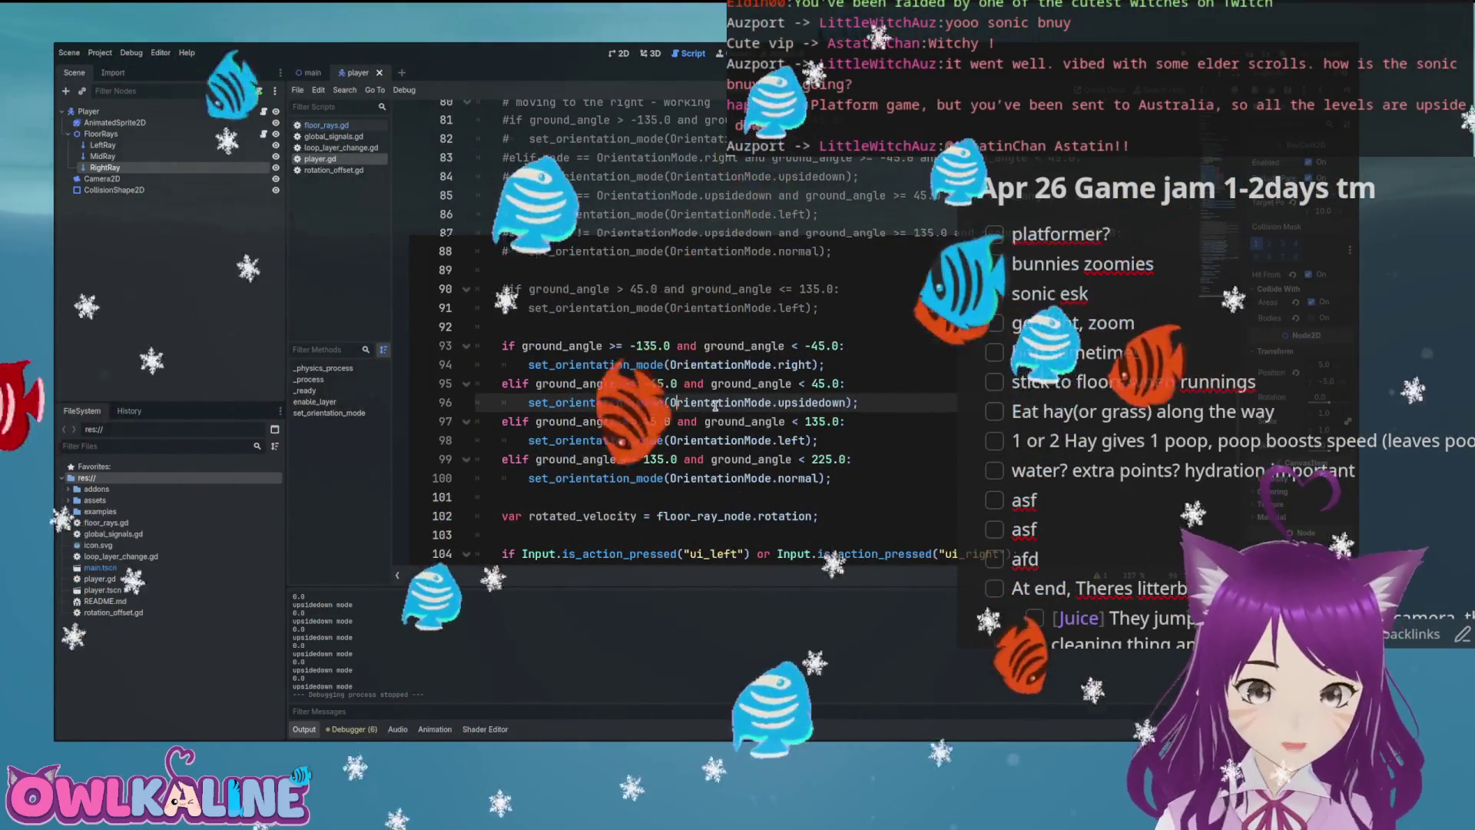
{"action": "left_click", "coordinate": [530, 383]}
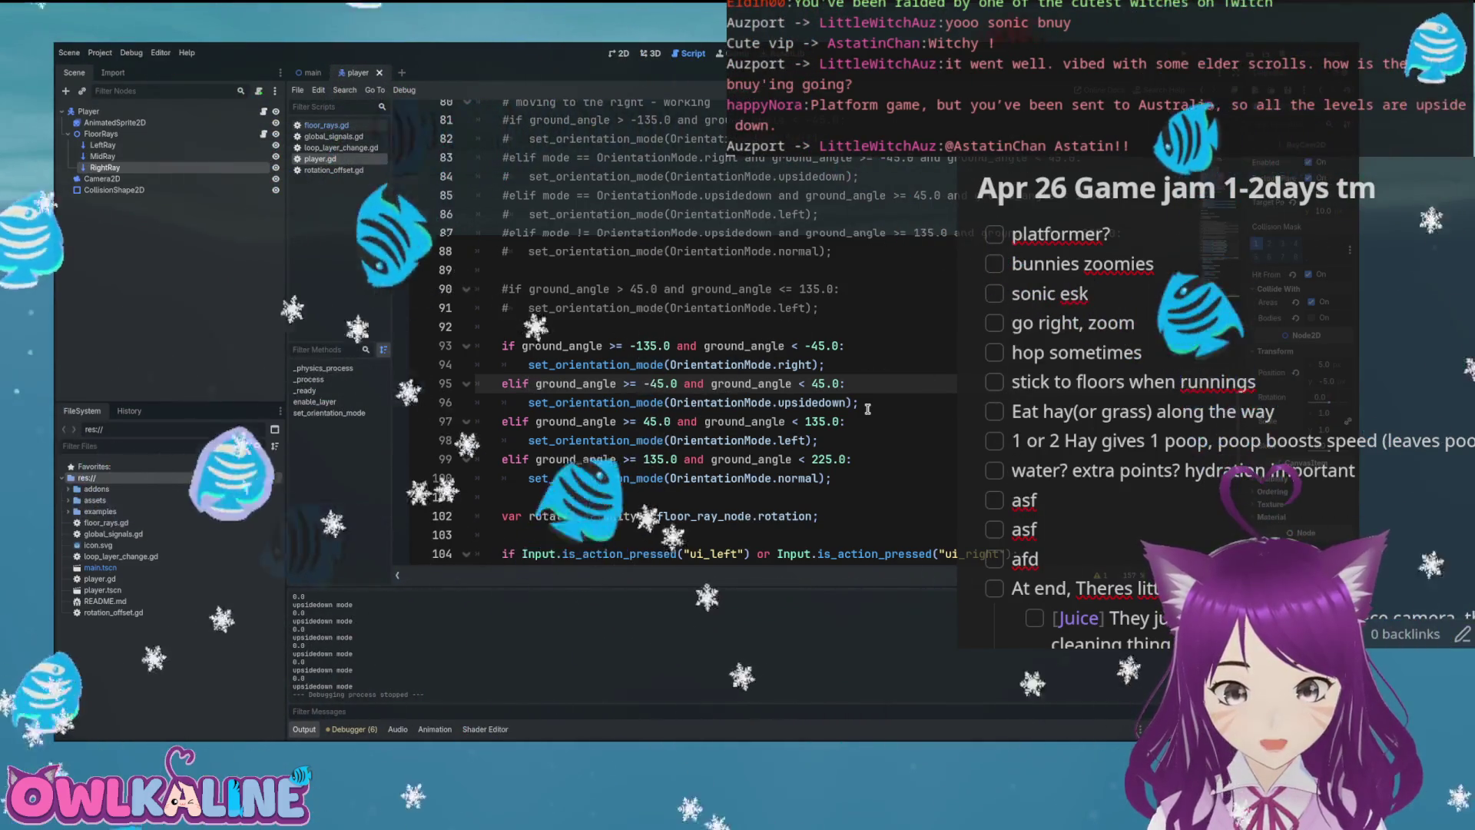
{"action": "type", "text": "mode !"}
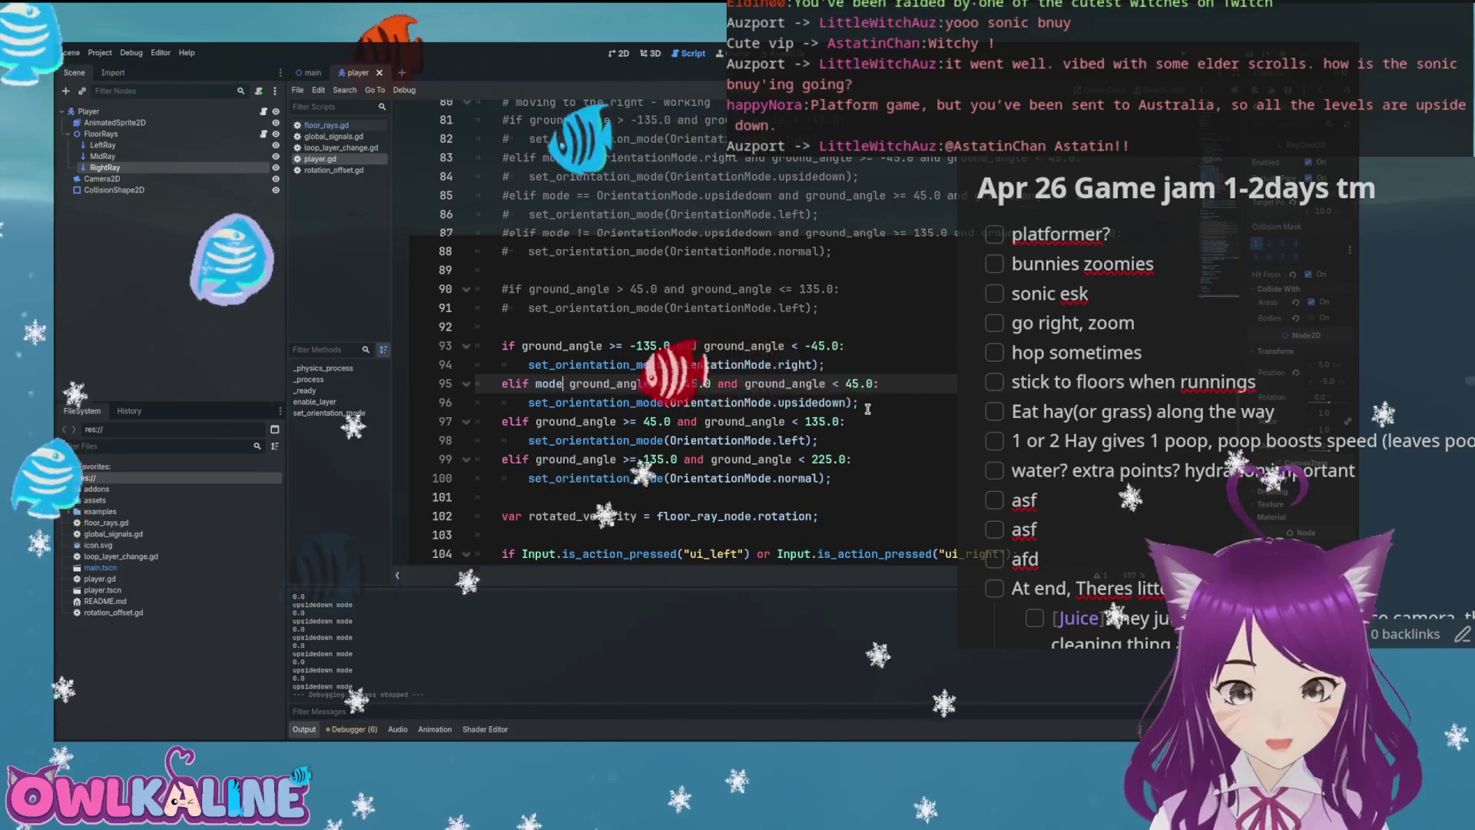
{"action": "type", "text": "= o"}
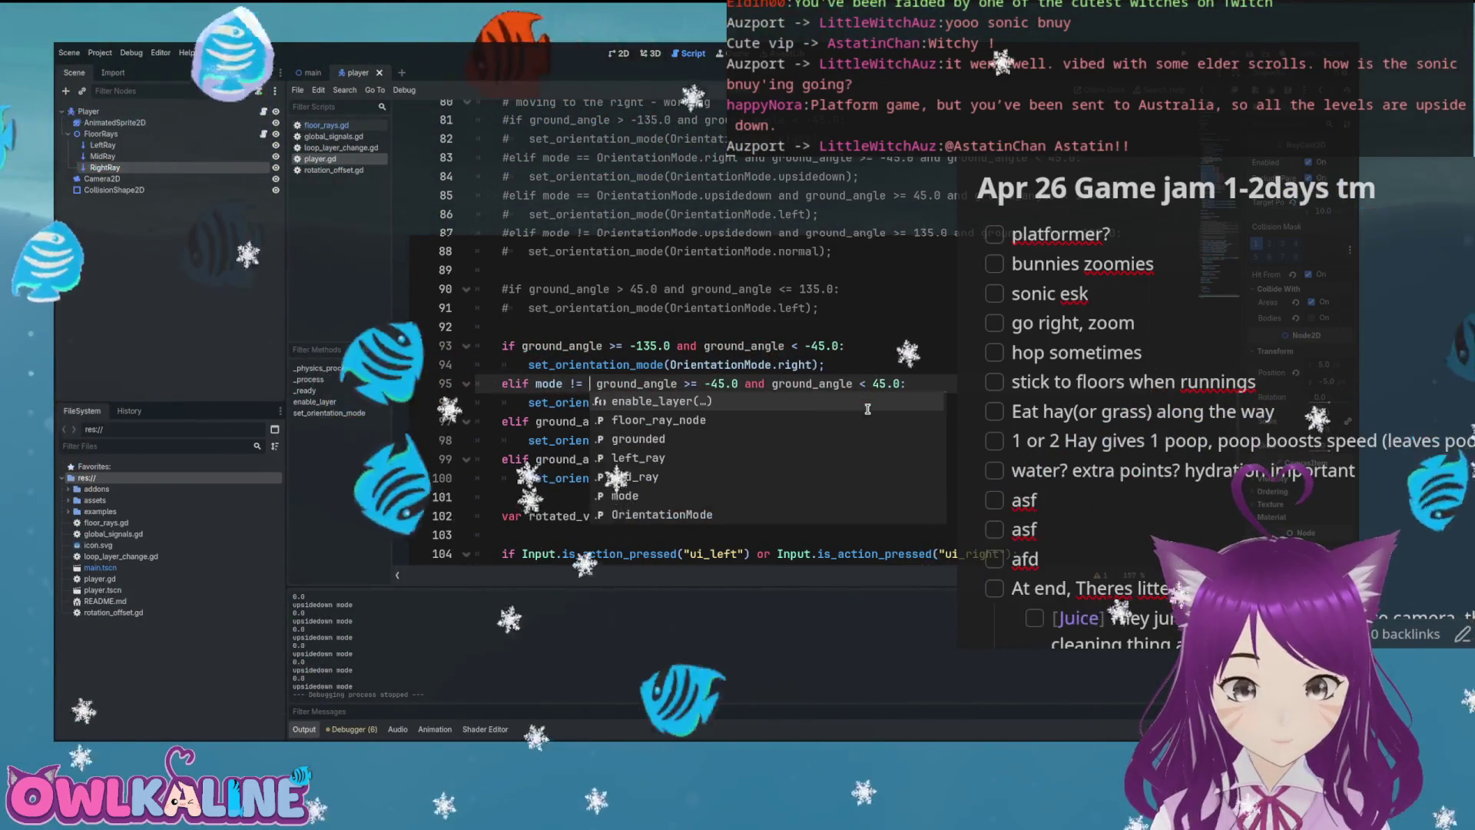
{"action": "type", "text": "rien"}
Step: Finish line 95's condition as 'mode != OrientationMode.normal and', then run the game
{"action": "key", "text": "Return"}
{"action": "type", "text": ".normal and"}
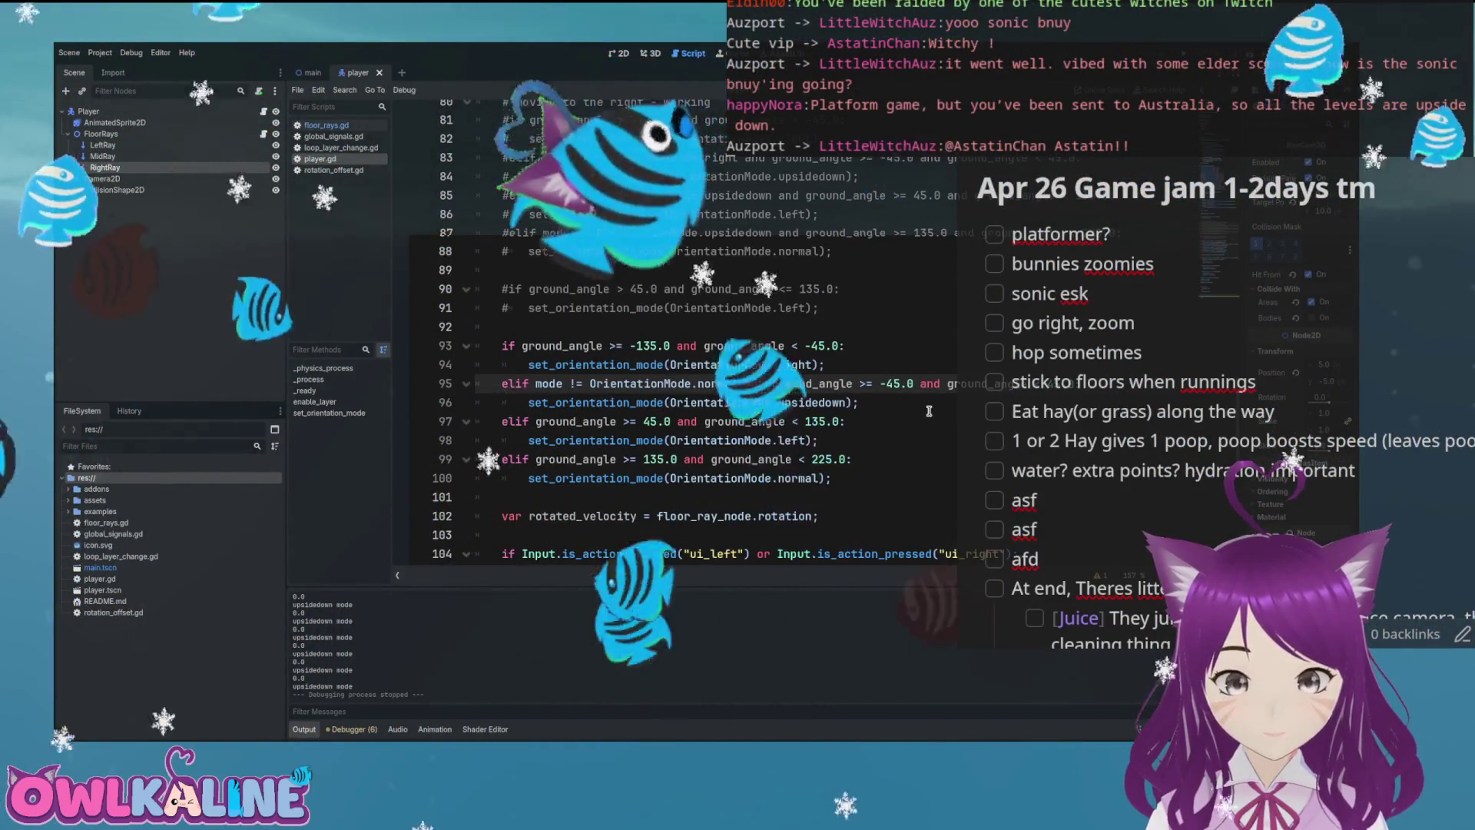
{"action": "key", "text": "F5"}
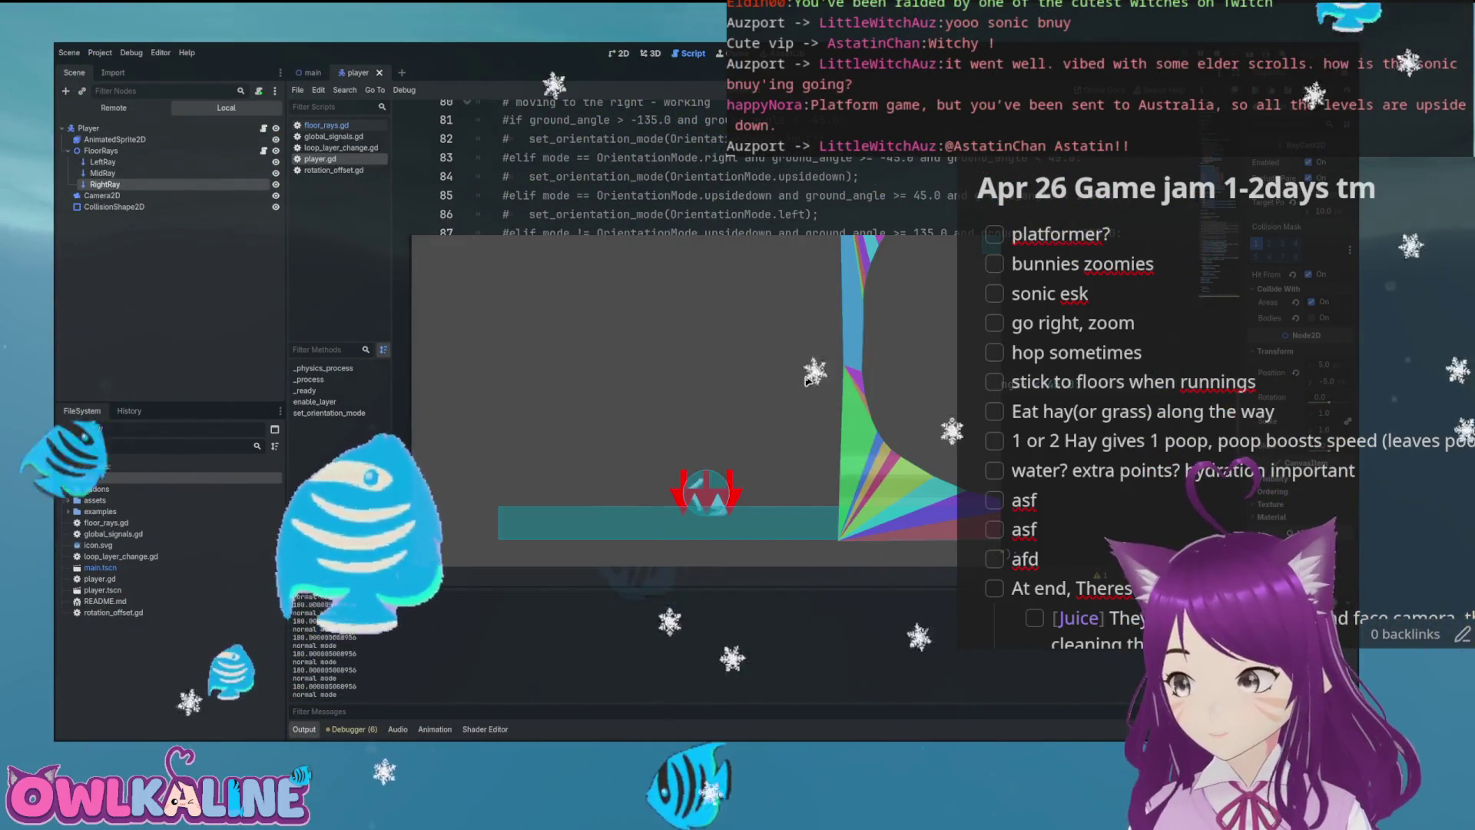
Step: Move the bunny left, then run it right around the curved loop, and stop the game
{"action": "key", "text": "Left"}
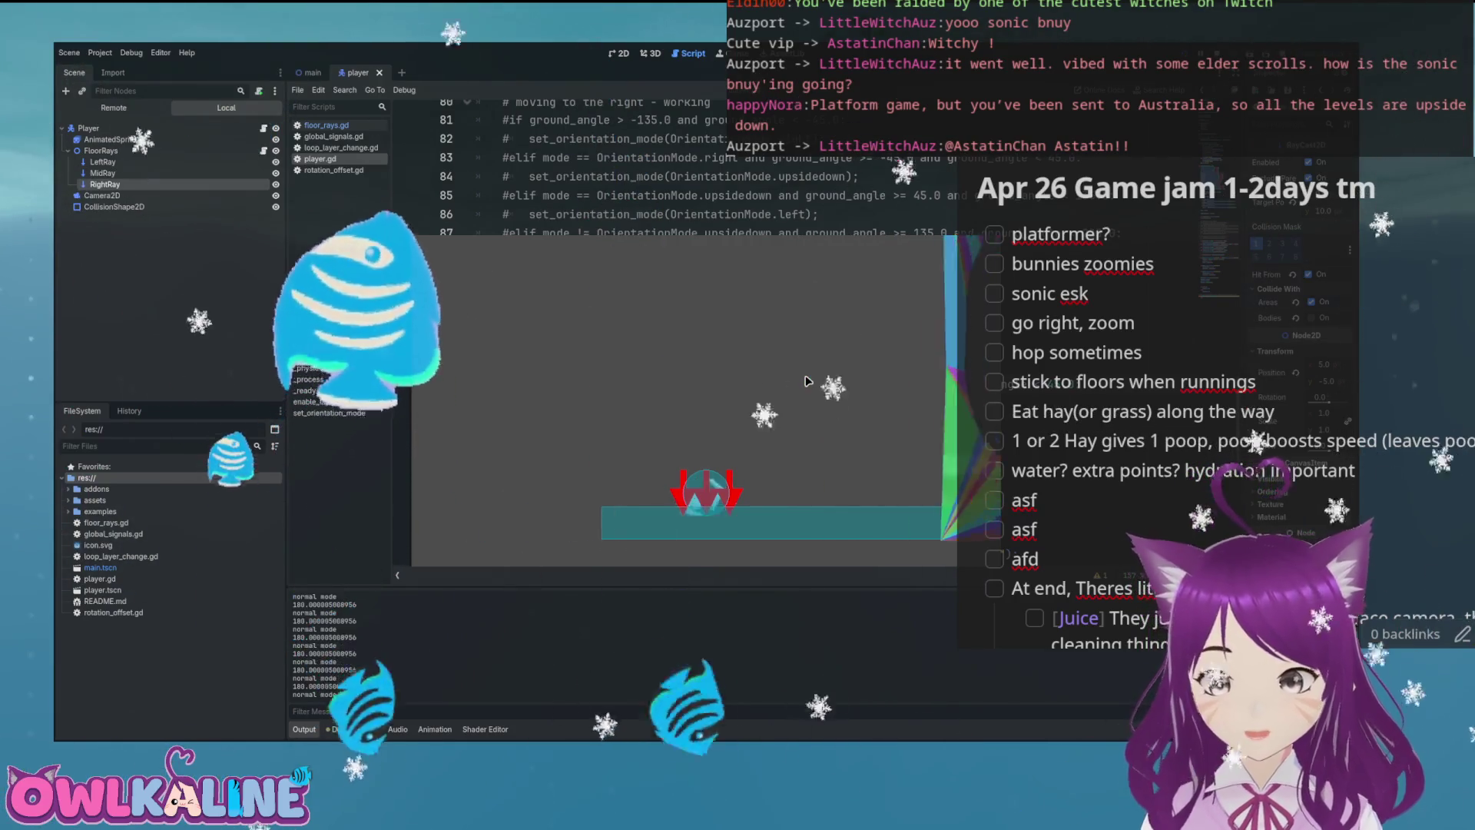
{"action": "key", "text": "Right"}
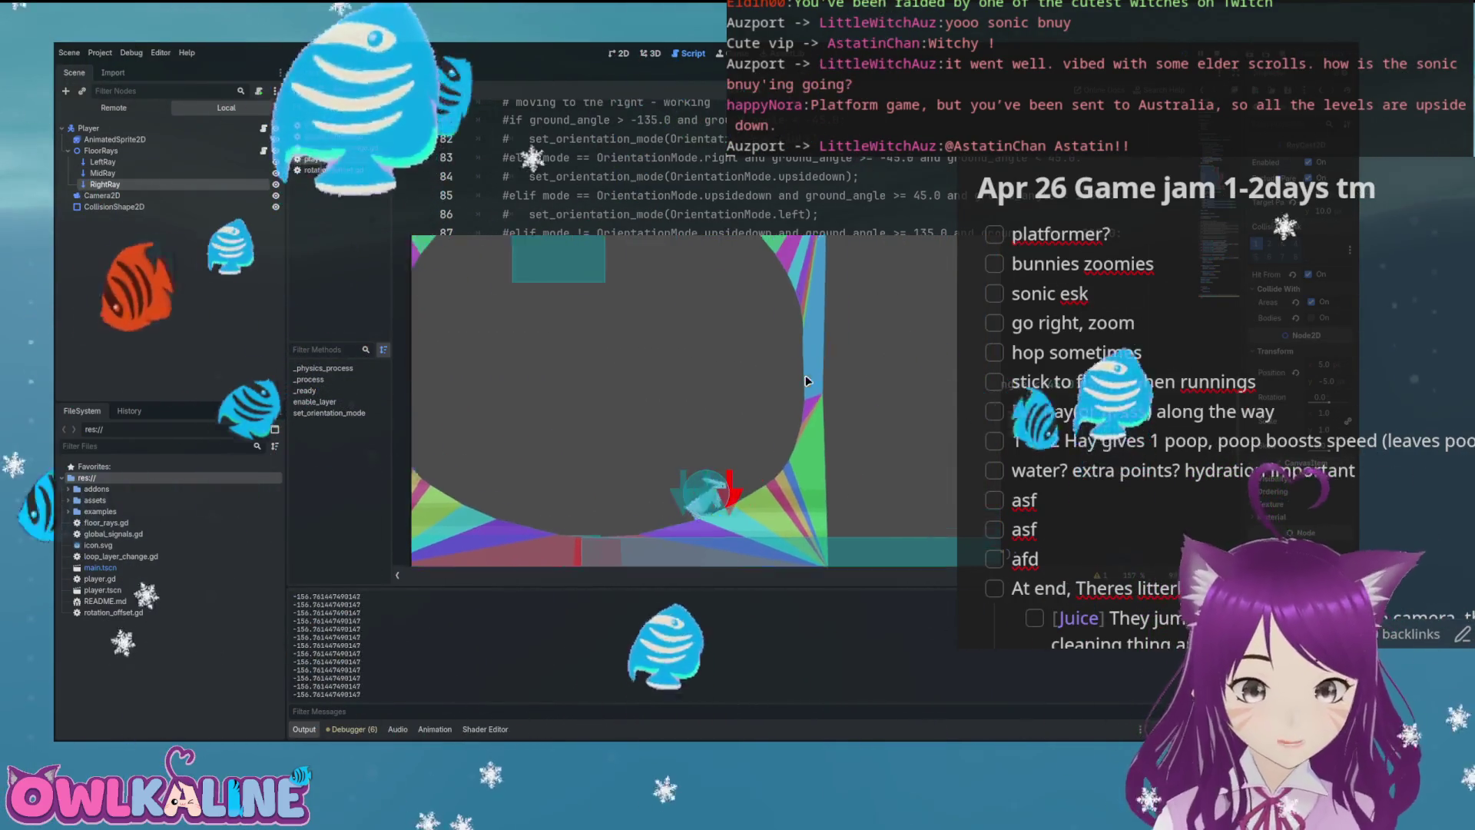
{"action": "key", "text": "Right"}
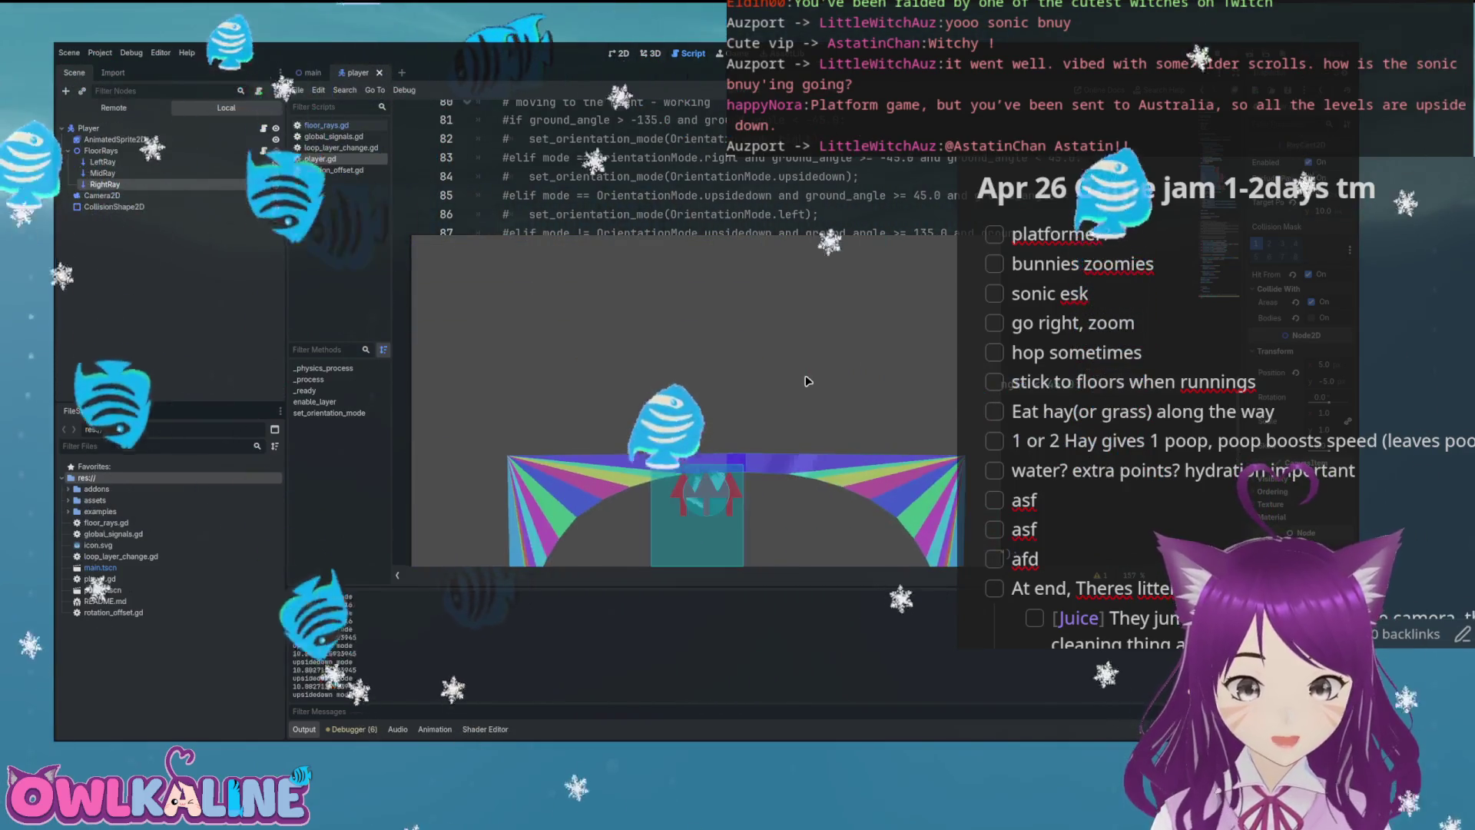
{"action": "key", "text": "Right"}
{"action": "key", "text": "Right"}
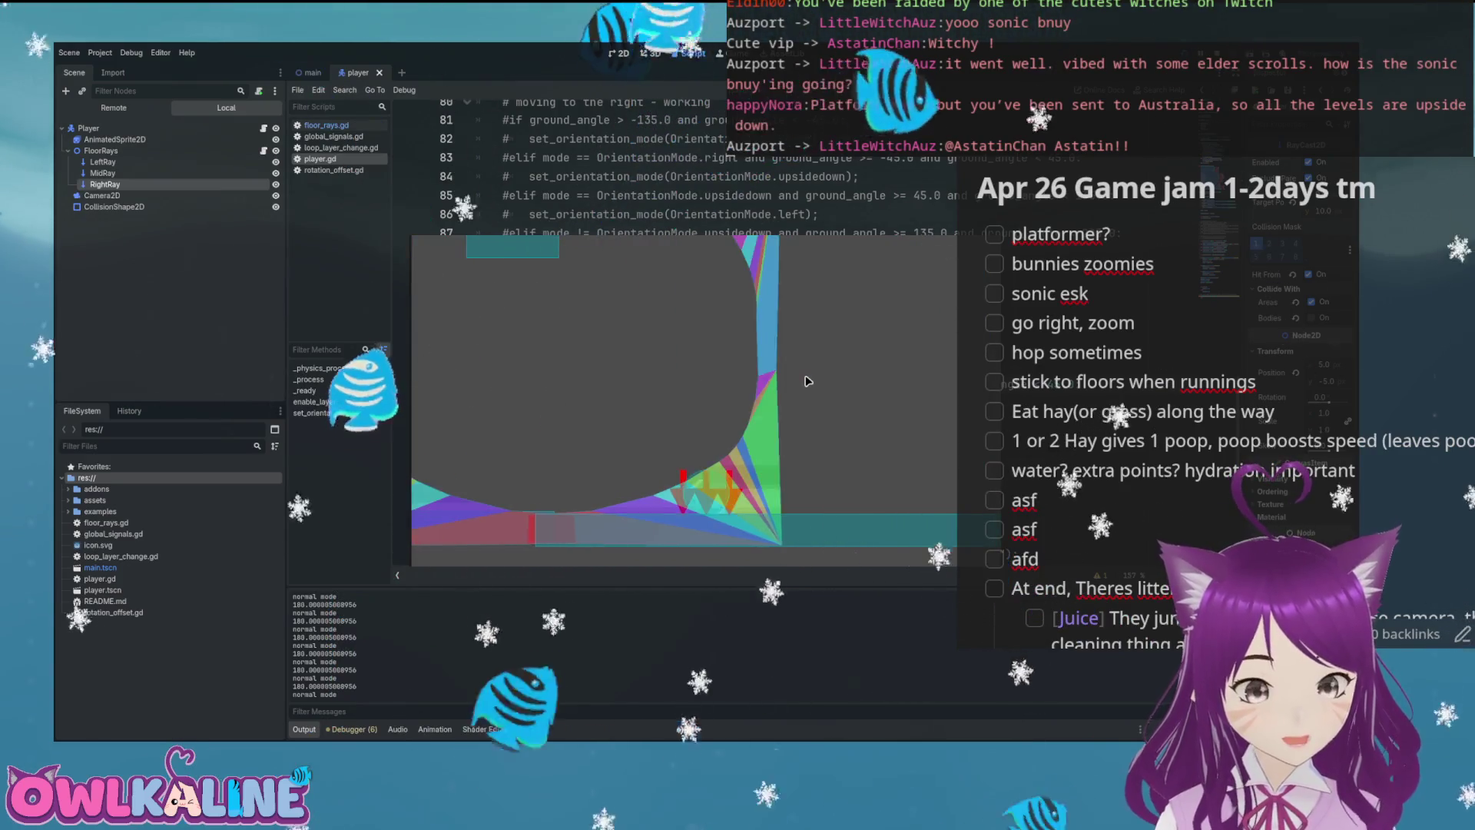
{"action": "key", "text": "Right"}
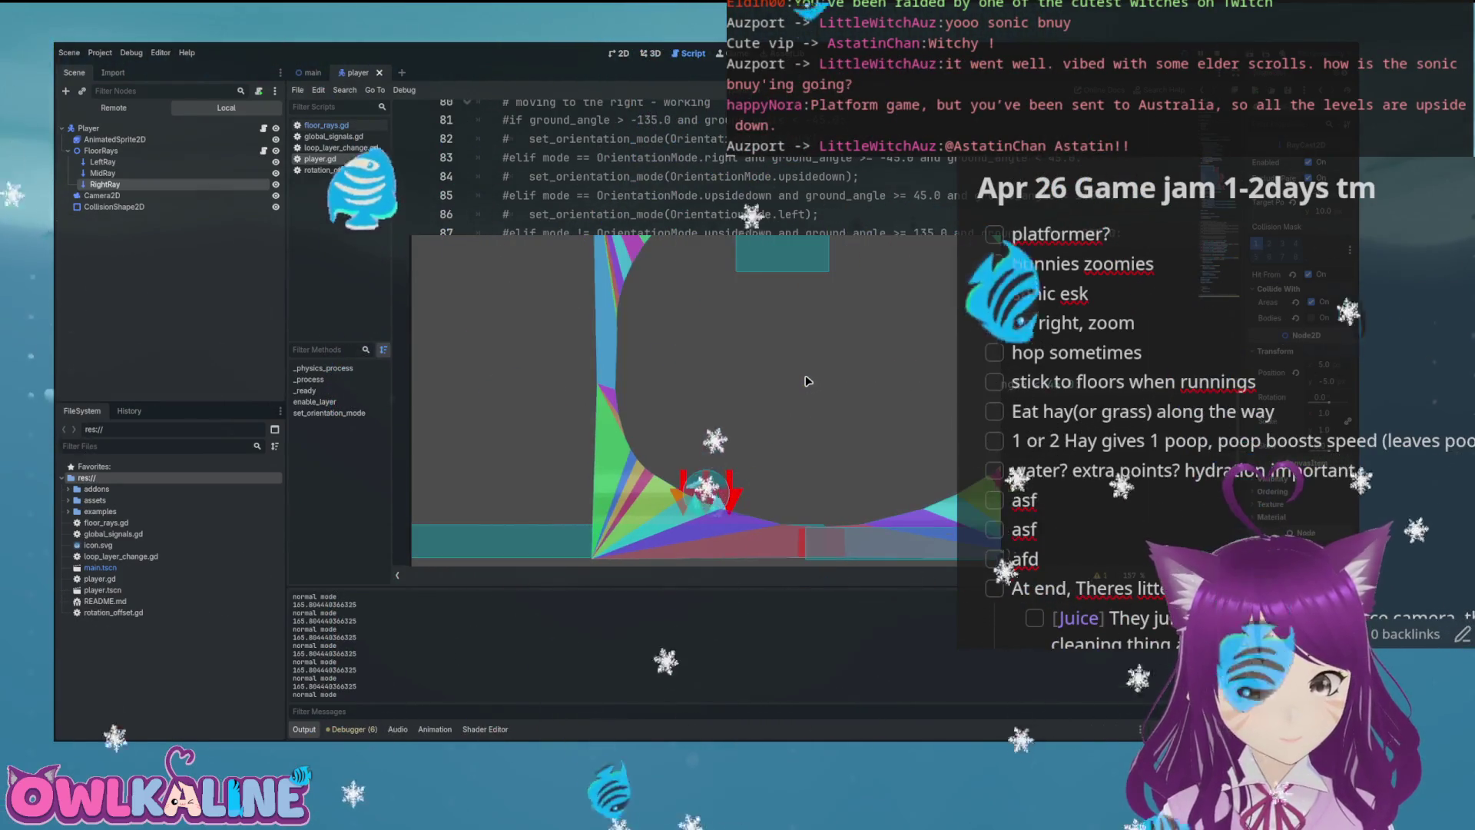
{"action": "key", "text": "Right"}
{"action": "key", "text": "Right"}
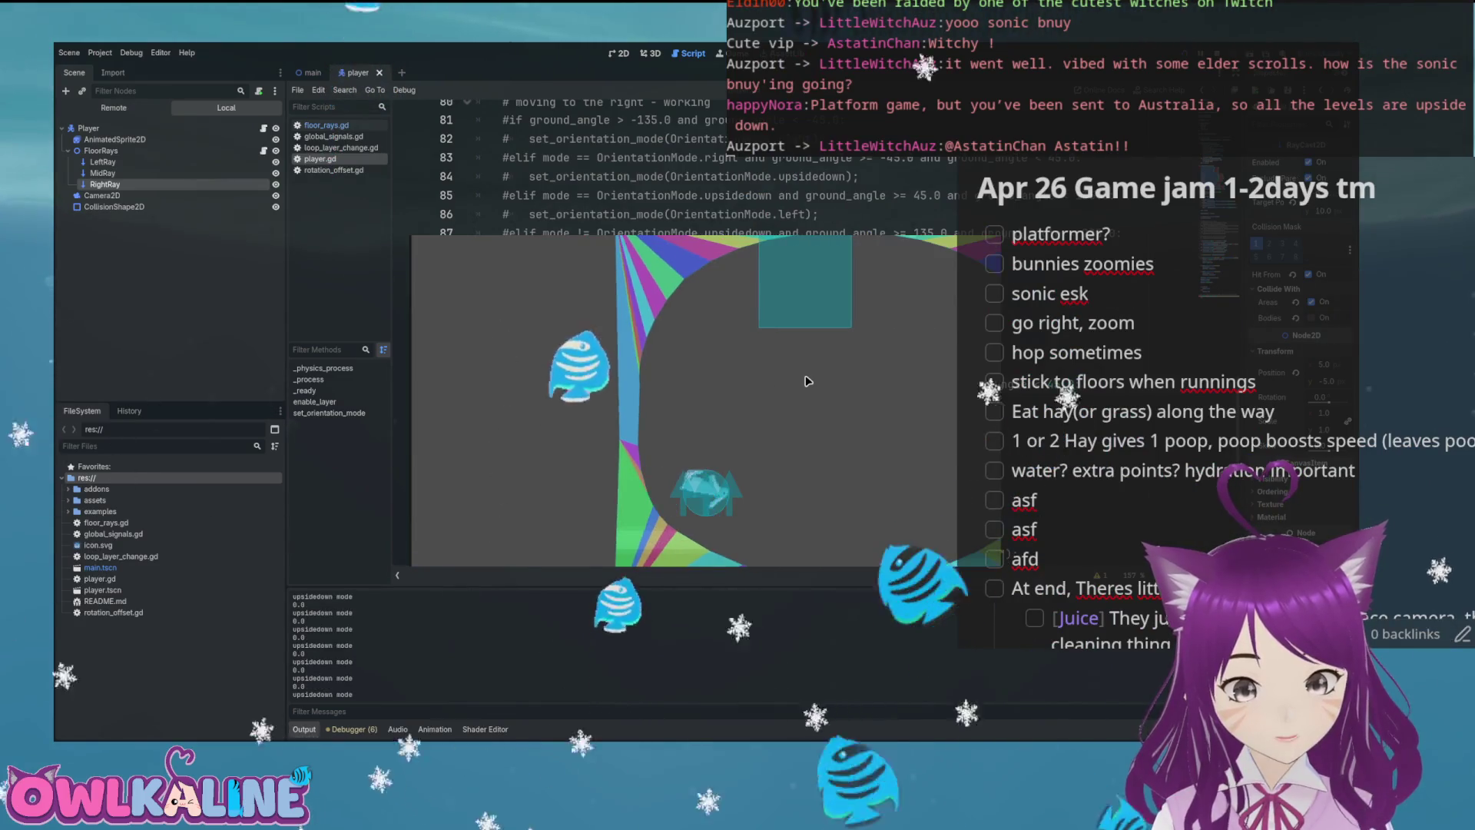
{"action": "key", "text": "Right"}
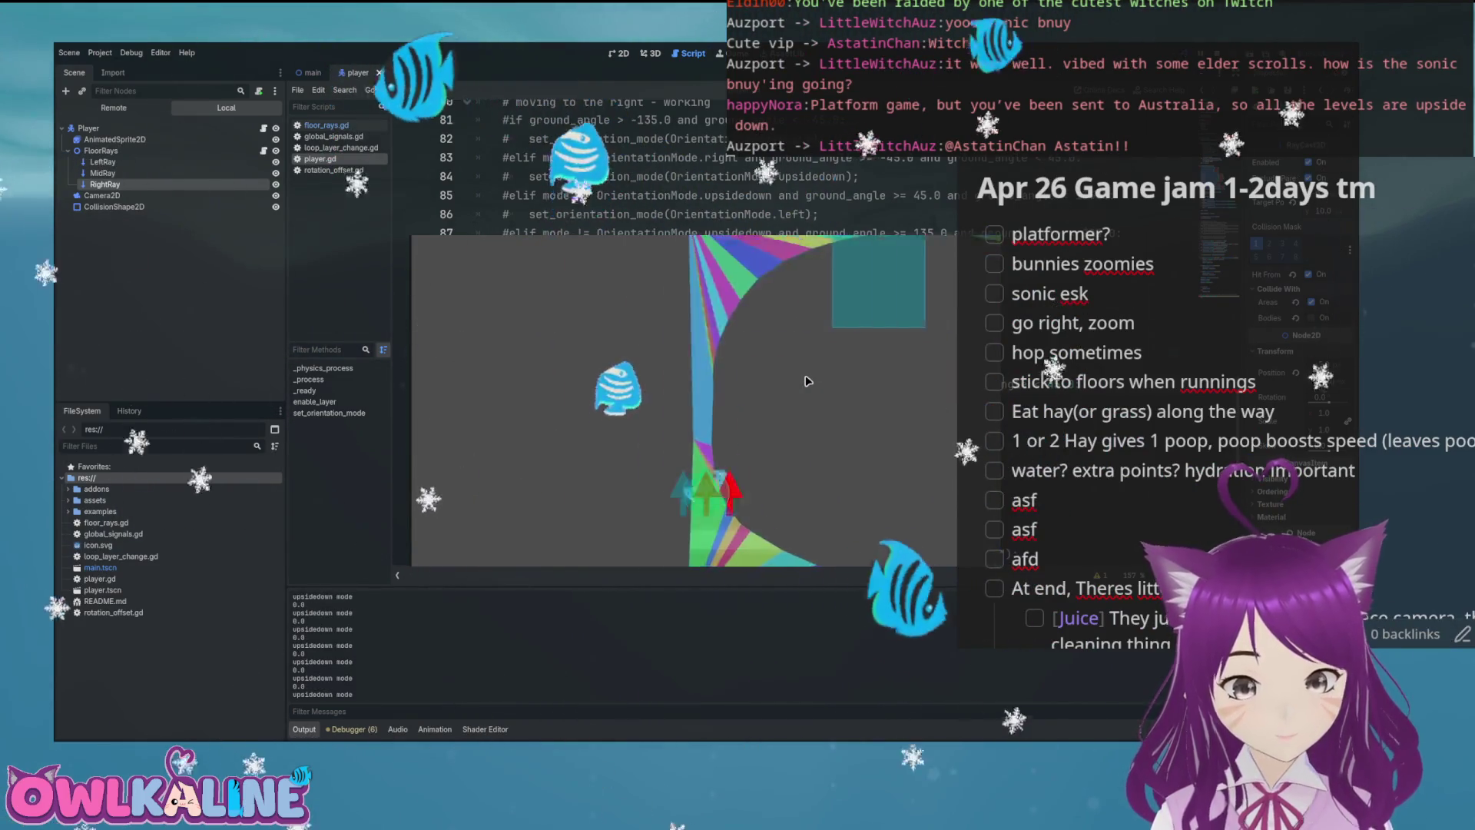
{"action": "key", "text": "F8"}
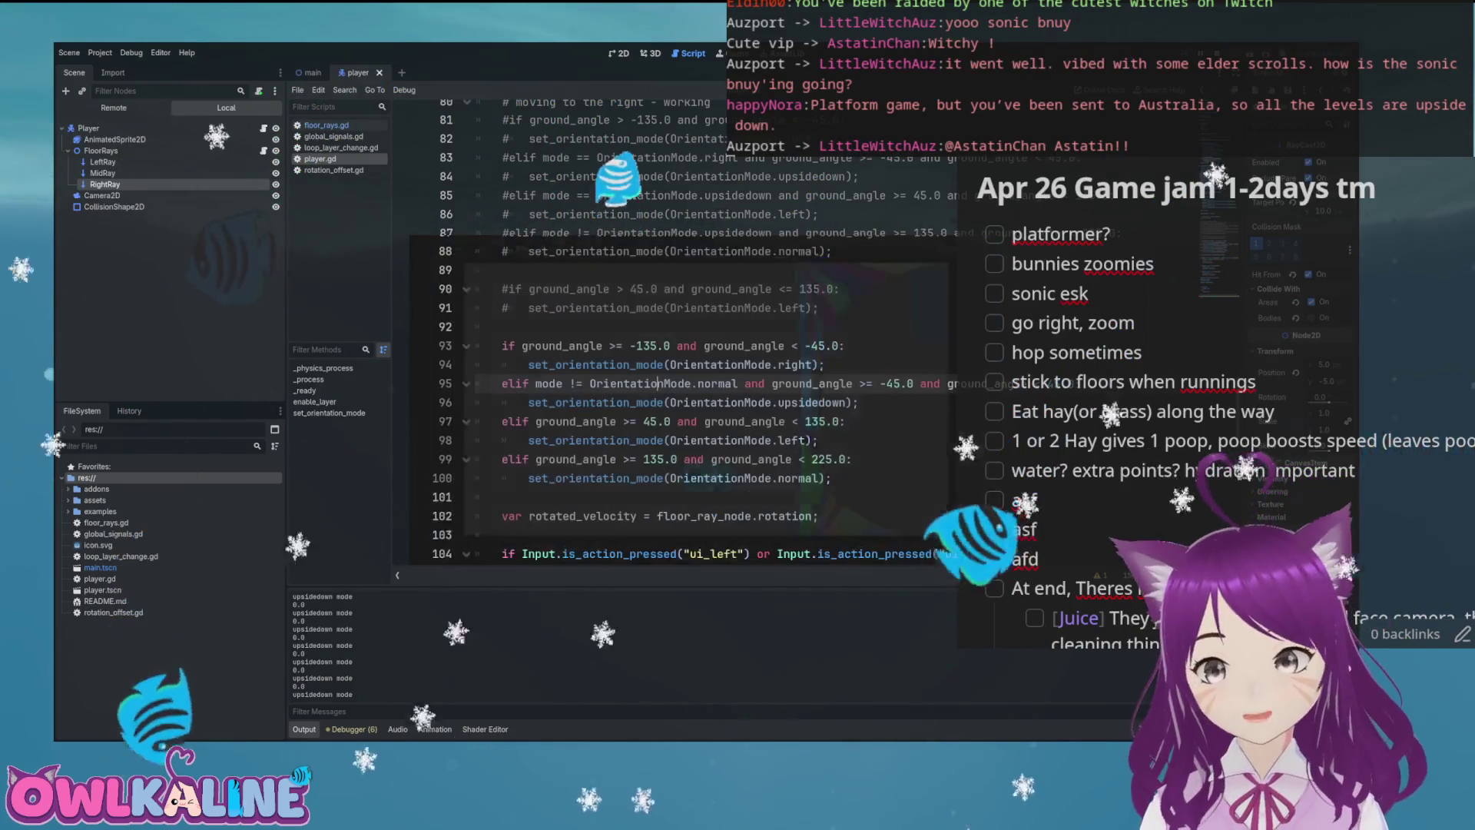
Step: Add 'rotated_velocity = -rotated_velocity;' on line 112 and launch the game
{"action": "scroll", "coordinate": [813, 334], "scroll_direction": "down", "scroll_amount": 6}
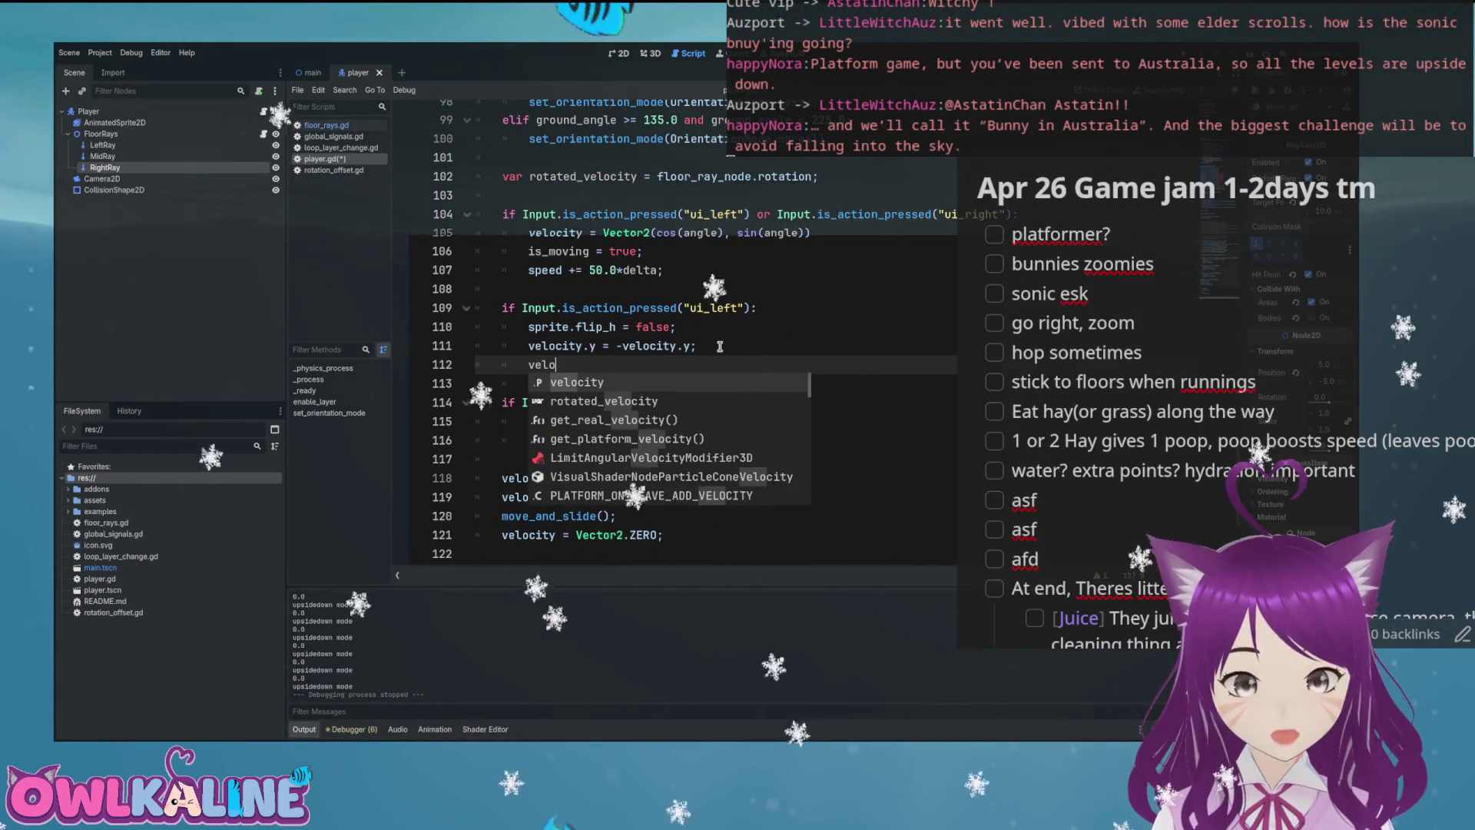
{"action": "key", "text": "BackSpace"}
{"action": "key", "text": "BackSpace"}
{"action": "key", "text": "BackSpace"}
{"action": "type", "text": "rot"}
{"action": "key", "text": "Return"}
{"action": "type", "text": "r"}
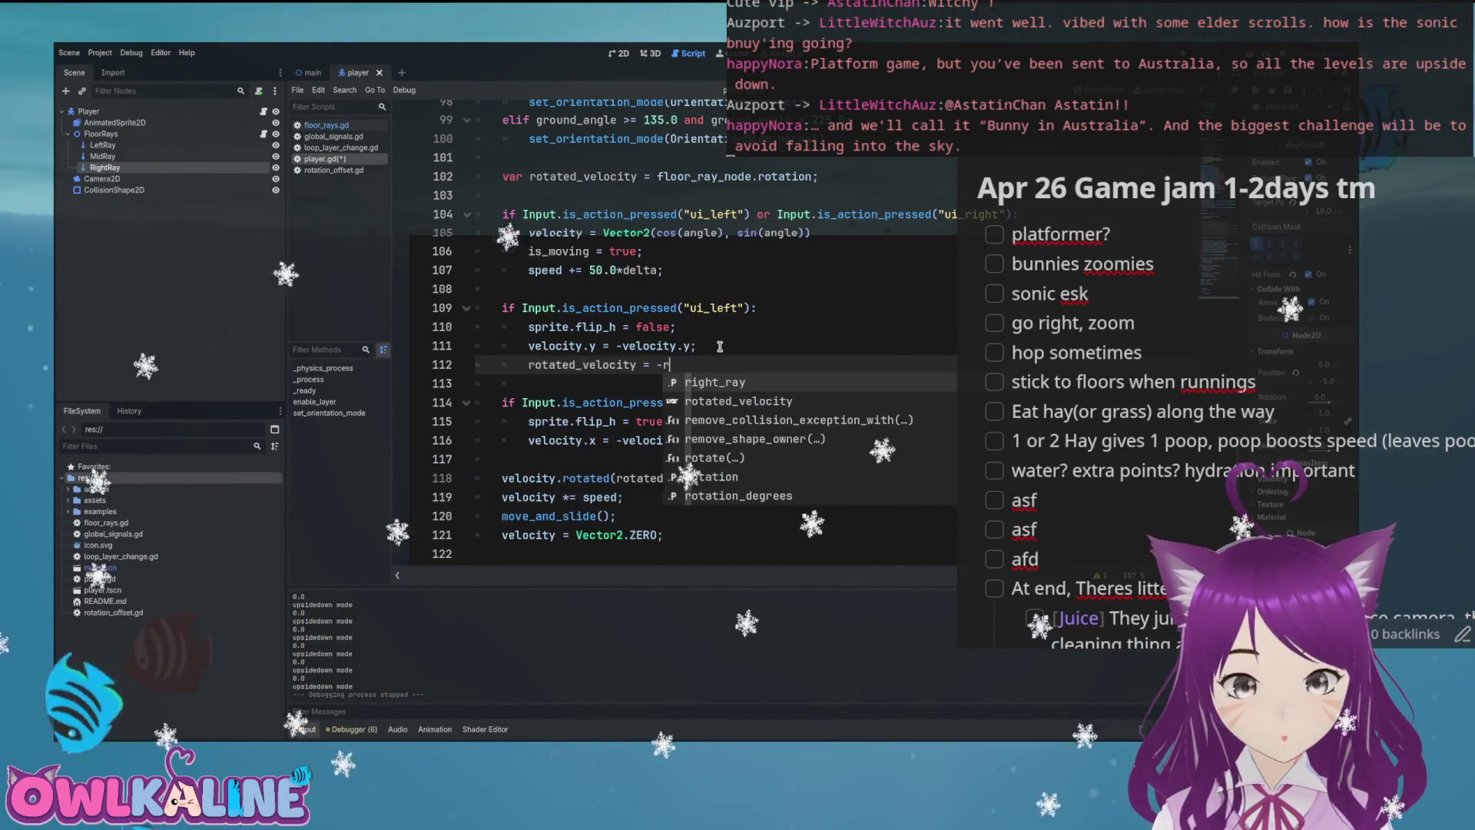
{"action": "key", "text": "Return"}
{"action": "type", "text": ";"}
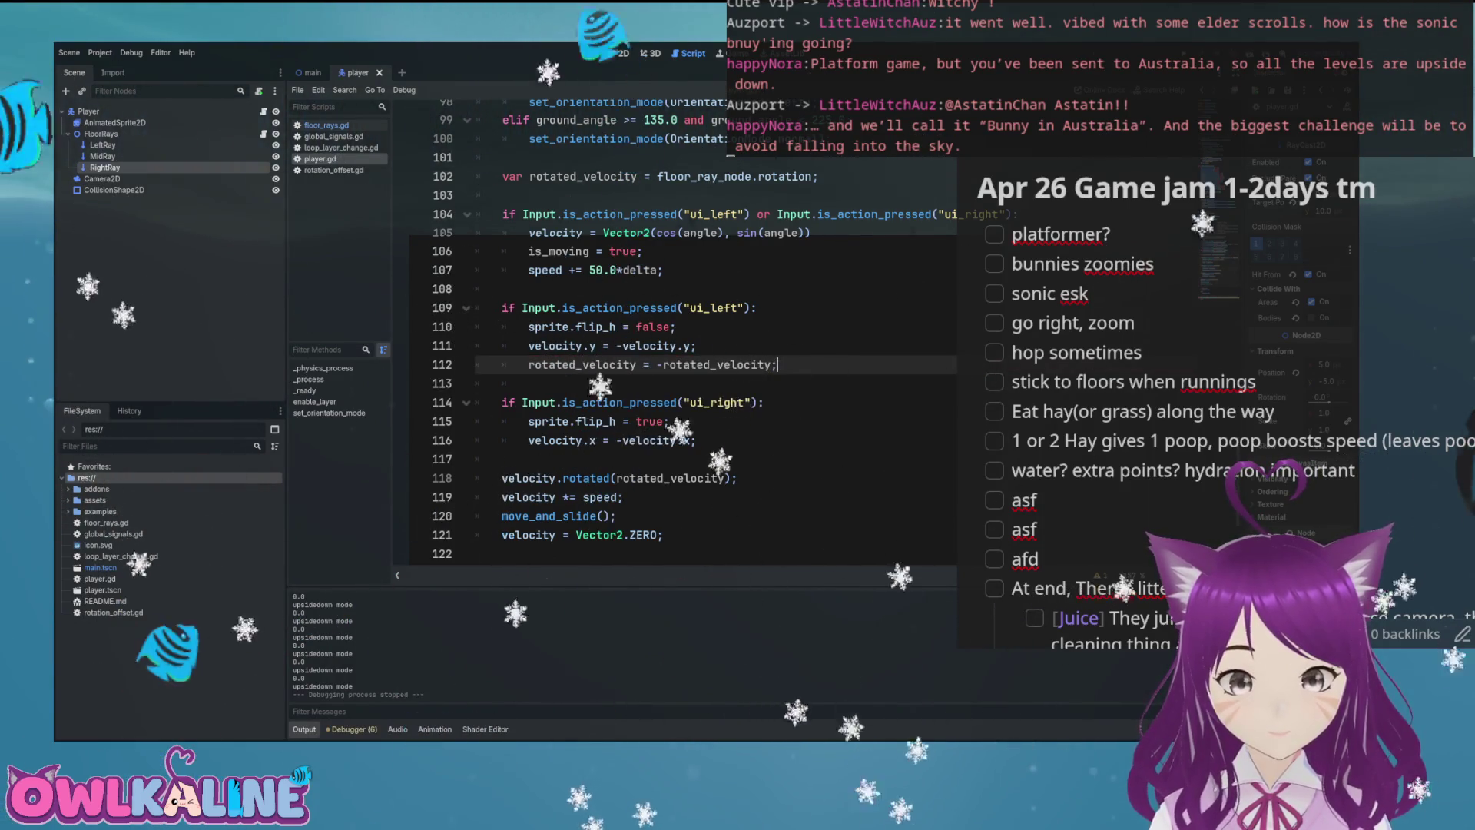
{"action": "key", "text": "F5"}
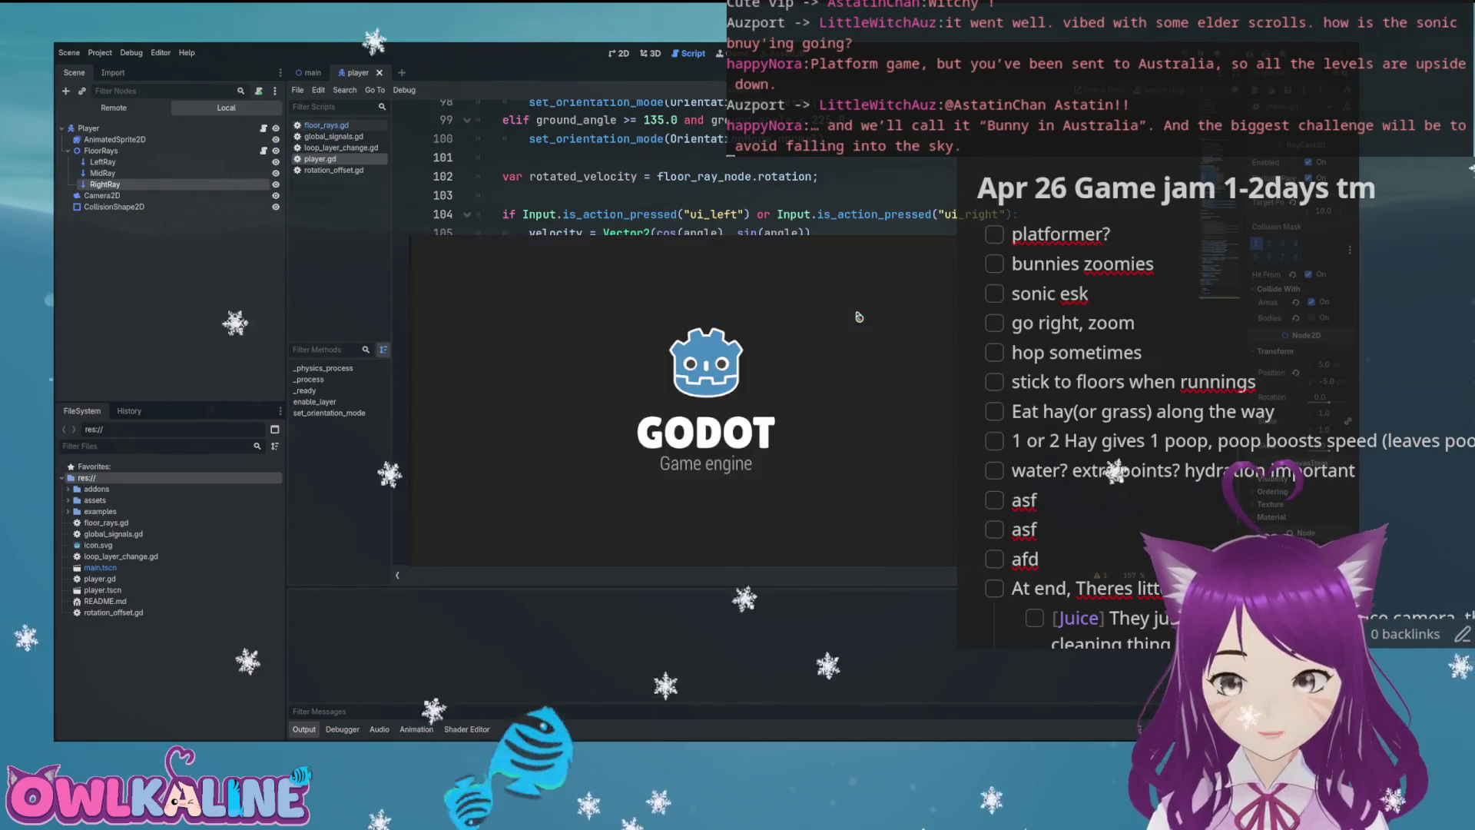
Step: Run the bunny right through the loop, stop the game, and select line 112
{"action": "key", "text": "Right"}
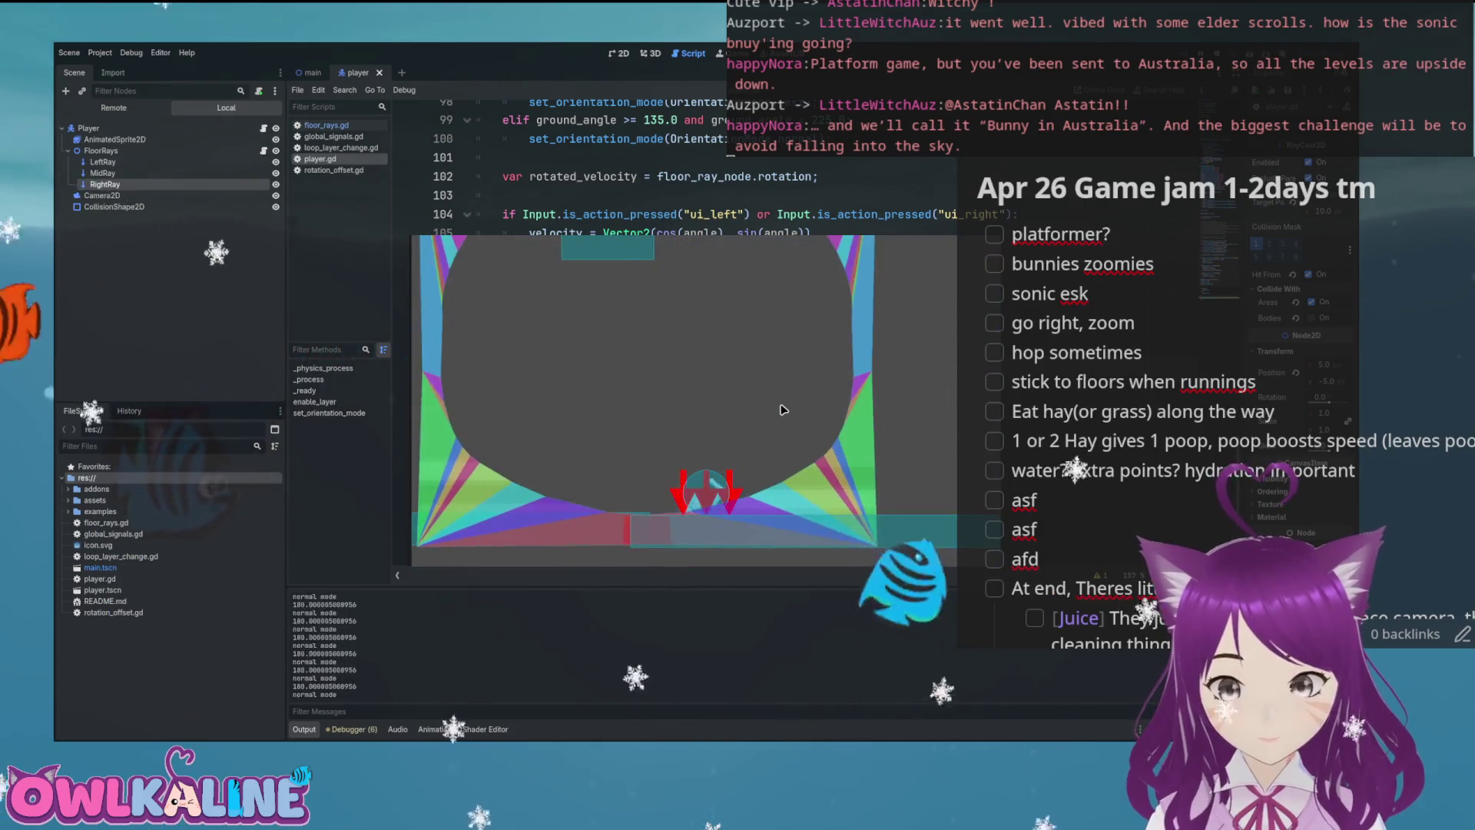
{"action": "key", "text": "Right"}
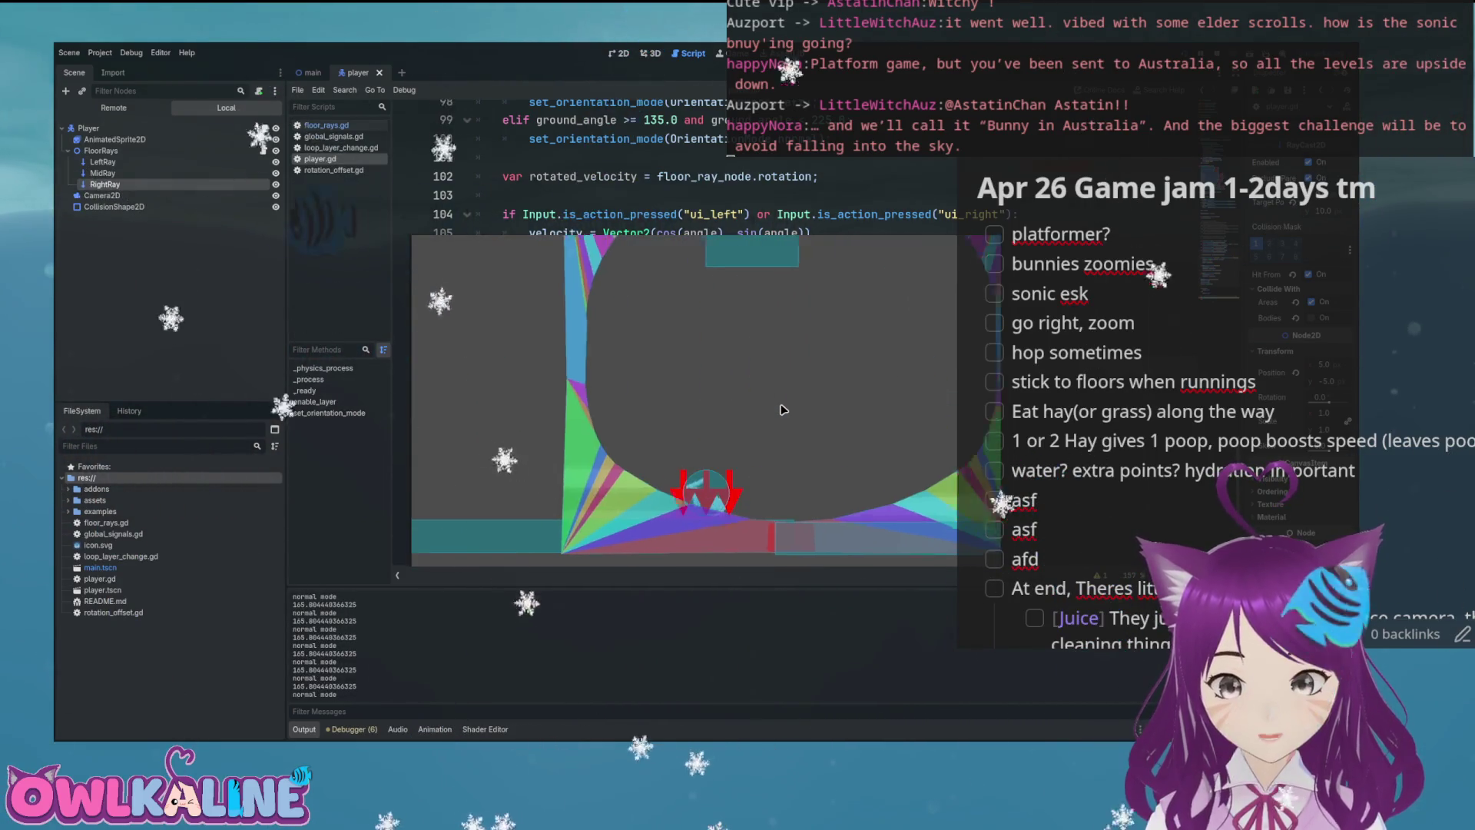
{"action": "key", "text": "Right"}
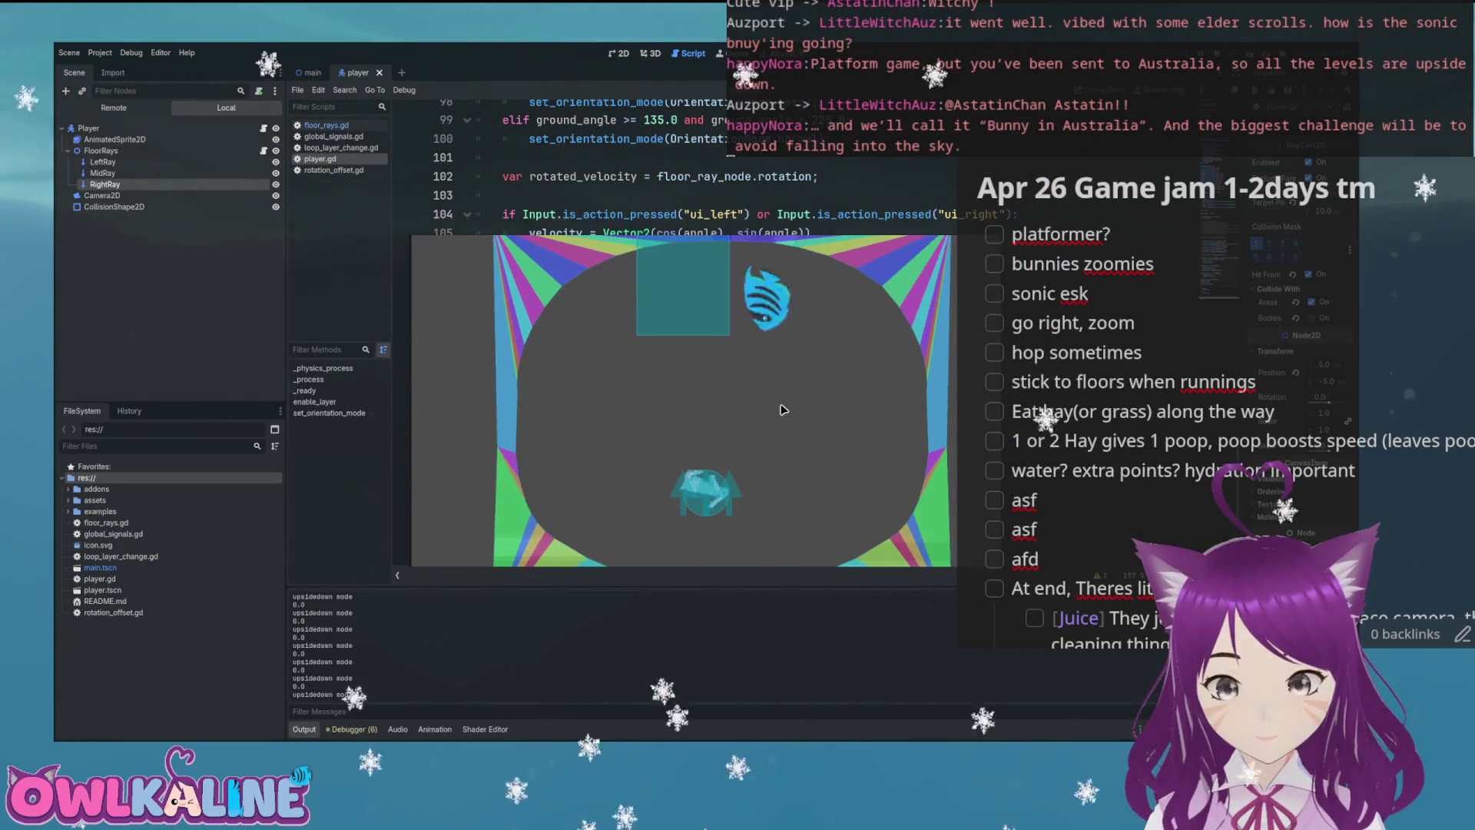
{"action": "key", "text": "Right"}
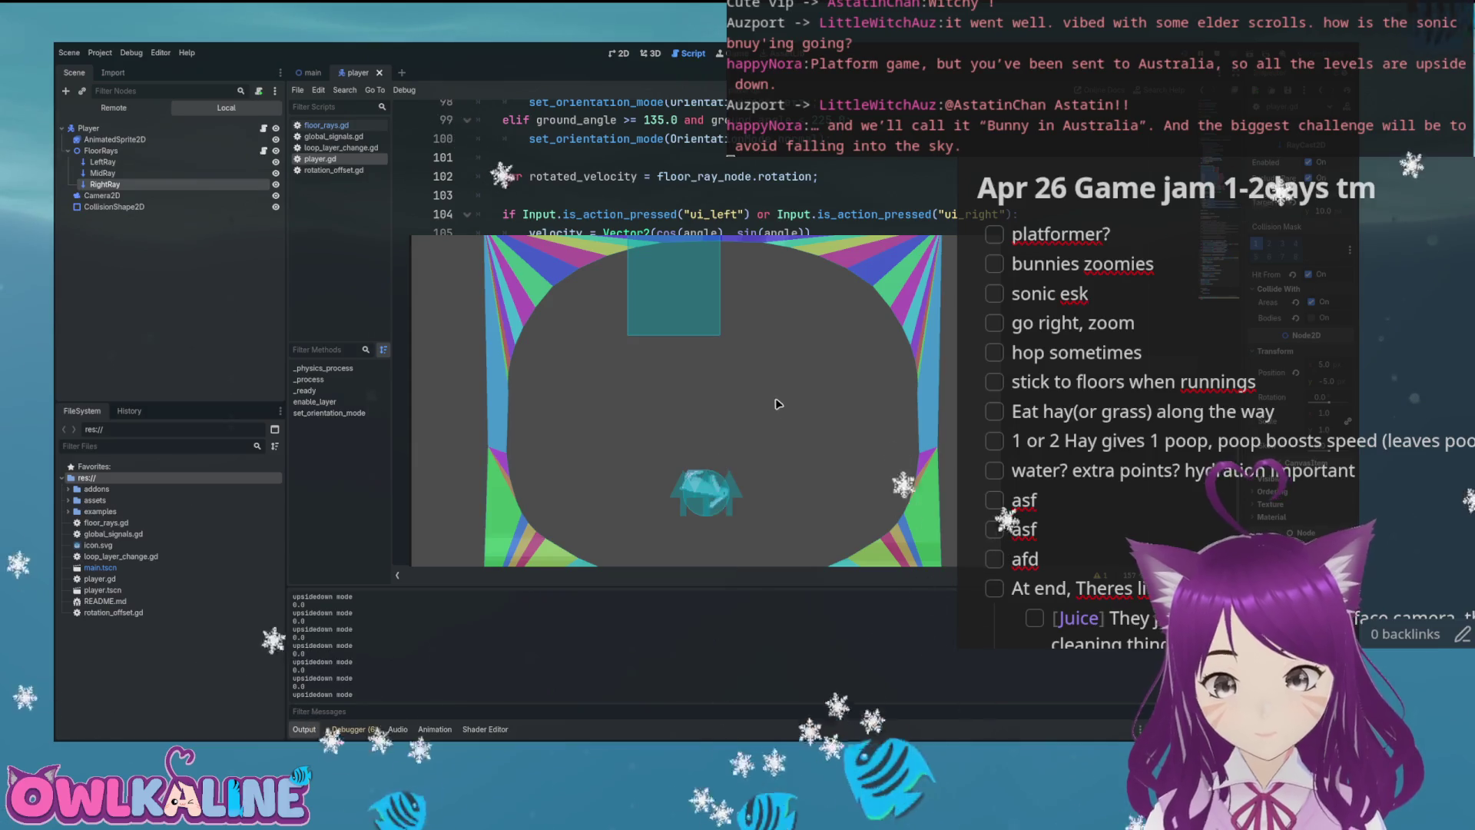
{"action": "key", "text": "F8"}
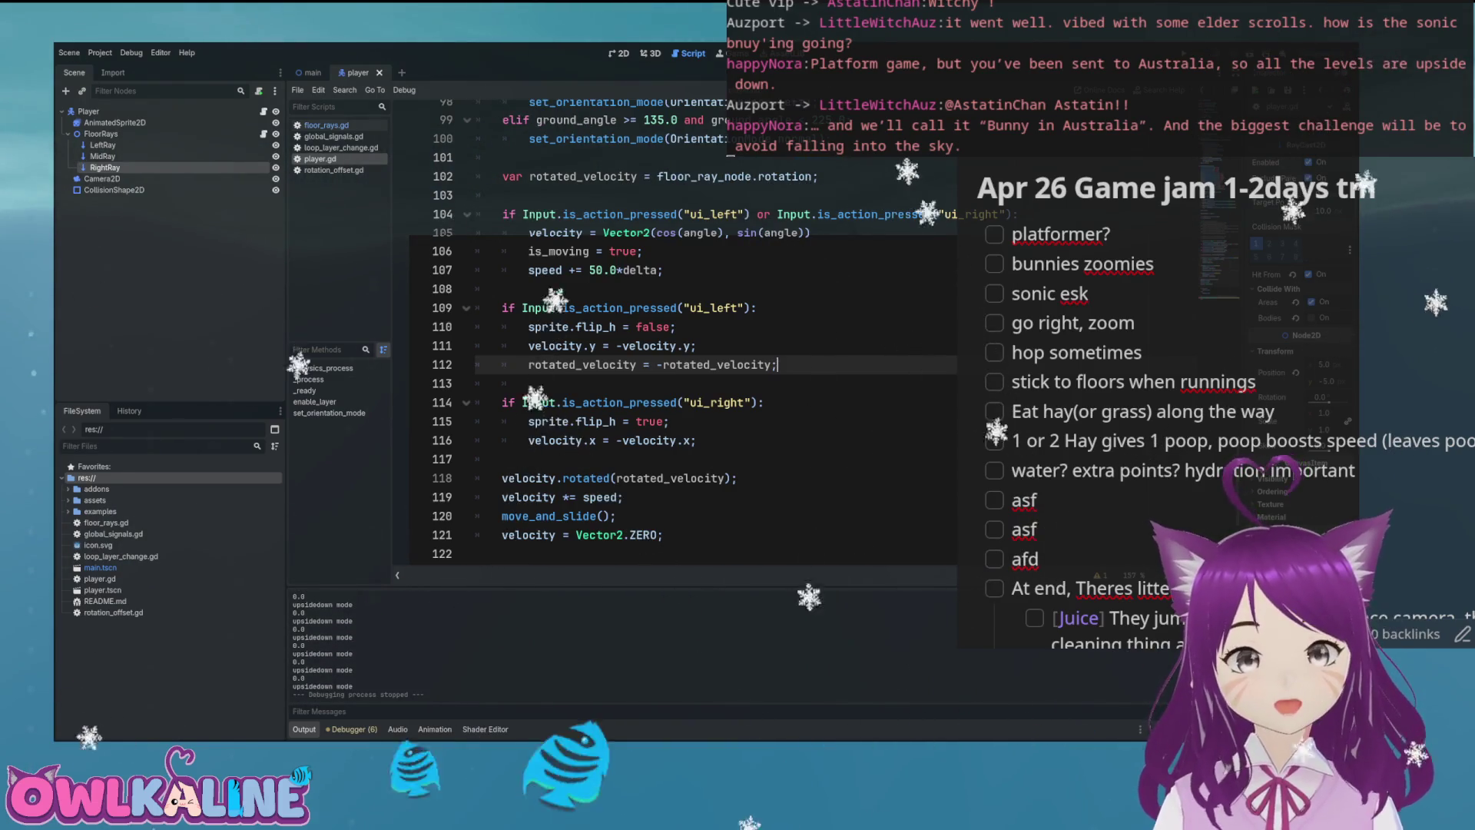
{"action": "left_click_drag", "start_coordinate": [800, 366], "coordinate": [461, 363]}
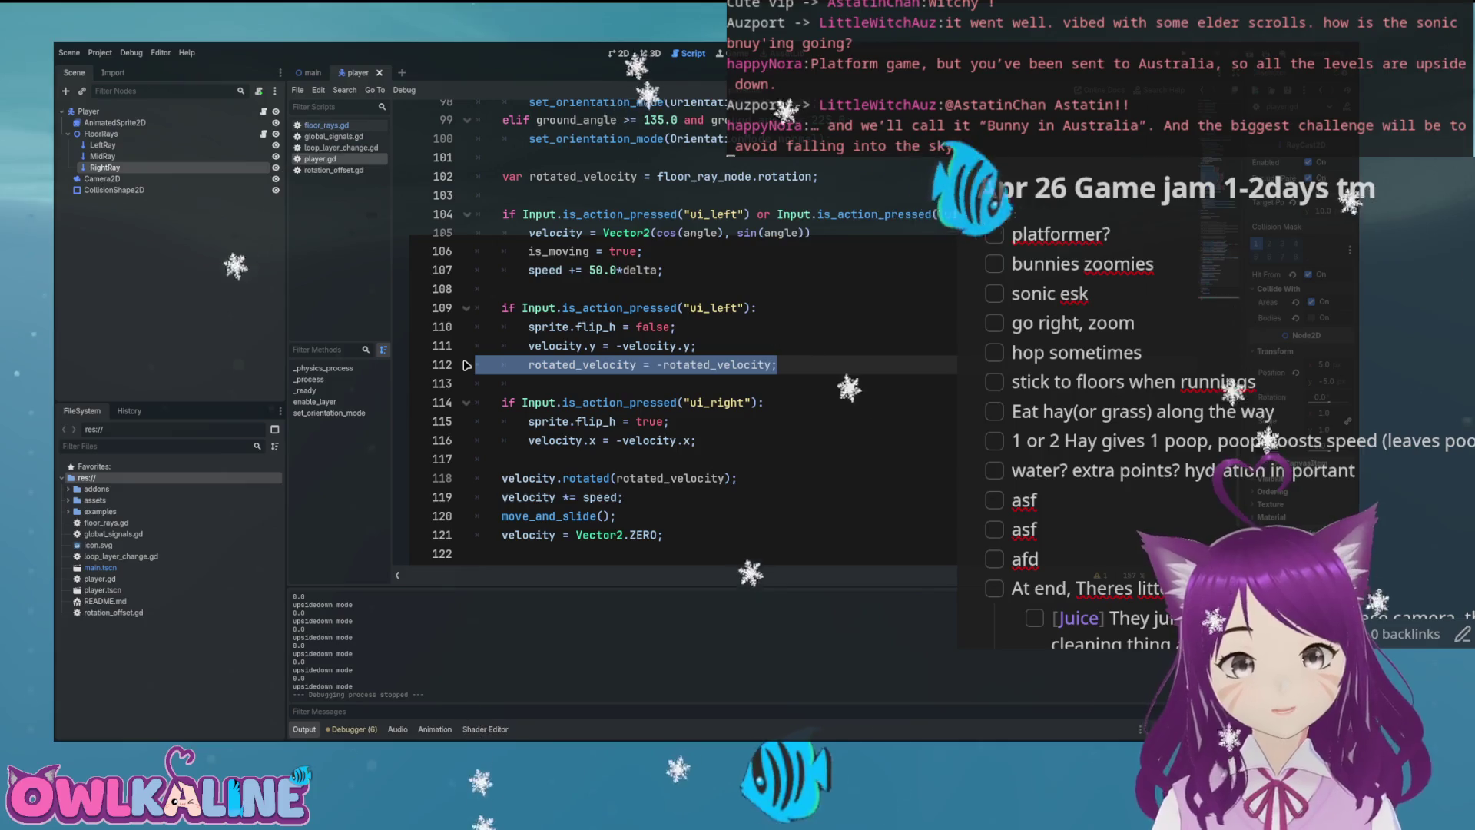
Step: Comment out line 111's velocity.y flip with #, then run the bunny through the loop
{"action": "key", "text": "Up"}
{"action": "type", "text": "#"}
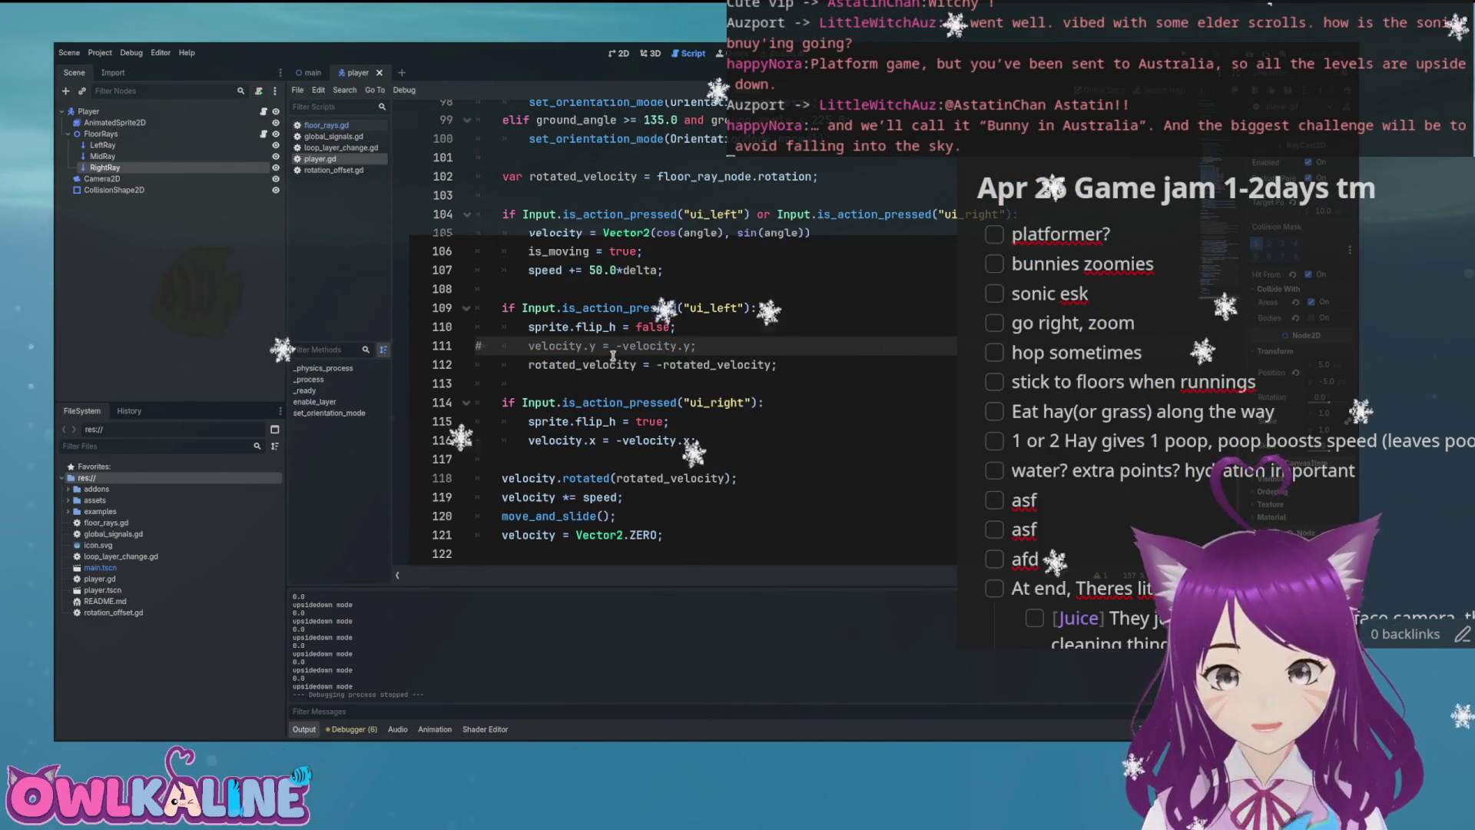
{"action": "key", "text": "F5"}
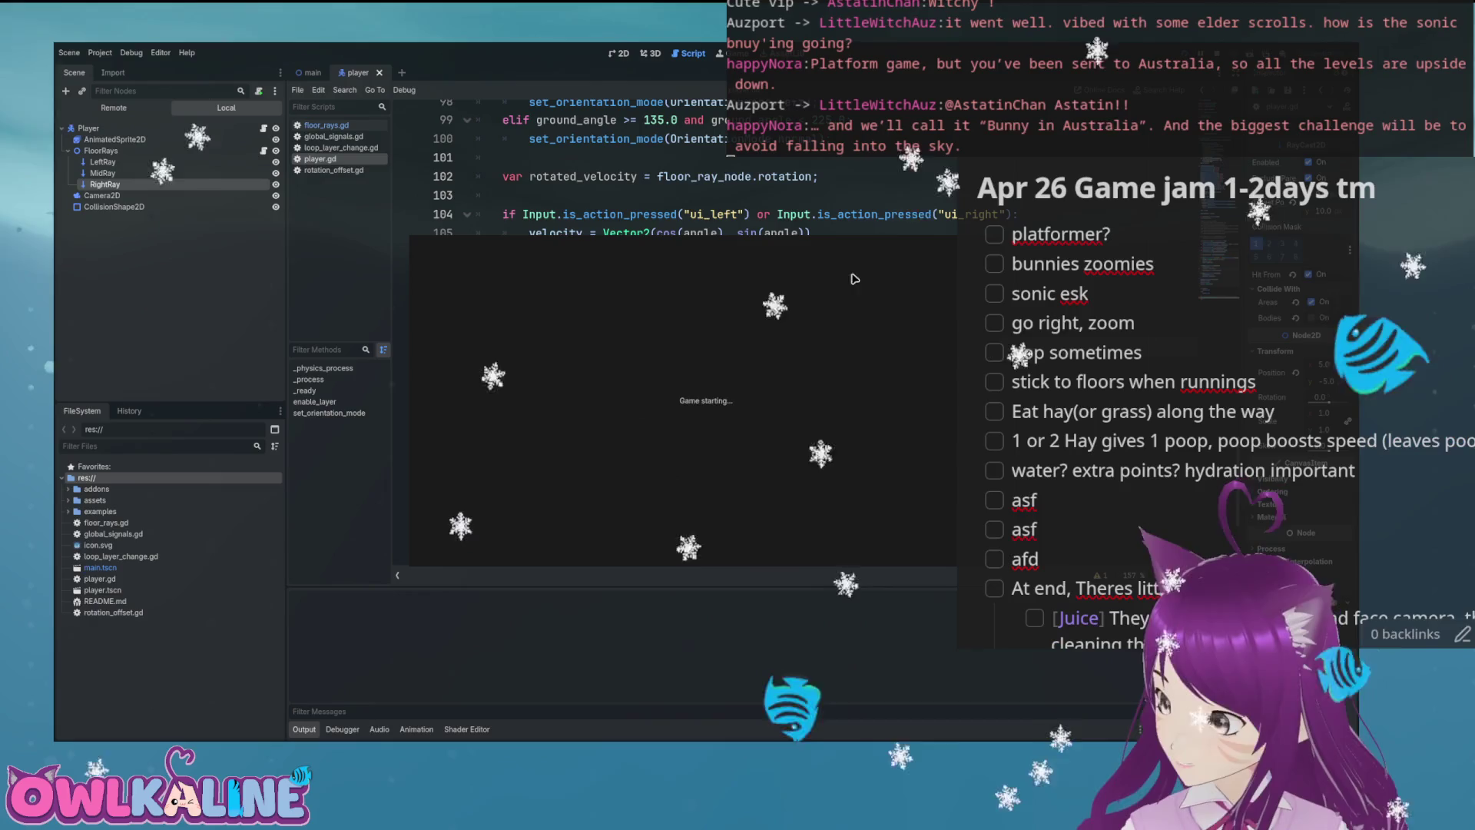
{"action": "key", "text": "Right"}
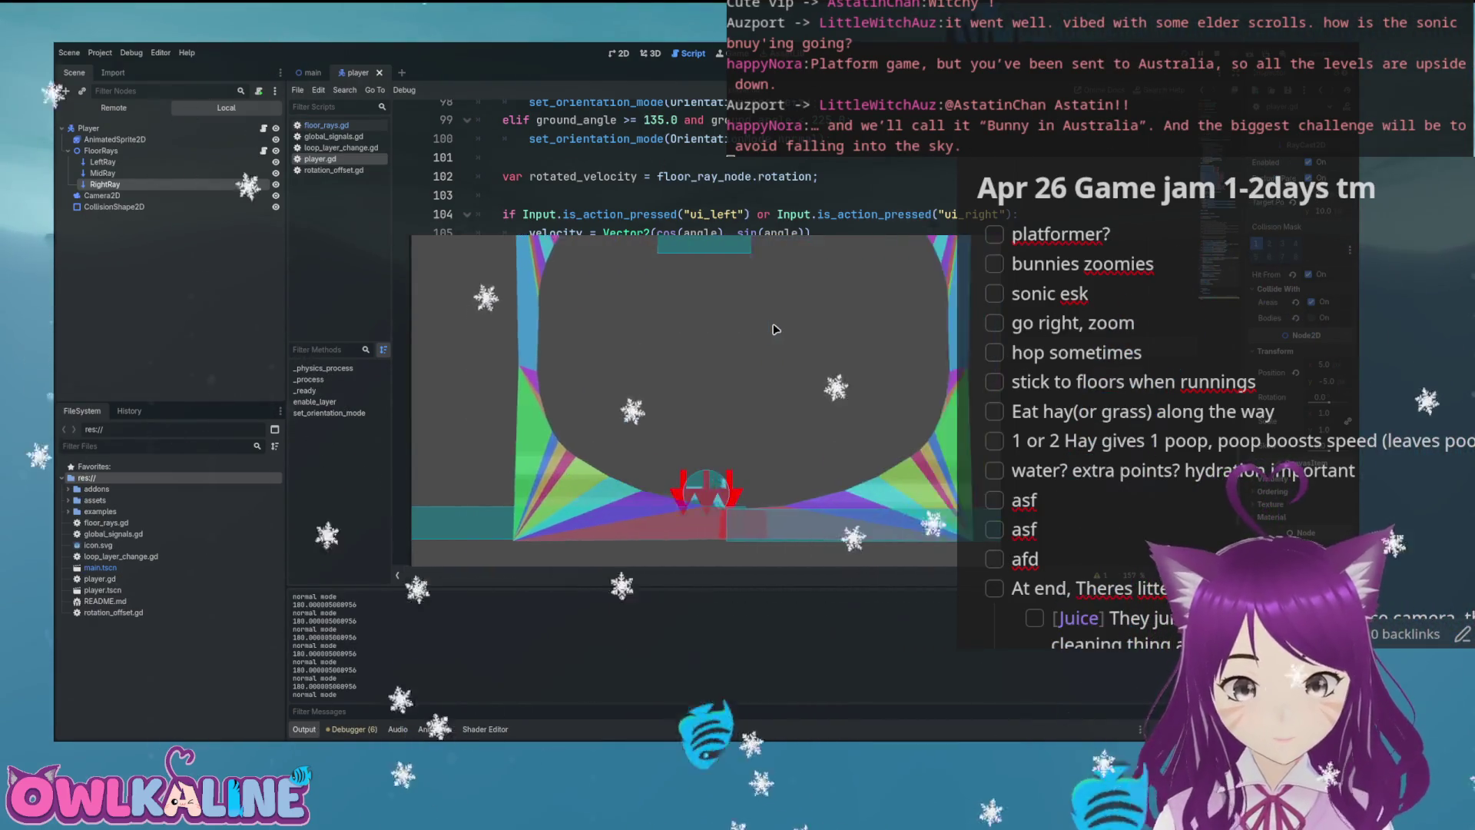
{"action": "key", "text": "Right"}
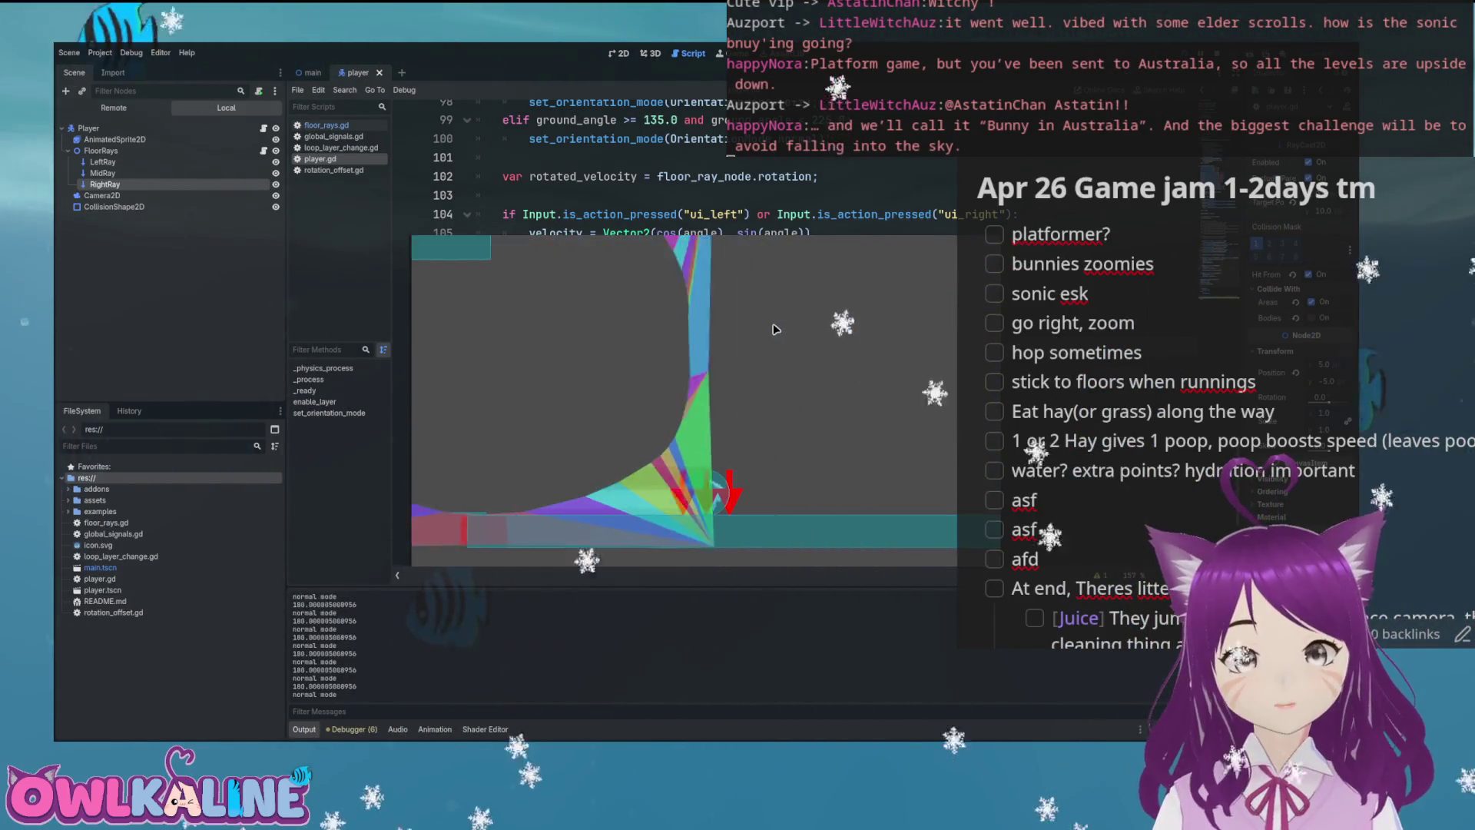
{"action": "key", "text": "Right"}
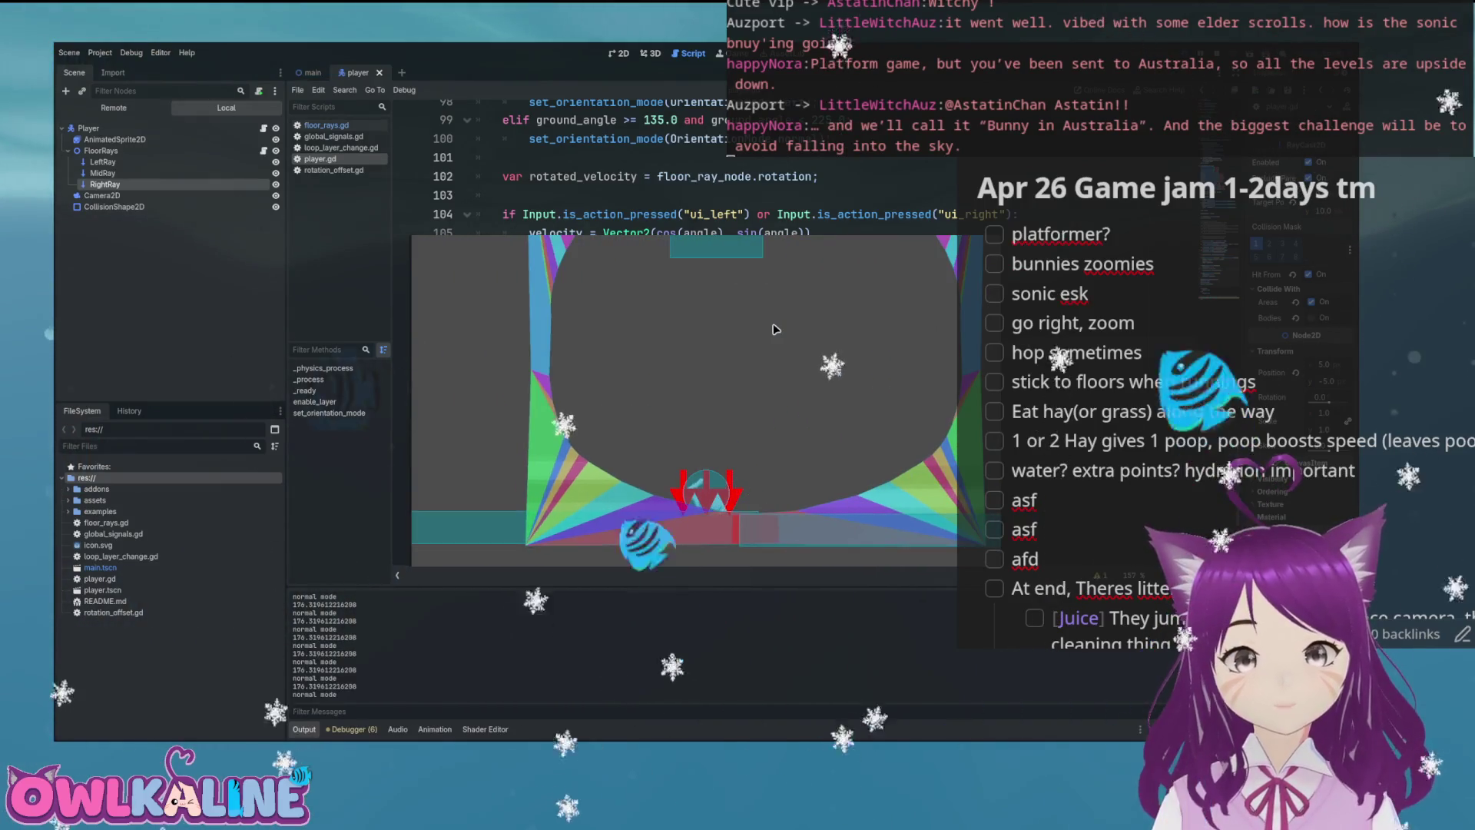
{"action": "key", "text": "Right"}
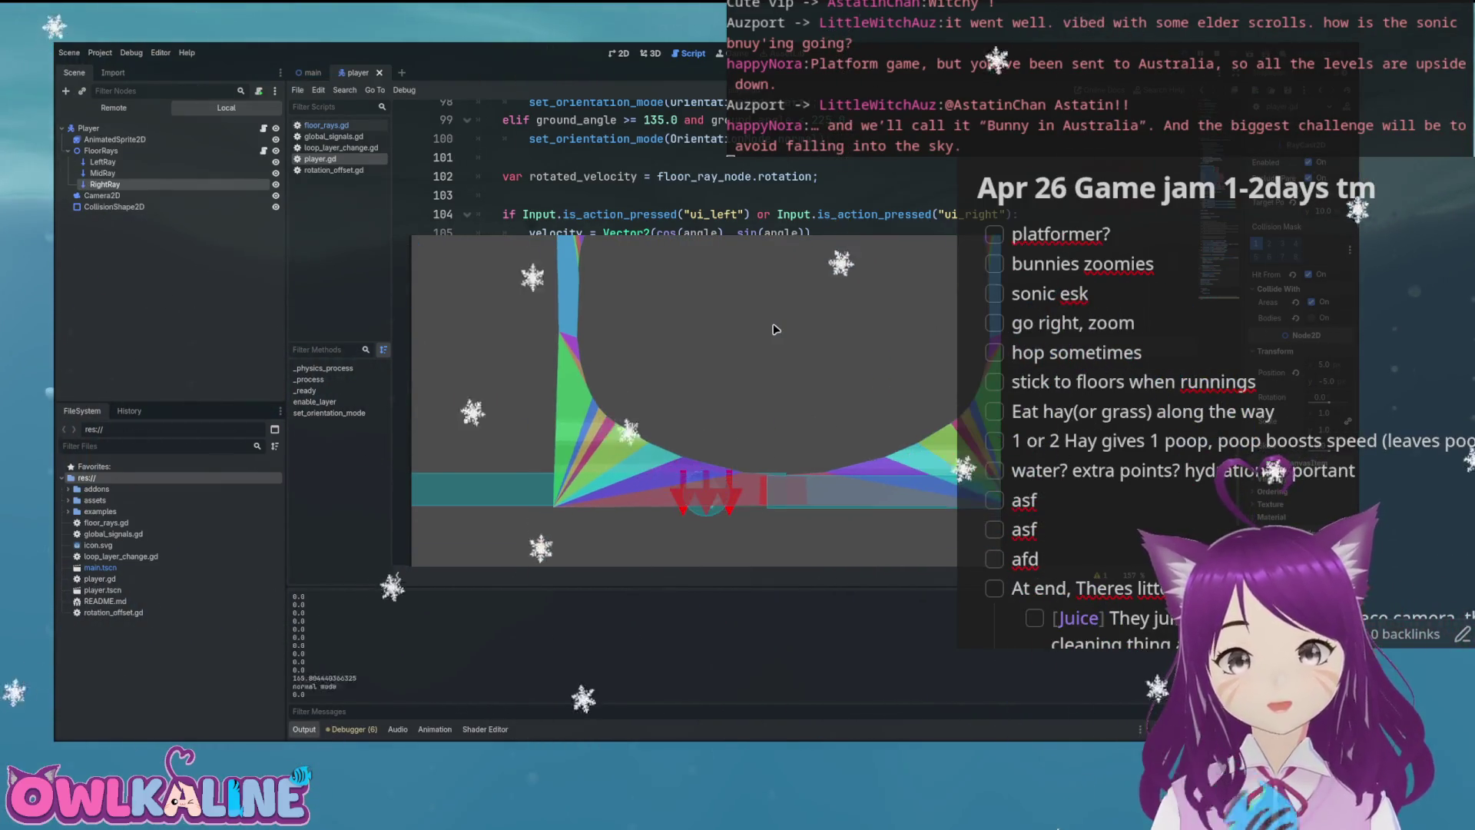
{"action": "key", "text": "F8"}
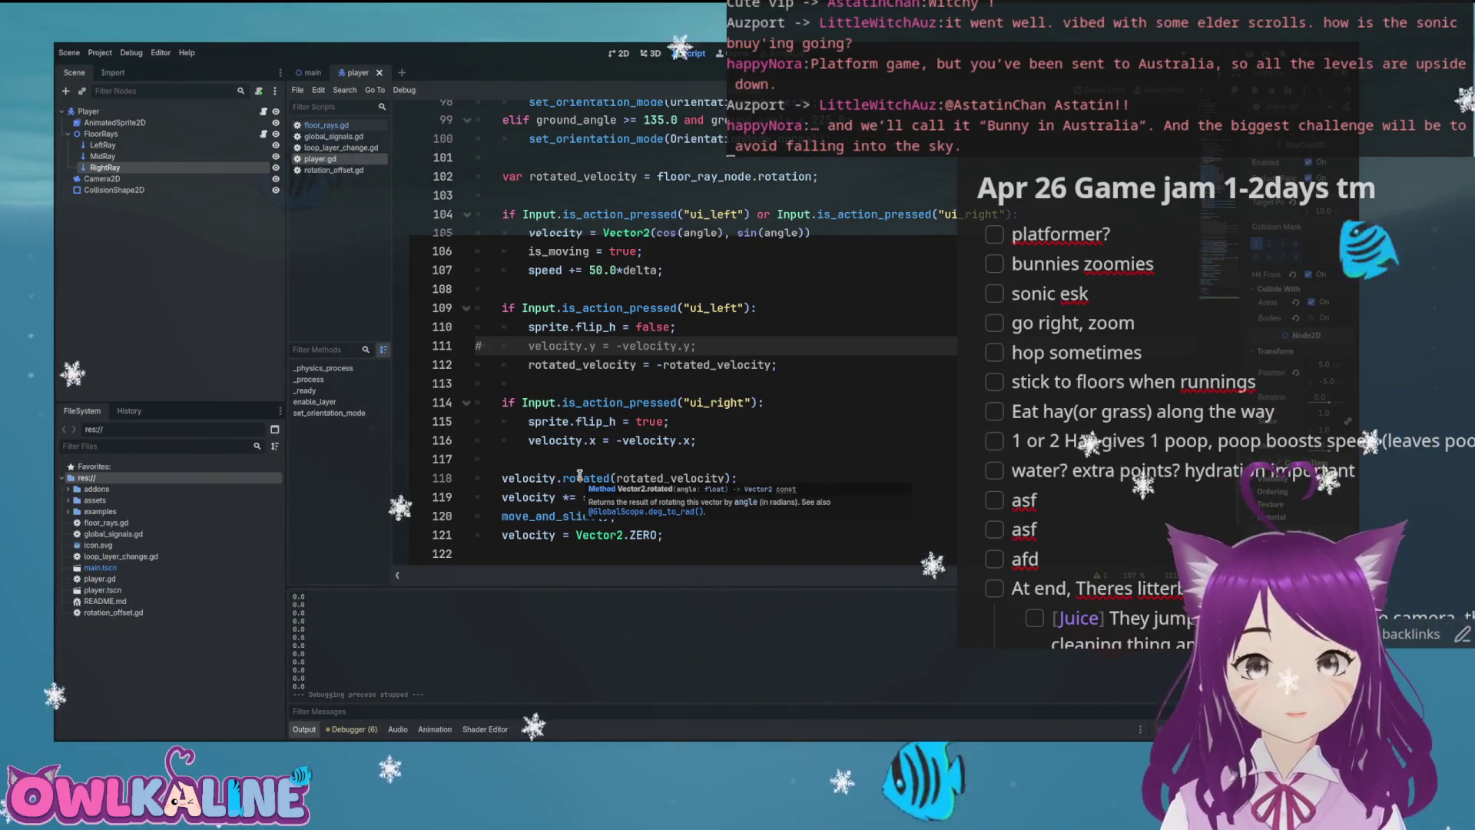
Step: Make line 112 negate rotated_velocity.y, then run right until the invalid 'y' access error
{"action": "key", "text": "Down"}
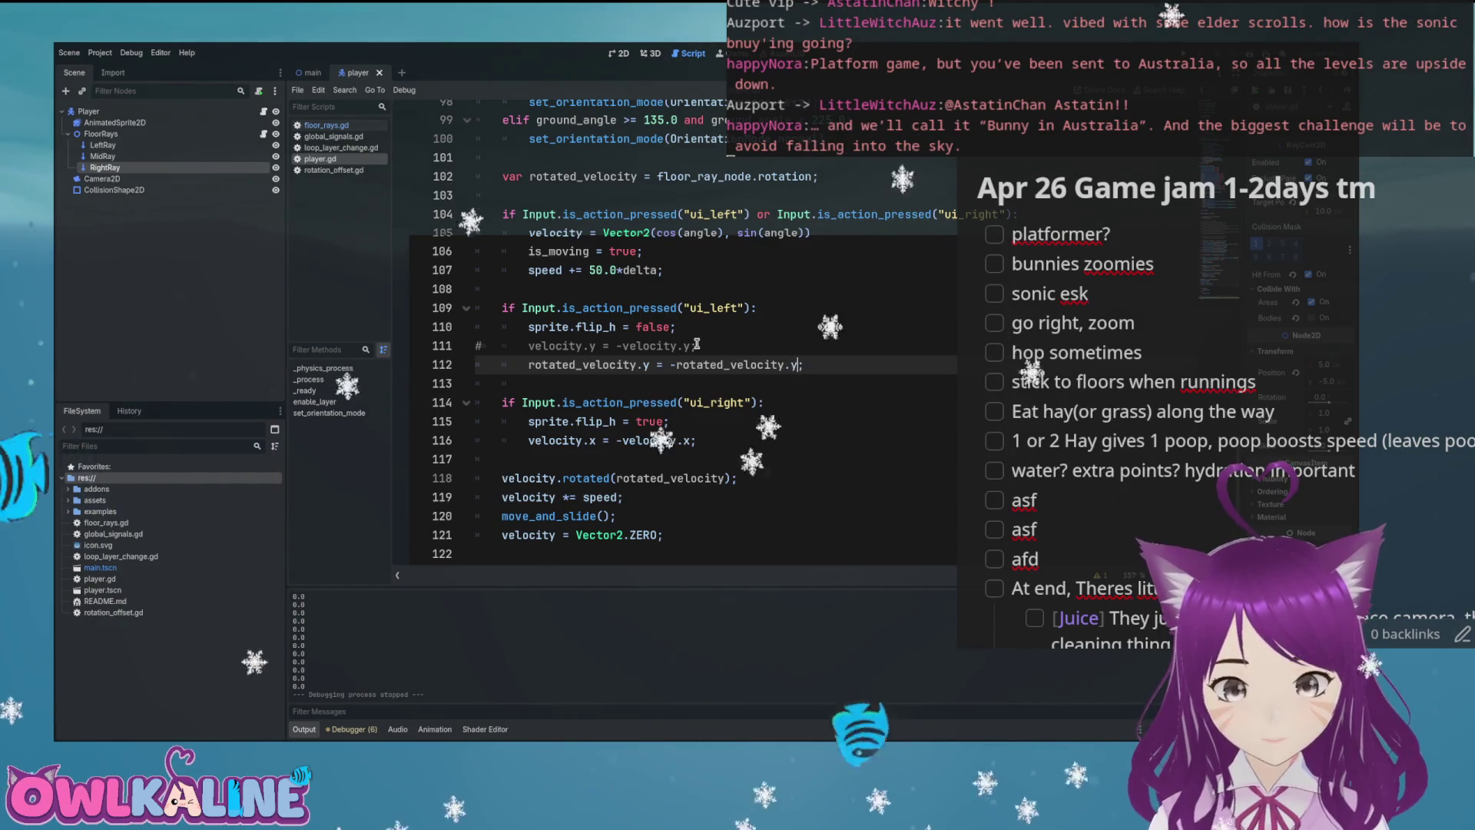
{"action": "left_click", "coordinate": [803, 335]}
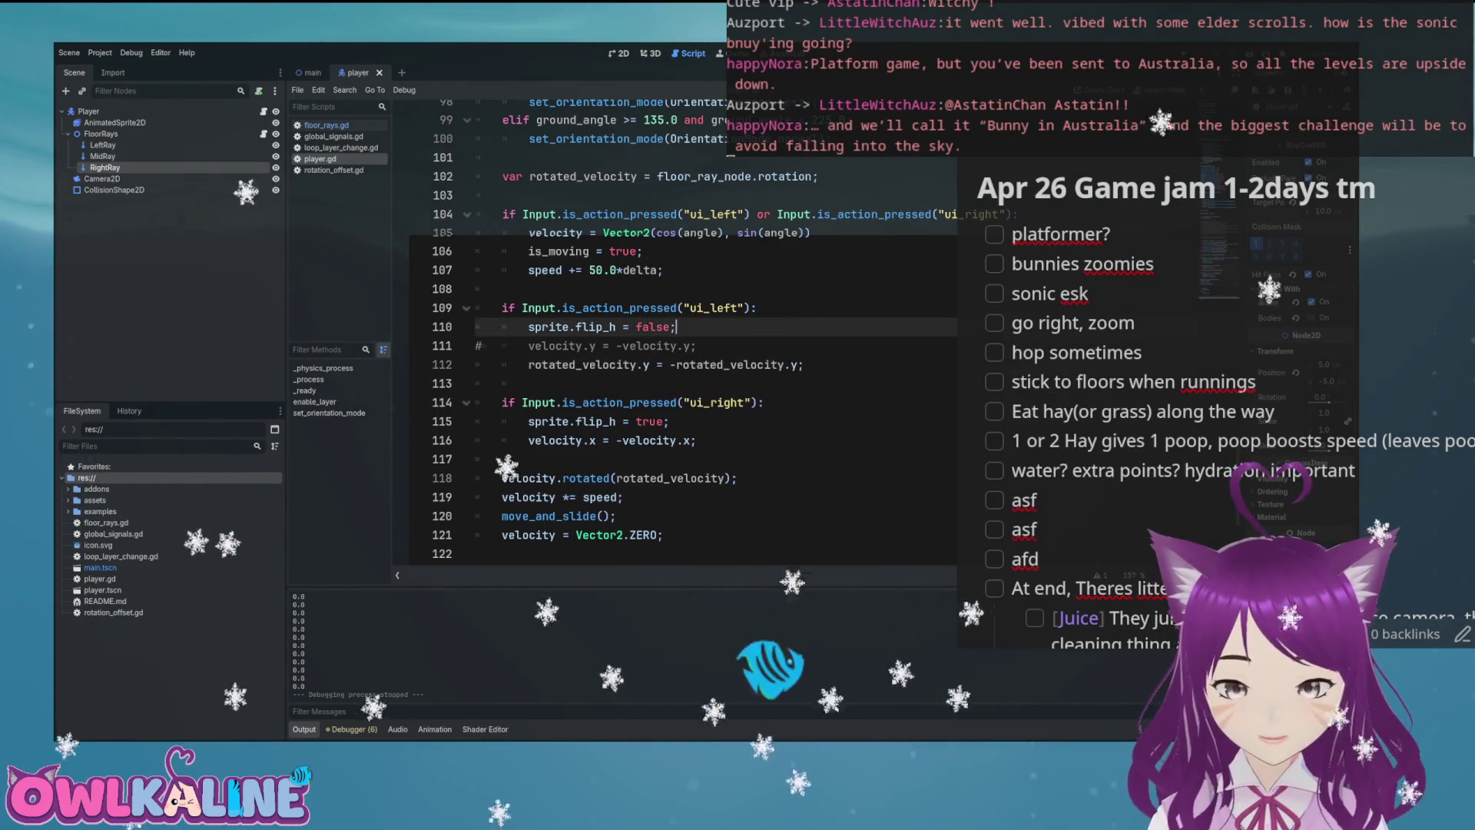
{"action": "key", "text": "F5"}
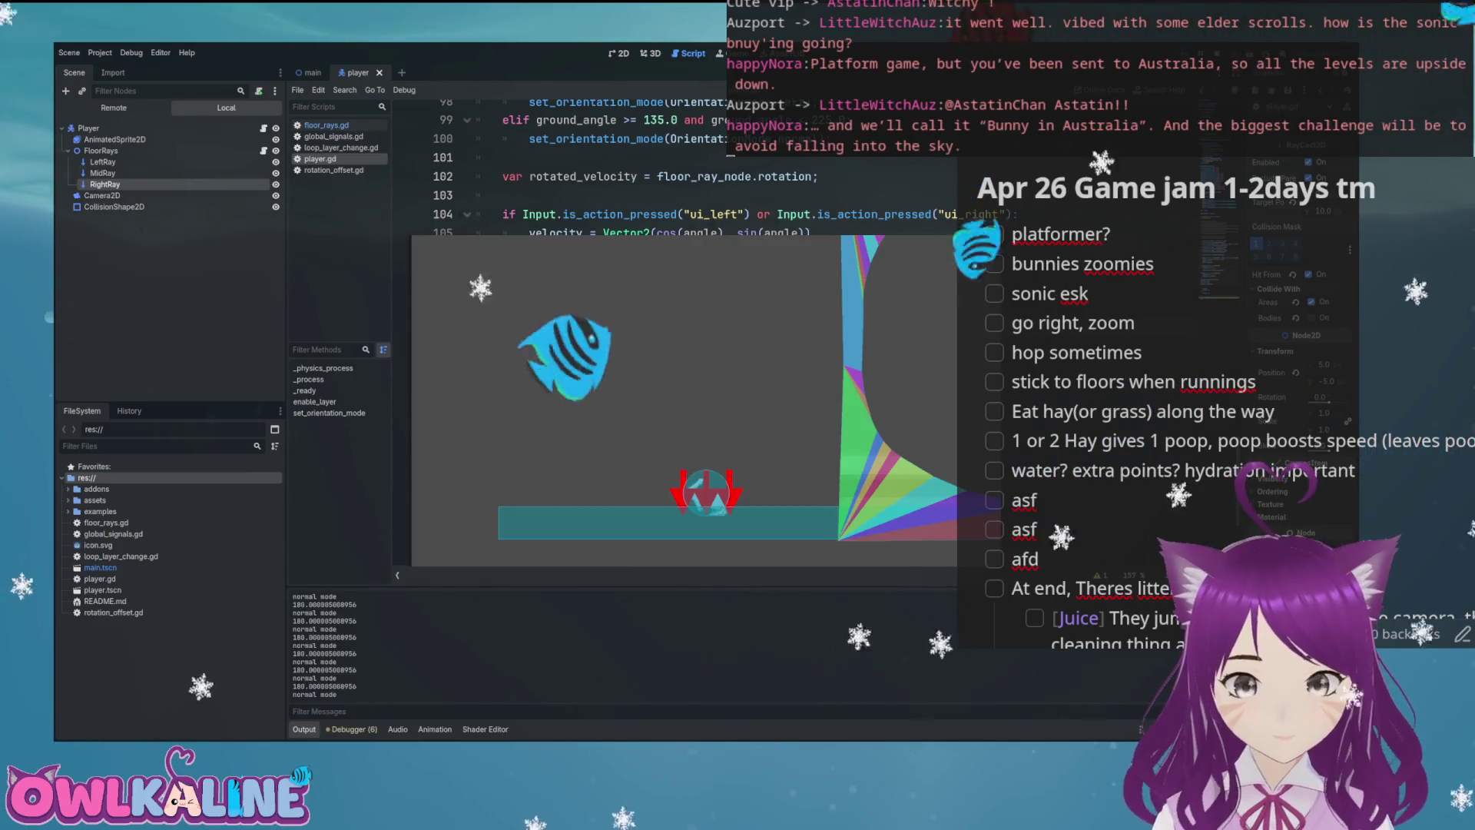
{"action": "key", "text": "Right"}
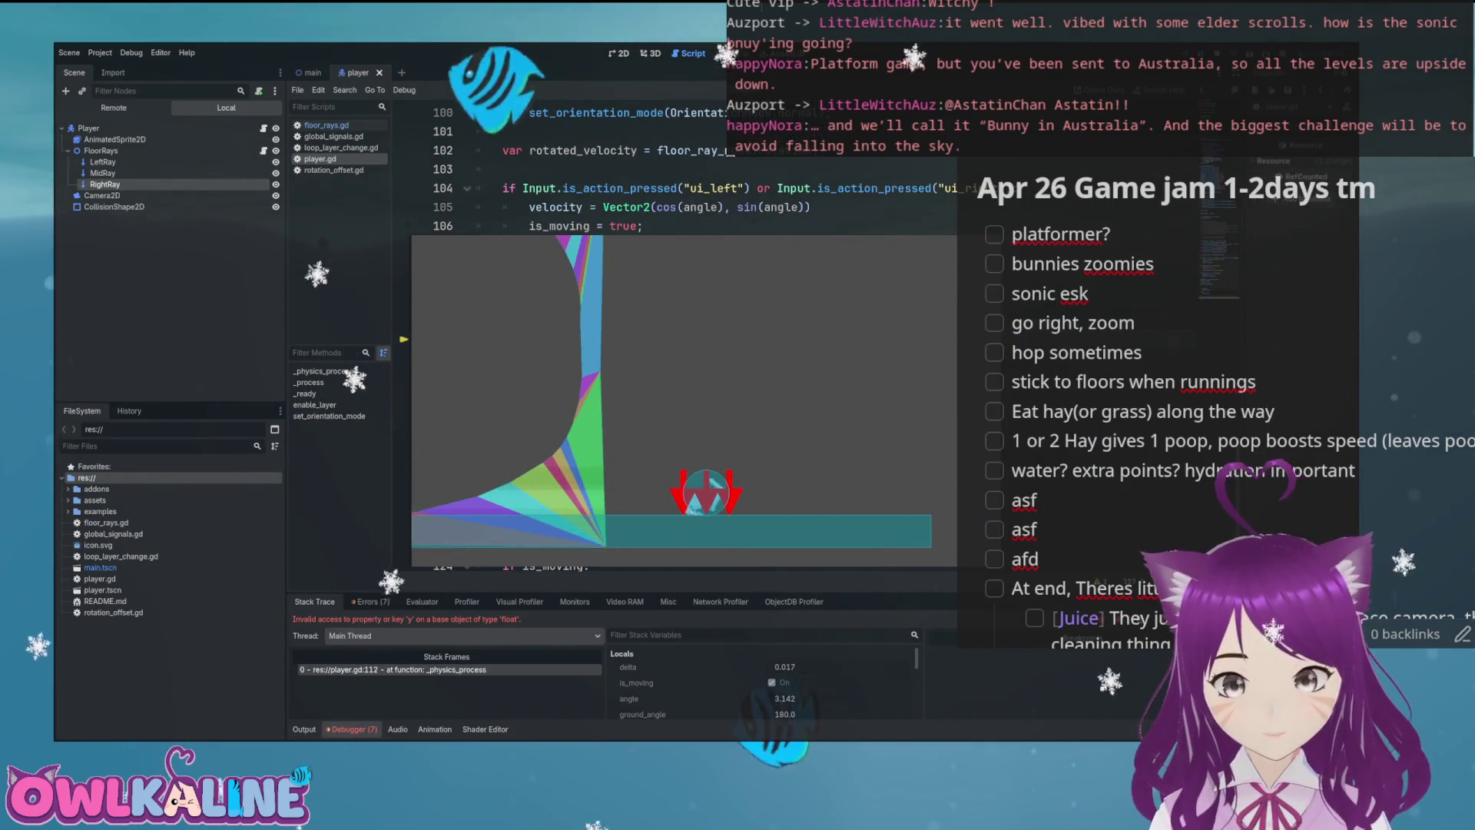
Step: Stop the halted game and remove the faulty rotated_velocity line 112
{"action": "key", "text": "F8"}
{"action": "double_click", "coordinate": [596, 338]}
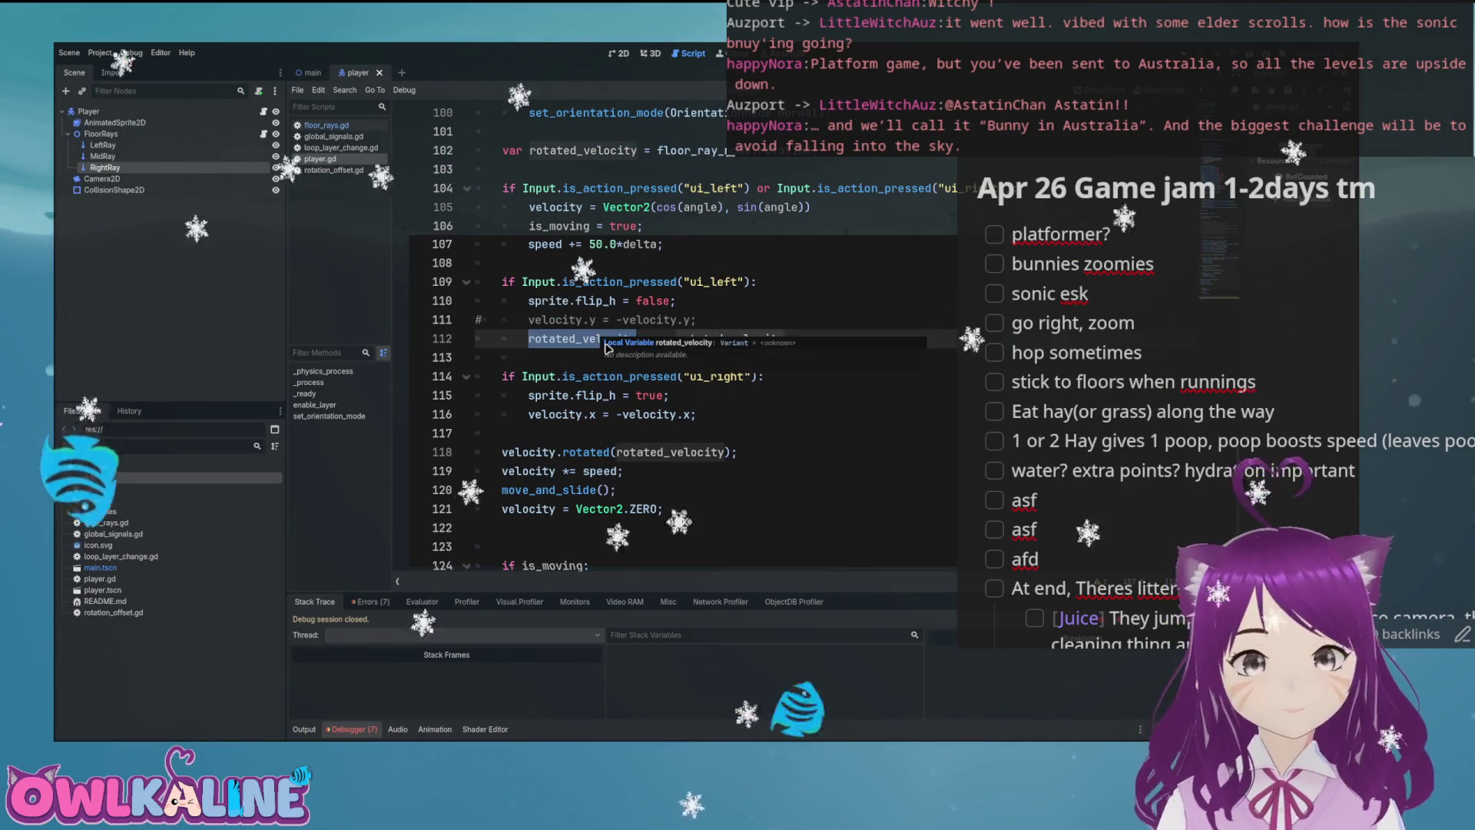
{"action": "scroll", "coordinate": [596, 338], "scroll_direction": "up", "scroll_amount": 1}
{"action": "scroll", "coordinate": [751, 256], "scroll_direction": "down", "scroll_amount": 1}
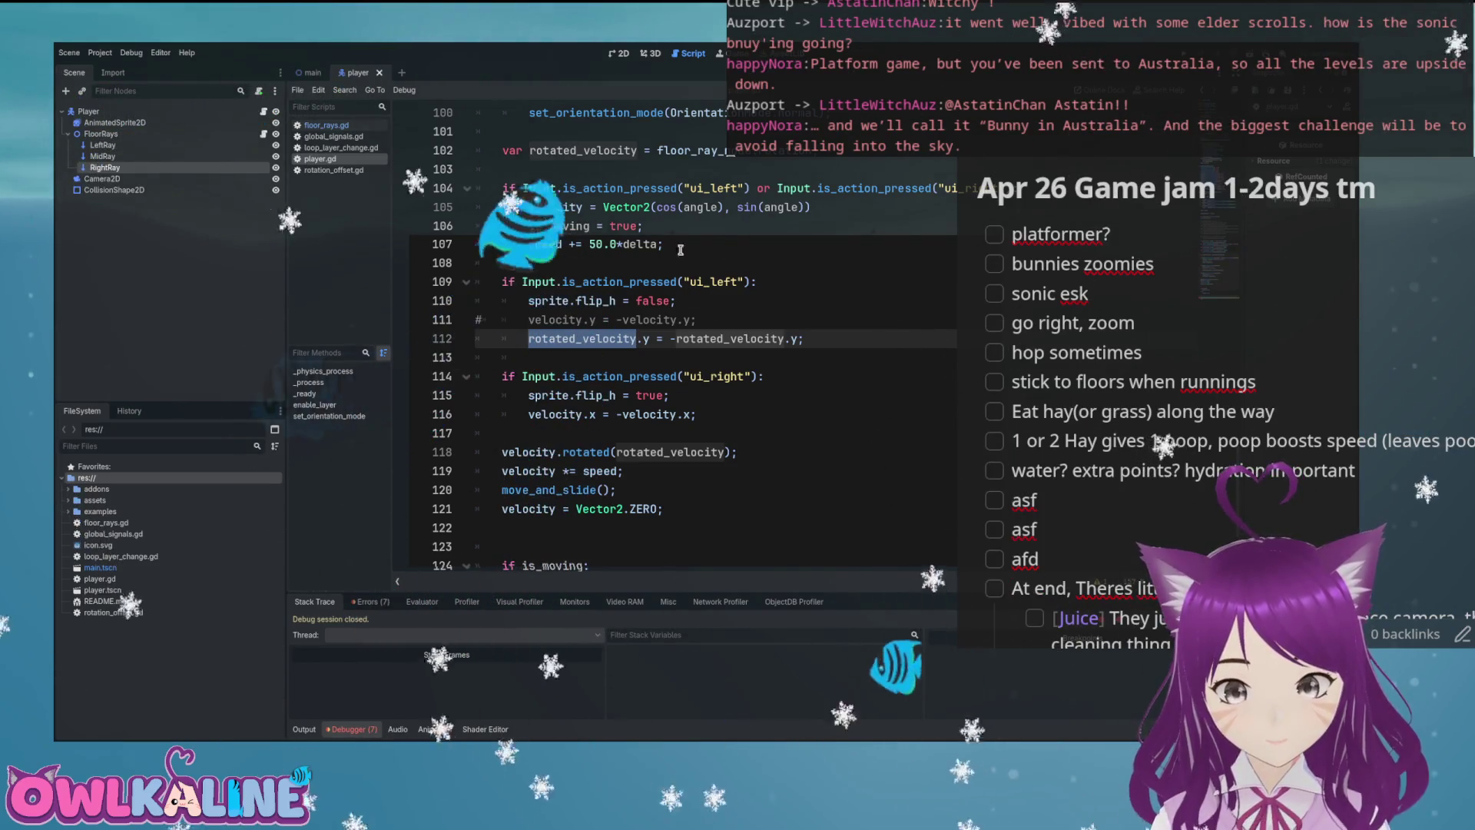
{"action": "scroll", "coordinate": [733, 267], "scroll_direction": "up", "scroll_amount": 1}
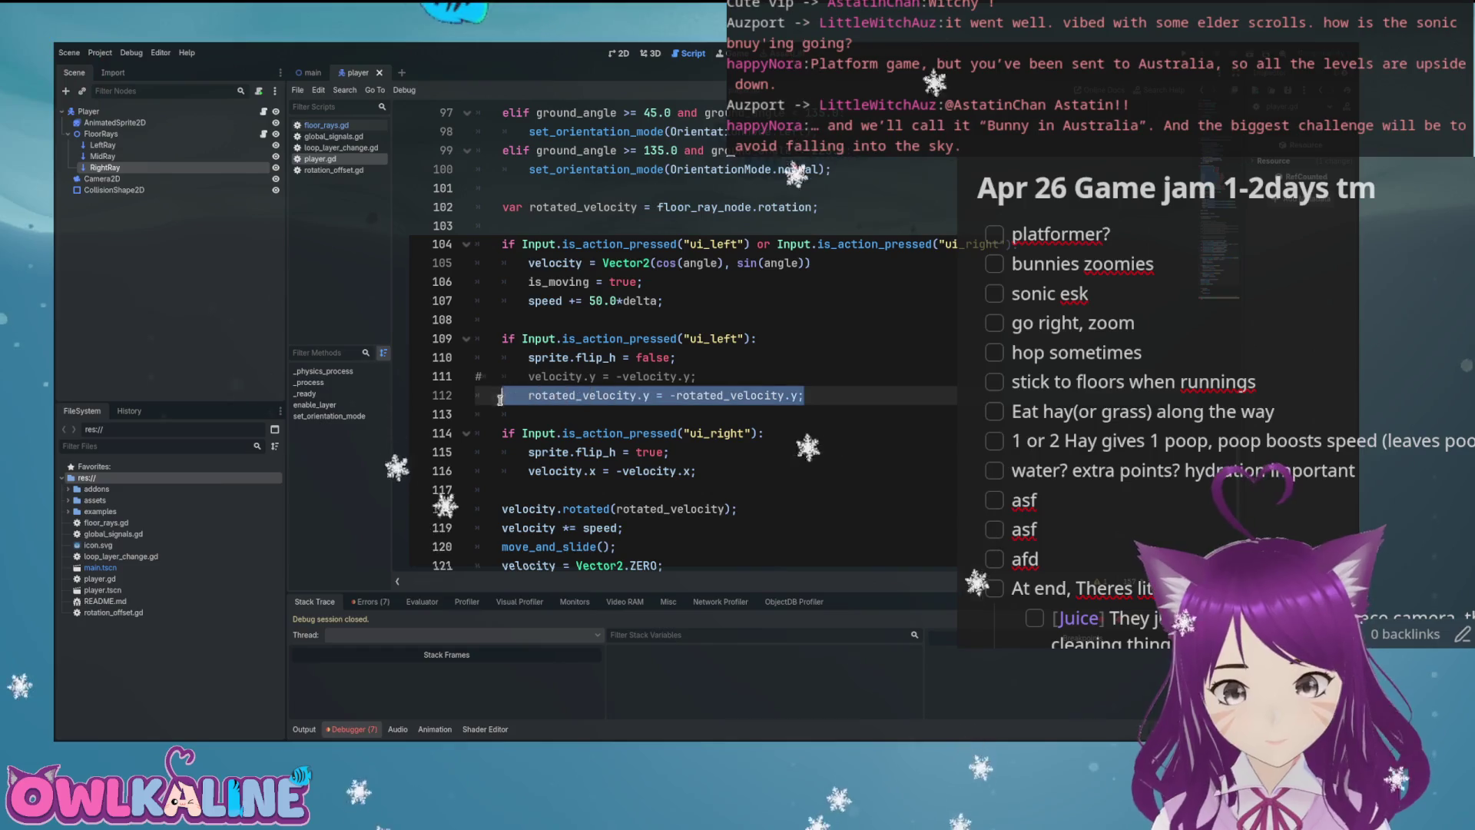
{"action": "key", "text": "BackSpace"}
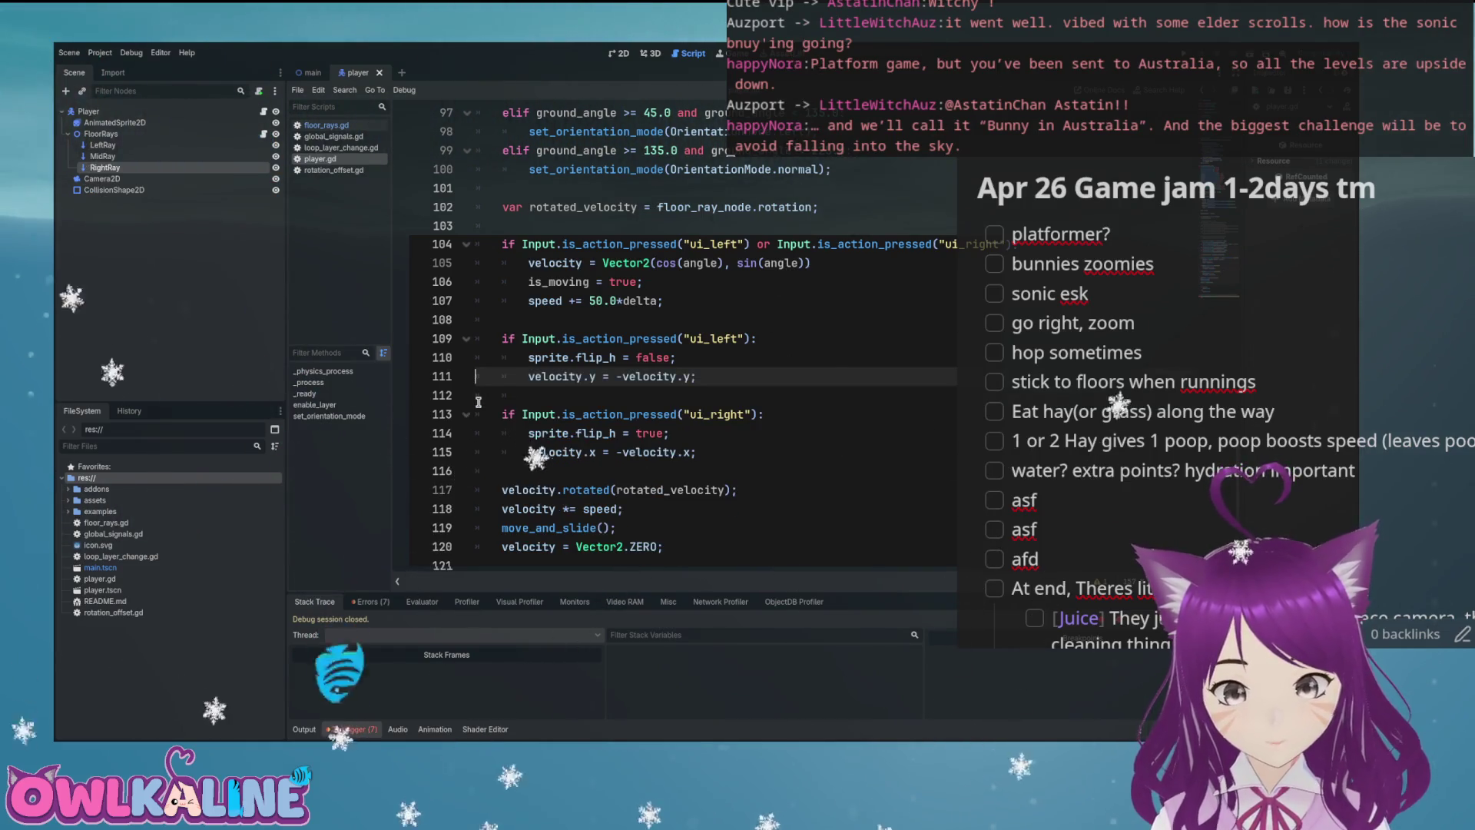
Step: Select line 115 and launch the game to test the velocity.y and velocity.x flips
{"action": "mouse_move", "coordinate": [625, 370]}
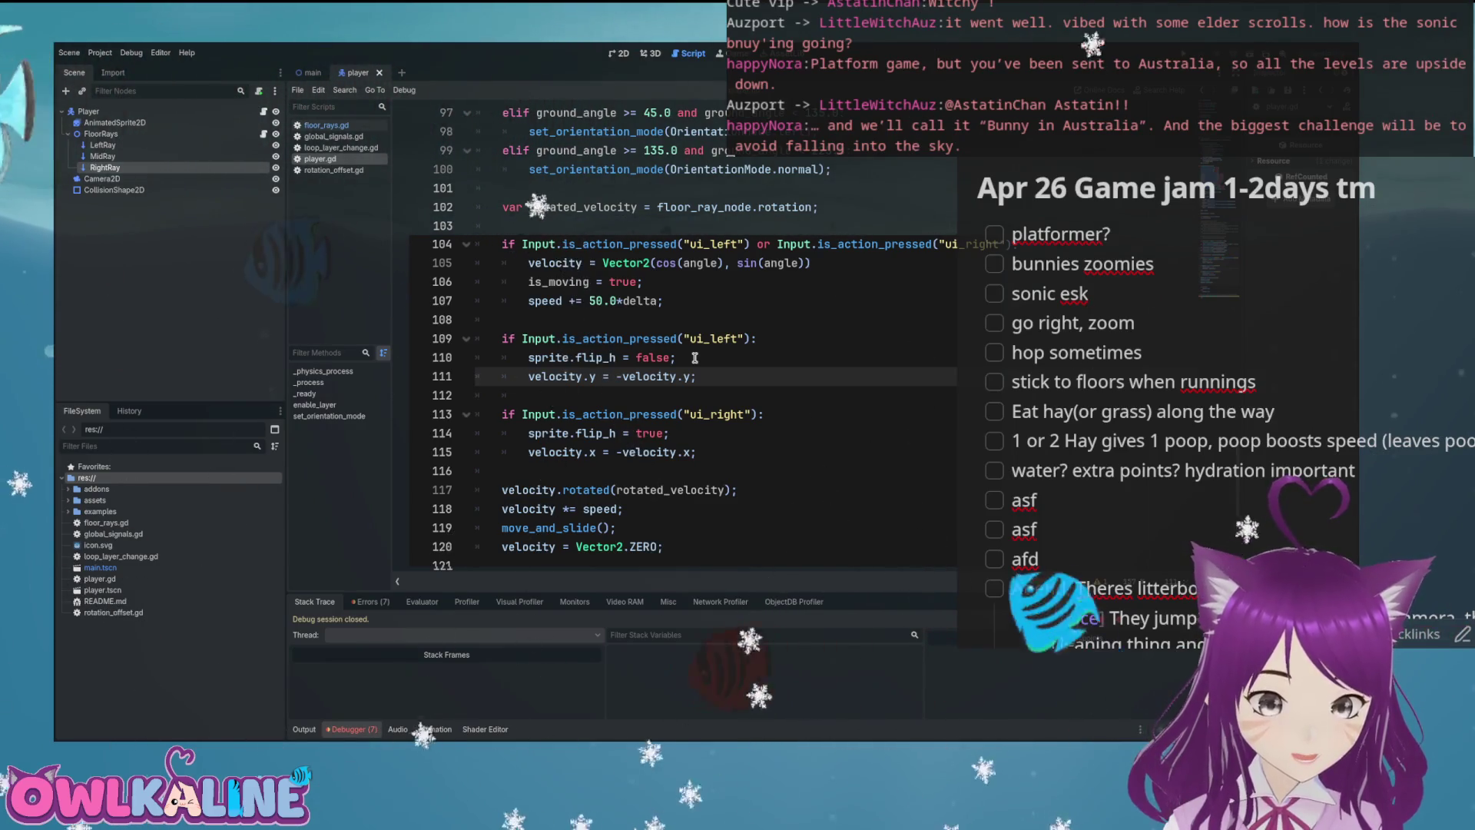
{"action": "scroll", "coordinate": [700, 365], "scroll_direction": "up", "scroll_amount": 1}
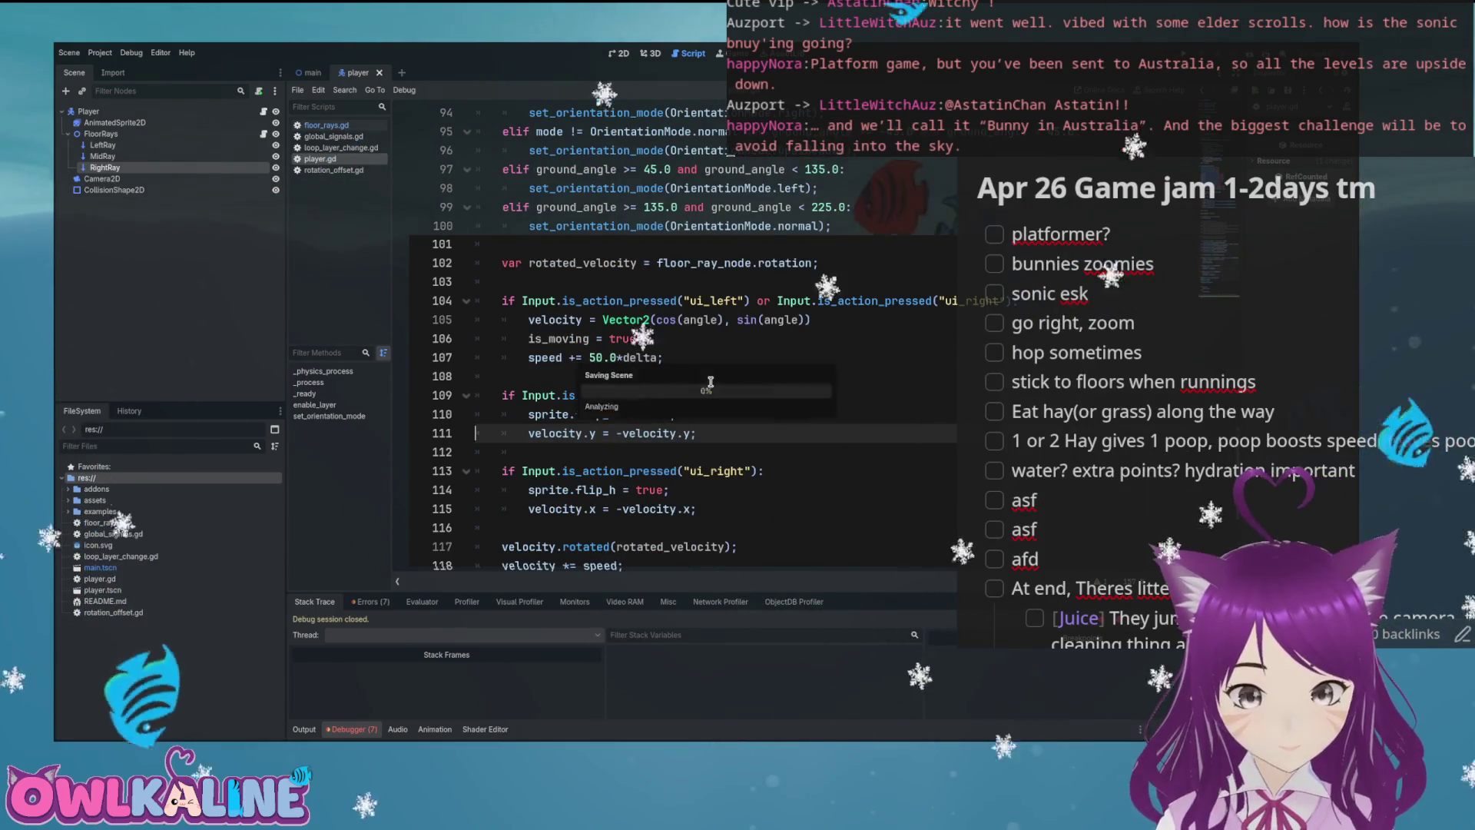
{"action": "scroll", "coordinate": [713, 409], "scroll_direction": "down", "scroll_amount": 2}
{"action": "left_click", "coordinate": [704, 396]}
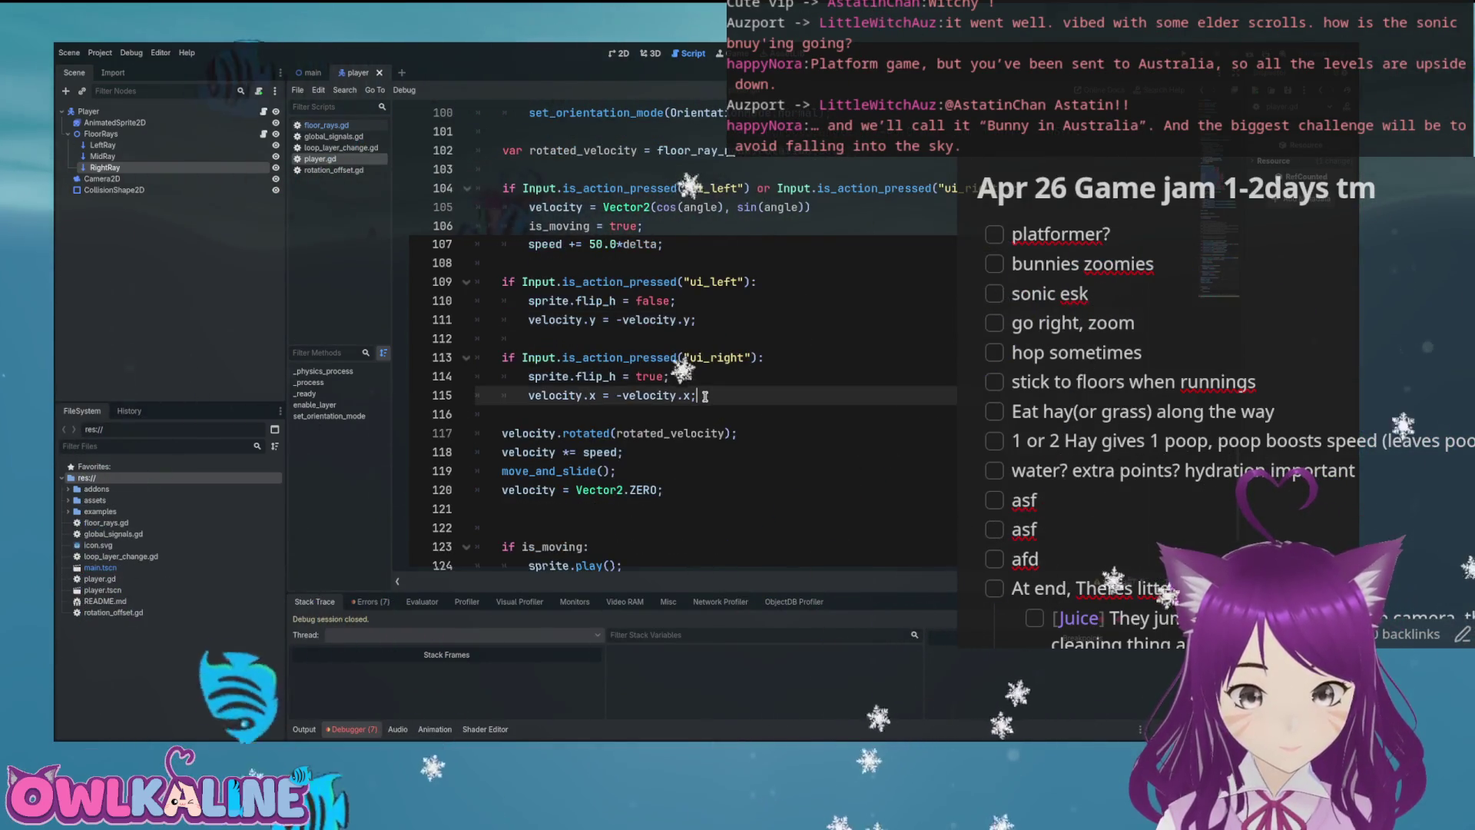
{"action": "key", "text": "shift+Home"}
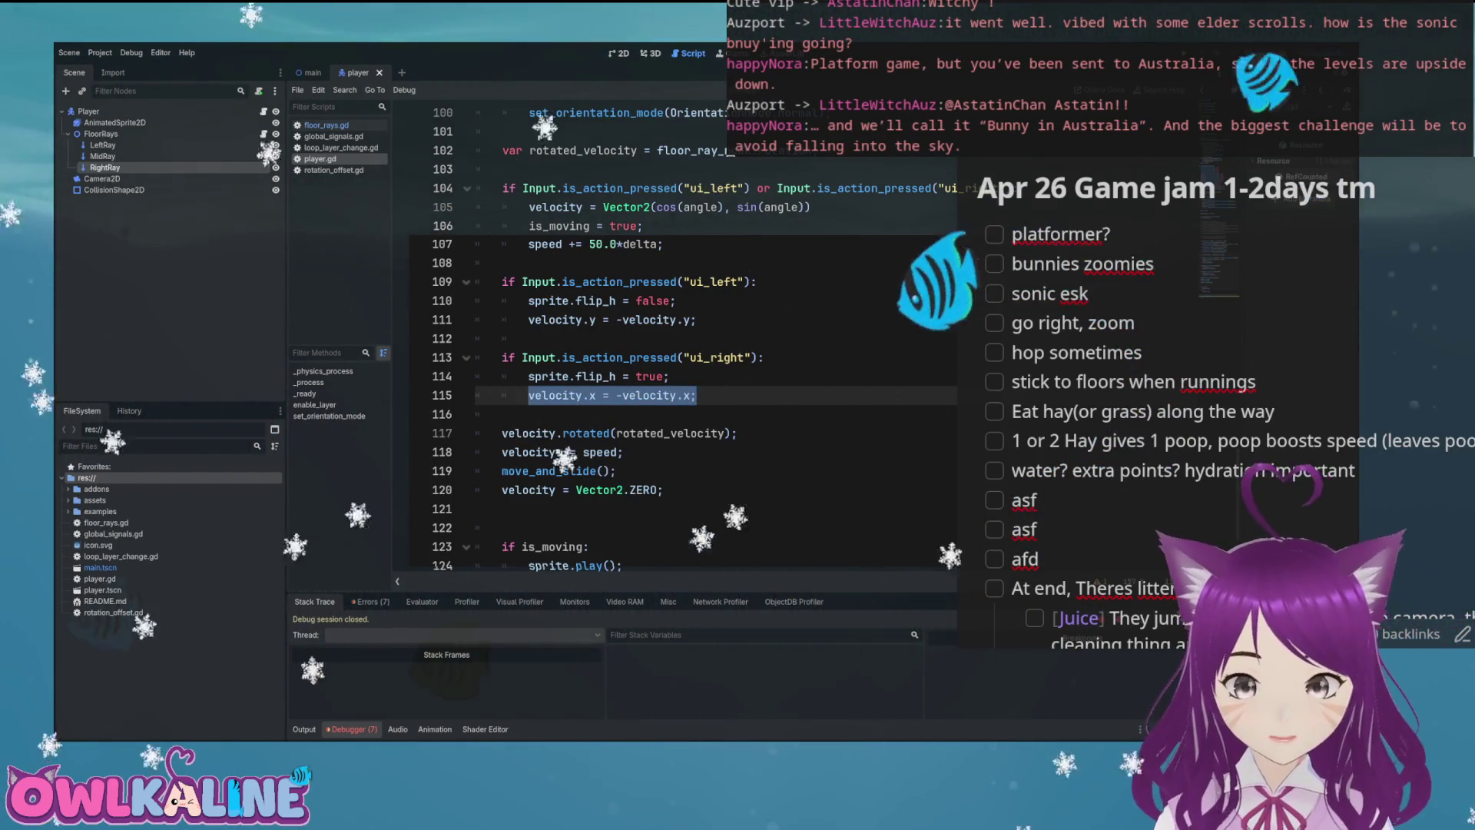
{"action": "key", "text": "F5"}
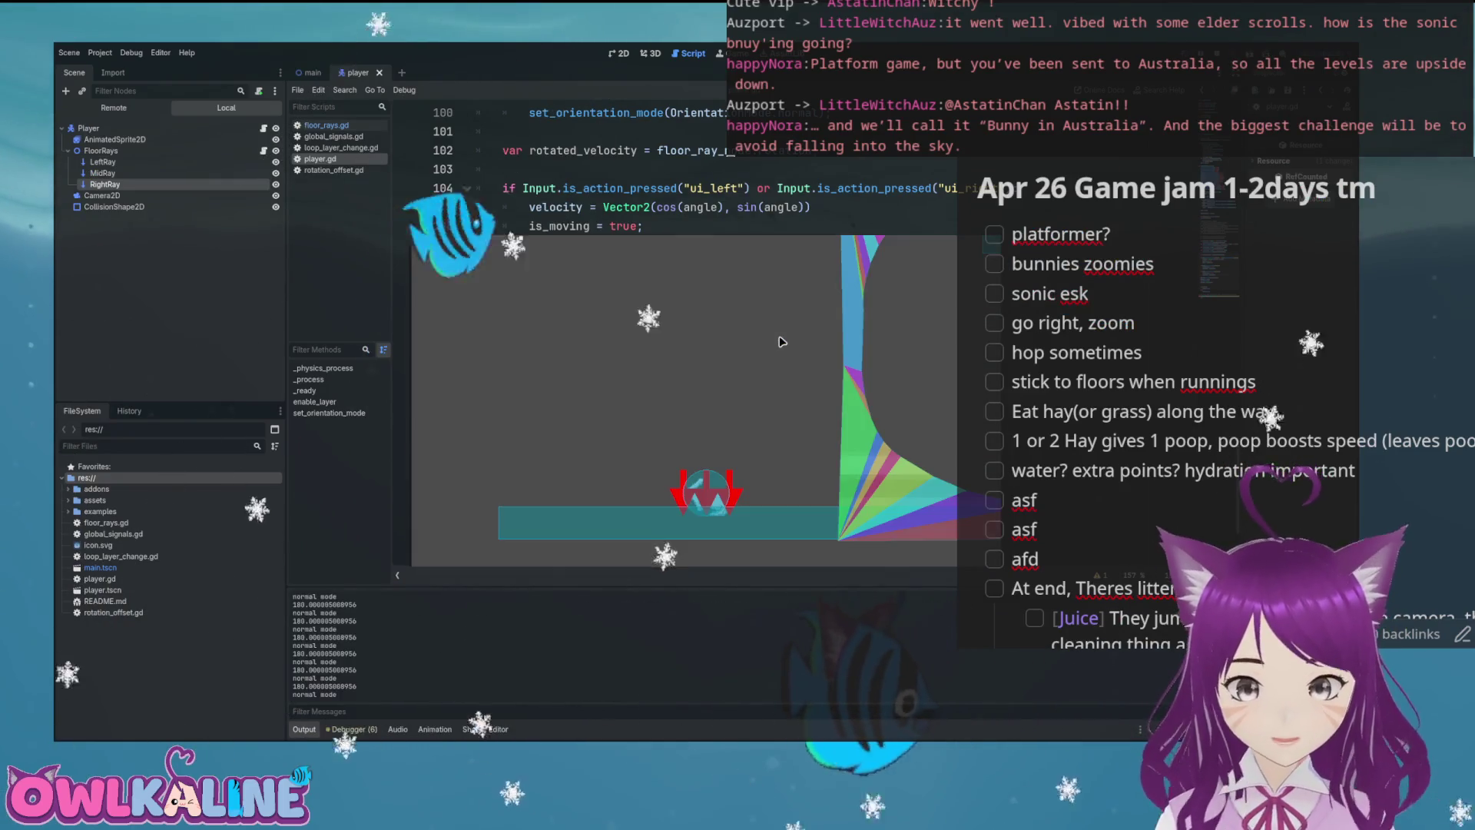
Step: Run the bunny right through the level, stop, and relaunch the game
{"action": "key", "text": "Right"}
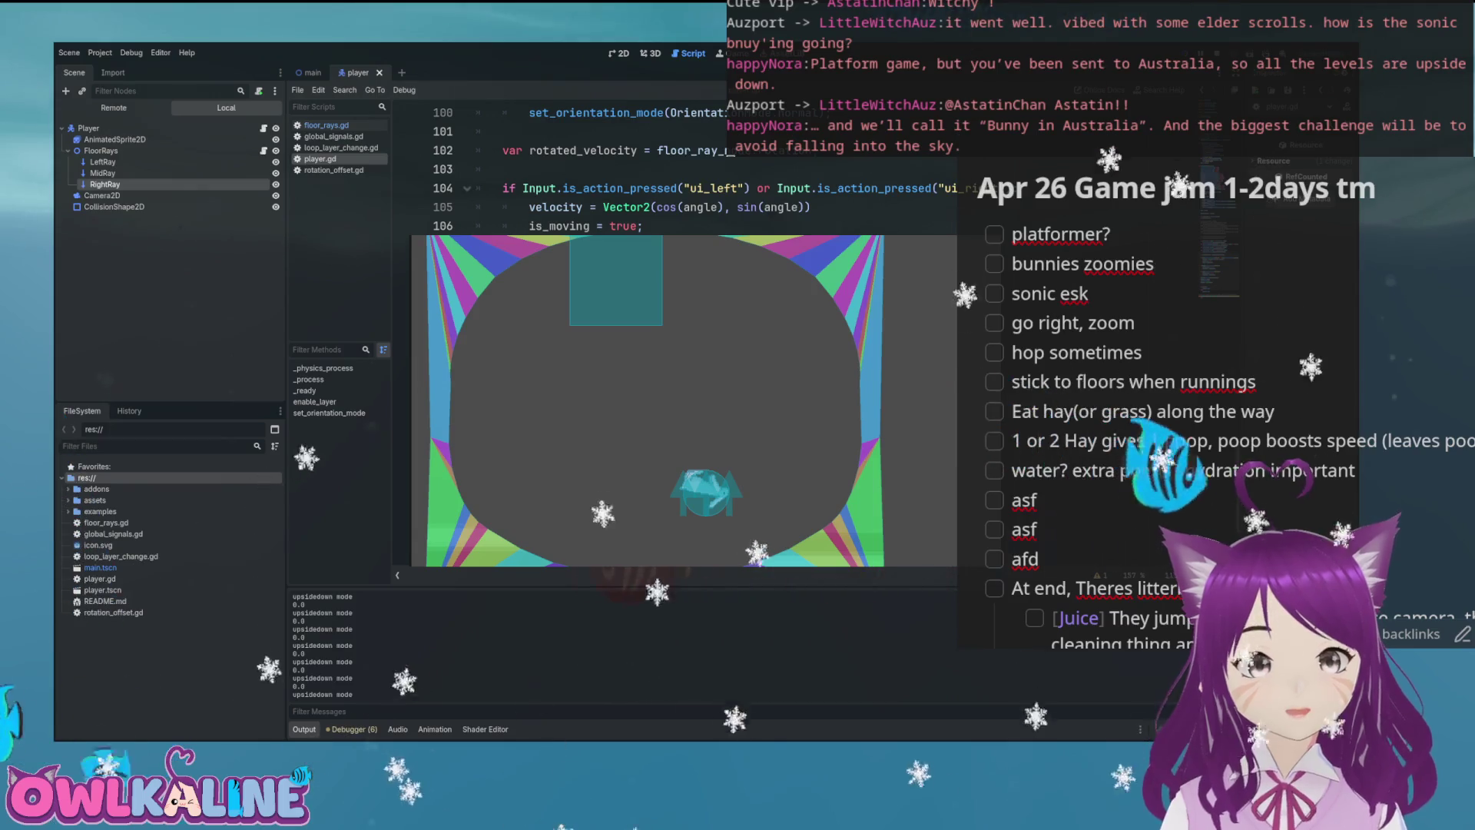
{"action": "key", "text": "F8"}
{"action": "key", "text": "F5"}
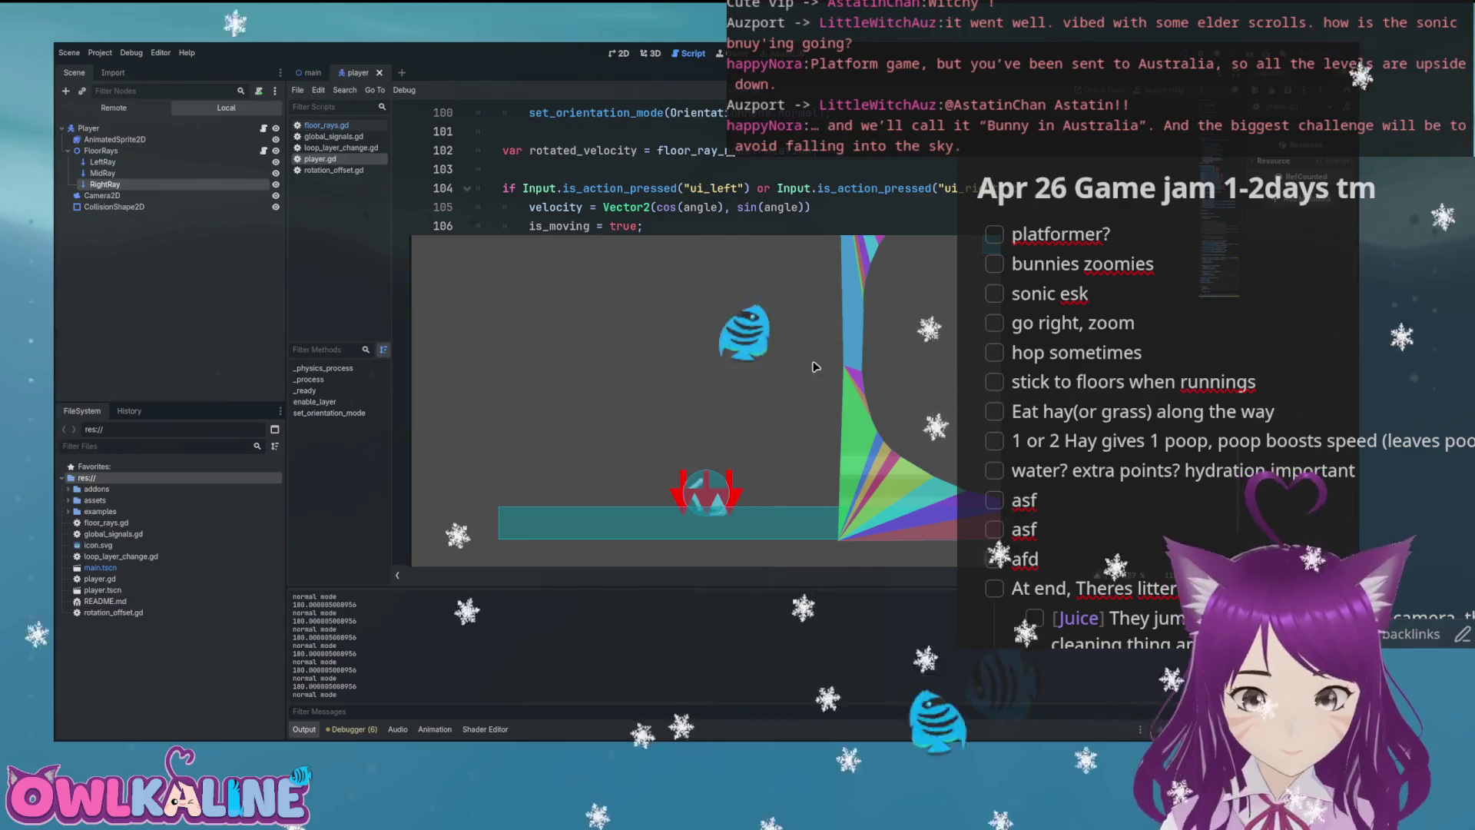
Step: Run the bunny up the loop's right and left walls, stop, and switch to the 2D view
{"action": "key", "text": "Right"}
{"action": "key", "text": "Right"}
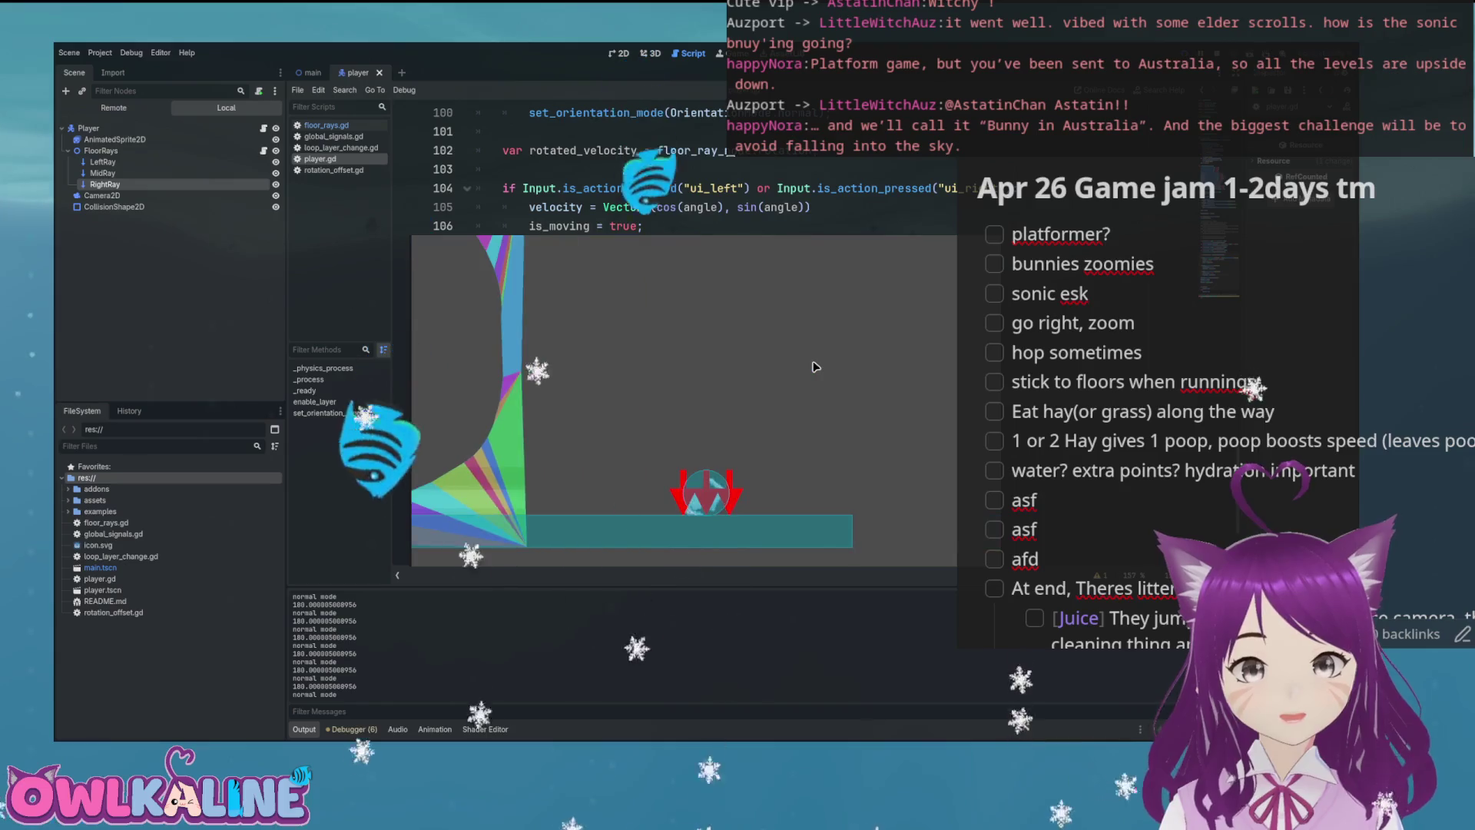
{"action": "key", "text": "Left"}
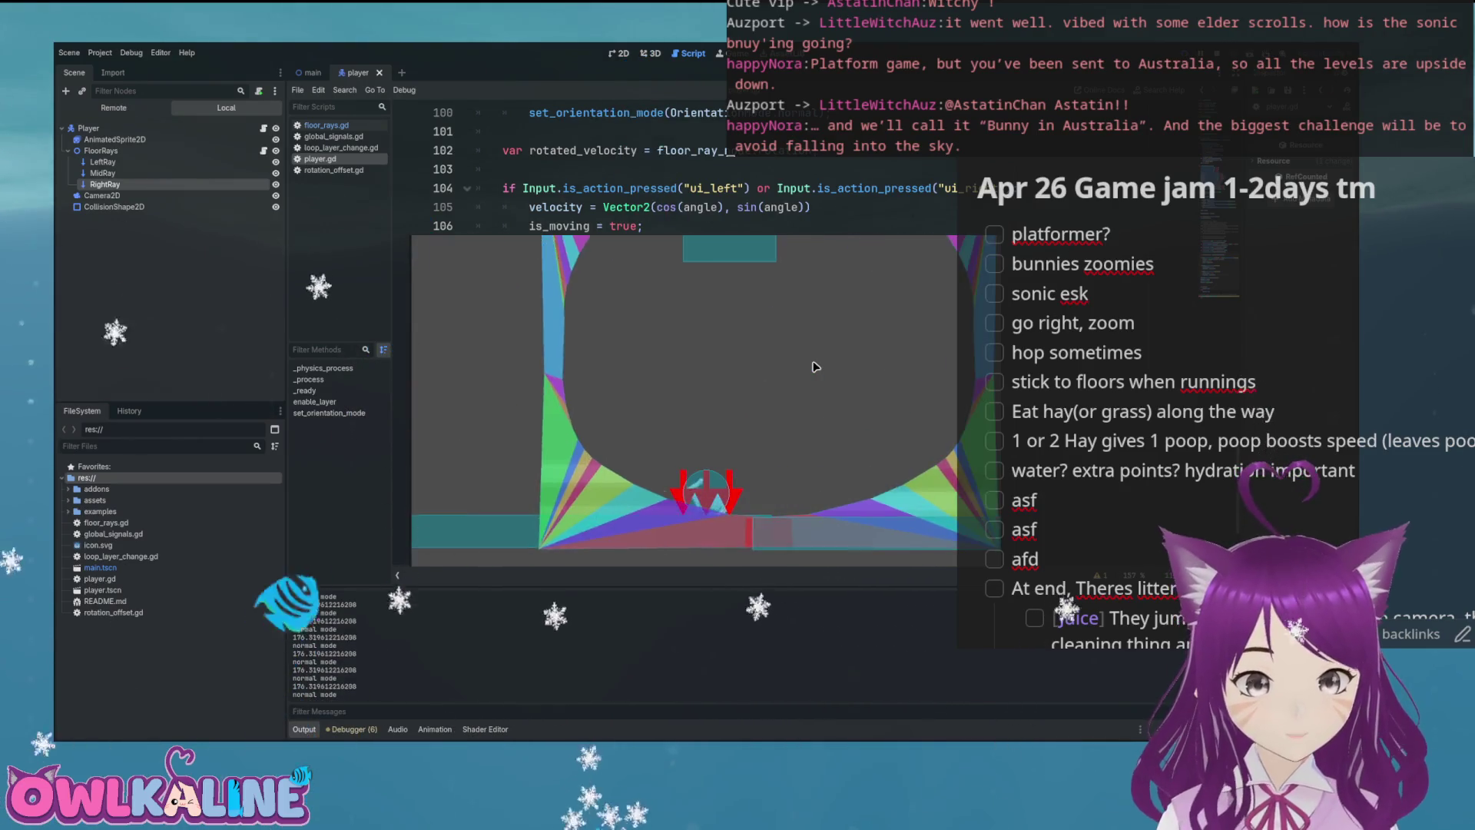
{"action": "key", "text": "Left"}
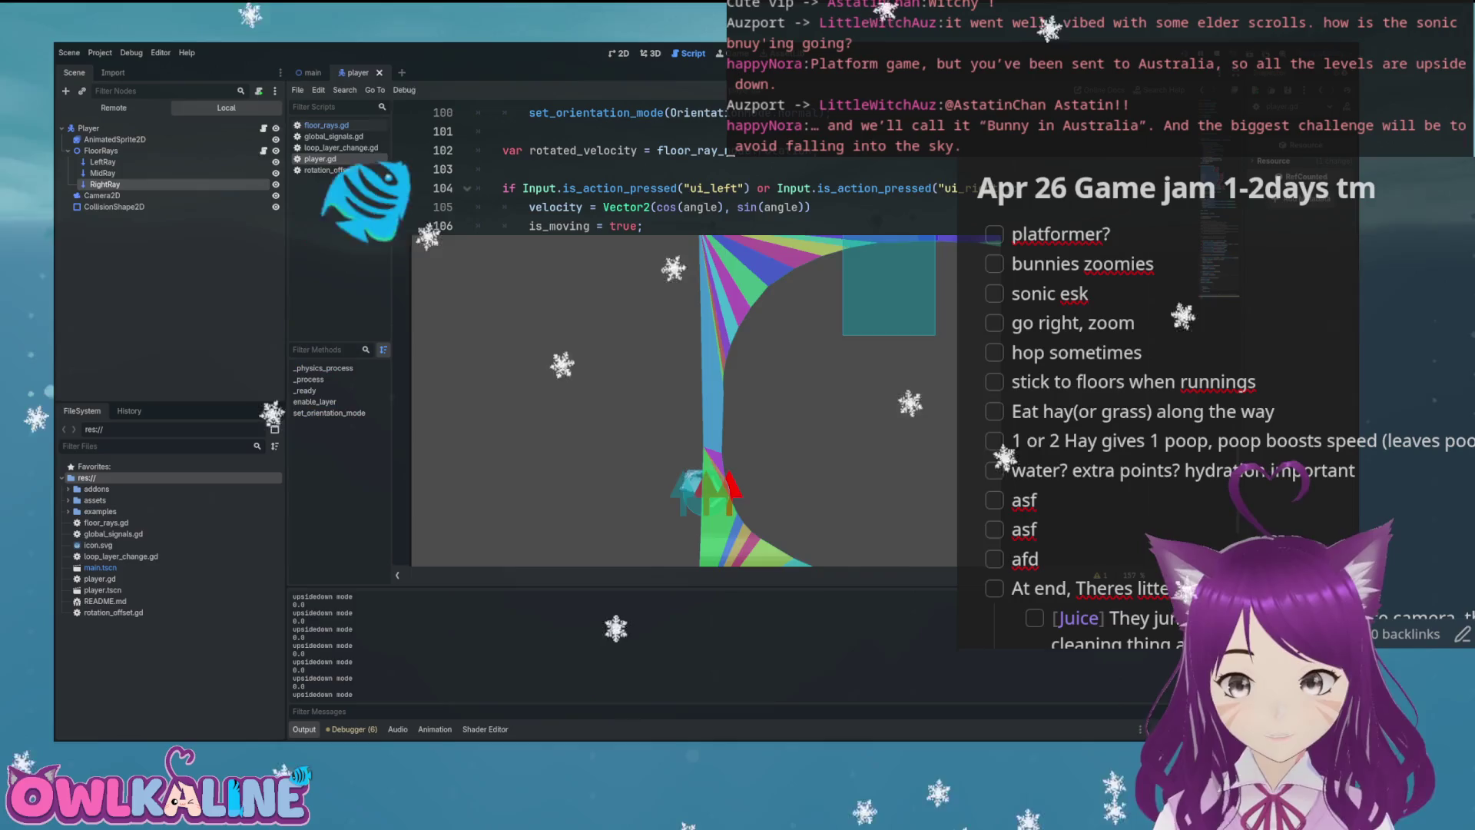
{"action": "key", "text": "F8"}
{"action": "left_click", "coordinate": [618, 53]}
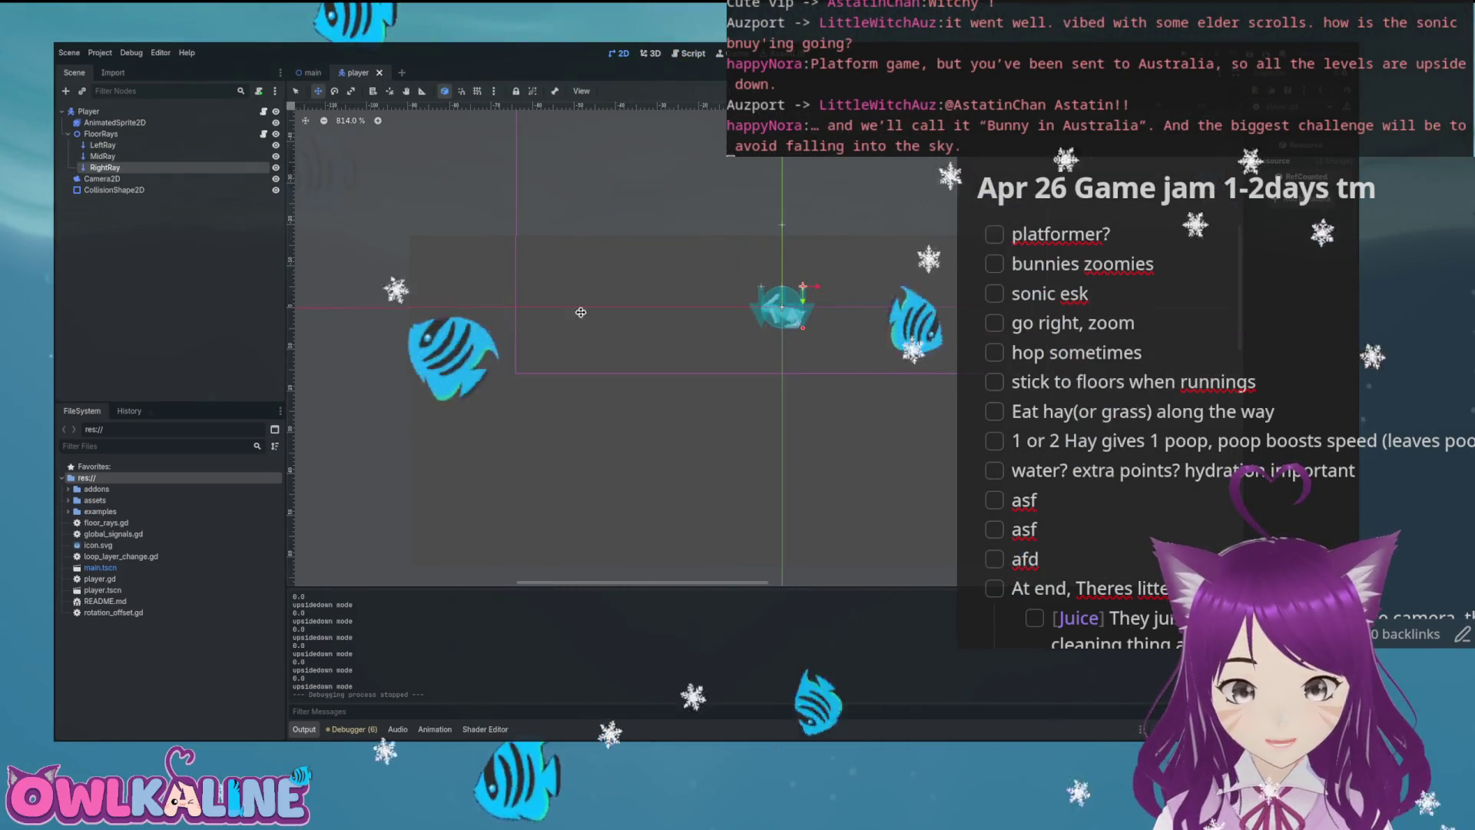
Step: Raise the Player 2 px in the main level scene and save the scene
{"action": "key", "text": "ctrl+Tab"}
{"action": "scroll", "coordinate": [777, 300], "scroll_direction": "up", "scroll_amount": 5}
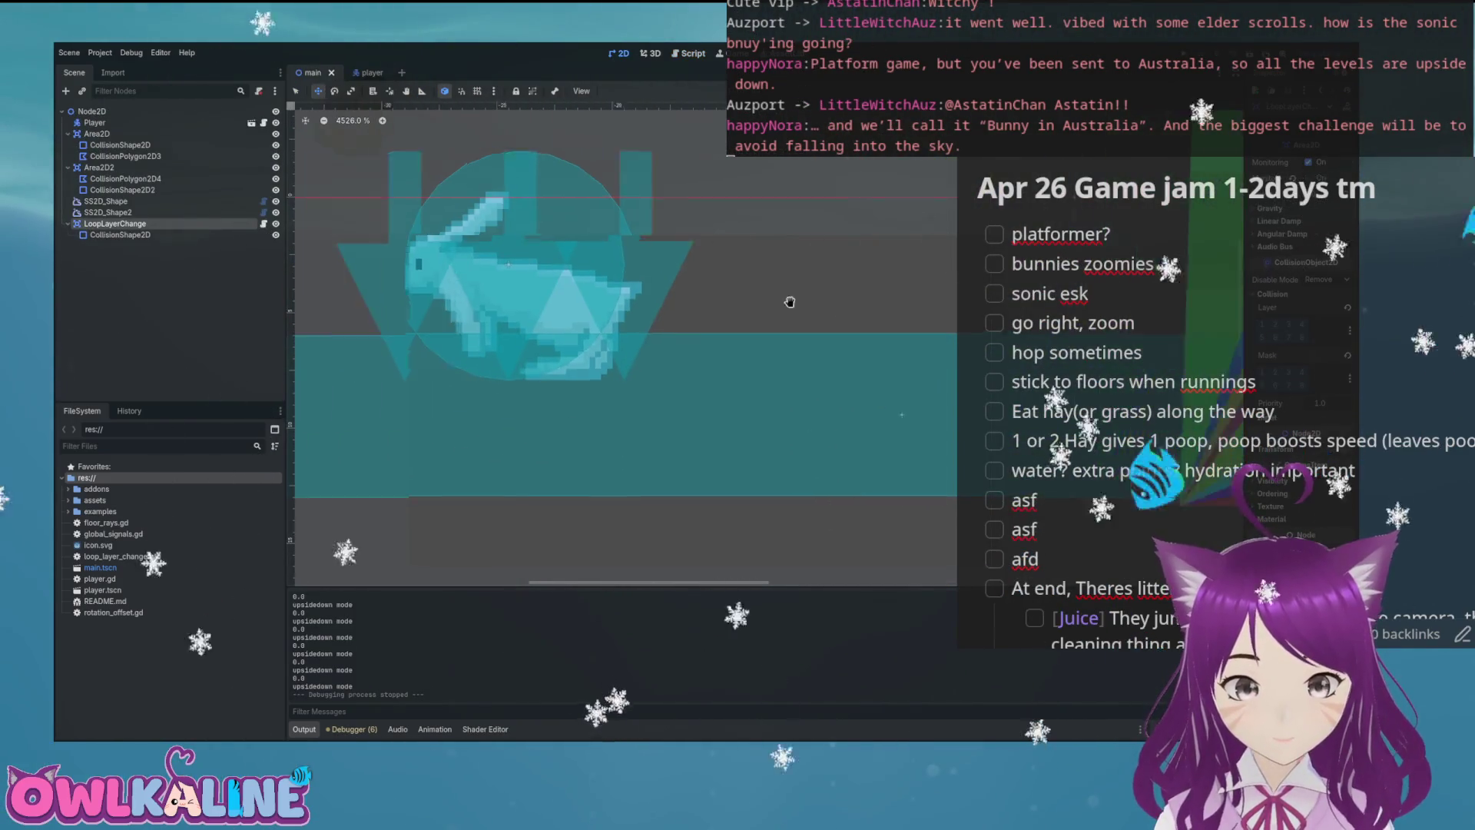
{"action": "left_click_drag", "start_coordinate": [776, 299], "coordinate": [842, 314]}
{"action": "left_click_drag", "start_coordinate": [613, 271], "coordinate": [613, 225]}
{"action": "key", "text": "ctrl+s"}
{"action": "scroll", "coordinate": [606, 296], "scroll_direction": "down", "scroll_amount": 4}
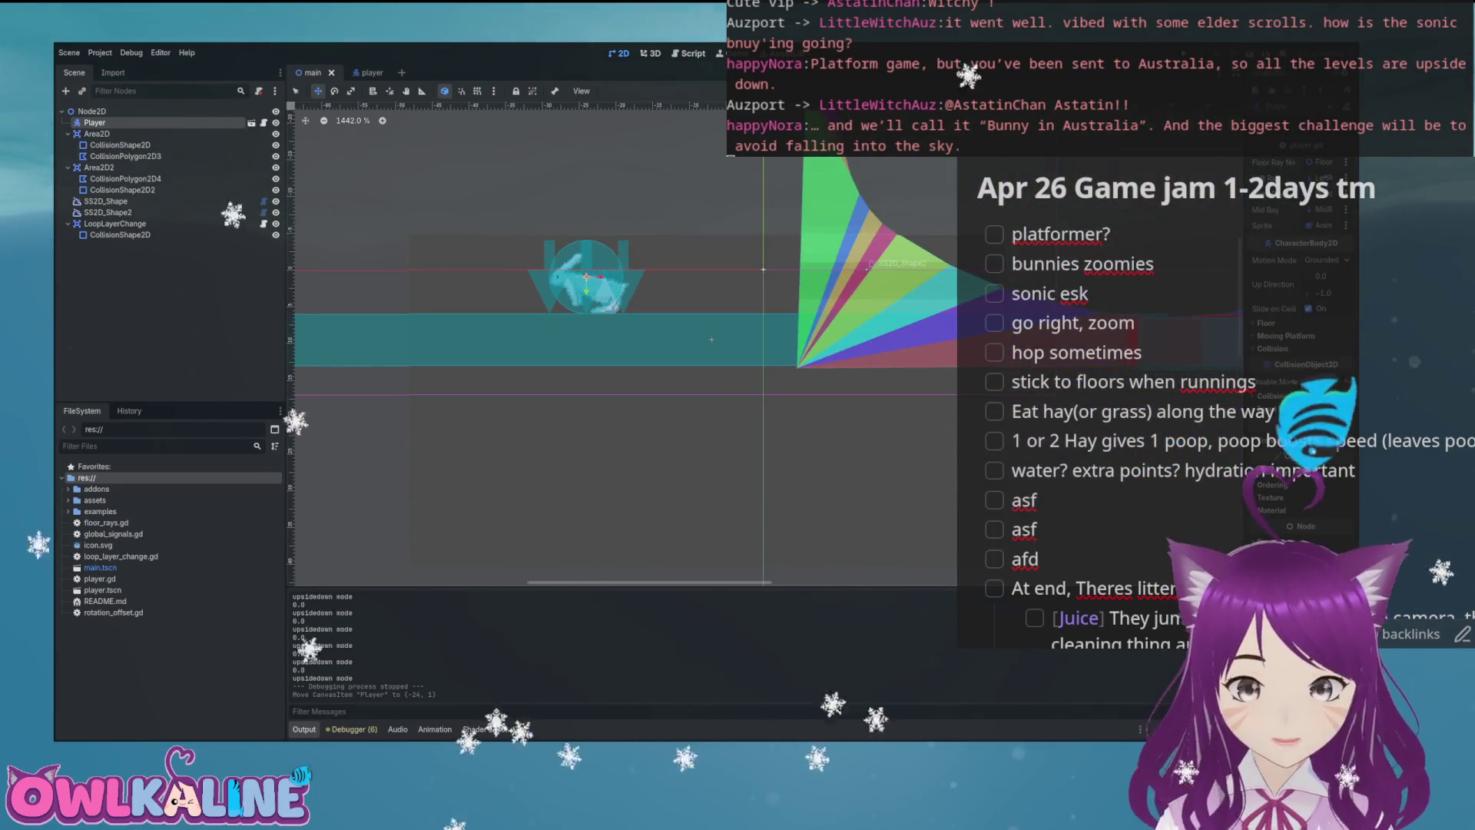
Step: Run the game and drive the bunny right through the loop onto its ceiling
{"action": "key", "text": "F5"}
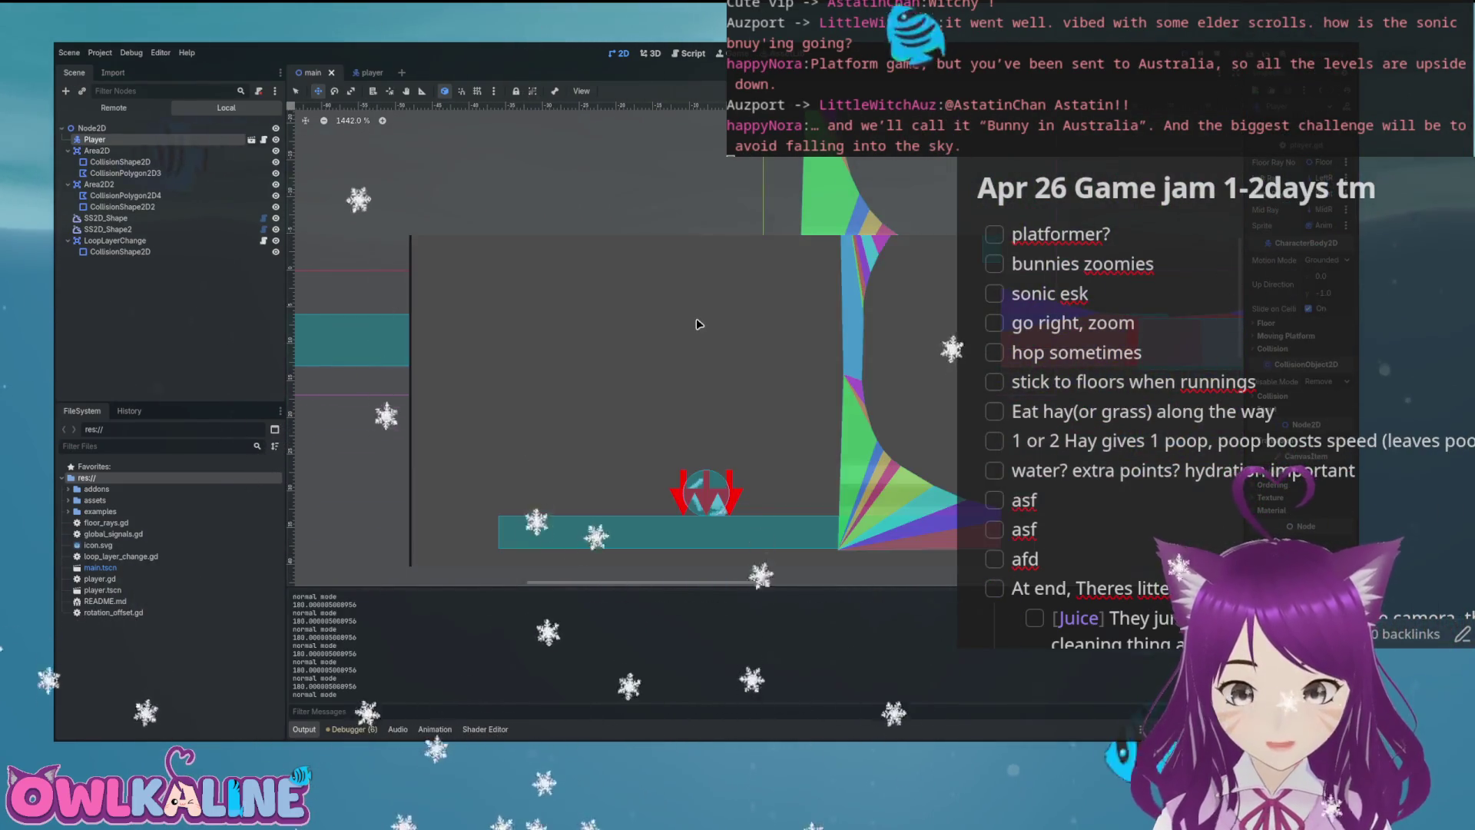
{"action": "key", "text": "Right"}
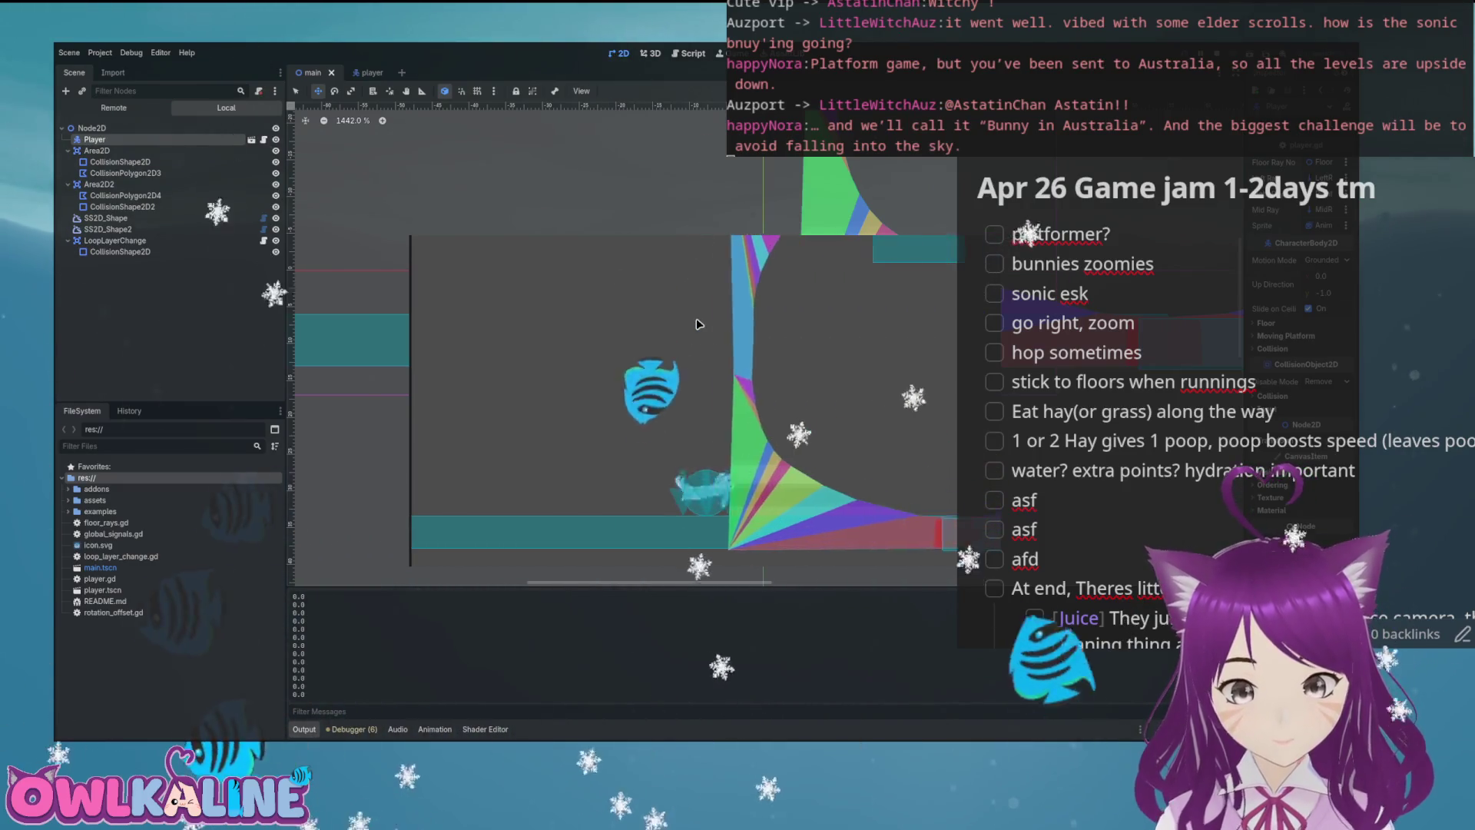
{"action": "key", "text": "Right"}
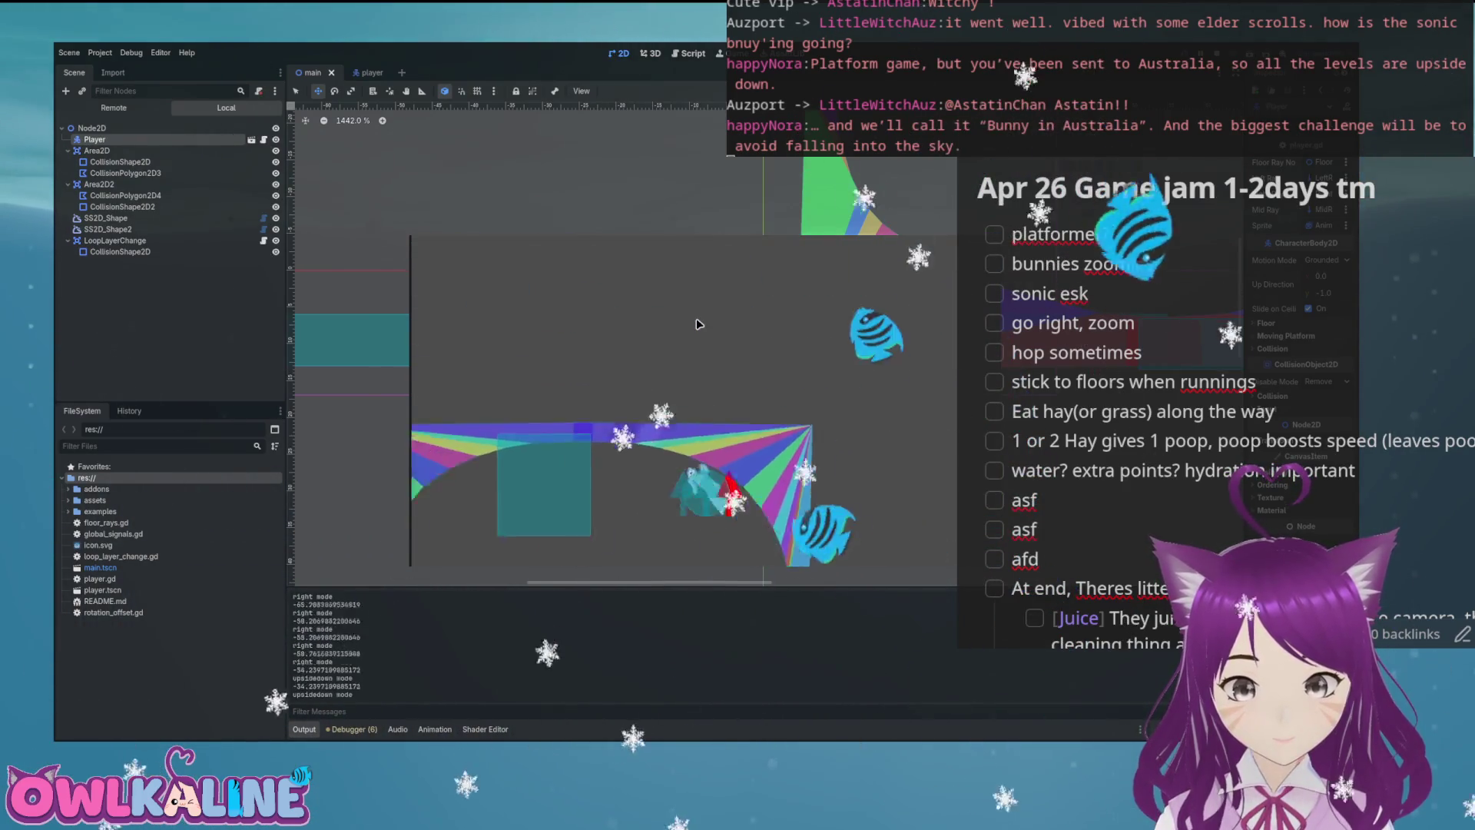
{"action": "key", "text": "Right"}
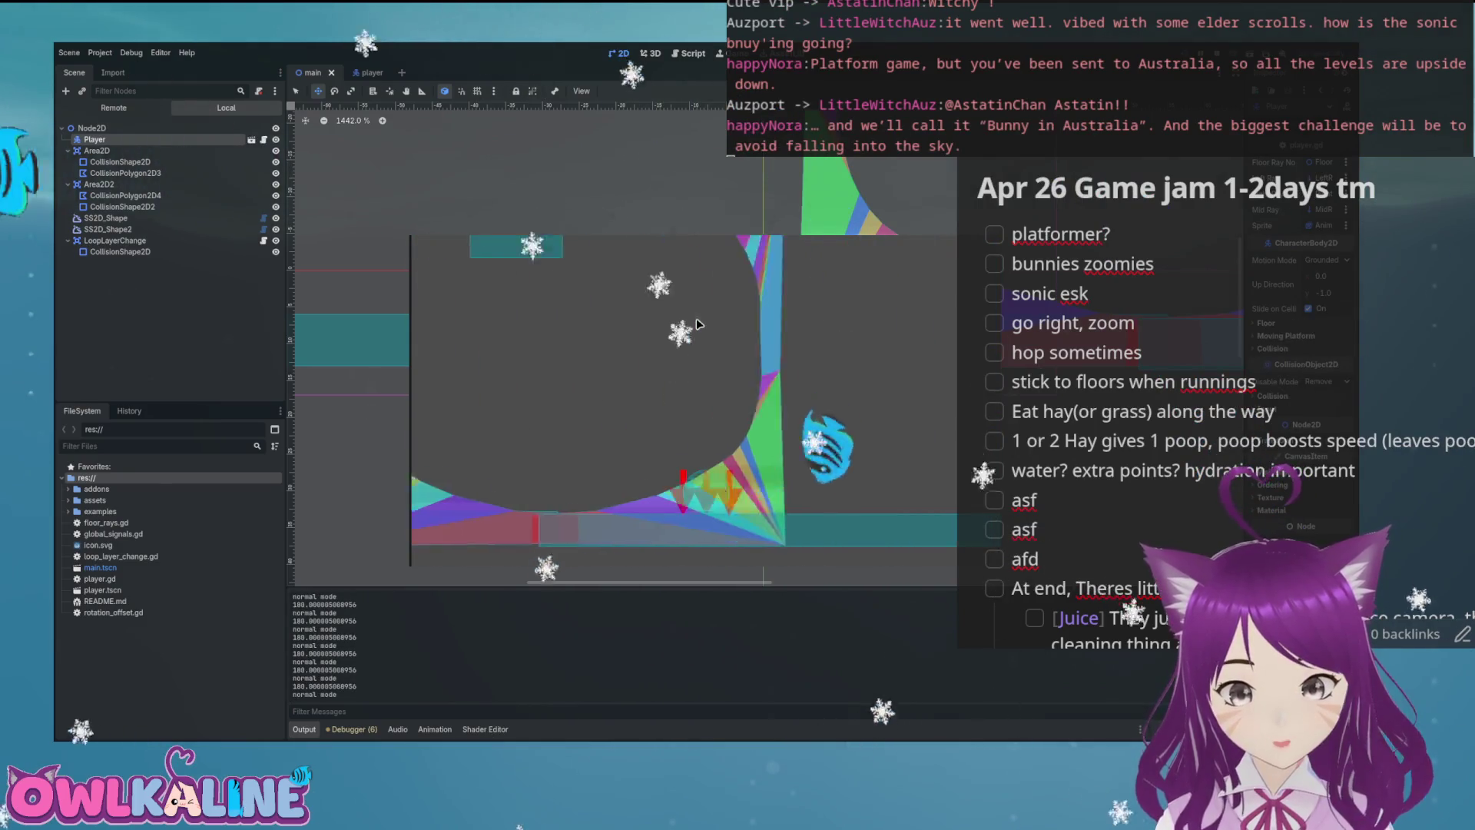
{"action": "key", "text": "Right"}
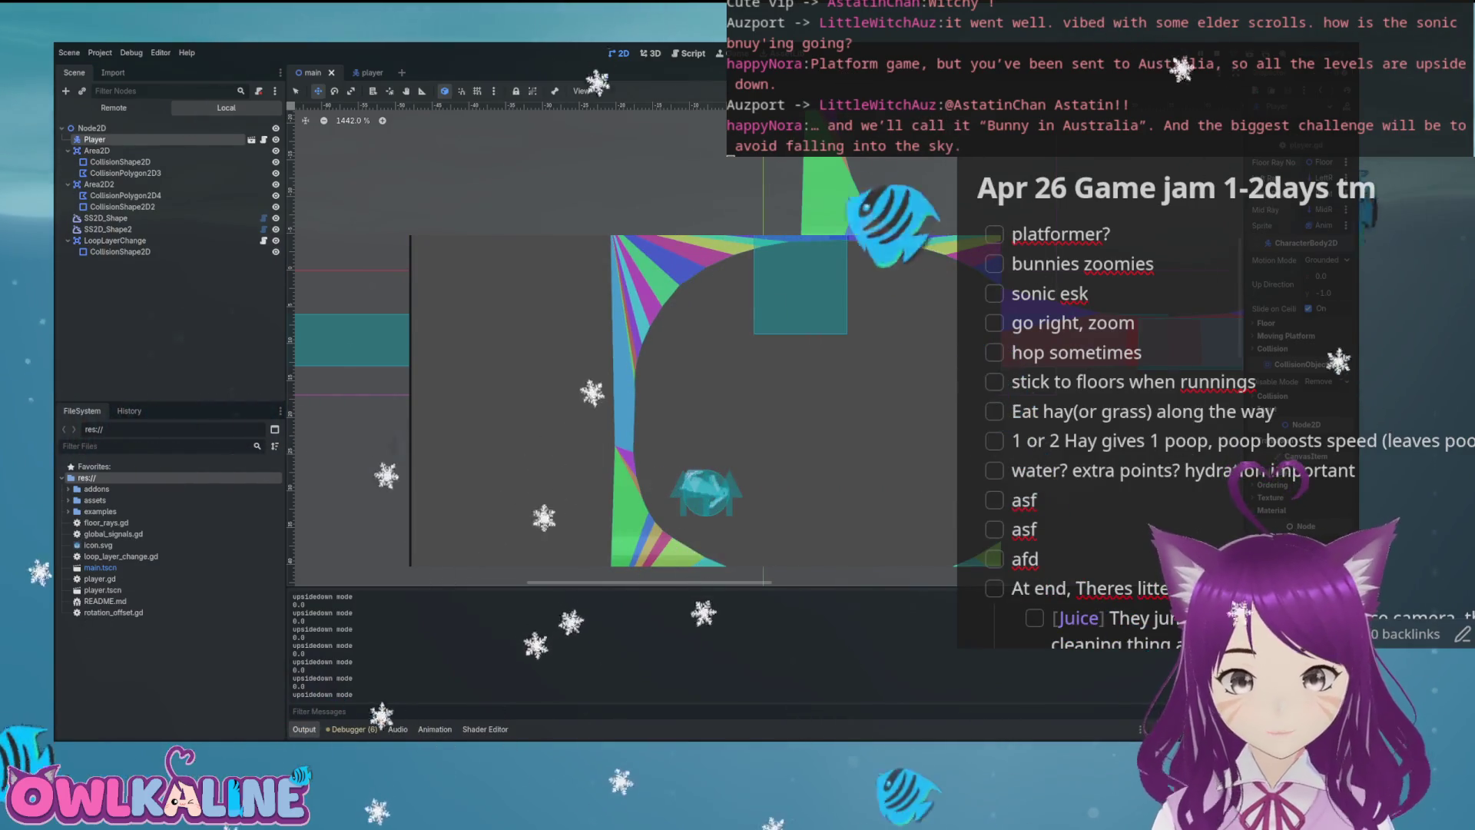
Step: Restart the game and run the bunny left, then right over the loop's top
{"action": "key", "text": "F8"}
{"action": "key", "text": "F5"}
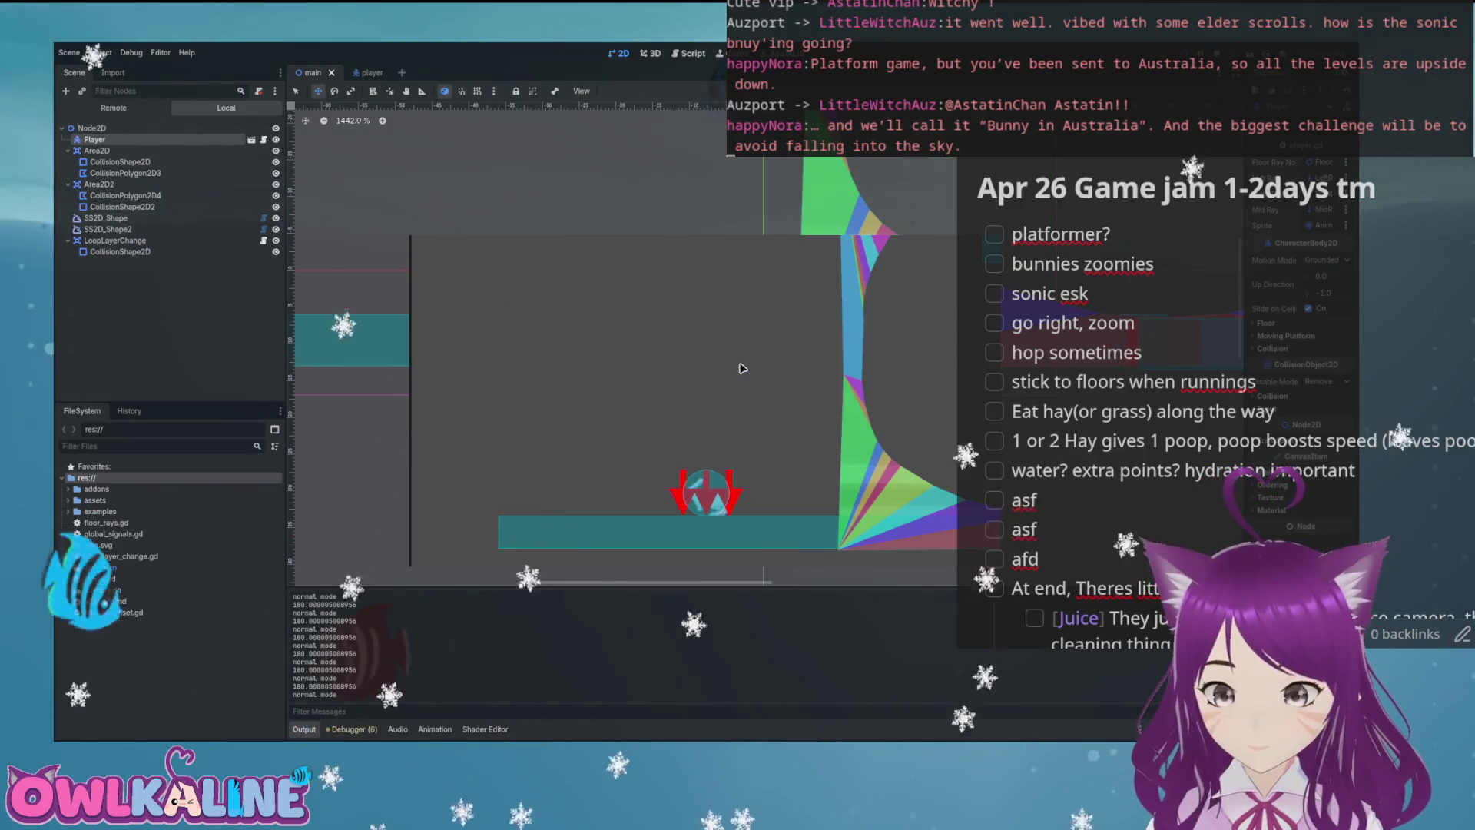
{"action": "key", "text": "Left"}
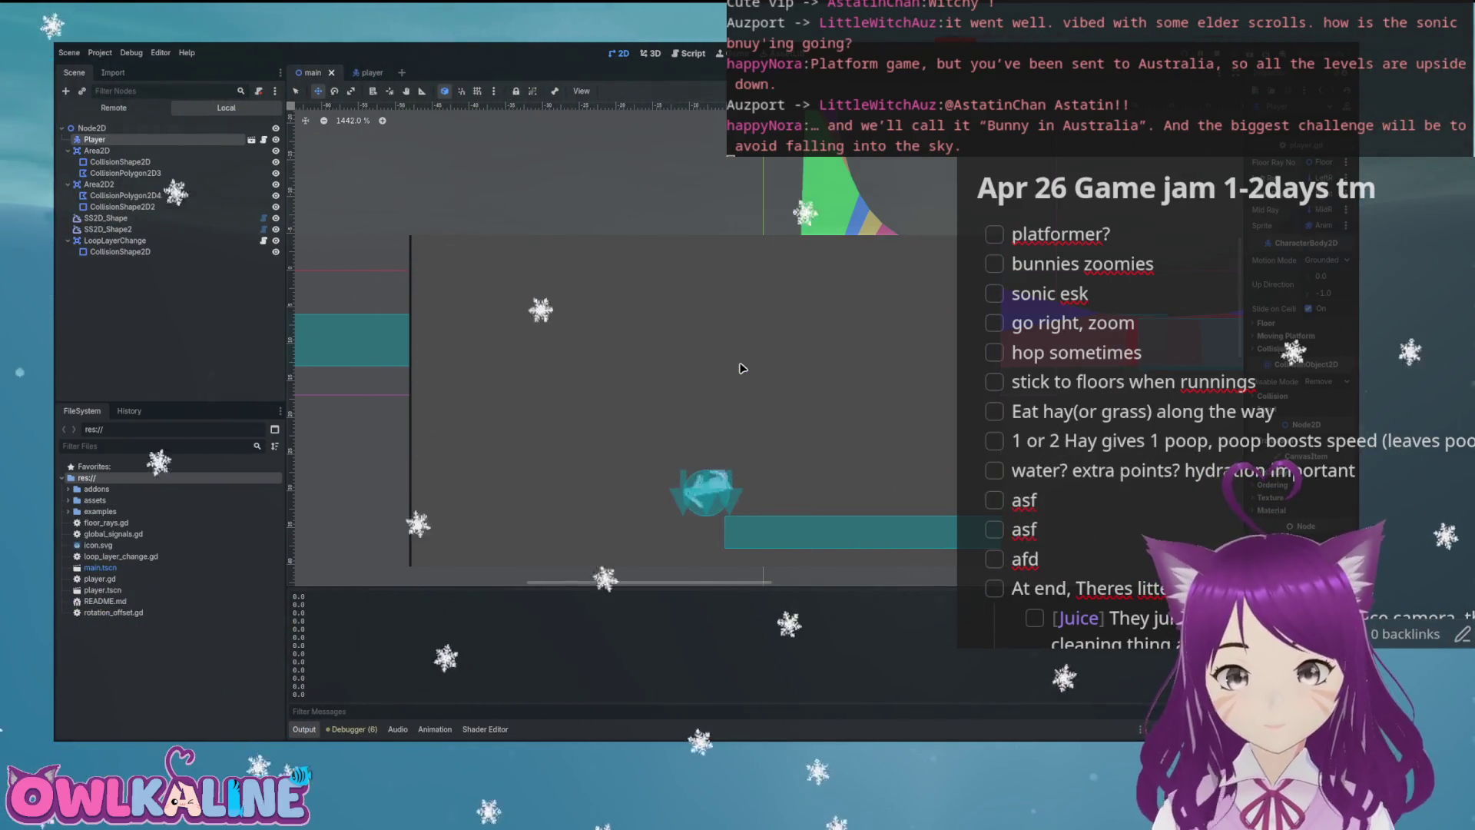
{"action": "key", "text": "Right"}
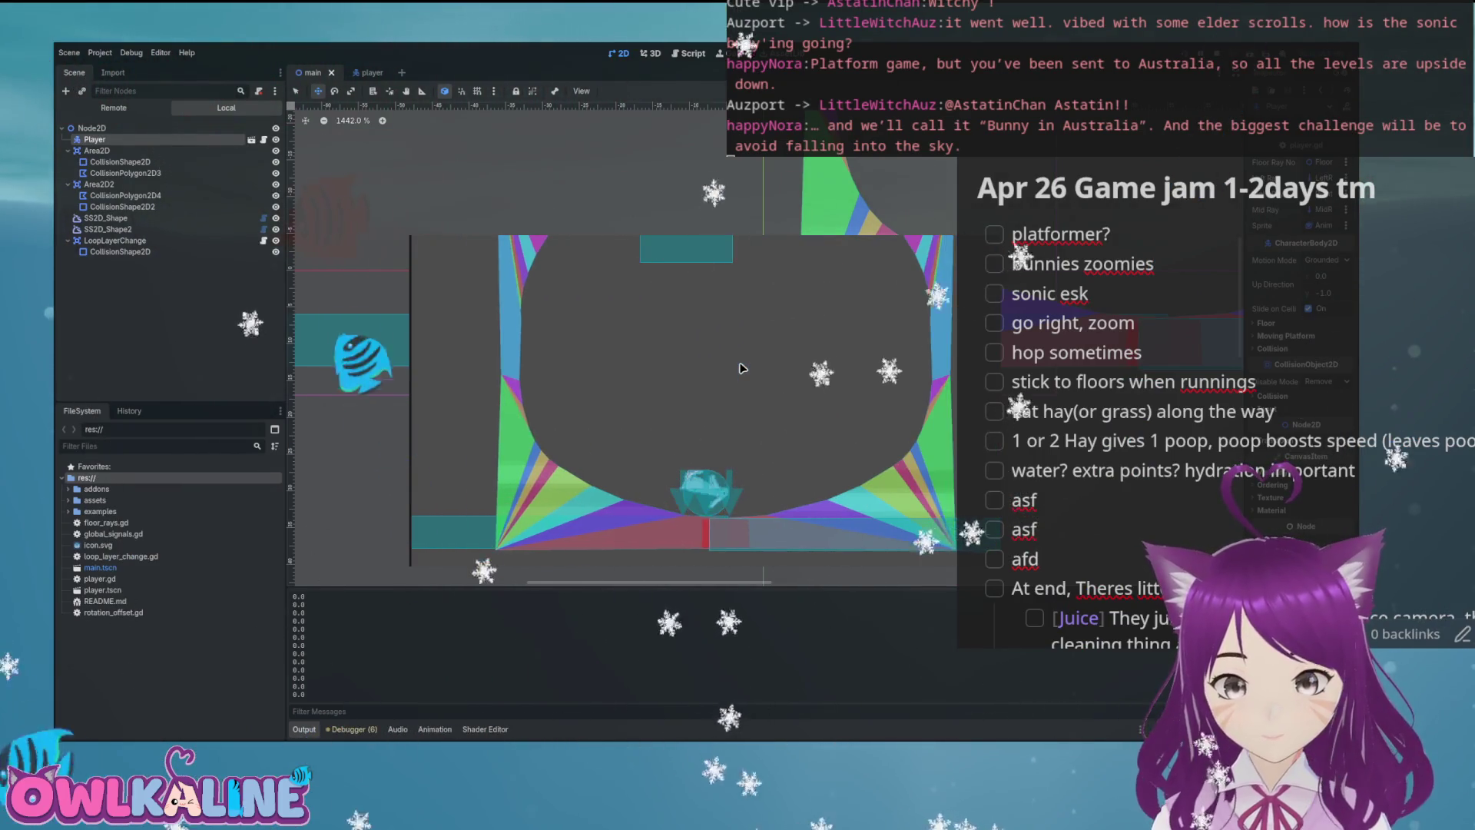
{"action": "key", "text": "Right"}
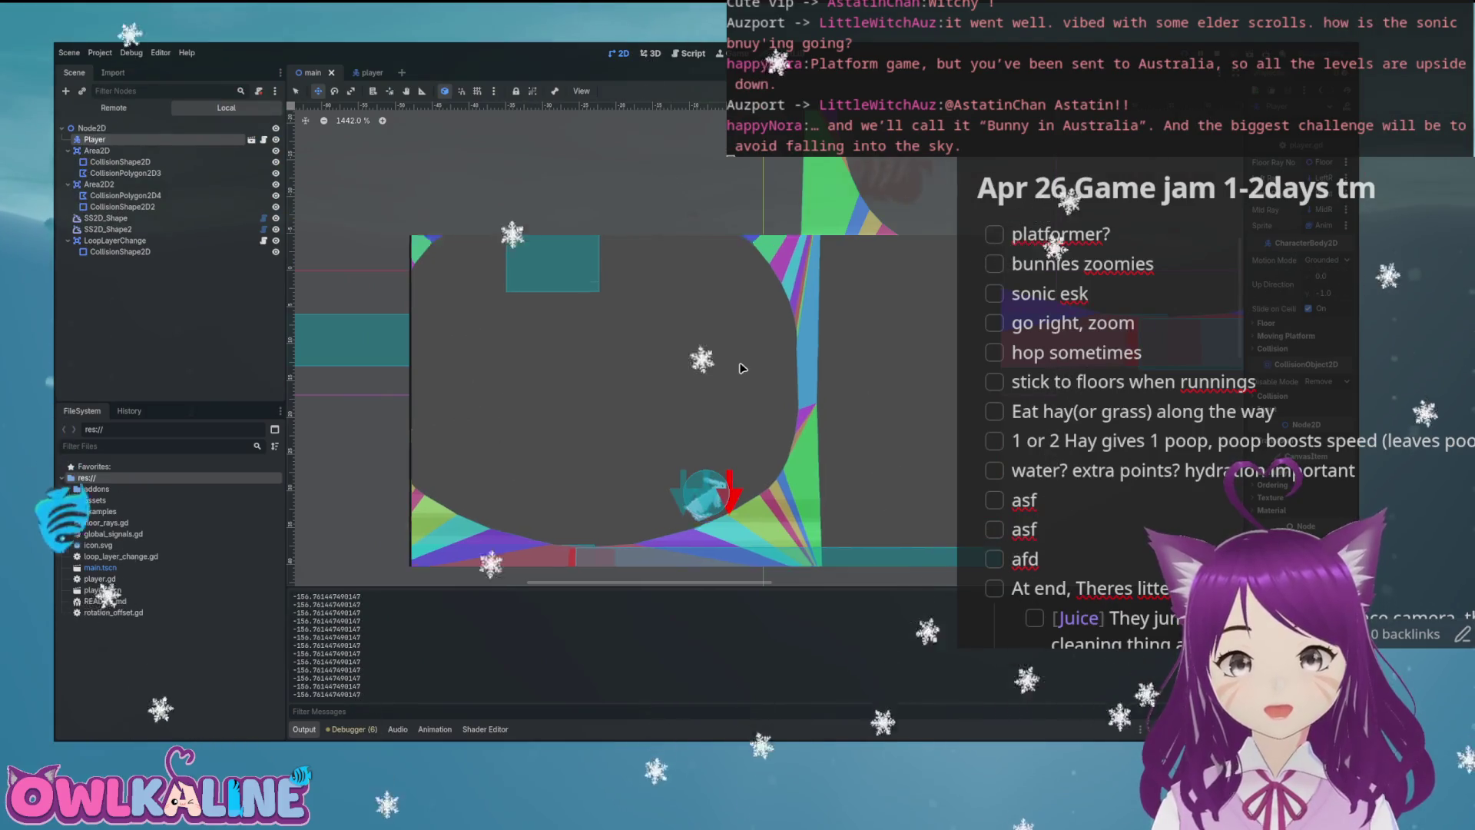
{"action": "key", "text": "Right"}
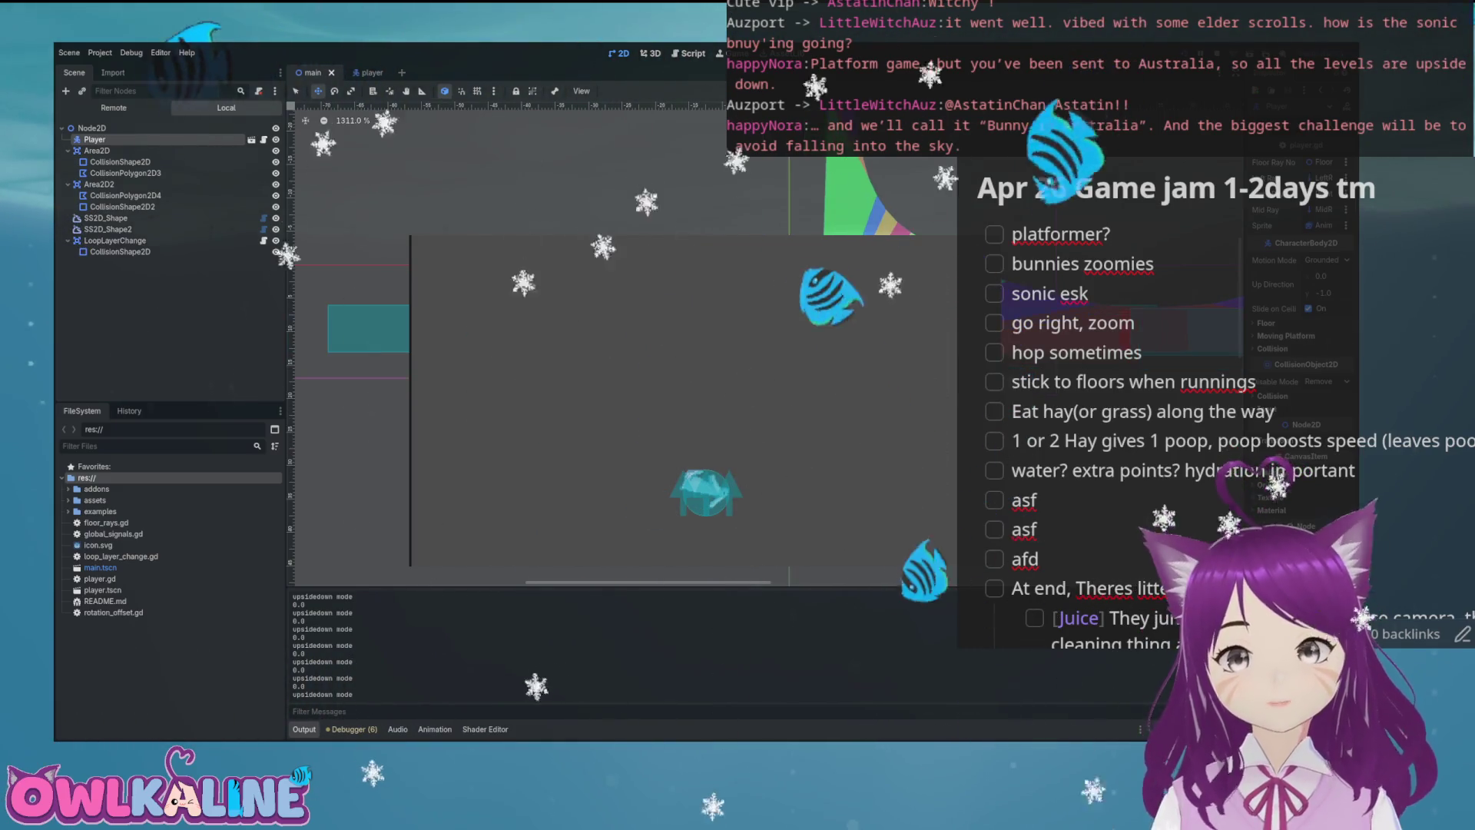
Step: Stop the game and add a new line after move_and_slide() in player.gd
{"action": "key", "text": "F8"}
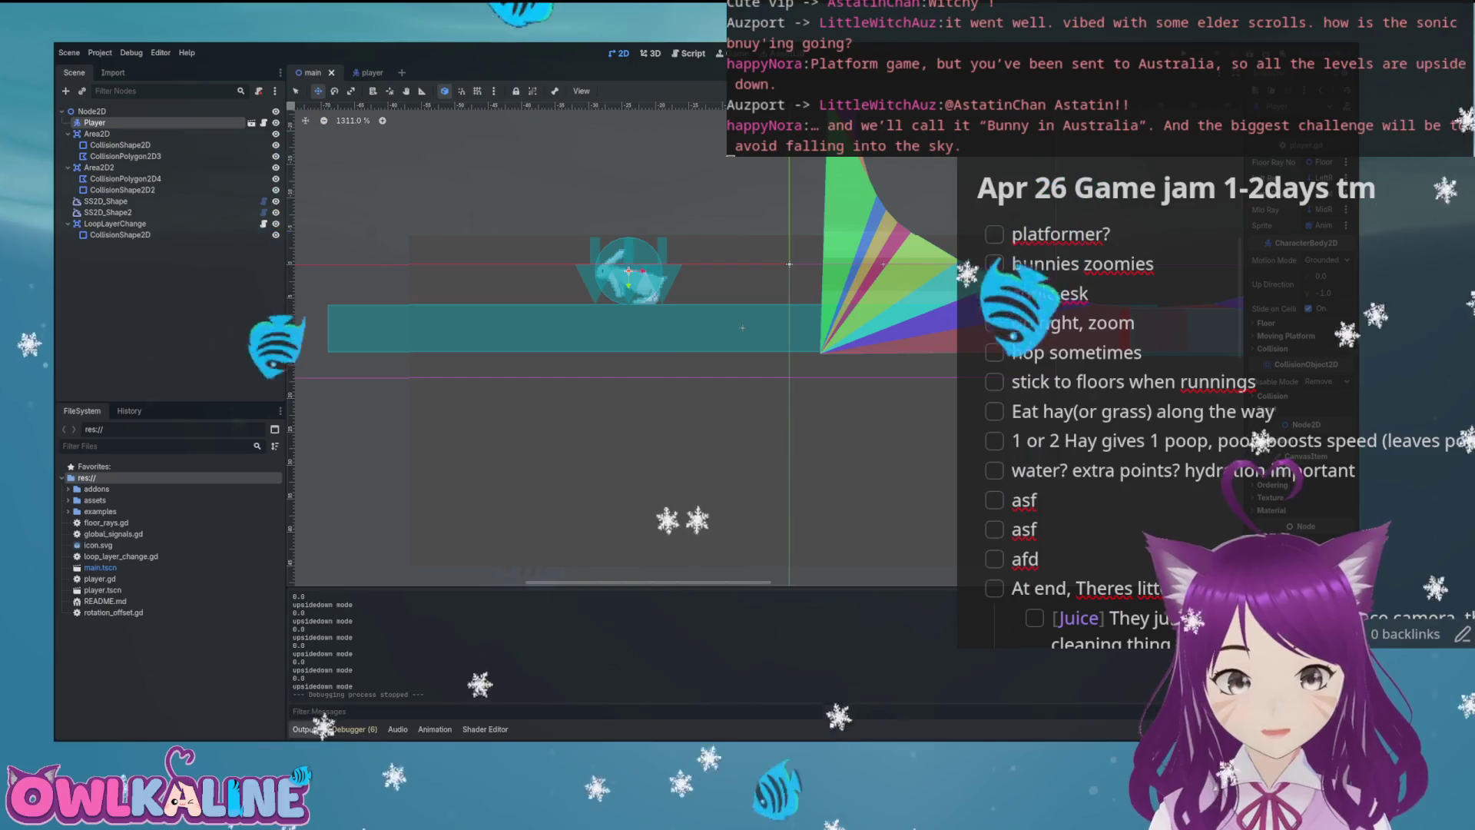
{"action": "key", "text": "ctrl+Tab"}
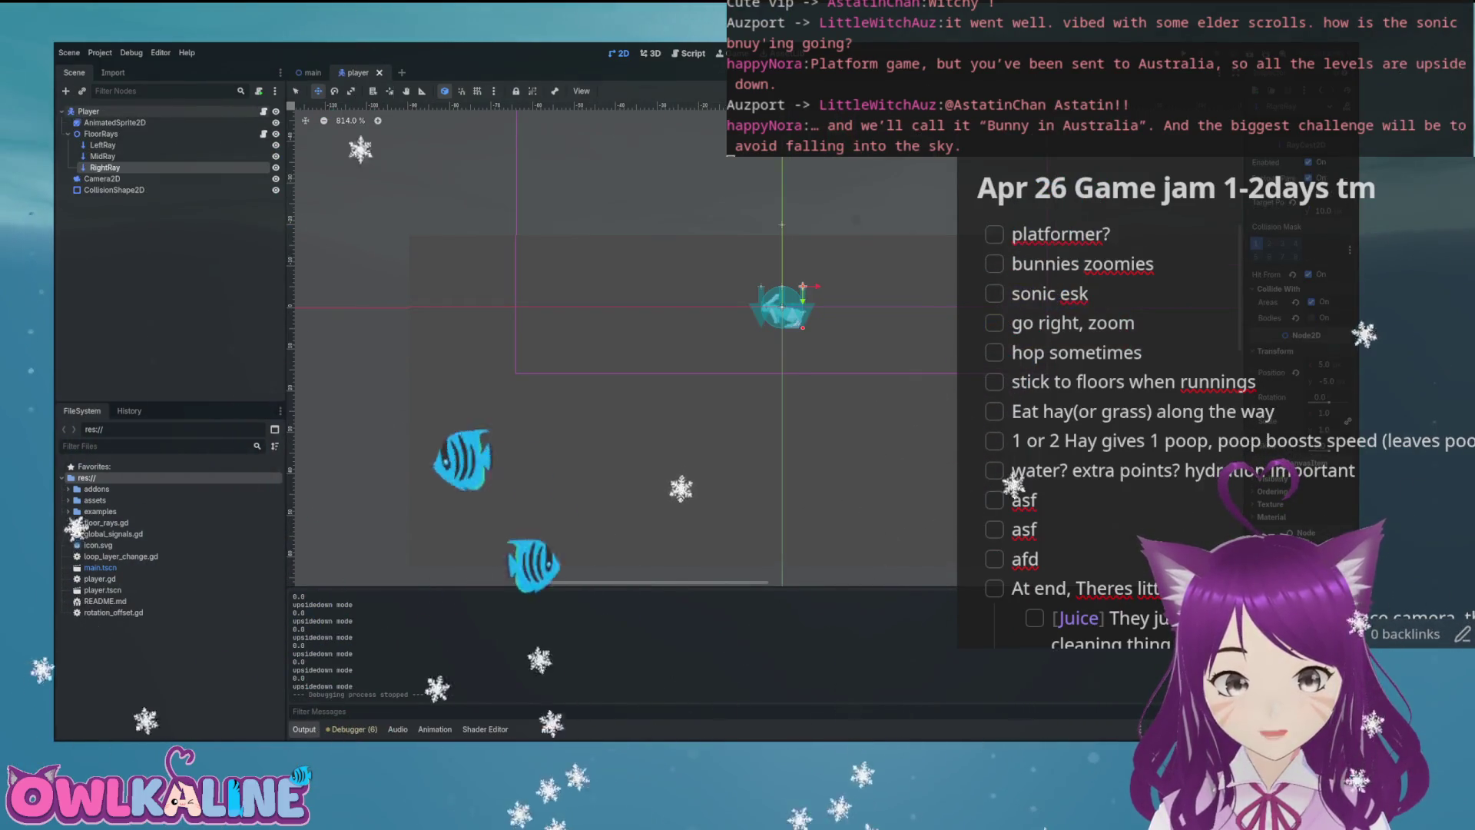
{"action": "key", "text": "ctrl+F3"}
{"action": "left_click", "coordinate": [644, 339]}
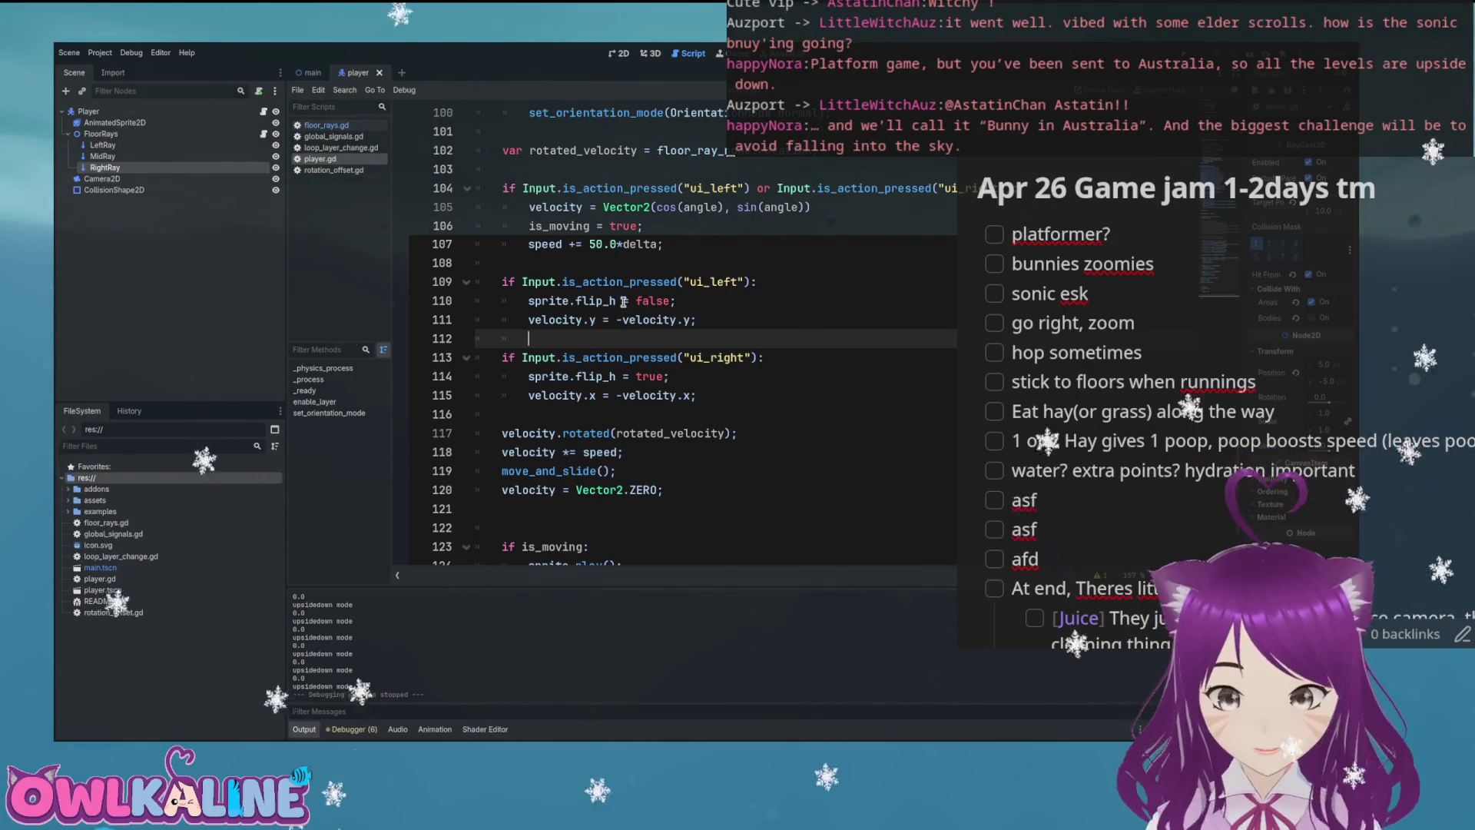
{"action": "left_click", "coordinate": [694, 472]}
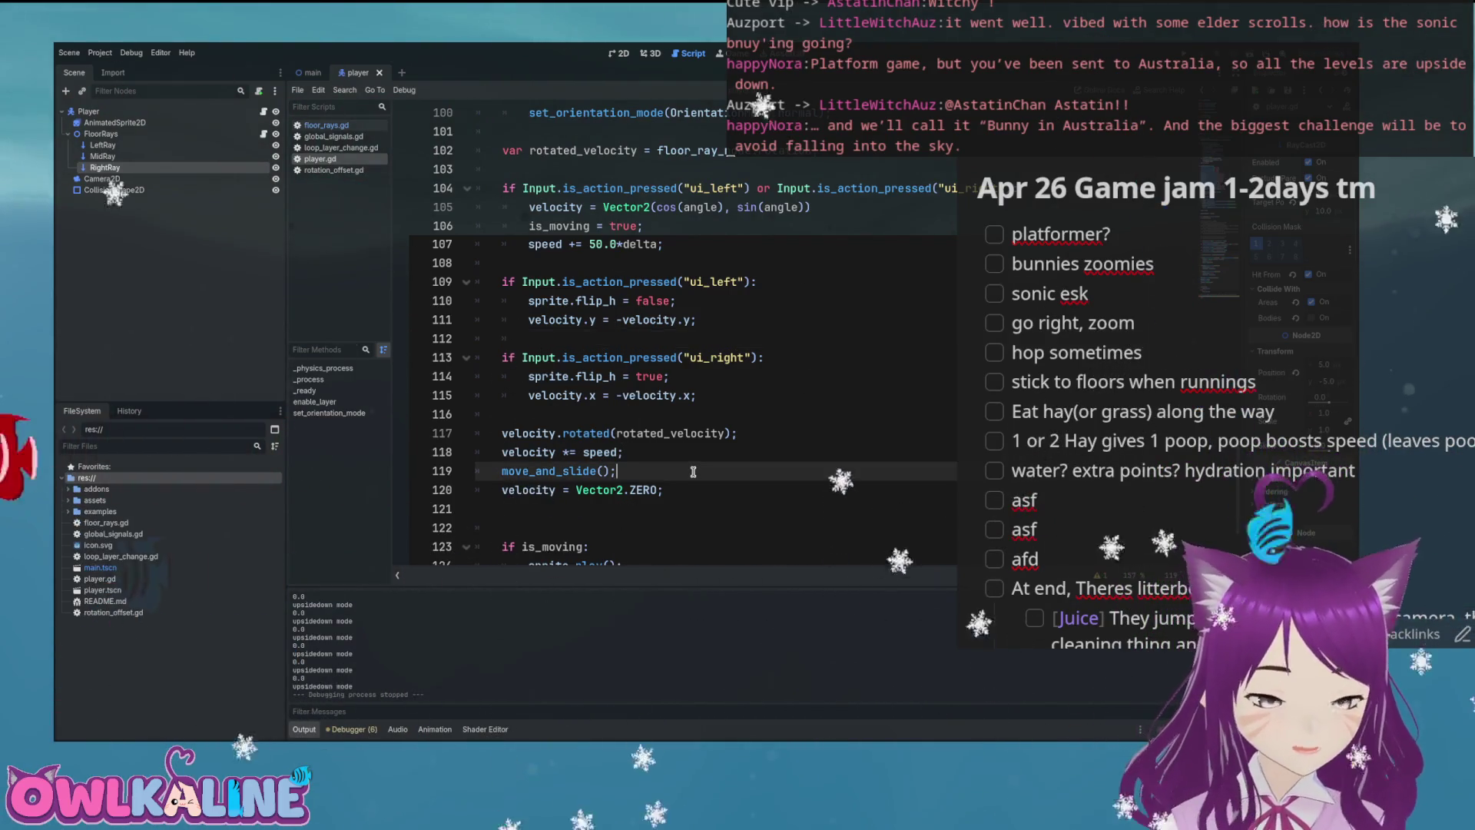
{"action": "key", "text": "Return"}
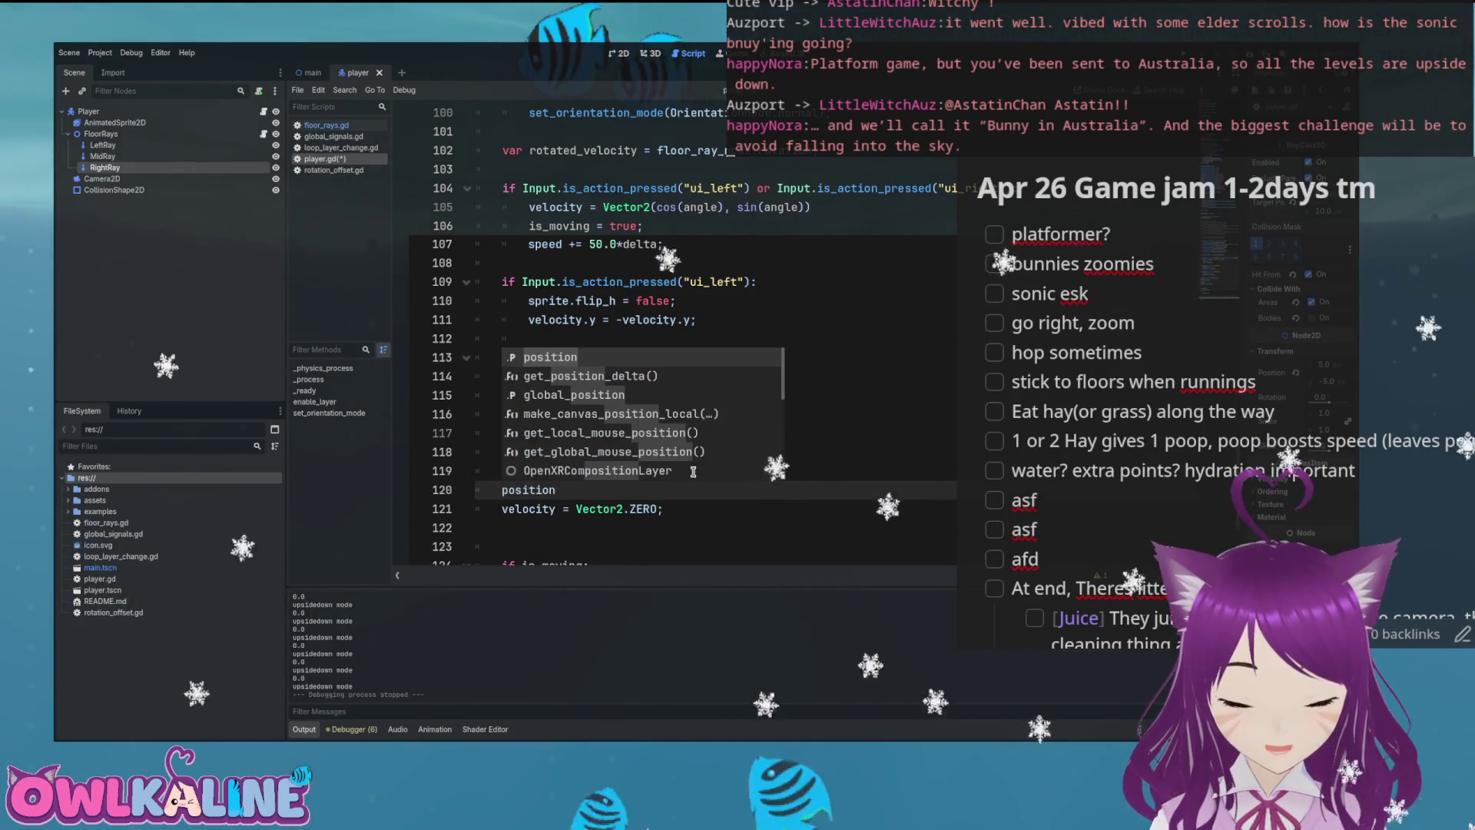
Step: Start line 120 as 'position -= rotation' using autocomplete
{"action": "type", "text": "-= "}
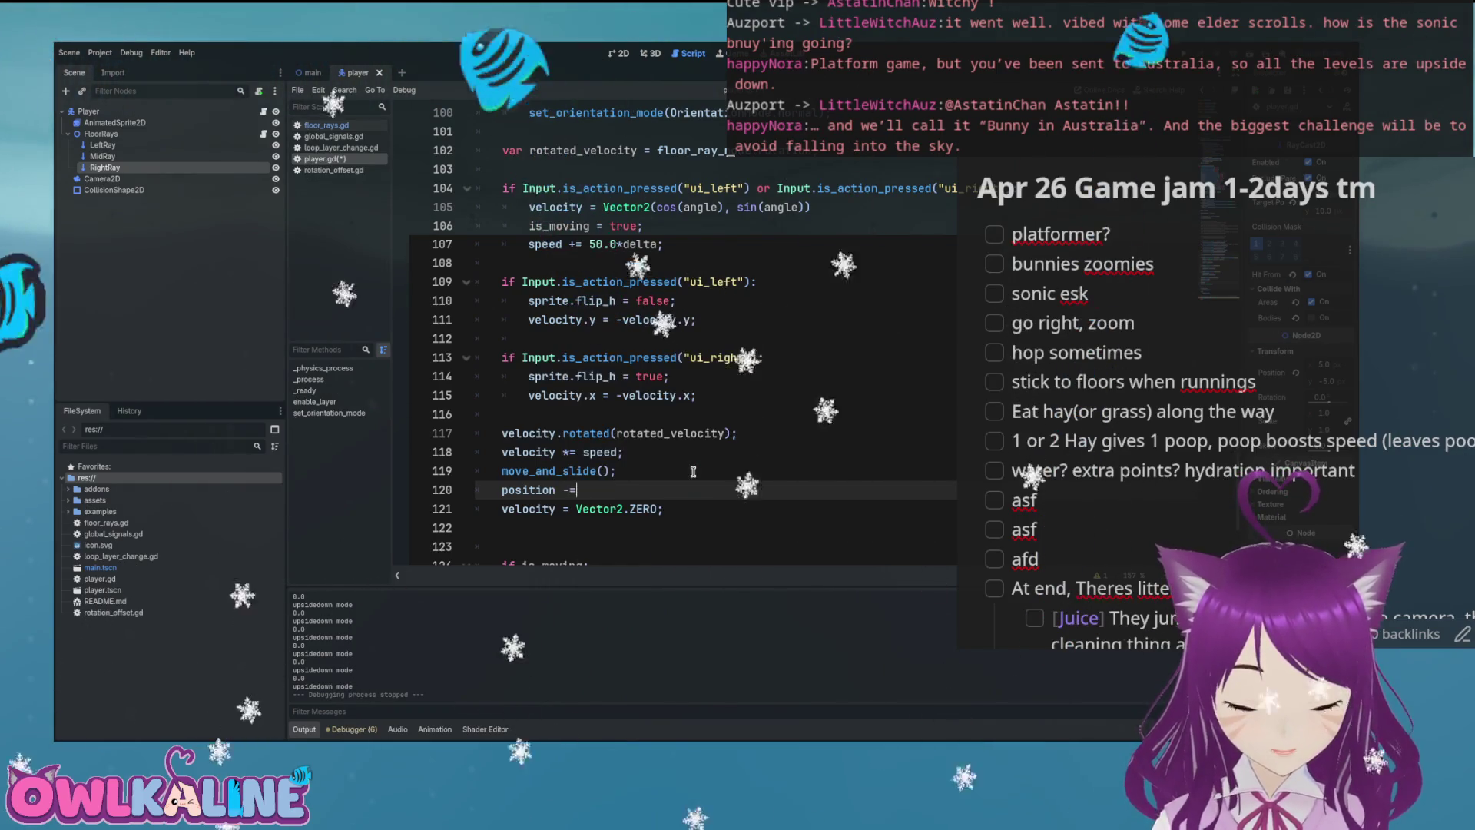
{"action": "type", "text": "down"}
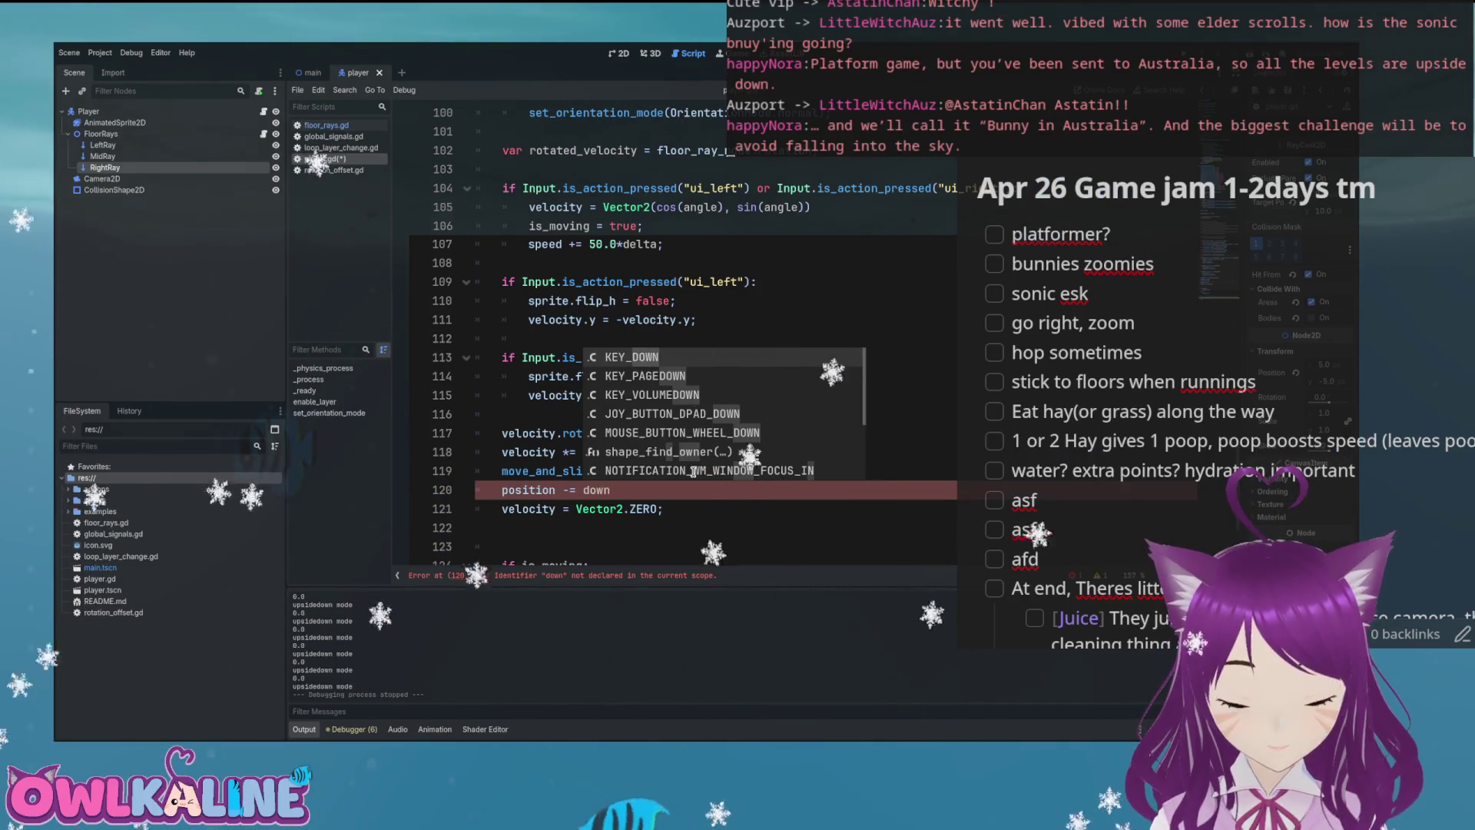
{"action": "key", "text": "BackSpace"}
{"action": "key", "text": "BackSpace"}
{"action": "key", "text": "BackSpace"}
{"action": "type", "text": "rot"}
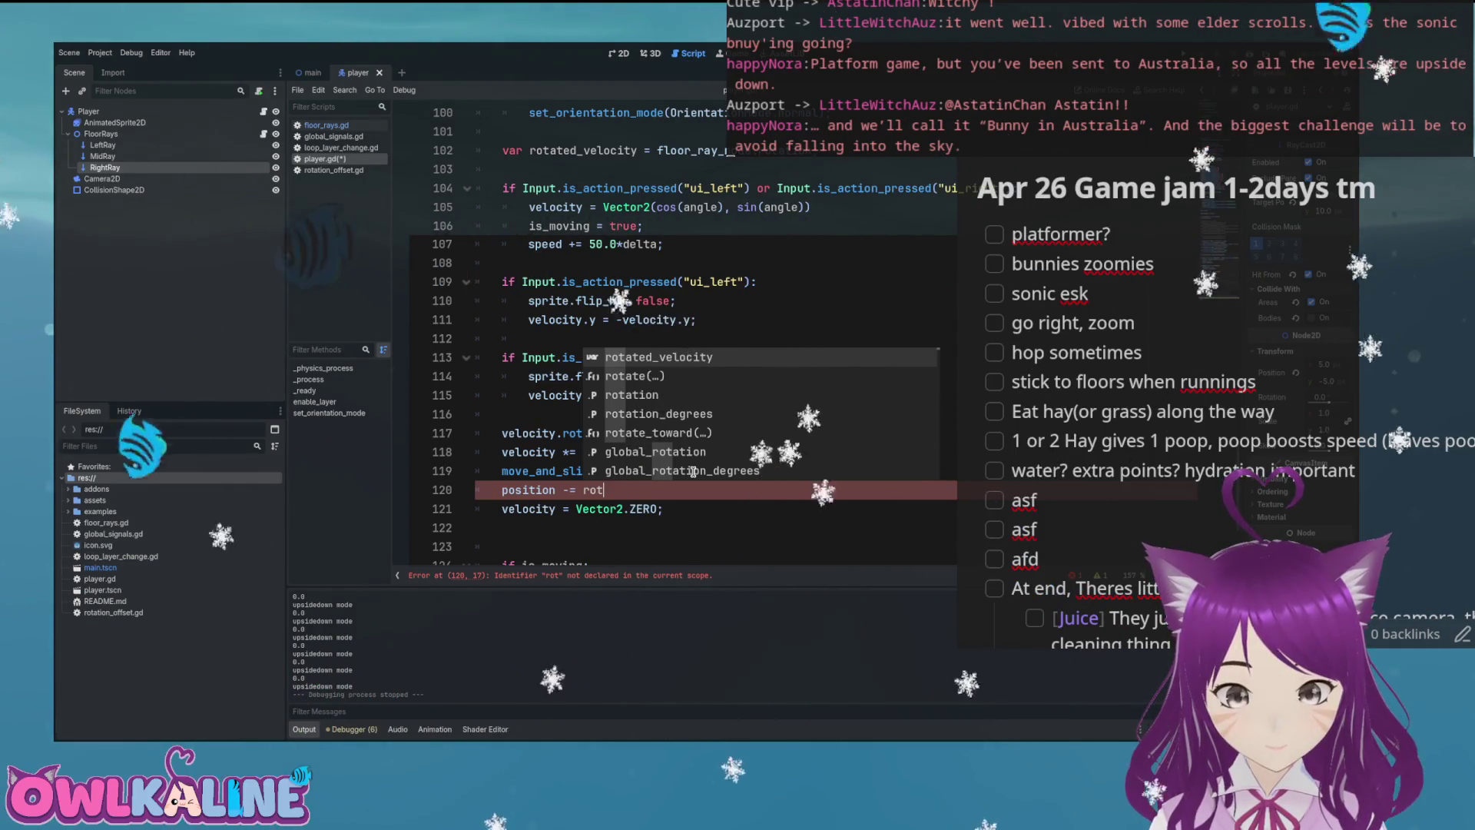
{"action": "key", "text": "Down"}
{"action": "key", "text": "Down"}
{"action": "key", "text": "Return"}
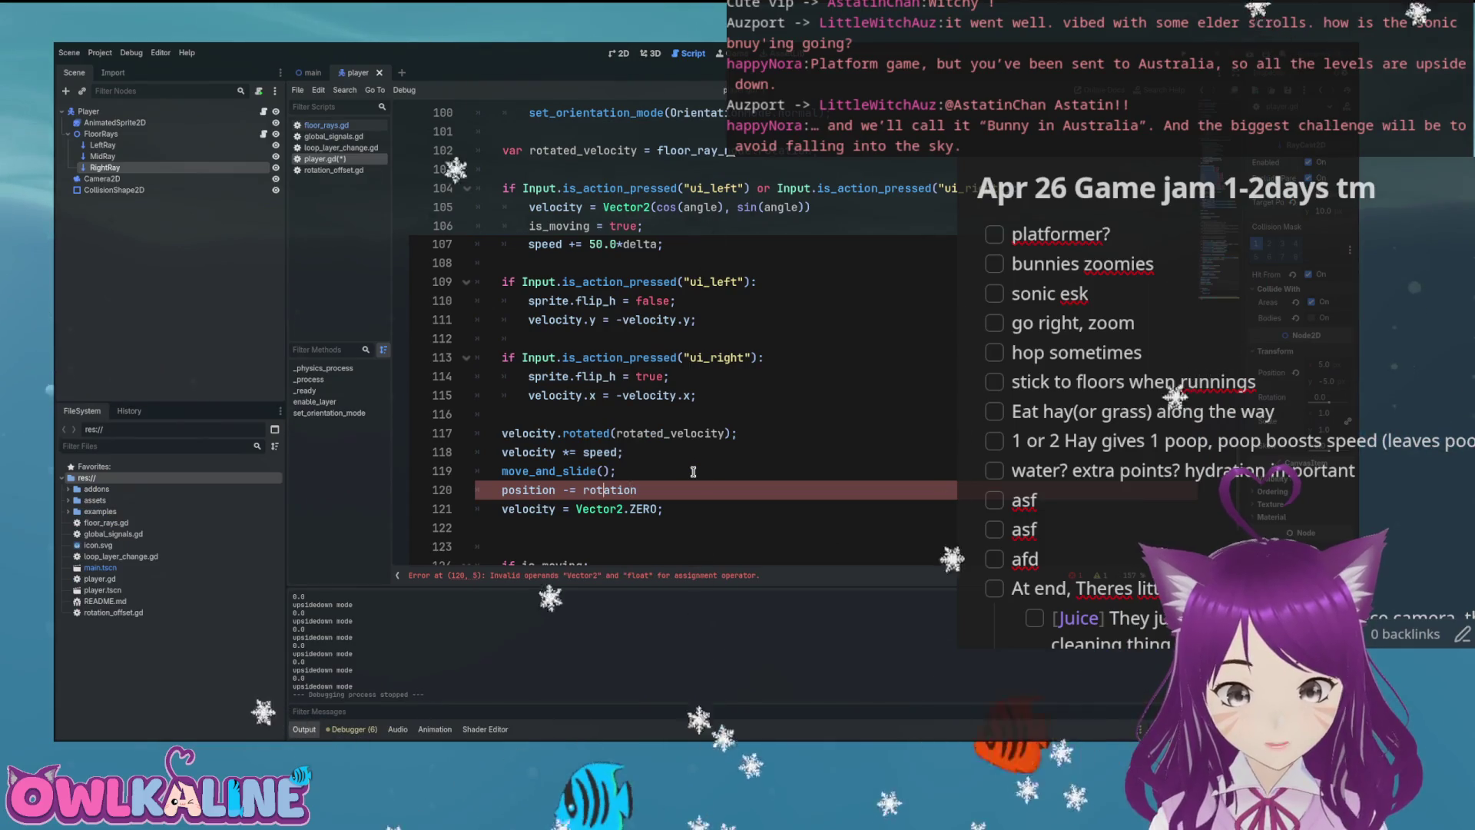
Step: Wrap it as Vector2.from_angle(rotation + PI/2), save player.gd, and run the game
{"action": "type", "text": "Vector2."}
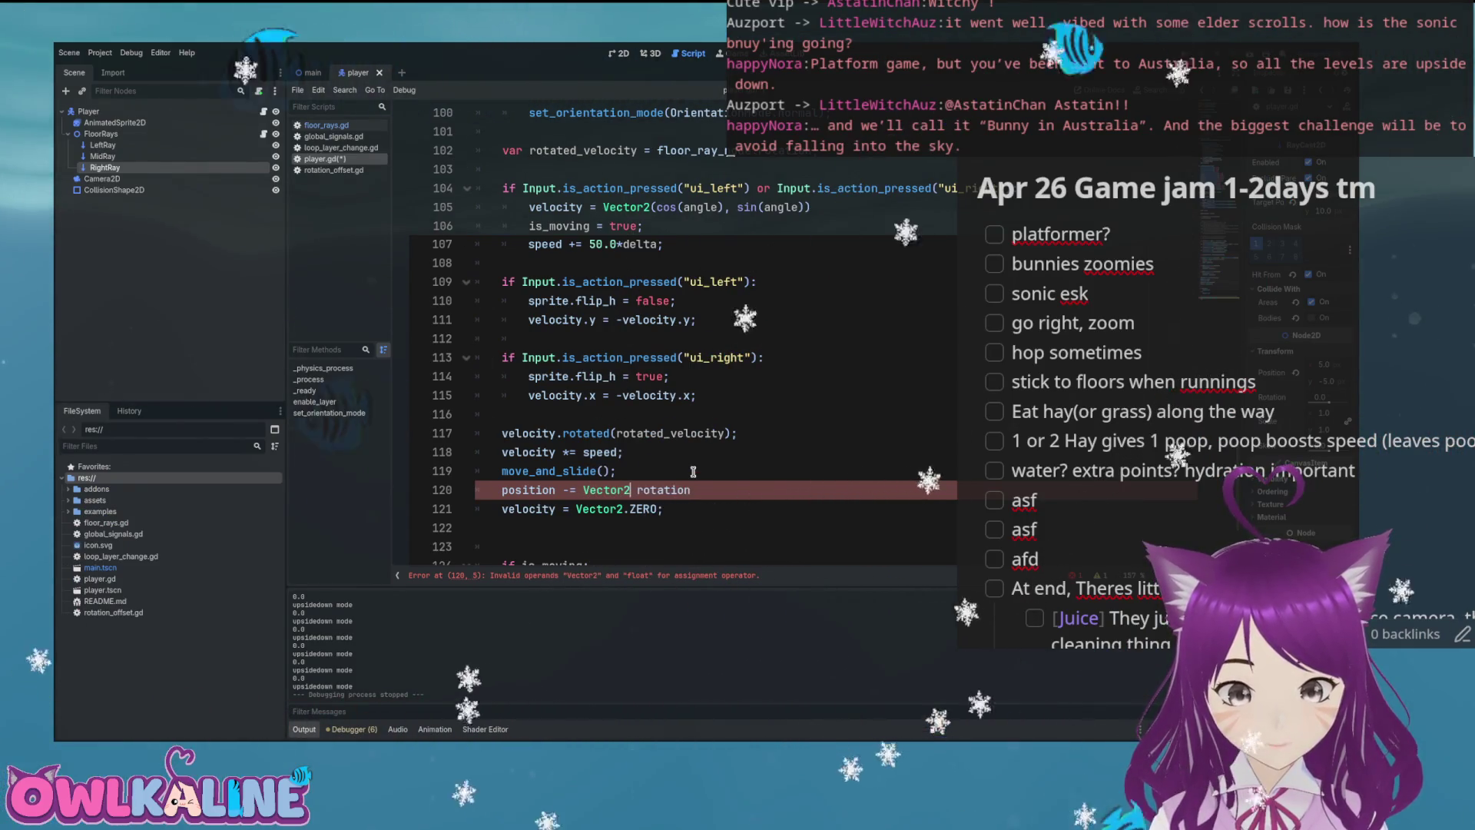
{"action": "type", "text": "f"}
{"action": "key", "text": "Return"}
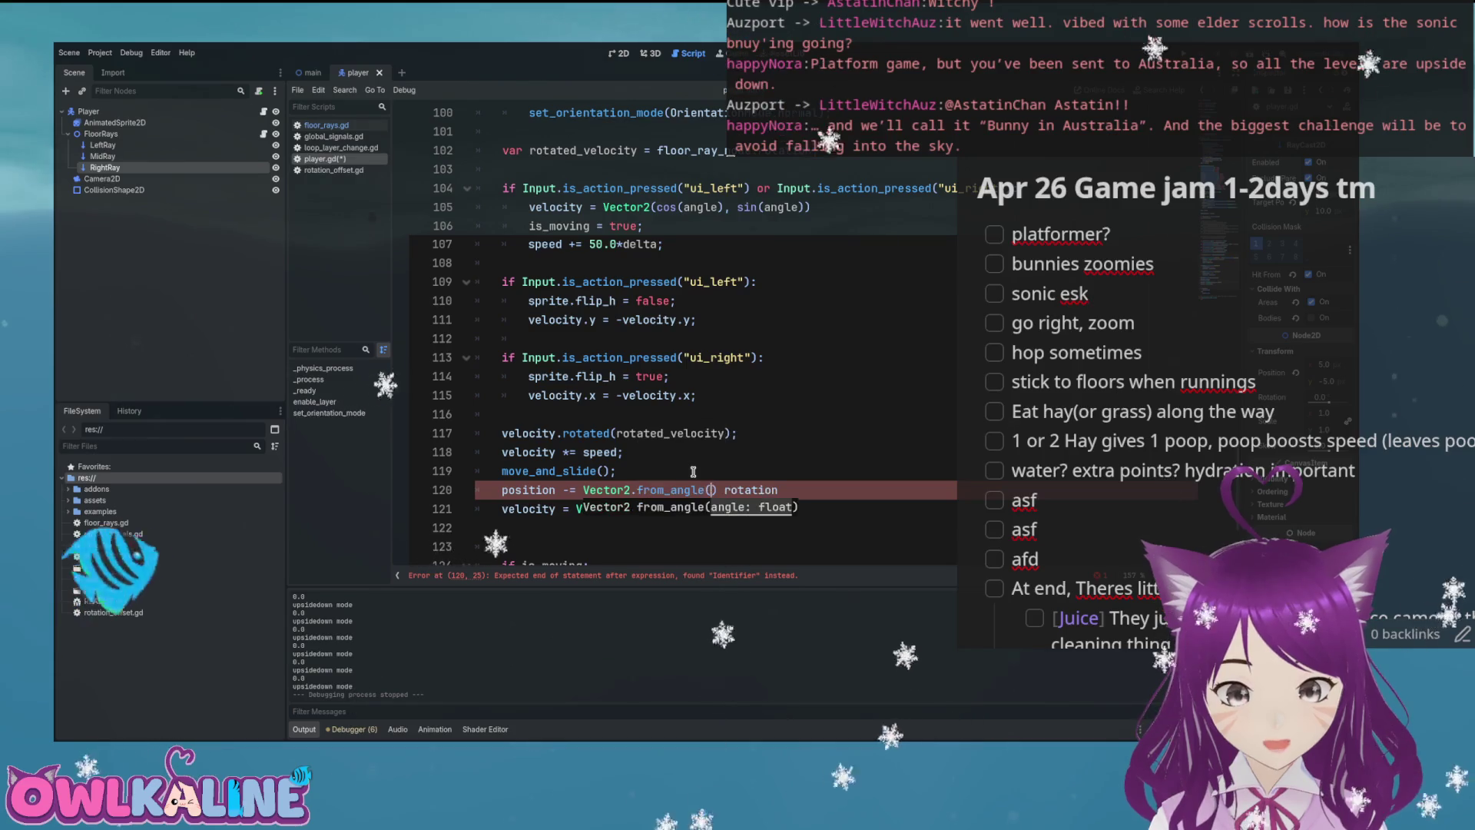
{"action": "key", "text": "Delete"}
{"action": "key", "text": "Delete"}
{"action": "key", "text": "End"}
{"action": "type", "text": ");"}
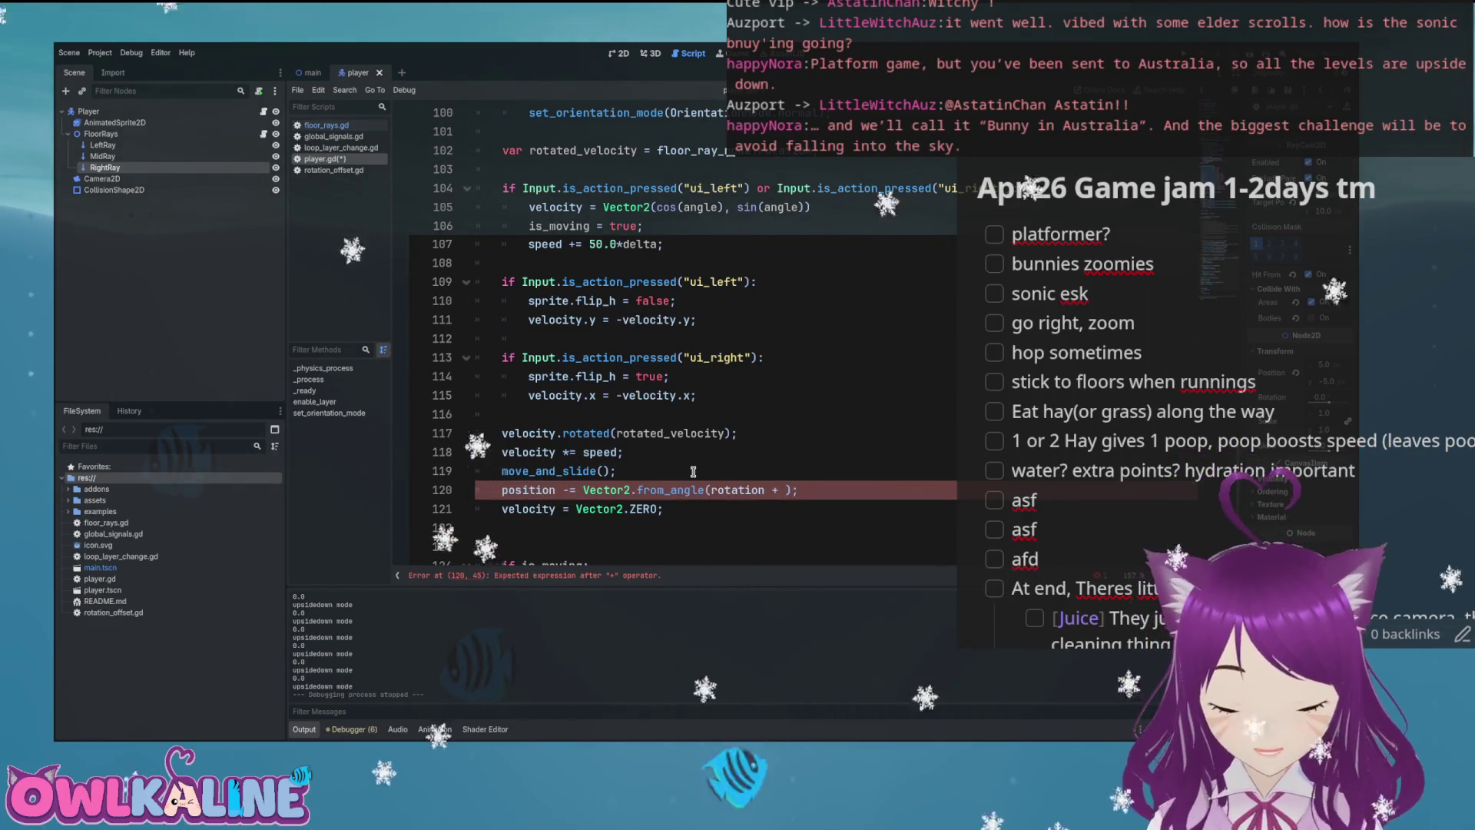
{"action": "key", "text": "ctrl+s"}
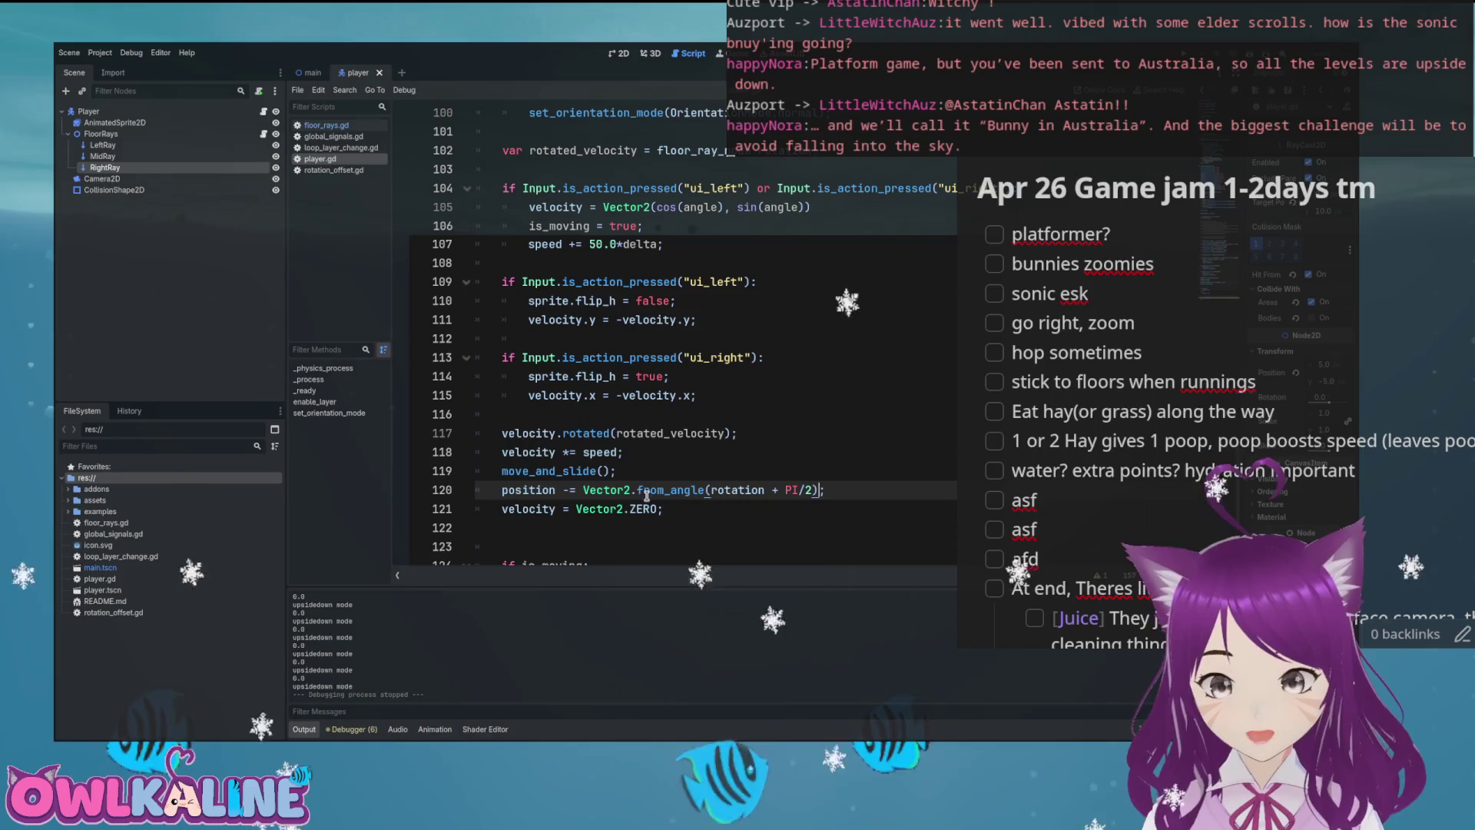
{"action": "type", "text": "* de"}
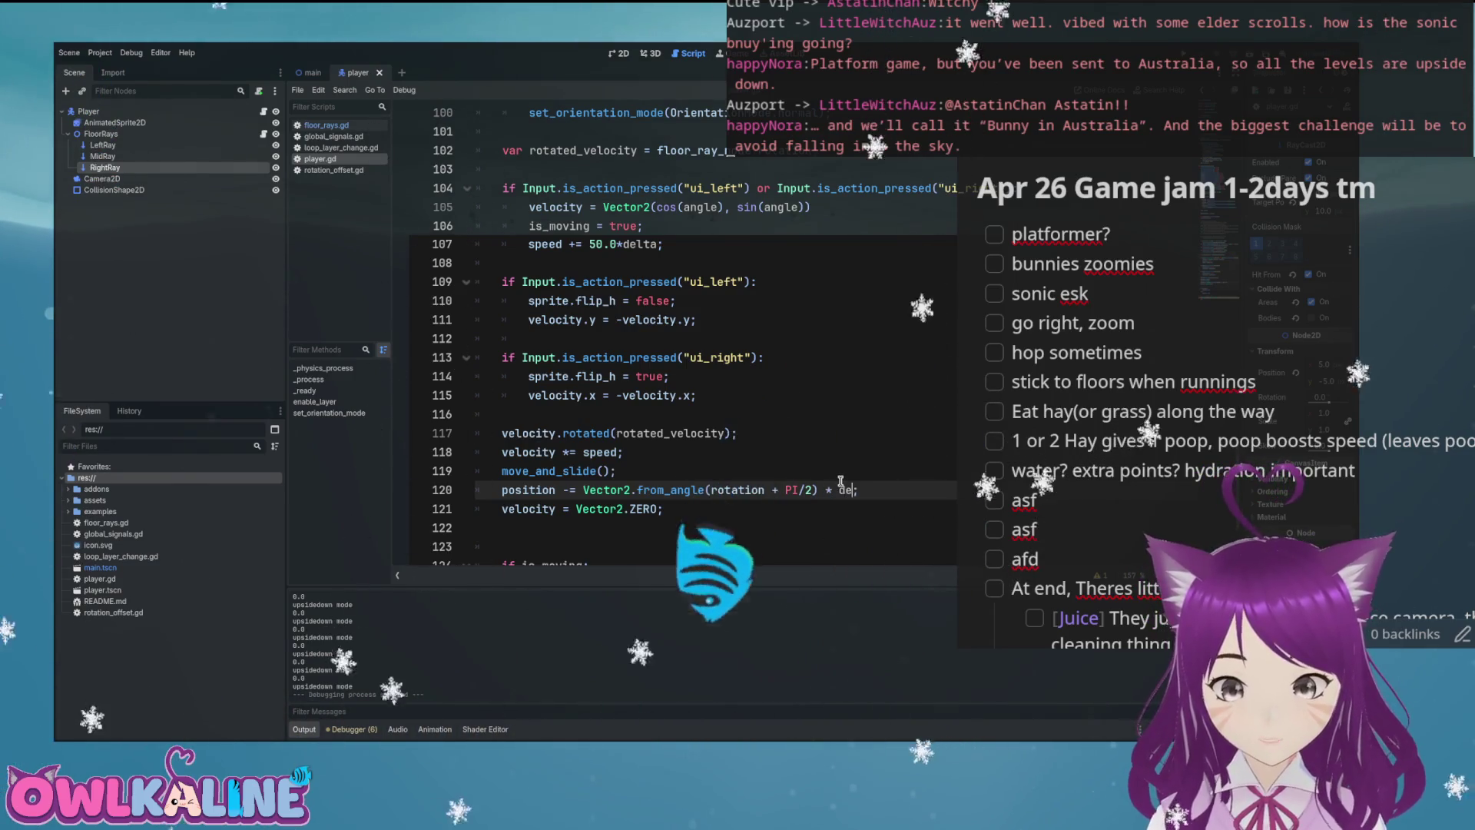
{"action": "key", "text": "BackSpace"}
{"action": "key", "text": "BackSpace"}
{"action": "key", "text": "BackSpace"}
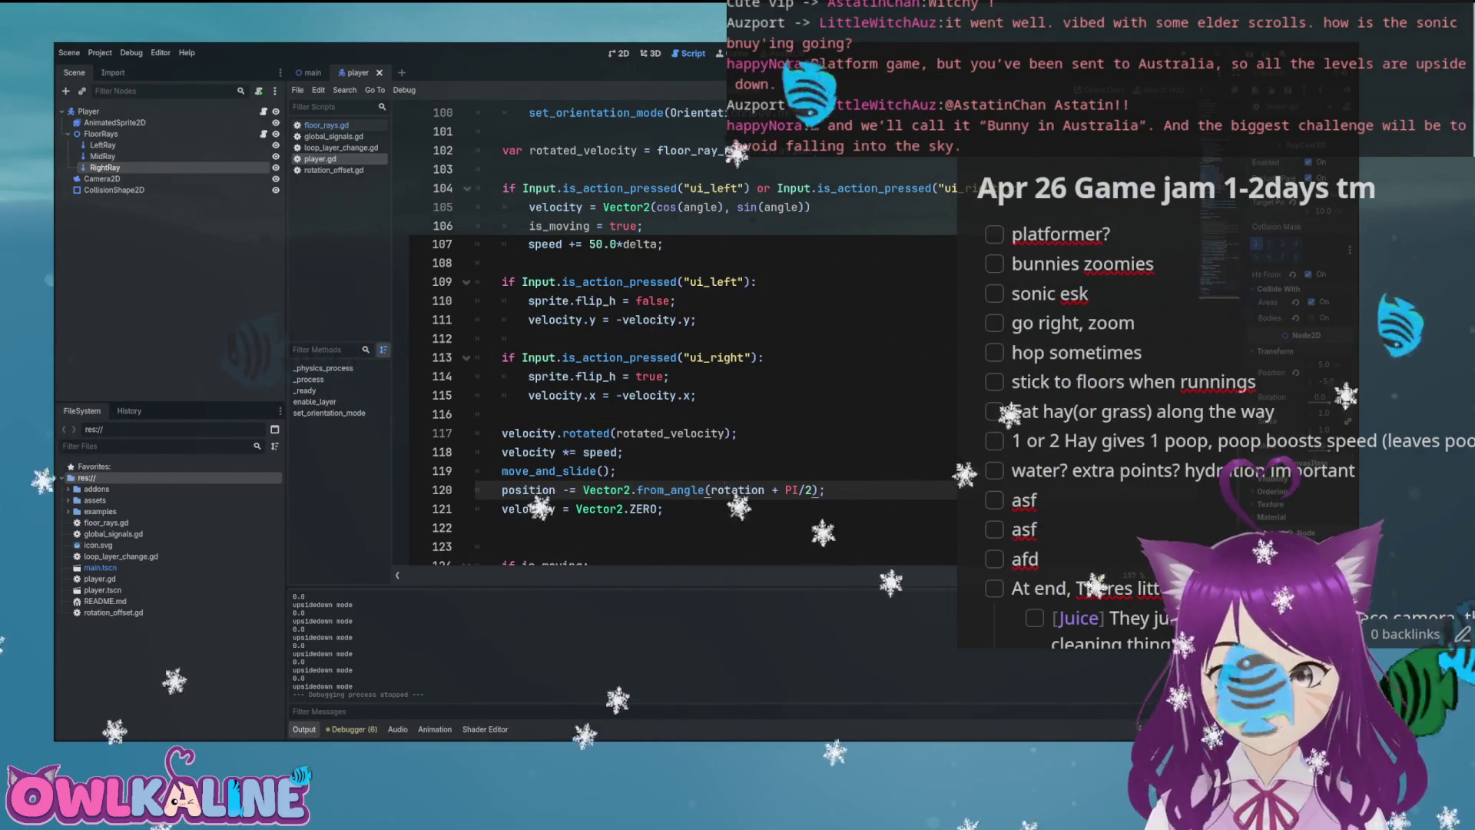
{"action": "key", "text": "F5"}
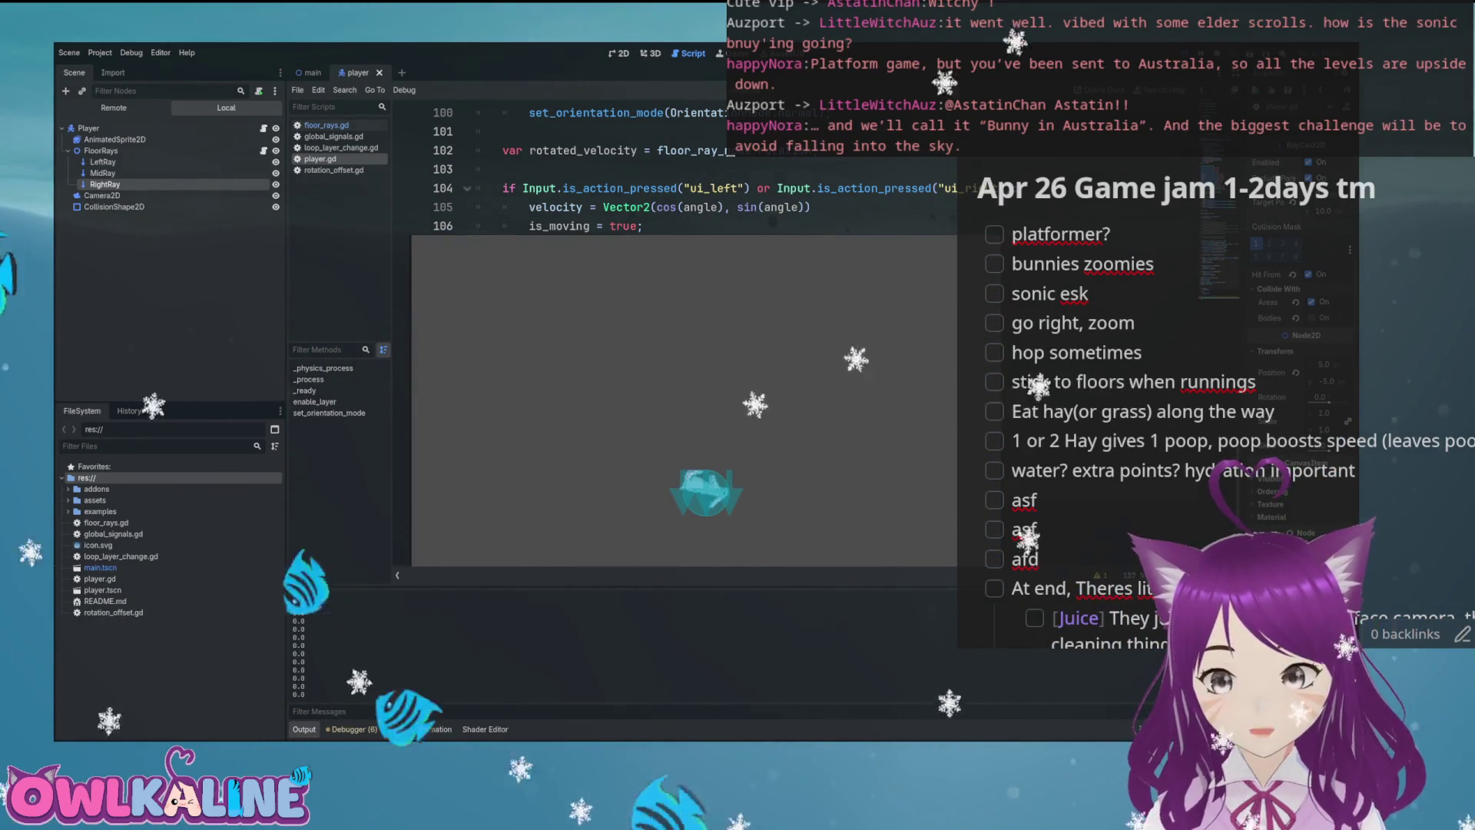
Step: Append *delta to the line-120 offset and relaunch the game
{"action": "key", "text": "F8"}
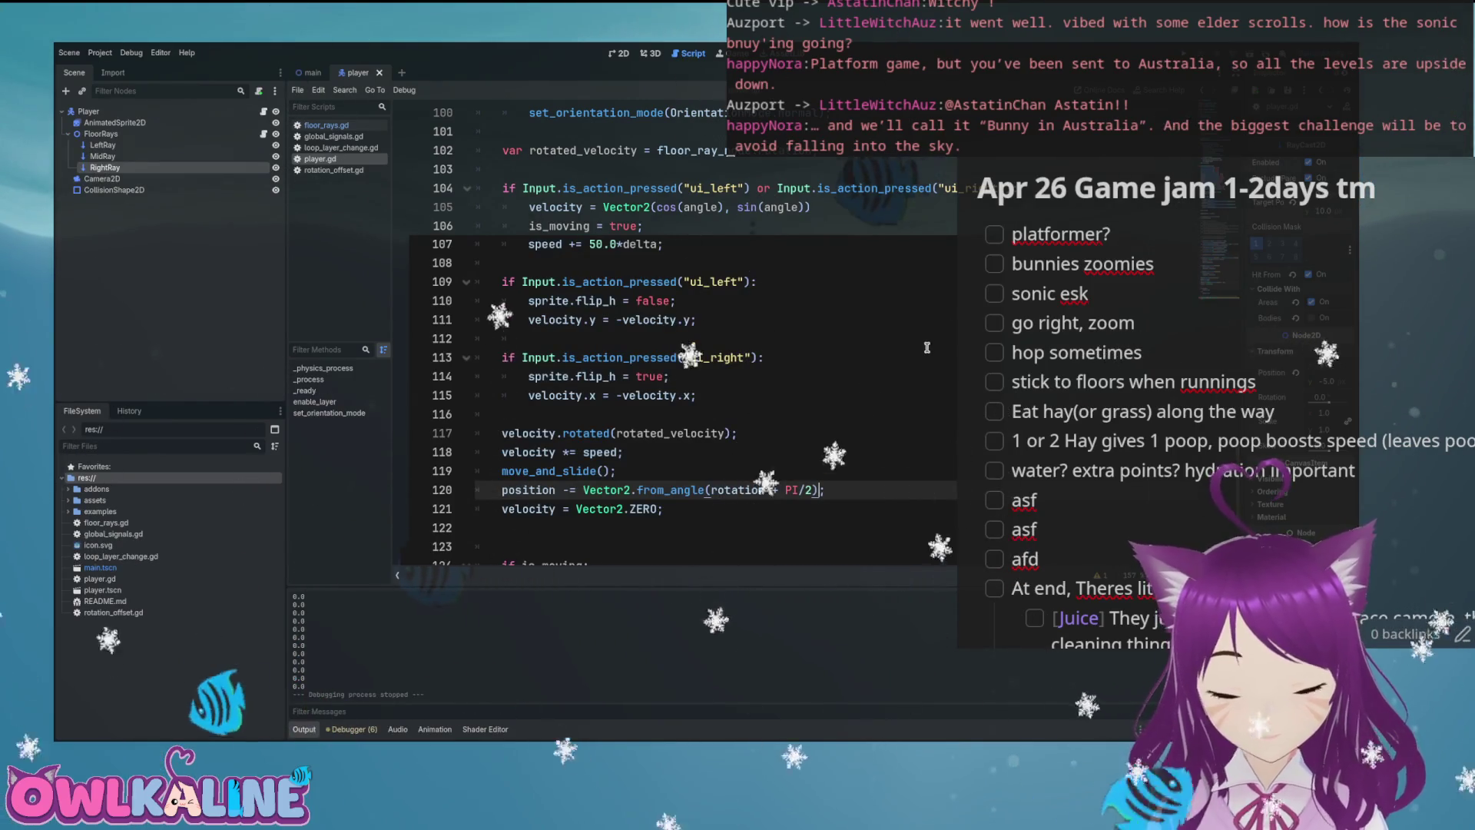
{"action": "type", "text": "ta"}
{"action": "left_click", "coordinate": [768, 243]}
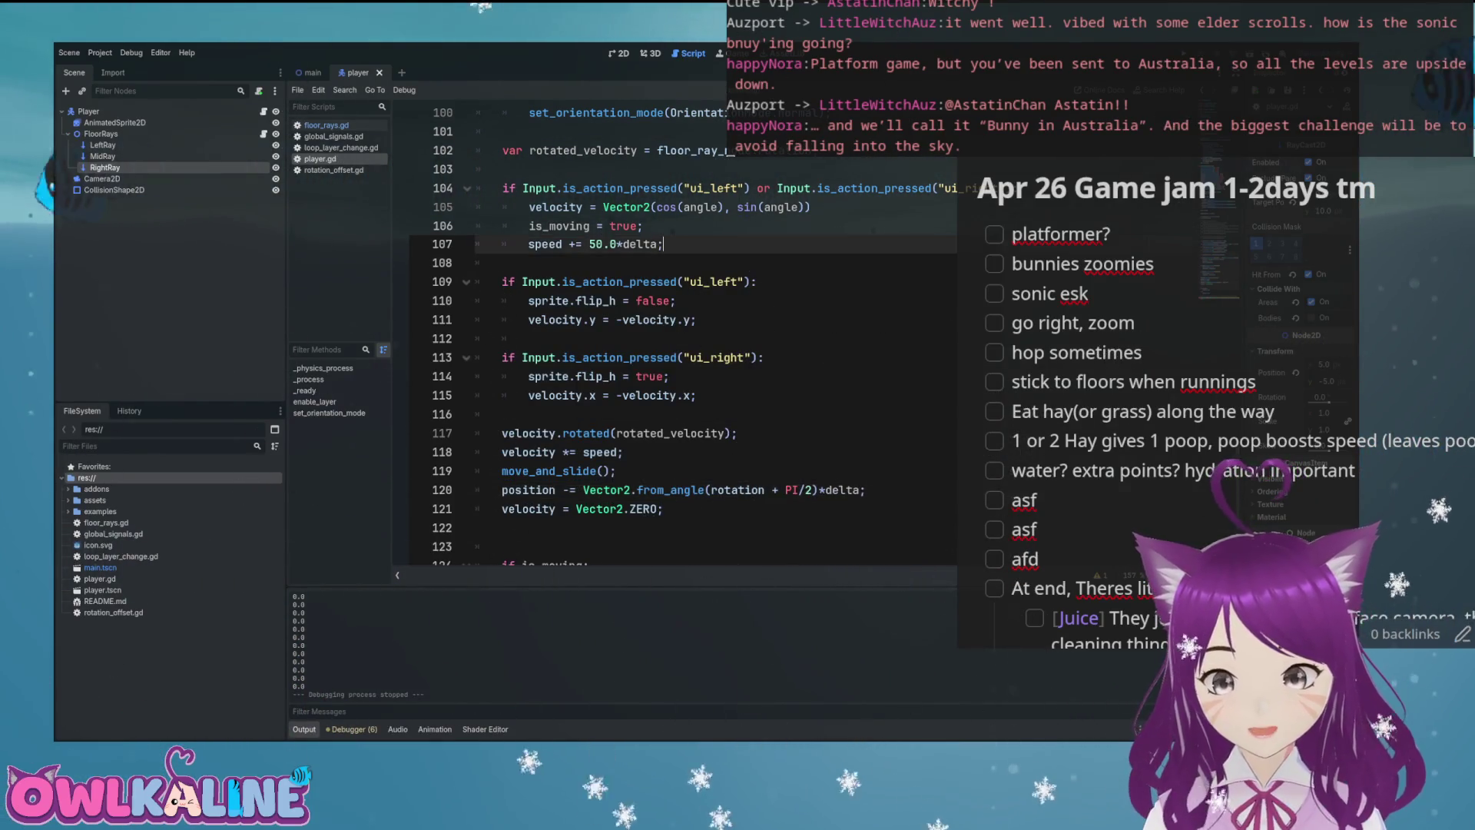
{"action": "key", "text": "F5"}
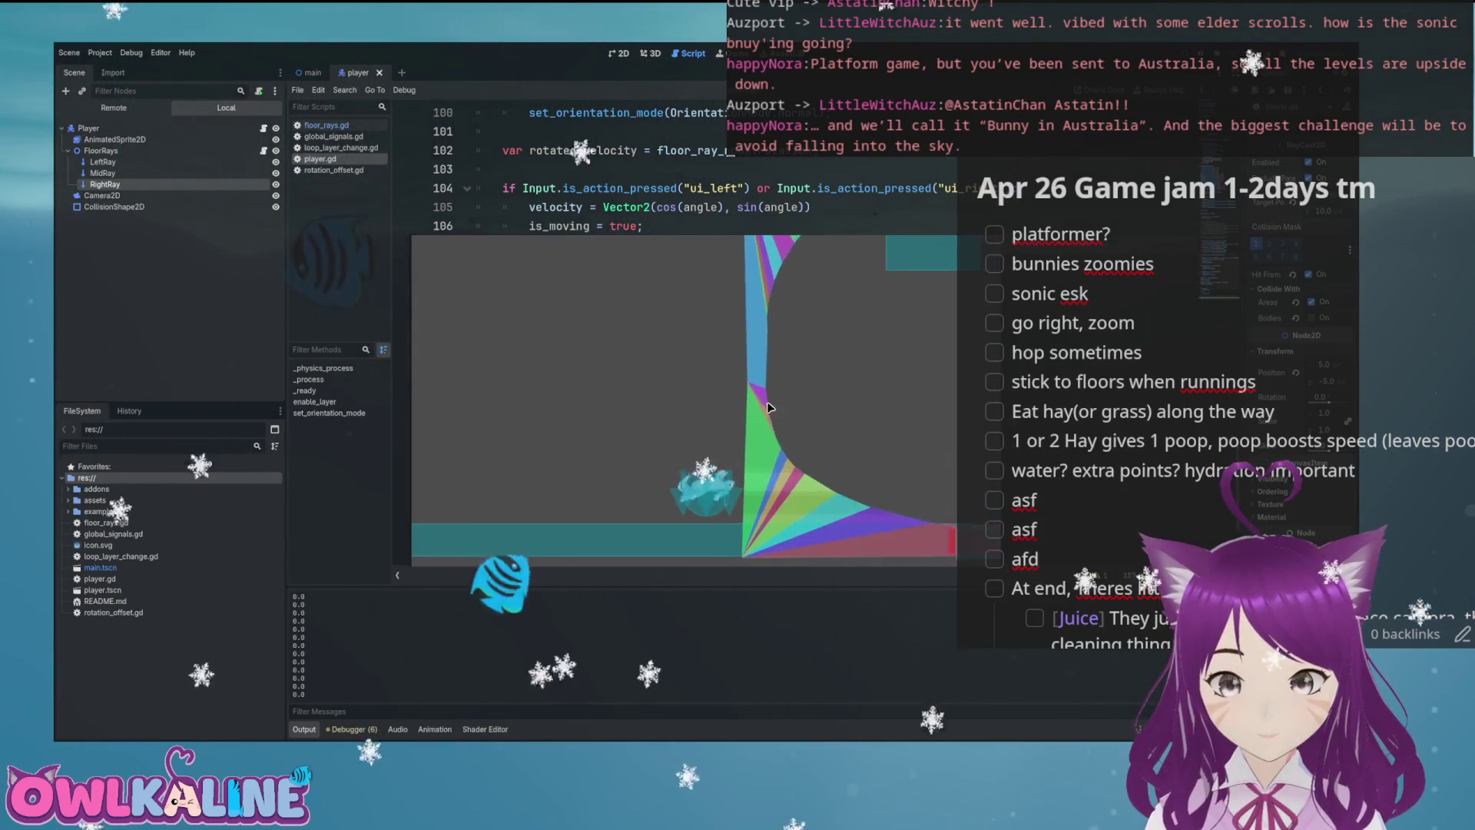
Step: Run the bunny up the bowl's right wall, then left around the loop
{"action": "key", "text": "Right"}
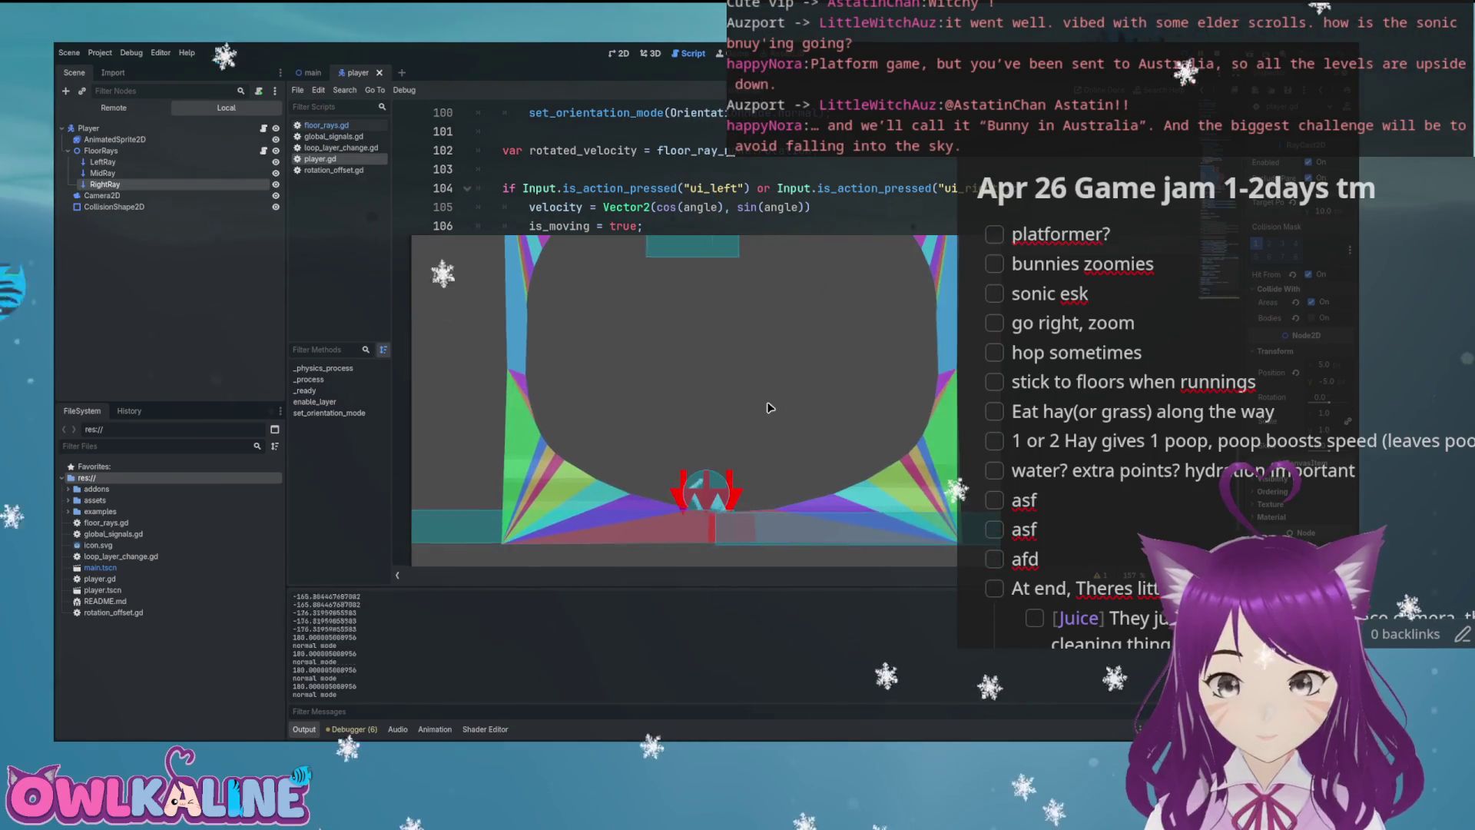
{"action": "key", "text": "Right"}
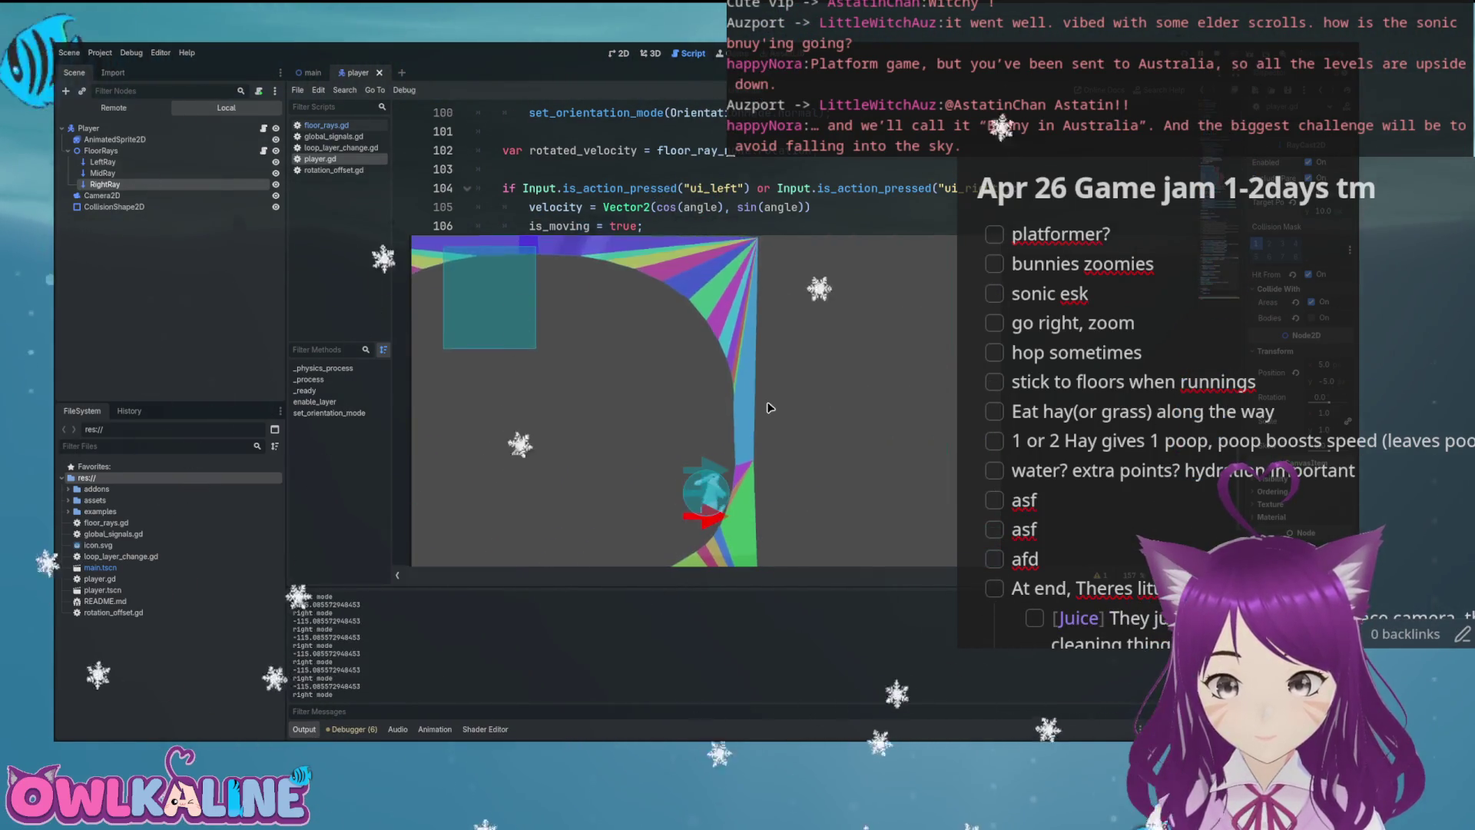
{"action": "key", "text": "Right"}
{"action": "key", "text": "Left"}
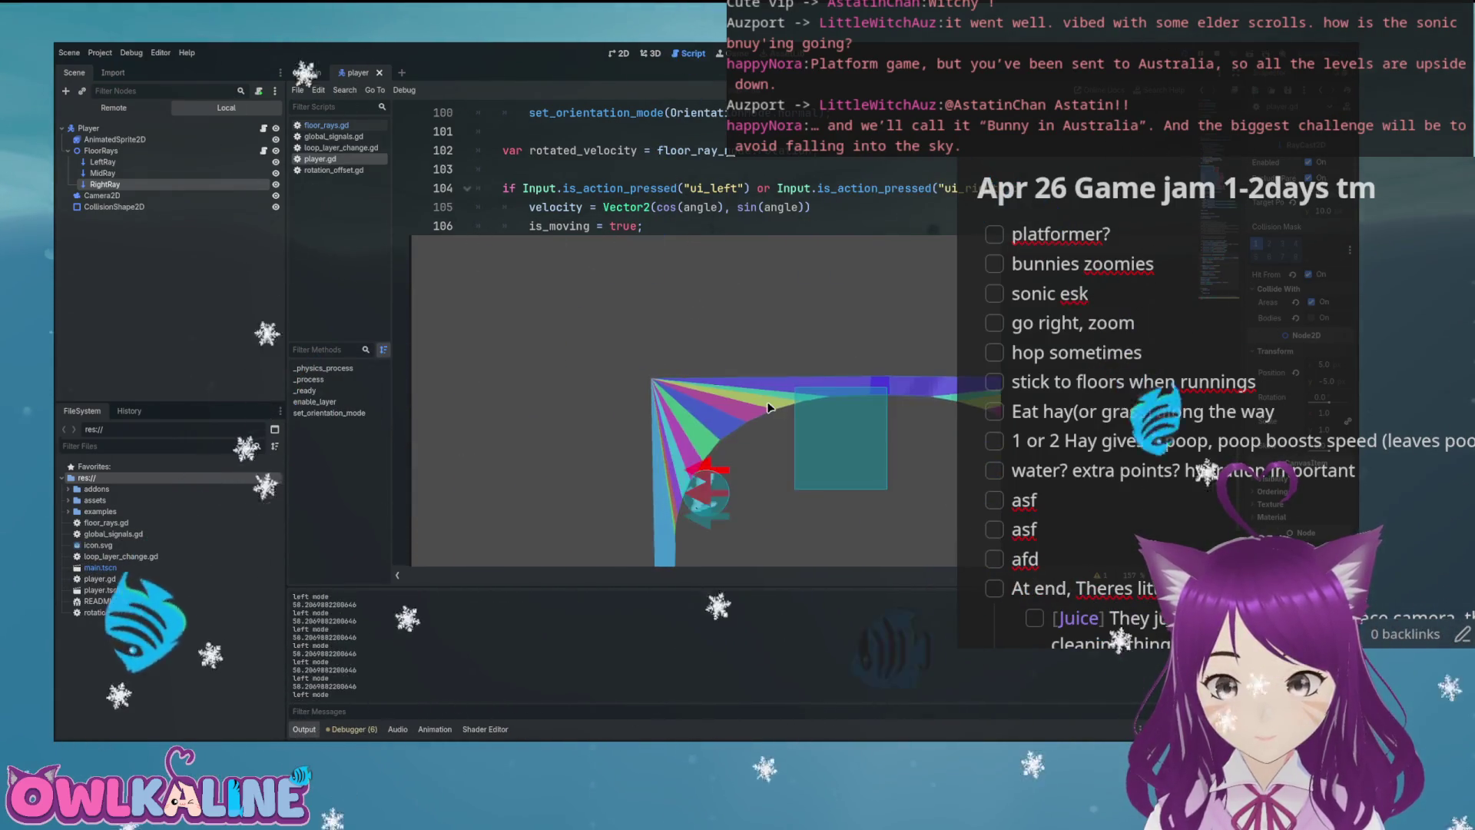
{"action": "key", "text": "Left"}
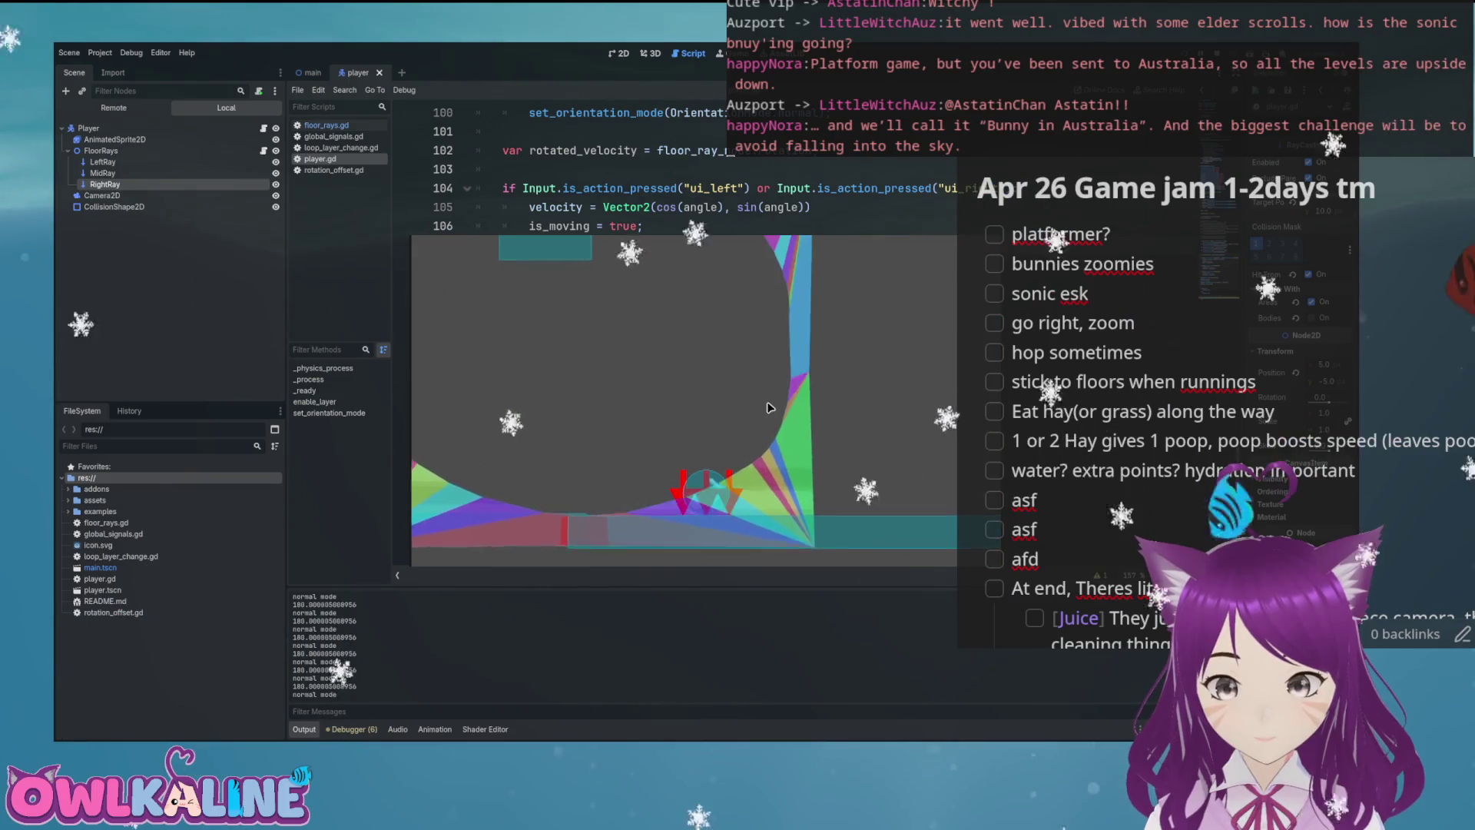
{"action": "key", "text": "Right"}
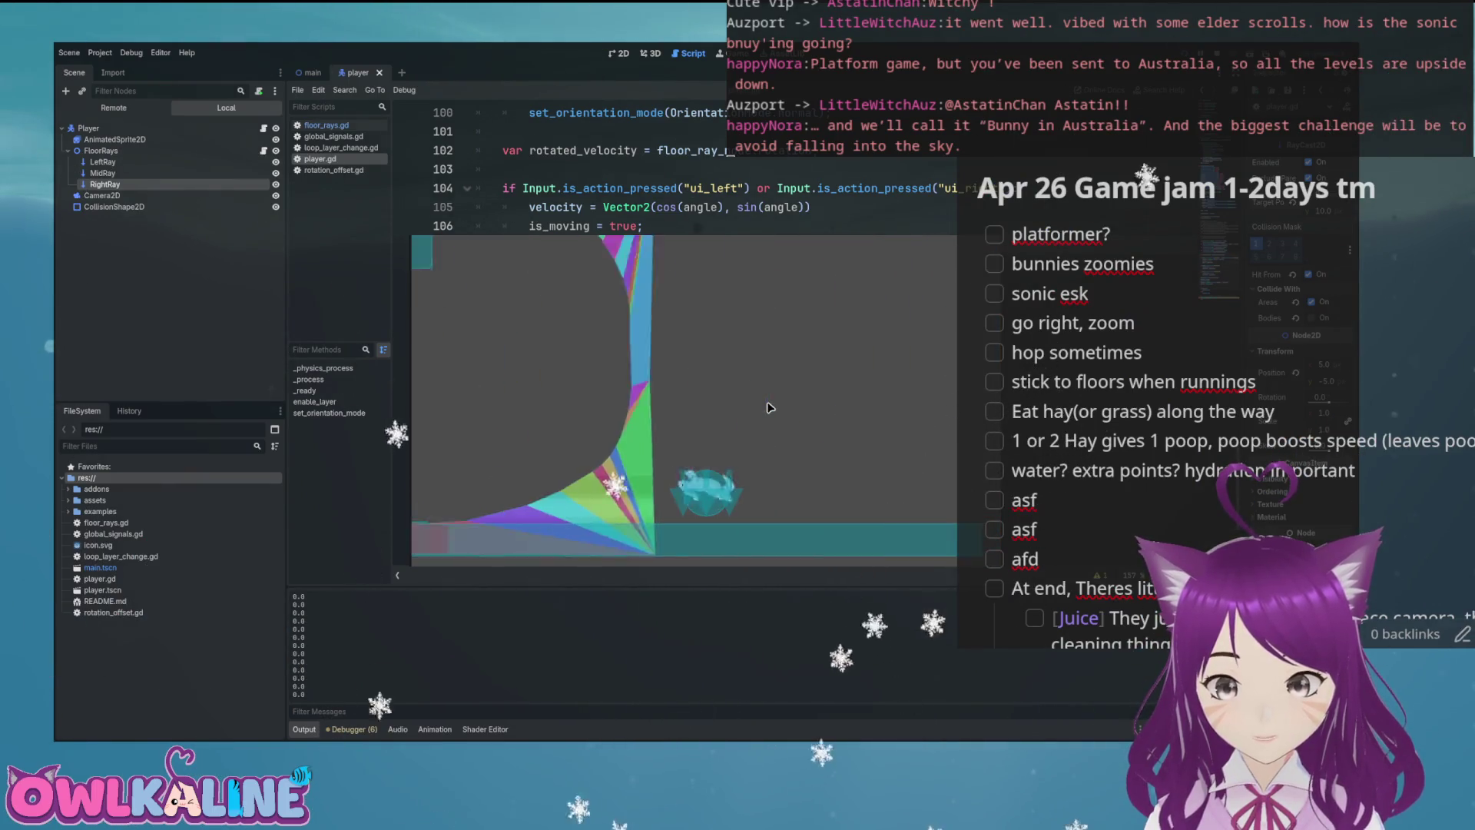
Step: Run the bunny through the next bowl and up onto the top surface, then stop
{"action": "key", "text": "Left"}
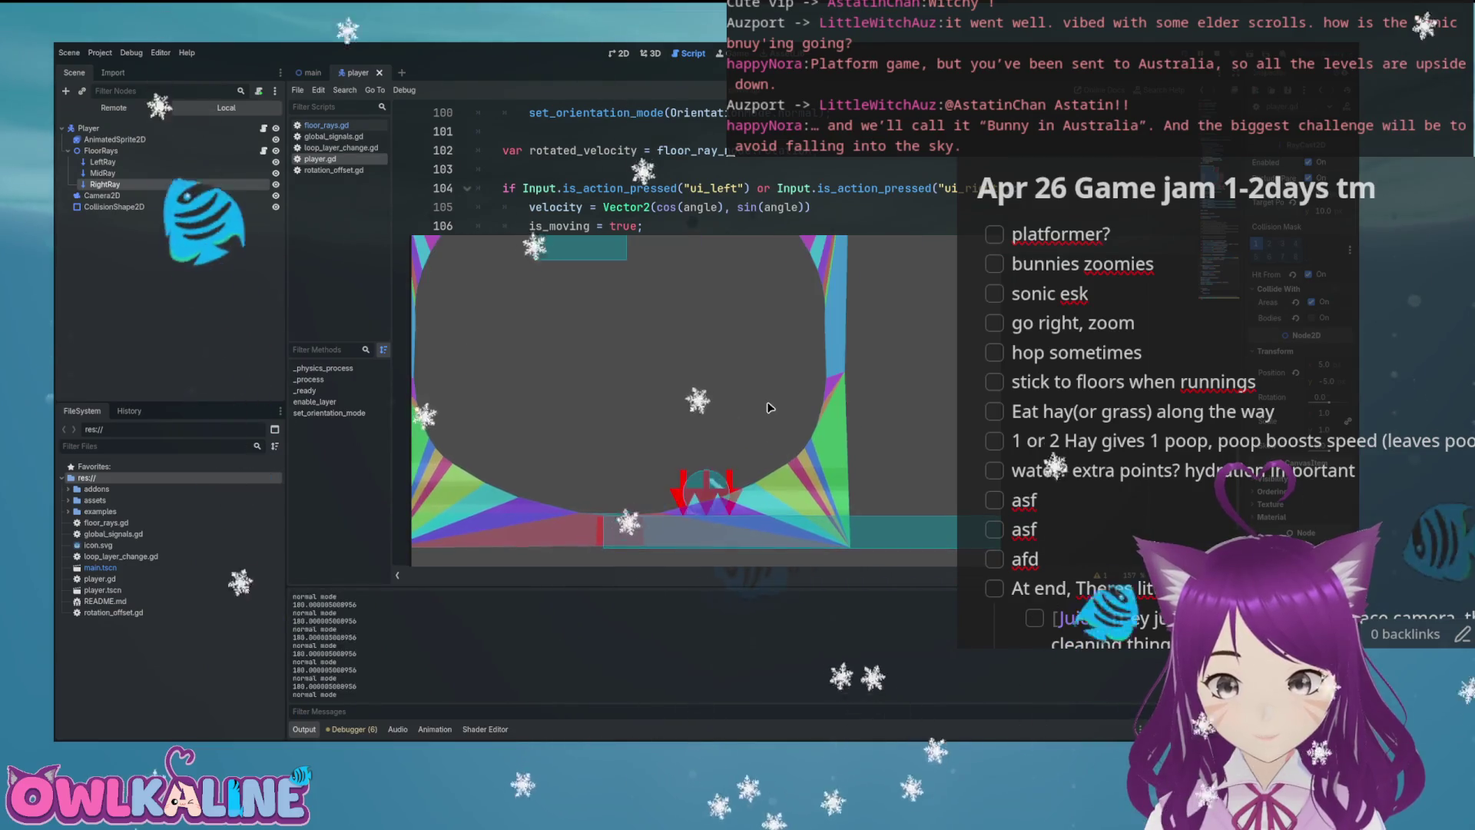
{"action": "key", "text": "Right"}
{"action": "key", "text": "Left"}
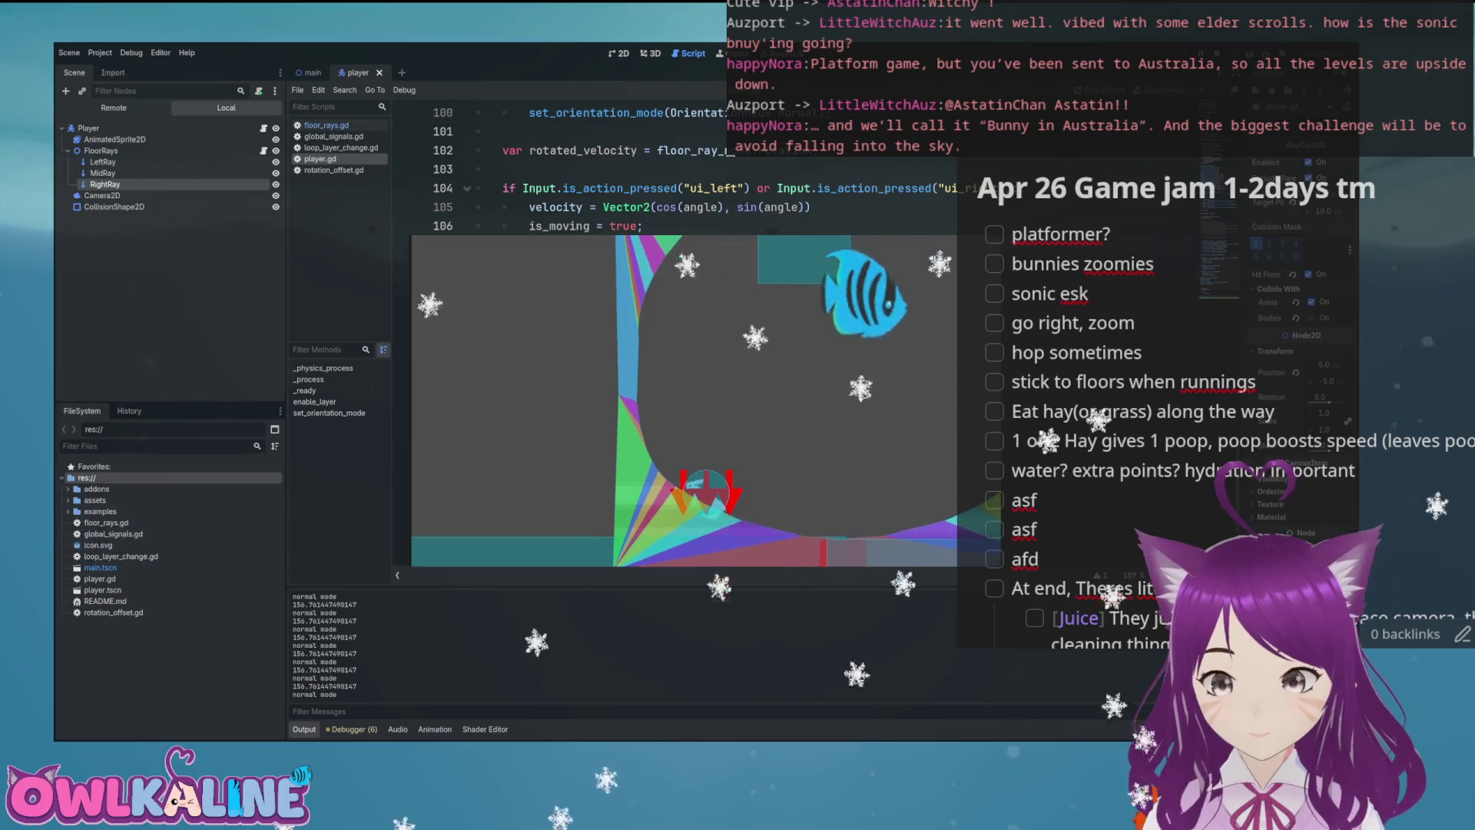
{"action": "key", "text": "Left"}
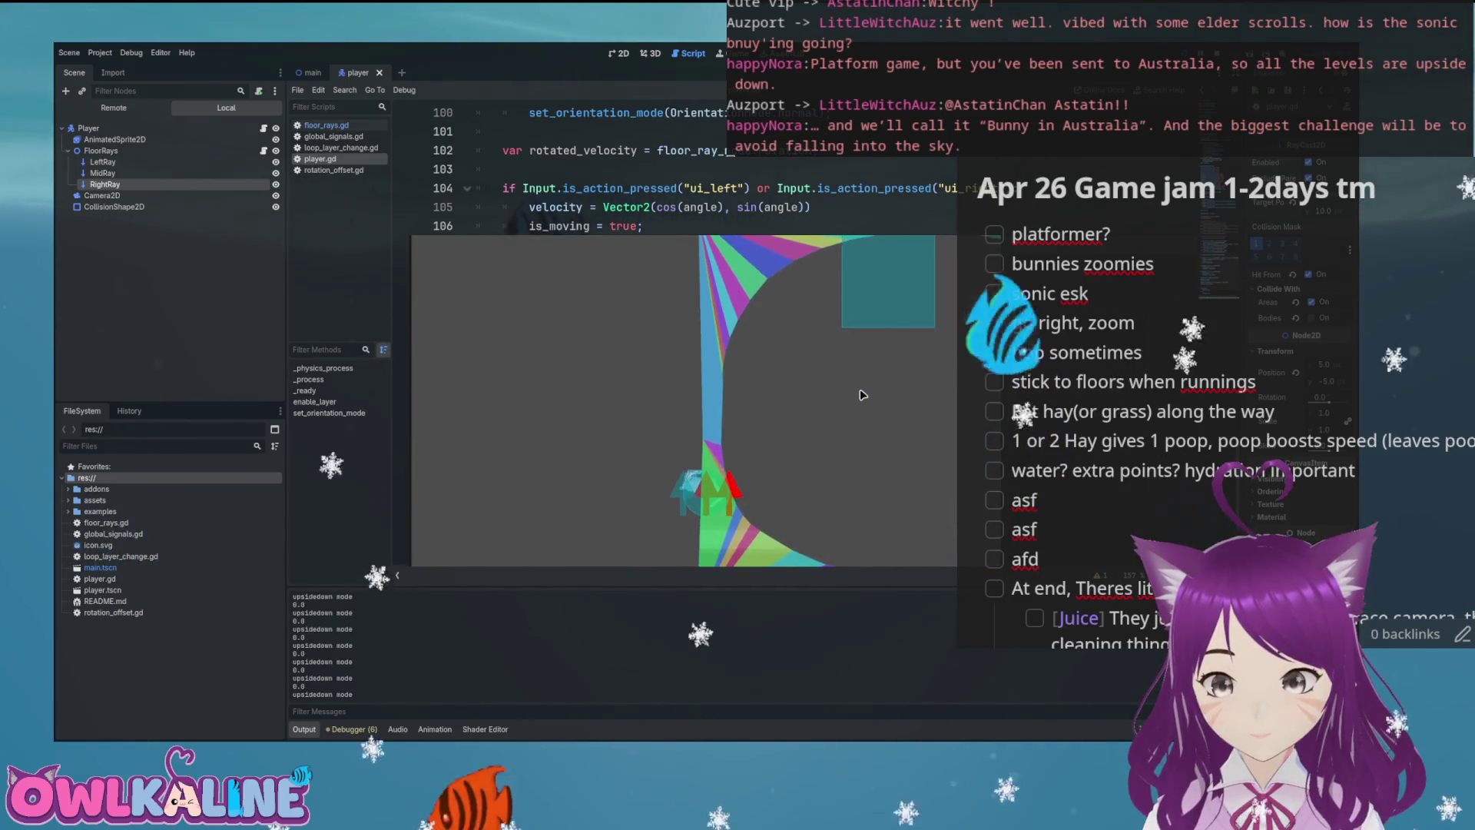
{"action": "key", "text": "Left"}
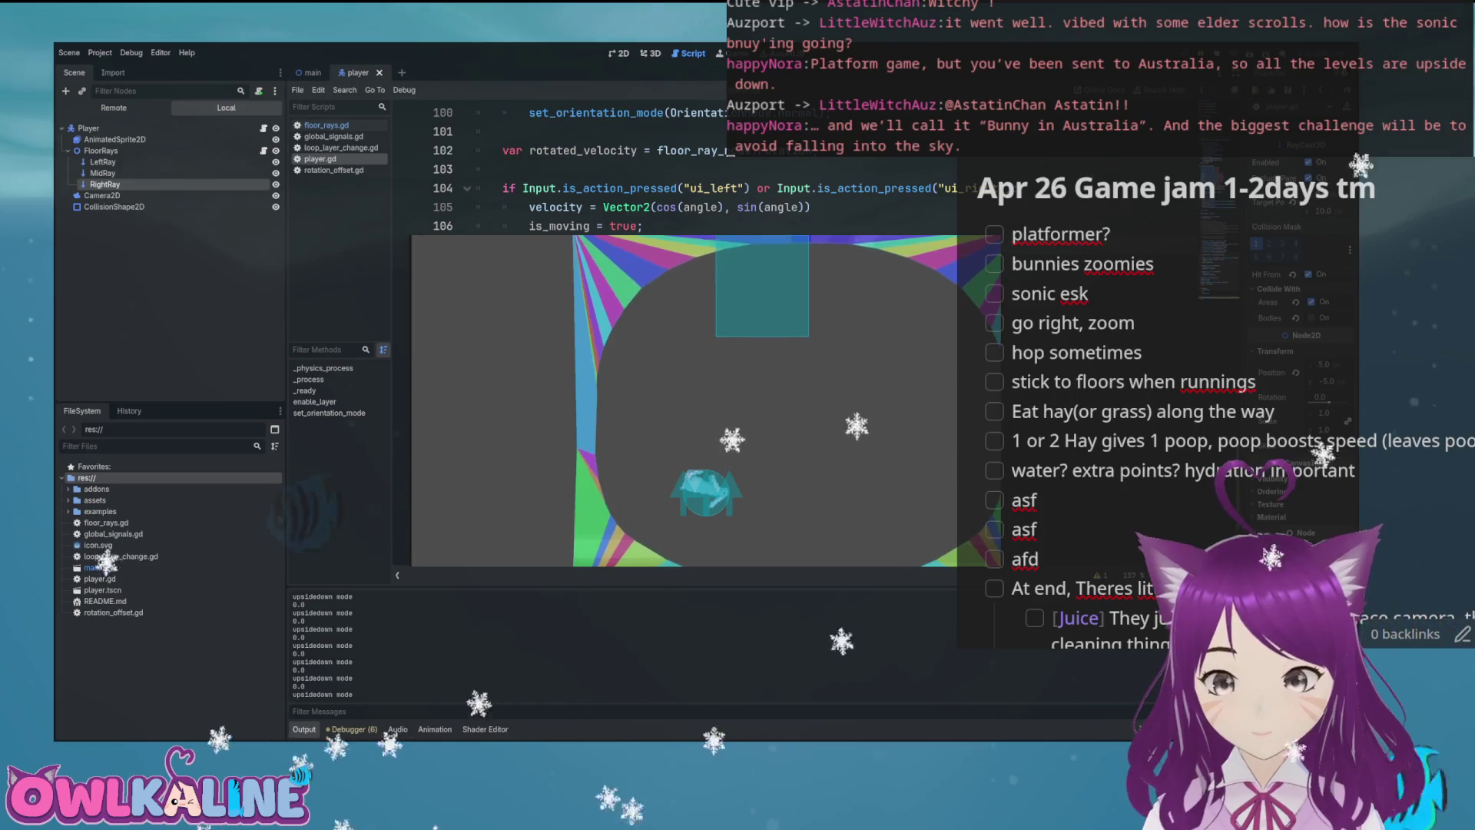
{"action": "key", "text": "F8"}
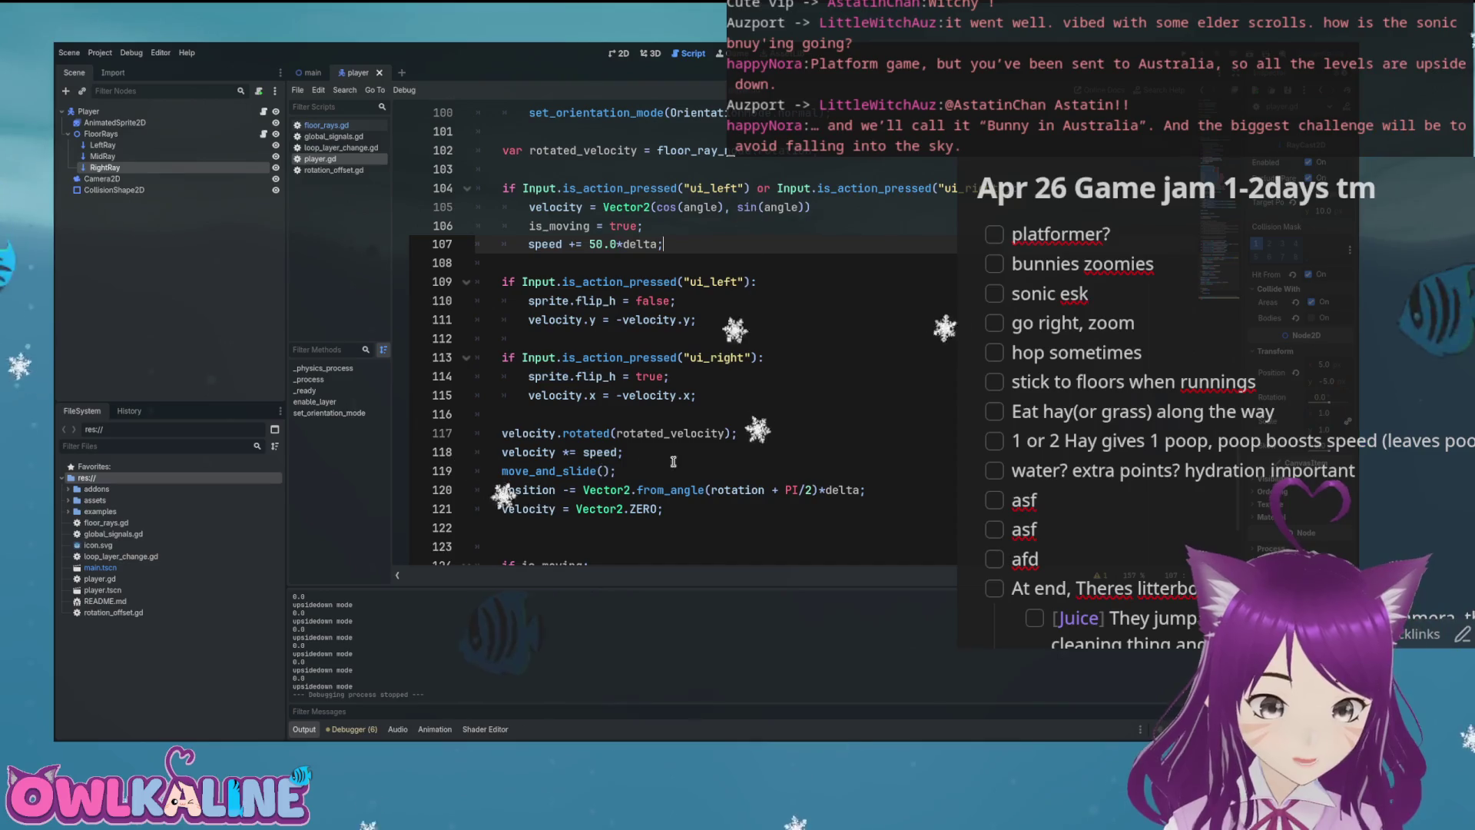
Step: Change rotation to sprite.rotation on line 120, test-run the game, then stop it
{"action": "double_click", "coordinate": [731, 490]}
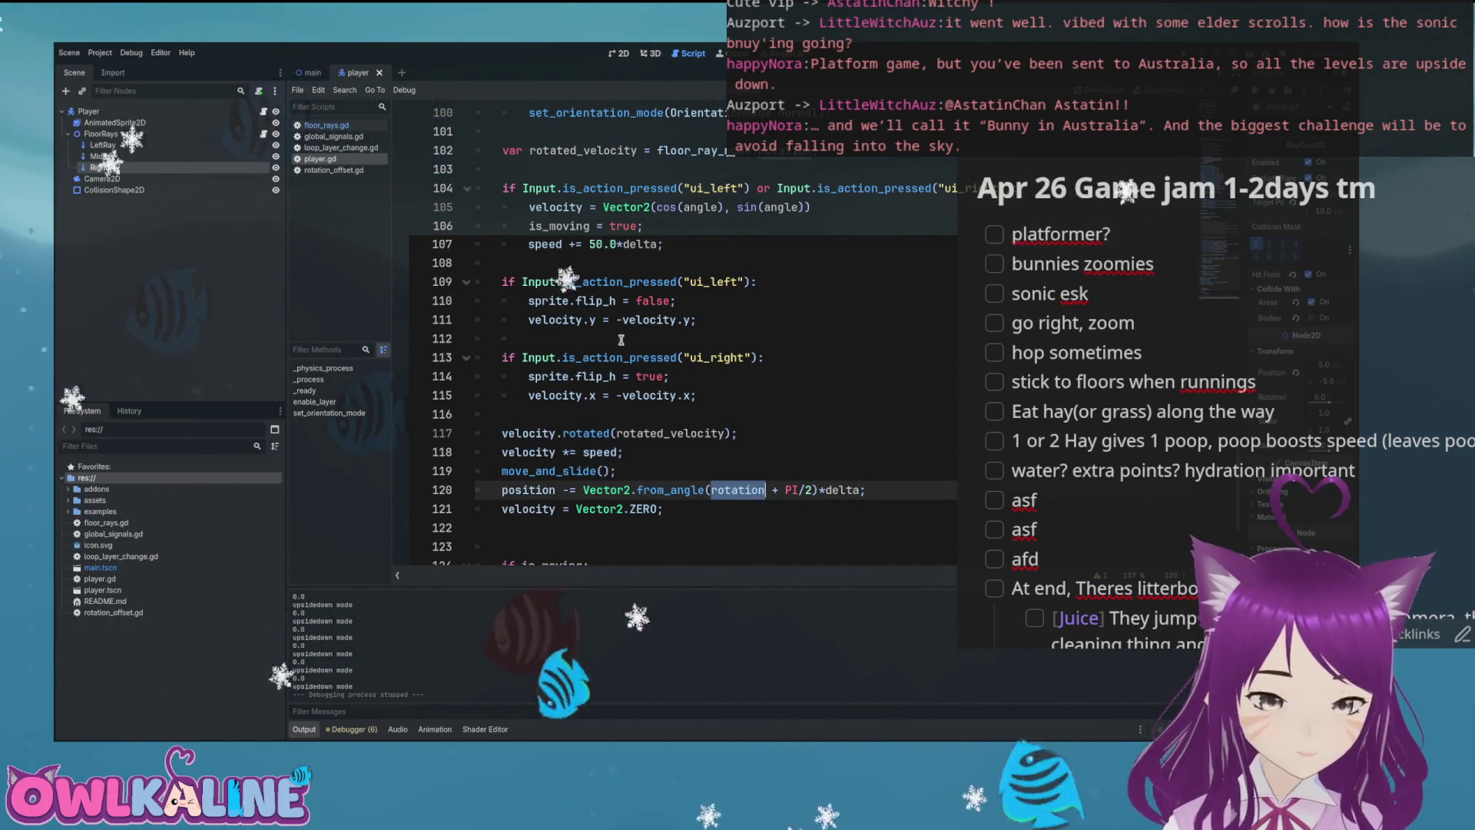
{"action": "mouse_move", "coordinate": [670, 357]}
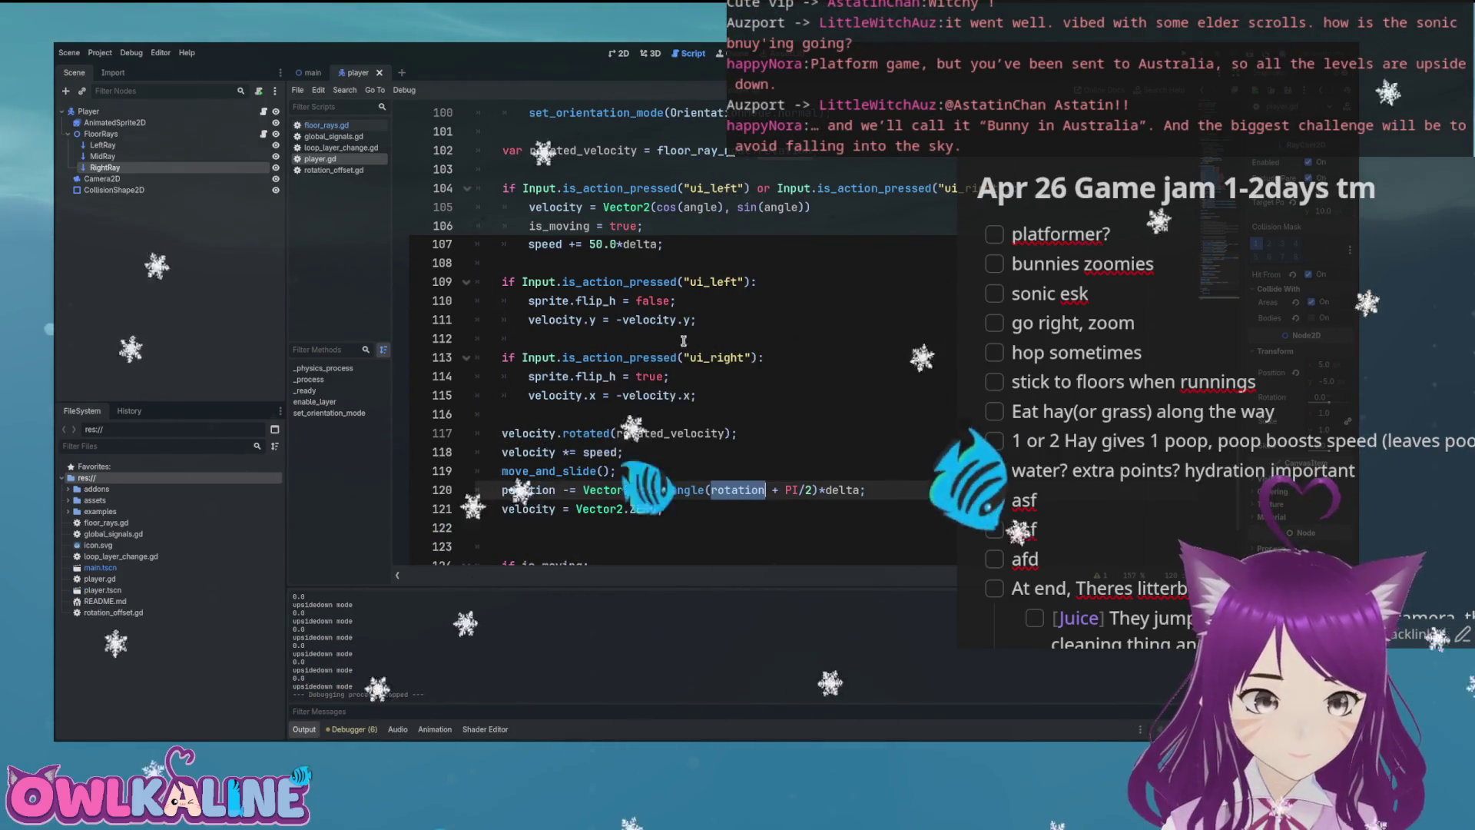
{"action": "type", "text": "sprite."}
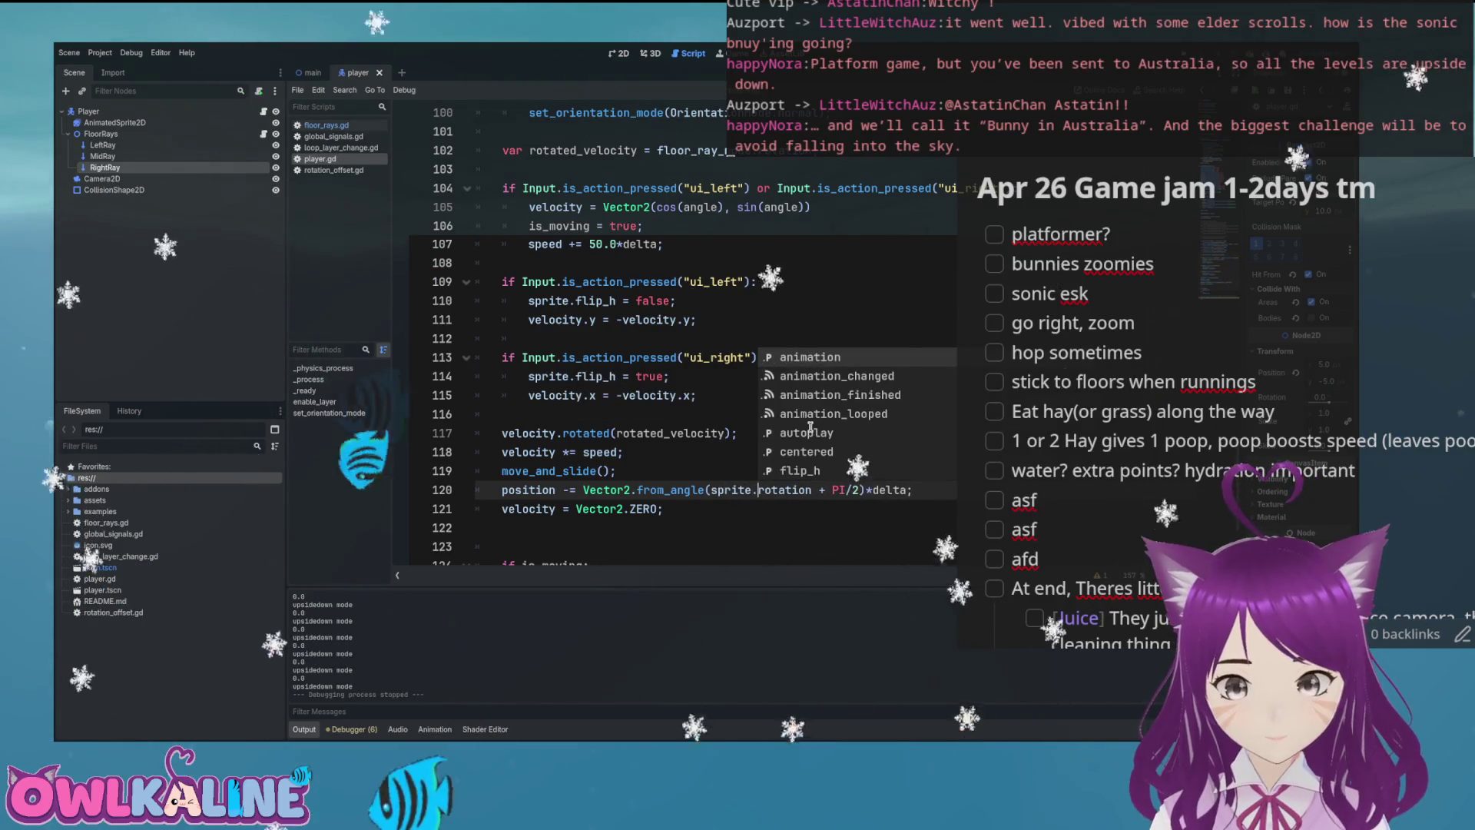
{"action": "key", "text": "Escape"}
{"action": "key", "text": "F5"}
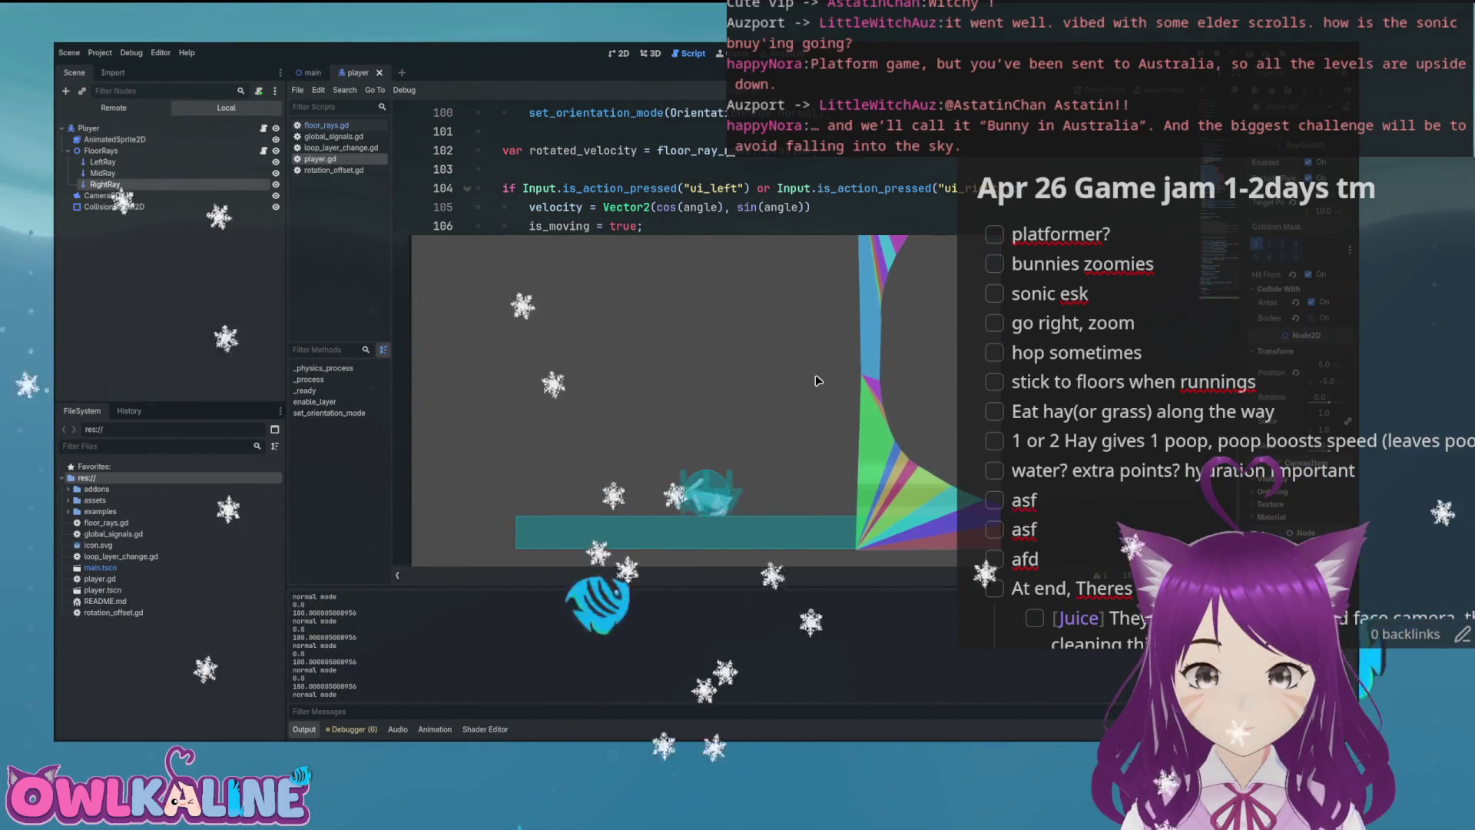
{"action": "key", "text": "F8"}
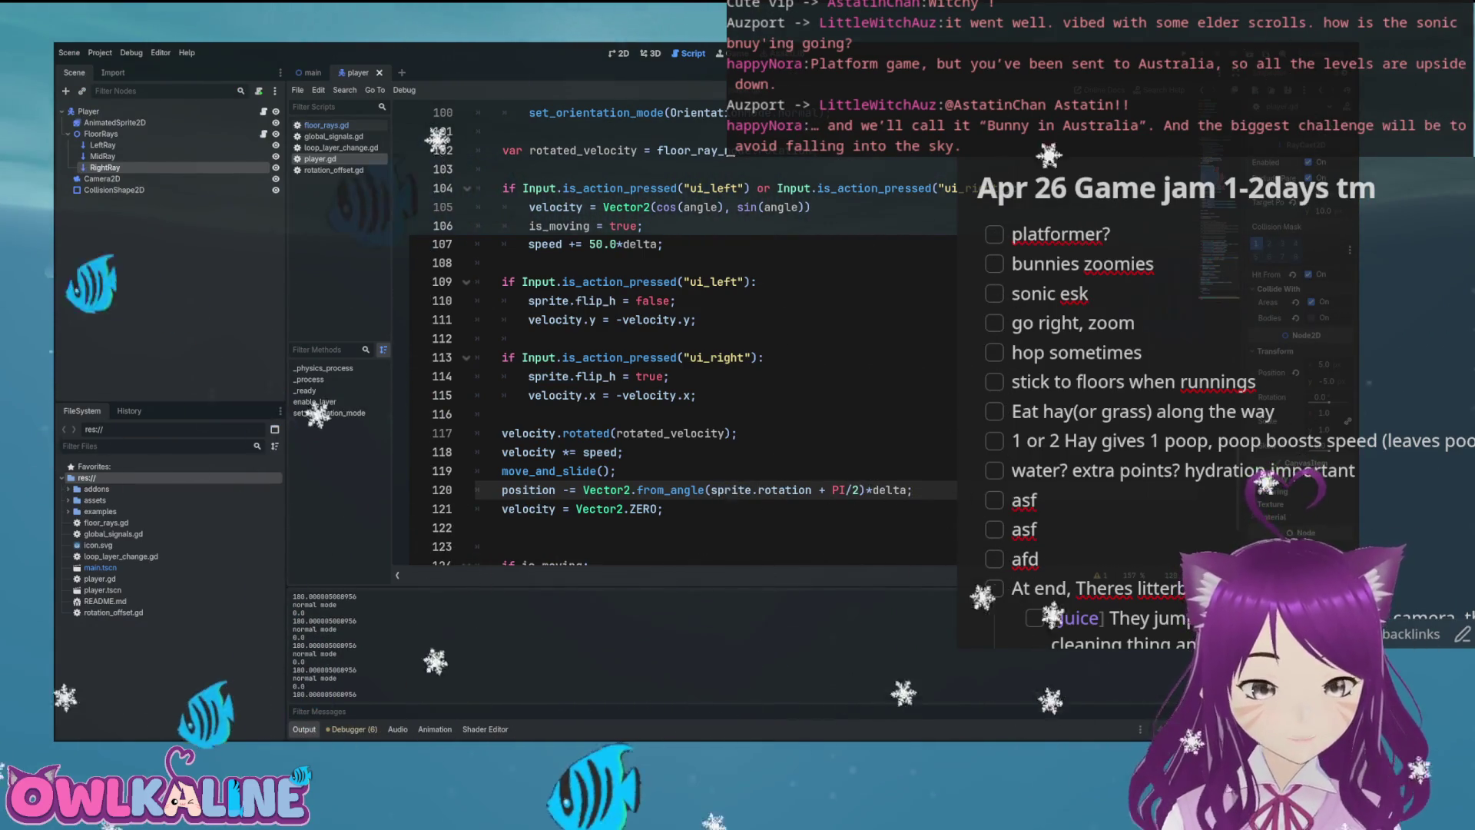
{"action": "scroll", "coordinate": [646, 433], "scroll_direction": "up", "scroll_amount": 4}
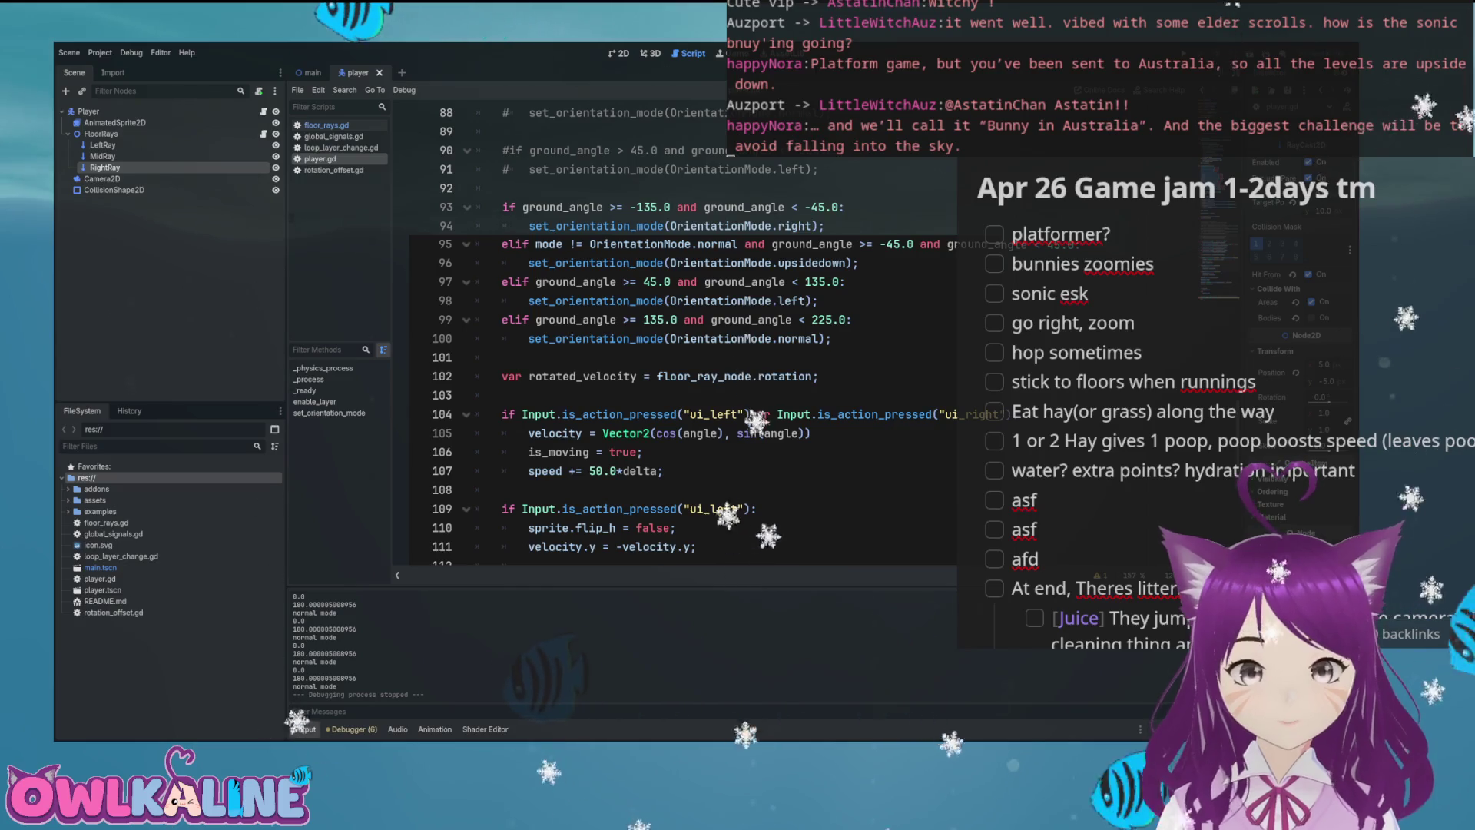
Step: Change line 99 to 'elif mode != OrientationMode.upsidedown and ...'
{"action": "scroll", "coordinate": [766, 497], "scroll_direction": "up", "scroll_amount": 1}
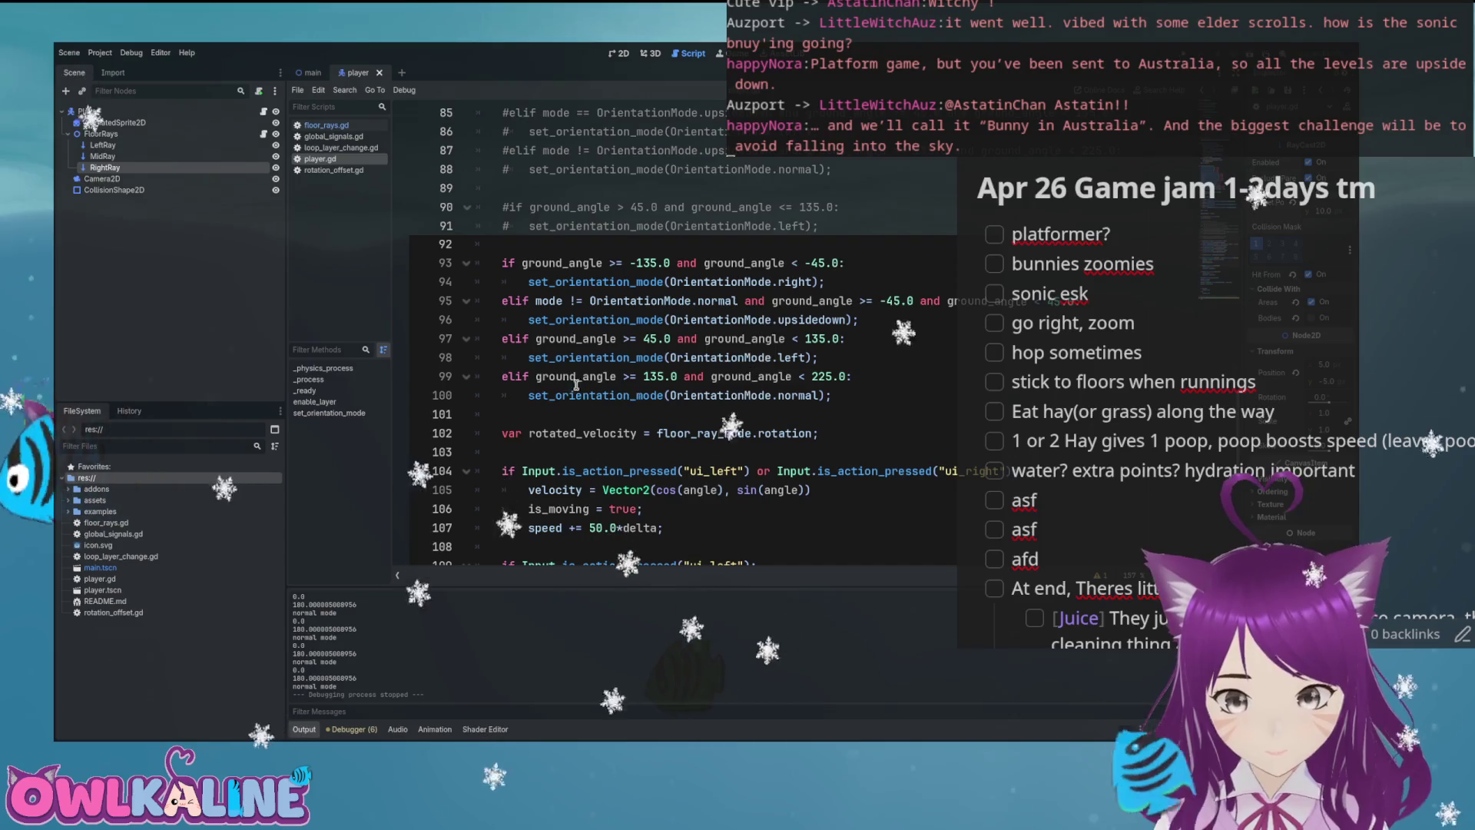
{"action": "left_click", "coordinate": [576, 379]}
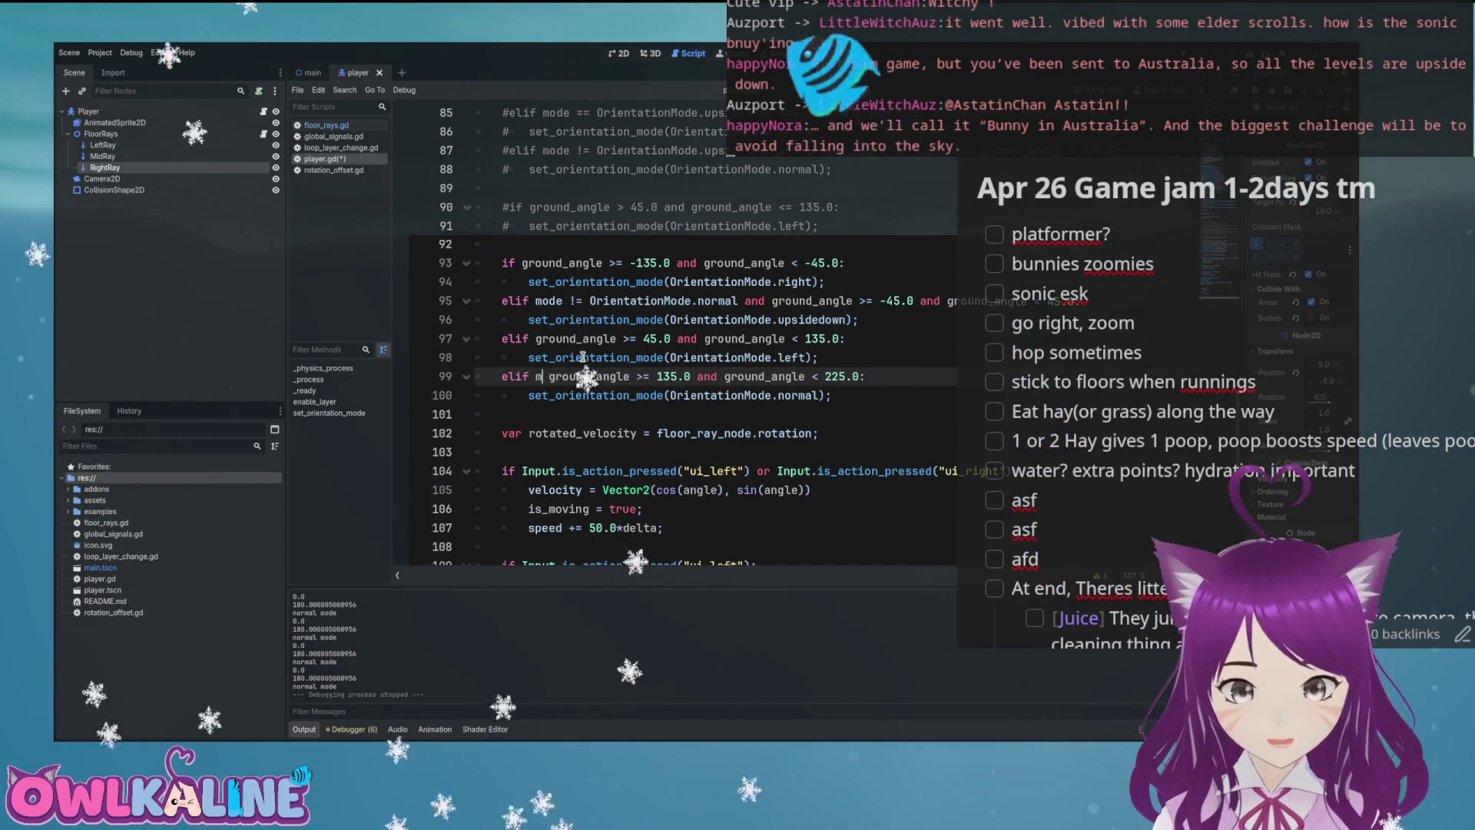
{"action": "type", "text": "mode != Or"}
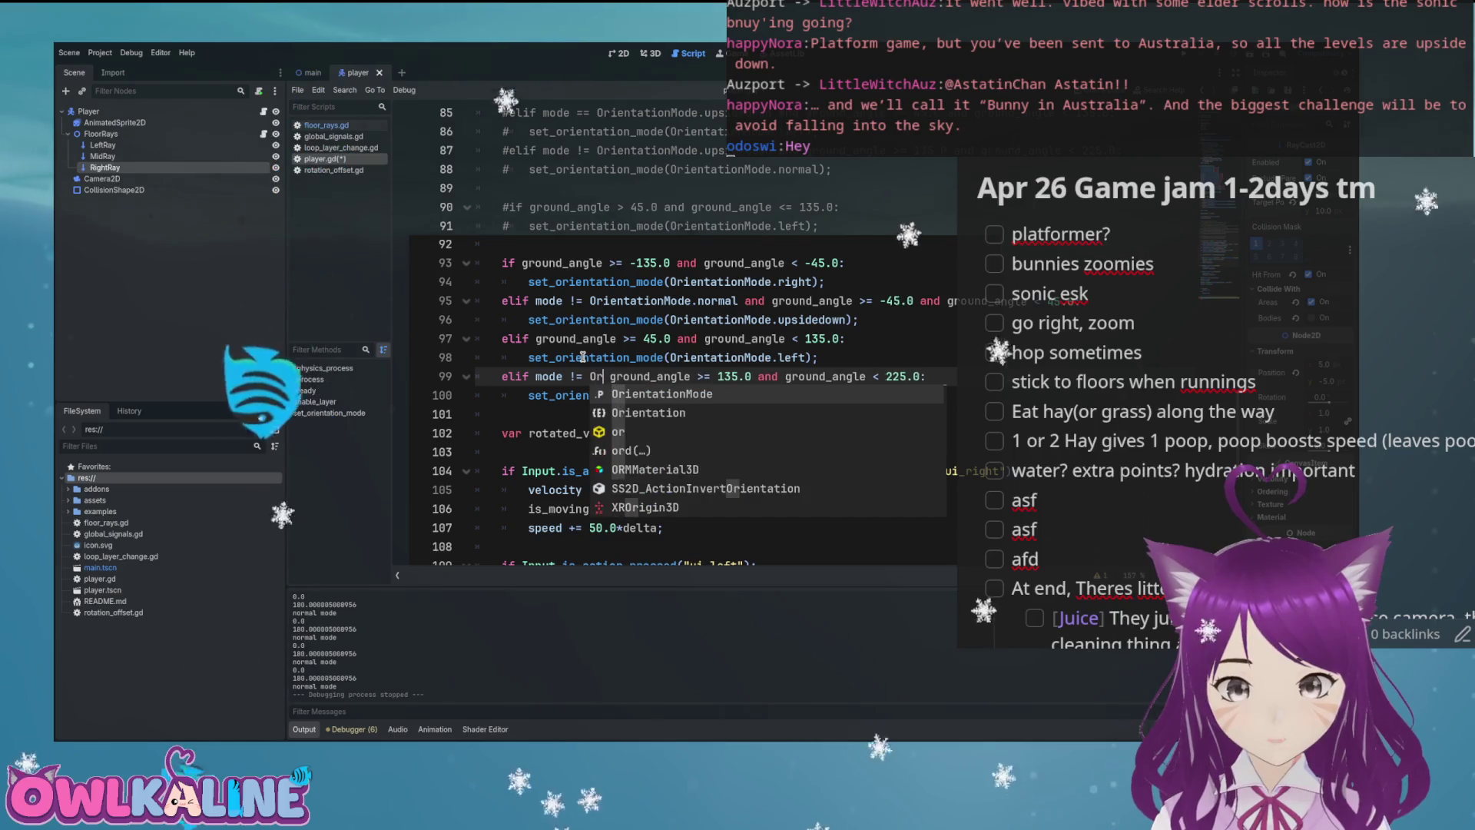
{"action": "key", "text": "Return"}
{"action": "type", "text": "."}
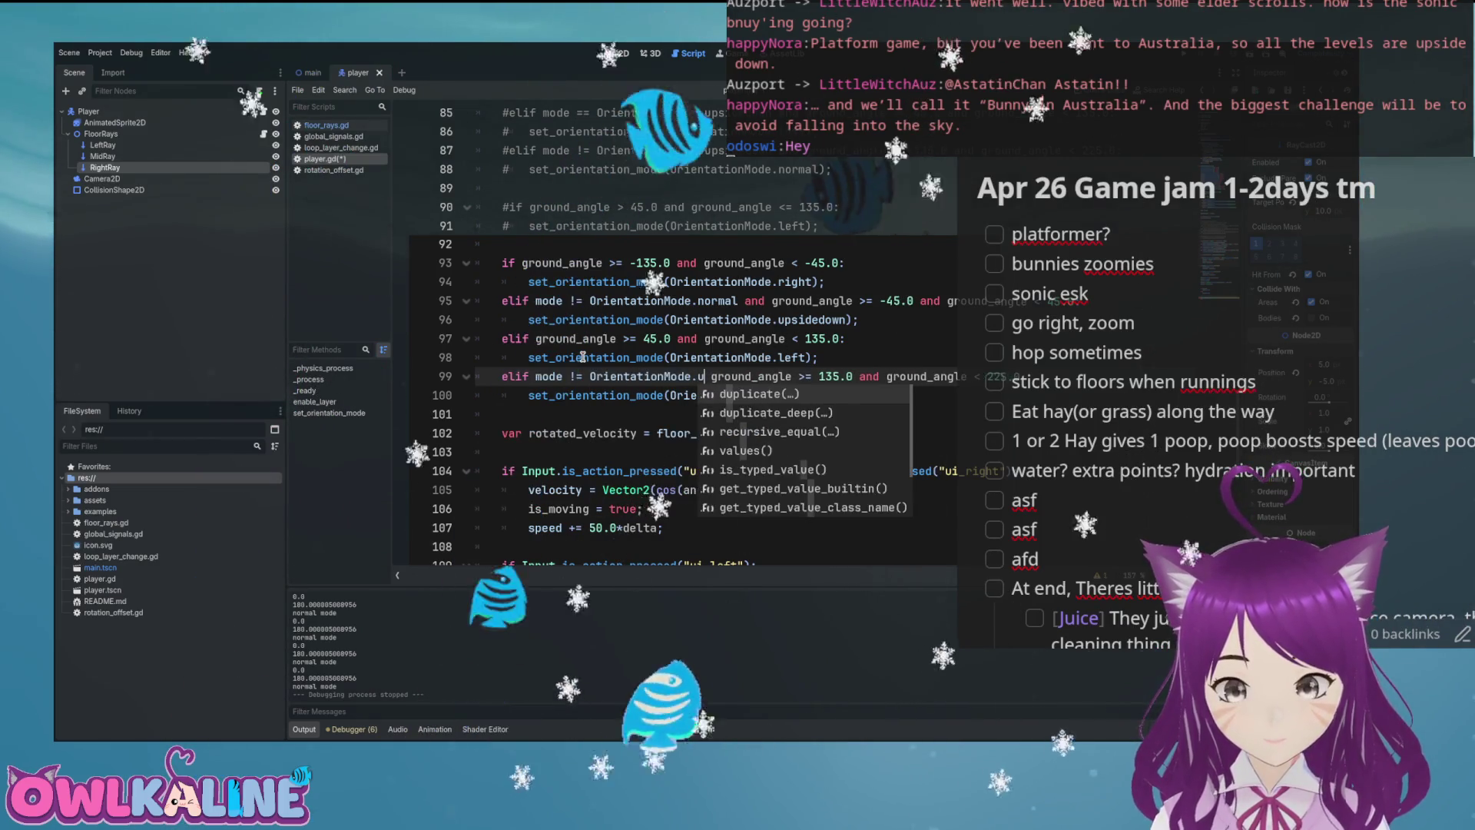
{"action": "type", "text": "upsidedown a"}
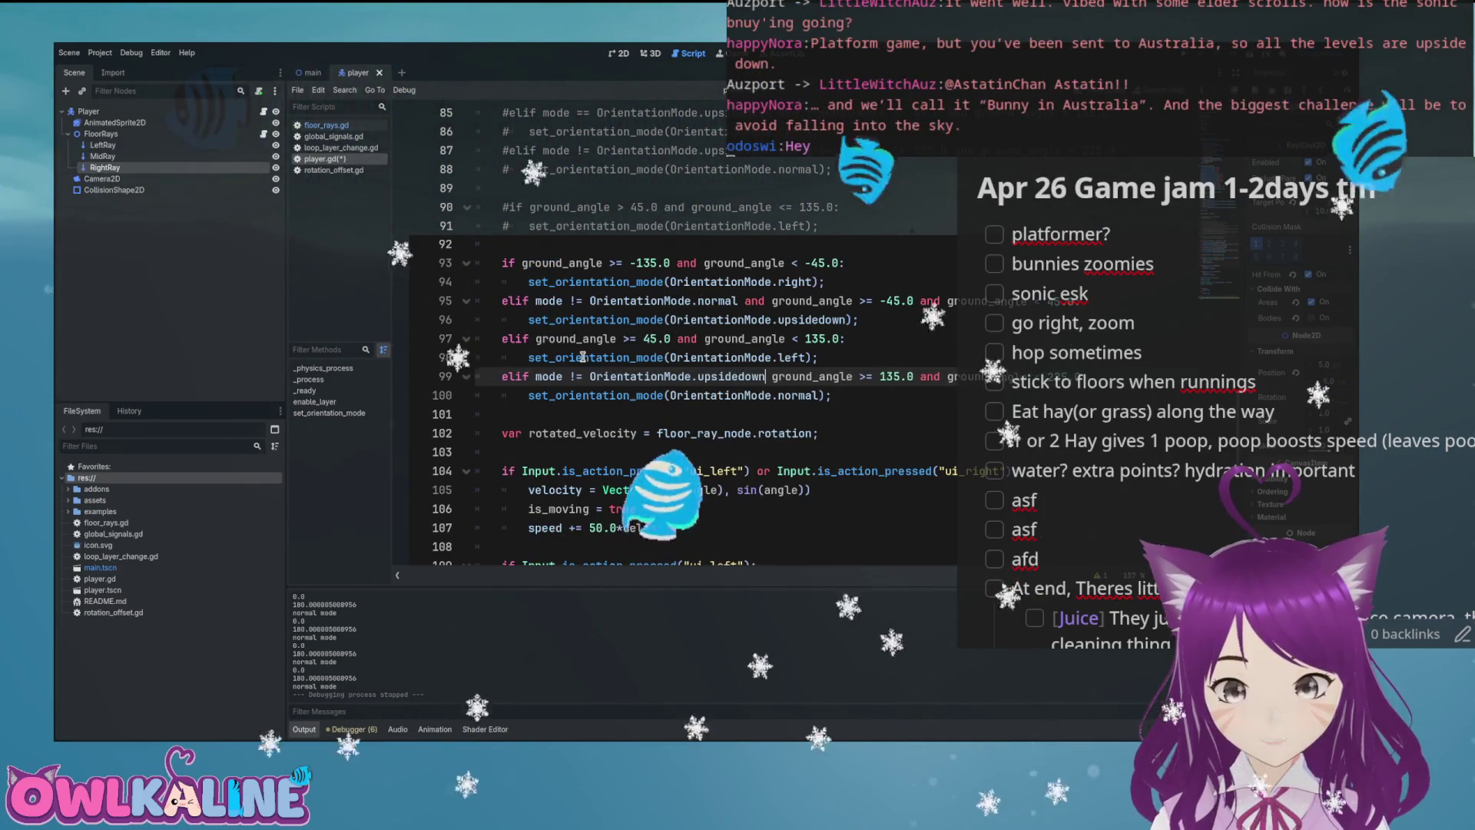
{"action": "type", "text": "nd"}
{"action": "left_click", "coordinate": [858, 320]}
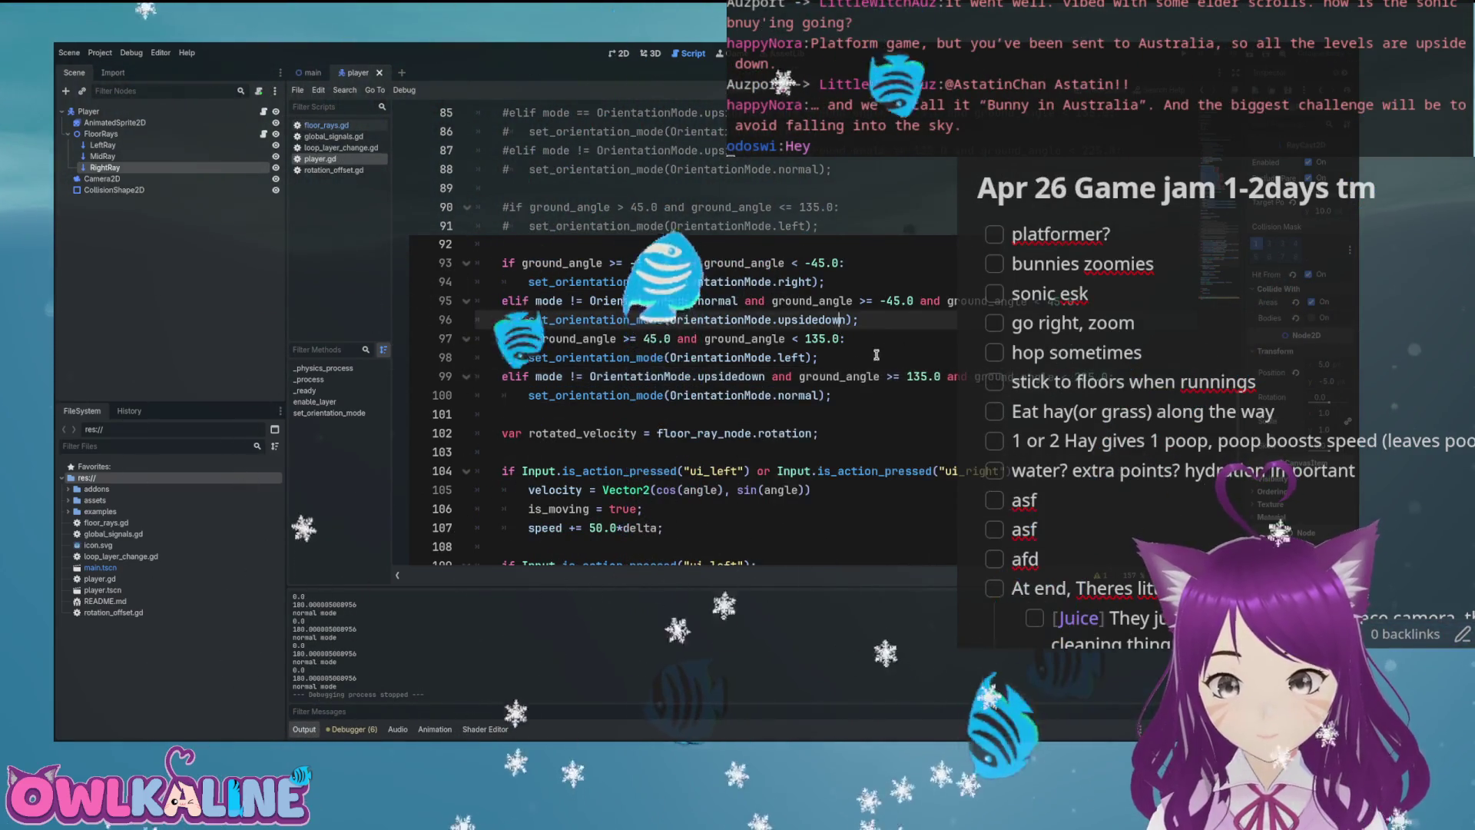
Step: Test-run the game, then review the output log and line 95's normal-mode condition
{"action": "key", "text": "F5"}
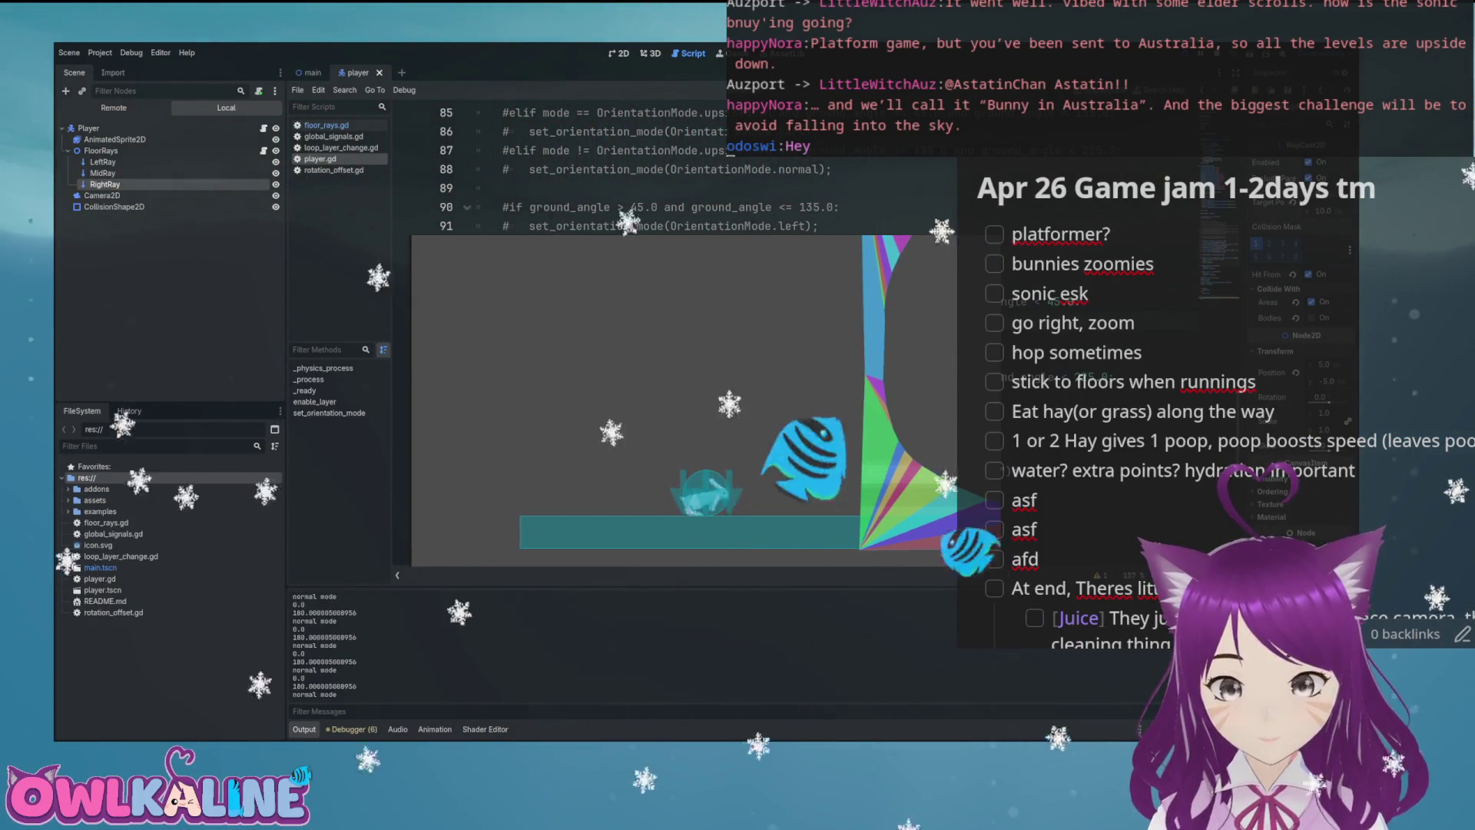
{"action": "key", "text": "F8"}
{"action": "left_click_drag", "start_coordinate": [311, 629], "coordinate": [304, 661]}
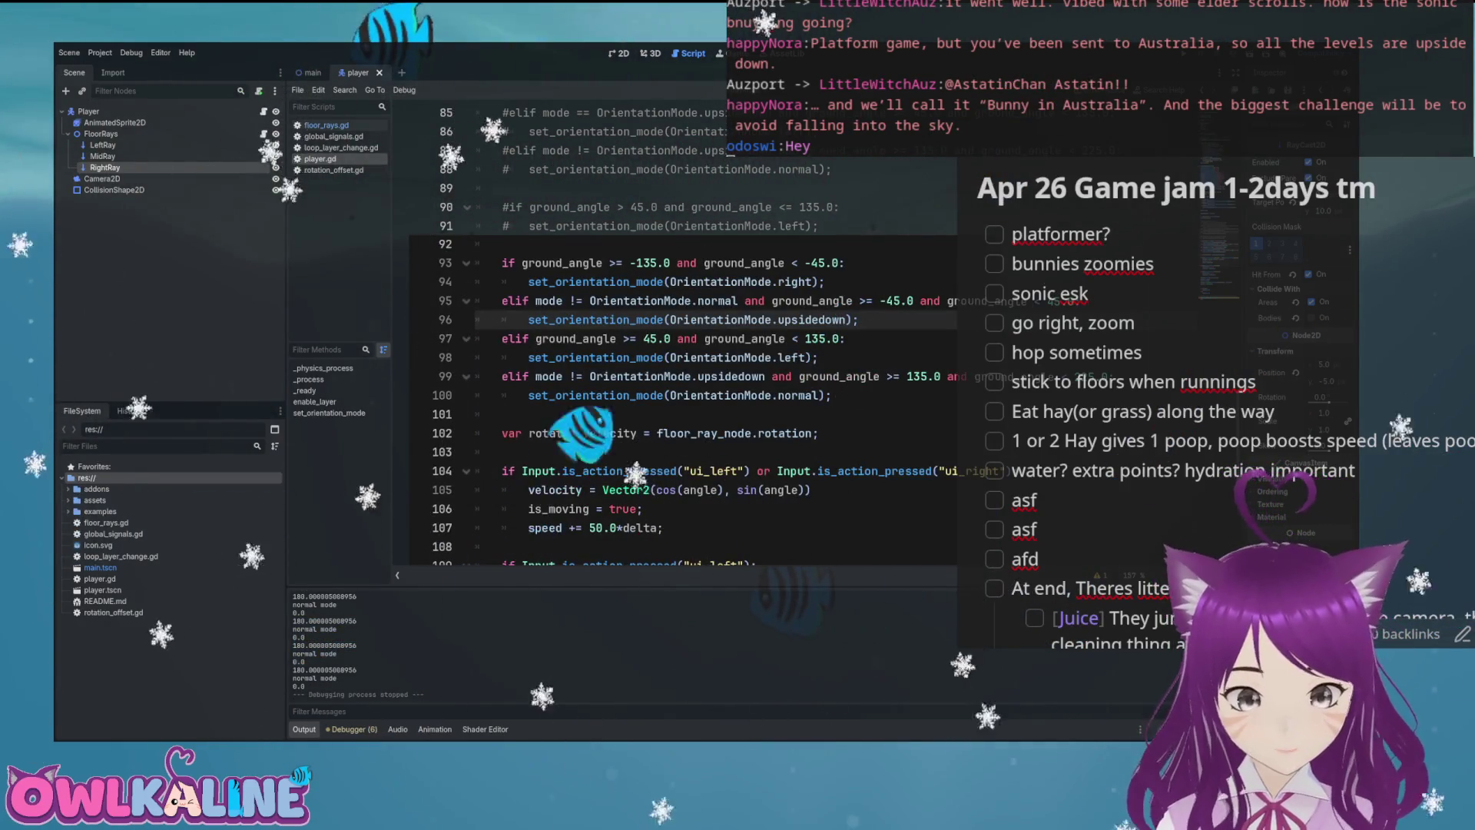
{"action": "scroll", "coordinate": [660, 427], "scroll_direction": "down", "scroll_amount": 3}
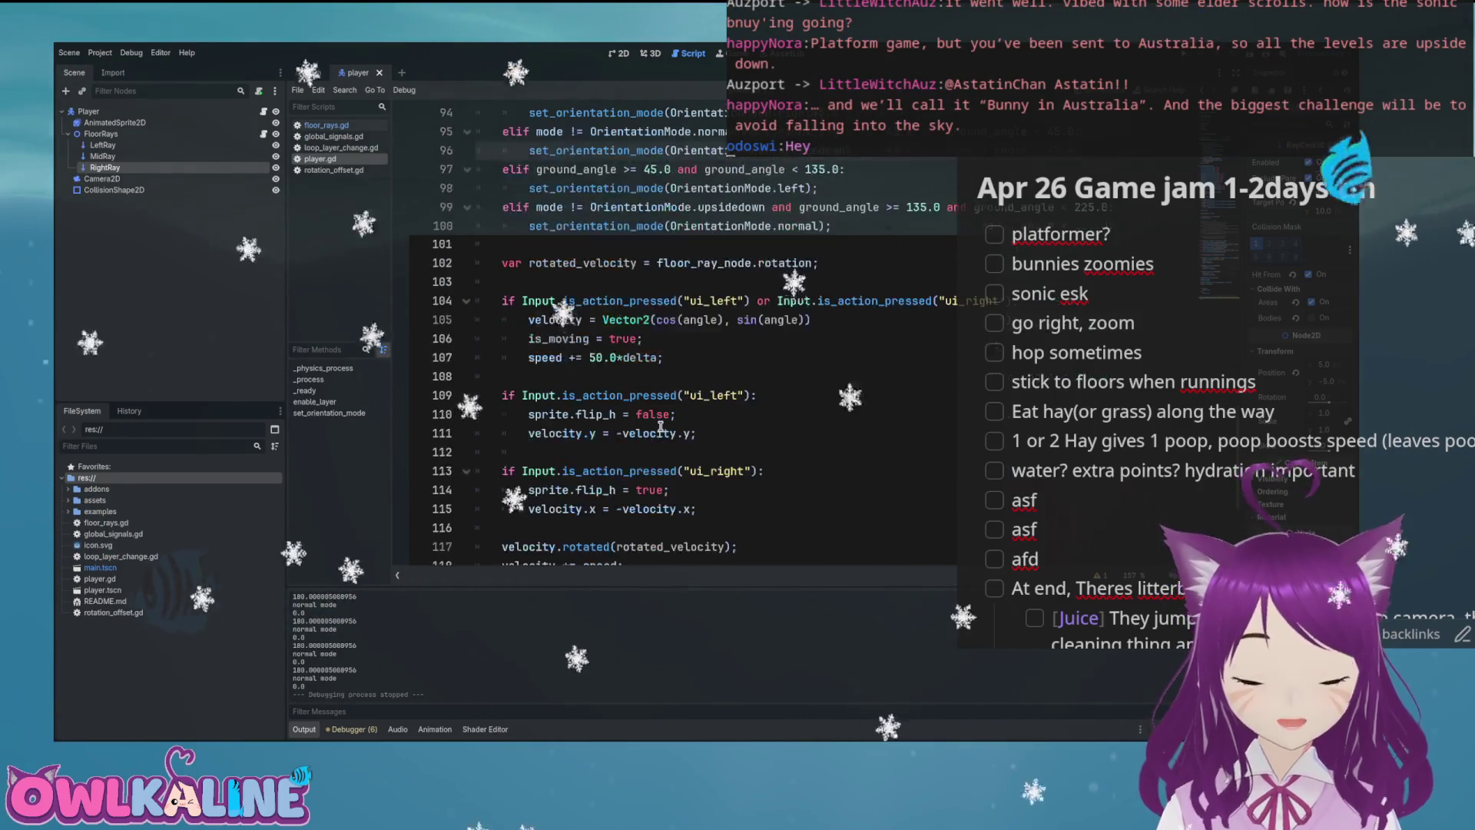
{"action": "scroll", "coordinate": [792, 454], "scroll_direction": "down", "scroll_amount": 4}
{"action": "scroll", "coordinate": [793, 454], "scroll_direction": "up", "scroll_amount": 8}
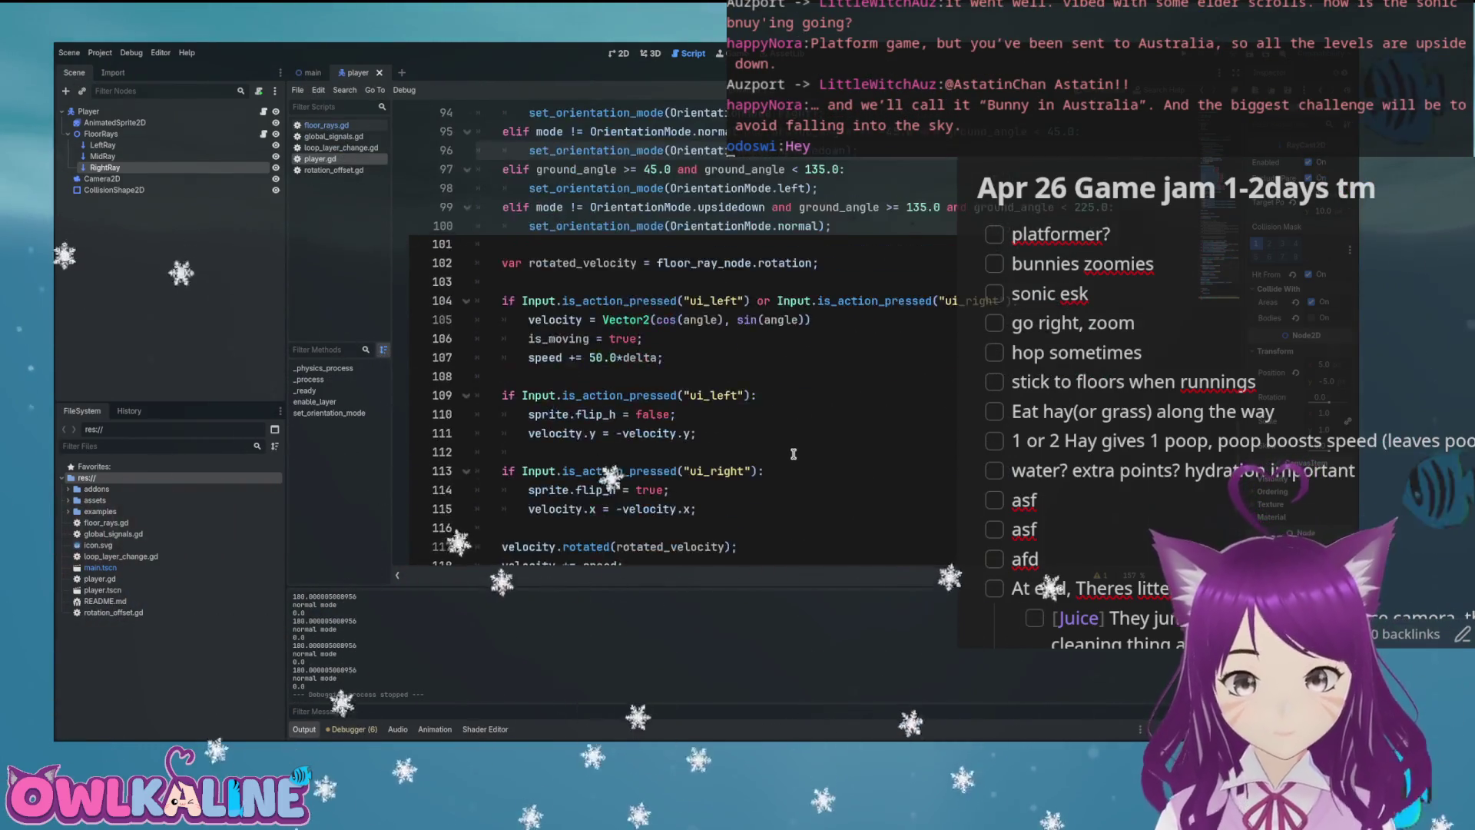
{"action": "left_click_drag", "start_coordinate": [550, 358], "coordinate": [761, 358]}
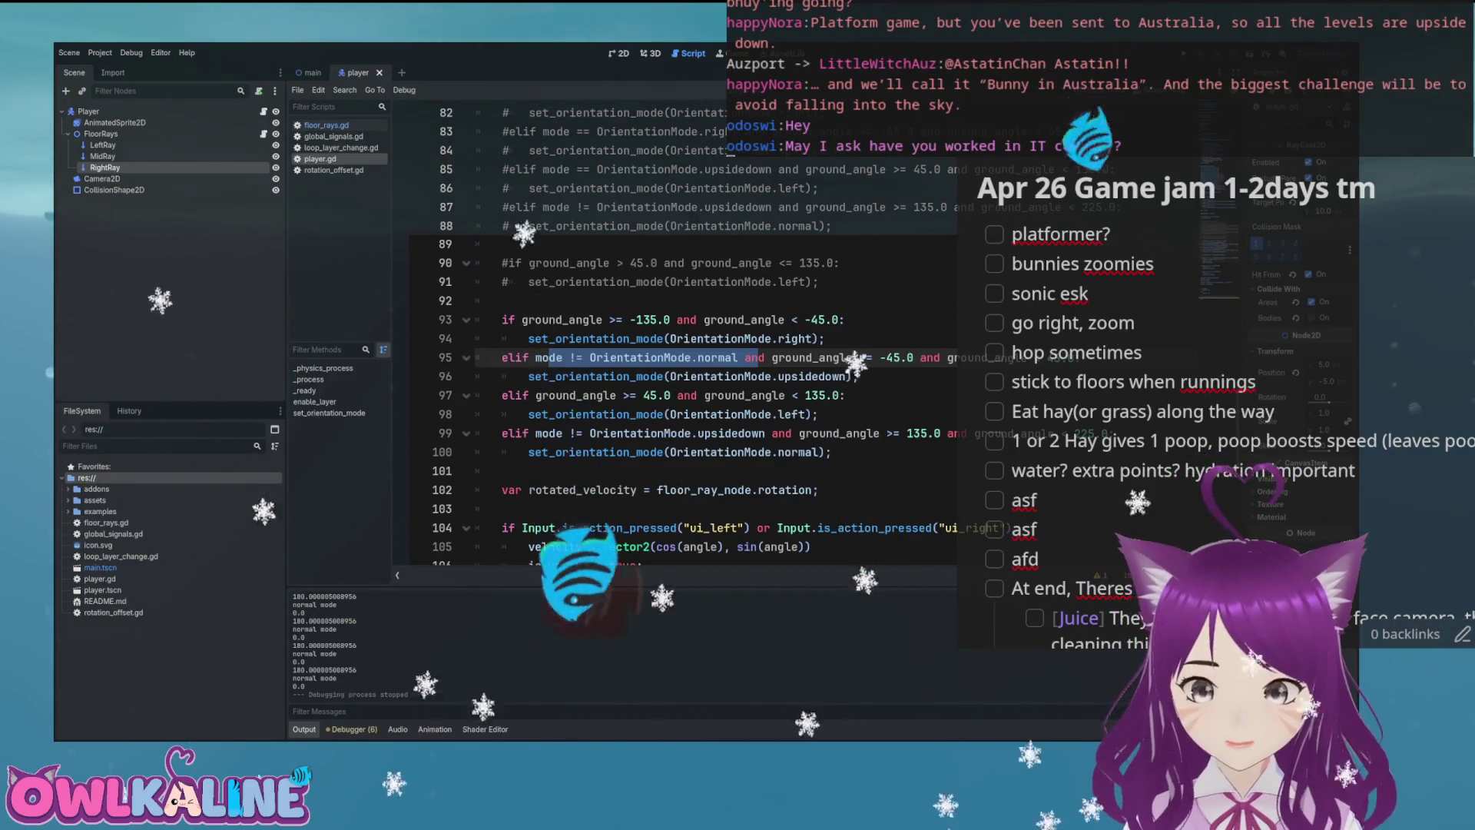
{"action": "left_click", "coordinate": [689, 434]}
{"action": "left_click_drag", "start_coordinate": [778, 433], "coordinate": [611, 418]}
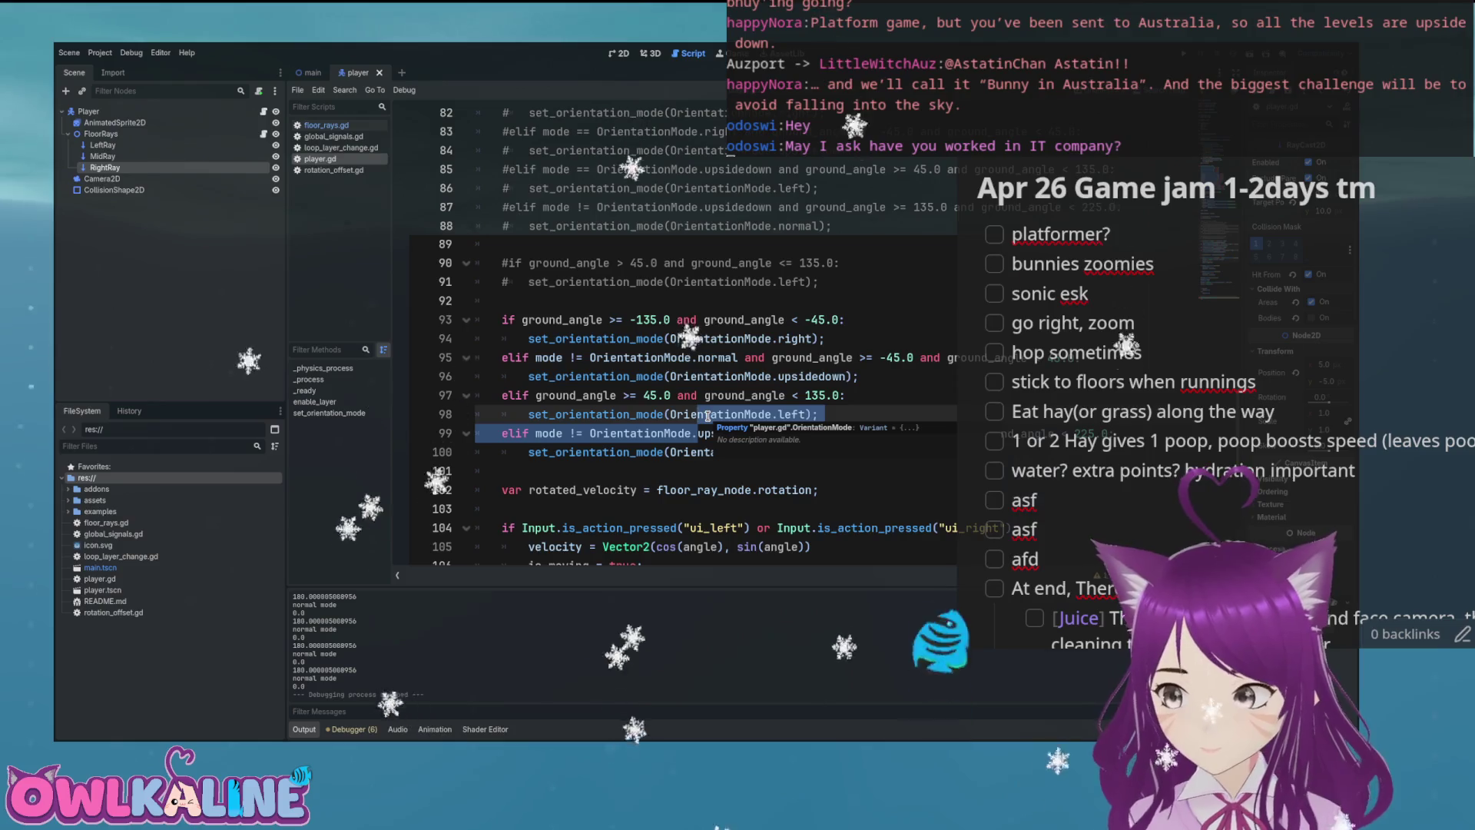
{"action": "scroll", "coordinate": [745, 409], "scroll_direction": "up", "scroll_amount": 2}
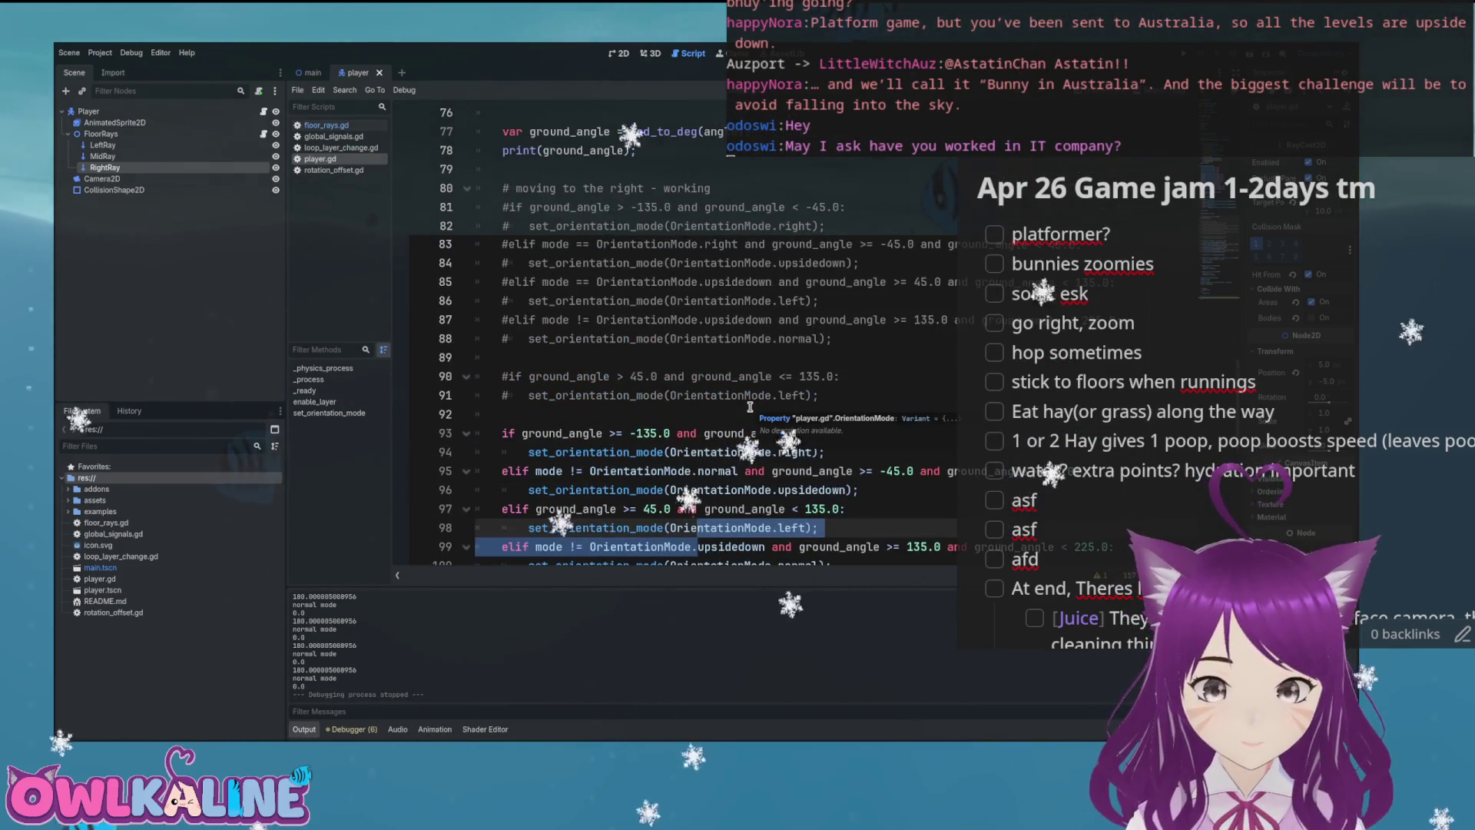
{"action": "scroll", "coordinate": [855, 378], "scroll_direction": "up", "scroll_amount": 4}
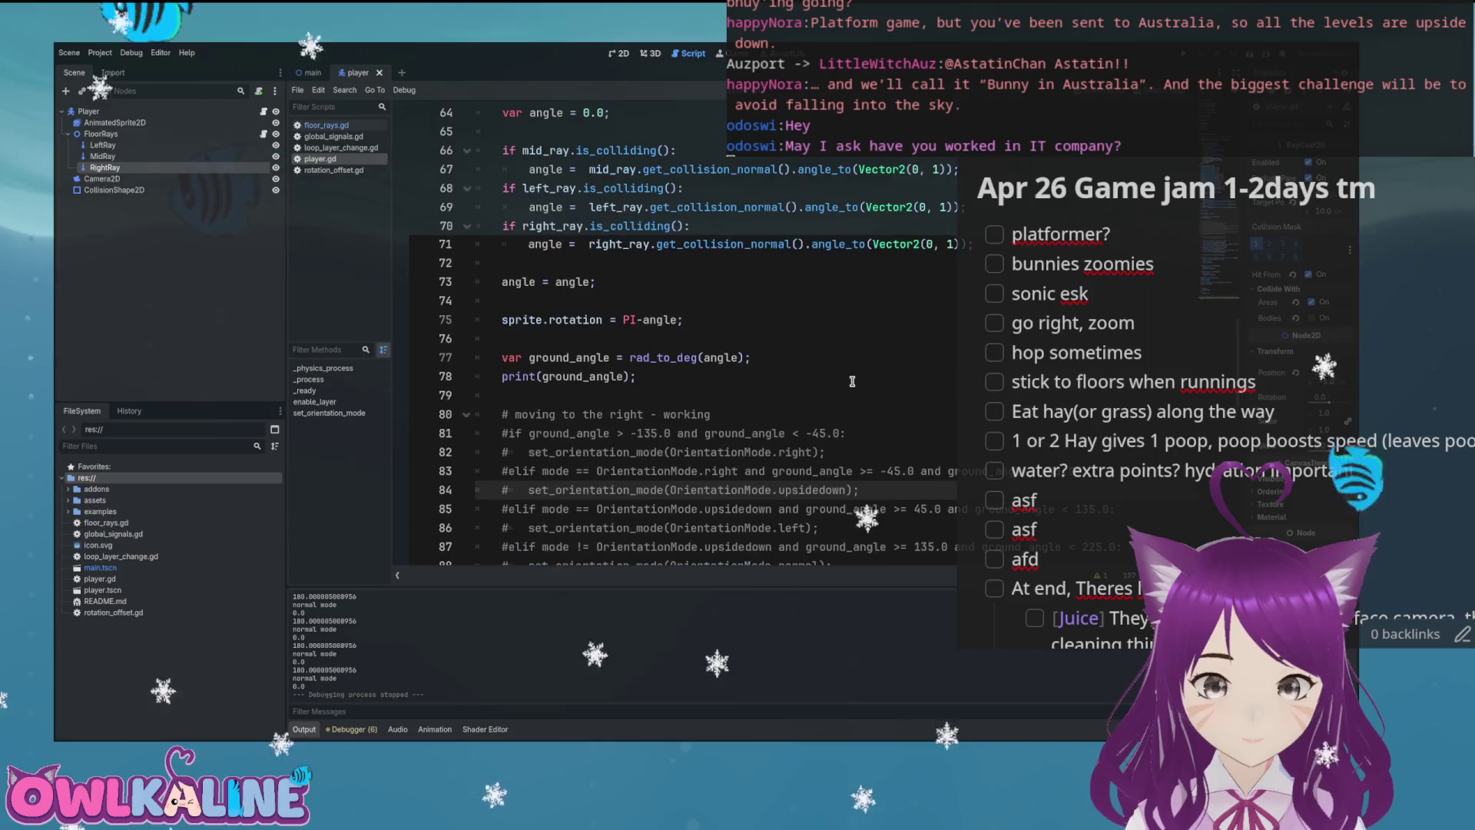
{"action": "scroll", "coordinate": [822, 406], "scroll_direction": "up", "scroll_amount": 1}
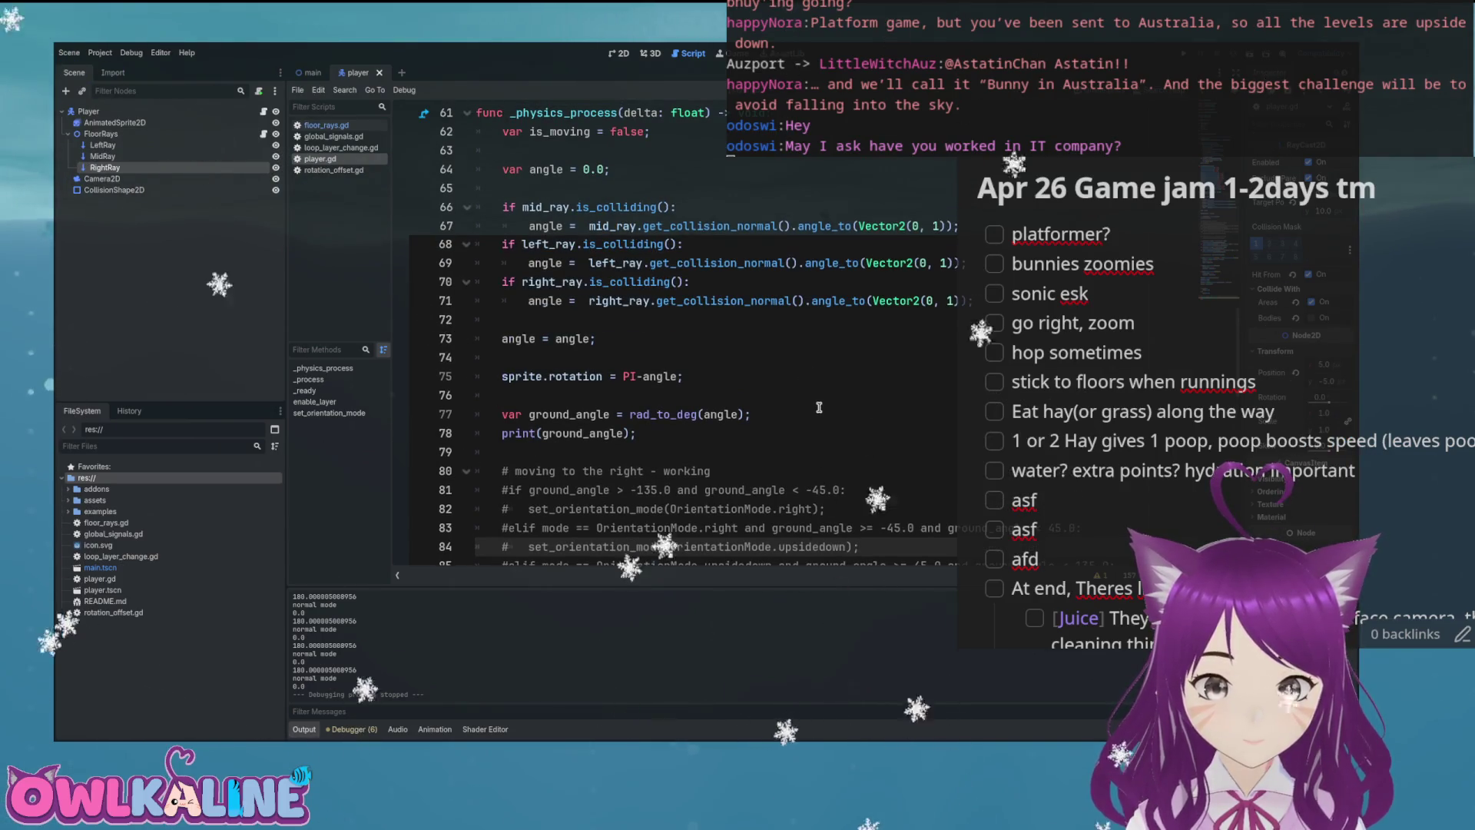
{"action": "scroll", "coordinate": [819, 407], "scroll_direction": "up", "scroll_amount": 1}
{"action": "scroll", "coordinate": [814, 411], "scroll_direction": "up", "scroll_amount": 2}
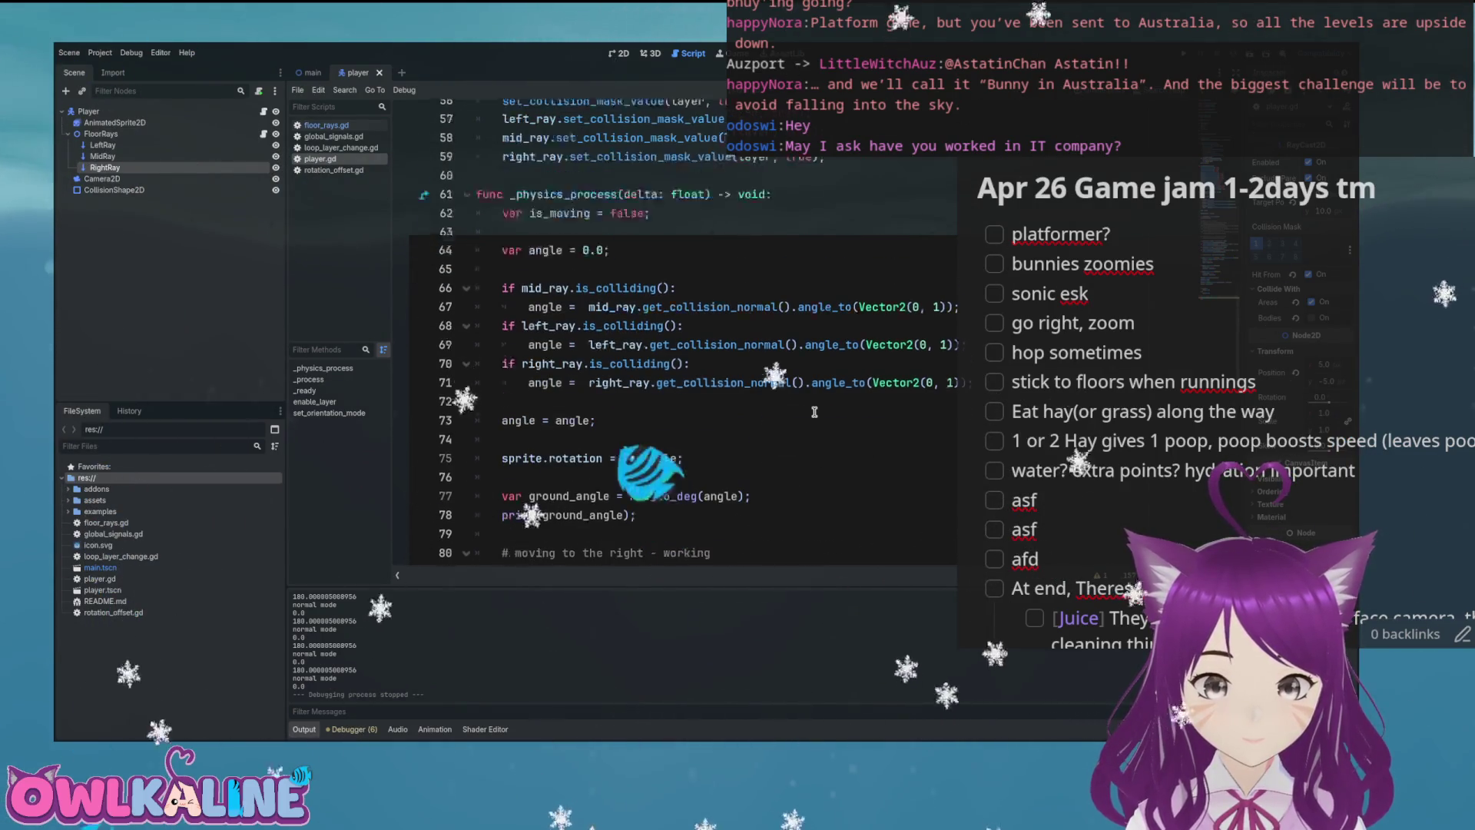
{"action": "scroll", "coordinate": [812, 413], "scroll_direction": "down", "scroll_amount": 9}
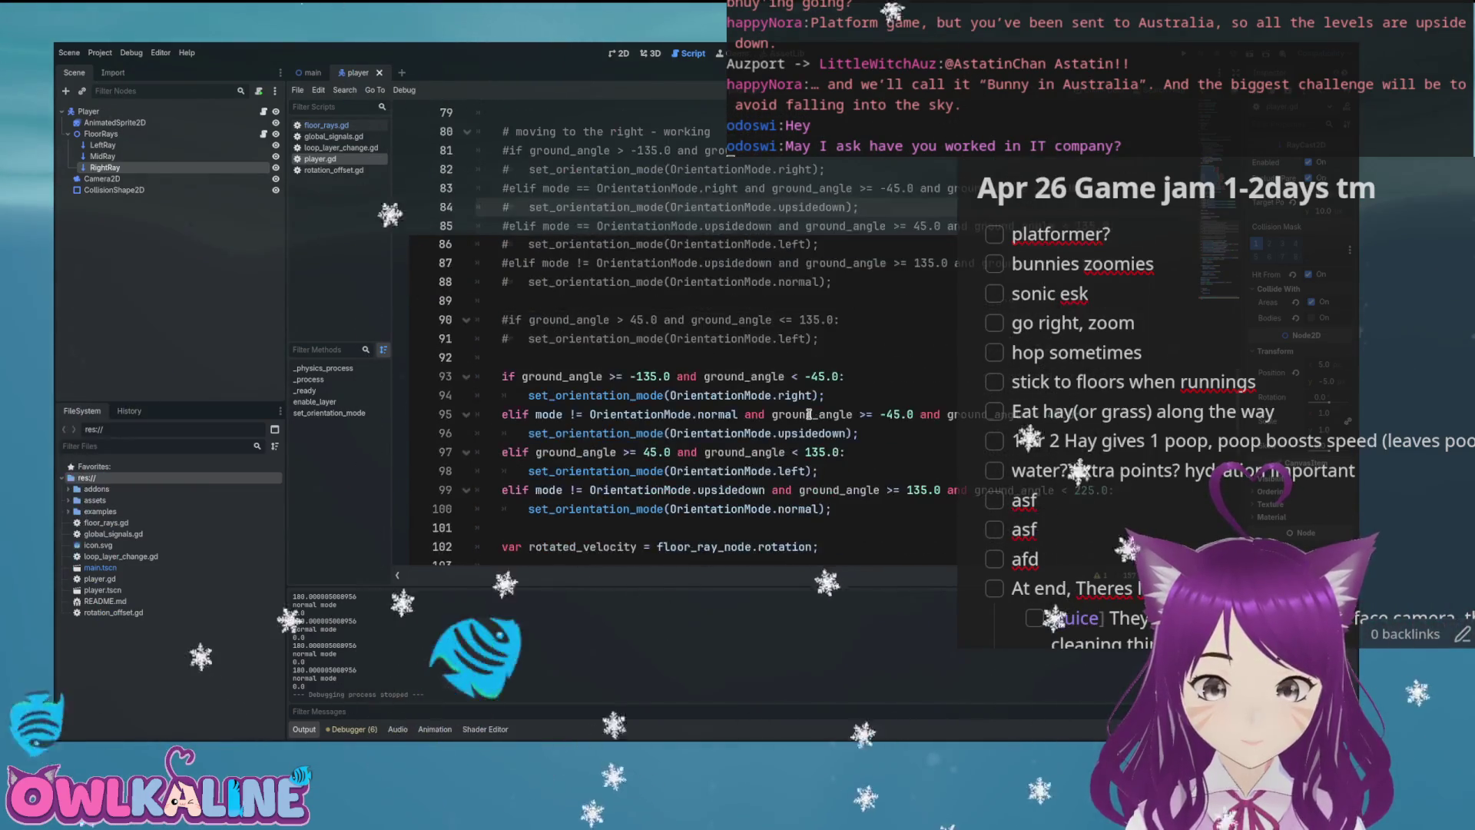
{"action": "scroll", "coordinate": [803, 416], "scroll_direction": "down", "scroll_amount": 2}
{"action": "scroll", "coordinate": [795, 417], "scroll_direction": "down", "scroll_amount": 2}
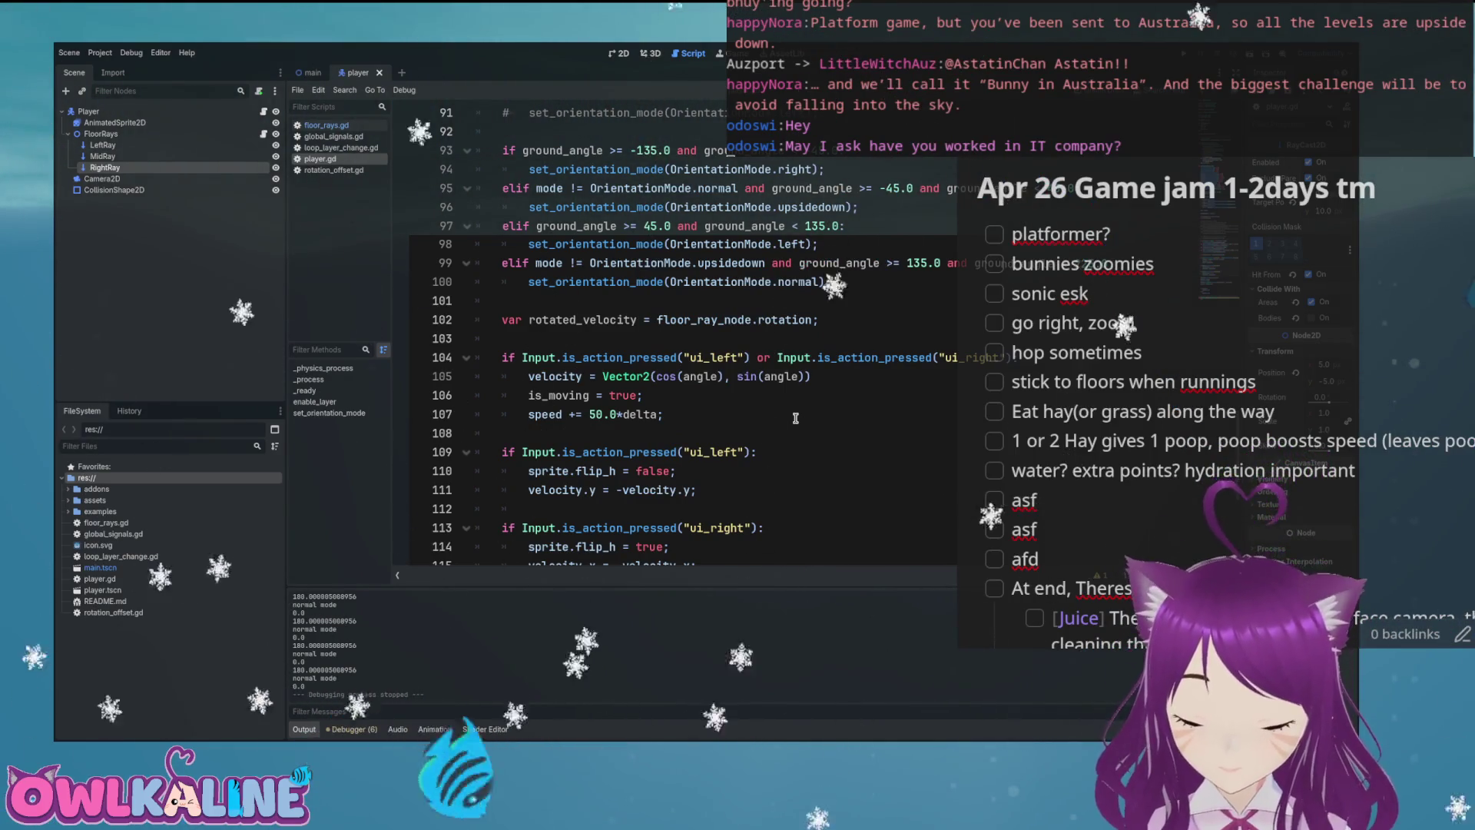
{"action": "scroll", "coordinate": [795, 417], "scroll_direction": "down", "scroll_amount": 3}
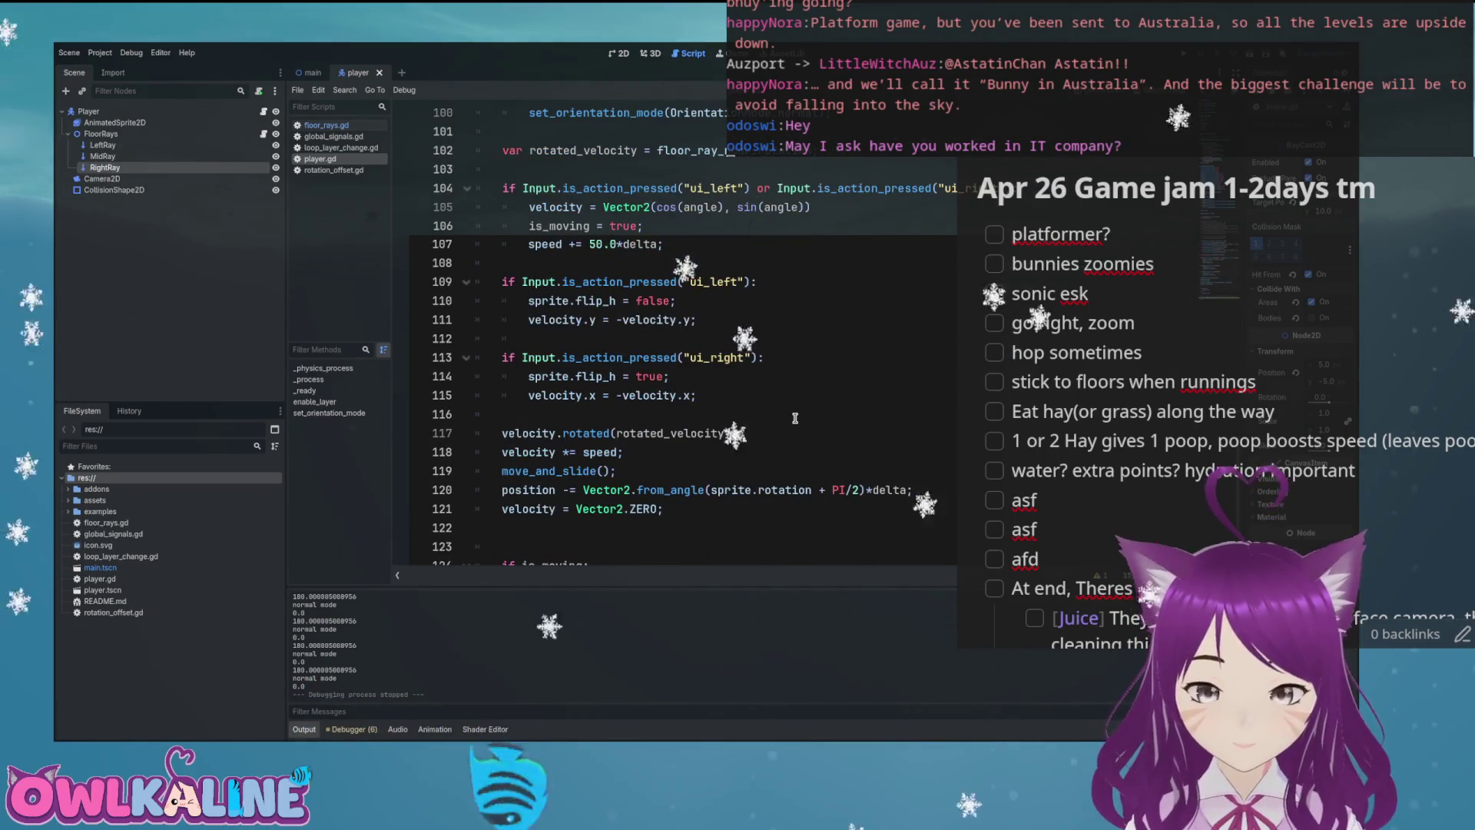
{"action": "scroll", "coordinate": [795, 420], "scroll_direction": "down", "scroll_amount": 1}
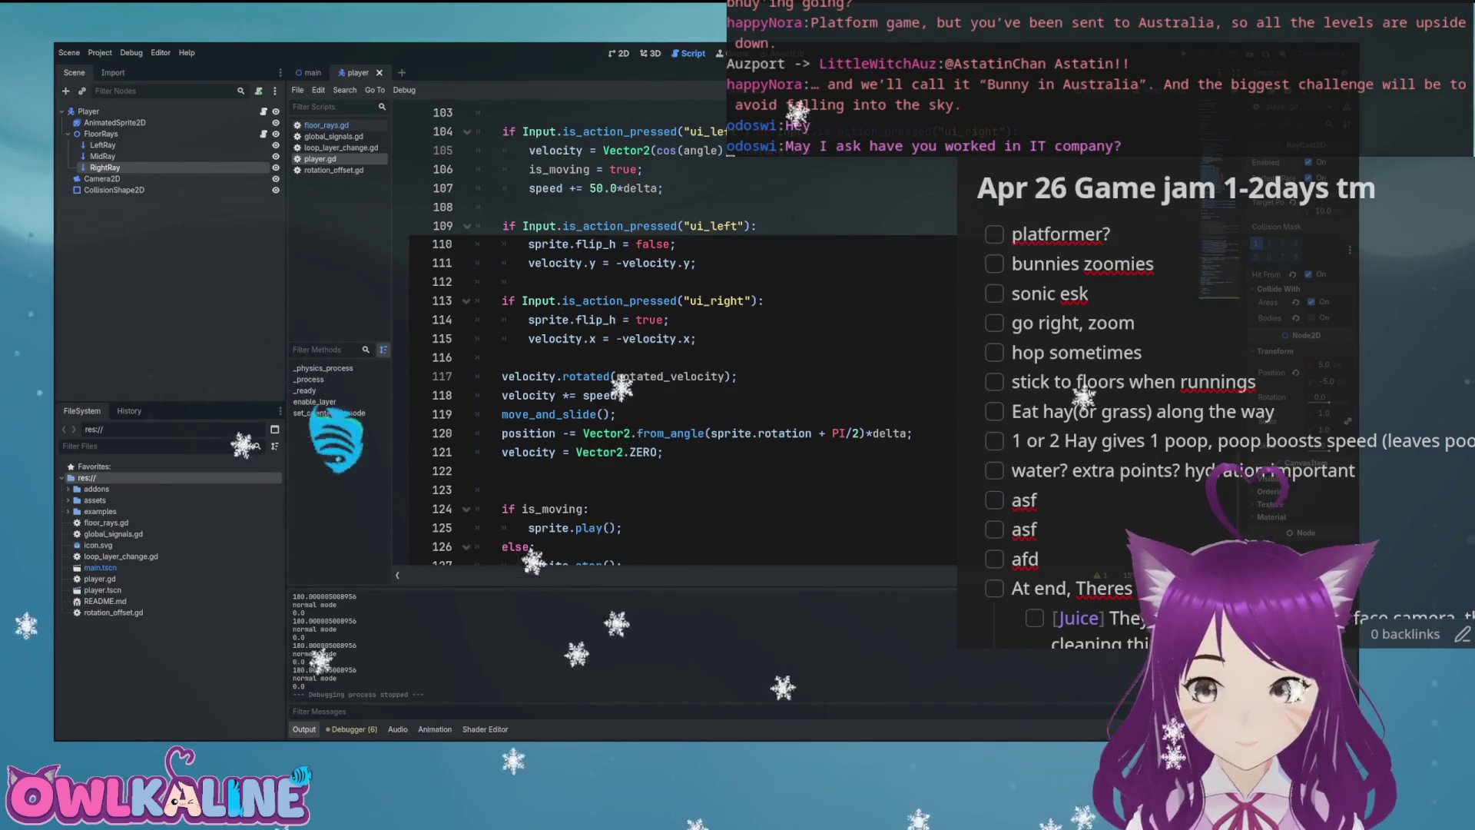
{"action": "key", "text": "F5"}
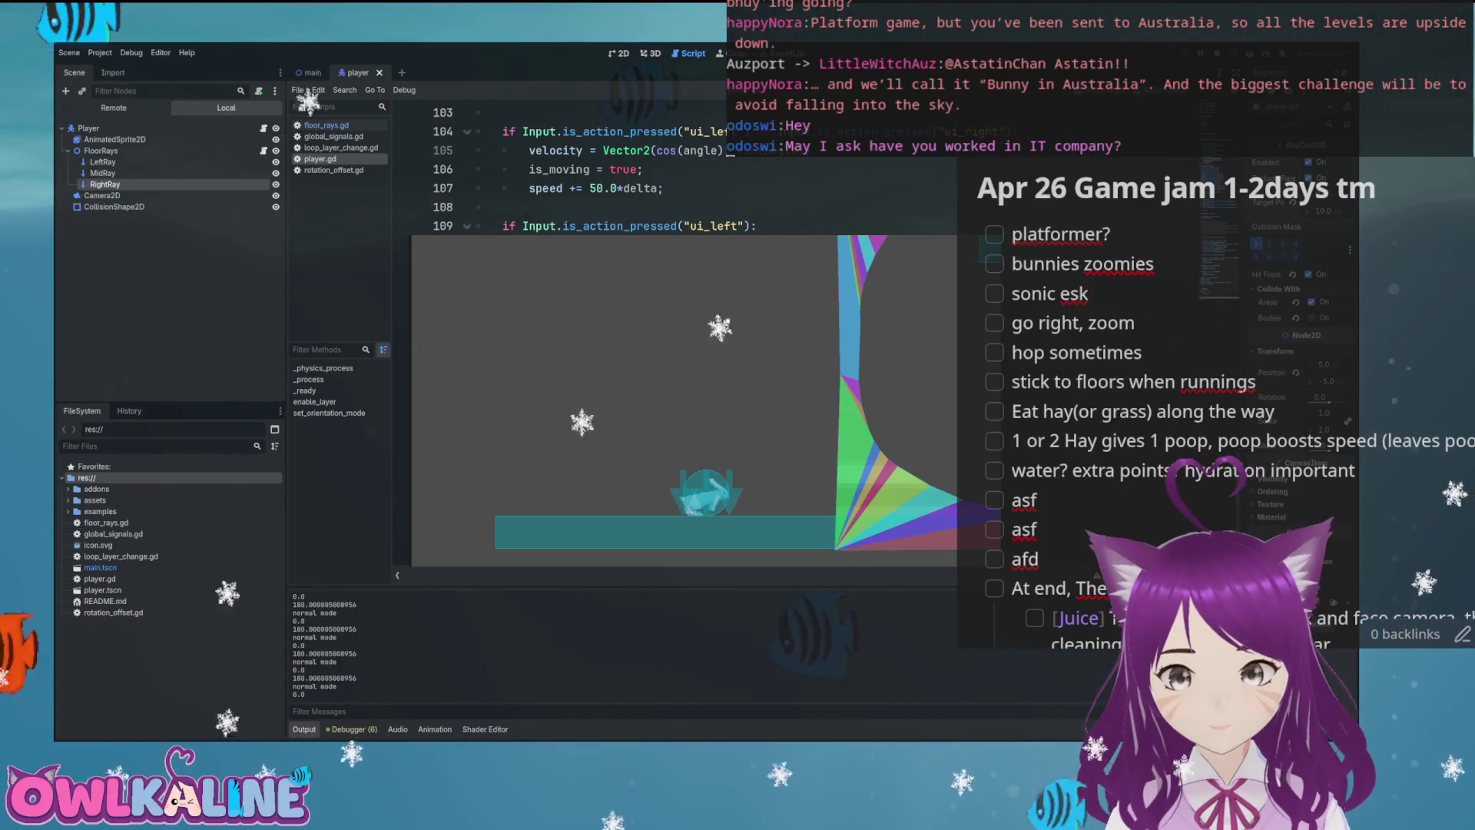
{"action": "key", "text": "F8"}
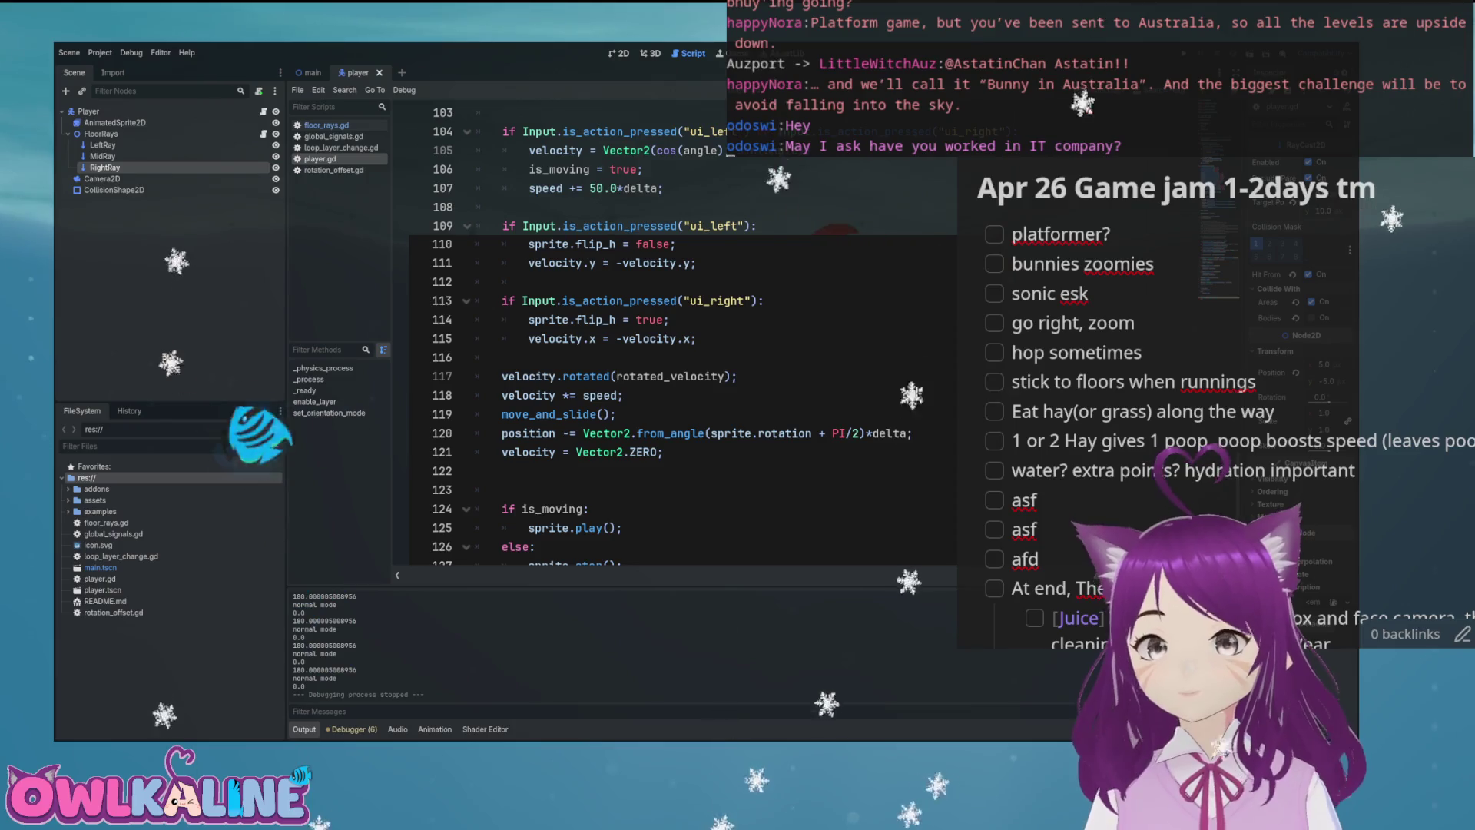
{"action": "scroll", "coordinate": [837, 321], "scroll_direction": "up", "scroll_amount": 10}
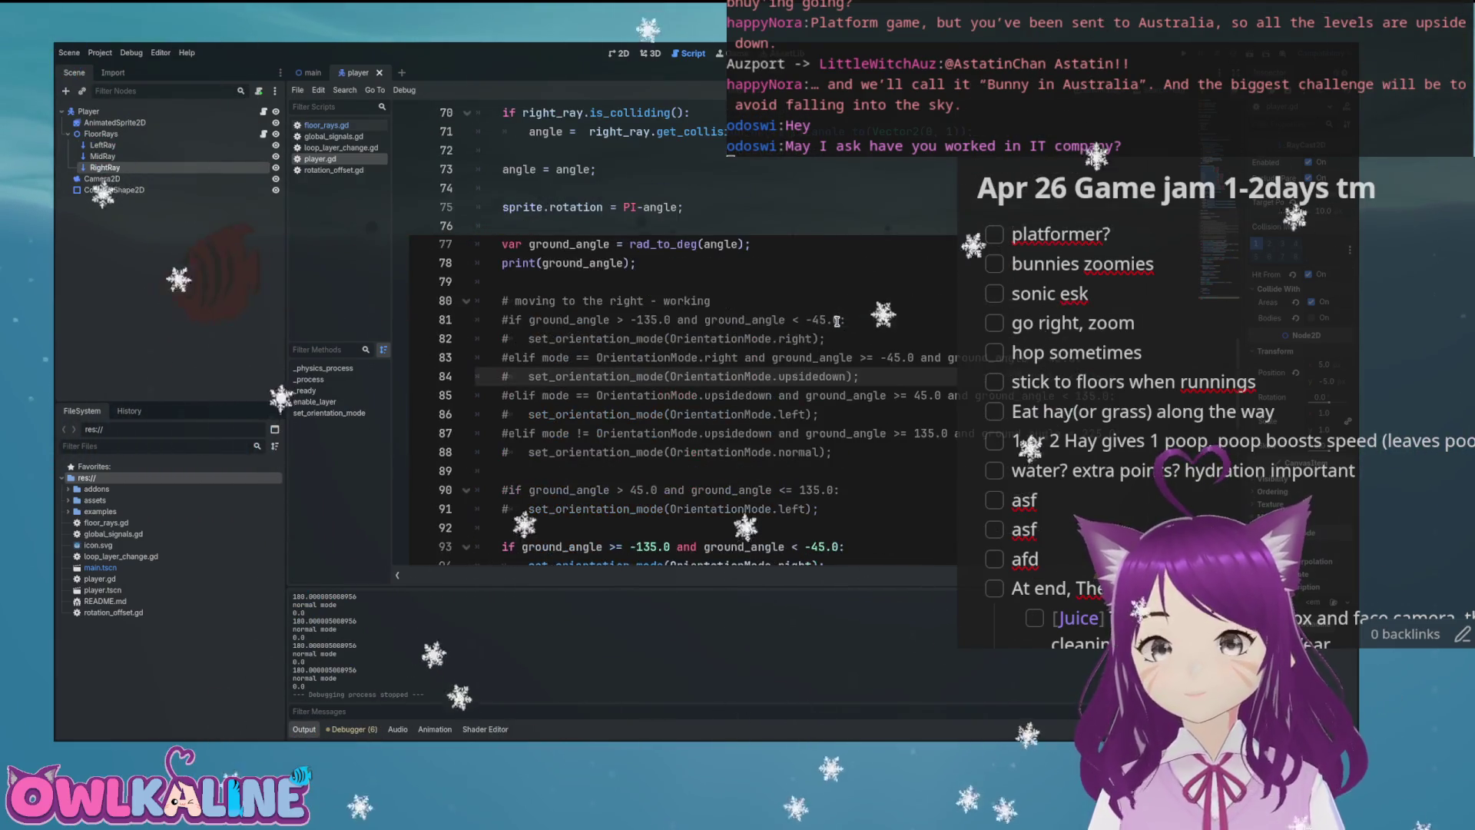
{"action": "scroll", "coordinate": [839, 322], "scroll_direction": "up", "scroll_amount": 7}
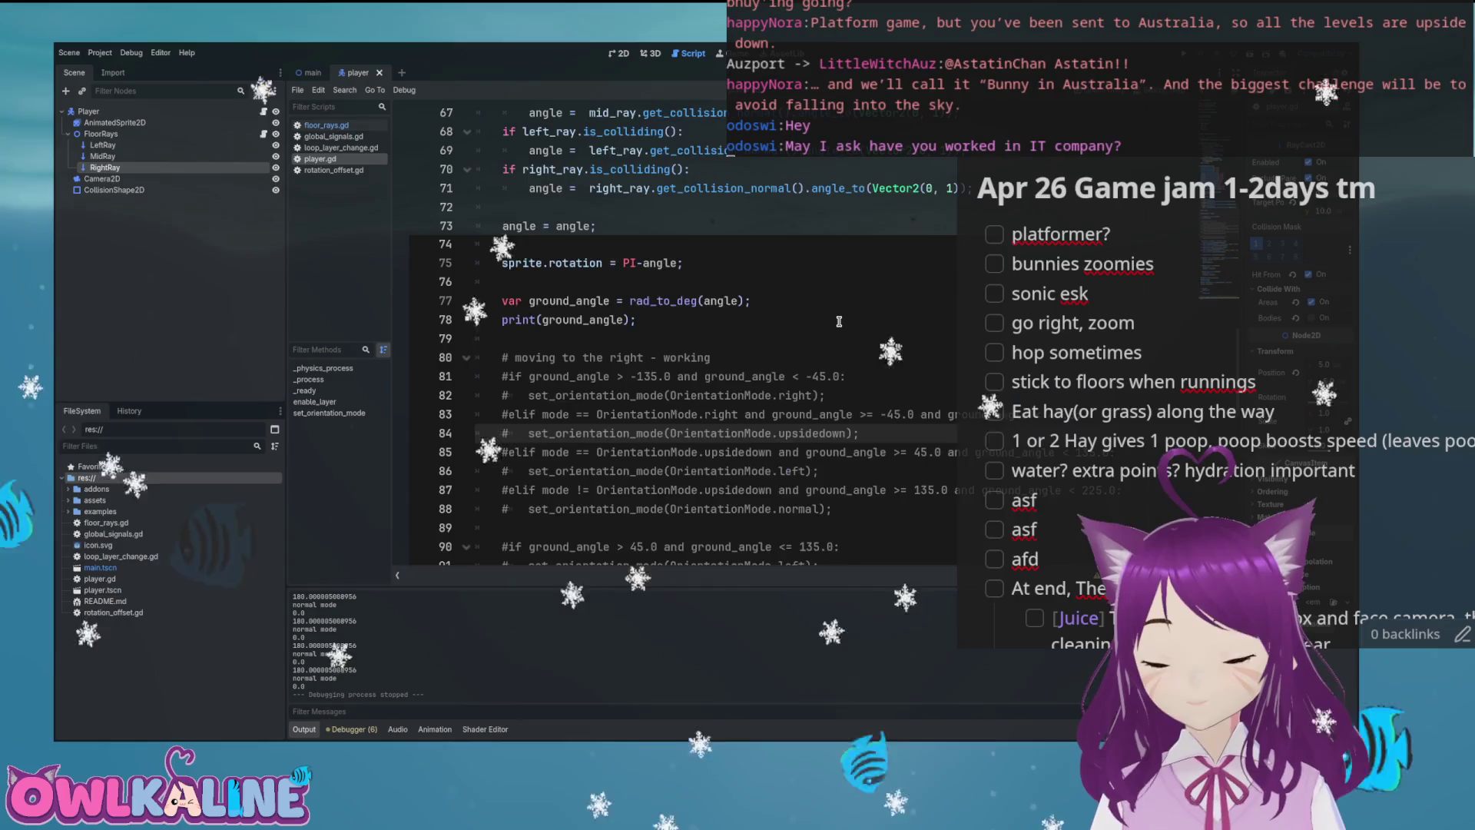
{"action": "scroll", "coordinate": [838, 322], "scroll_direction": "up", "scroll_amount": 8}
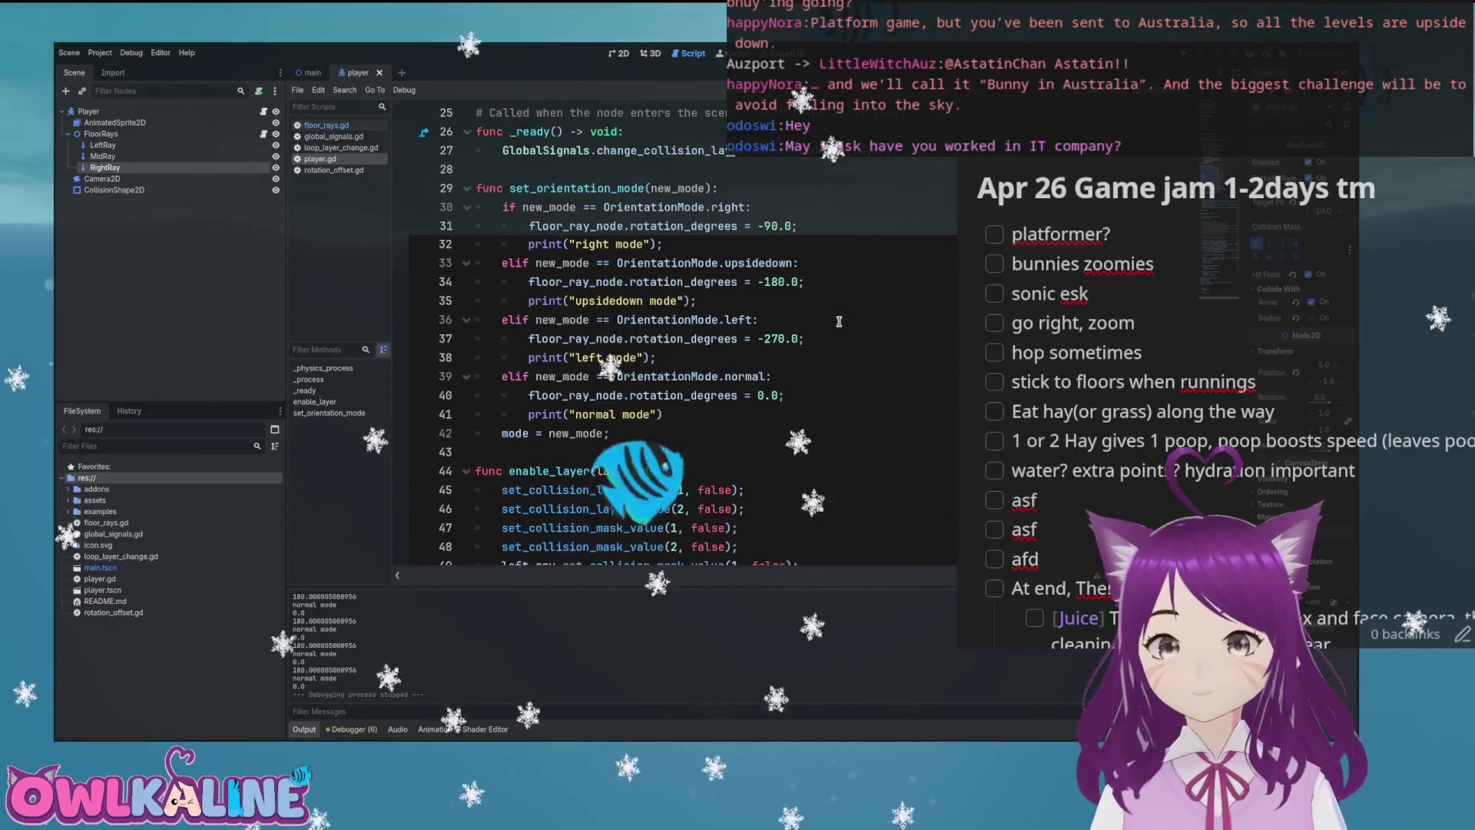
{"action": "scroll", "coordinate": [839, 321], "scroll_direction": "down", "scroll_amount": 2}
{"action": "scroll", "coordinate": [838, 321], "scroll_direction": "down", "scroll_amount": 10}
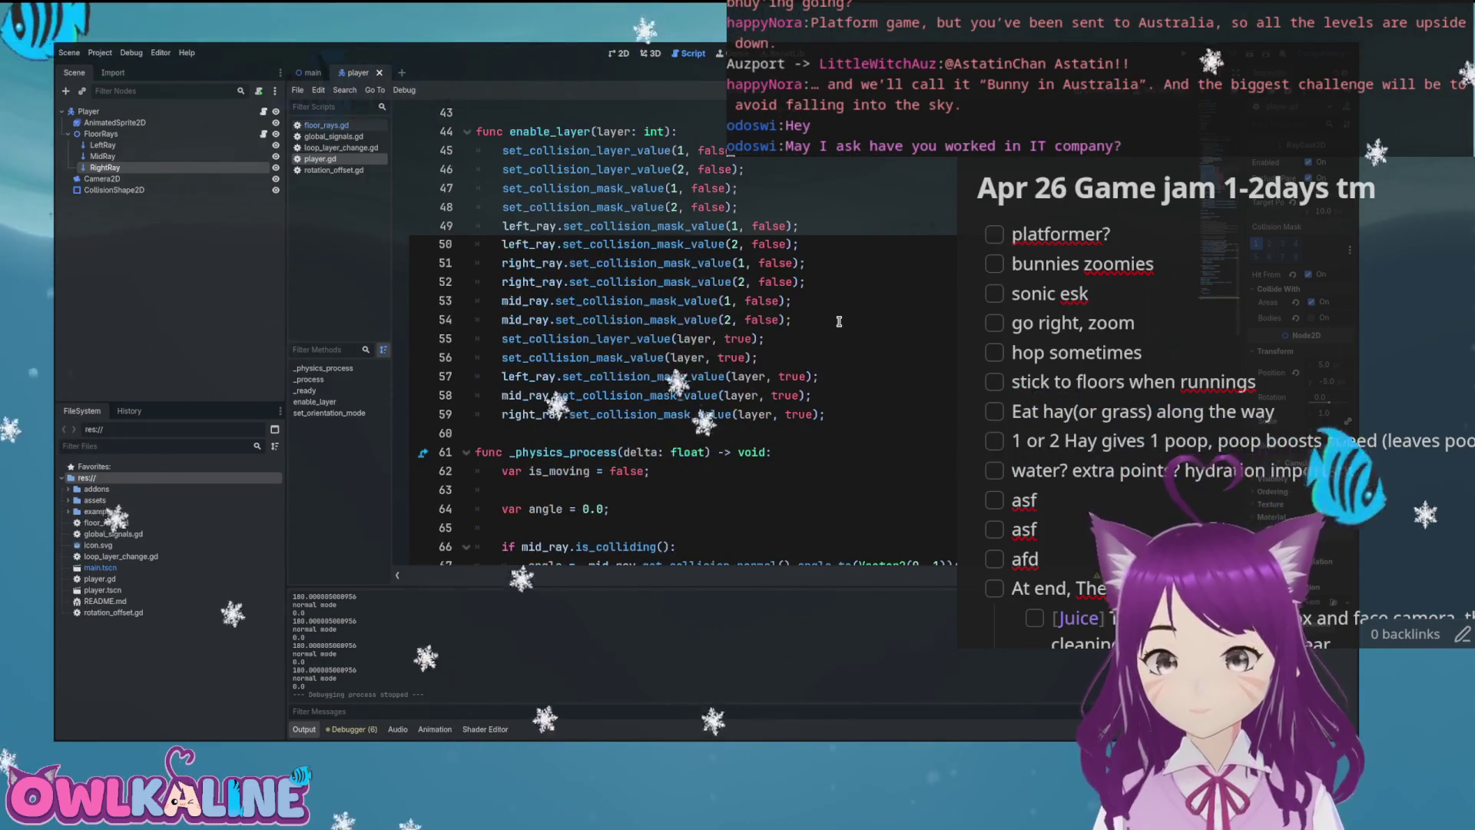
{"action": "scroll", "coordinate": [839, 321], "scroll_direction": "down", "scroll_amount": 8}
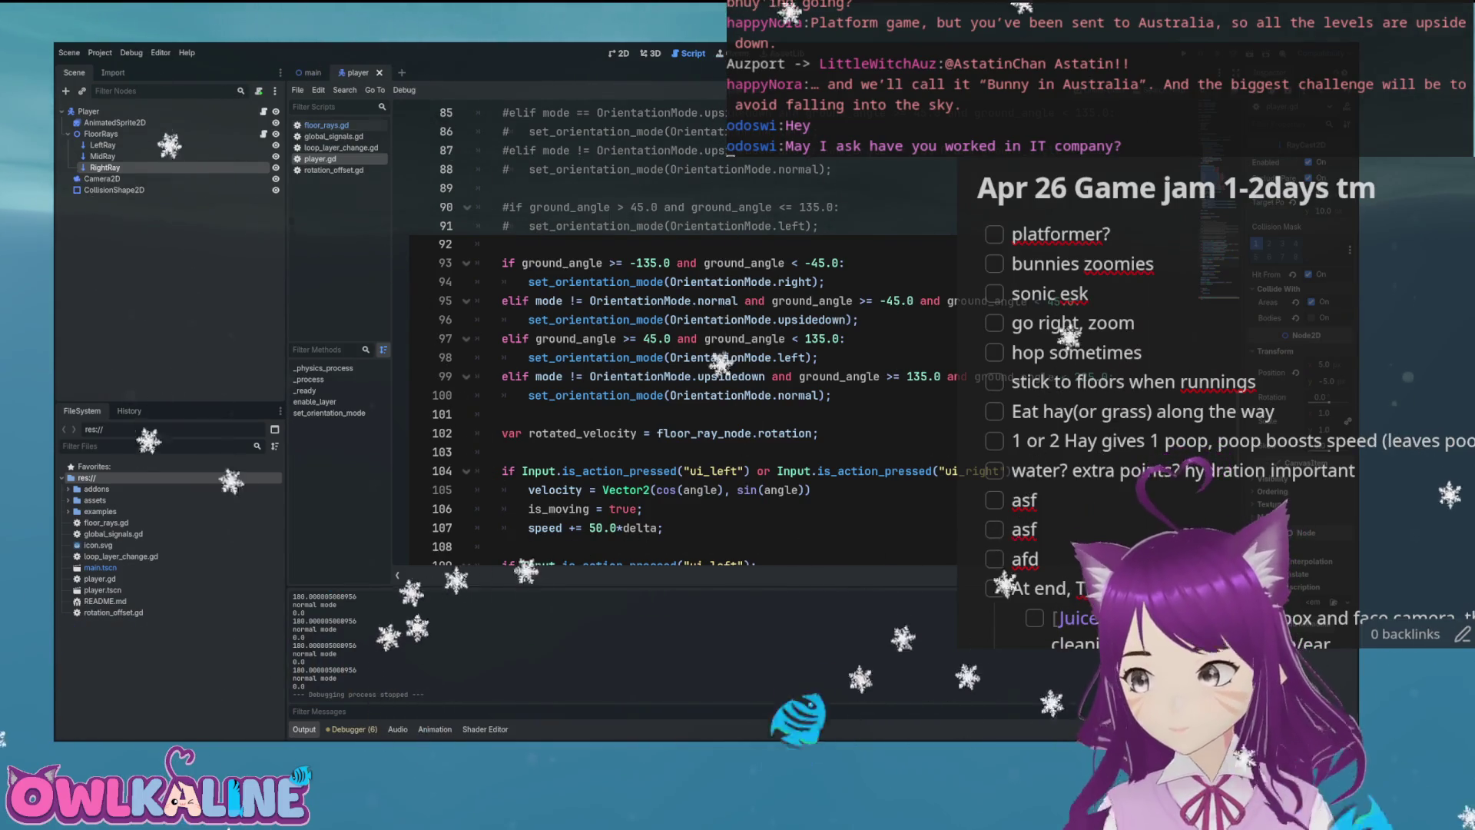
{"action": "scroll", "coordinate": [860, 403], "scroll_direction": "down", "scroll_amount": 2}
{"action": "left_click", "coordinate": [860, 399]}
{"action": "scroll", "coordinate": [860, 403], "scroll_direction": "down", "scroll_amount": 1}
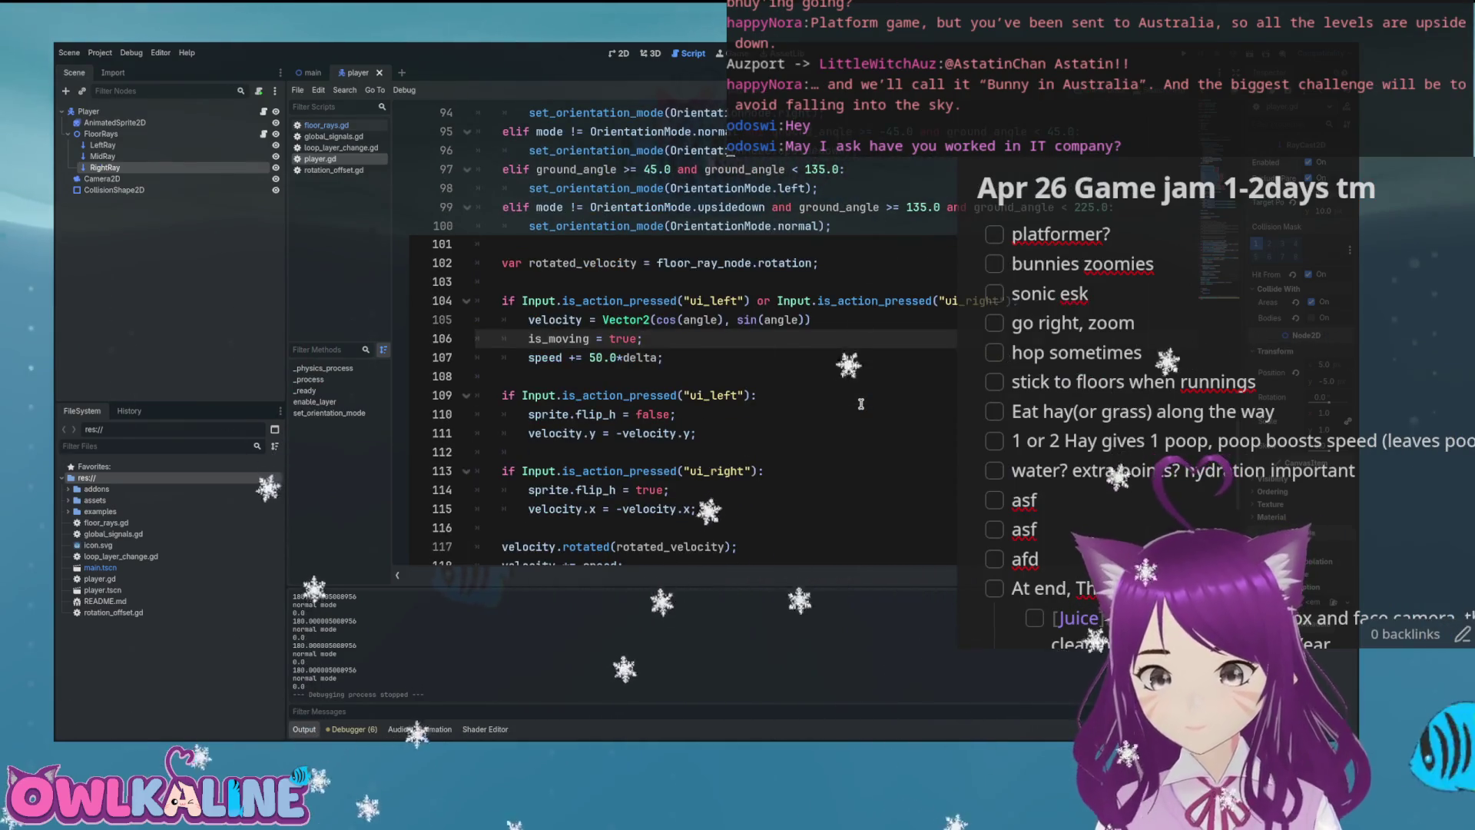
{"action": "scroll", "coordinate": [879, 386], "scroll_direction": "down", "scroll_amount": 2}
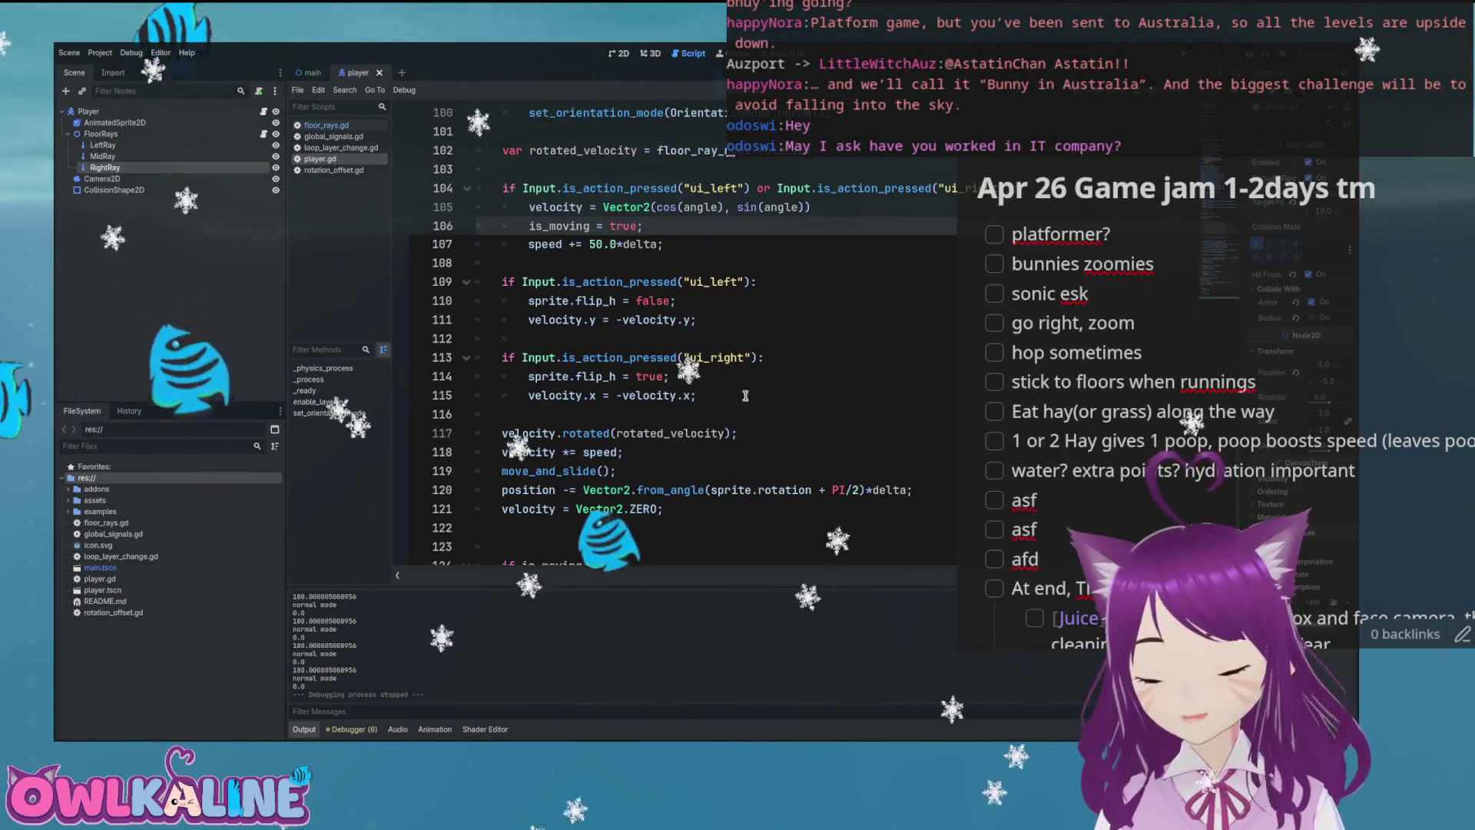
{"action": "left_click", "coordinate": [484, 484]}
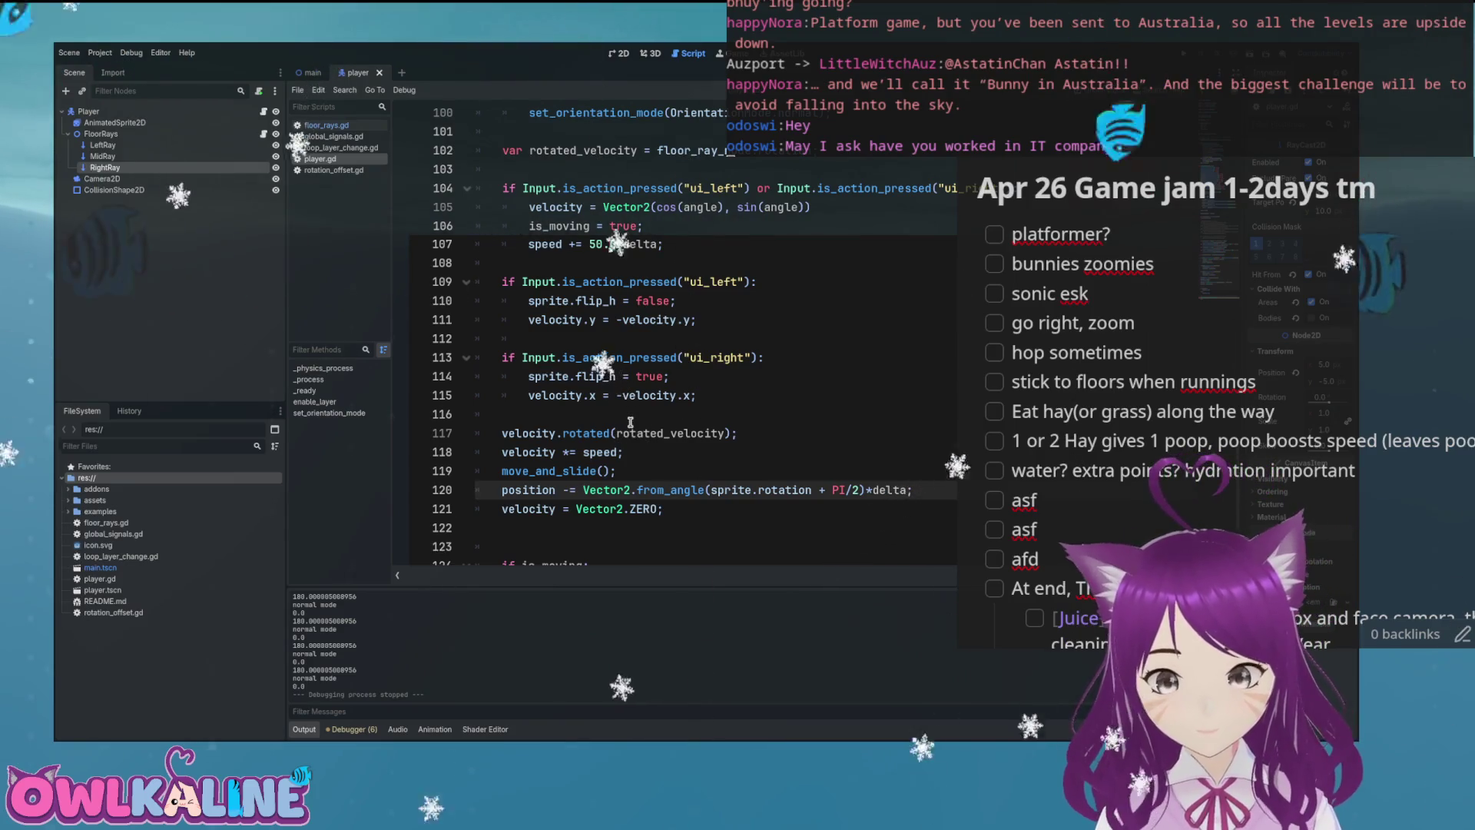
{"action": "key", "text": "shift+End"}
Step: Move the offset line above move_and_slide() as 'velocity +=', then run the game
{"action": "key", "text": "BackSpace"}
{"action": "key", "text": "Up"}
{"action": "key", "text": "Return"}
{"action": "key", "text": "Up"}
{"action": "type", "text": "position -= Vector2.from_angle(sprite.rotation + PI/2)*delta;"}
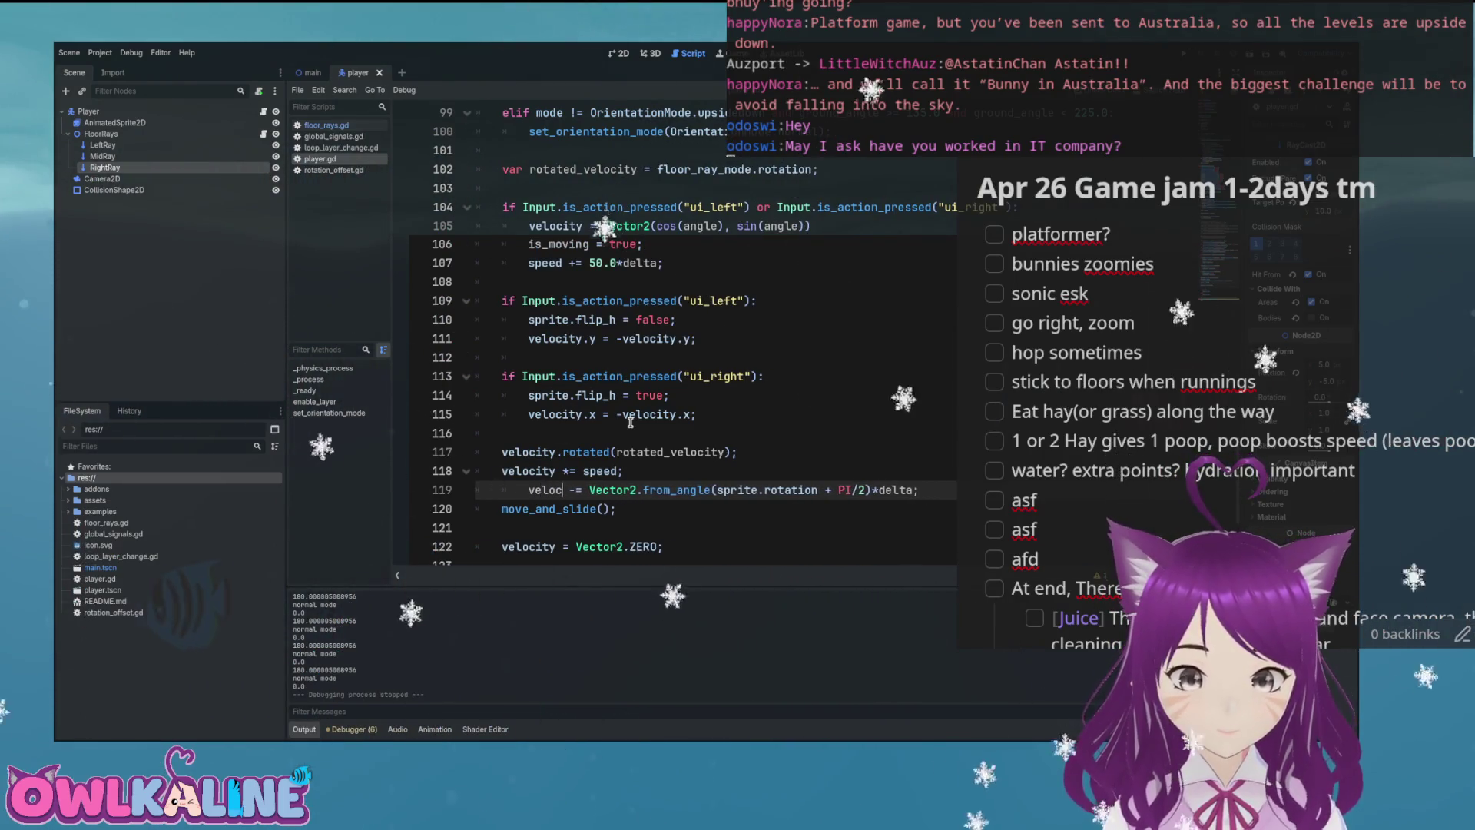
{"action": "key", "text": "BackSpace"}
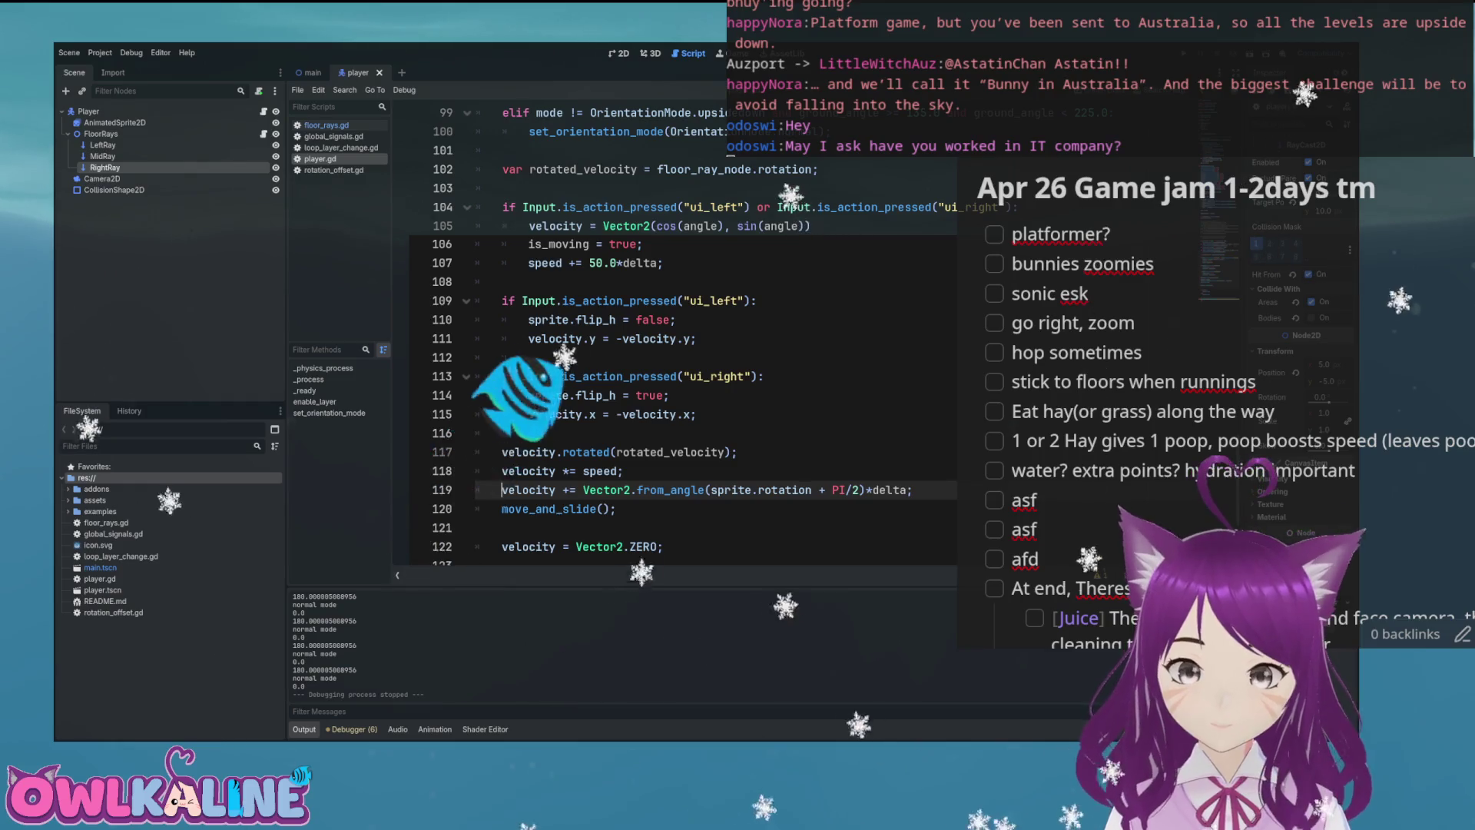
{"action": "key", "text": "F5"}
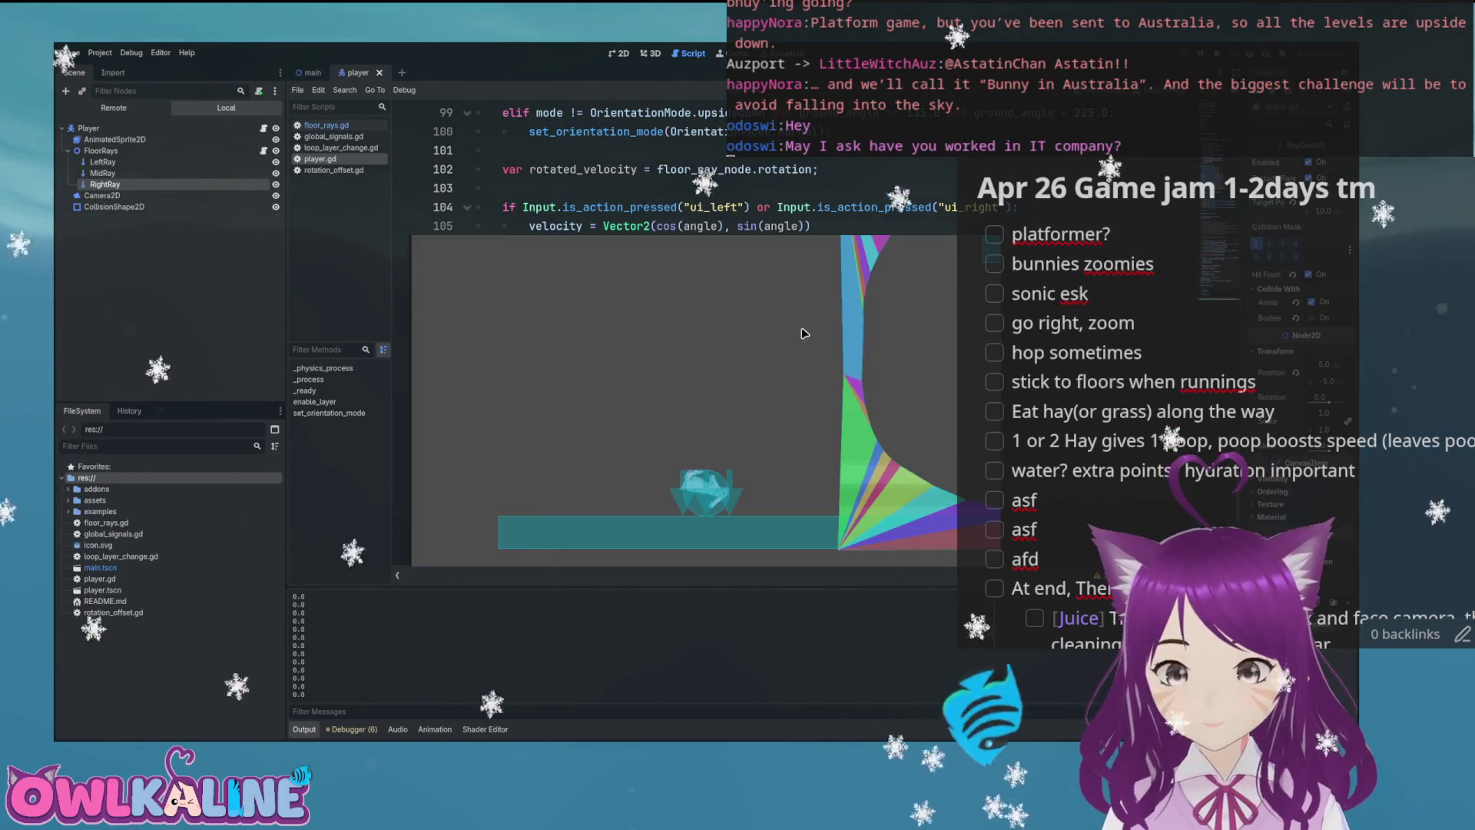
Step: Run the bunny right through both curves onto the ceiling, then close the game
{"action": "key", "text": "Right"}
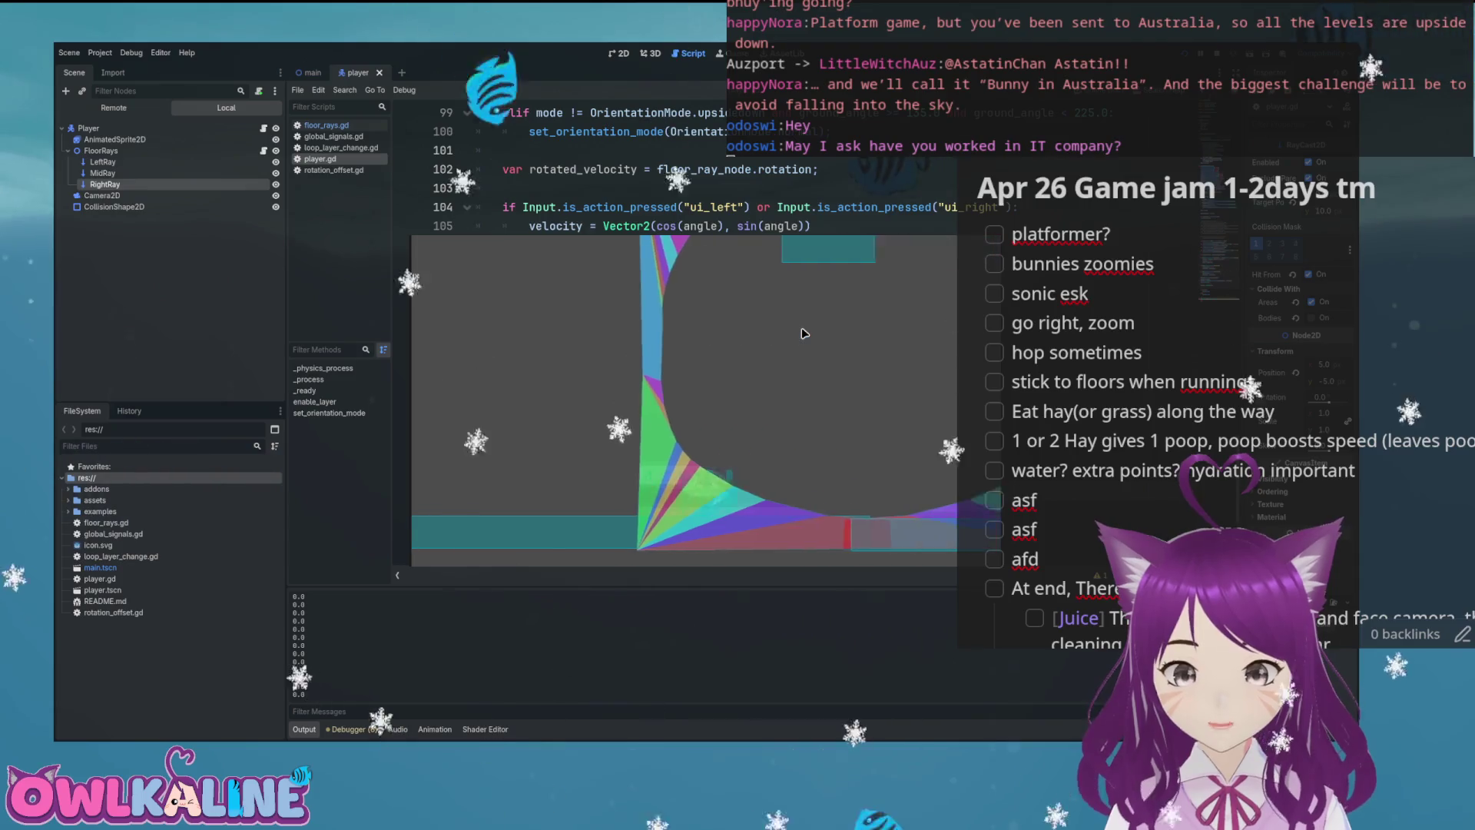
{"action": "key", "text": "Right"}
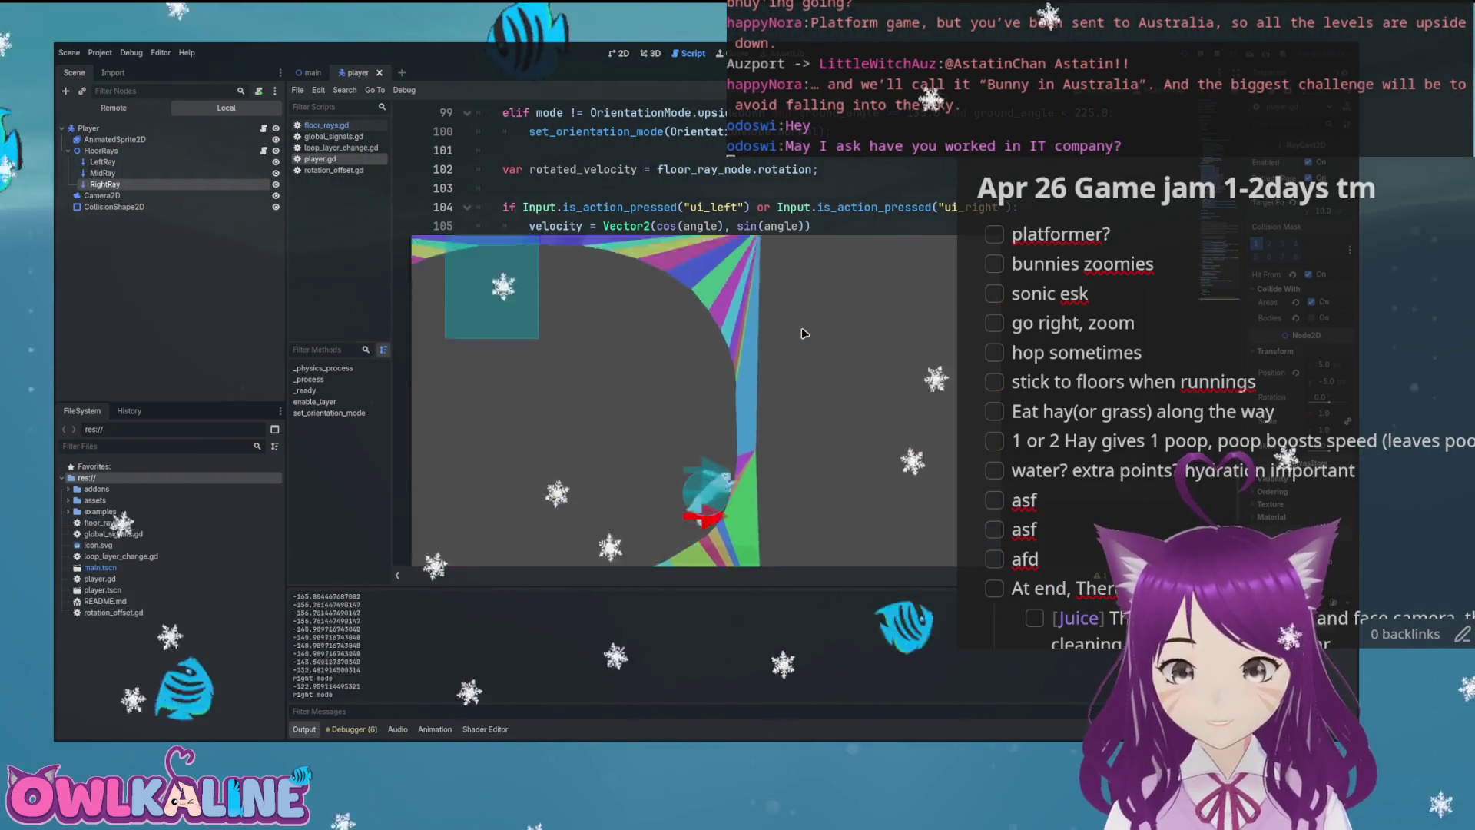
{"action": "key", "text": "Right"}
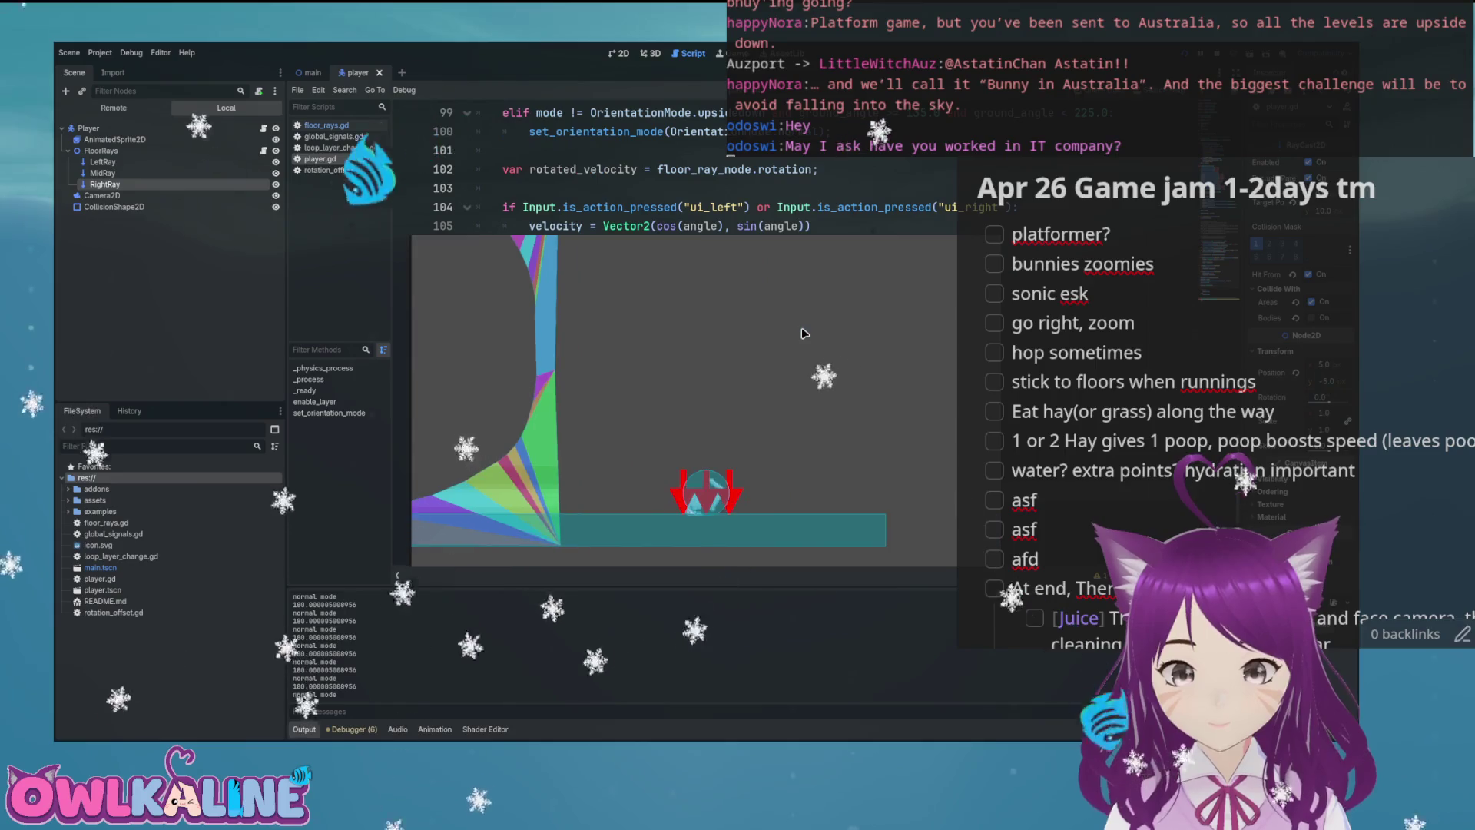
{"action": "key", "text": "Right"}
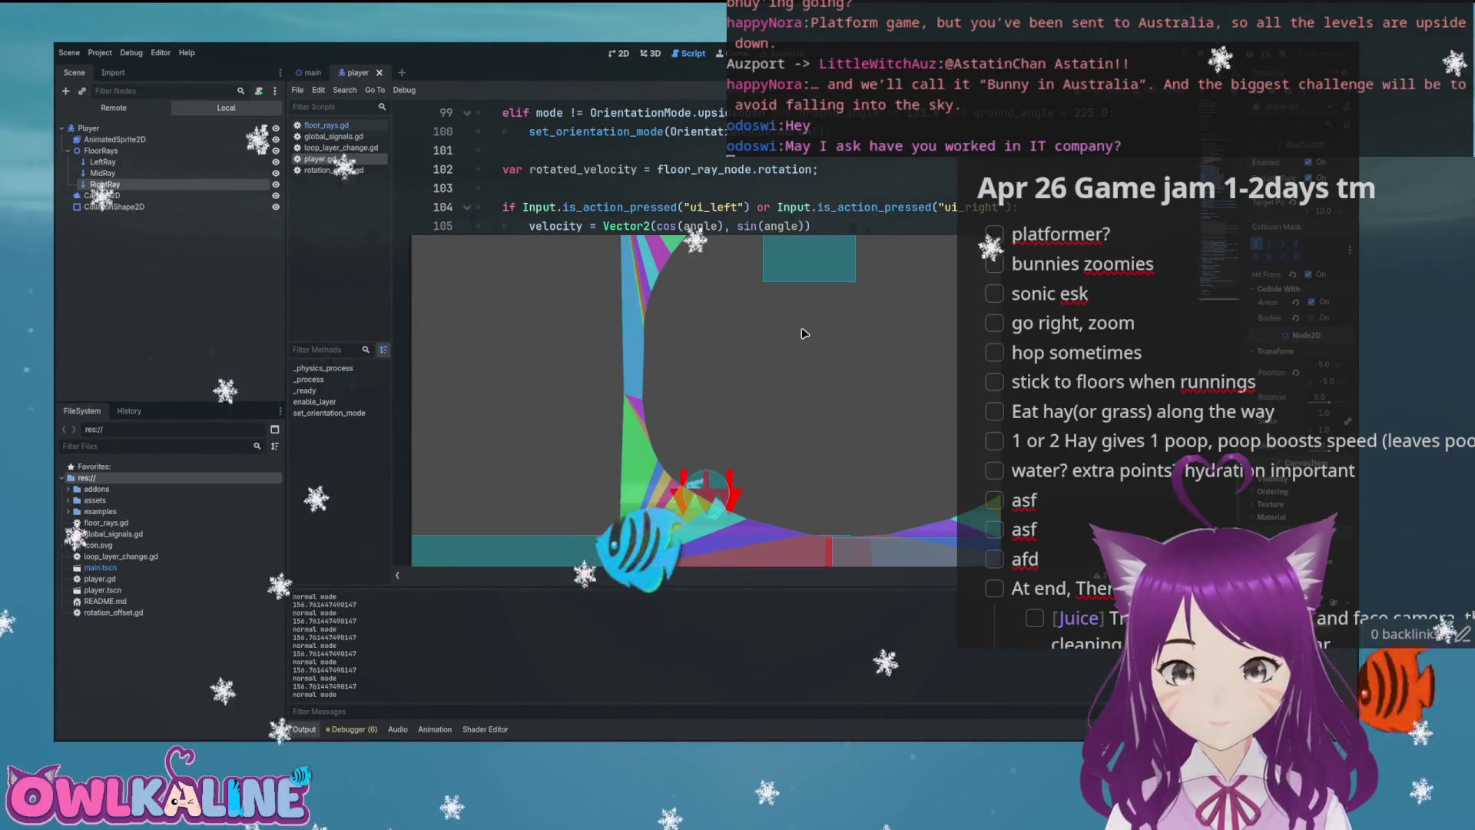
{"action": "key", "text": "Right"}
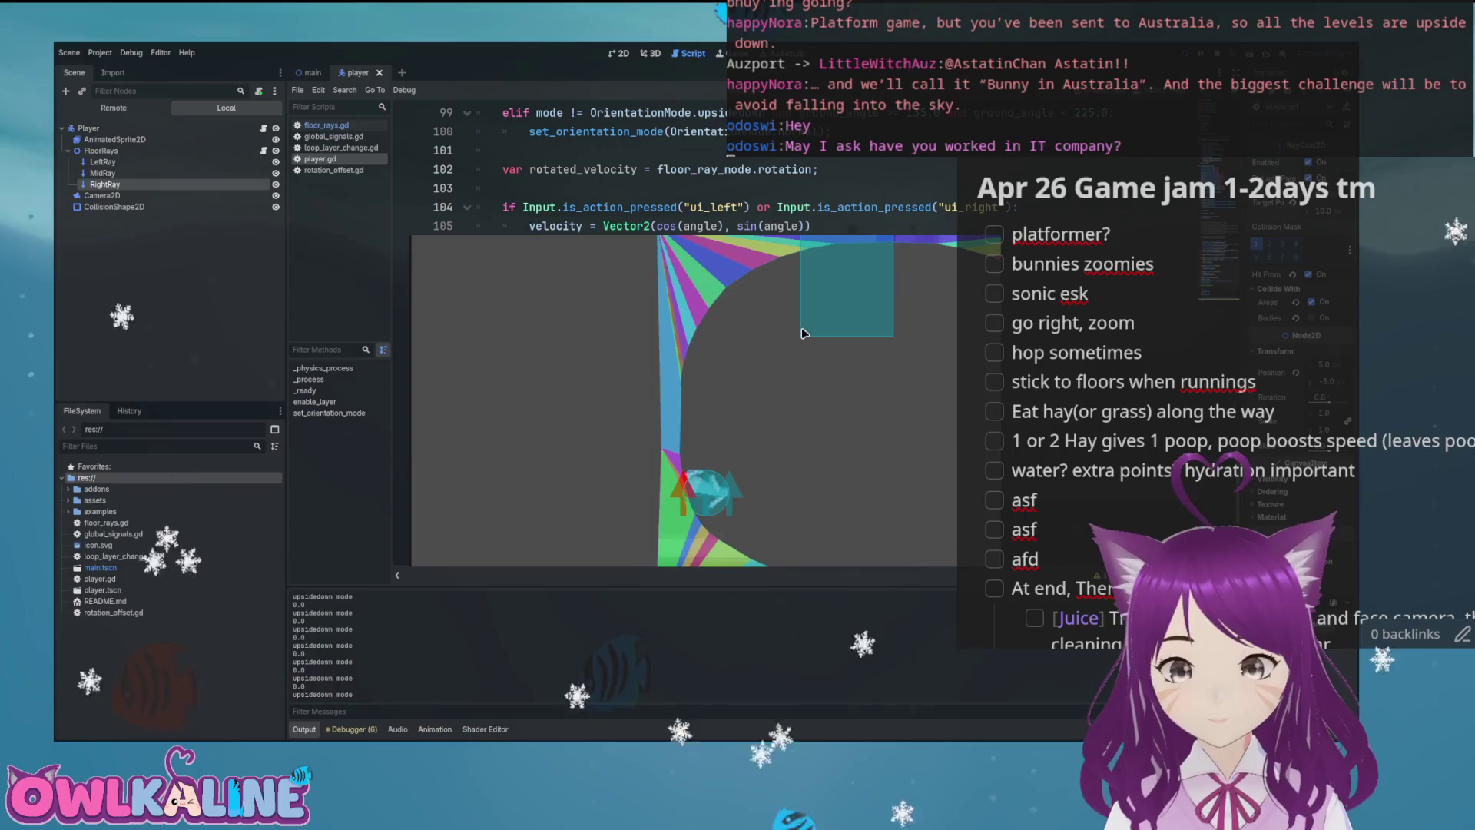
{"action": "key", "text": "Right"}
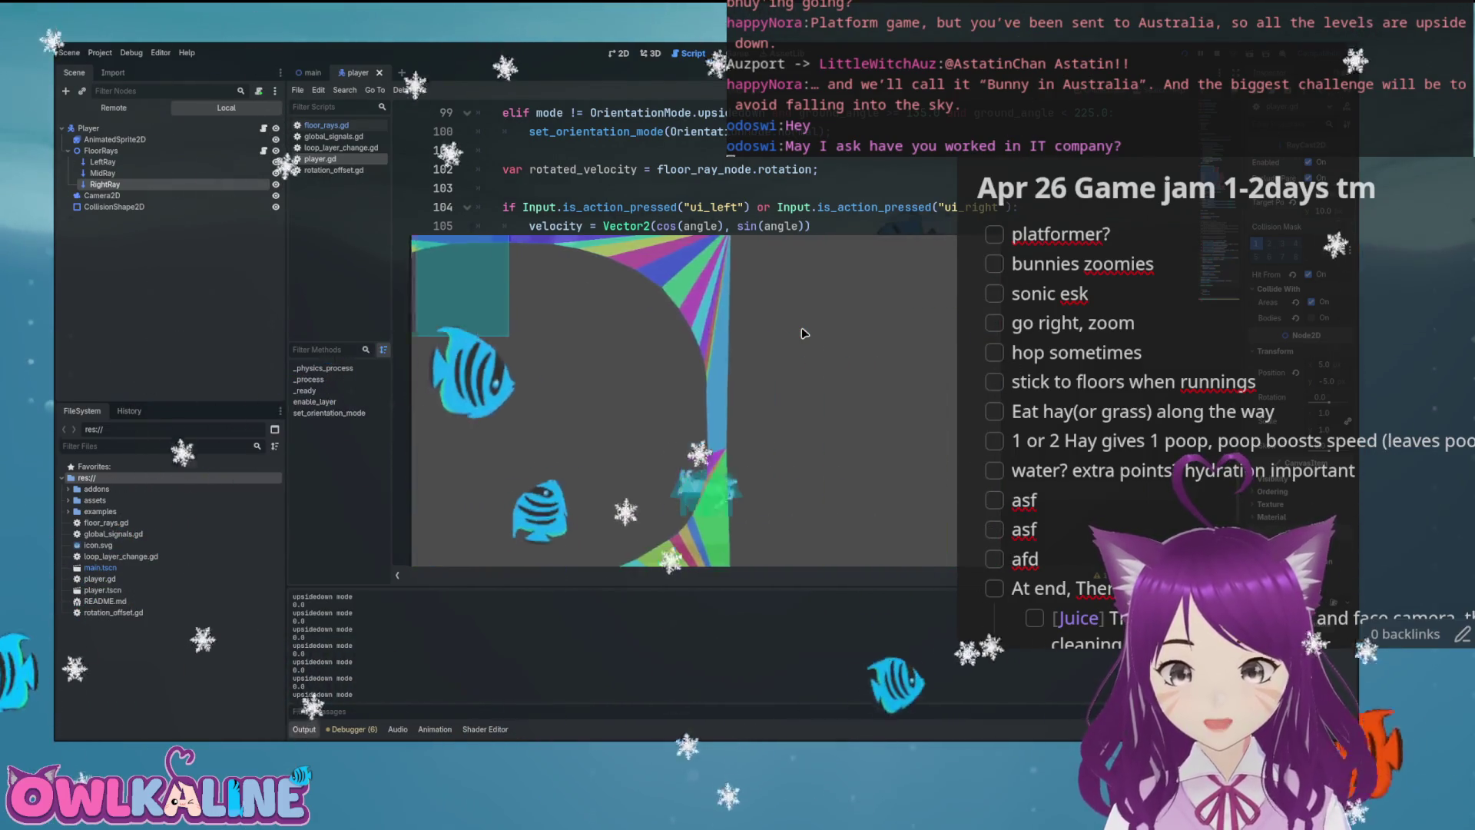
{"action": "key", "text": "alt+F4"}
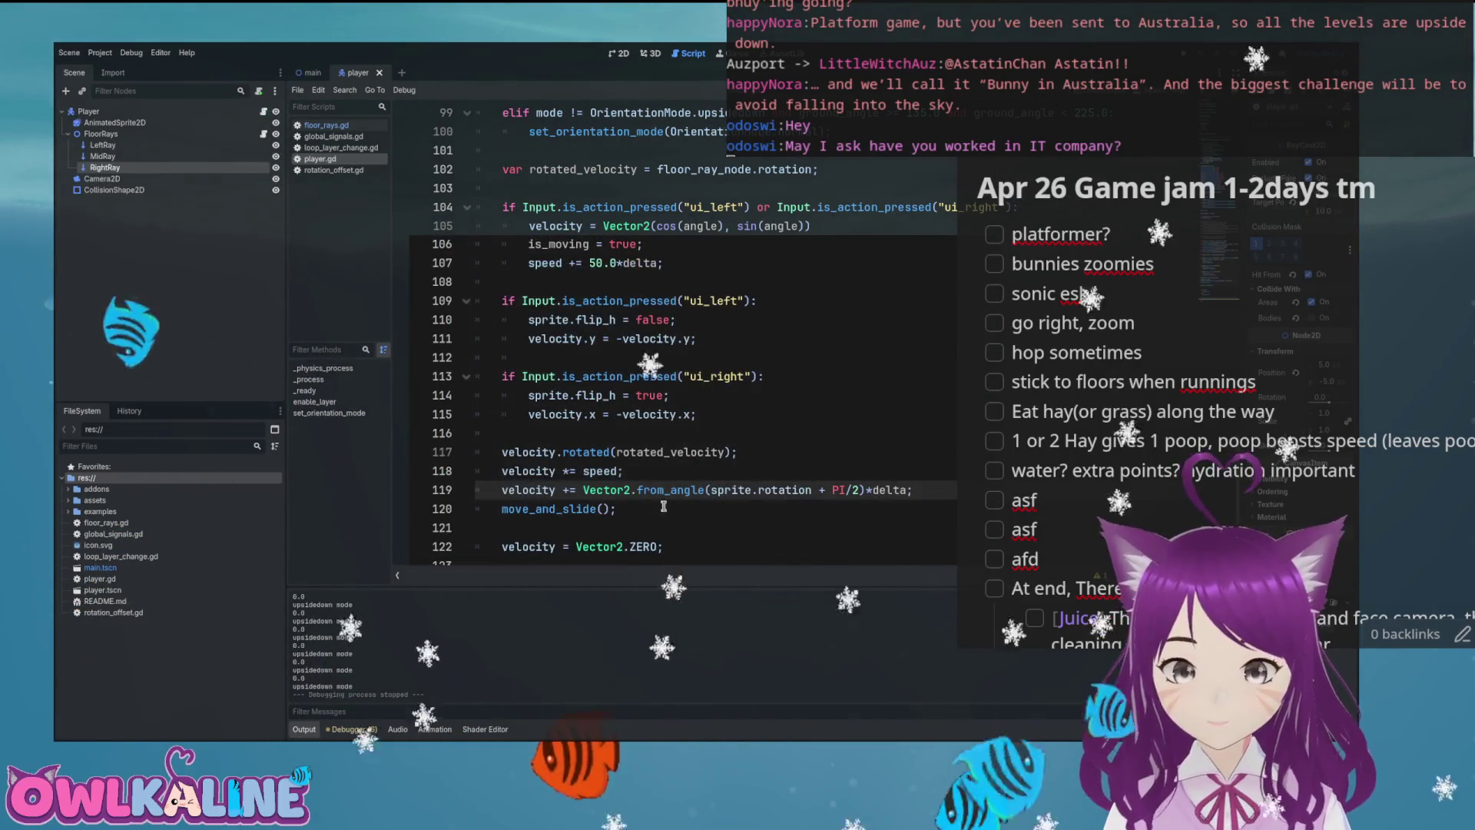
Step: Relaunch, run the bunny right along the floor, stop, and return to the main scene
{"action": "key", "text": "F5"}
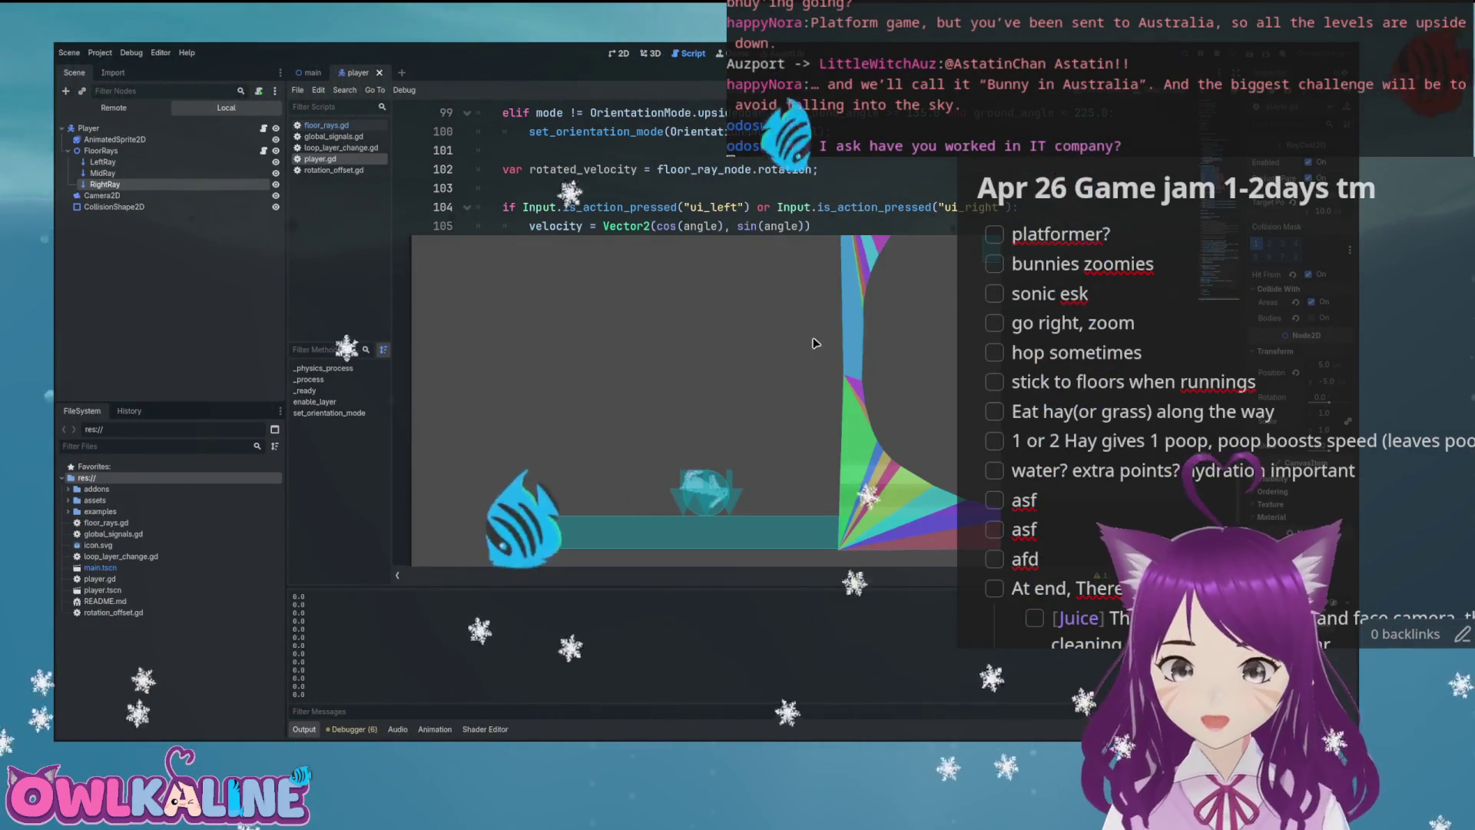
{"action": "key", "text": "Right"}
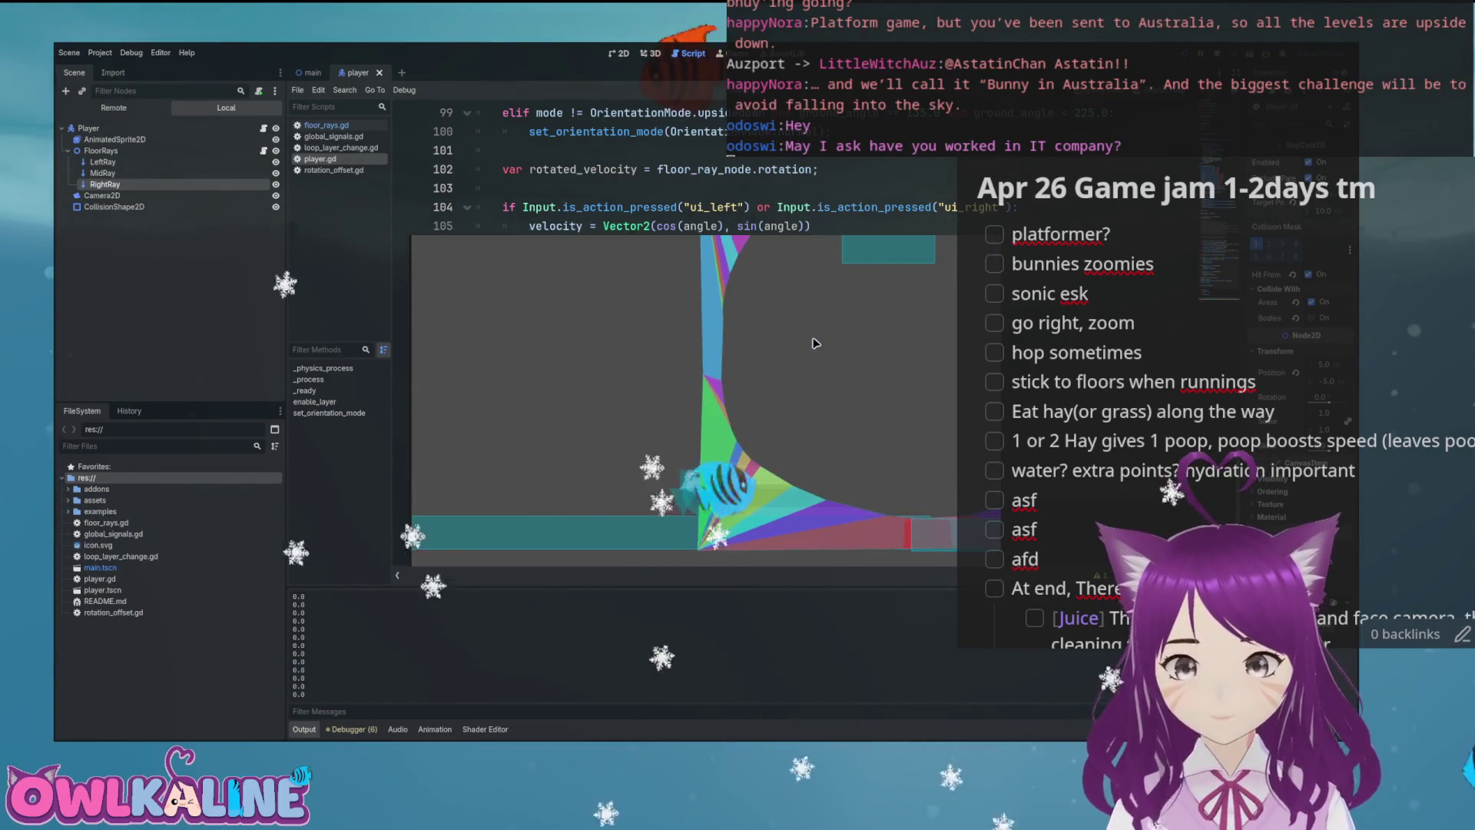
{"action": "key", "text": "Right"}
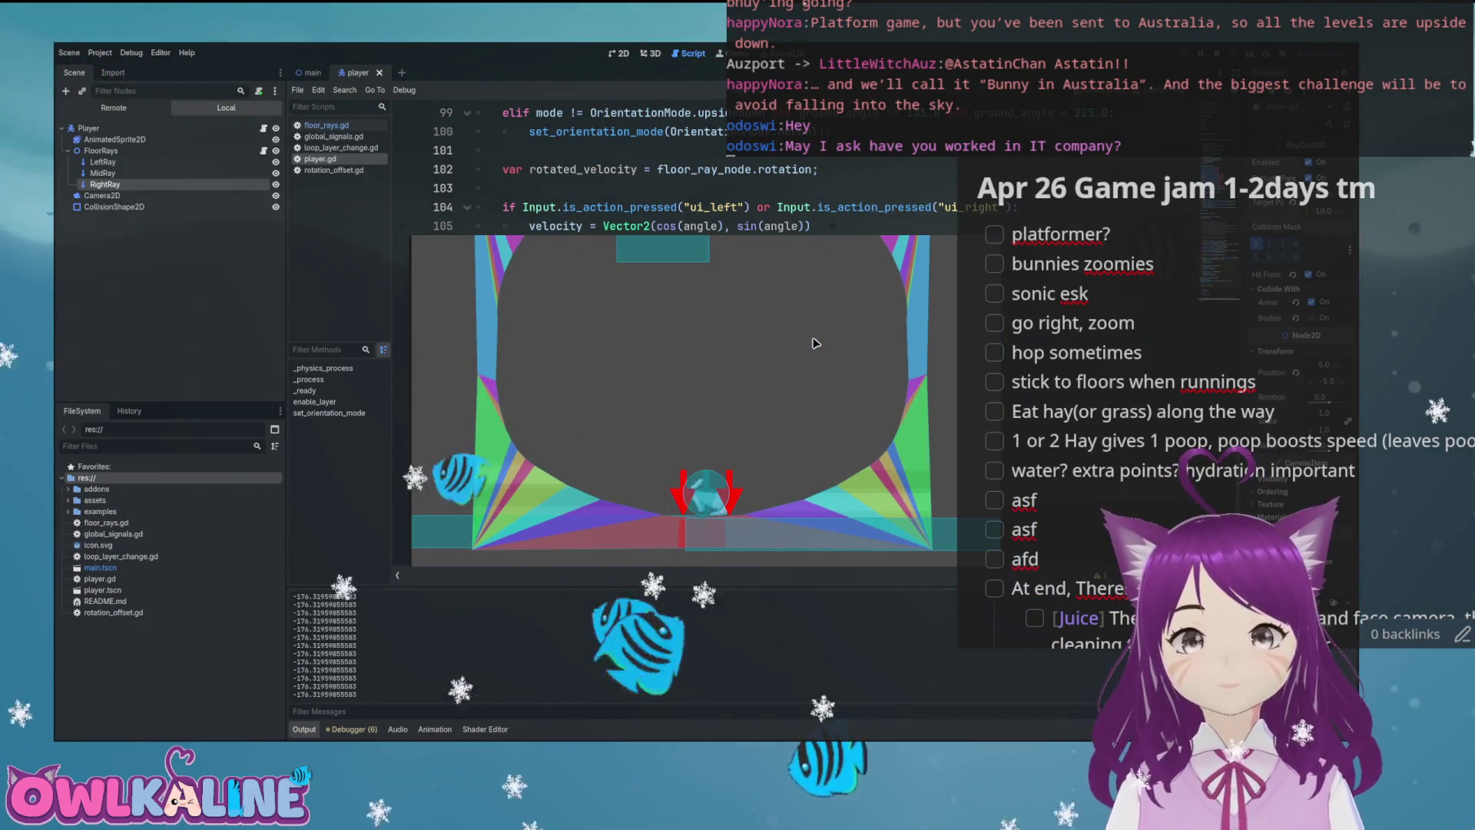
{"action": "key", "text": "F8"}
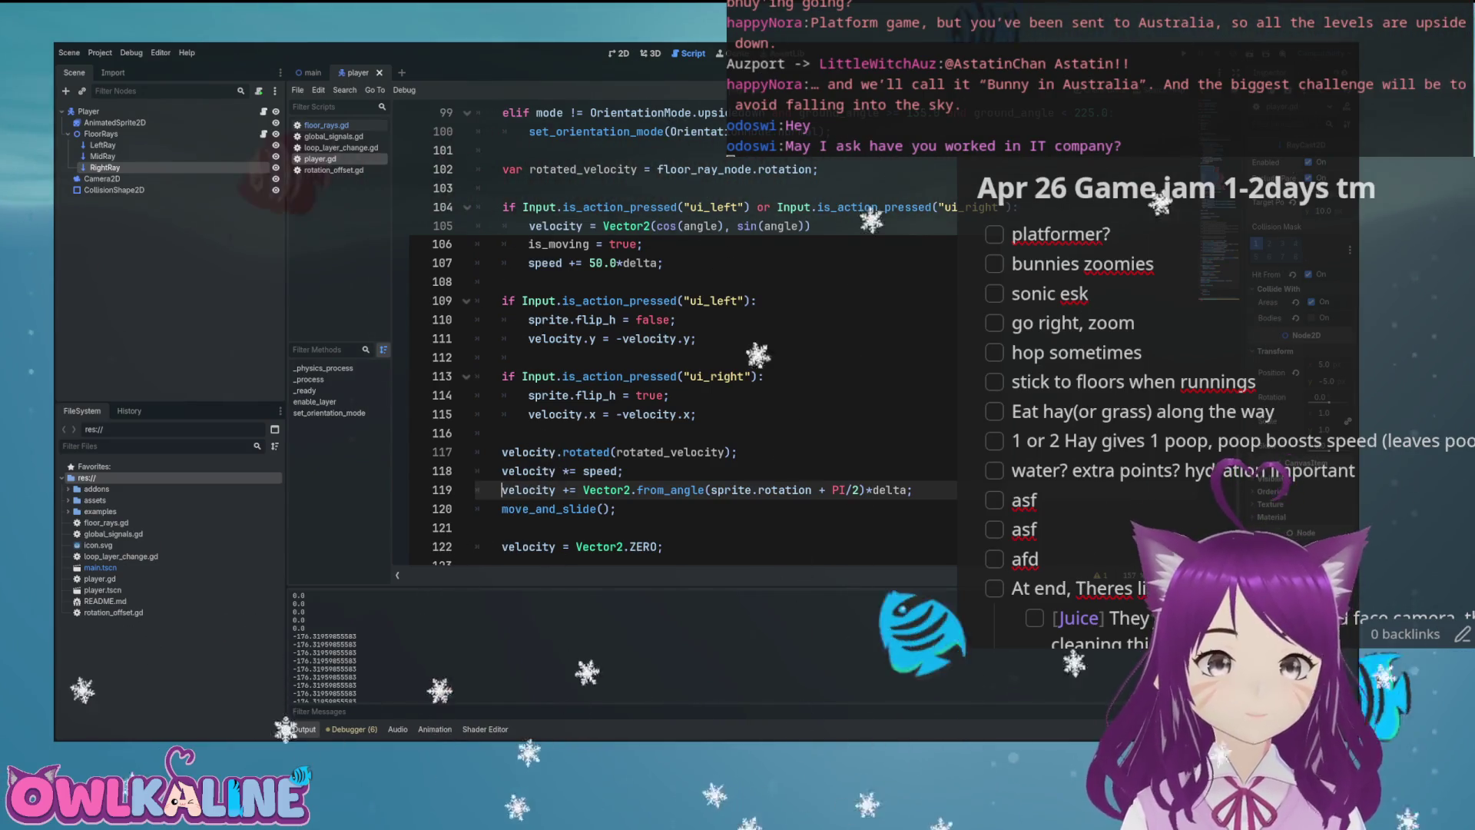
{"action": "key", "text": "ctrl+Tab"}
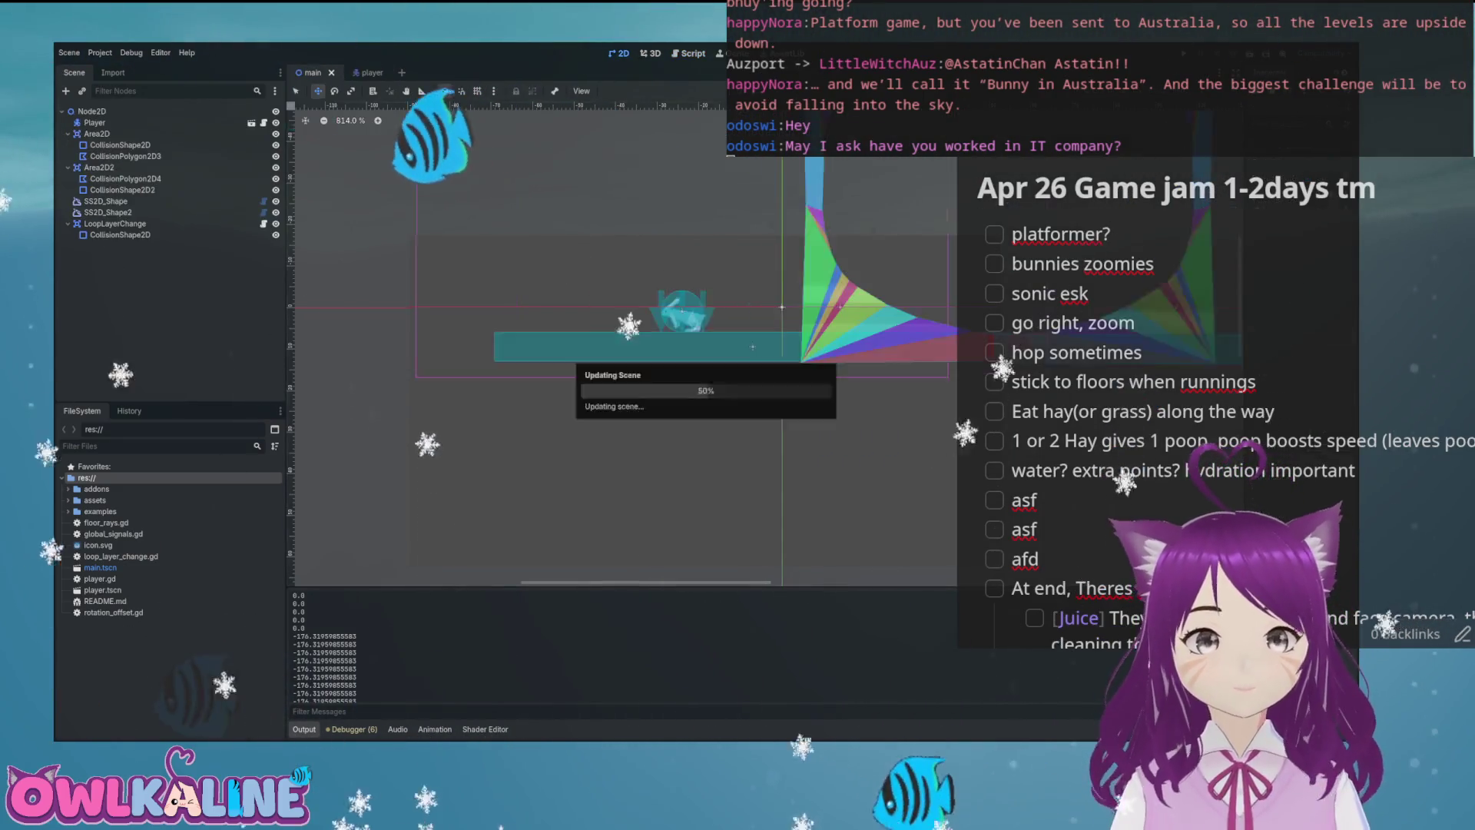
Step: Nudge the Player down 1 px and run the bunny up the curved wall onto the ceiling
{"action": "left_click_drag", "start_coordinate": [722, 267], "coordinate": [723, 277]}
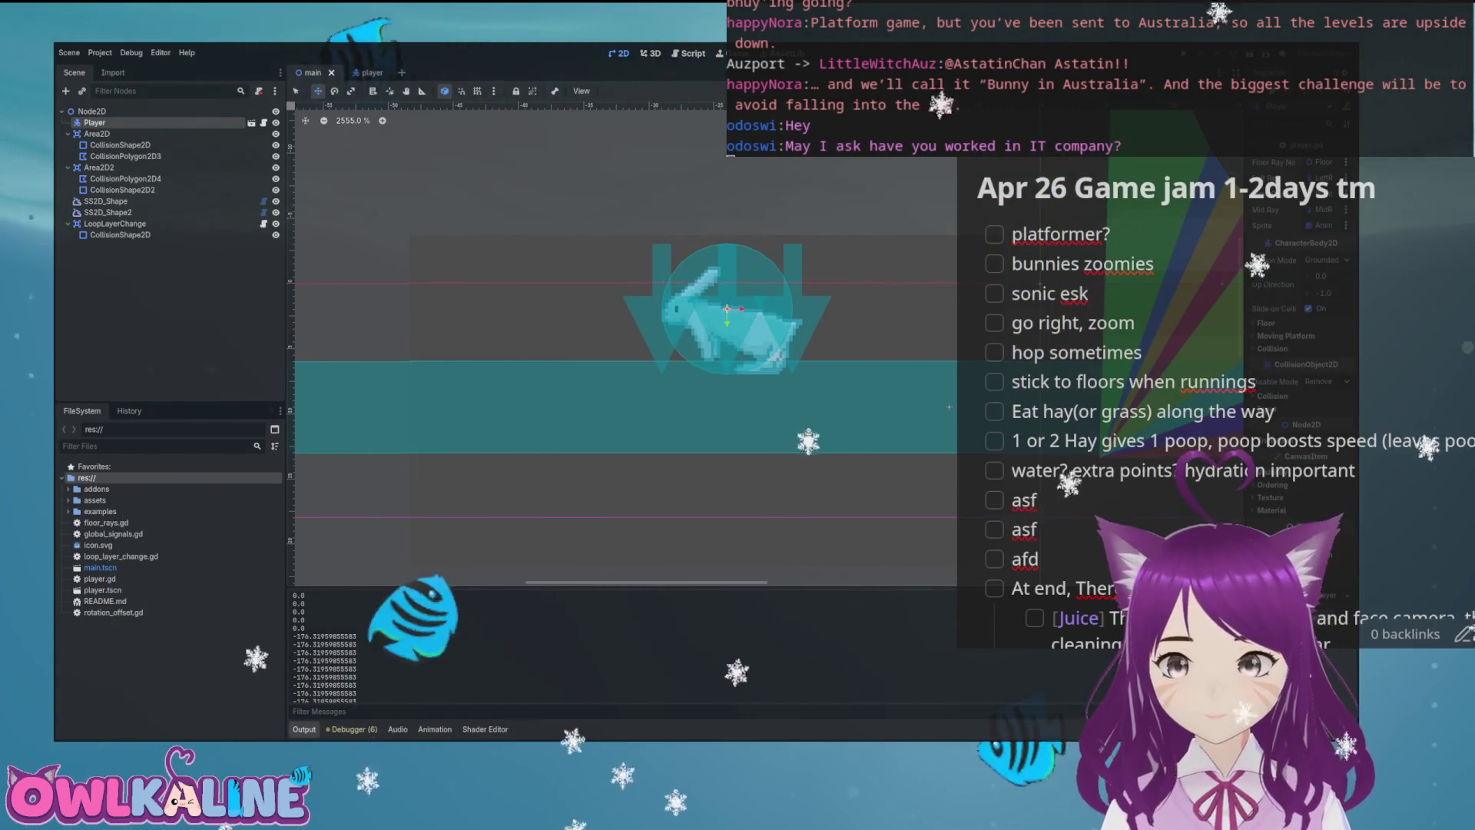
{"action": "key", "text": "F5"}
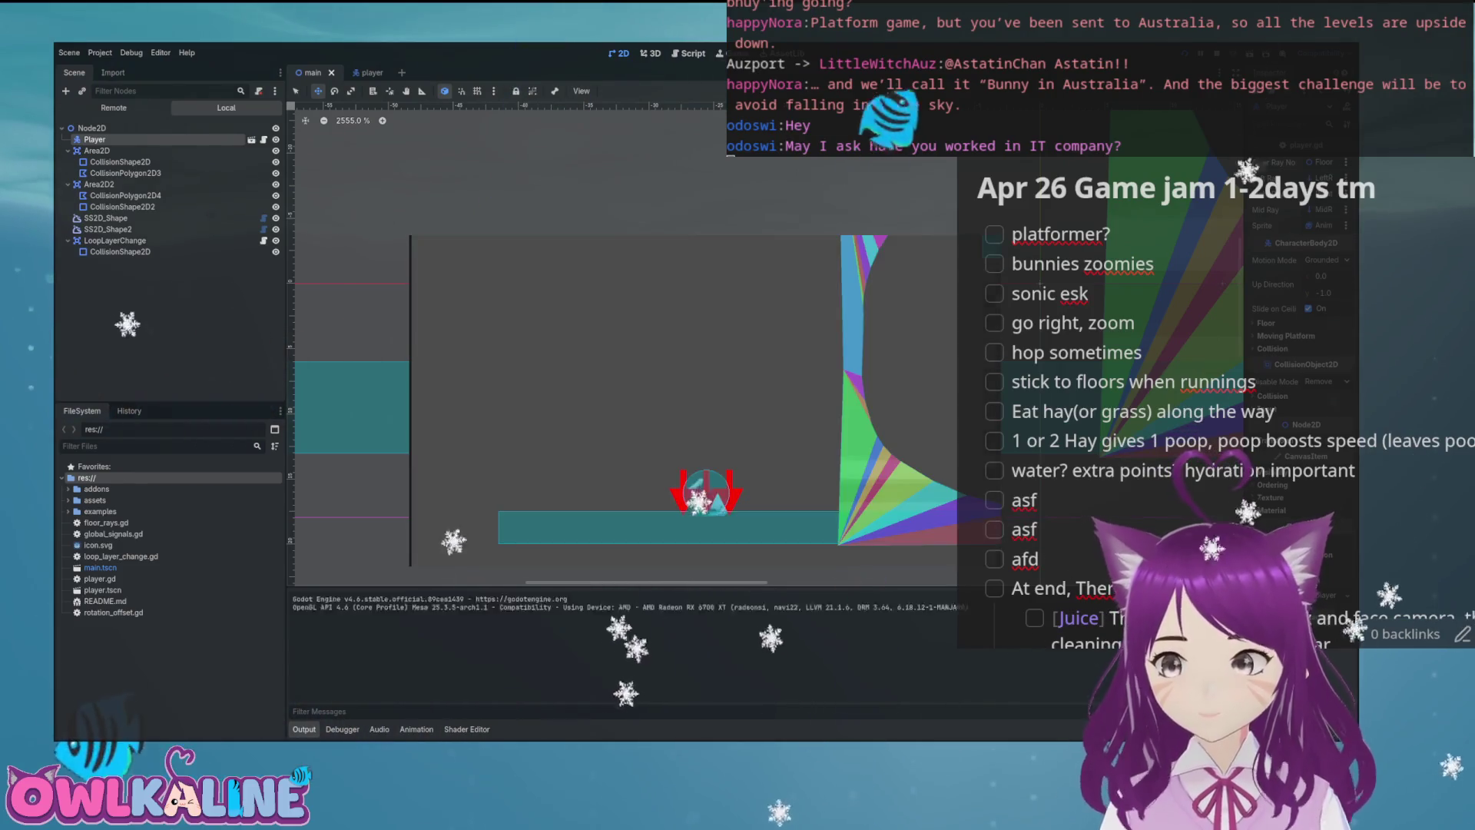
{"action": "key", "text": "Right"}
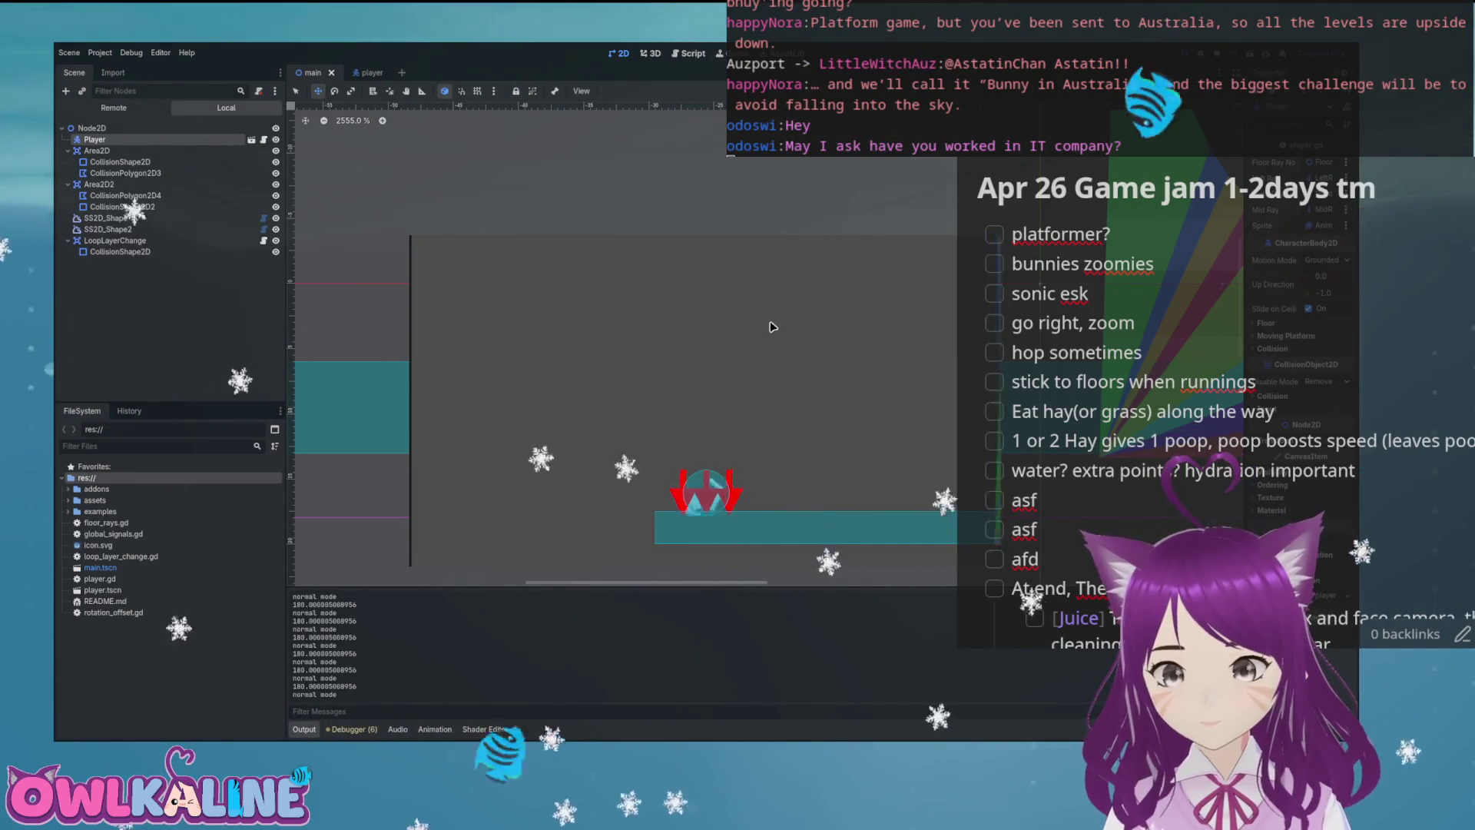
{"action": "key", "text": "Right"}
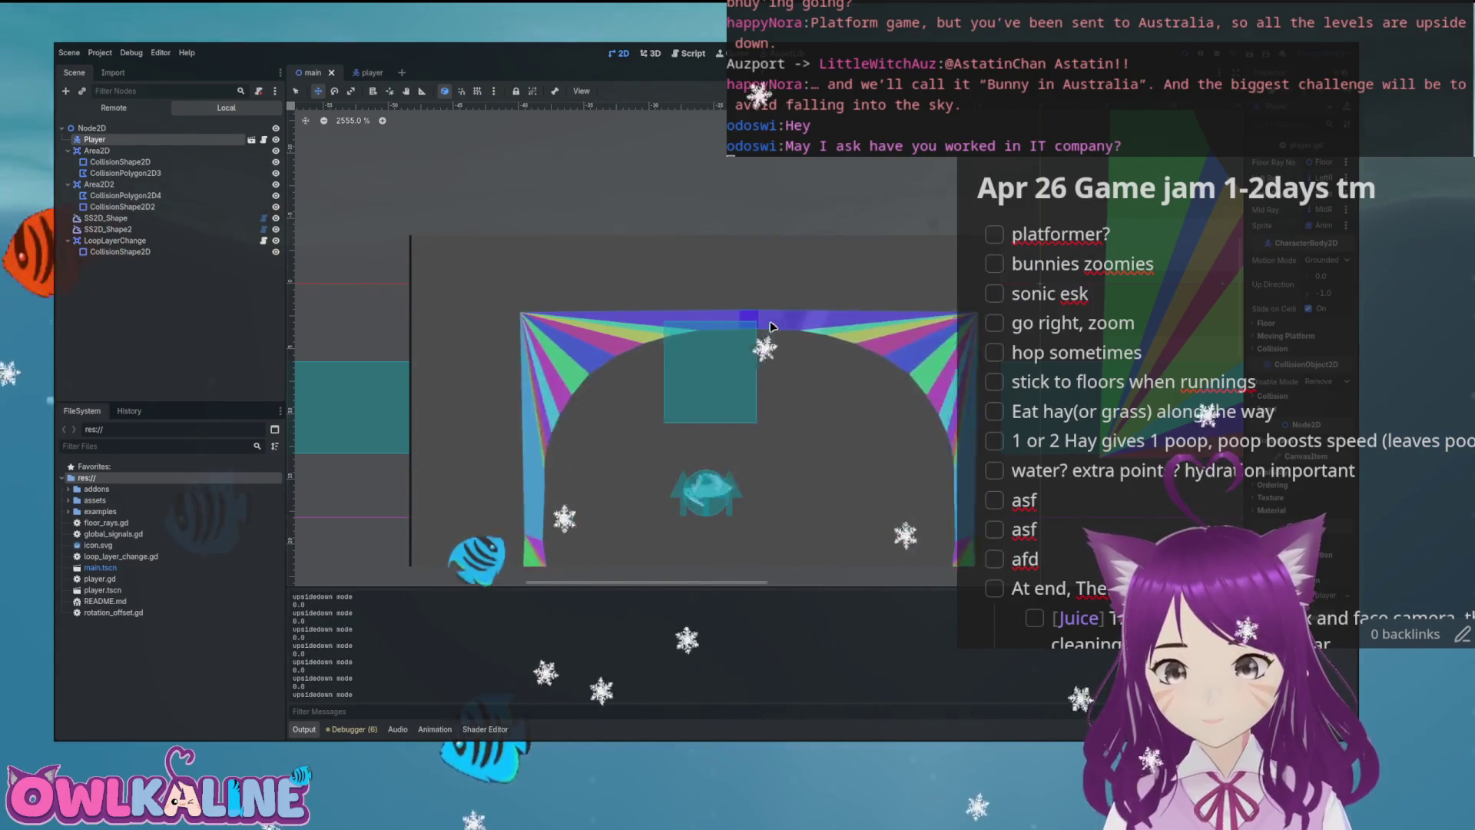
{"action": "key", "text": "Right"}
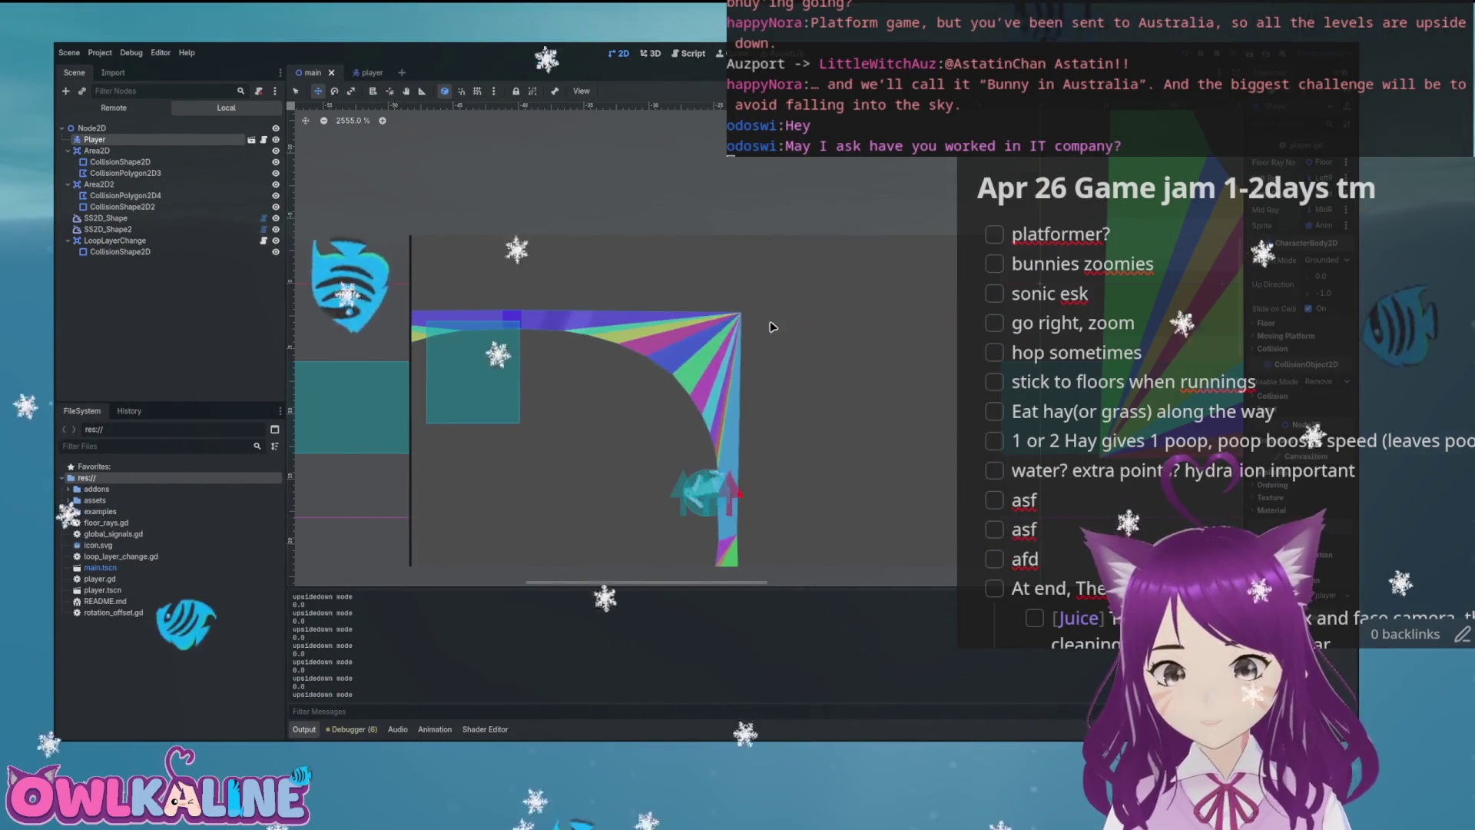
Step: Run around the wall's outer side back to the floor, then restart the game
{"action": "key", "text": "Right"}
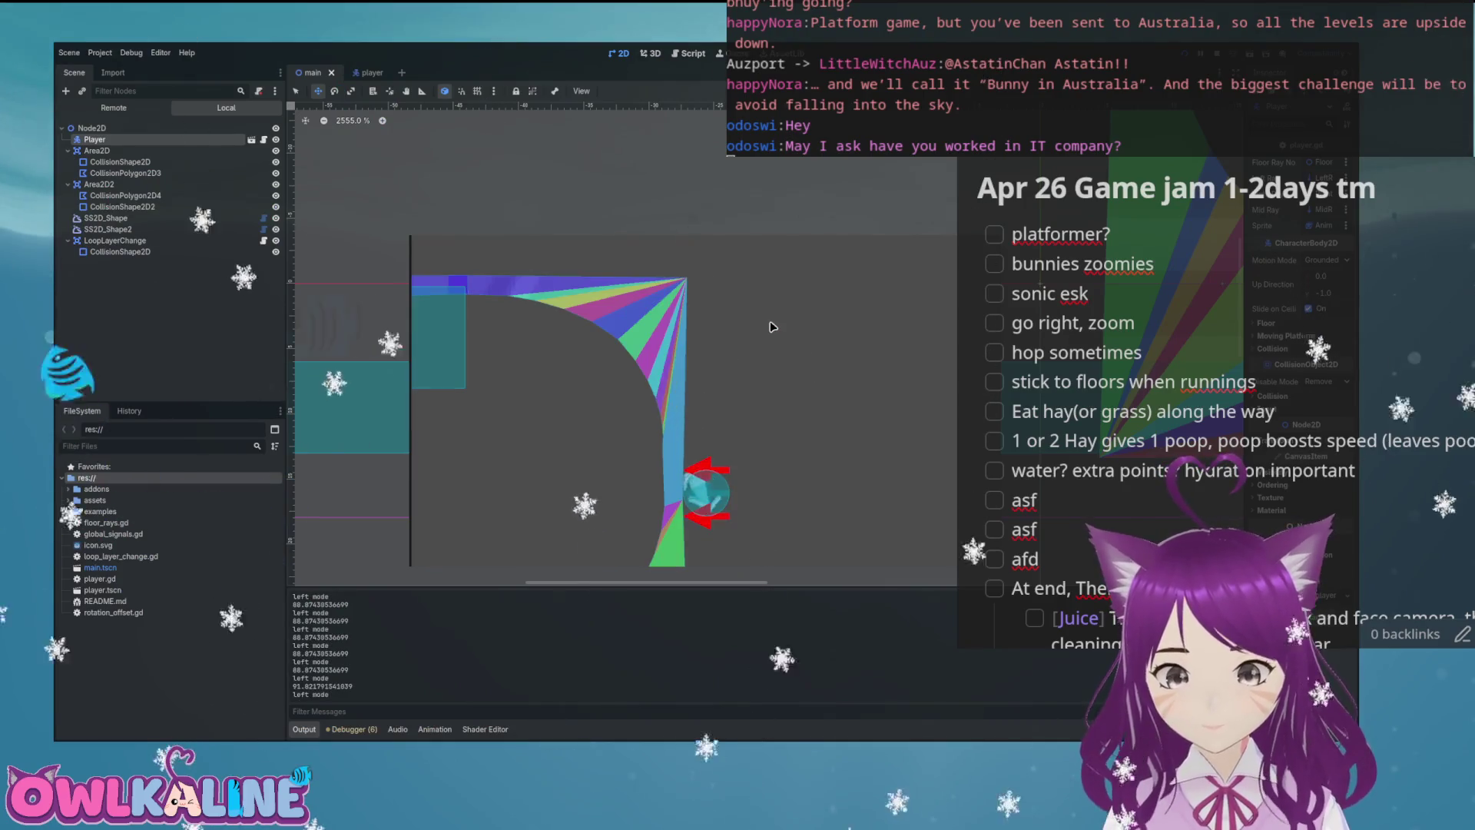
{"action": "key", "text": "Right"}
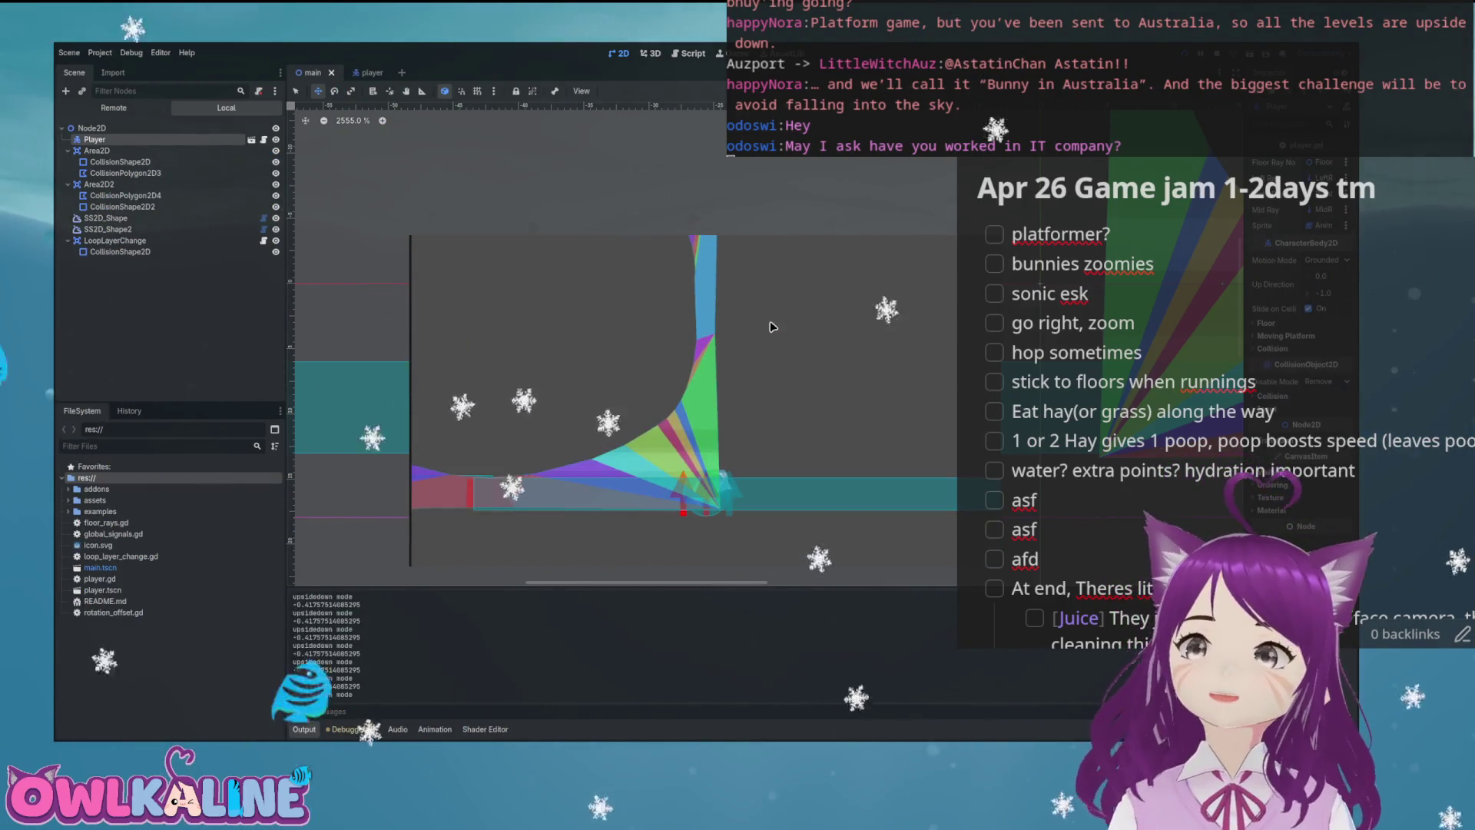
{"action": "key", "text": "Left"}
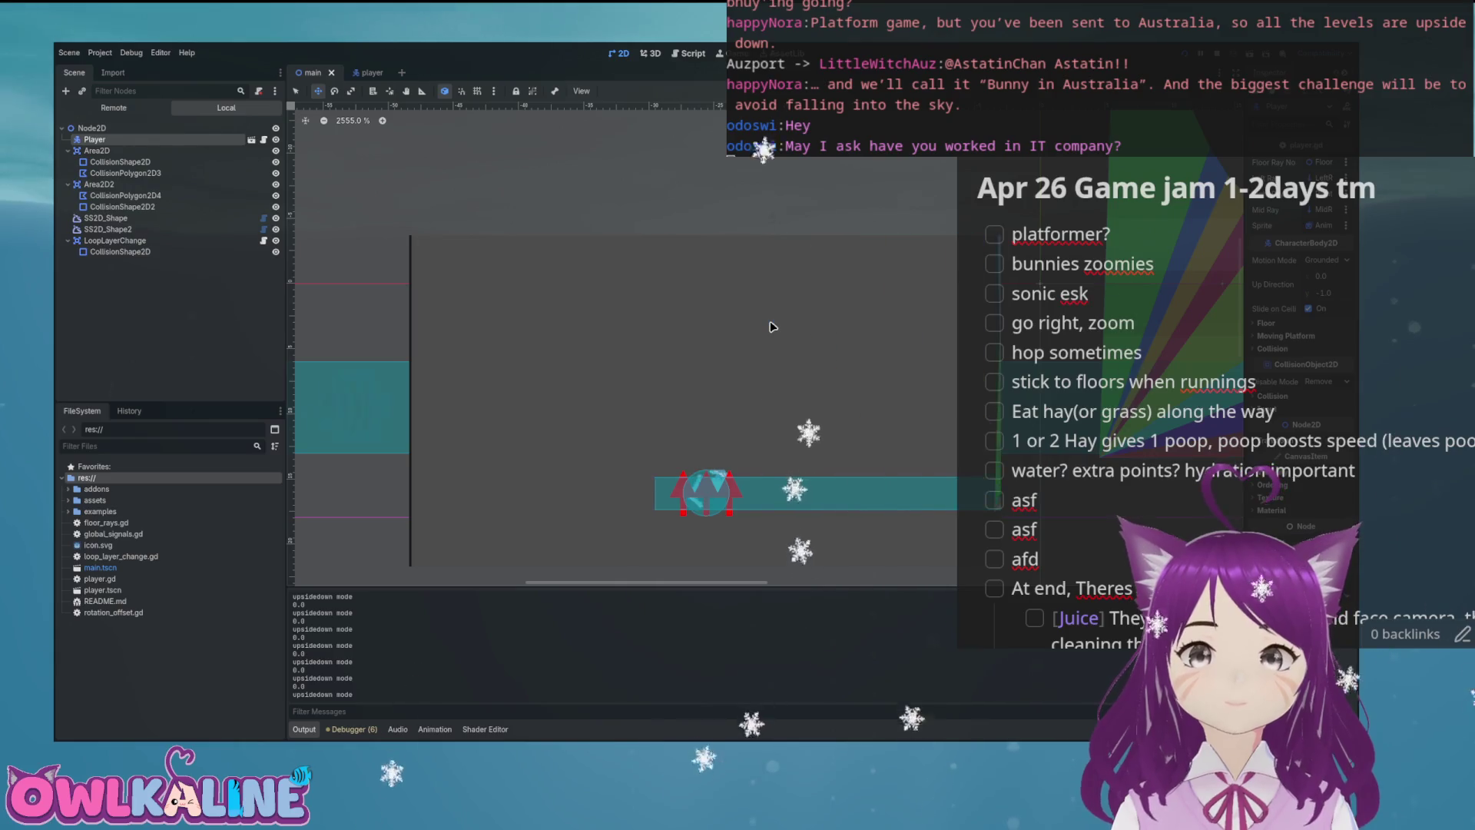
{"action": "key", "text": "Right"}
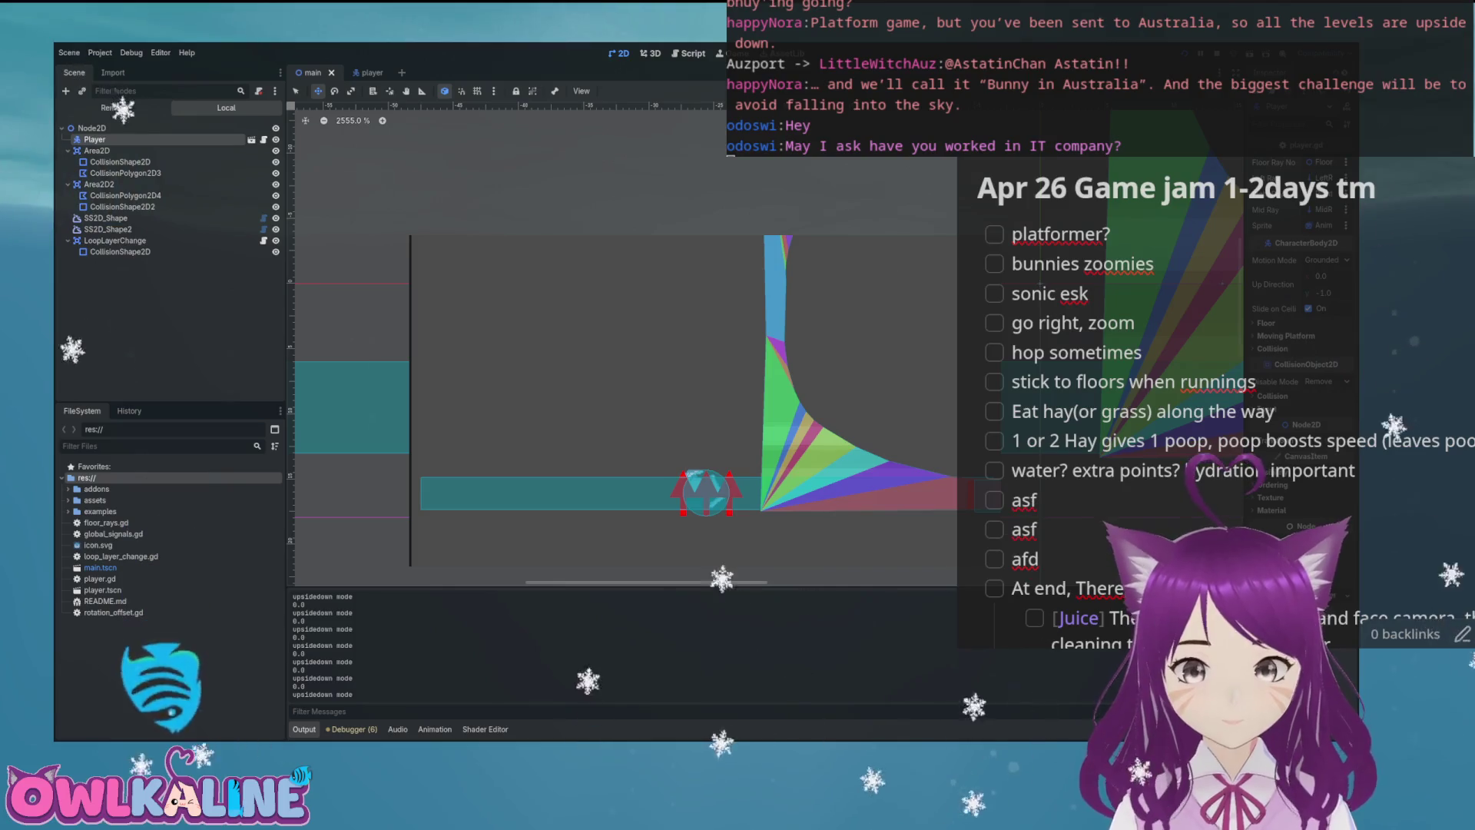
{"action": "key", "text": "F5"}
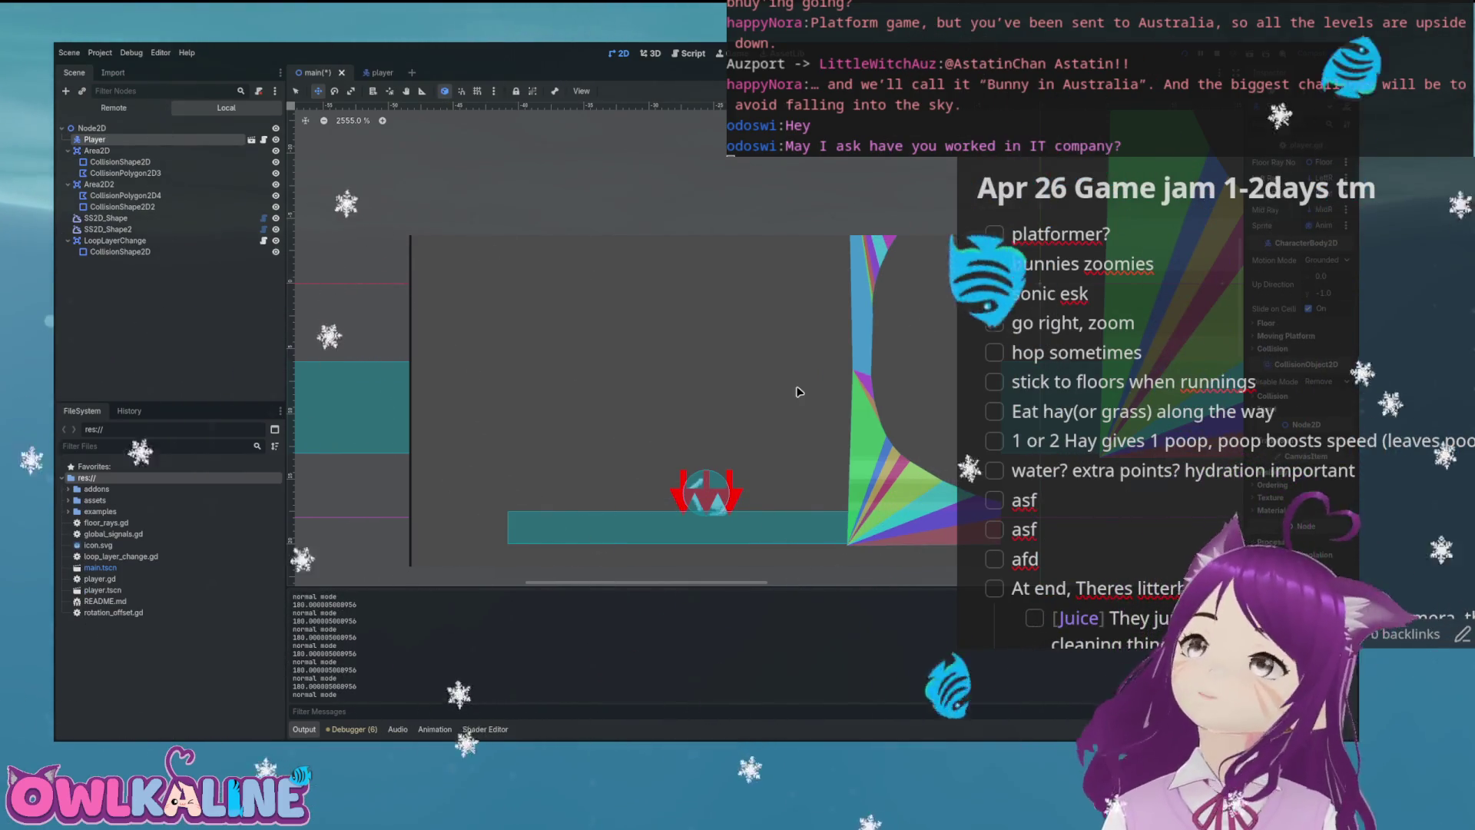
Step: Run the bunny up the right wall onto the ceiling, restart for another run, then stop
{"action": "key", "text": "Left"}
{"action": "key", "text": "Right"}
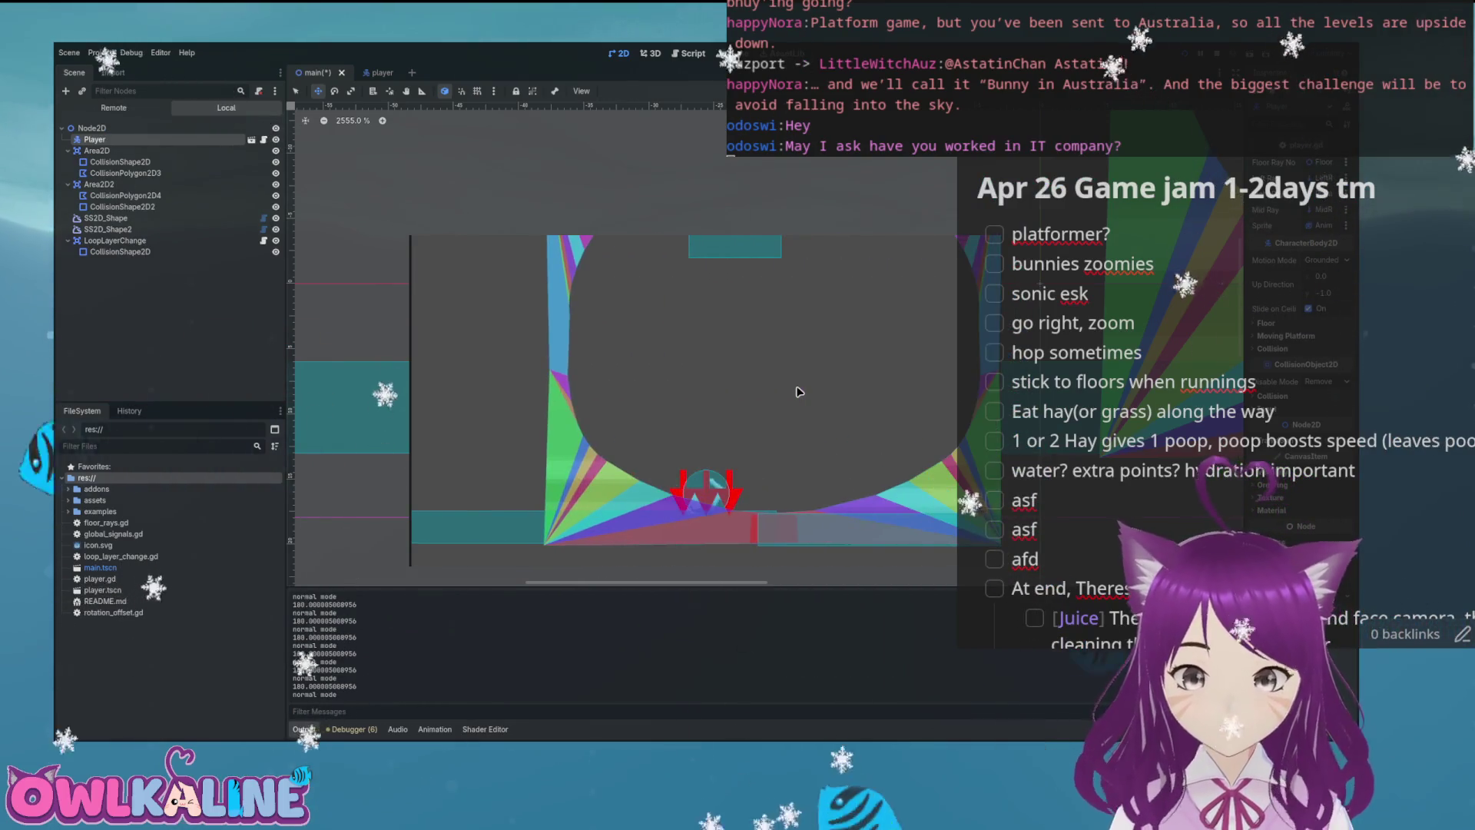
{"action": "key", "text": "Right"}
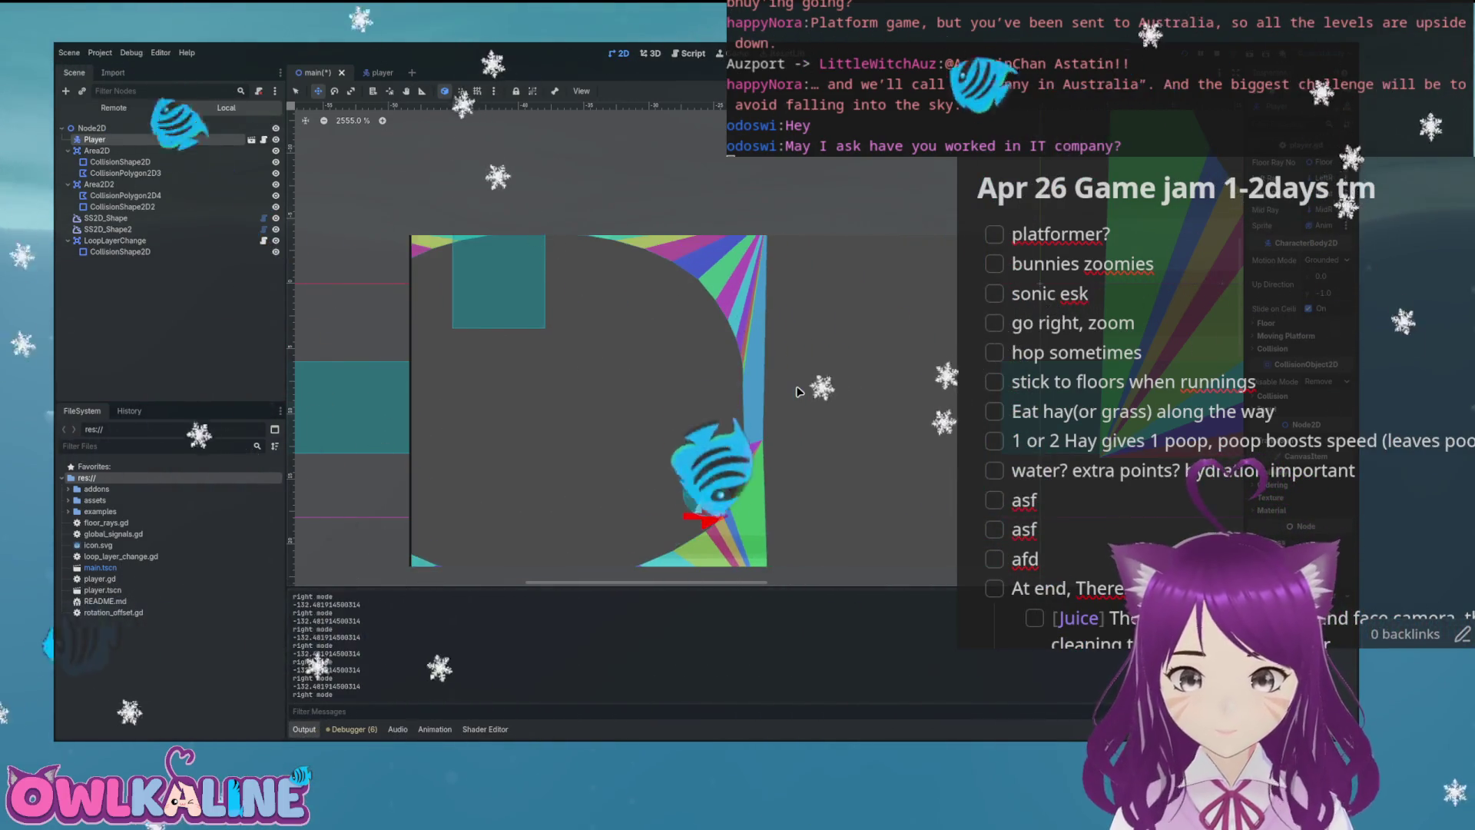
{"action": "key", "text": "Right"}
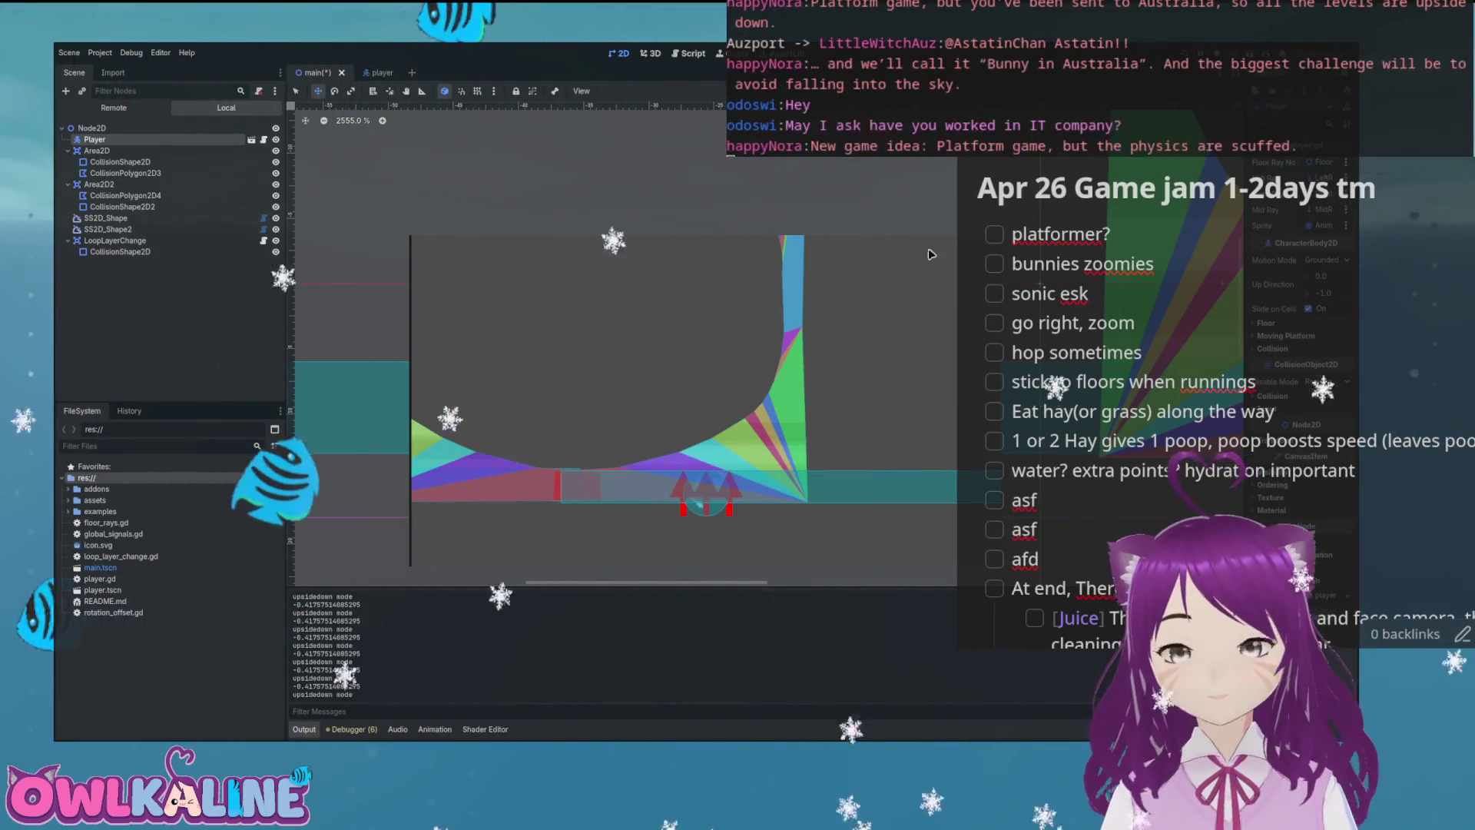
{"action": "key", "text": "F5"}
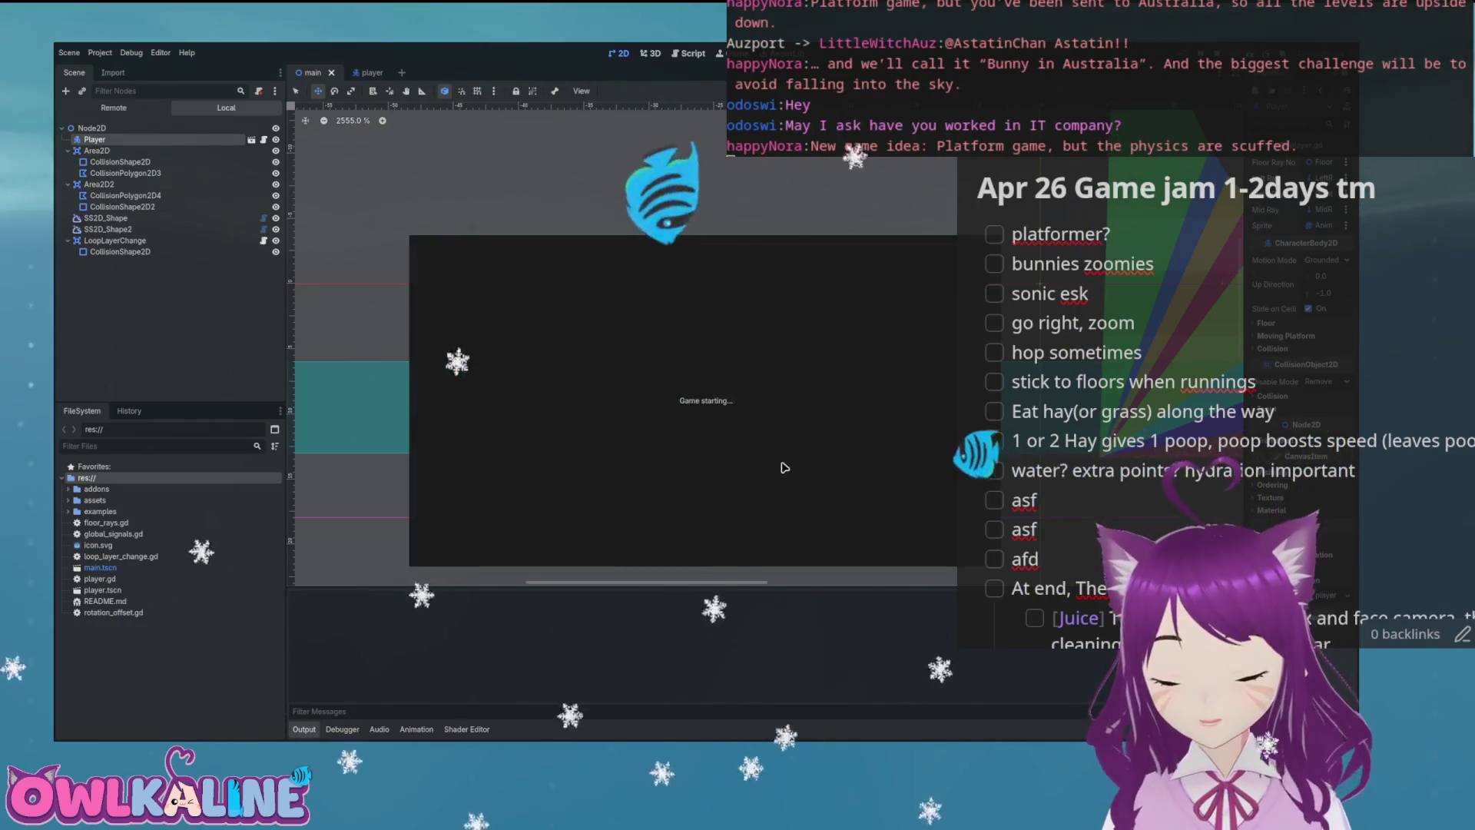
{"action": "key", "text": "Right"}
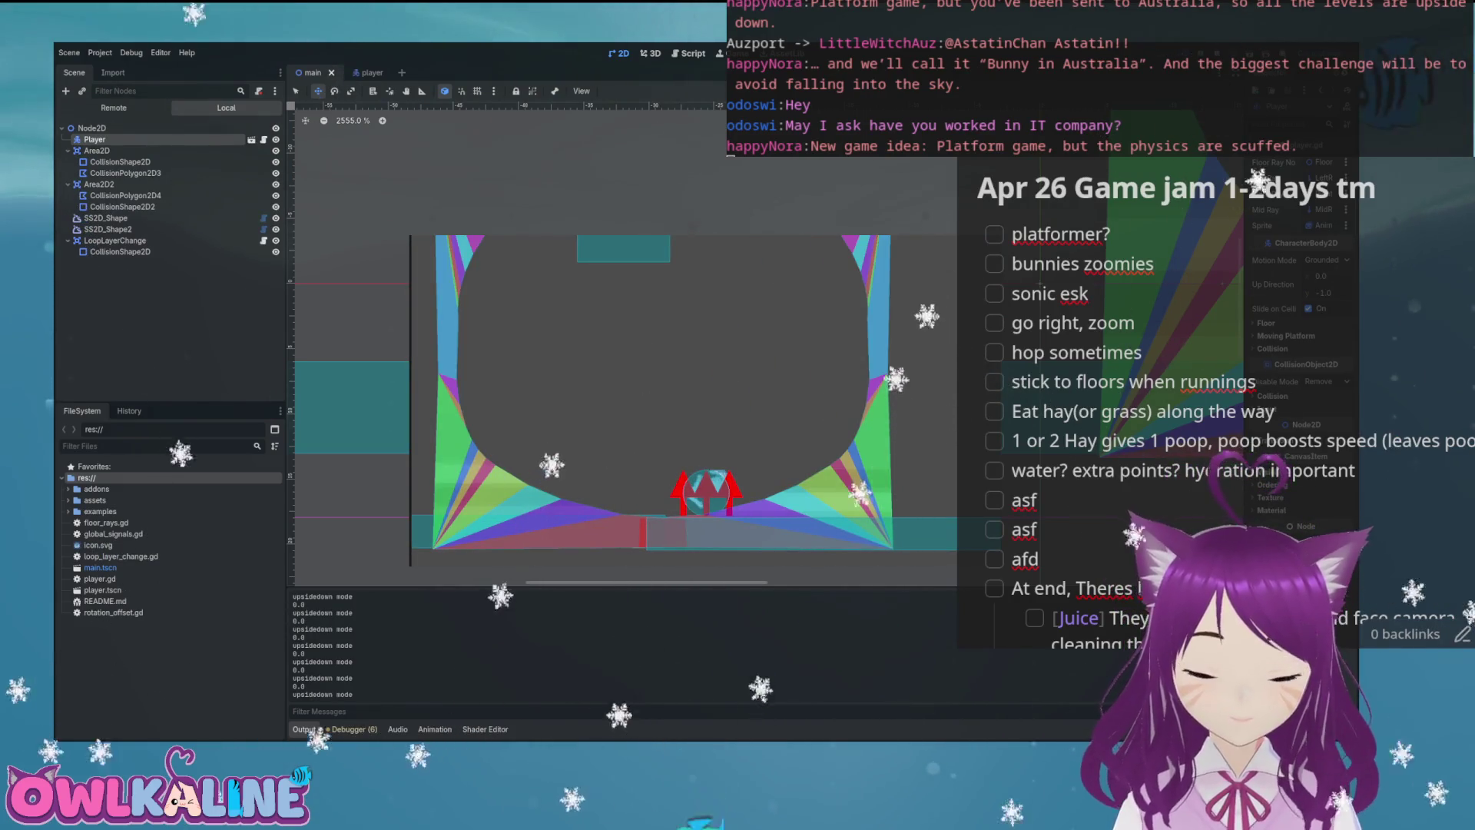
{"action": "key", "text": "F8"}
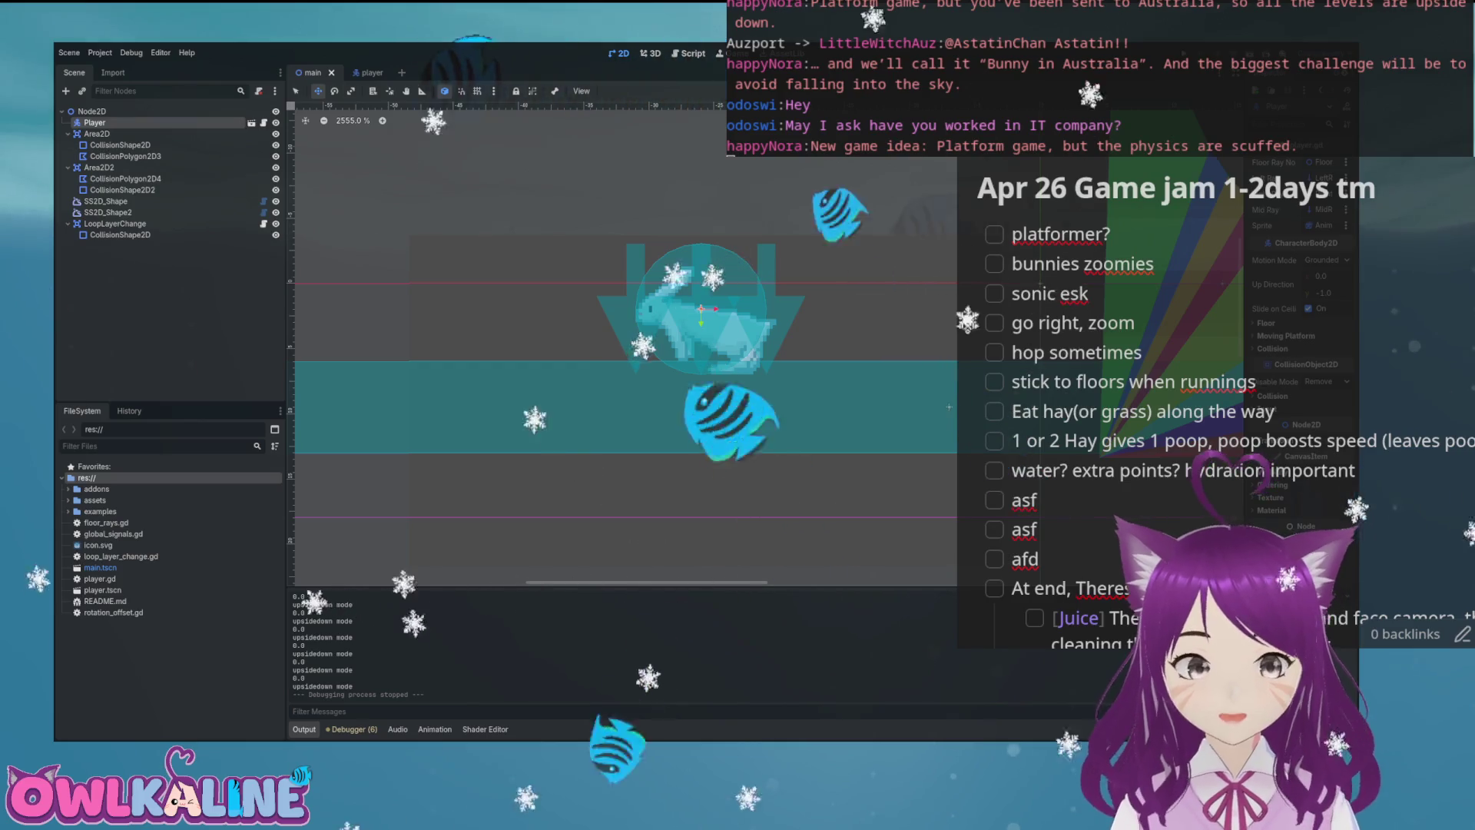
Step: Comment out line 119, the velocity += Vector2.from_angle(...) line, in player.gd
{"action": "key", "text": "ctrl+F3"}
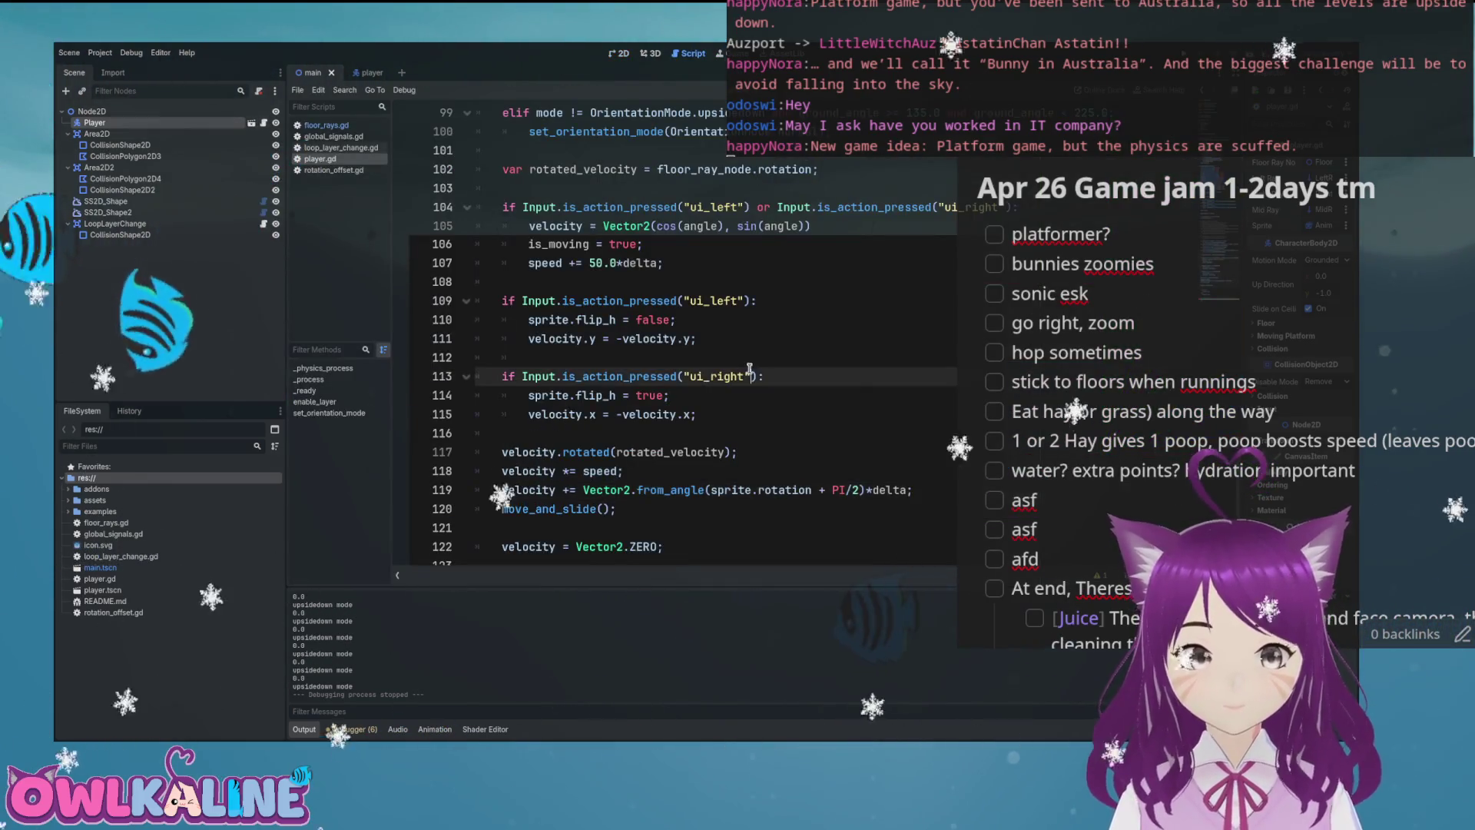
{"action": "scroll", "coordinate": [840, 392], "scroll_direction": "down", "scroll_amount": 4}
{"action": "scroll", "coordinate": [830, 401], "scroll_direction": "up", "scroll_amount": 3}
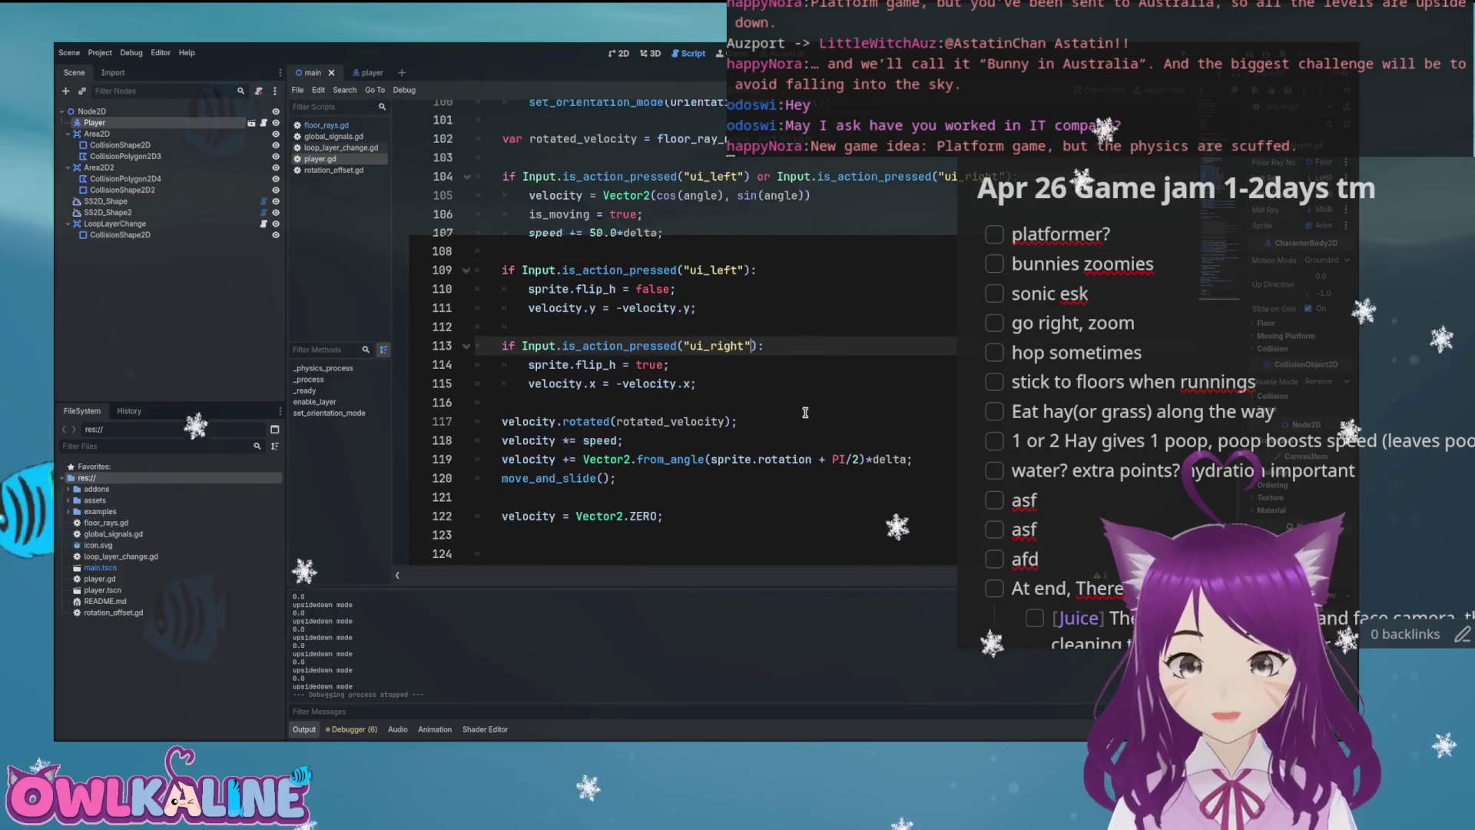
{"action": "left_click", "coordinate": [501, 459]}
{"action": "type", "text": "#"}
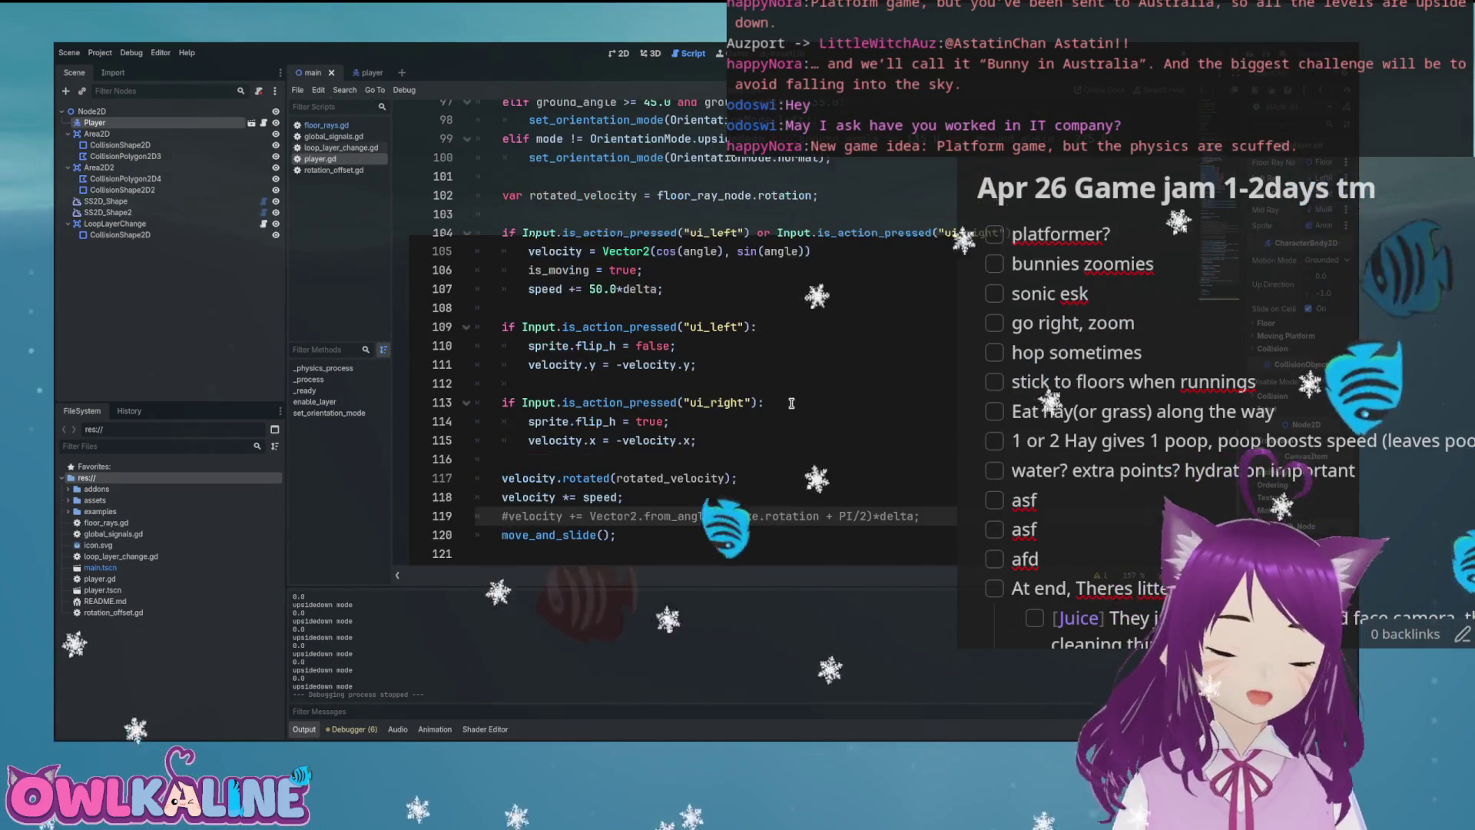
Step: Review the velocity negations and cos(angle) code, then open blank lines below line 104
{"action": "scroll", "coordinate": [768, 399], "scroll_direction": "up", "scroll_amount": 5}
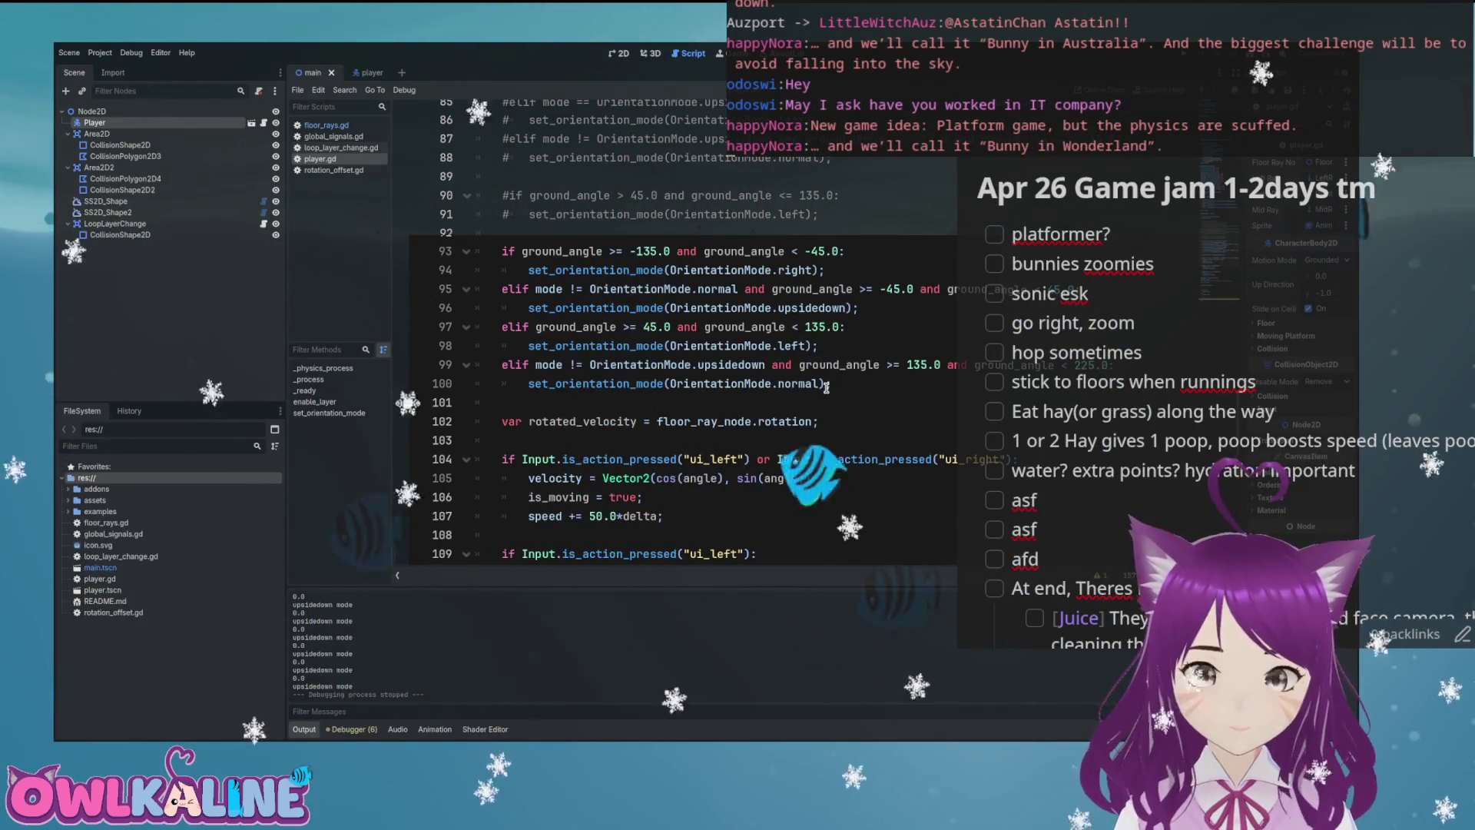
{"action": "scroll", "coordinate": [813, 375], "scroll_direction": "down", "scroll_amount": 3}
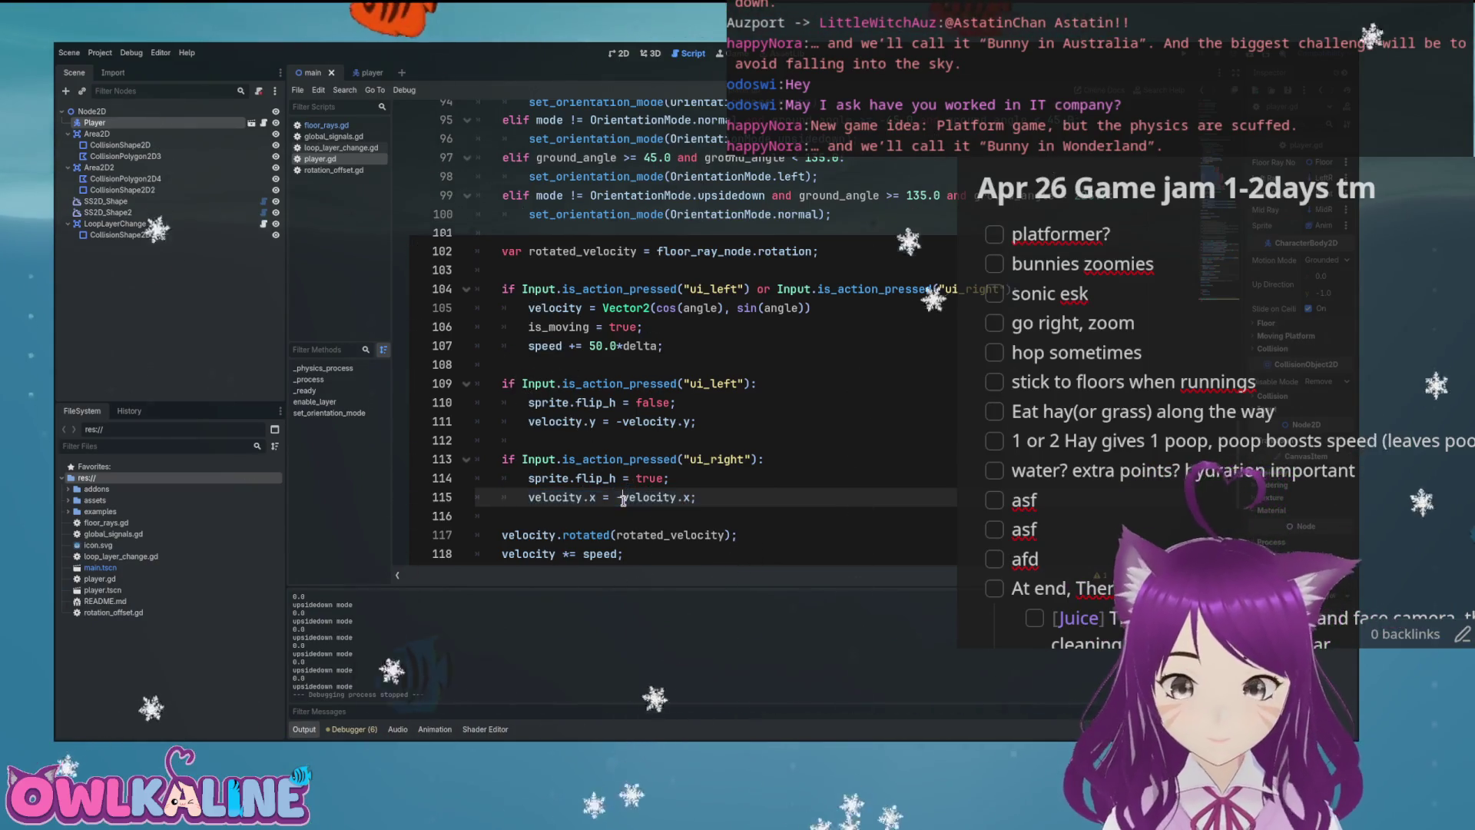
{"action": "left_click_drag", "start_coordinate": [689, 497], "coordinate": [528, 497]}
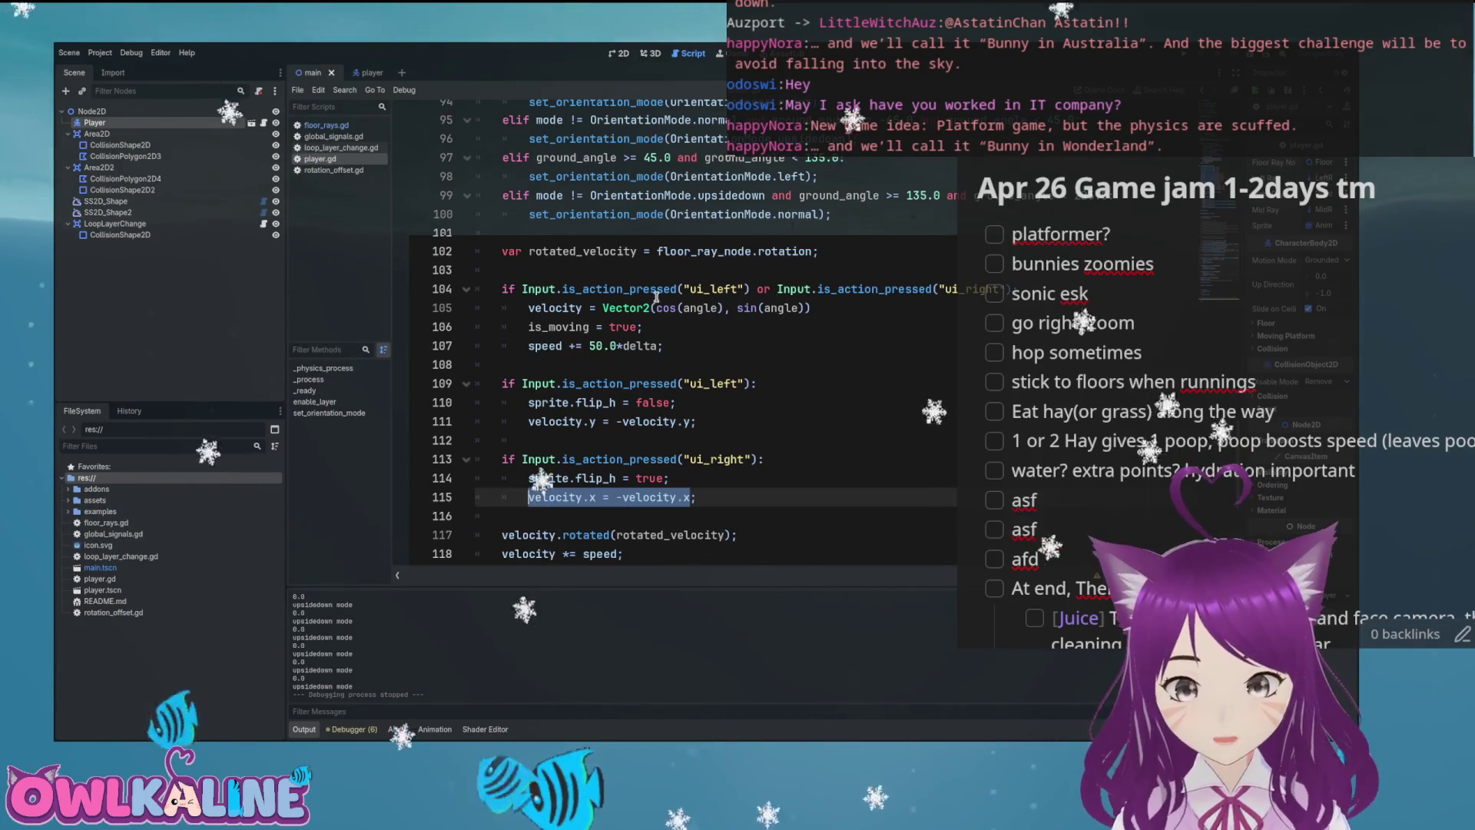
{"action": "left_click_drag", "start_coordinate": [735, 307], "coordinate": [660, 307]}
{"action": "left_click", "coordinate": [687, 421]}
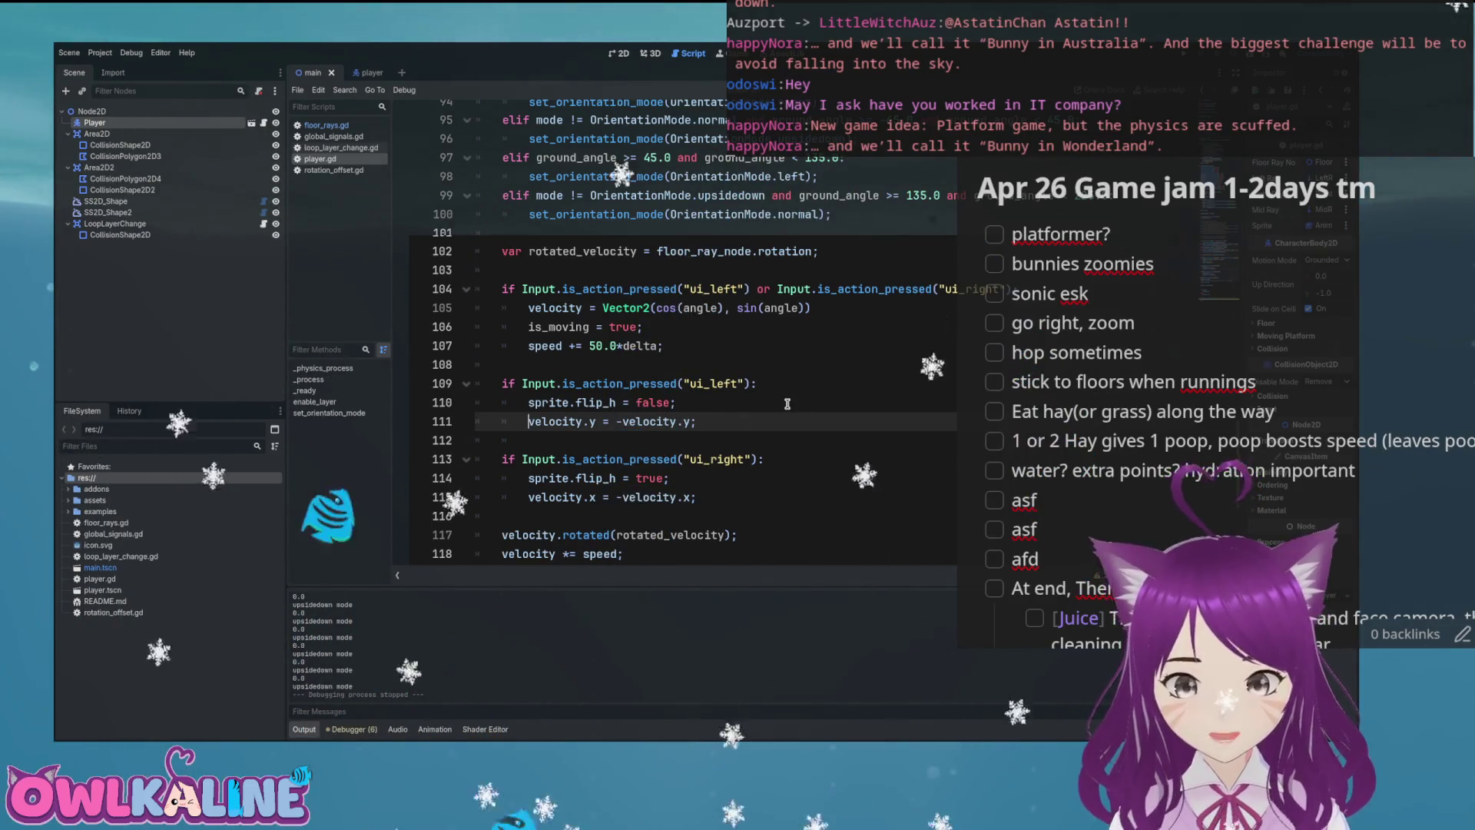
{"action": "scroll", "coordinate": [791, 408], "scroll_direction": "down", "scroll_amount": 2}
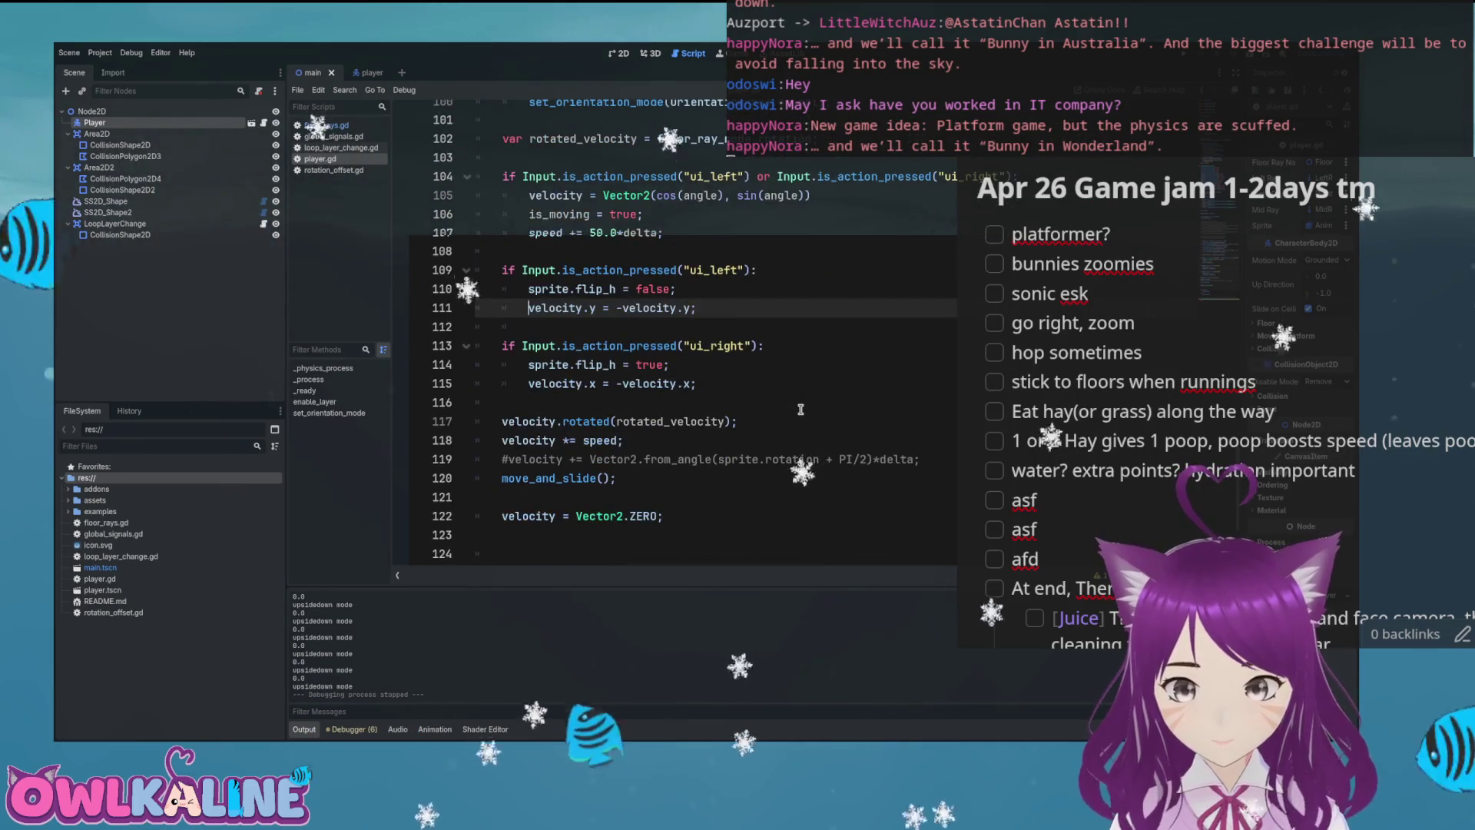
{"action": "scroll", "coordinate": [800, 409], "scroll_direction": "up", "scroll_amount": 2}
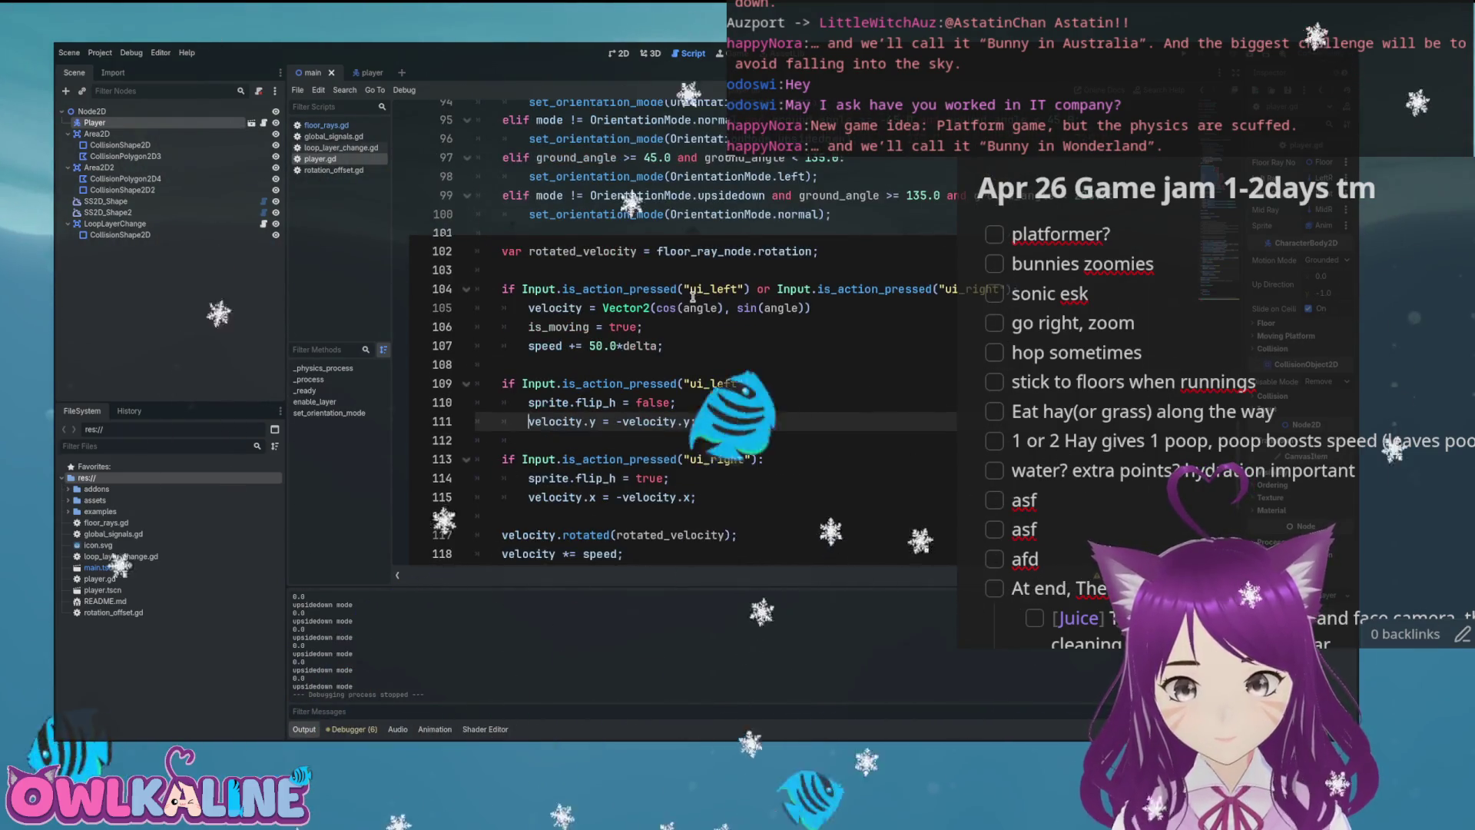
{"action": "left_click", "coordinate": [698, 307]}
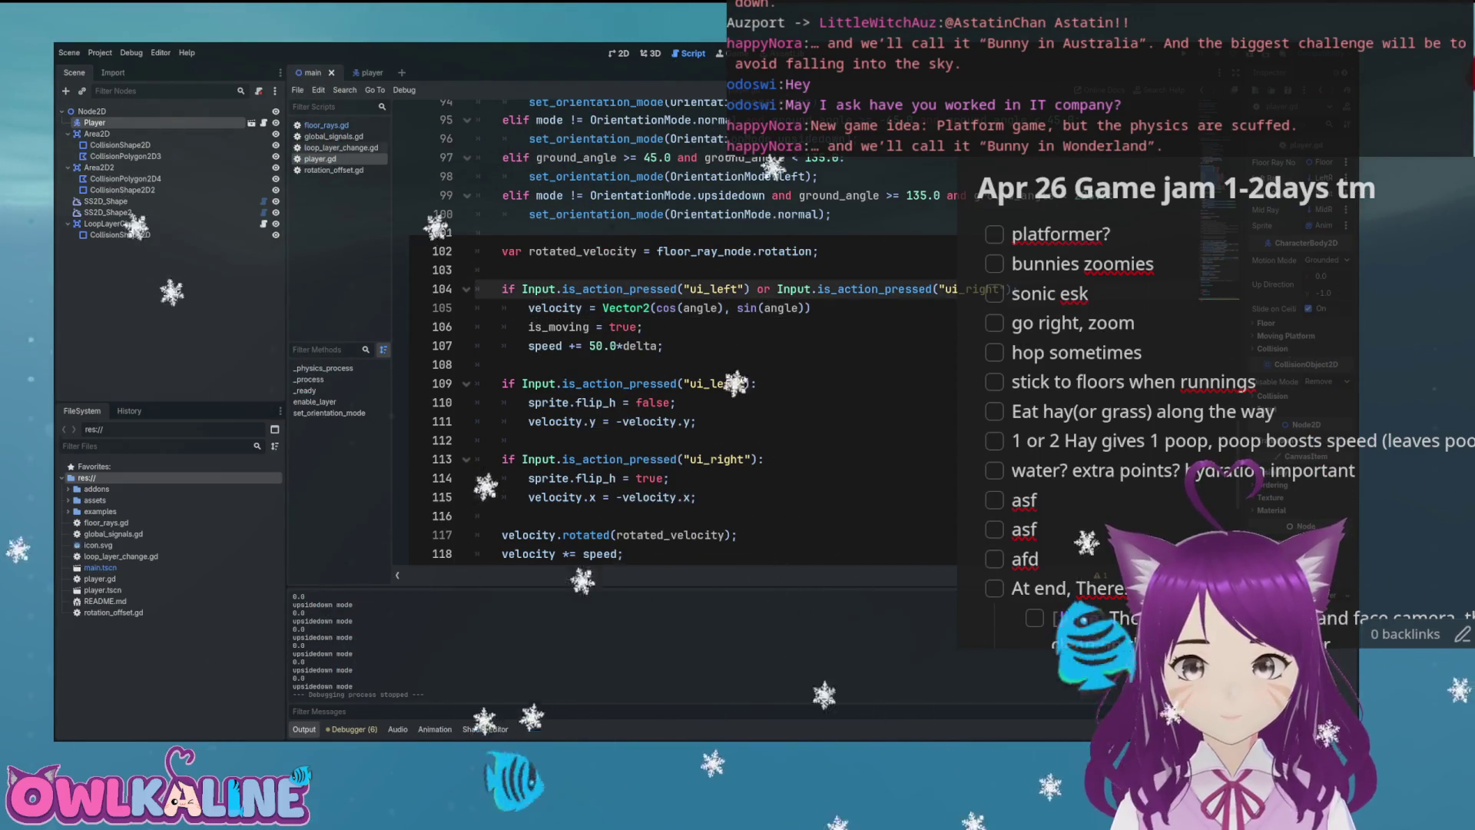
{"action": "key", "text": "Return"}
{"action": "key", "text": "Return"}
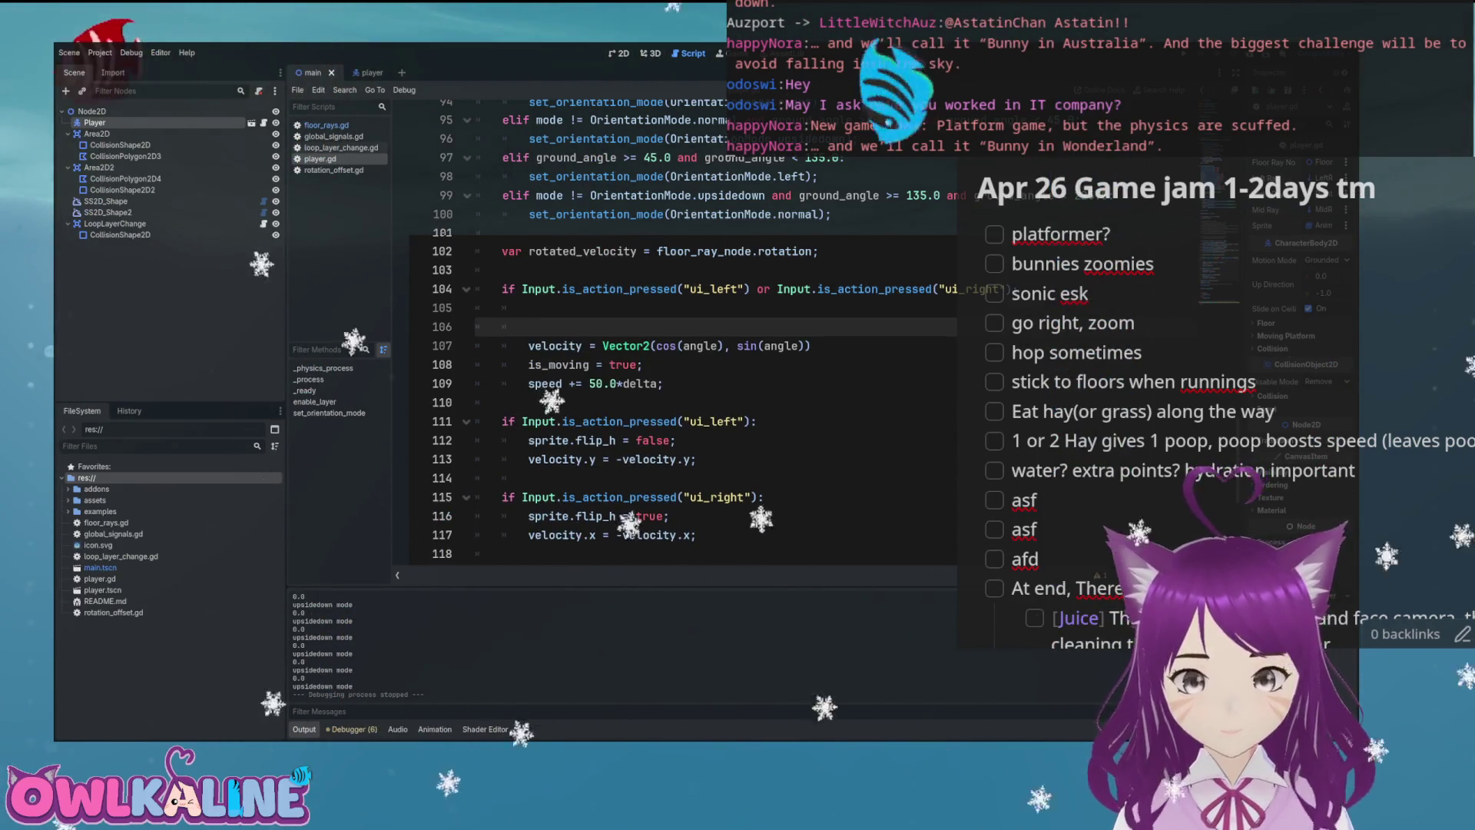
Step: Add a new if line that reuses line 104's ui_left input check
{"action": "key", "text": "Up"}
{"action": "key", "text": "Tab"}
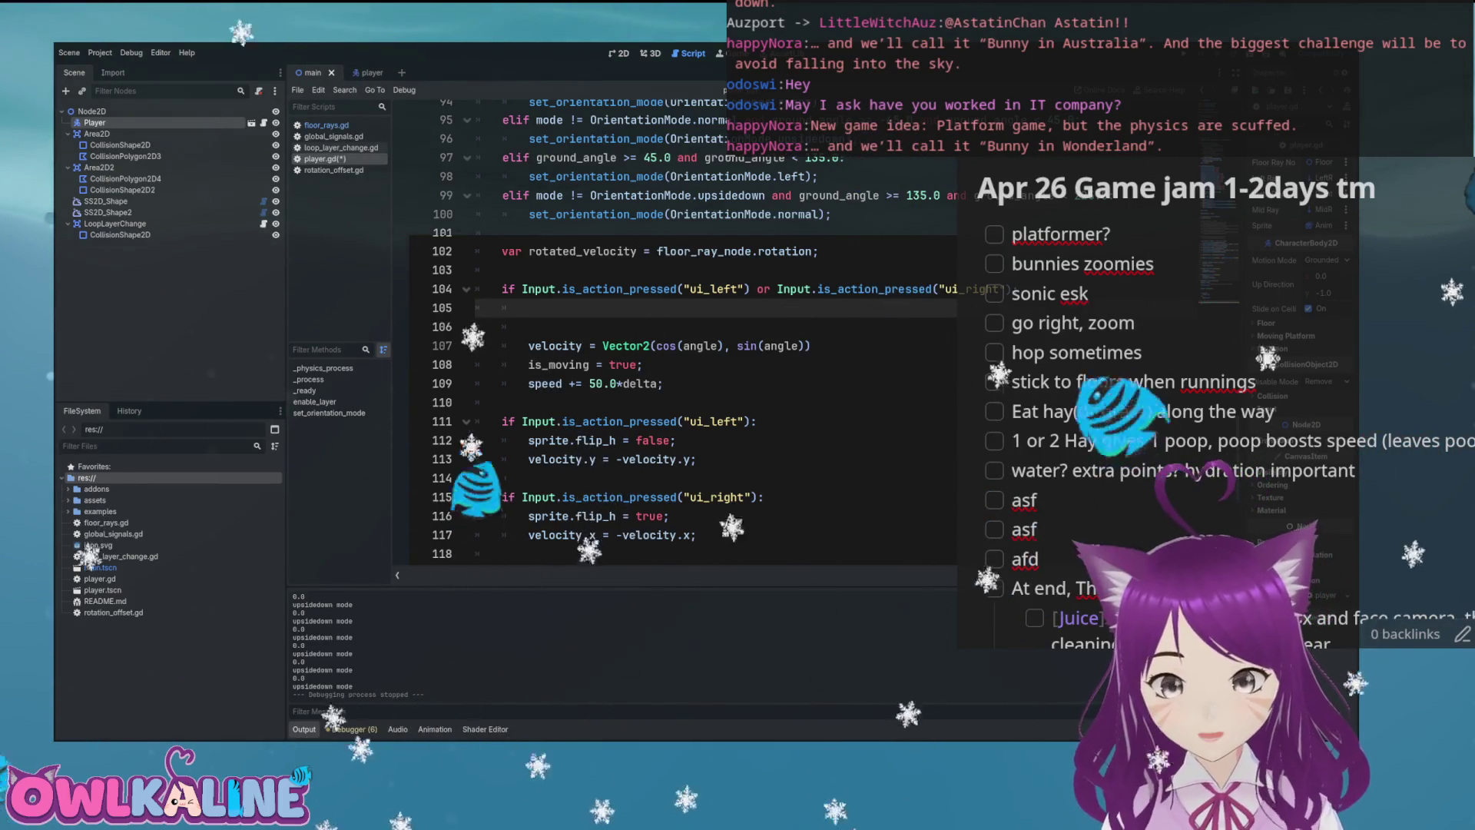
{"action": "type", "text": "if"}
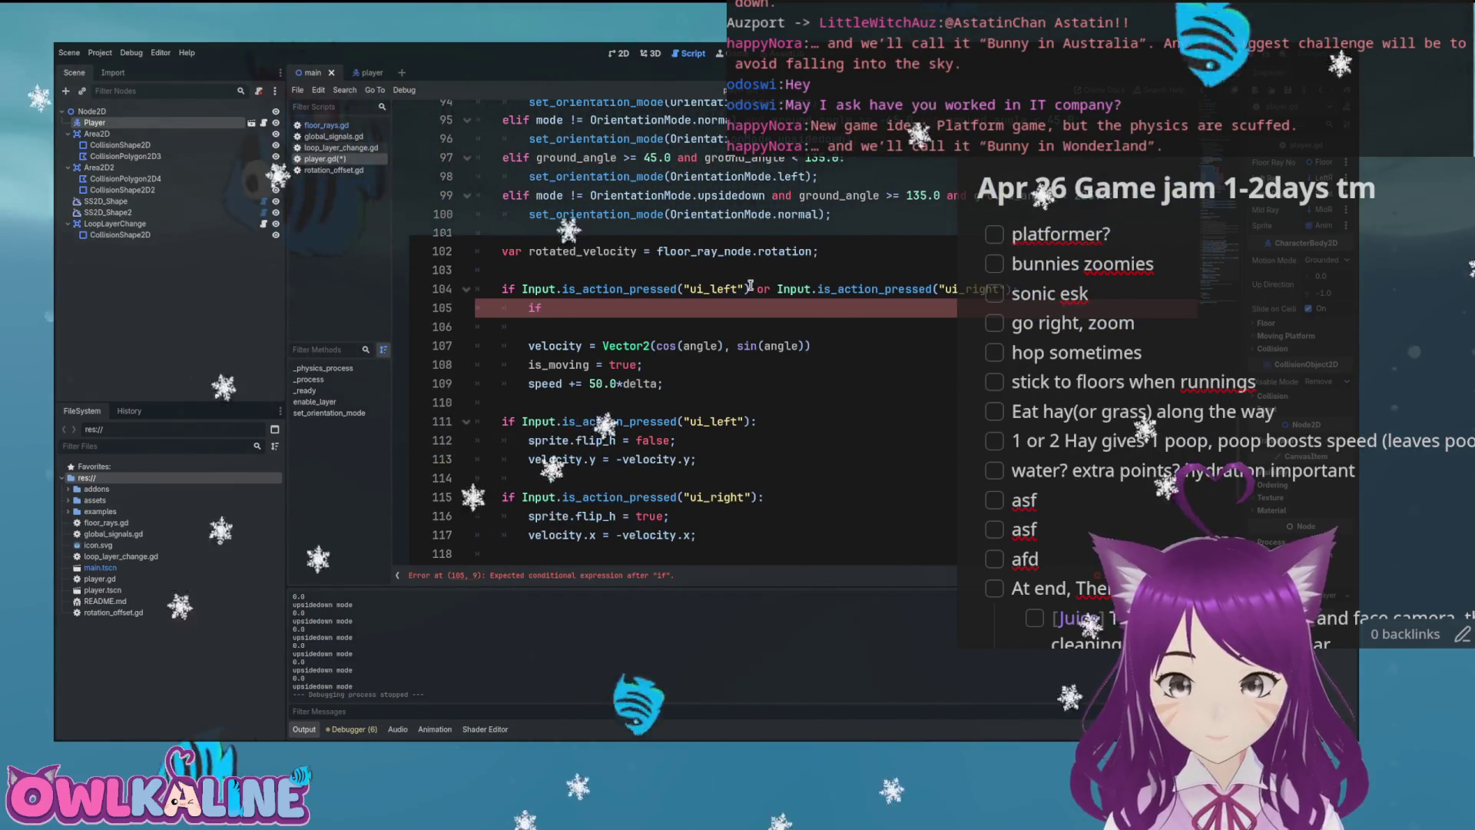
{"action": "left_click_drag", "start_coordinate": [749, 289], "coordinate": [503, 289]}
{"action": "key", "text": "ctrl+c"}
{"action": "left_click", "coordinate": [564, 304]}
{"action": "key", "text": "ctrl+v"}
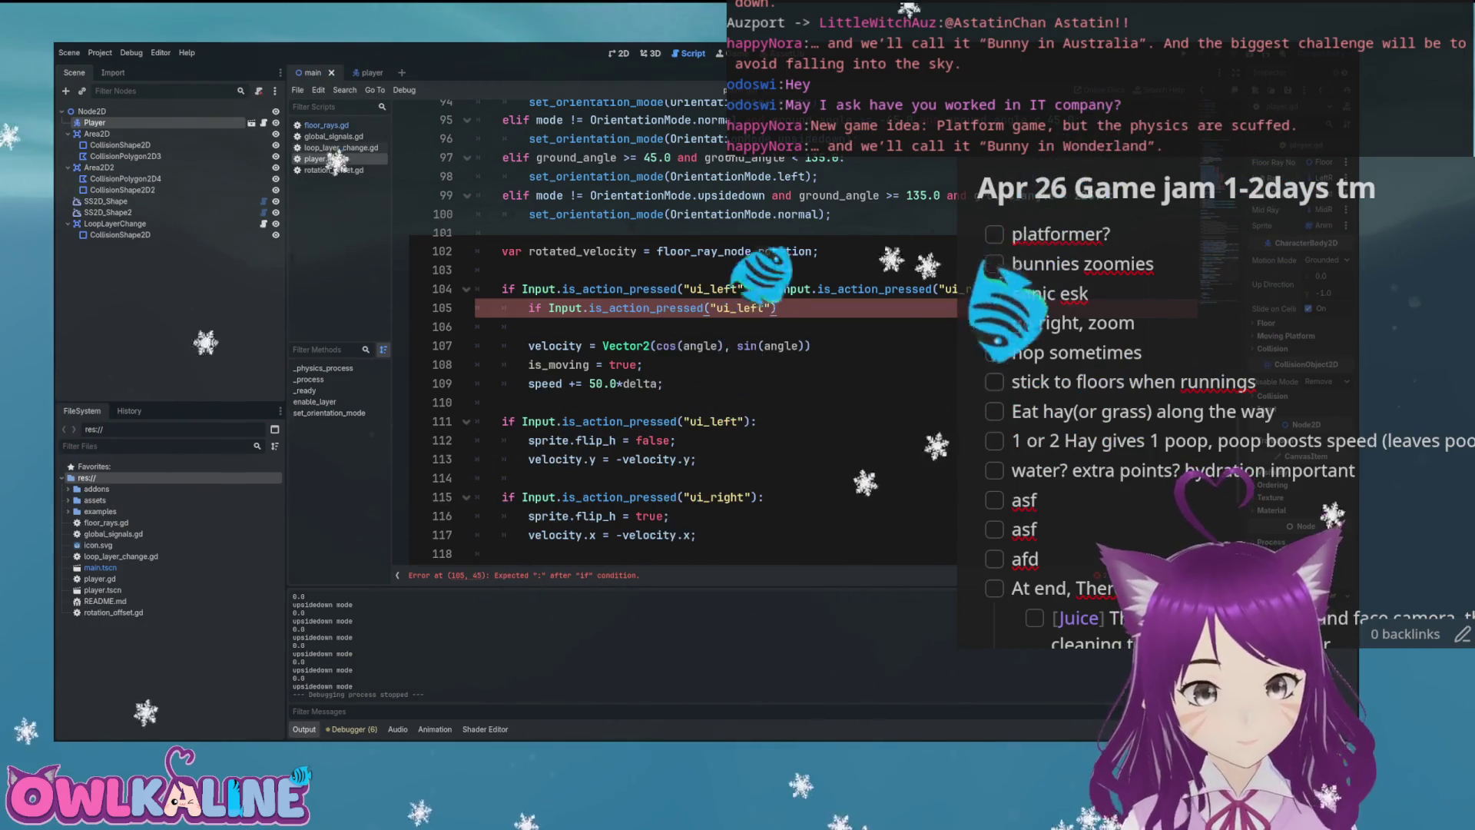
{"action": "type", "text": ":"}
{"action": "key", "text": "Return"}
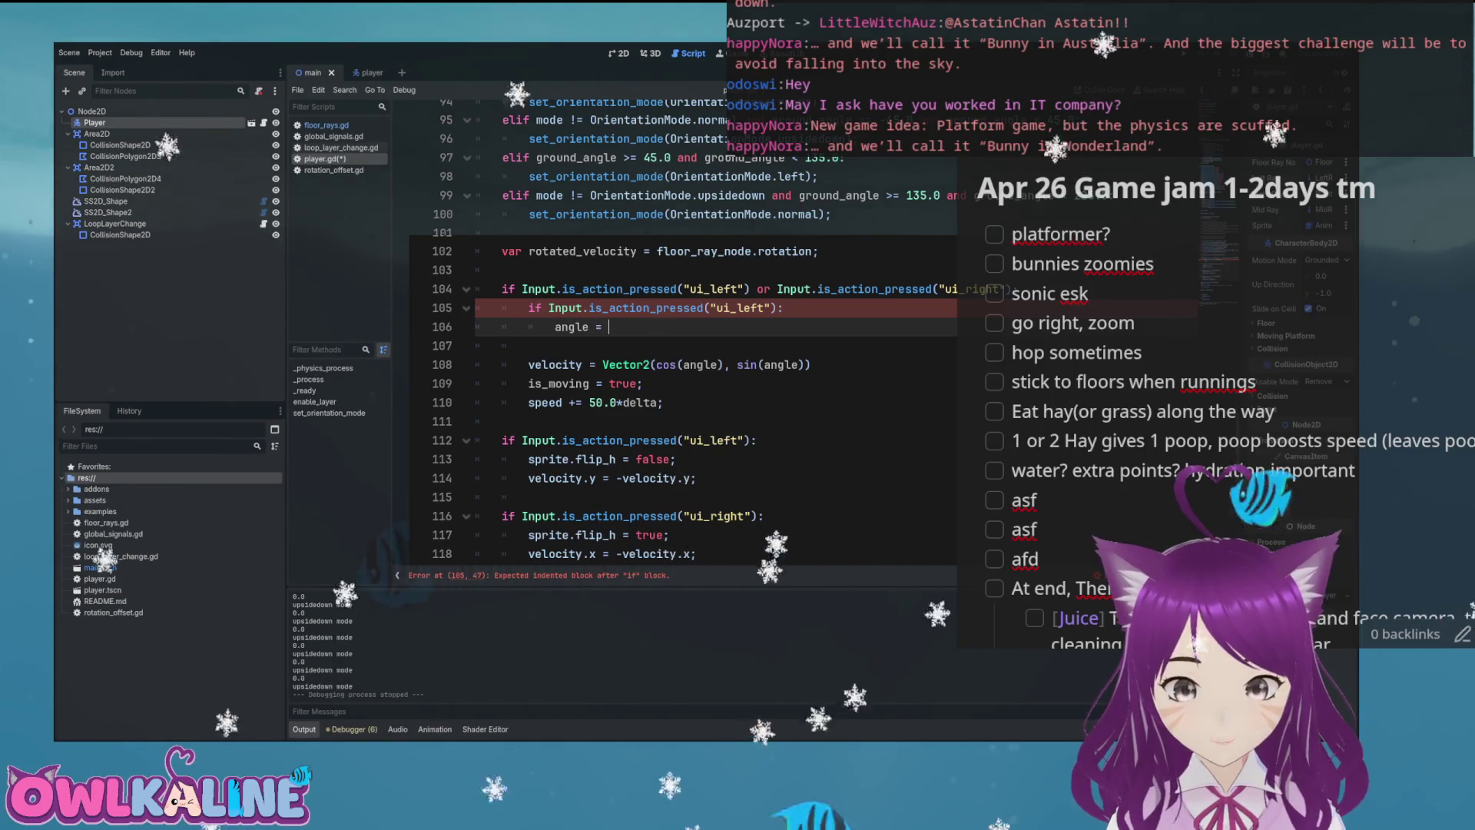
Step: Set 'angle = 180-angle' under the ui_left check and run the game
{"action": "key", "text": "ctrl+space"}
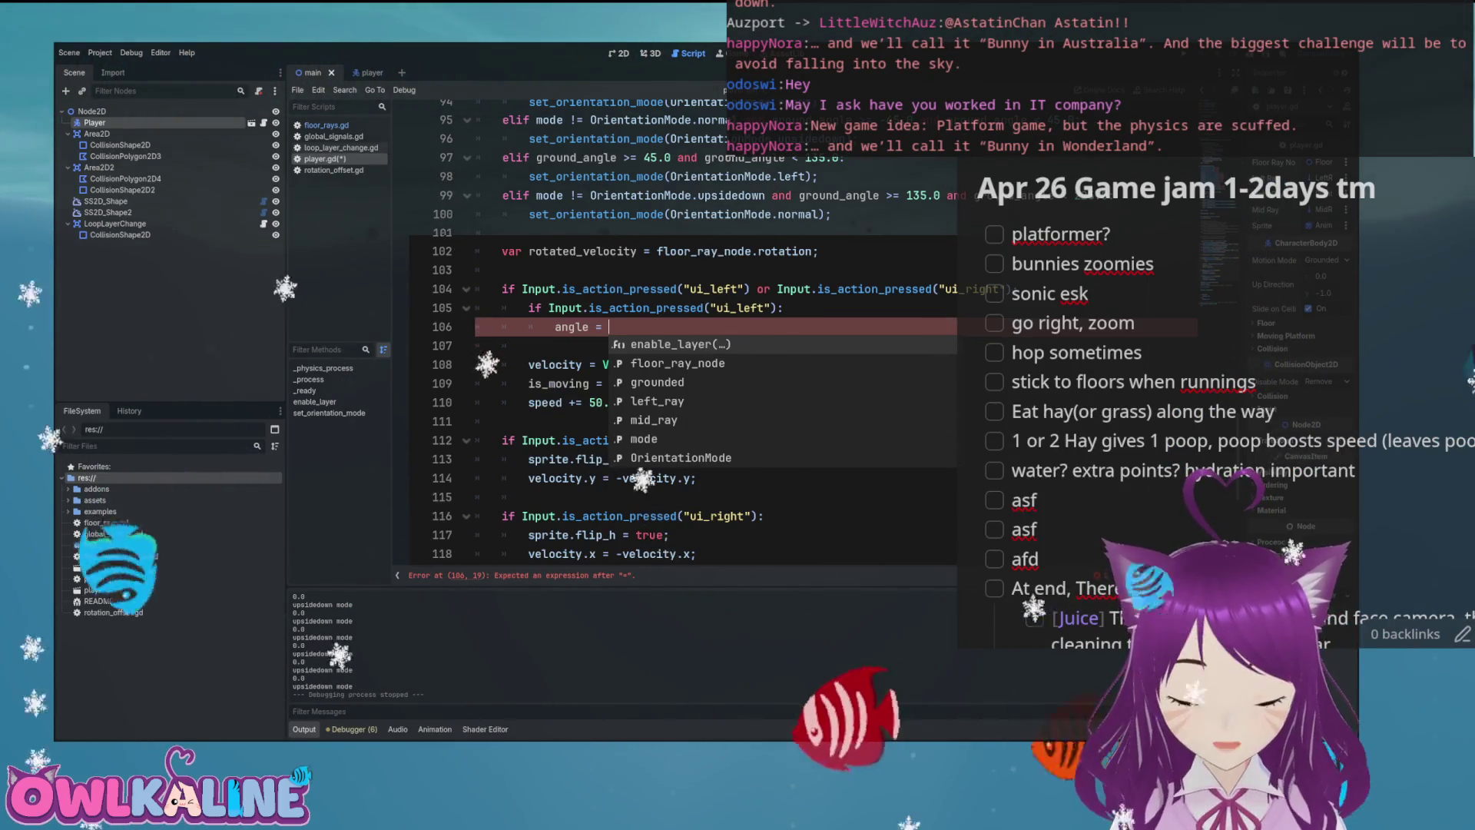
{"action": "type", "text": "`80"}
{"action": "key", "text": "BackSpace"}
{"action": "key", "text": "BackSpace"}
{"action": "key", "text": "BackSpace"}
{"action": "key", "text": "BackSpace"}
{"action": "key", "text": "BackSpace"}
{"action": "type", "text": "180-a"}
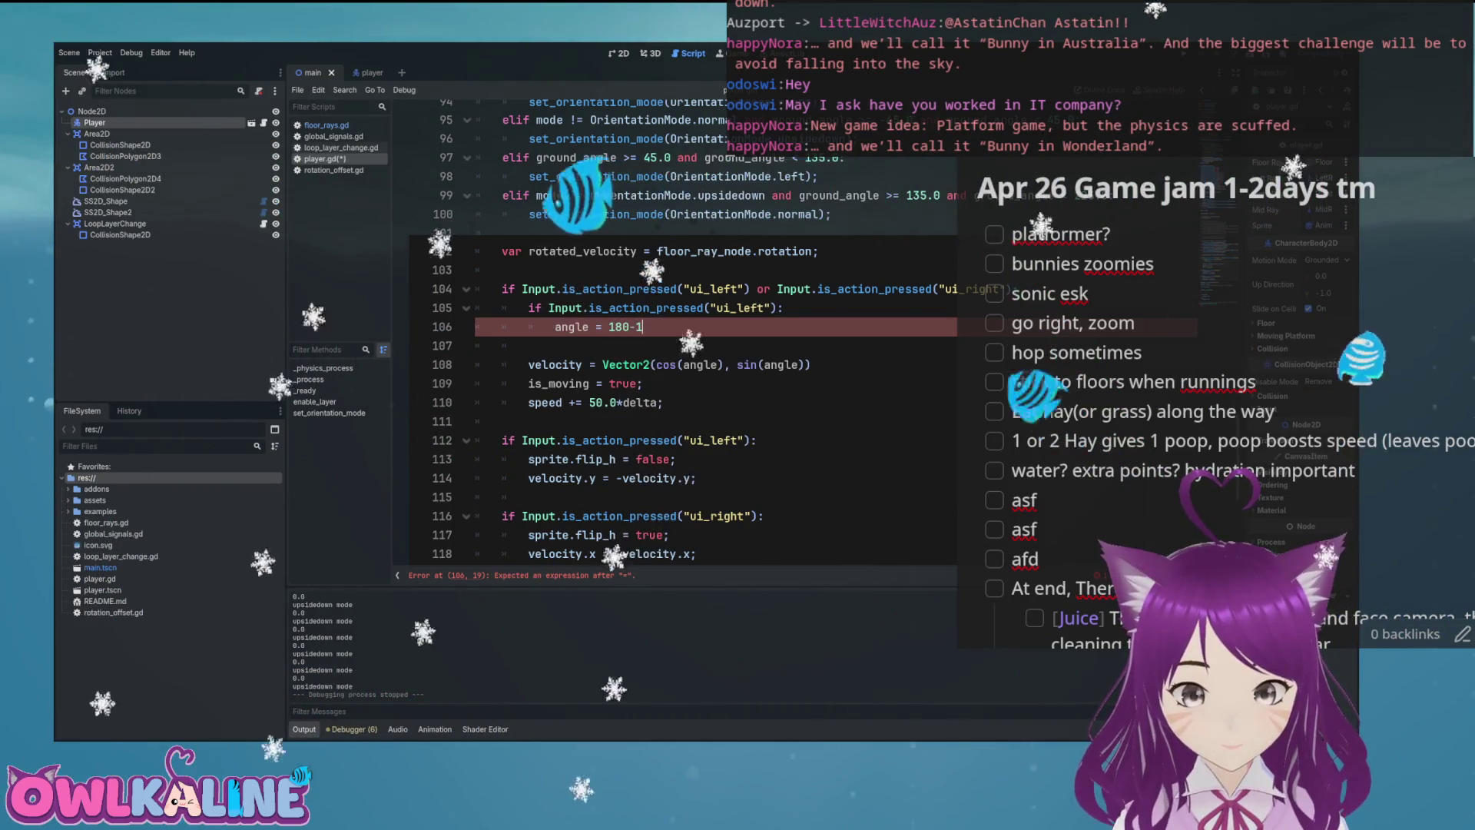
{"action": "type", "text": "ngle;"}
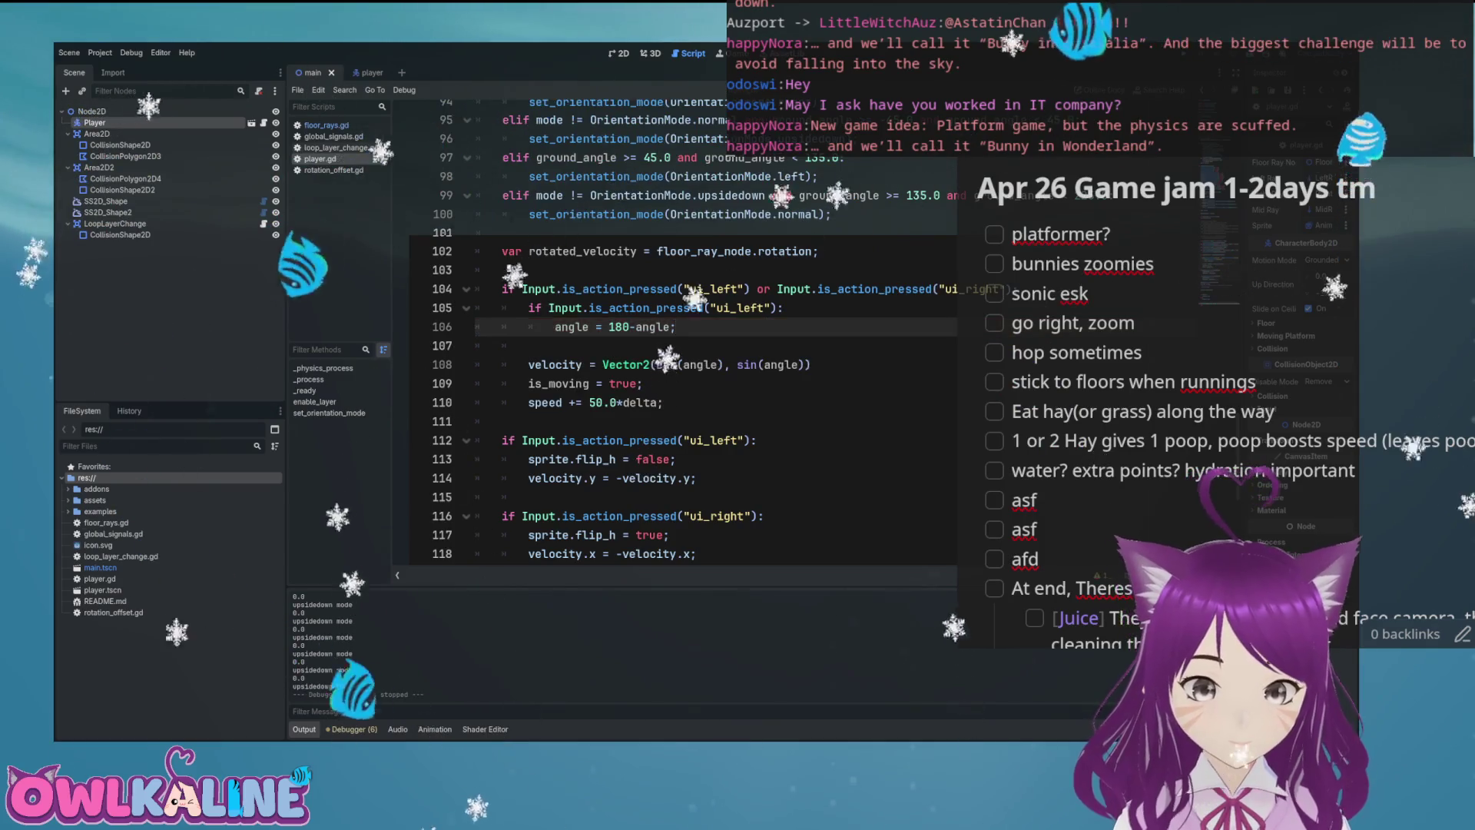
{"action": "key", "text": "F5"}
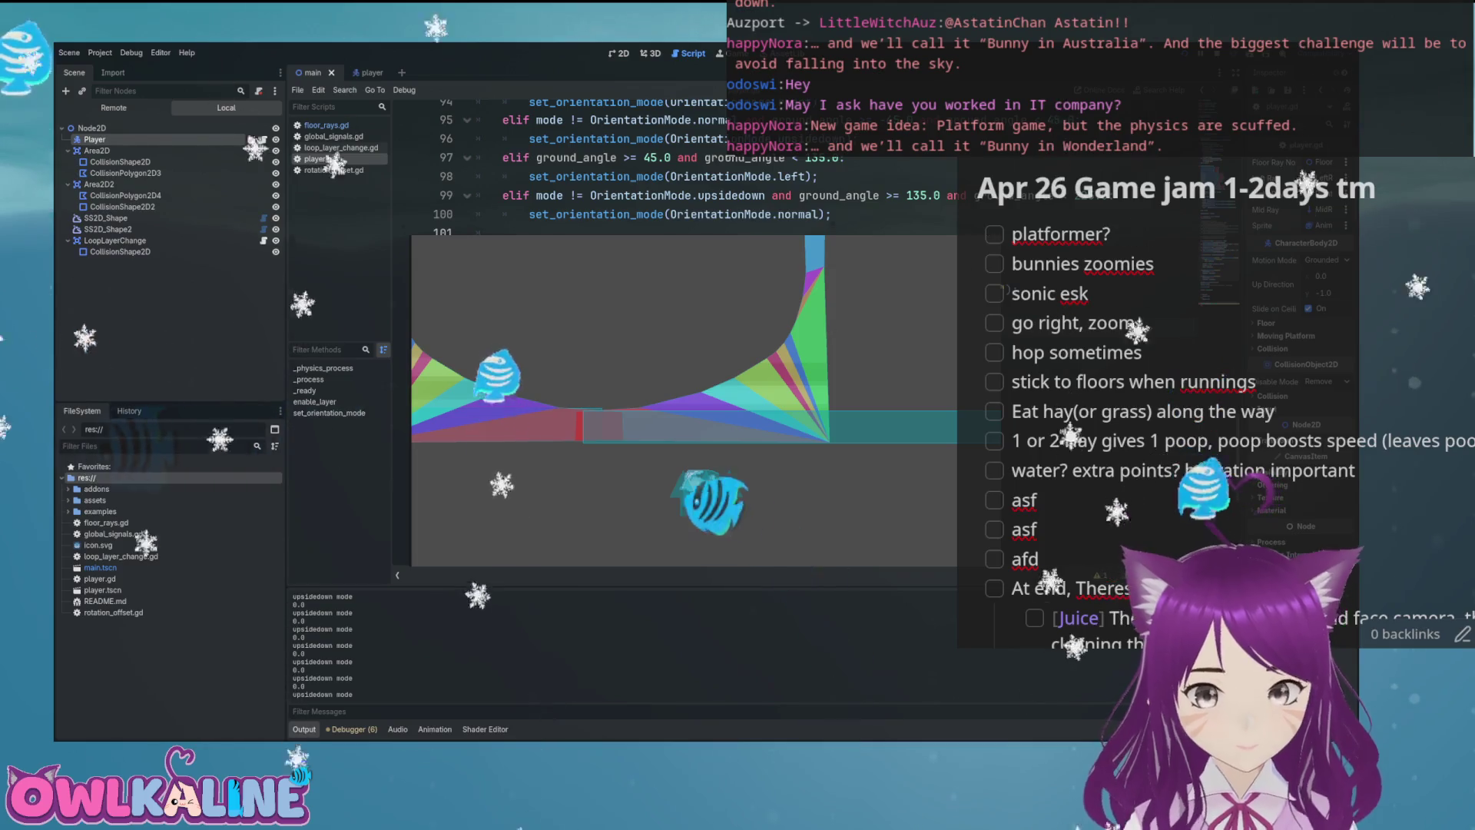
Step: Restart and stop the game, then select the new ui_left check lines
{"action": "key", "text": "F5"}
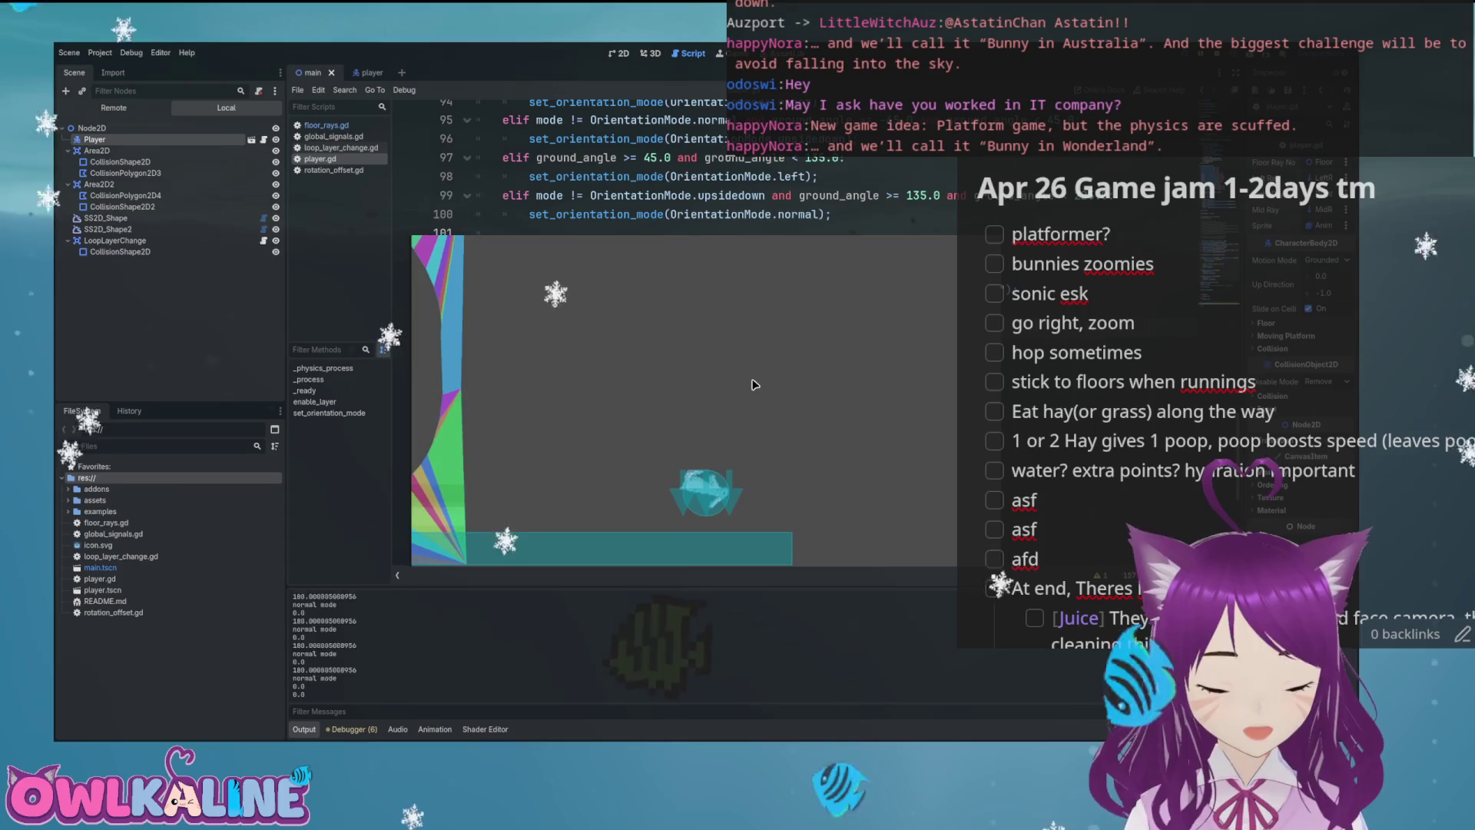
{"action": "key", "text": "F8"}
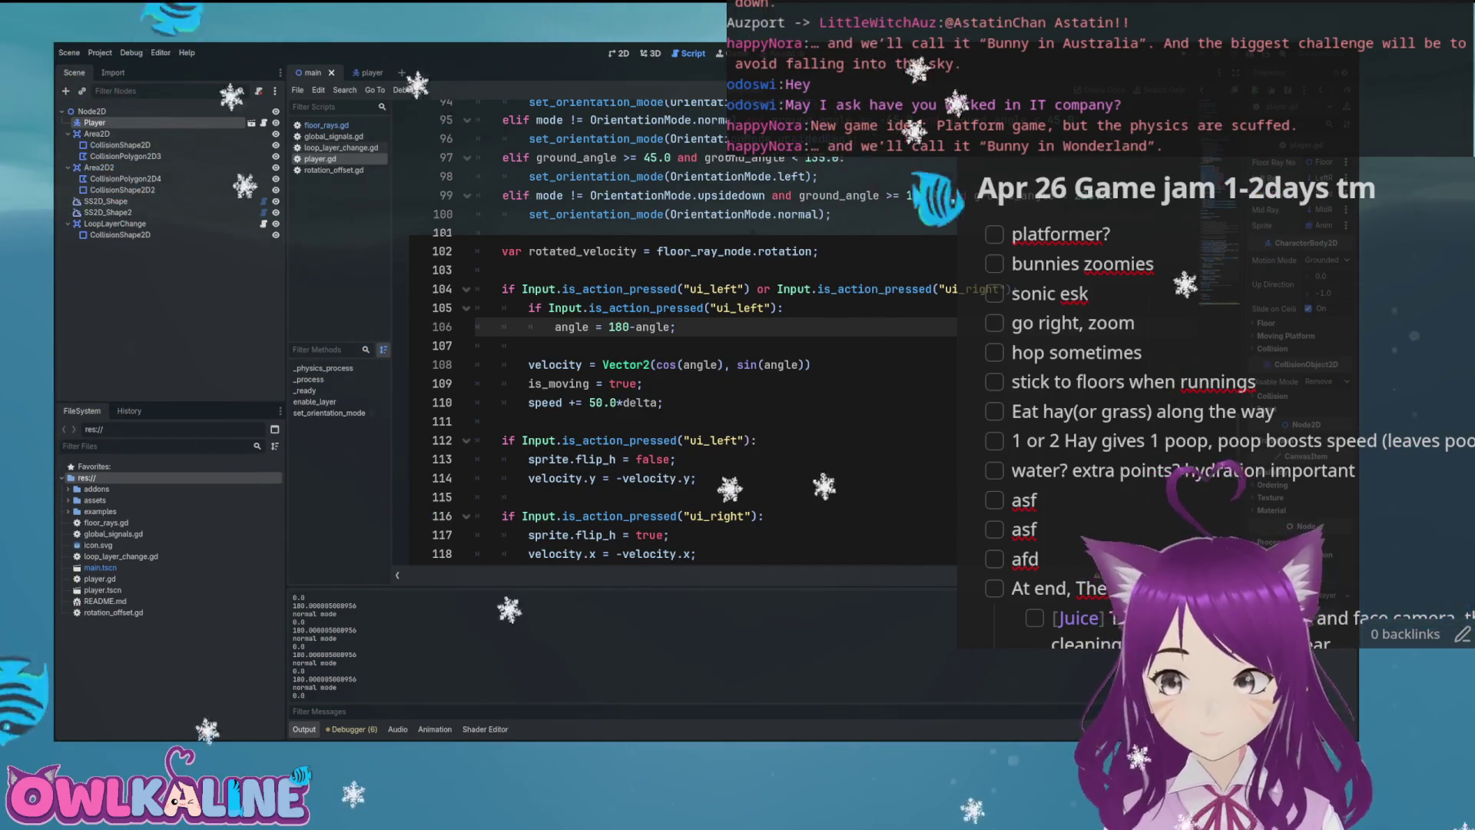
{"action": "key", "text": "shift+Up"}
{"action": "key", "text": "ctrl+c"}
Step: Move the ui_left angle flip to line 92, above the orientation checks, and unindent it
{"action": "key", "text": "BackSpace"}
{"action": "scroll", "coordinate": [596, 318], "scroll_direction": "up", "scroll_amount": 5}
{"action": "left_click", "coordinate": [567, 326]}
{"action": "left_click", "coordinate": [567, 344]}
{"action": "key", "text": "ctrl+v"}
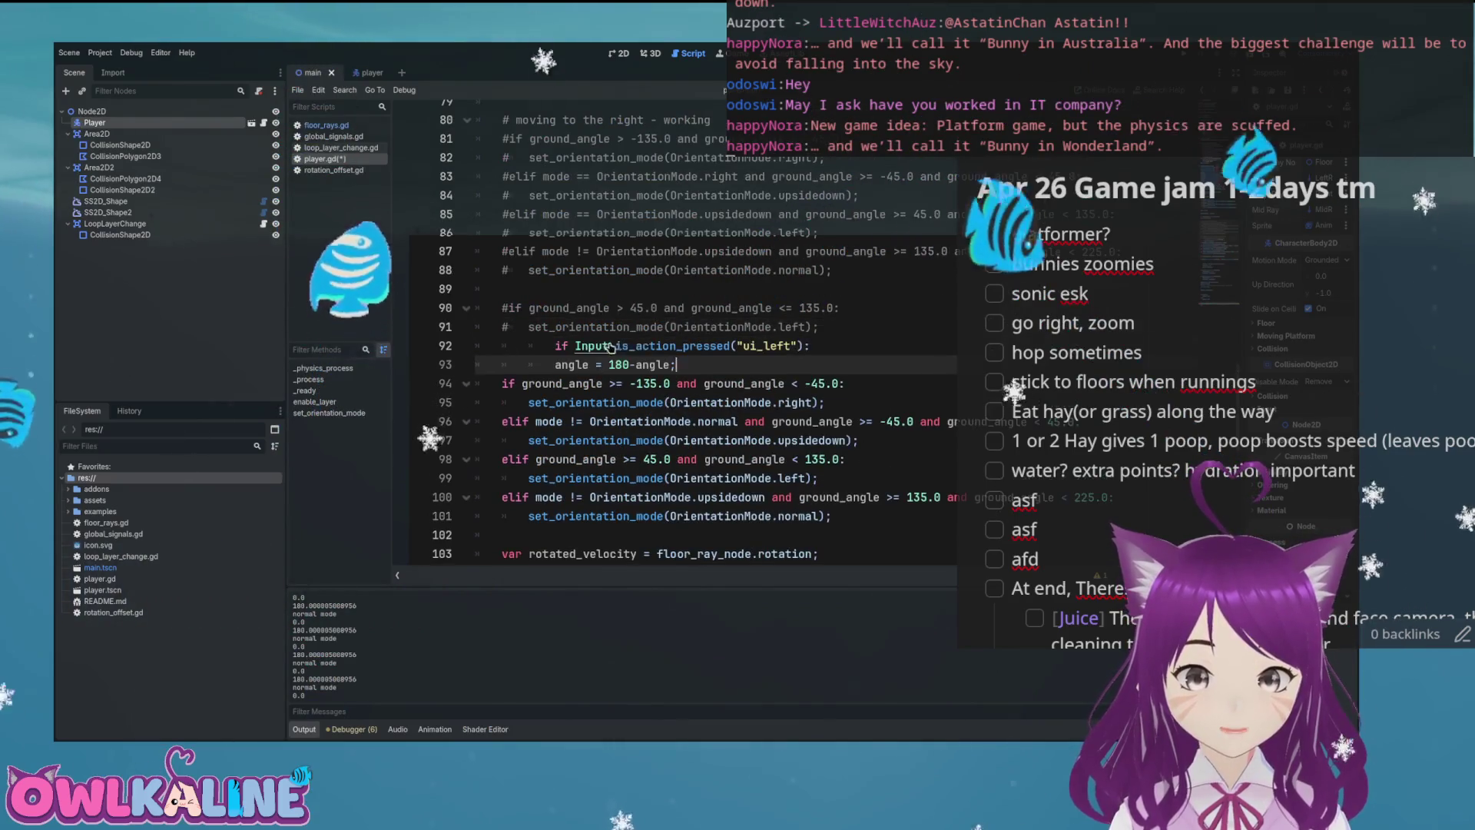
{"action": "left_click", "coordinate": [545, 345]}
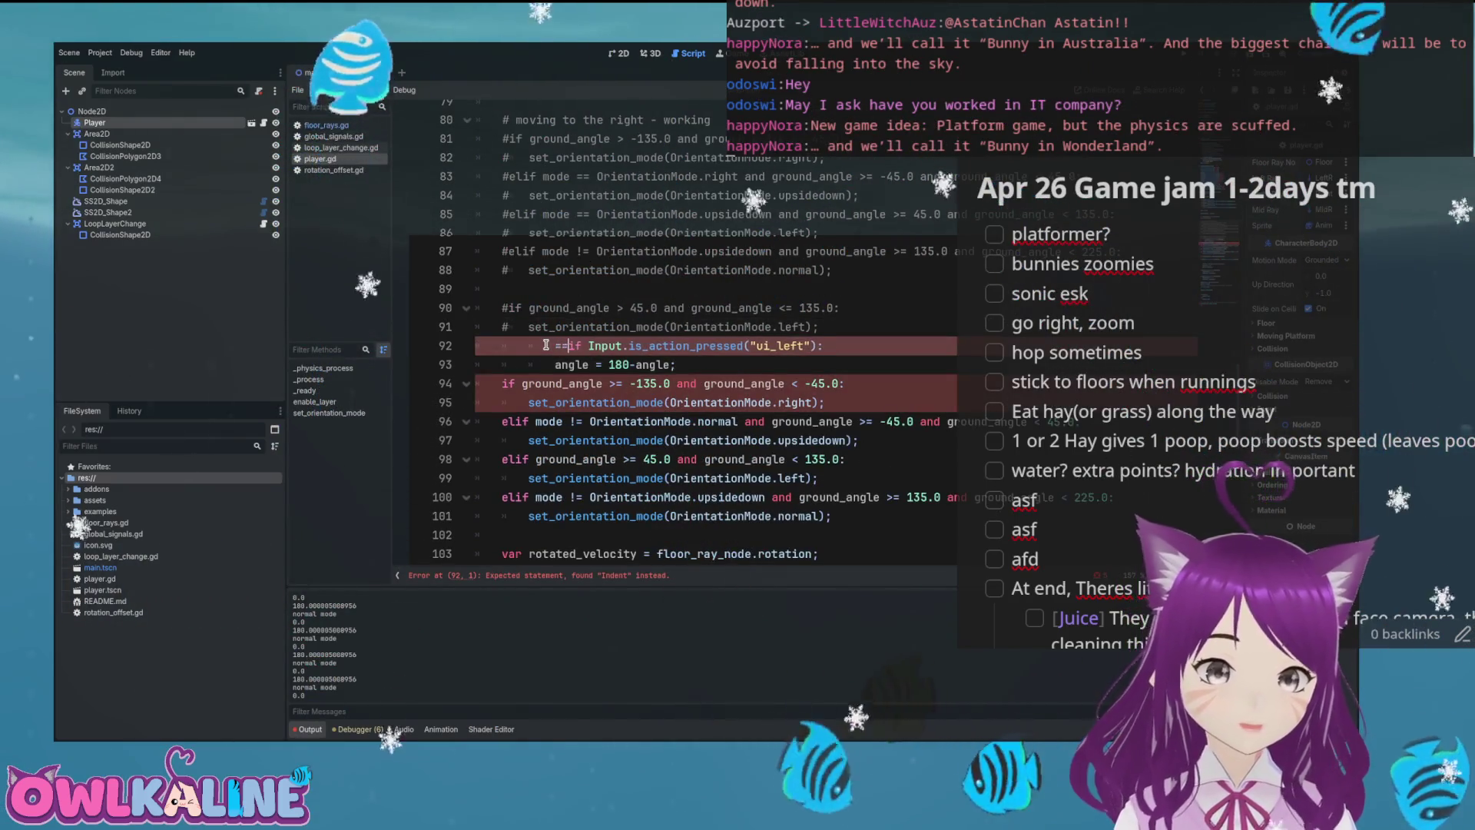
{"action": "key", "text": "BackSpace"}
{"action": "key", "text": "BackSpace"}
{"action": "key", "text": "Down"}
{"action": "key", "text": "Delete"}
Step: Save player.gd and playtest the bunny running right toward the loop
{"action": "key", "text": "ctrl+s"}
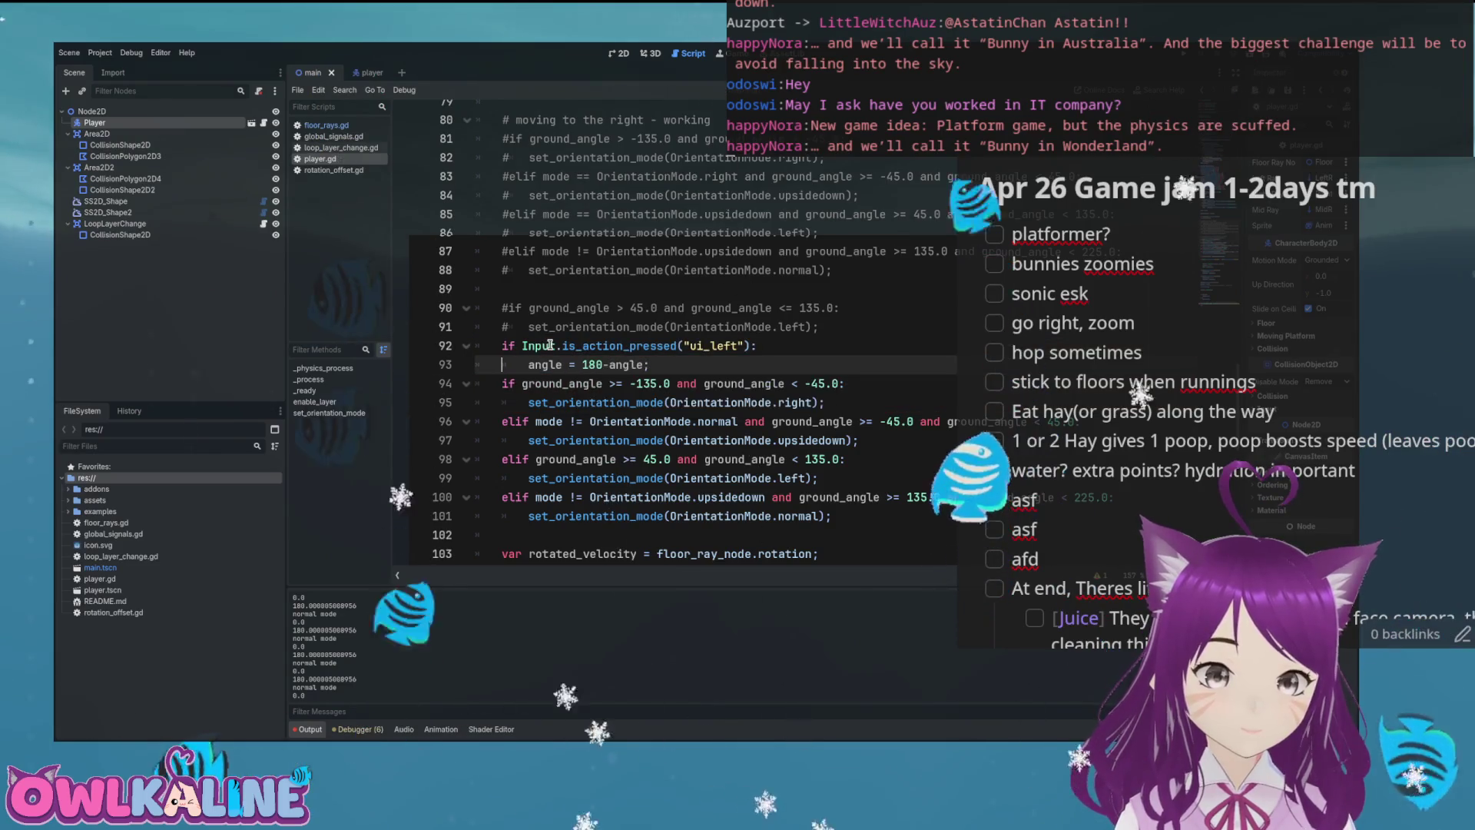
{"action": "key", "text": "F5"}
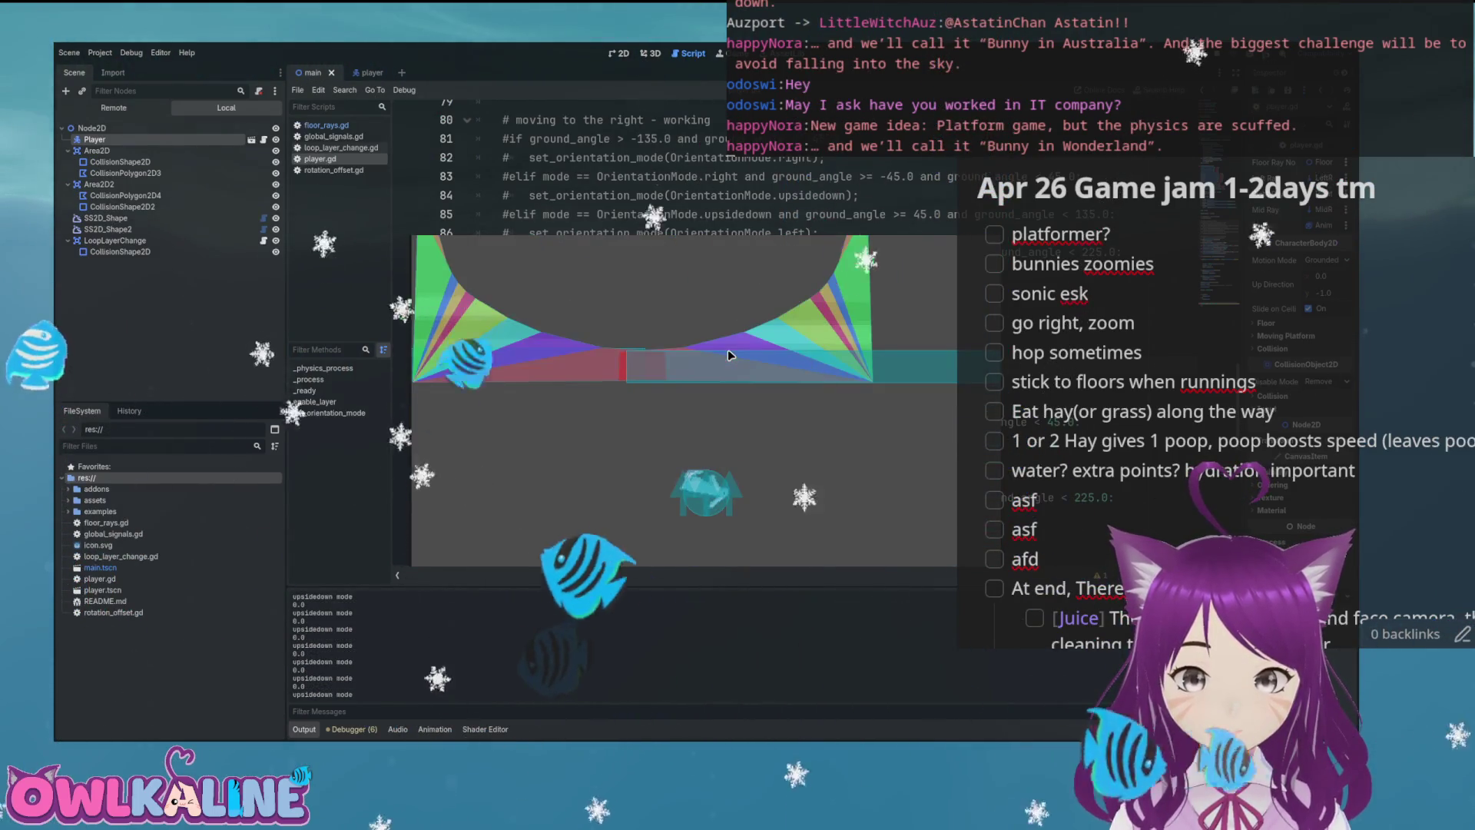
{"action": "key", "text": "F8"}
{"action": "key", "text": "F5"}
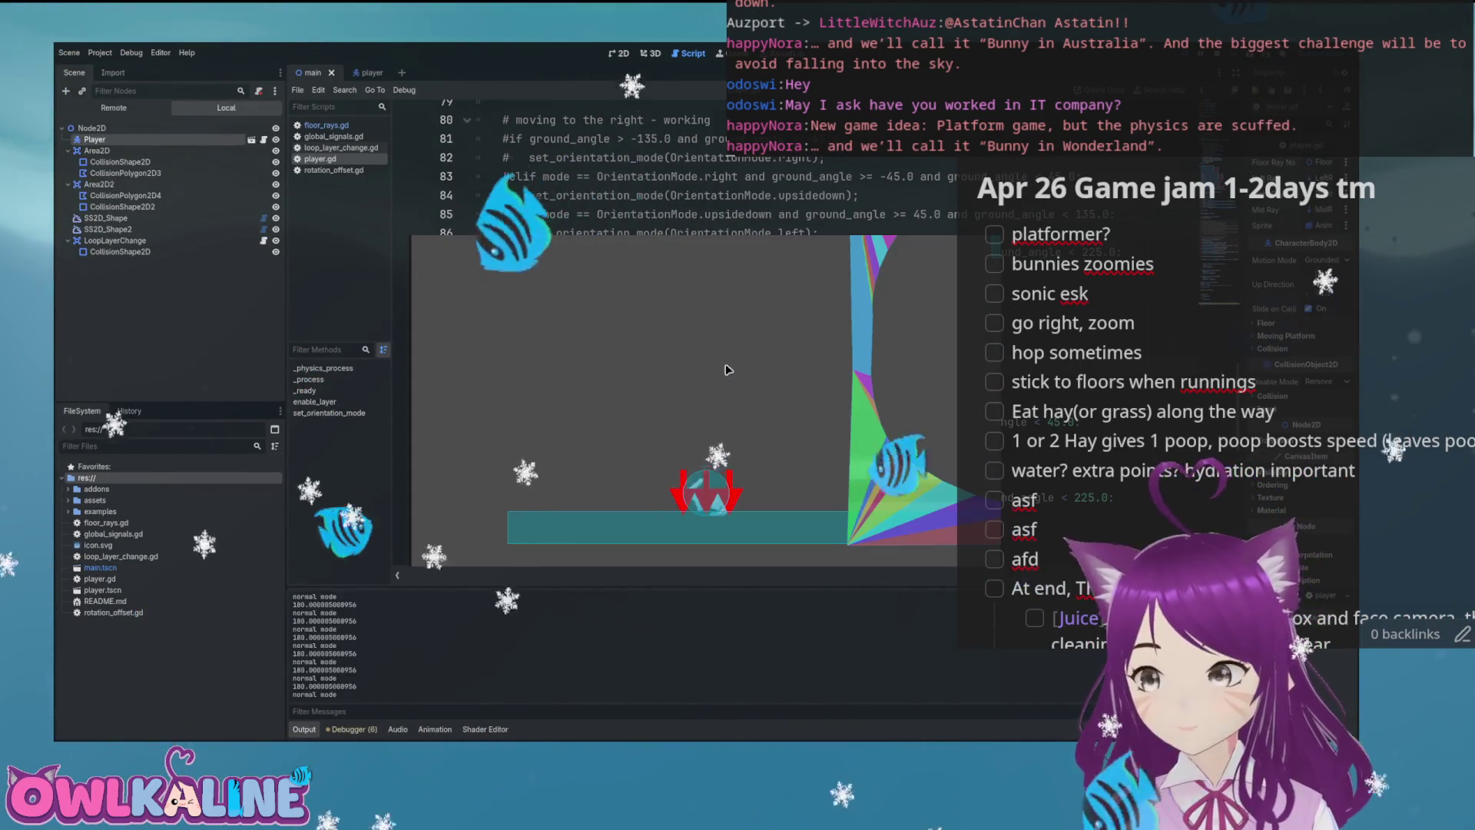
{"action": "key", "text": "Right"}
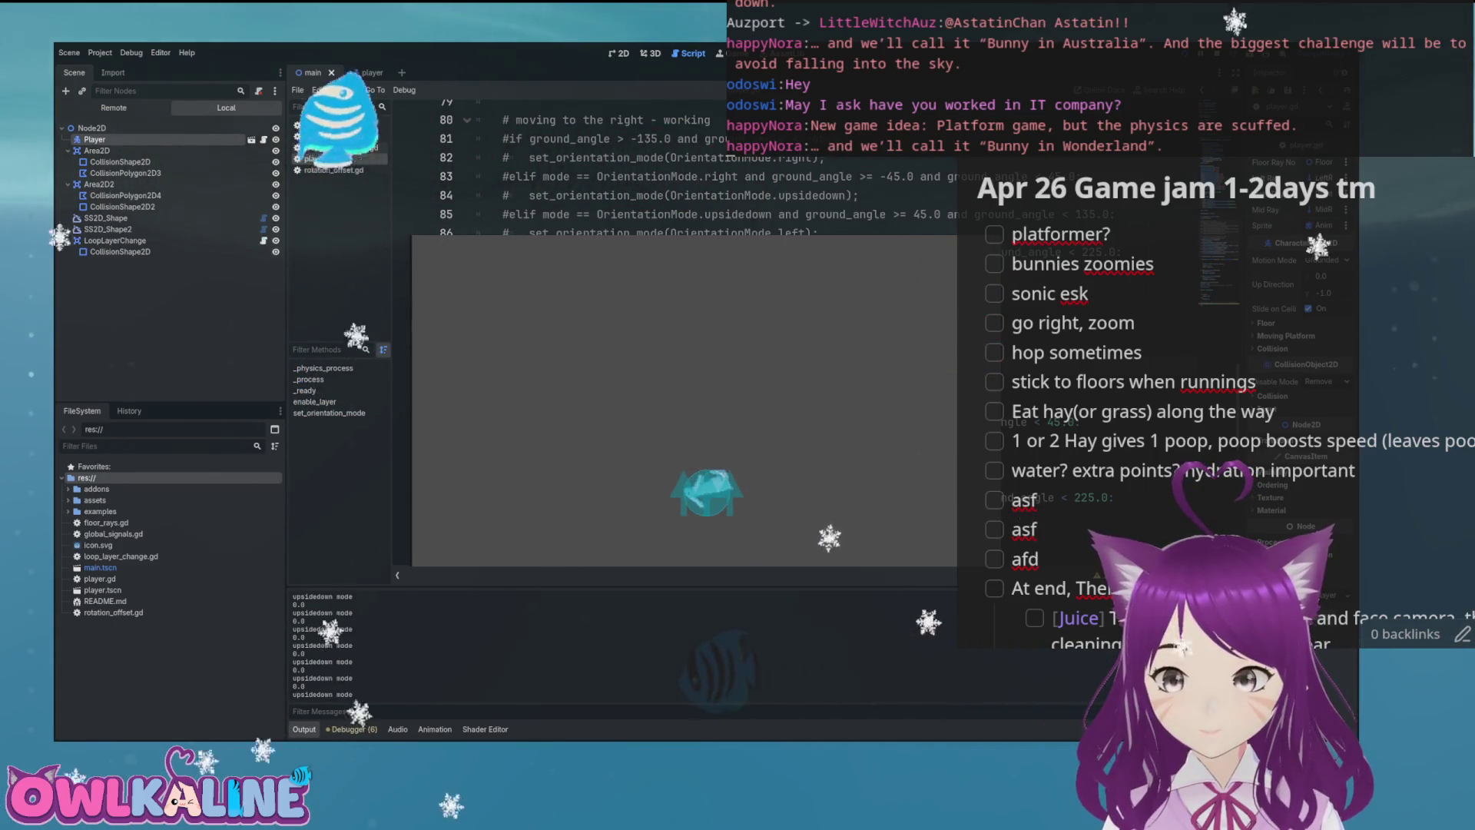
{"action": "key", "text": "F8"}
{"action": "left_click_drag", "start_coordinate": [686, 366], "coordinate": [432, 341]}
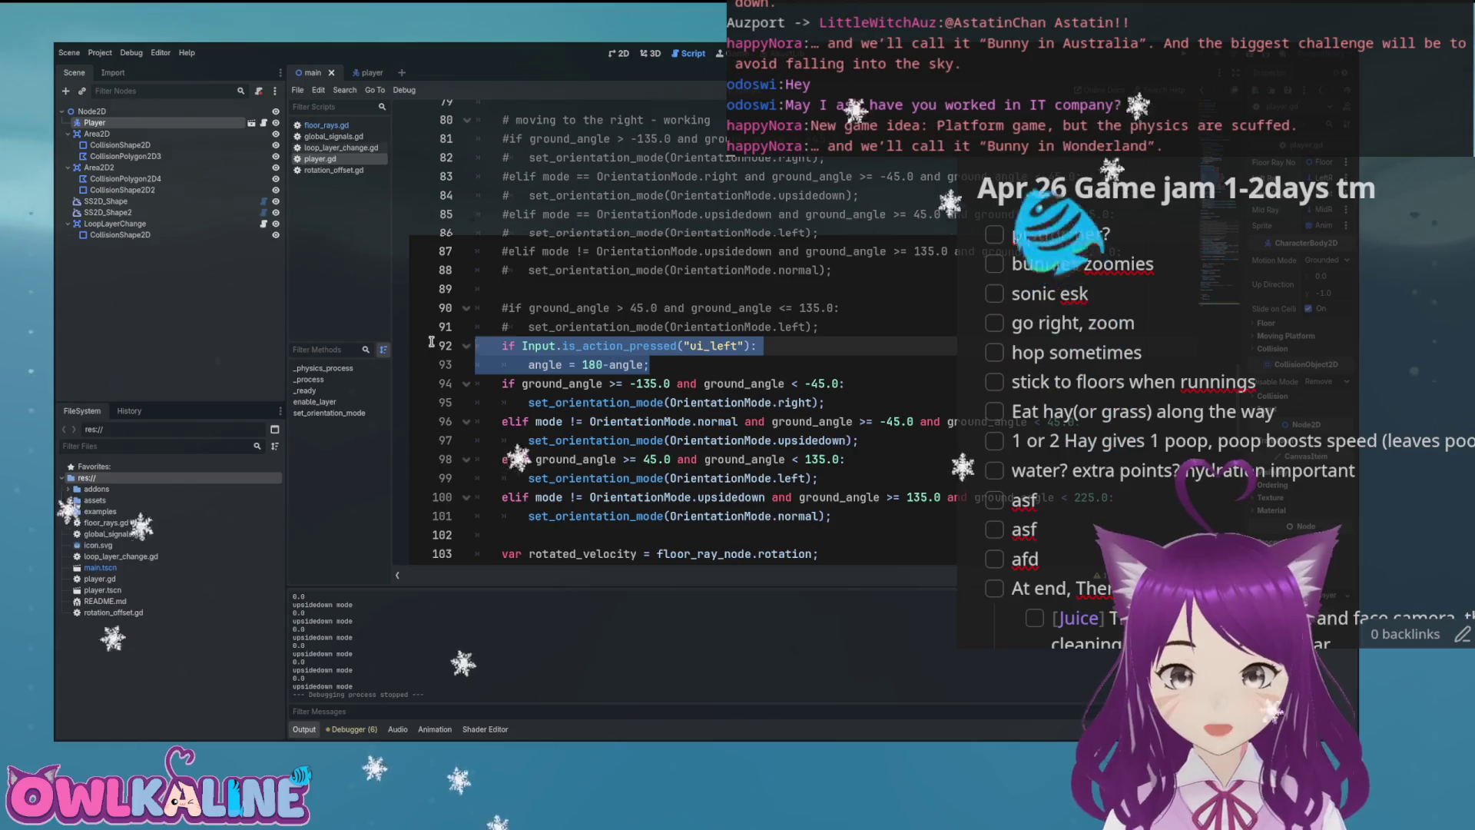
Step: Delete the ui_left angle flip lines from player.gd
{"action": "key", "text": "Delete"}
{"action": "scroll", "coordinate": [761, 321], "scroll_direction": "down", "scroll_amount": 3}
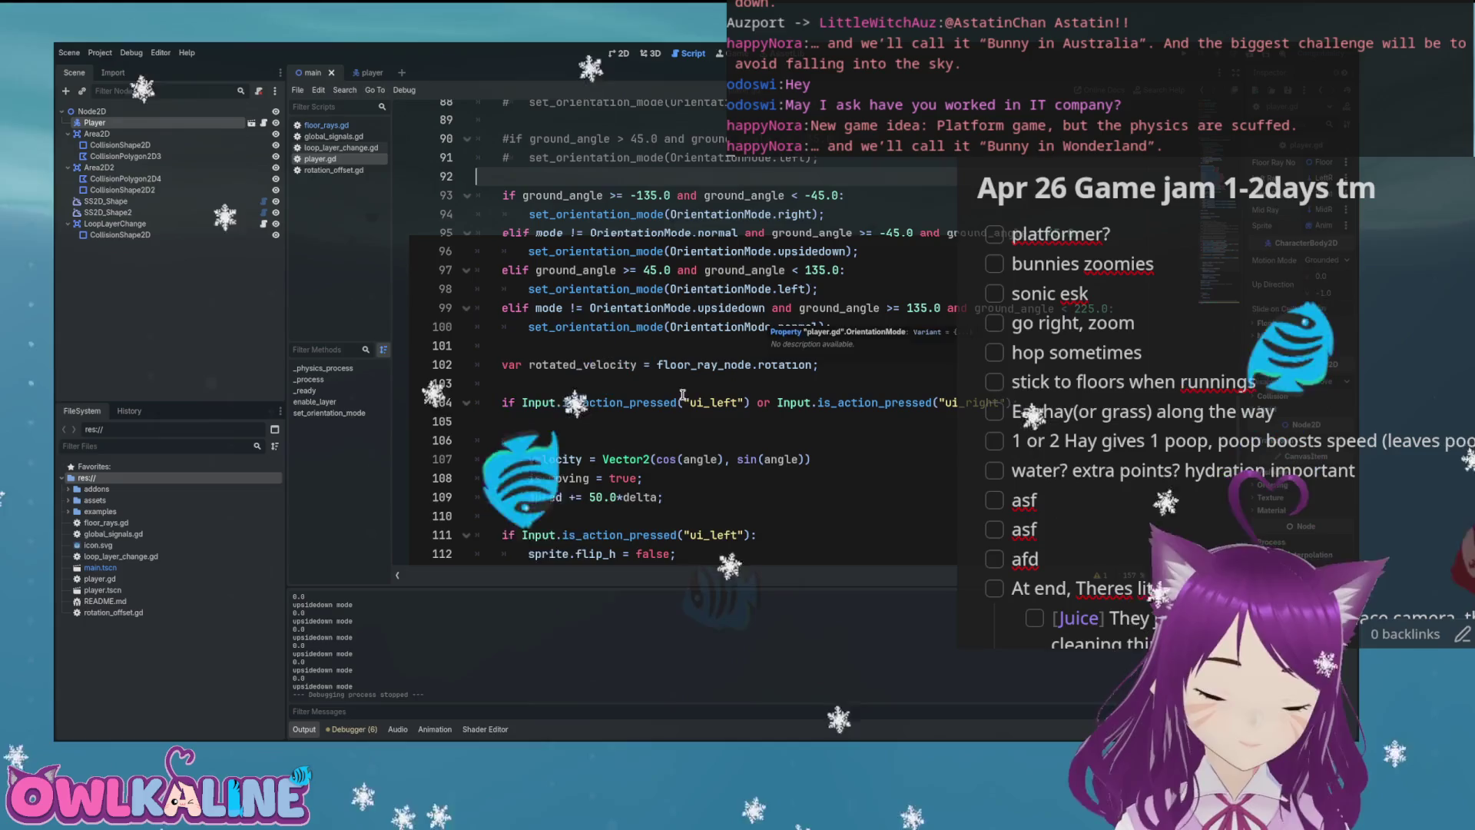
{"action": "scroll", "coordinate": [669, 414], "scroll_direction": "up", "scroll_amount": 6}
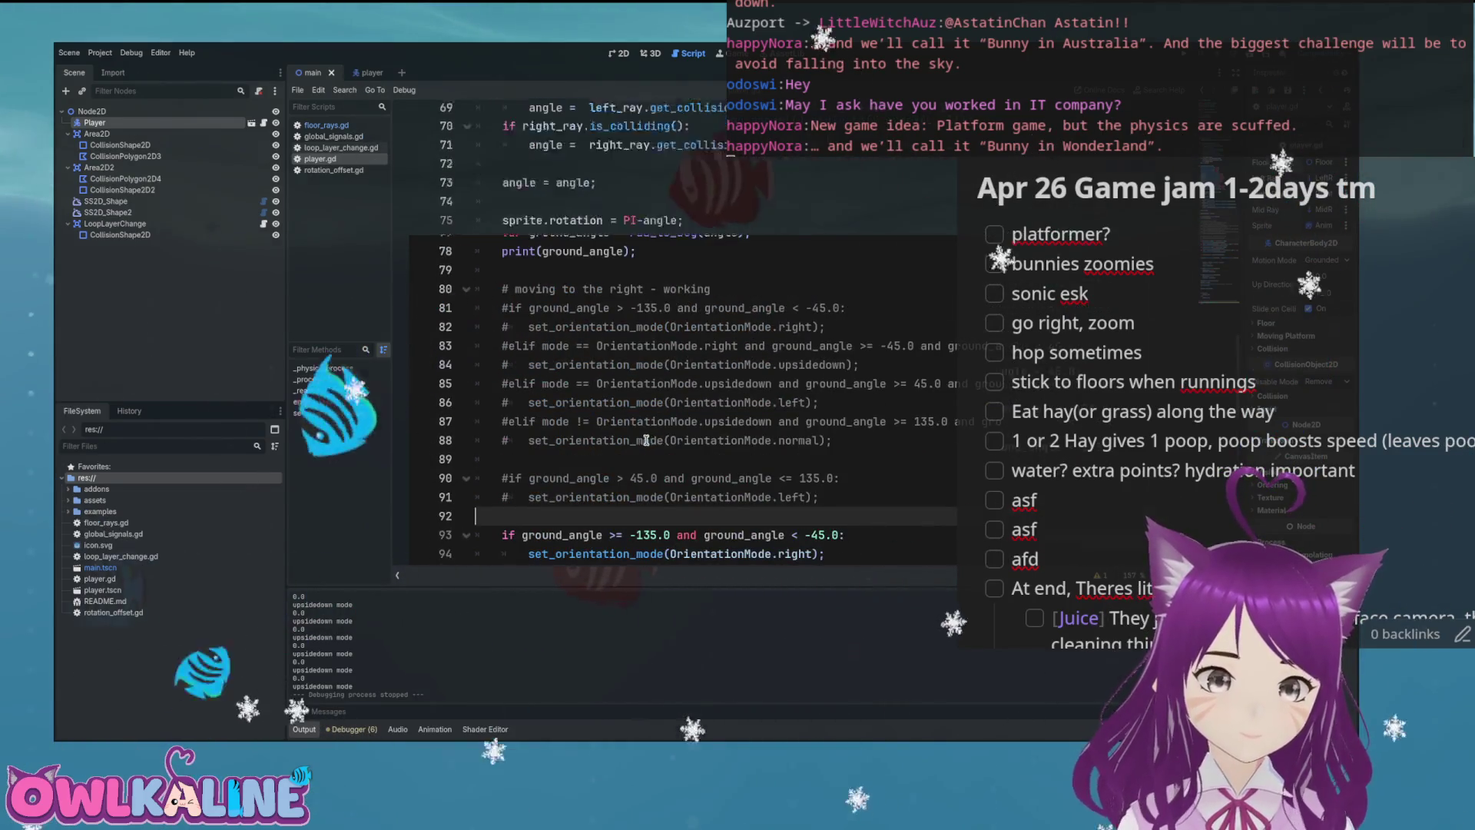
{"action": "scroll", "coordinate": [646, 439], "scroll_direction": "up", "scroll_amount": 3}
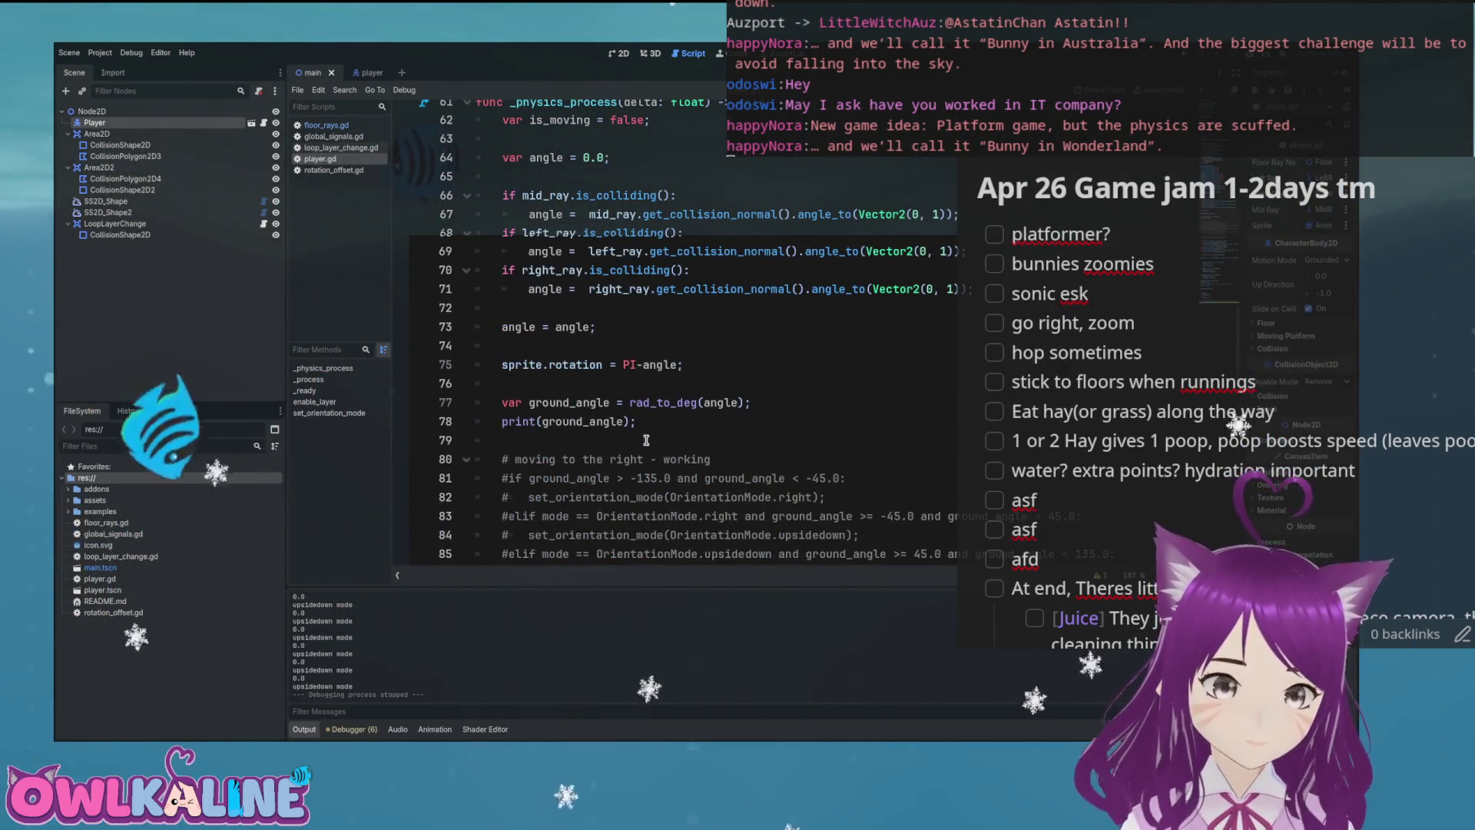
{"action": "left_click_drag", "start_coordinate": [674, 256], "coordinate": [668, 299]}
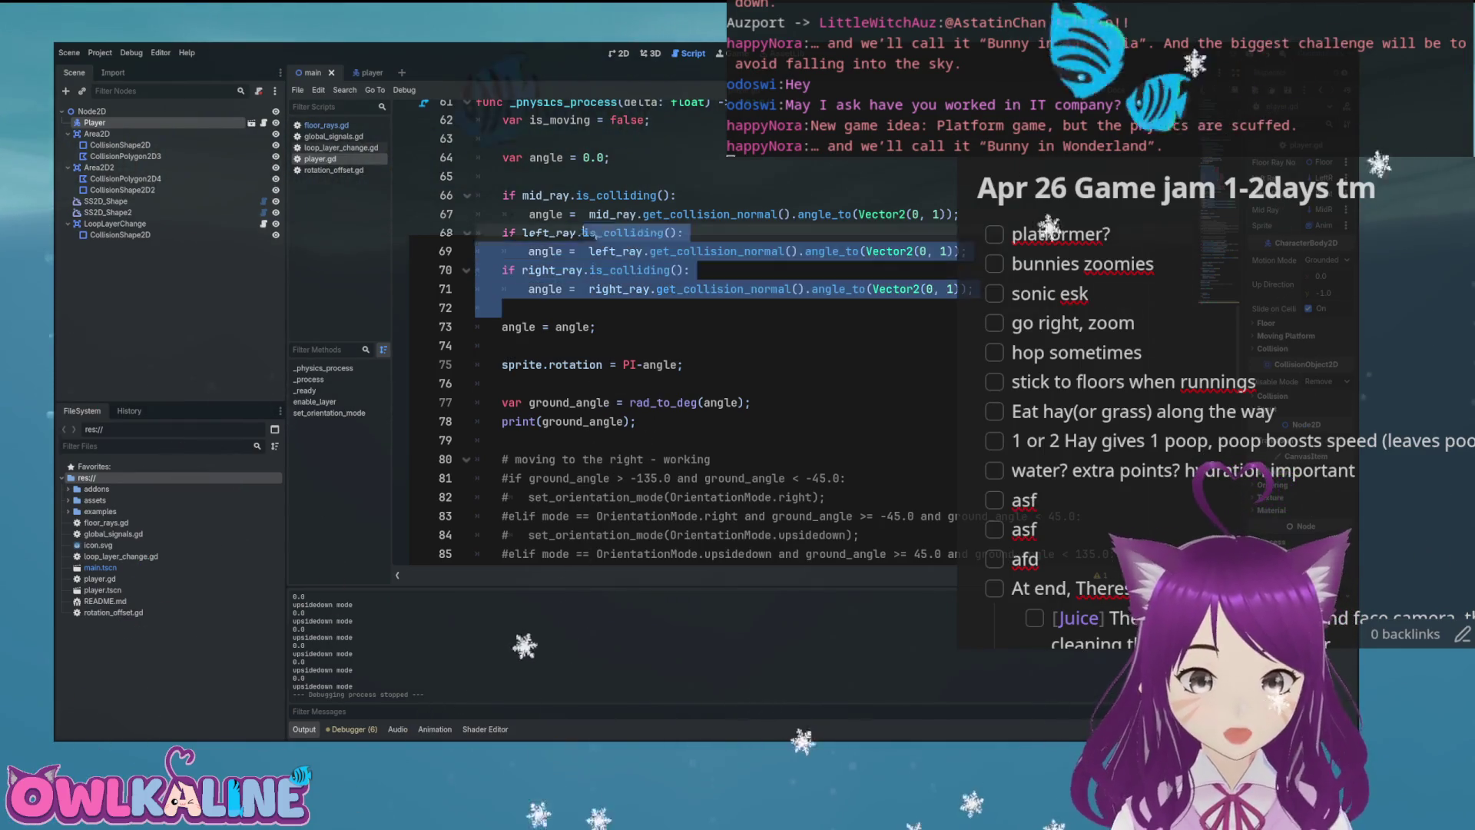
{"action": "scroll", "coordinate": [645, 322], "scroll_direction": "up", "scroll_amount": 1}
Step: Place the right_ray if-block above the left_ray check and run the game
{"action": "left_click", "coordinate": [631, 336]}
{"action": "left_click_drag", "start_coordinate": [969, 346], "coordinate": [458, 334]}
{"action": "key", "text": "ctrl+c"}
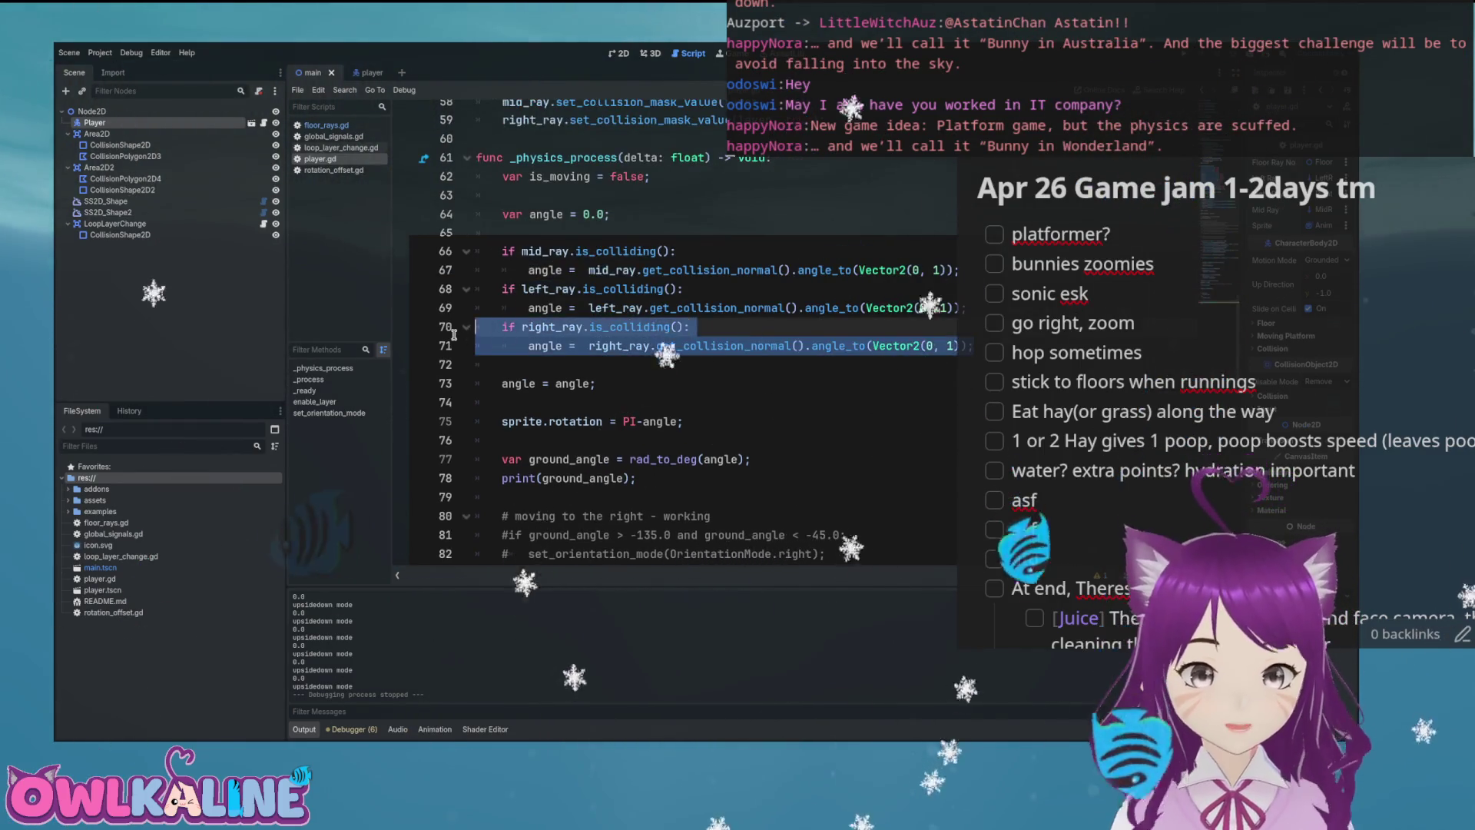
{"action": "key", "text": "BackSpace"}
{"action": "key", "text": "Return"}
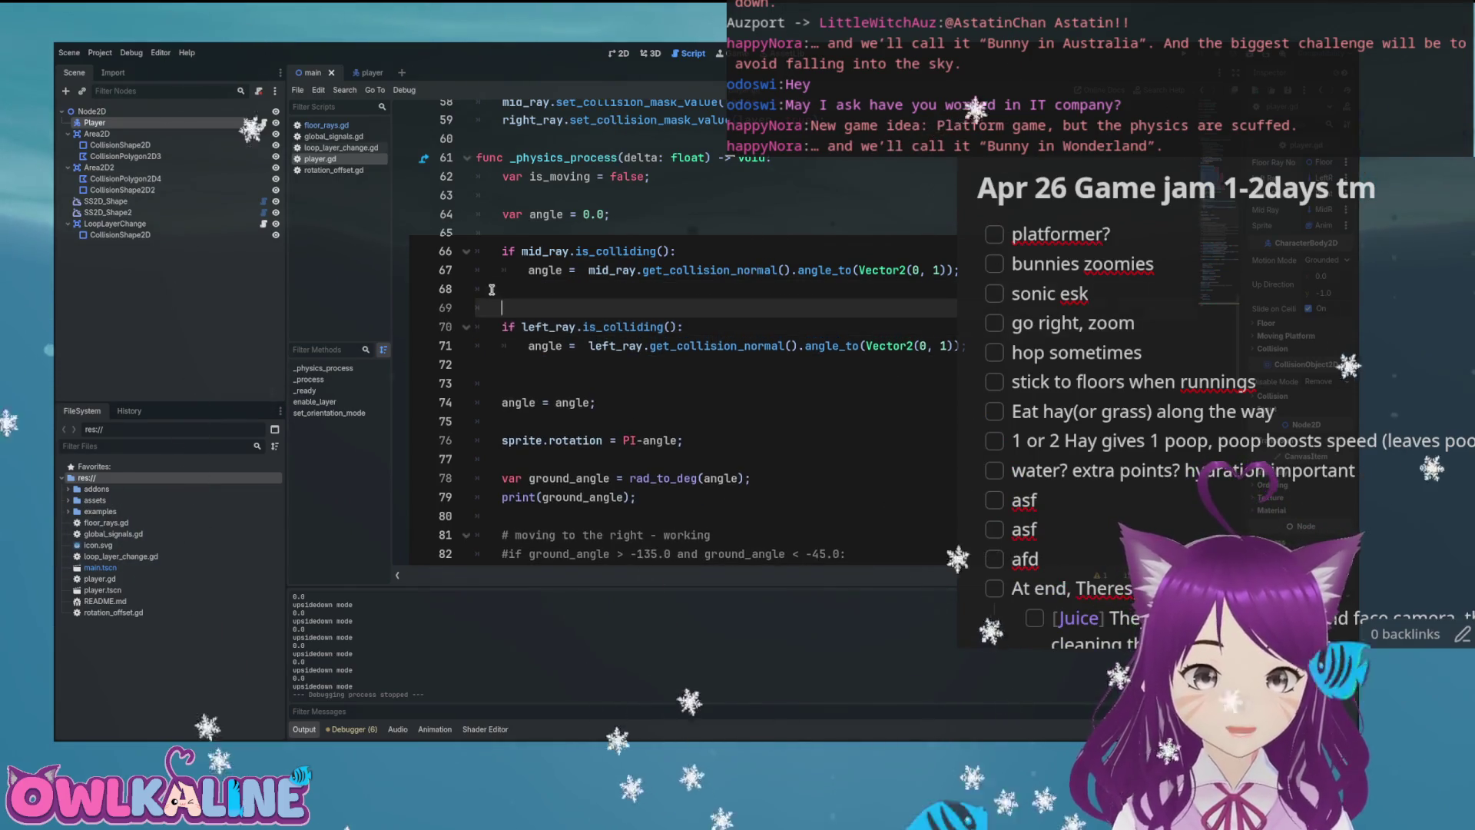
{"action": "key", "text": "ctrl+v"}
{"action": "left_click", "coordinate": [514, 315]}
{"action": "key", "text": "BackSpace"}
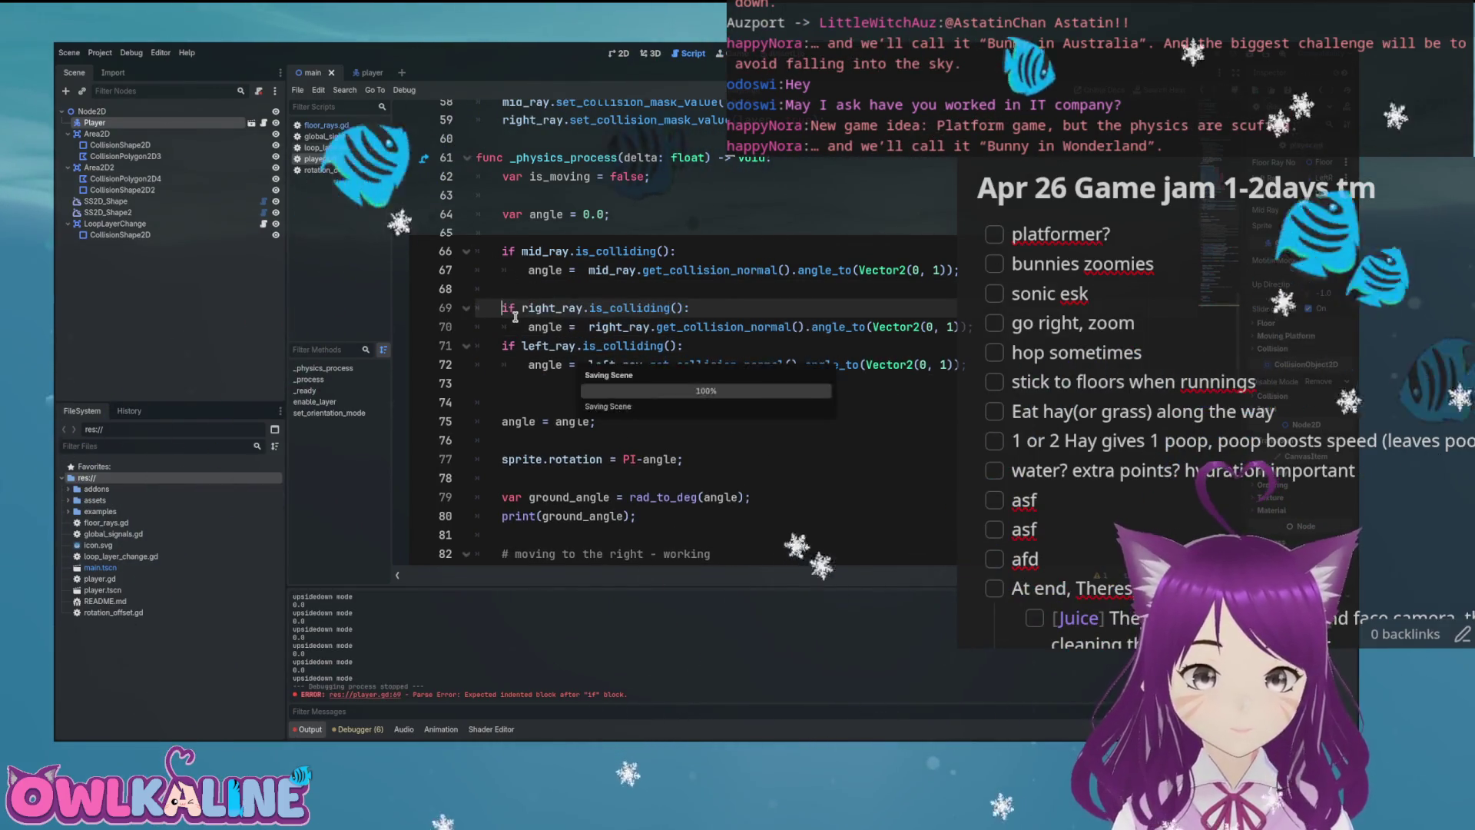
{"action": "key", "text": "F5"}
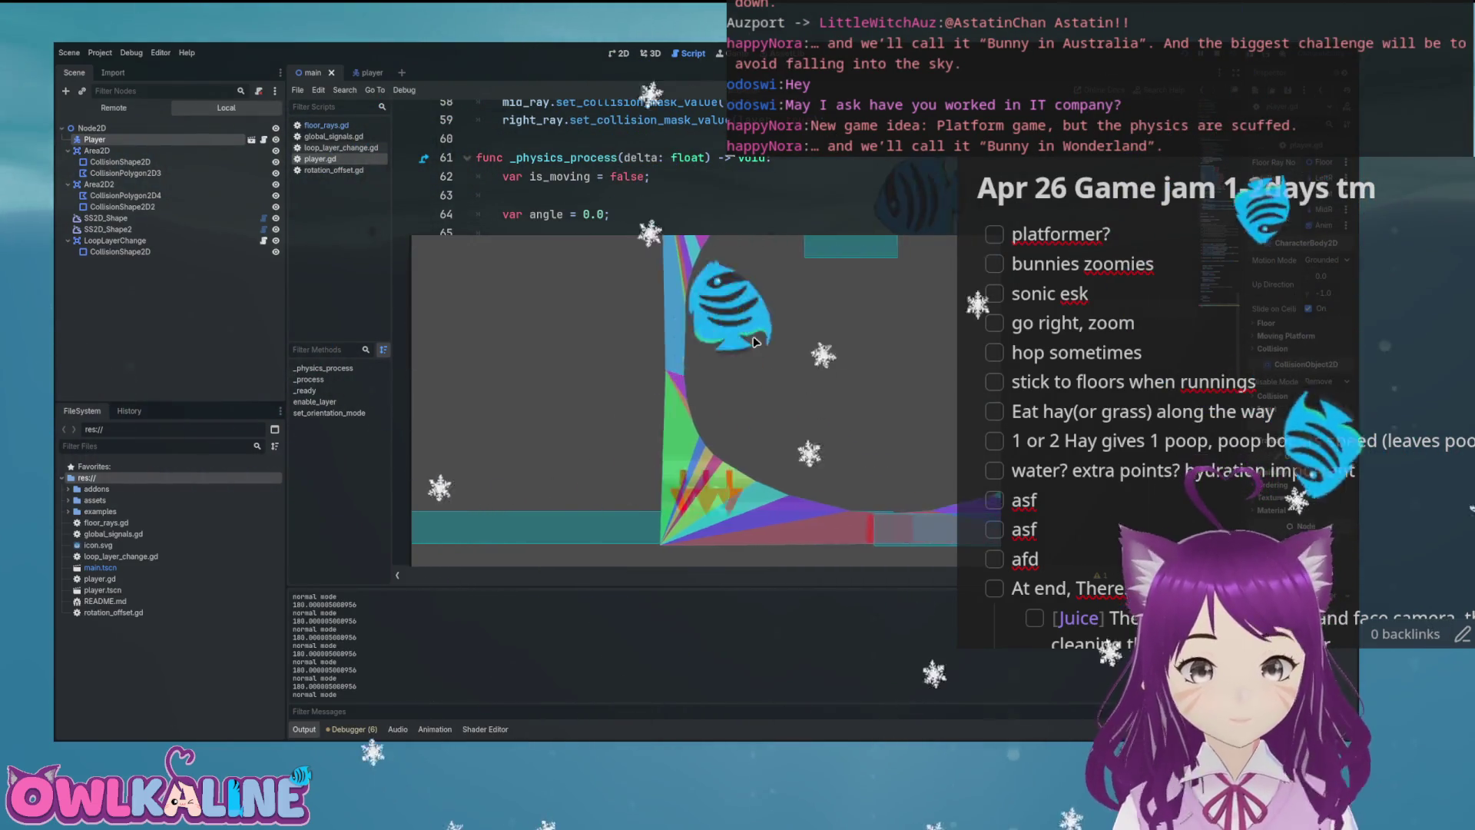
Step: Run the bunny right, close the game, and zoom the 2D view out to the loop
{"action": "key", "text": "Right"}
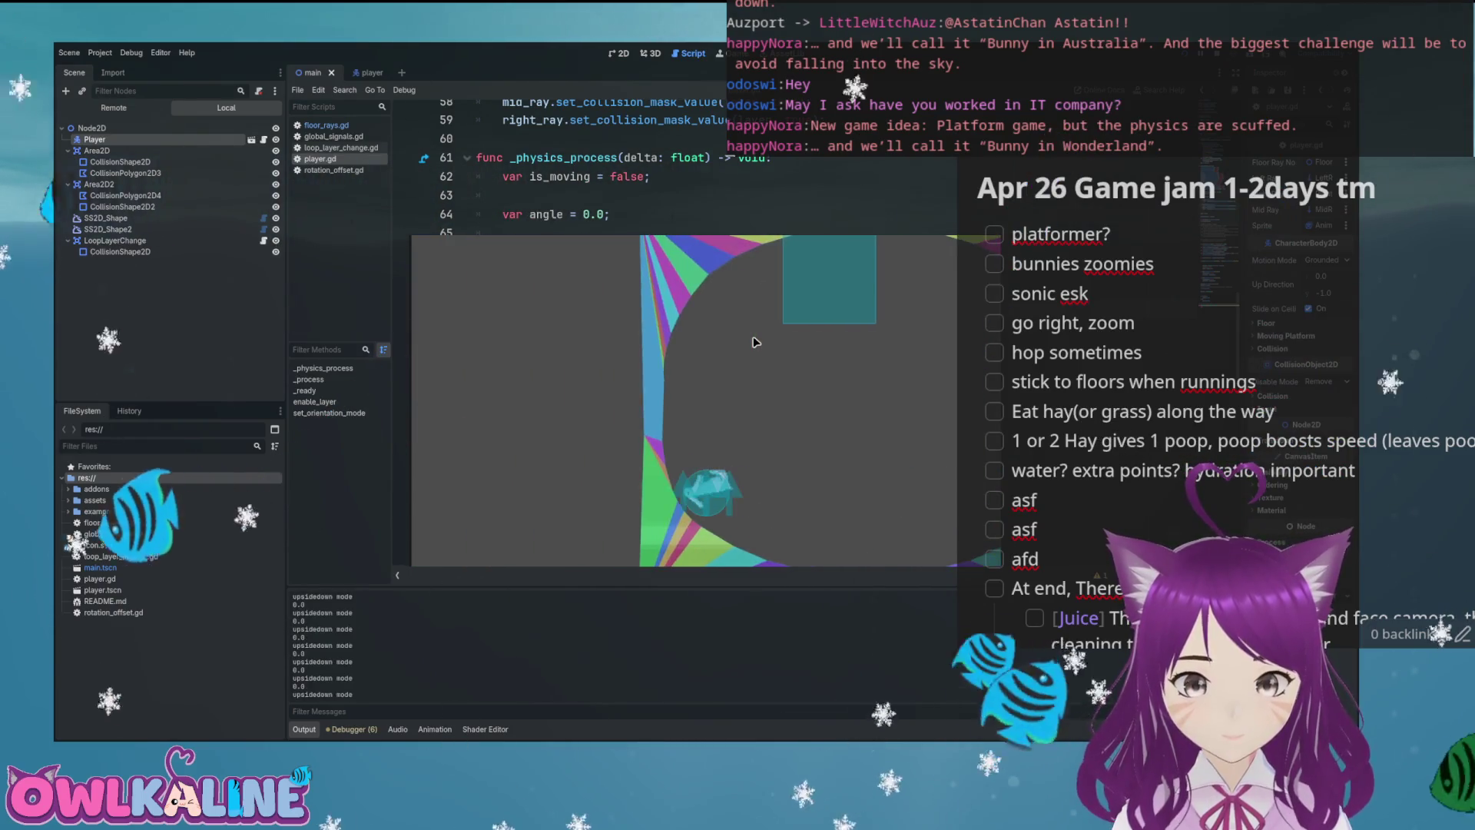
{"action": "key", "text": "alt+F4"}
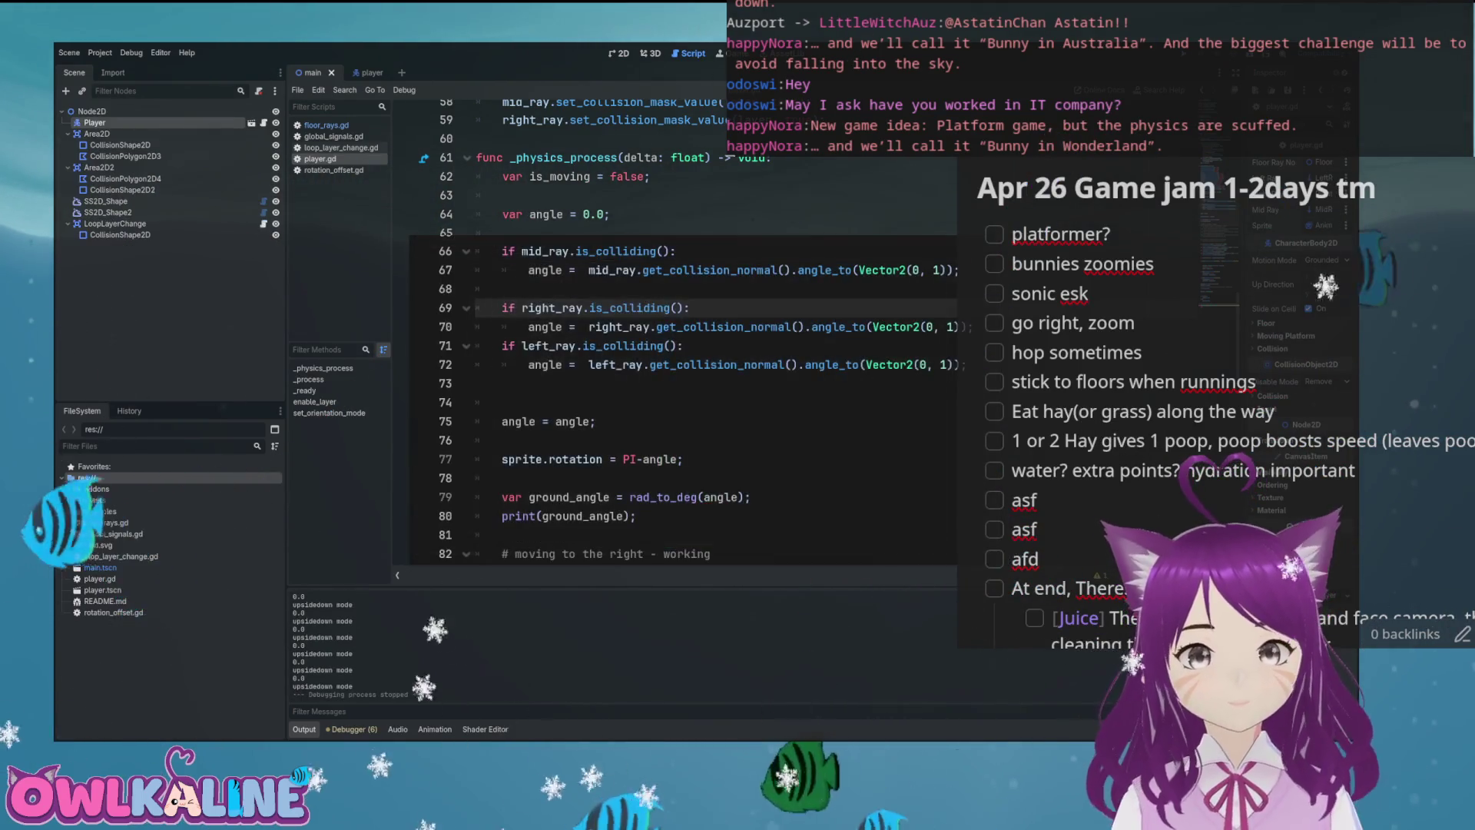
{"action": "key", "text": "ctrl+F1"}
{"action": "scroll", "coordinate": [760, 290], "scroll_direction": "down", "scroll_amount": 2}
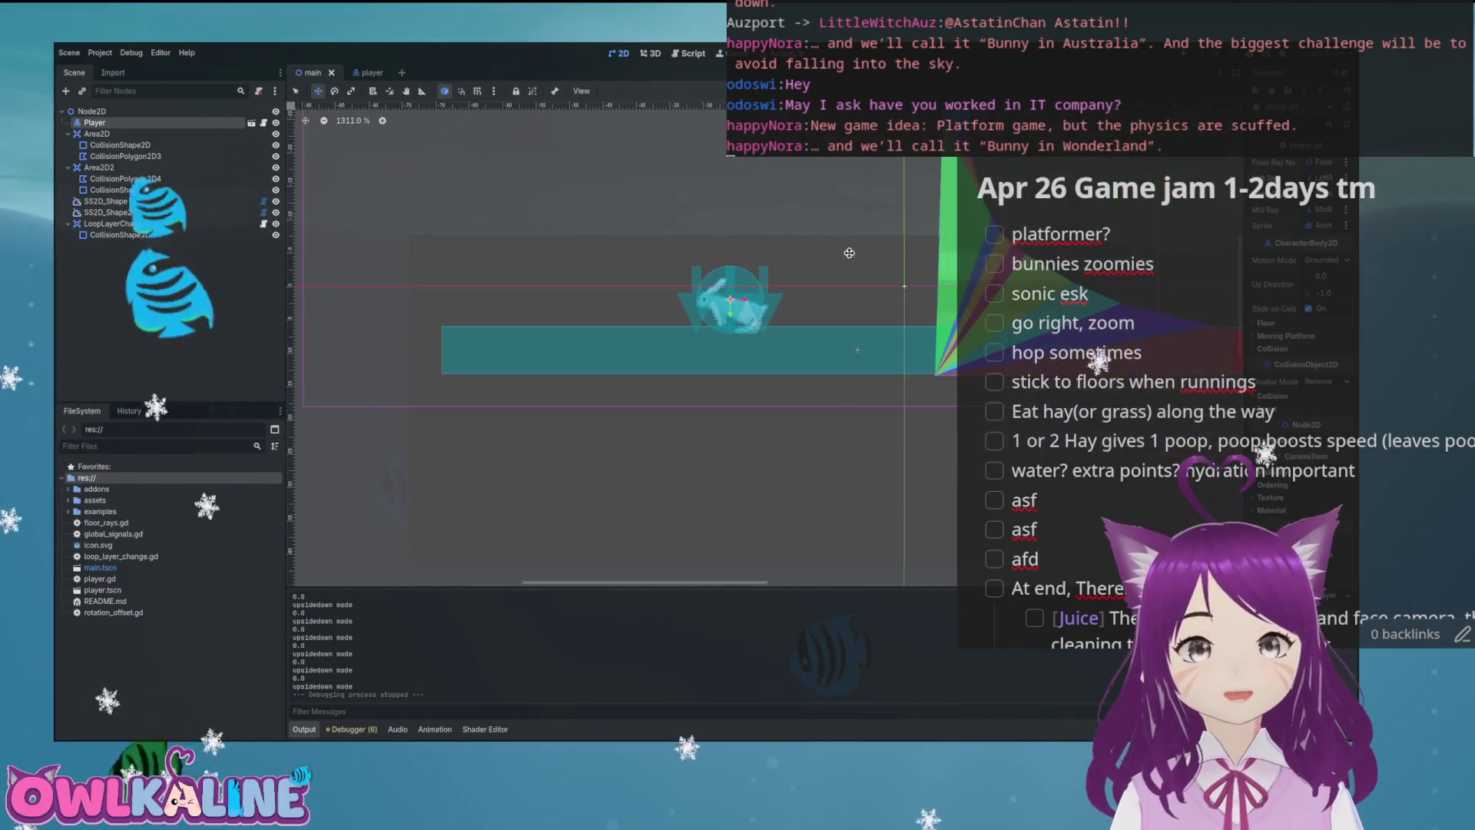
{"action": "scroll", "coordinate": [418, 393], "scroll_direction": "down", "scroll_amount": 2}
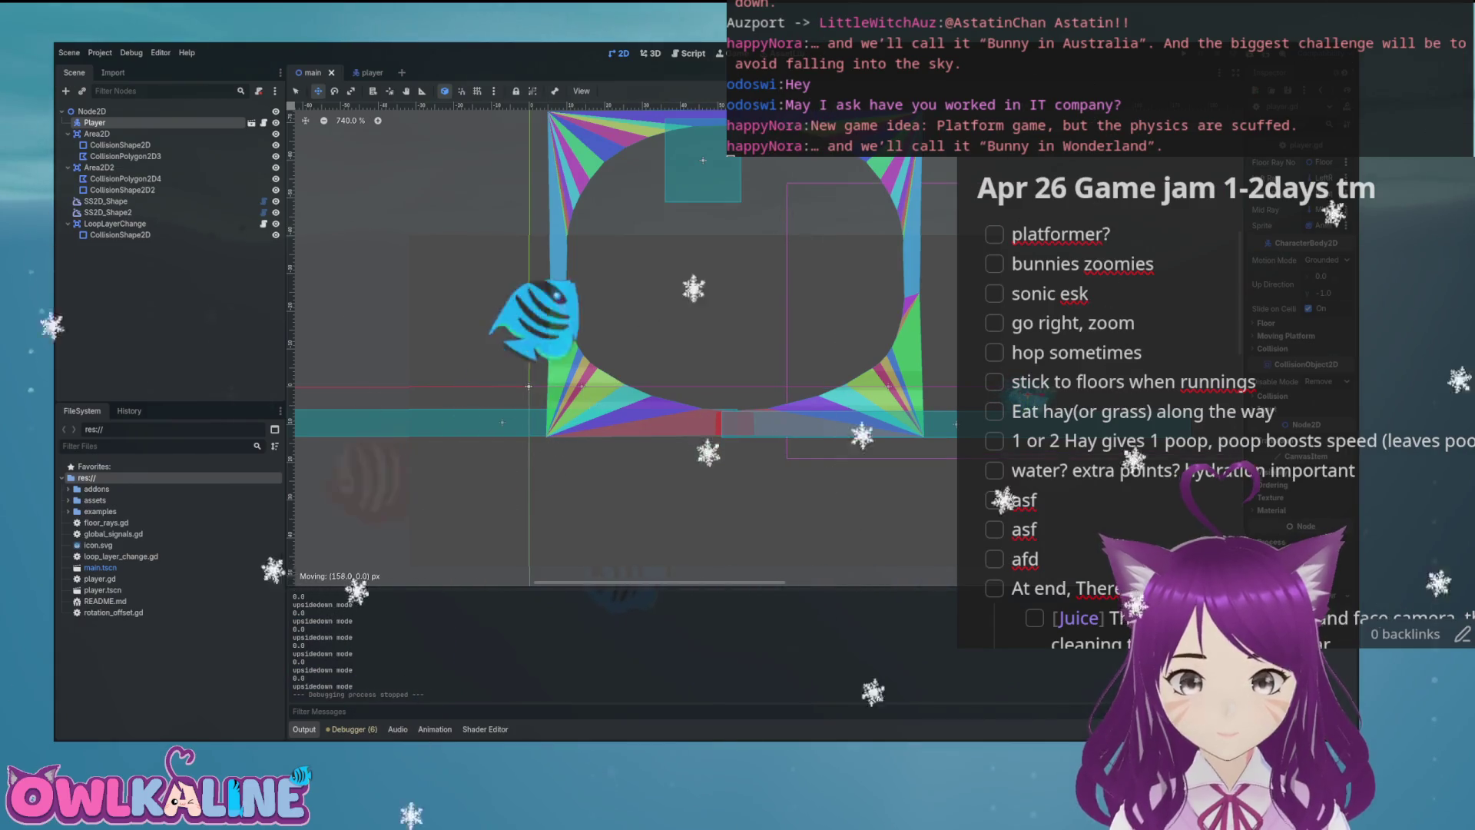
Step: Rerun the game twice, steering the bunny left into the loop, then stop it
{"action": "key", "text": "F5"}
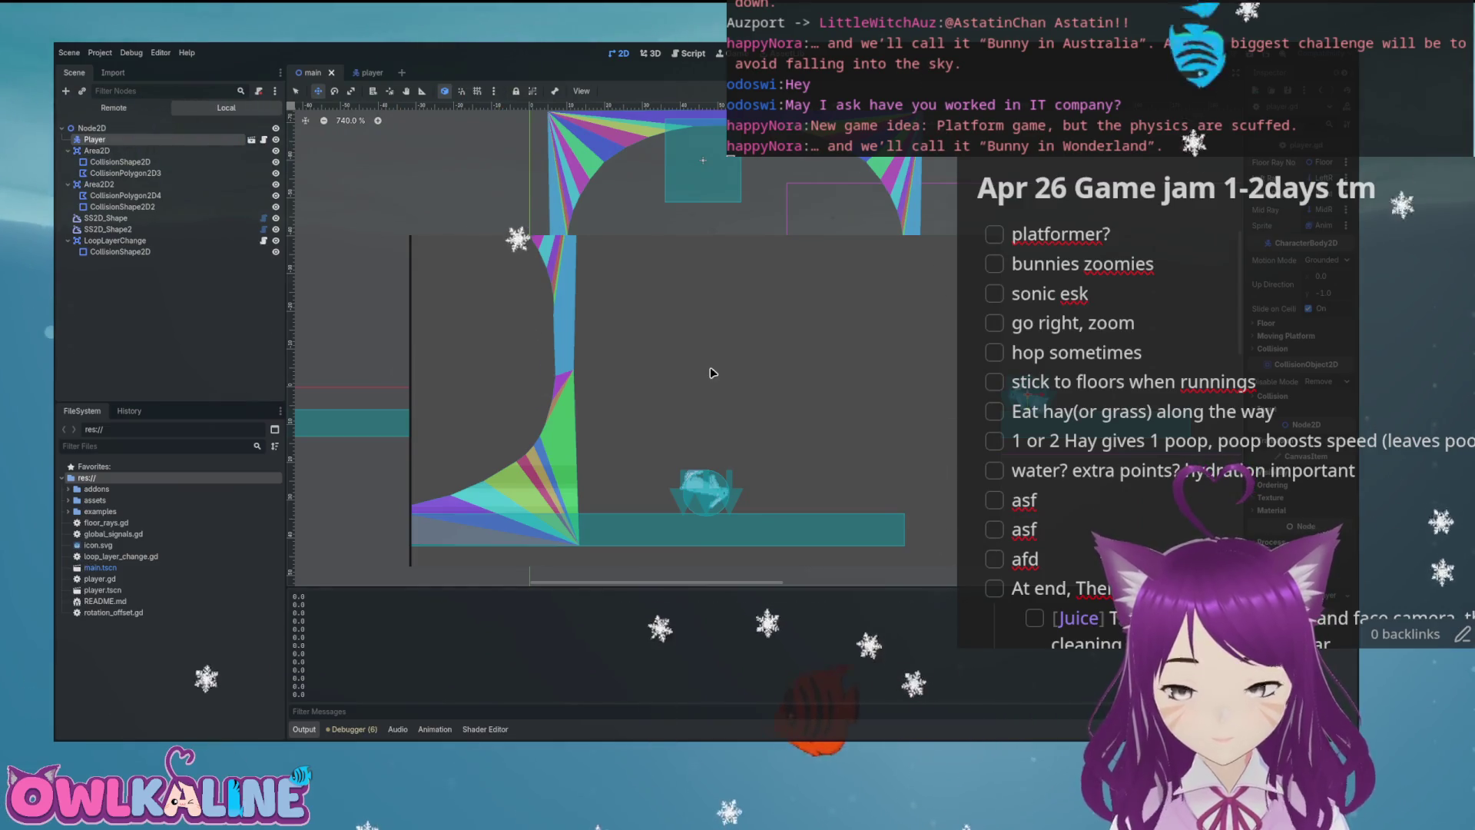
{"action": "key", "text": "Left"}
{"action": "key", "text": "Left"}
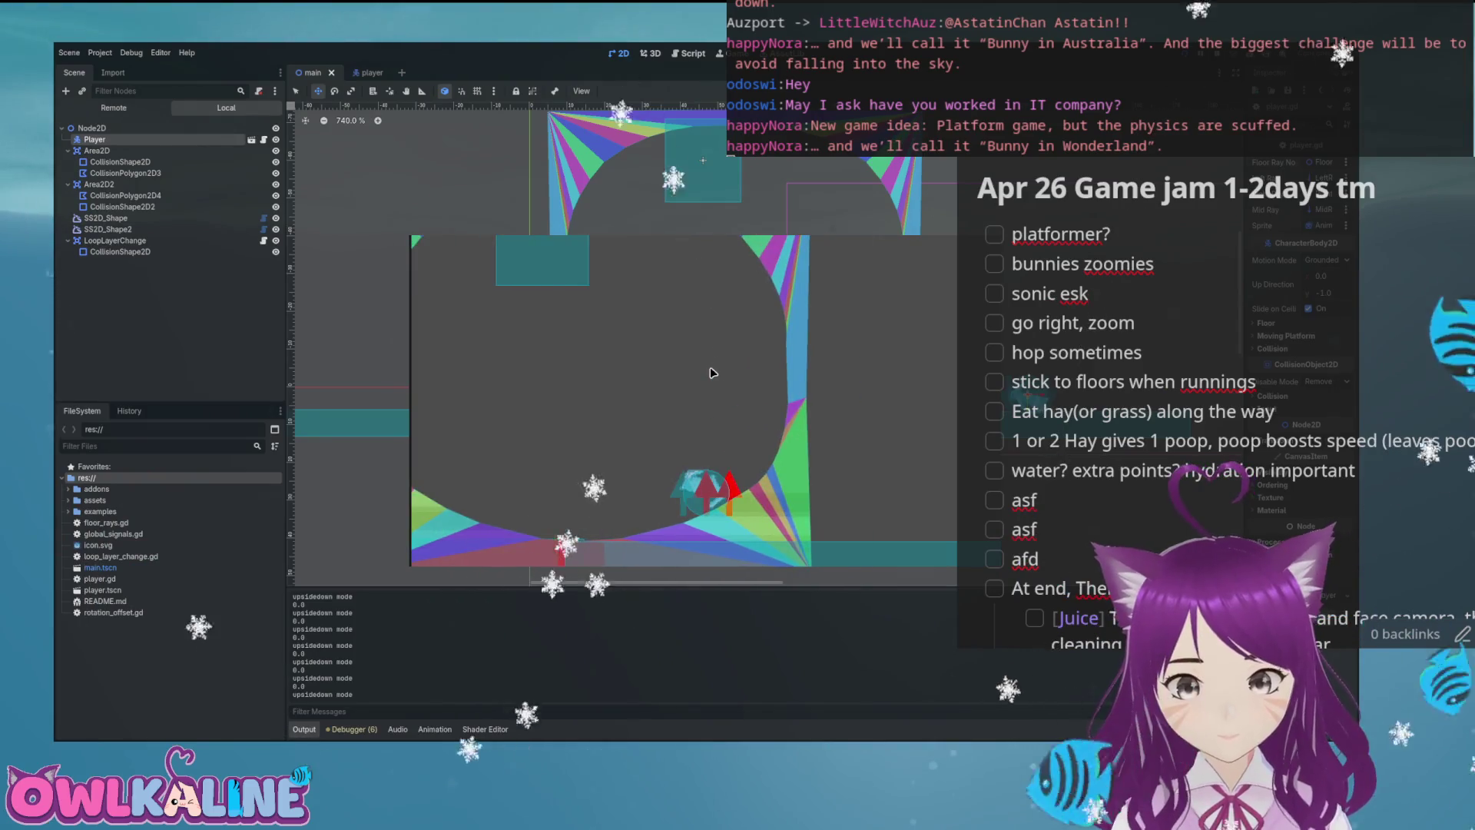
{"action": "key", "text": "F8"}
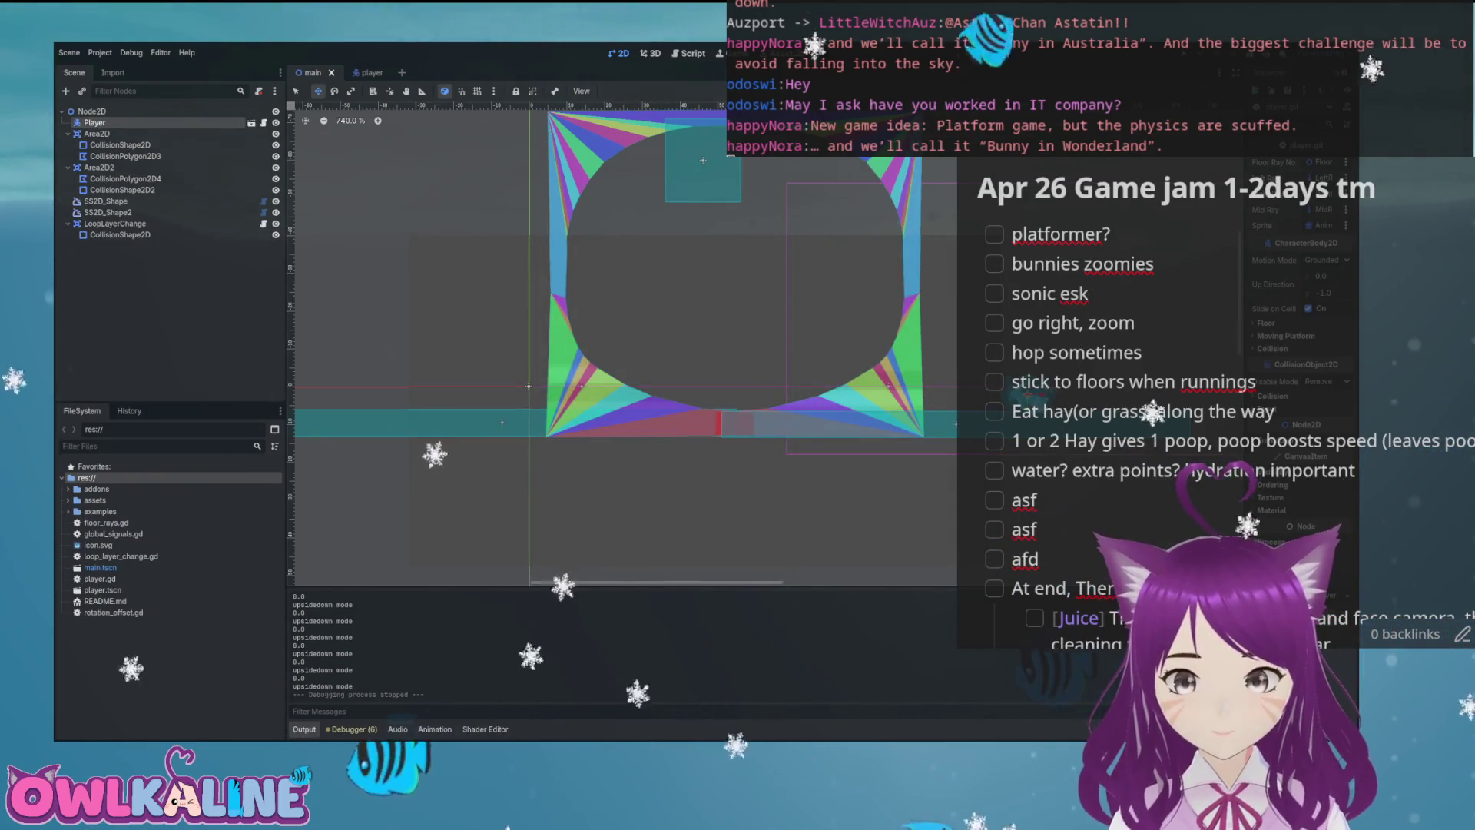
{"action": "key", "text": "F5"}
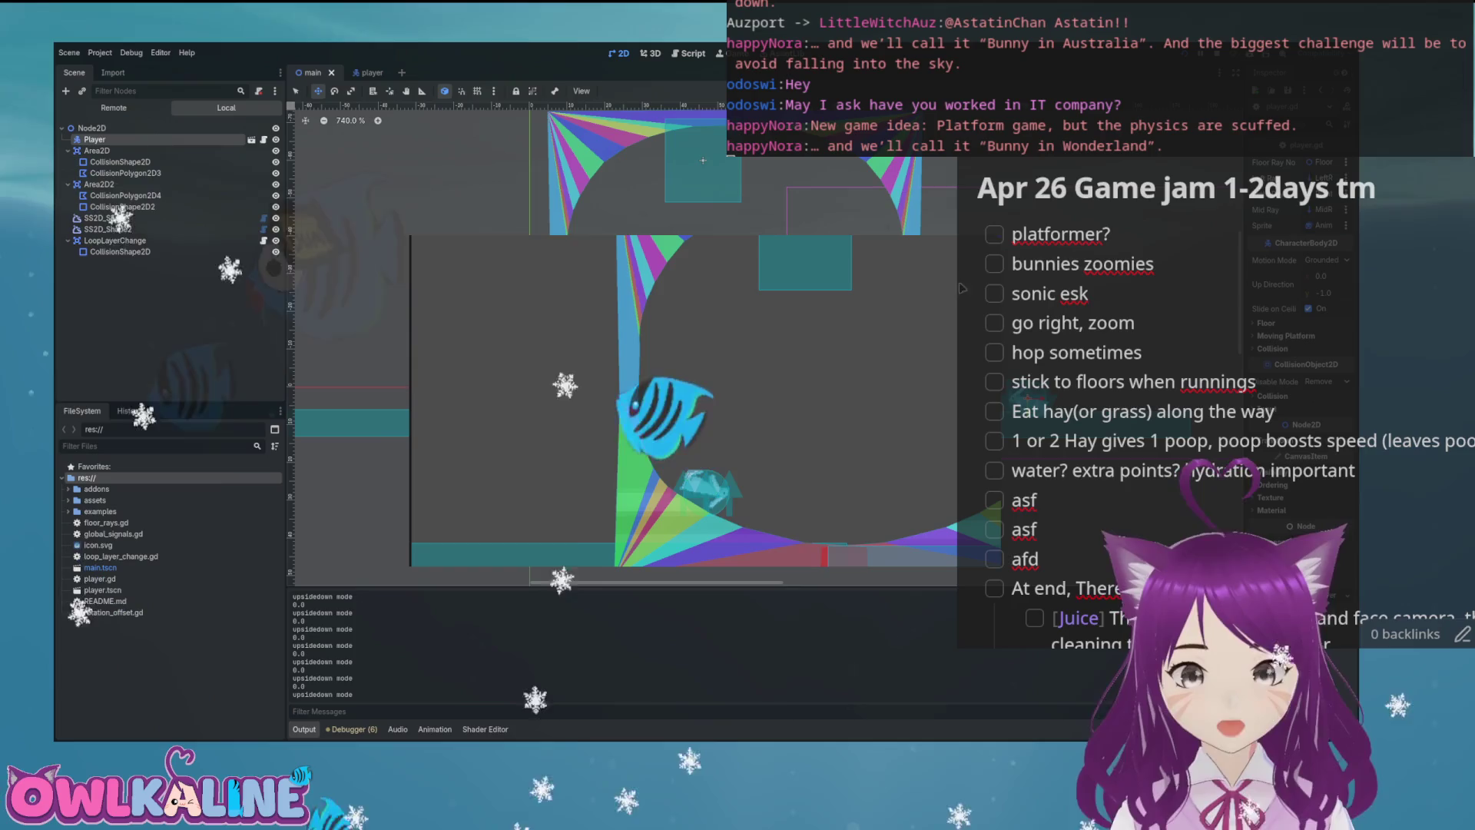
{"action": "key", "text": "F8"}
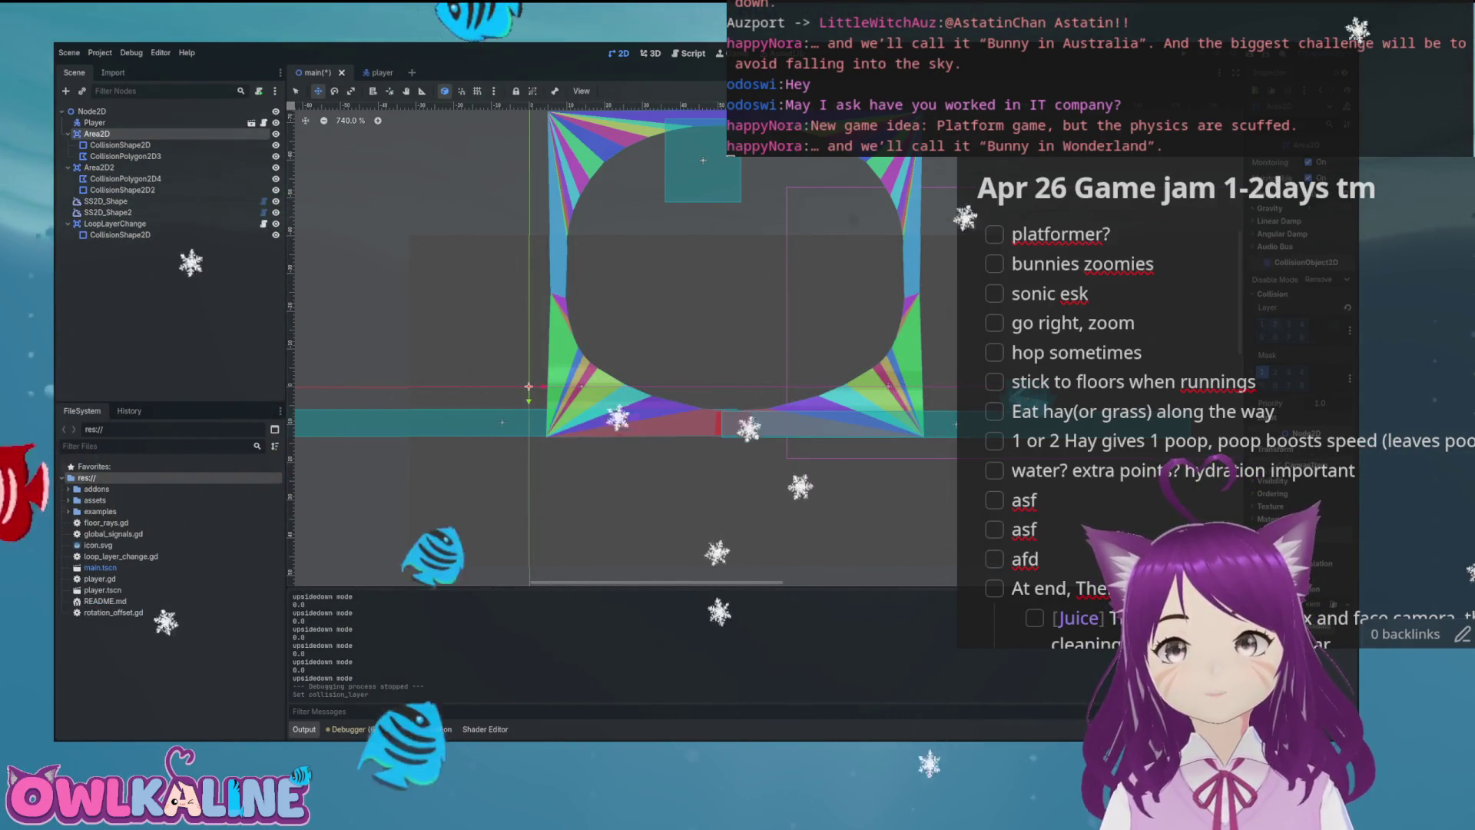
Step: Select Area2D2, save the main scene, and playtest the bunny around the loop
{"action": "left_click", "coordinate": [909, 287]}
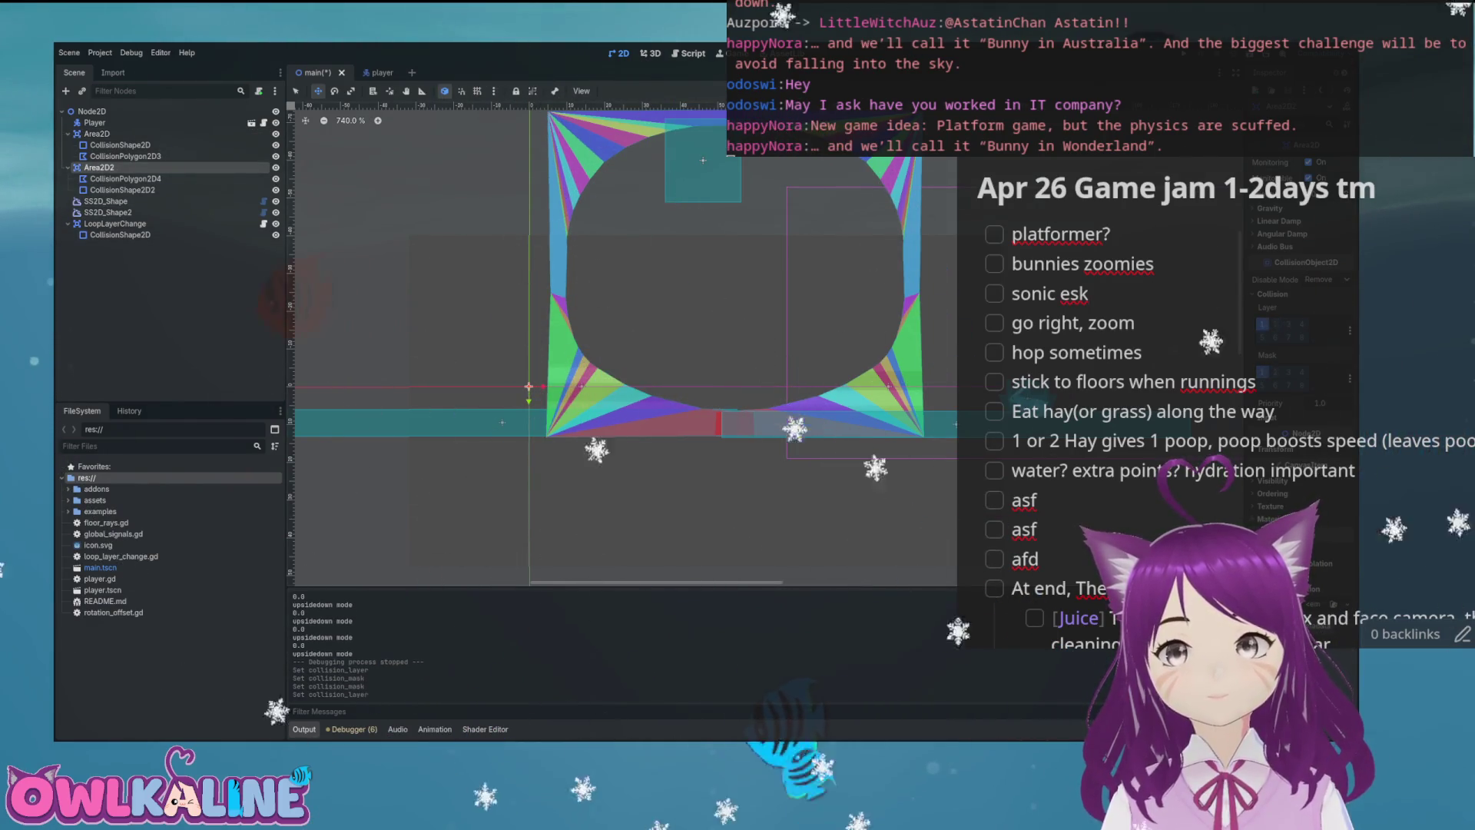
{"action": "key", "text": "ctrl+s"}
{"action": "key", "text": "F5"}
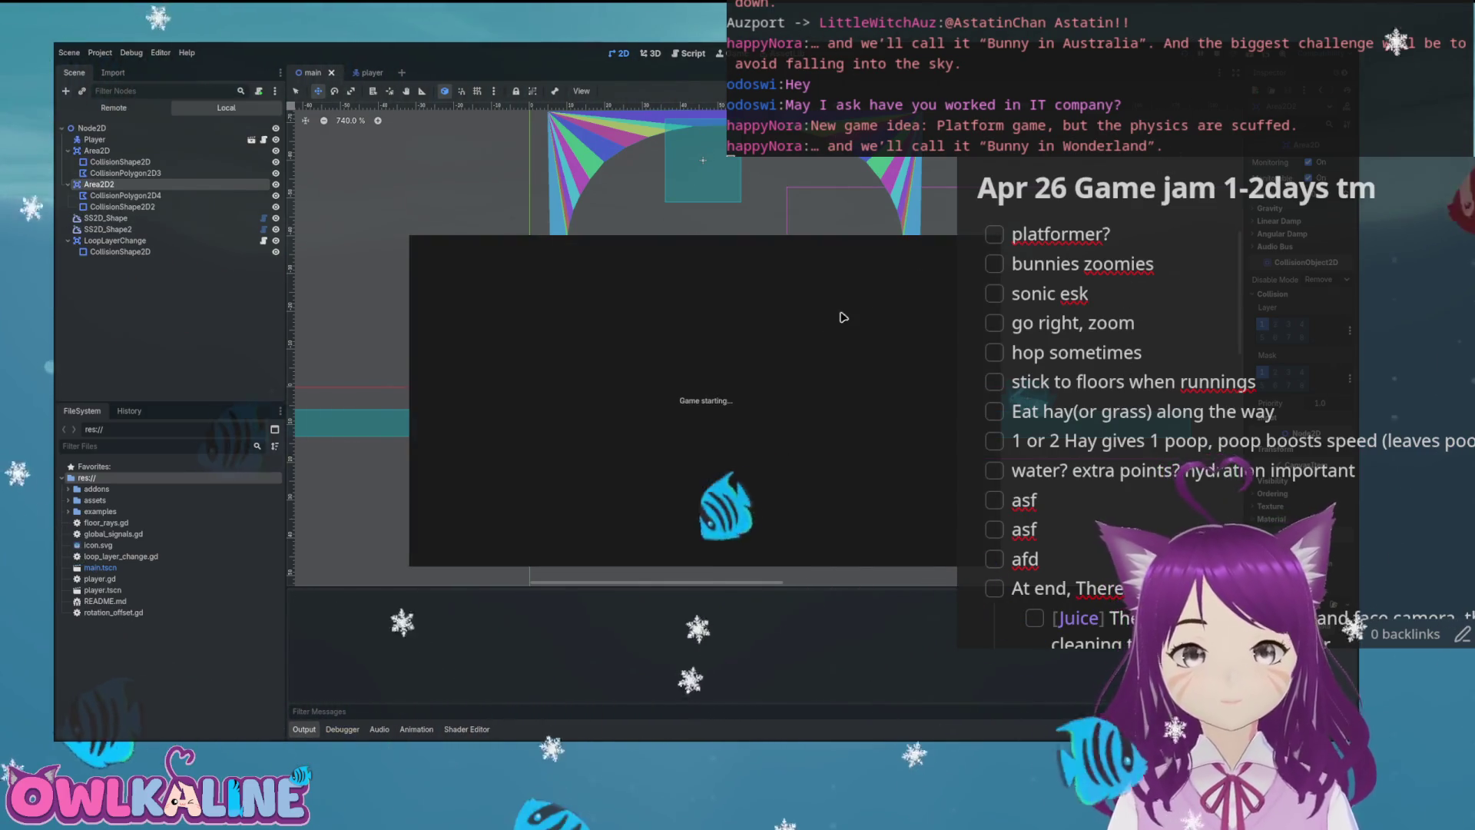
{"action": "key", "text": "Right"}
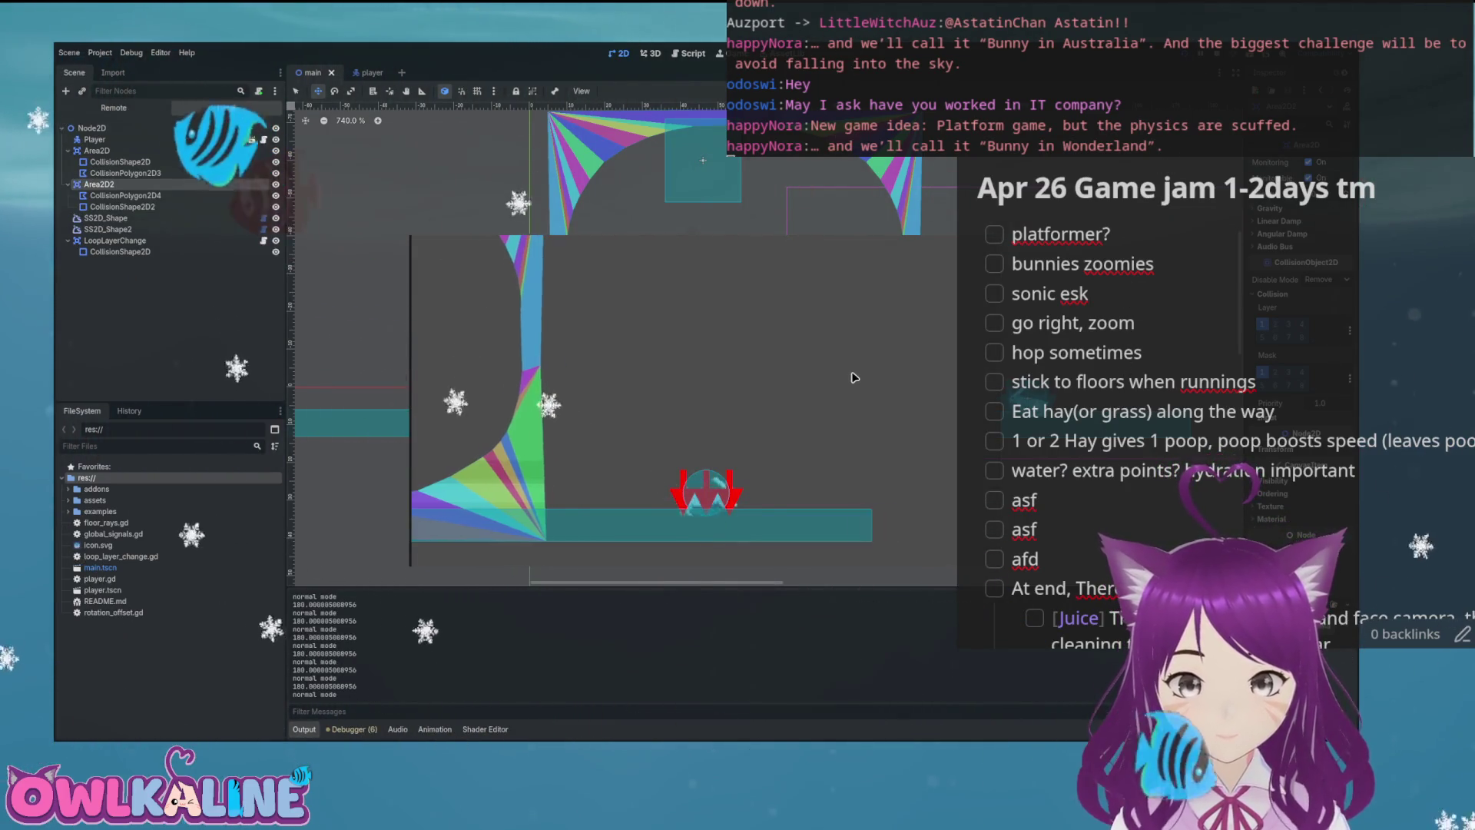
{"action": "key", "text": "Left"}
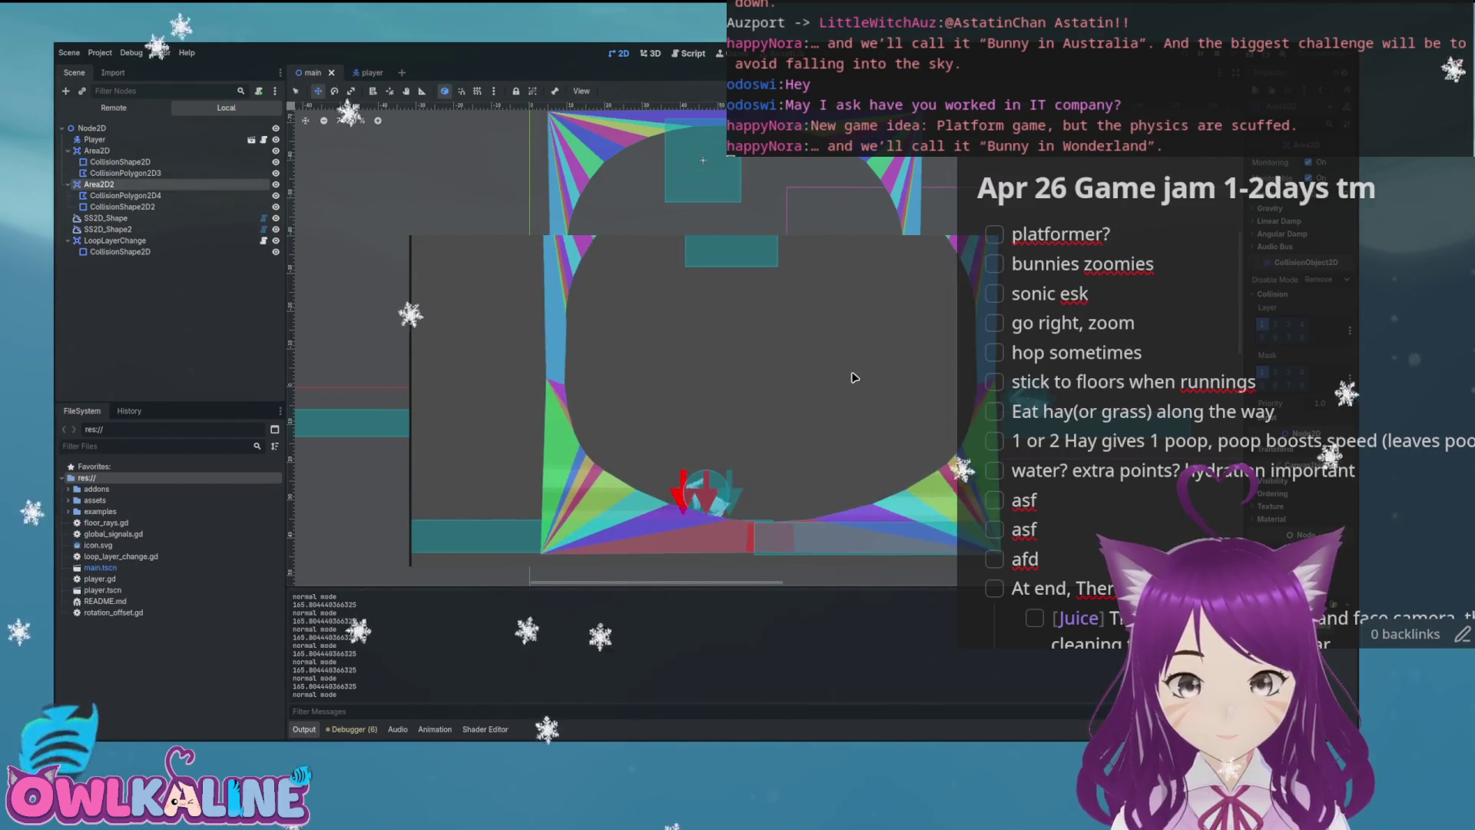
{"action": "key", "text": "Left"}
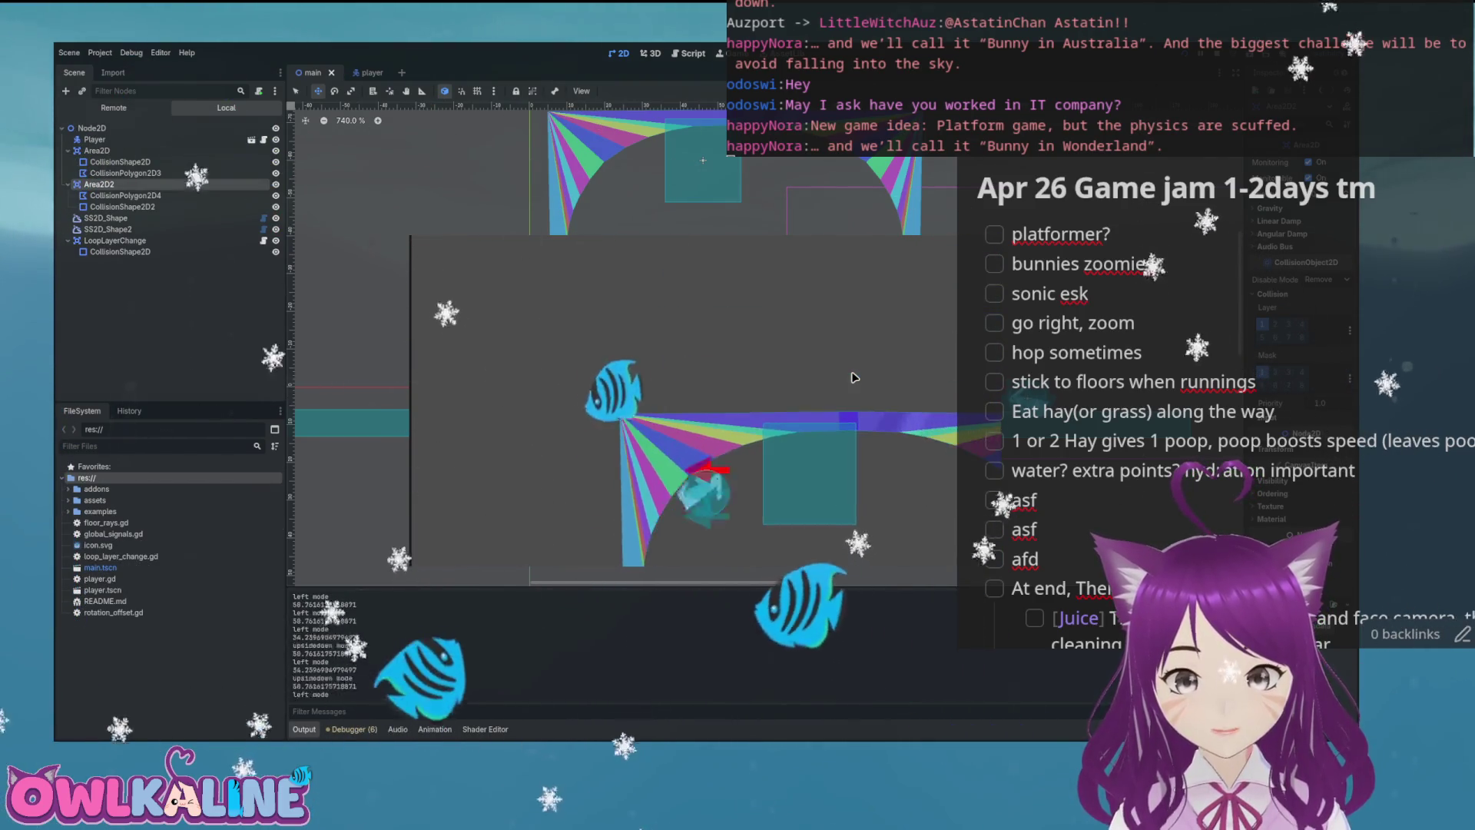
{"action": "key", "text": "F8"}
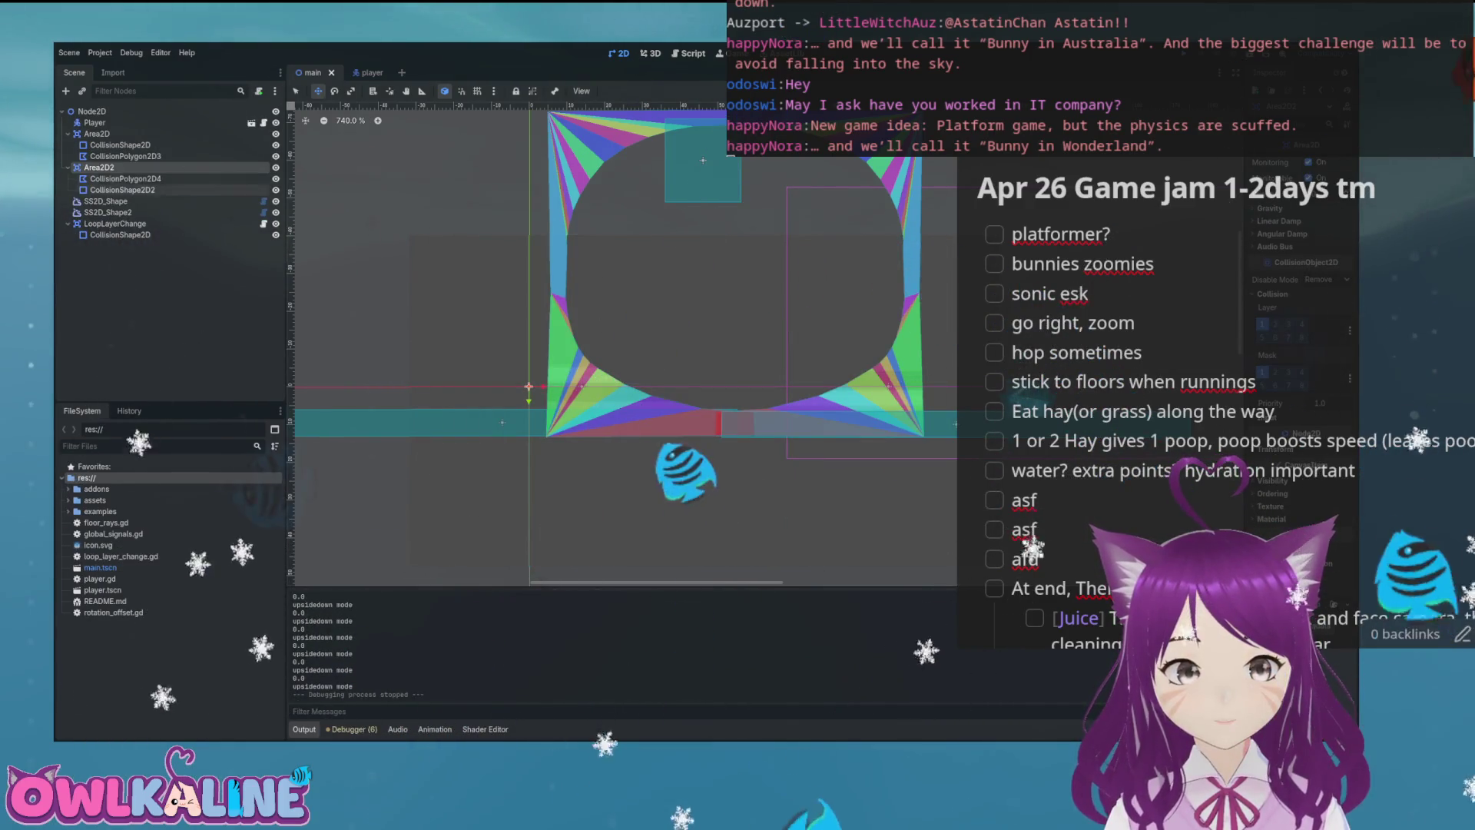
Step: Enable collision mask 2 and layer 2 on Area2D2, then switch to the player scene
{"action": "left_click", "coordinate": [1274, 371]}
{"action": "left_click", "coordinate": [1274, 325]}
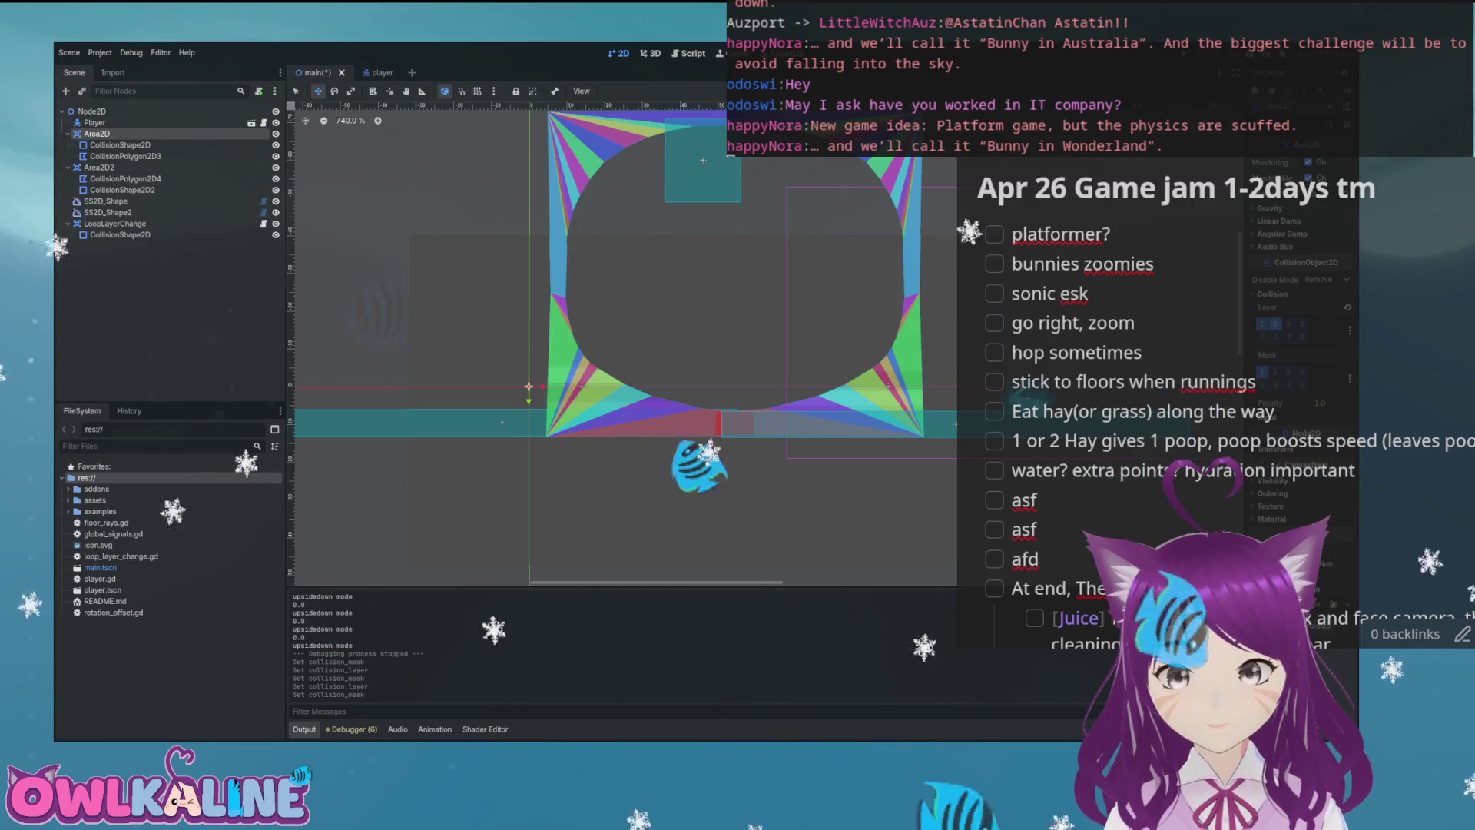
{"action": "key", "text": "ctrl+Tab"}
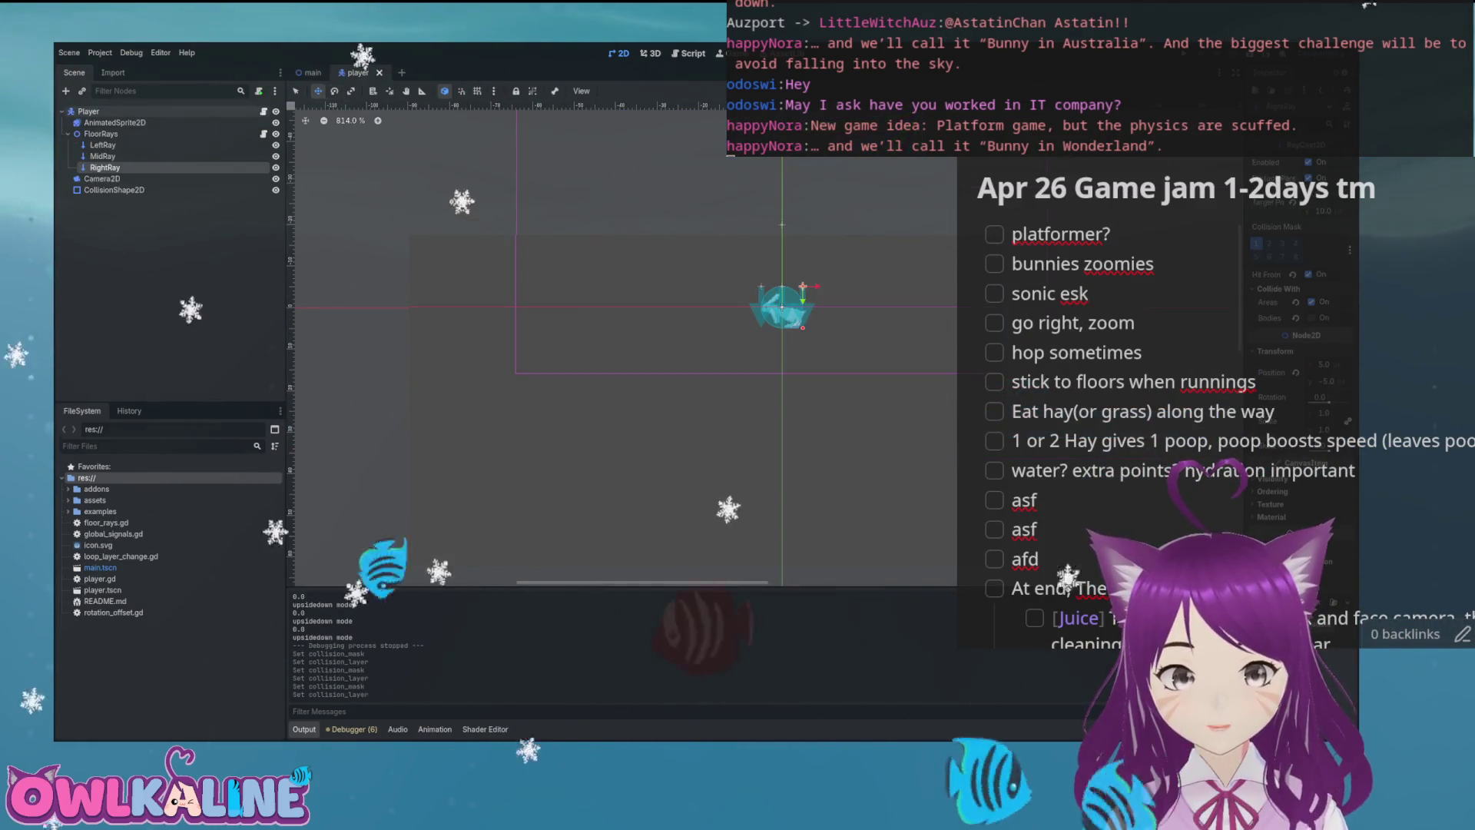
Step: Move the right_ray block below the left_ray check and add a blank line at line 68
{"action": "key", "text": "ctrl+F3"}
{"action": "key", "text": "shift+Down"}
{"action": "key", "text": "shift+Down"}
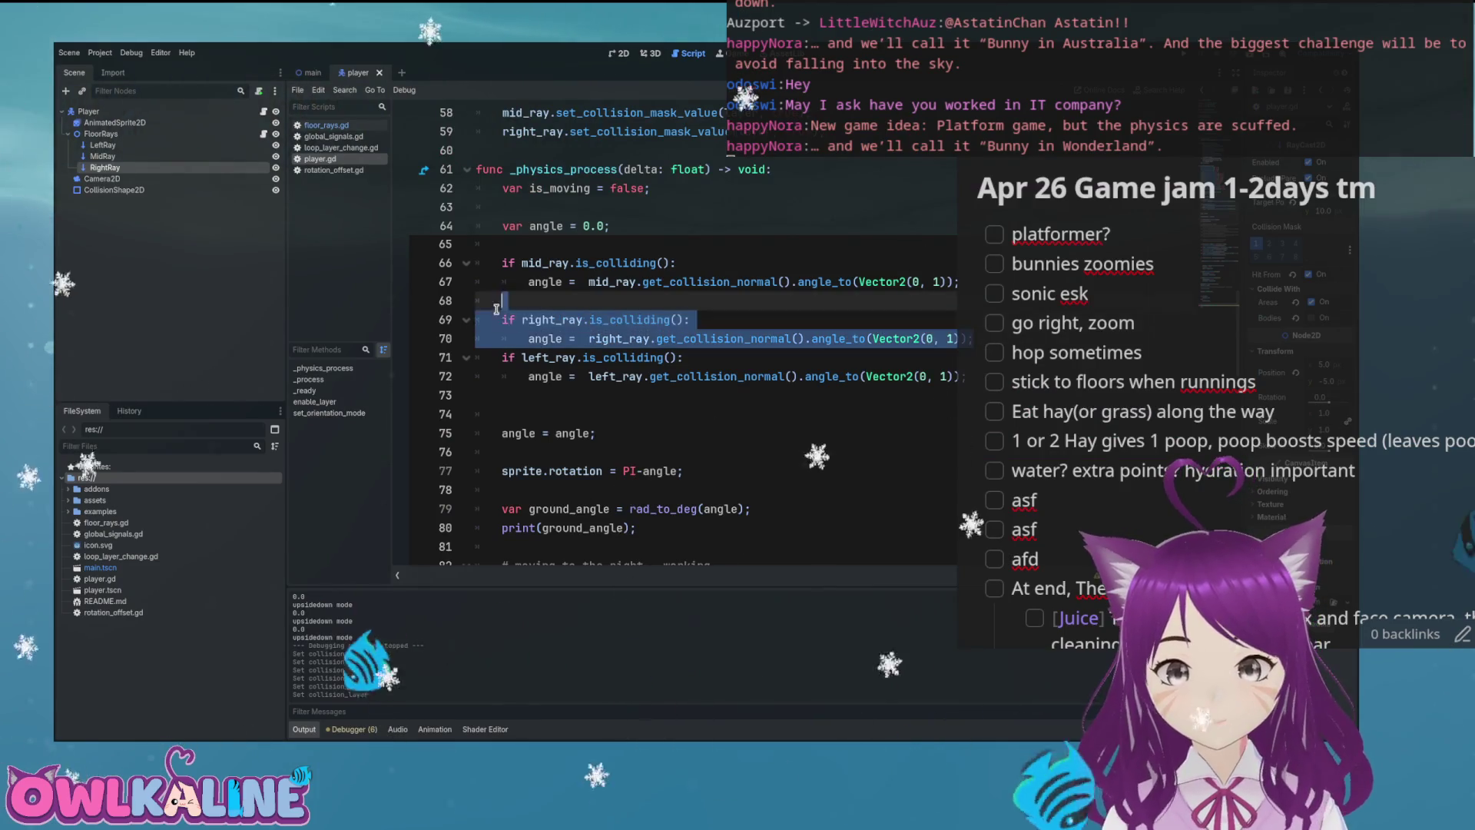
{"action": "key", "text": "alt+Down"}
{"action": "key", "text": "alt+Down"}
{"action": "key", "text": "alt+Down"}
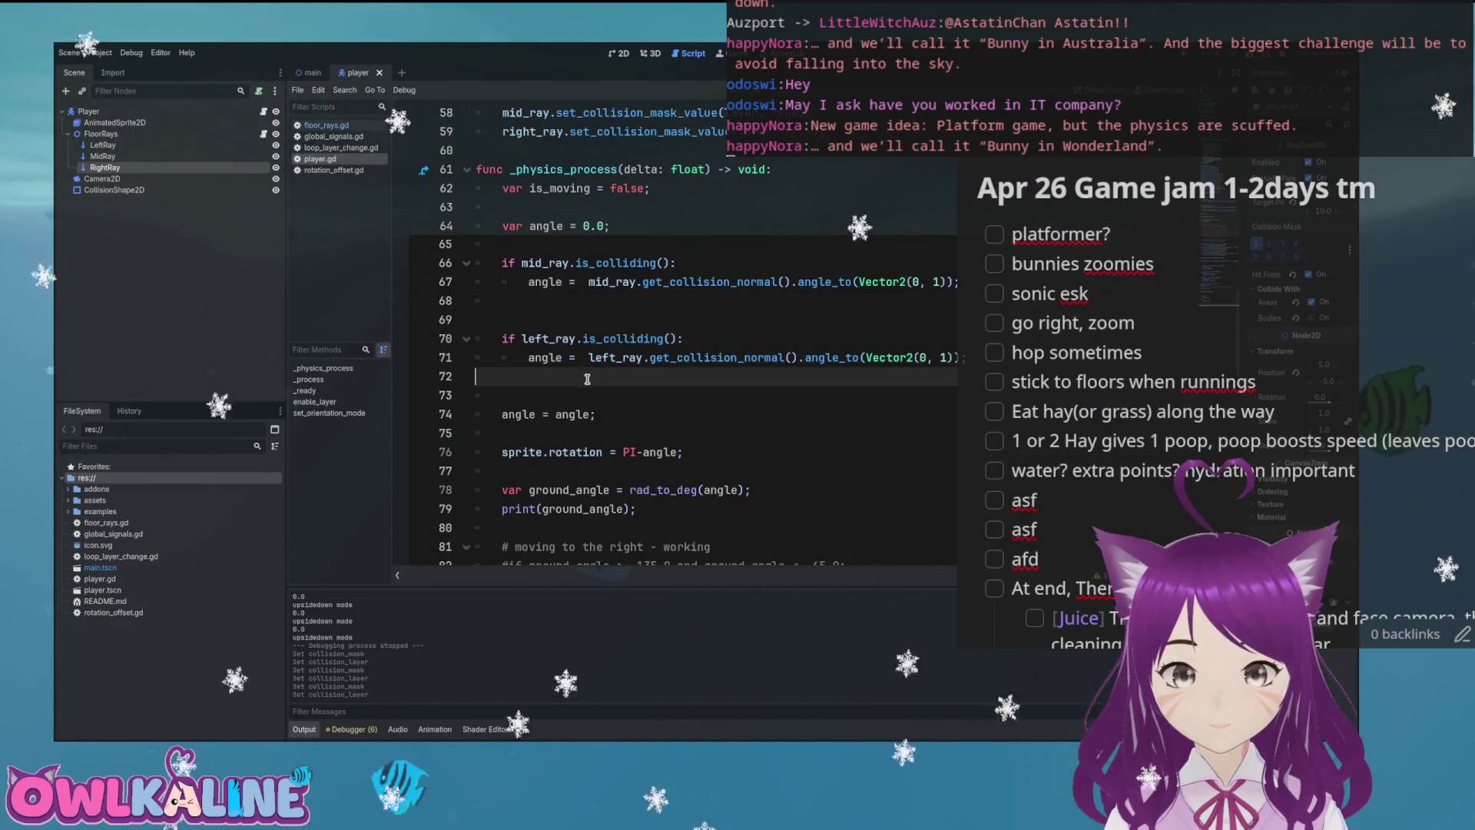
{"action": "key", "text": "Up"}
{"action": "key", "text": "Up"}
{"action": "key", "text": "Up"}
{"action": "key", "text": "BackSpace"}
{"action": "key", "text": "BackSpace"}
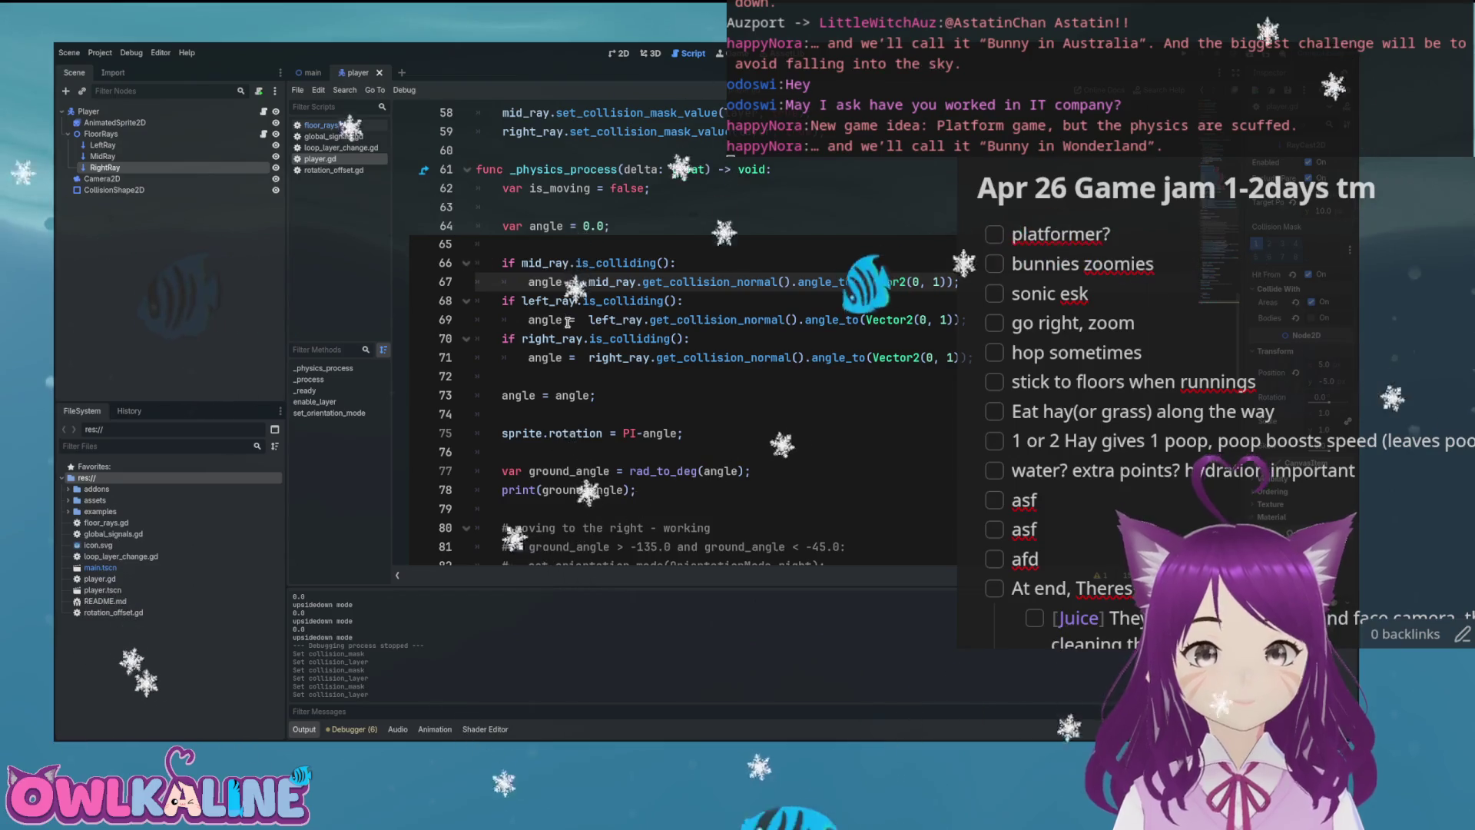
{"action": "left_click", "coordinate": [634, 298]}
{"action": "key", "text": "Return"}
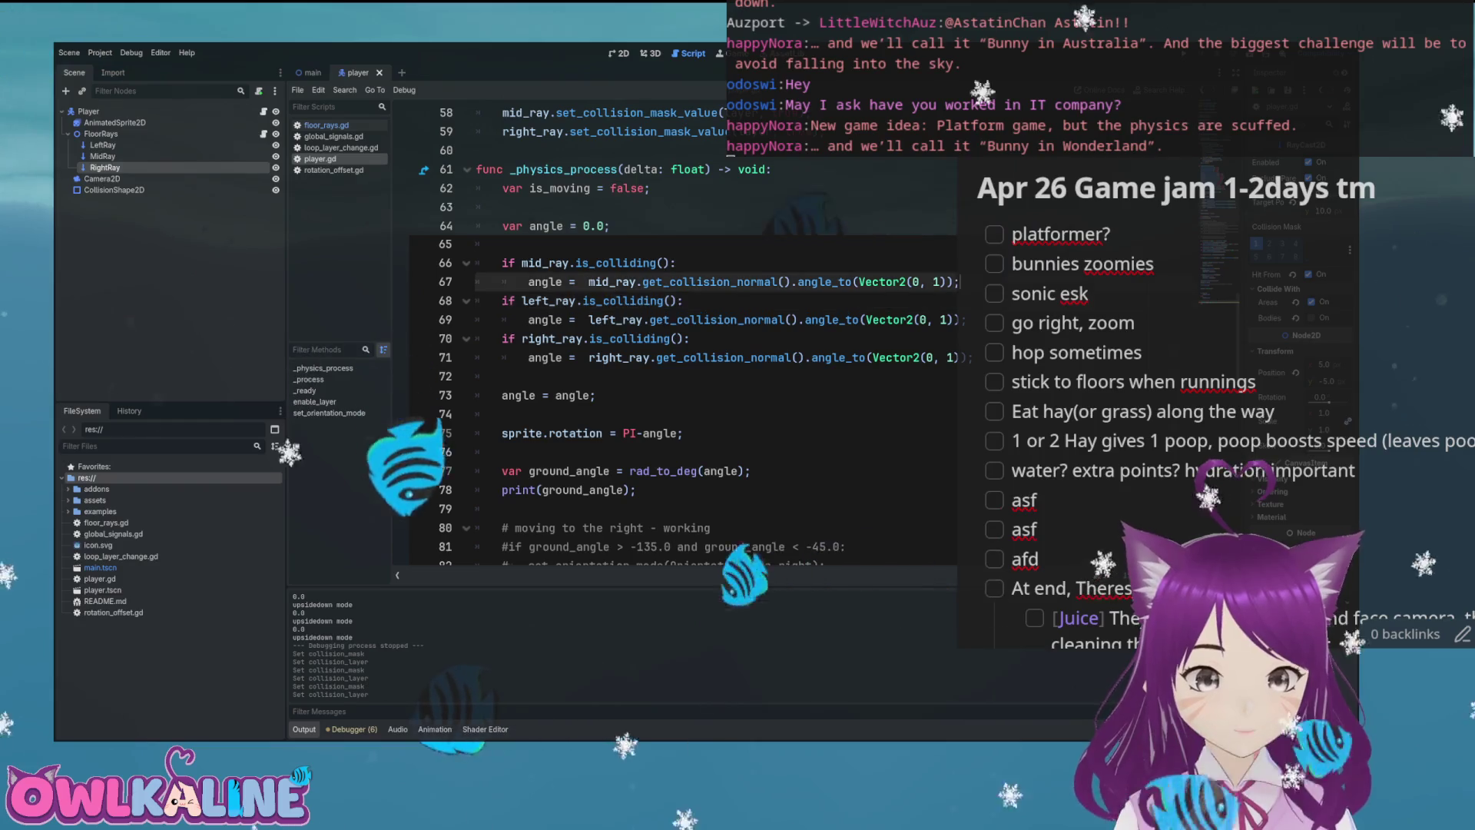
{"action": "key", "text": "Up"}
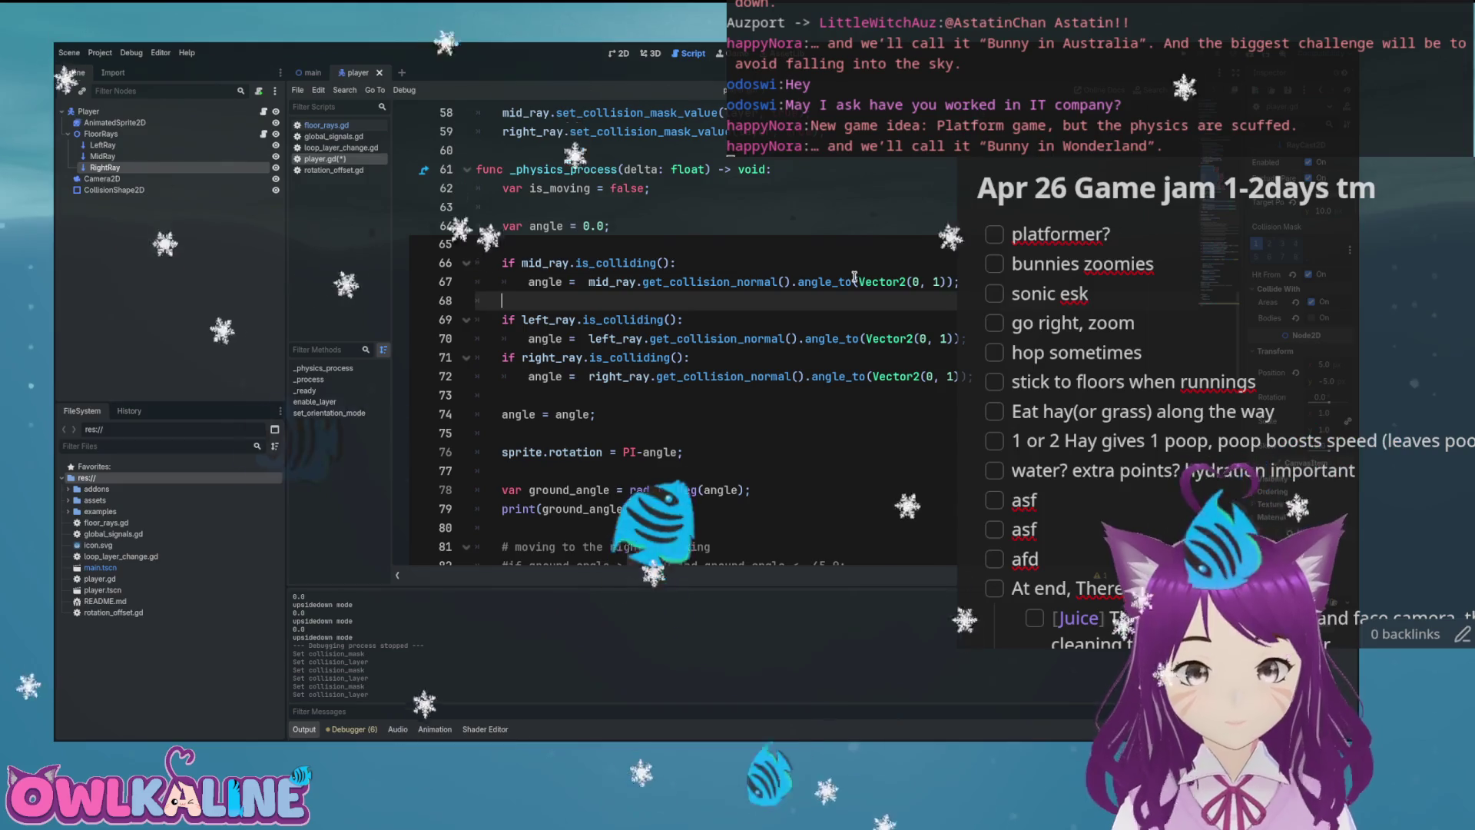
{"action": "scroll", "coordinate": [795, 331], "scroll_direction": "down", "scroll_amount": 9}
Step: Append 'and !Input.is_action_pressed("ui_left")' to the right_ray condition
{"action": "scroll", "coordinate": [795, 330], "scroll_direction": "down", "scroll_amount": 3}
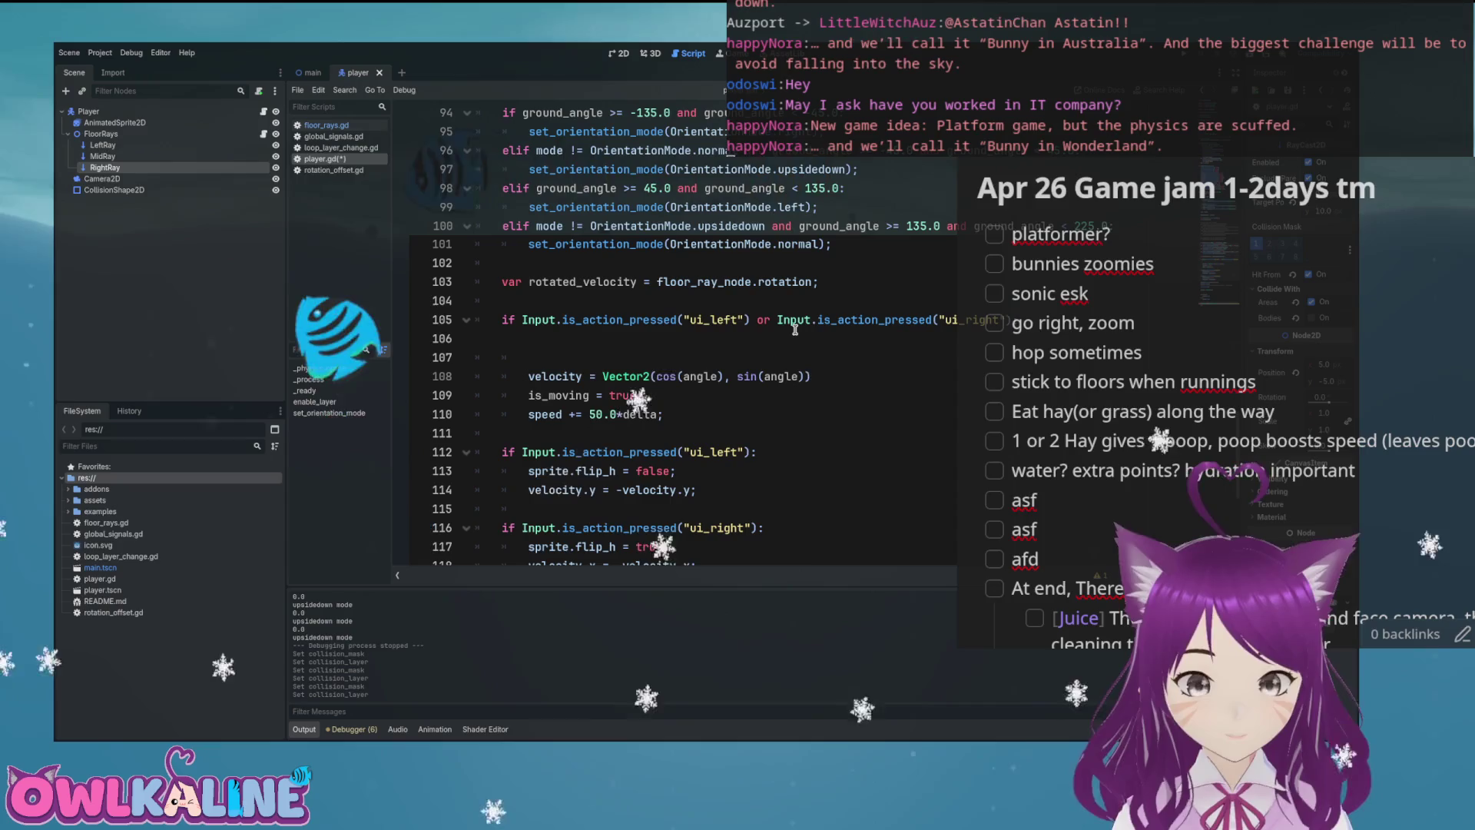
{"action": "scroll", "coordinate": [795, 330], "scroll_direction": "down", "scroll_amount": 2}
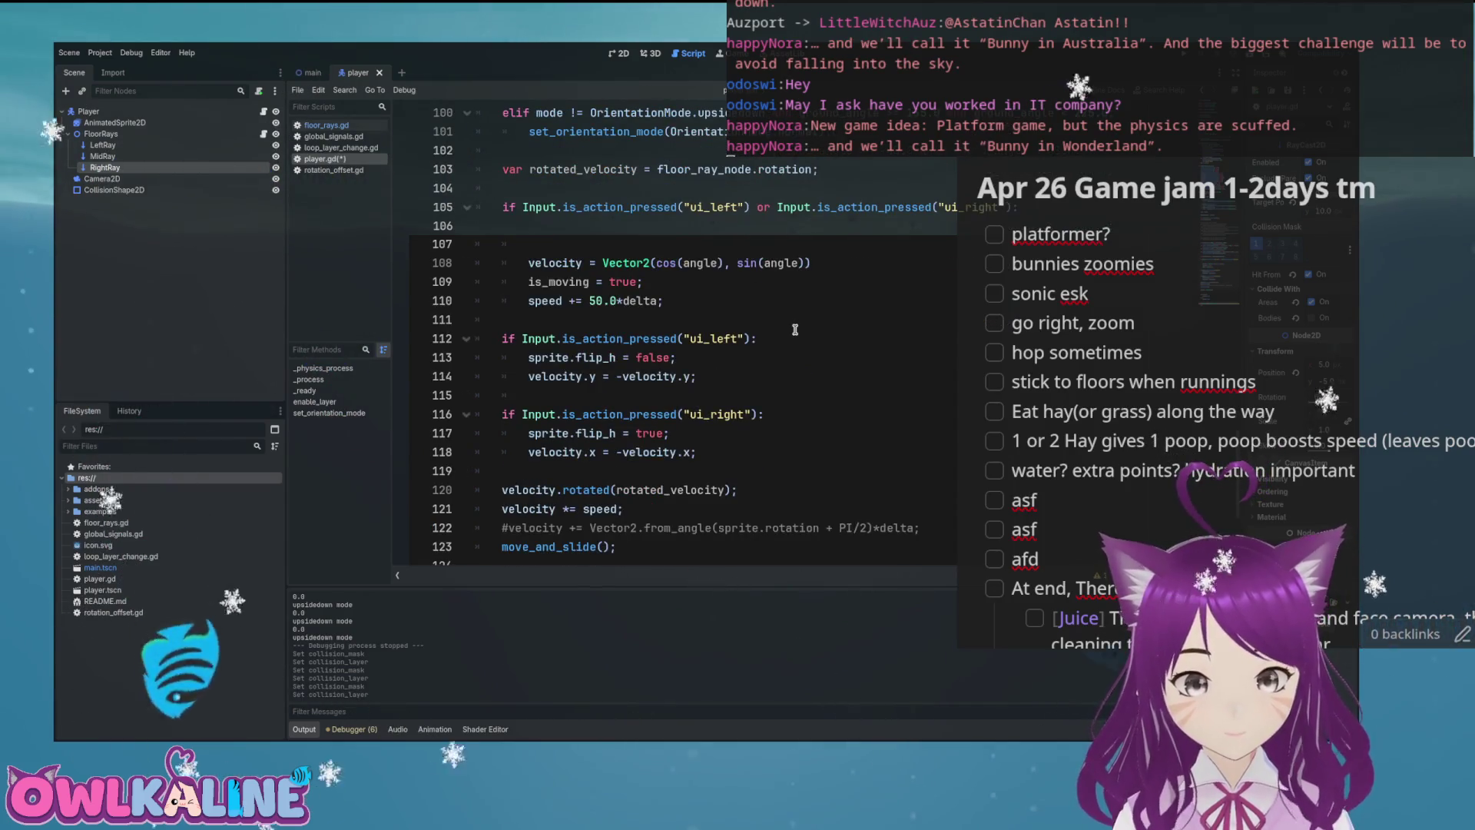
{"action": "scroll", "coordinate": [604, 329], "scroll_direction": "up", "scroll_amount": 7}
{"action": "scroll", "coordinate": [603, 329], "scroll_direction": "down", "scroll_amount": 7}
{"action": "left_click_drag", "start_coordinate": [522, 338], "coordinate": [745, 338]}
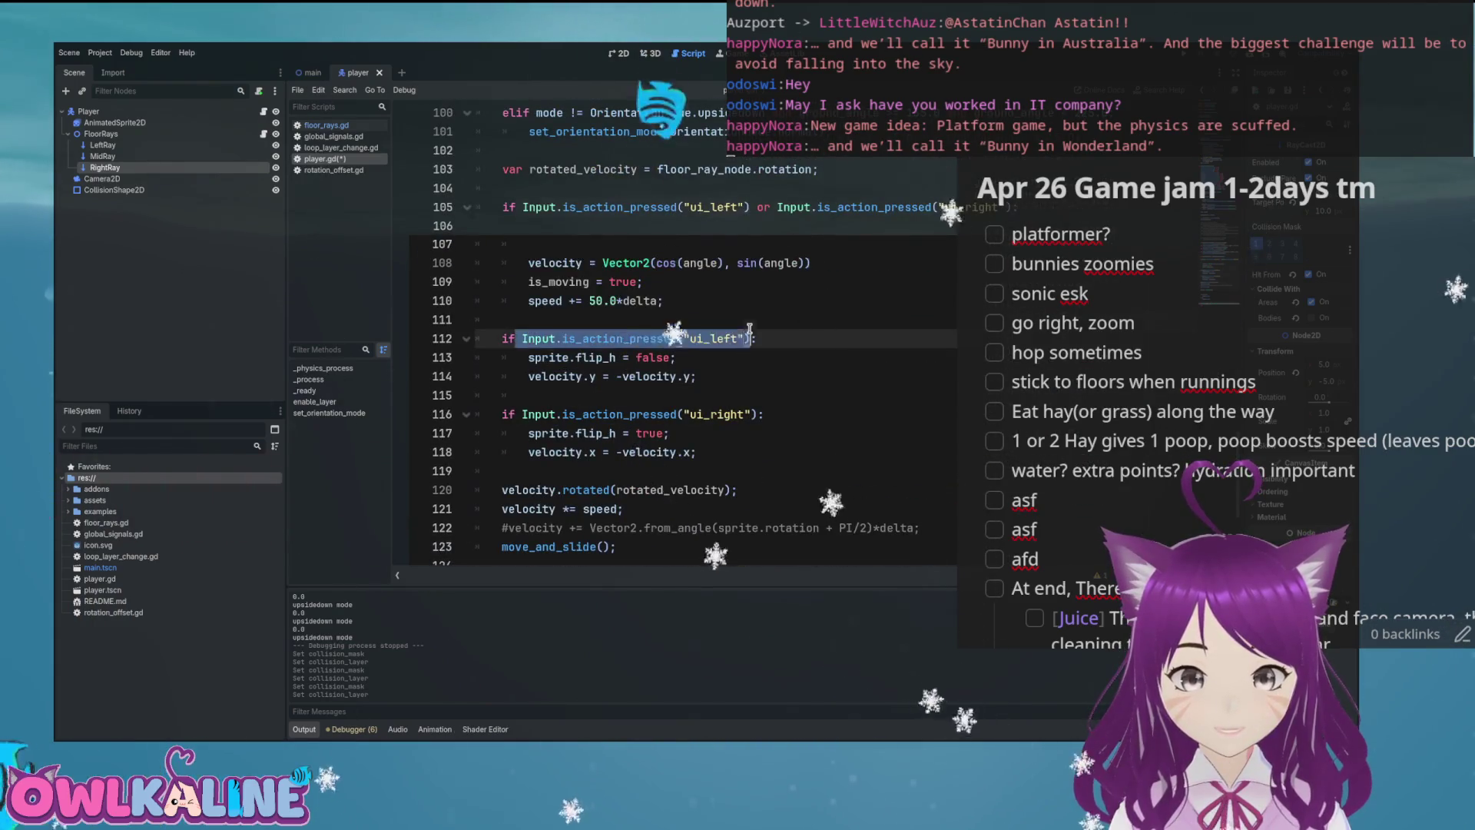
{"action": "scroll", "coordinate": [751, 326], "scroll_direction": "up", "scroll_amount": 18}
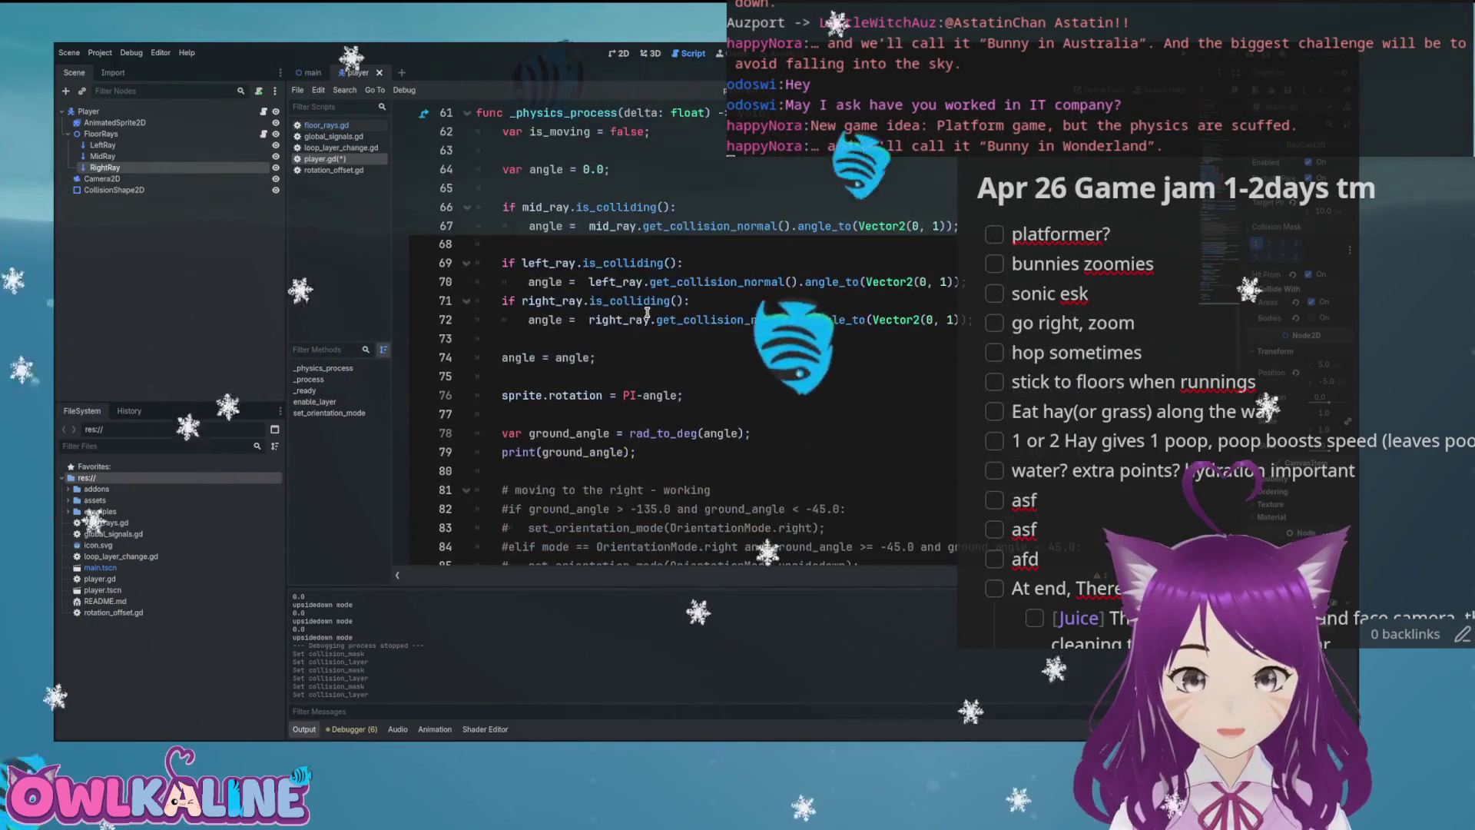
{"action": "scroll", "coordinate": [647, 313], "scroll_direction": "down", "scroll_amount": 6}
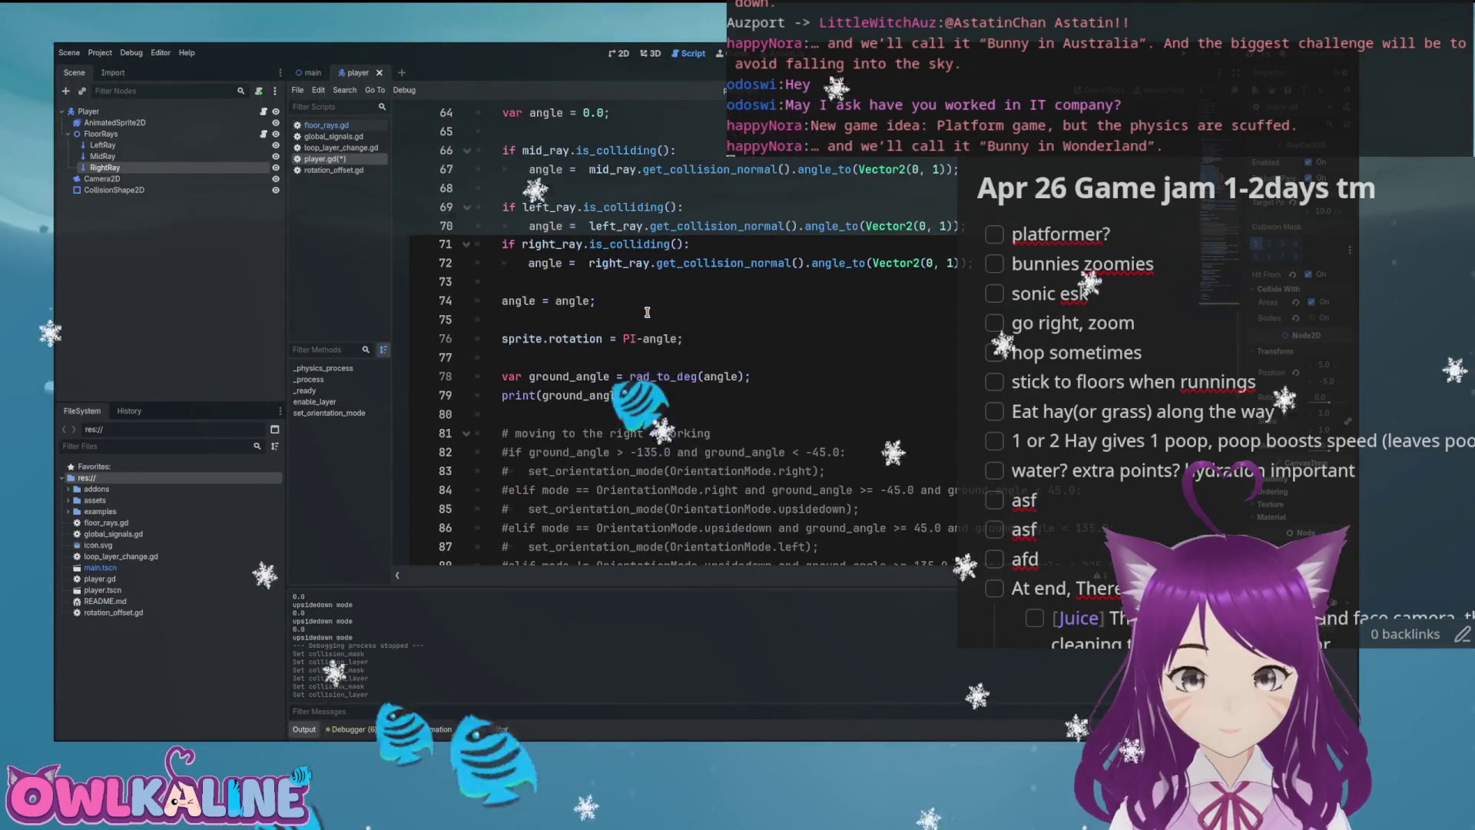
{"action": "scroll", "coordinate": [676, 304], "scroll_direction": "up", "scroll_amount": 1}
{"action": "left_click", "coordinate": [683, 301]}
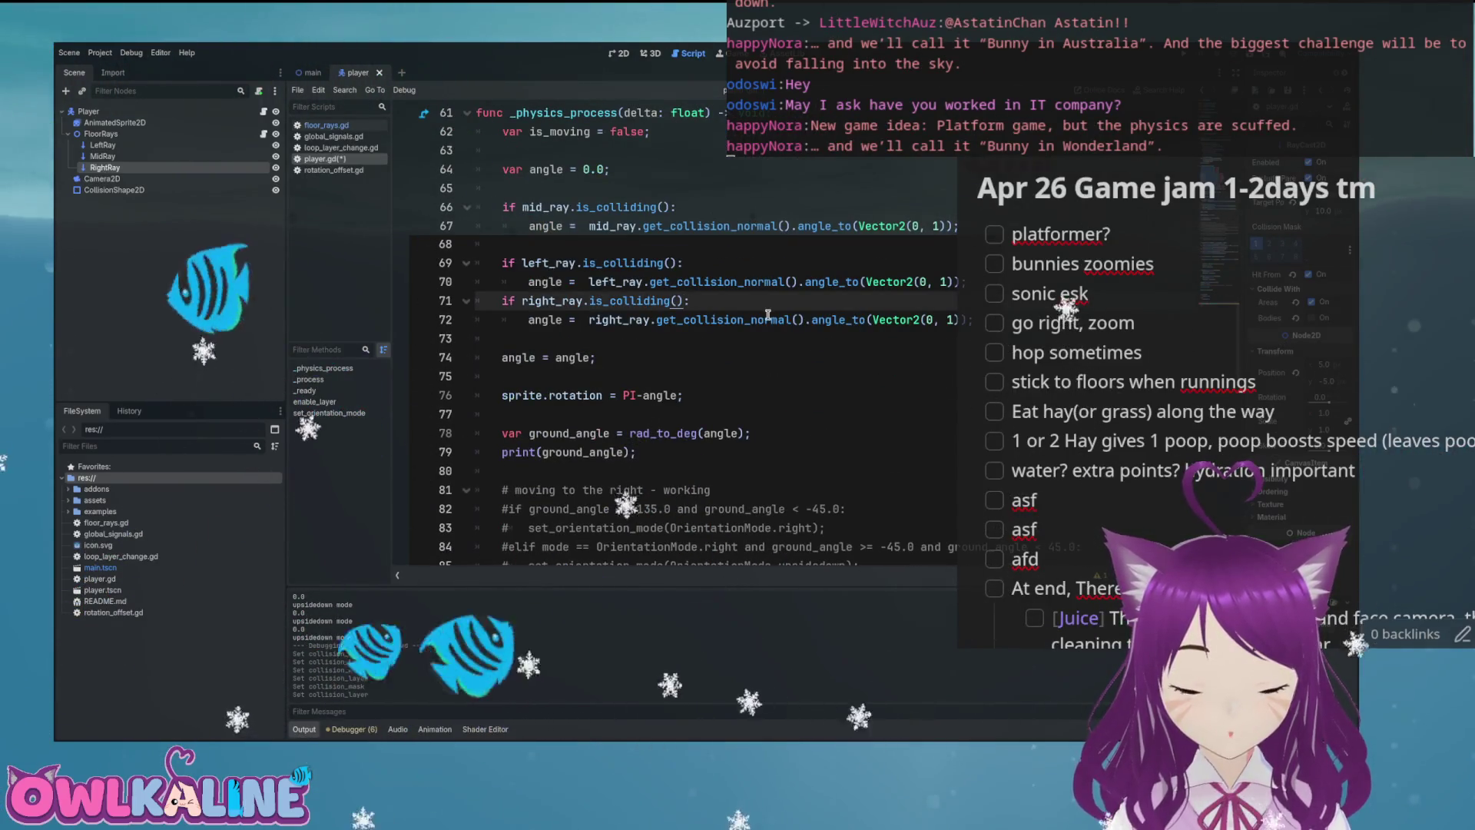
{"action": "type", "text": "and !"}
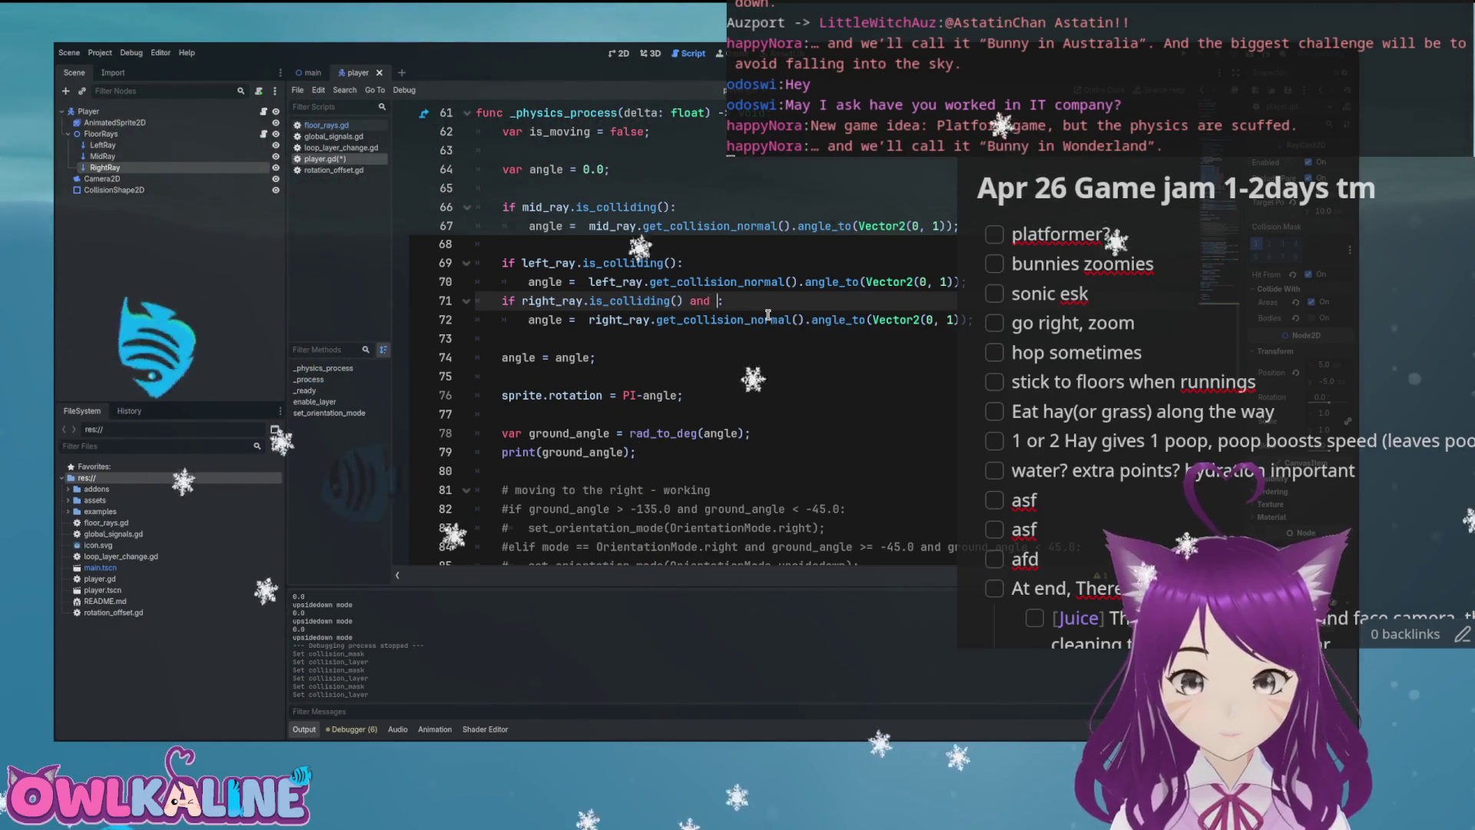
{"action": "type", "text": " Input.is_action_pressed(\"ui_left\")"}
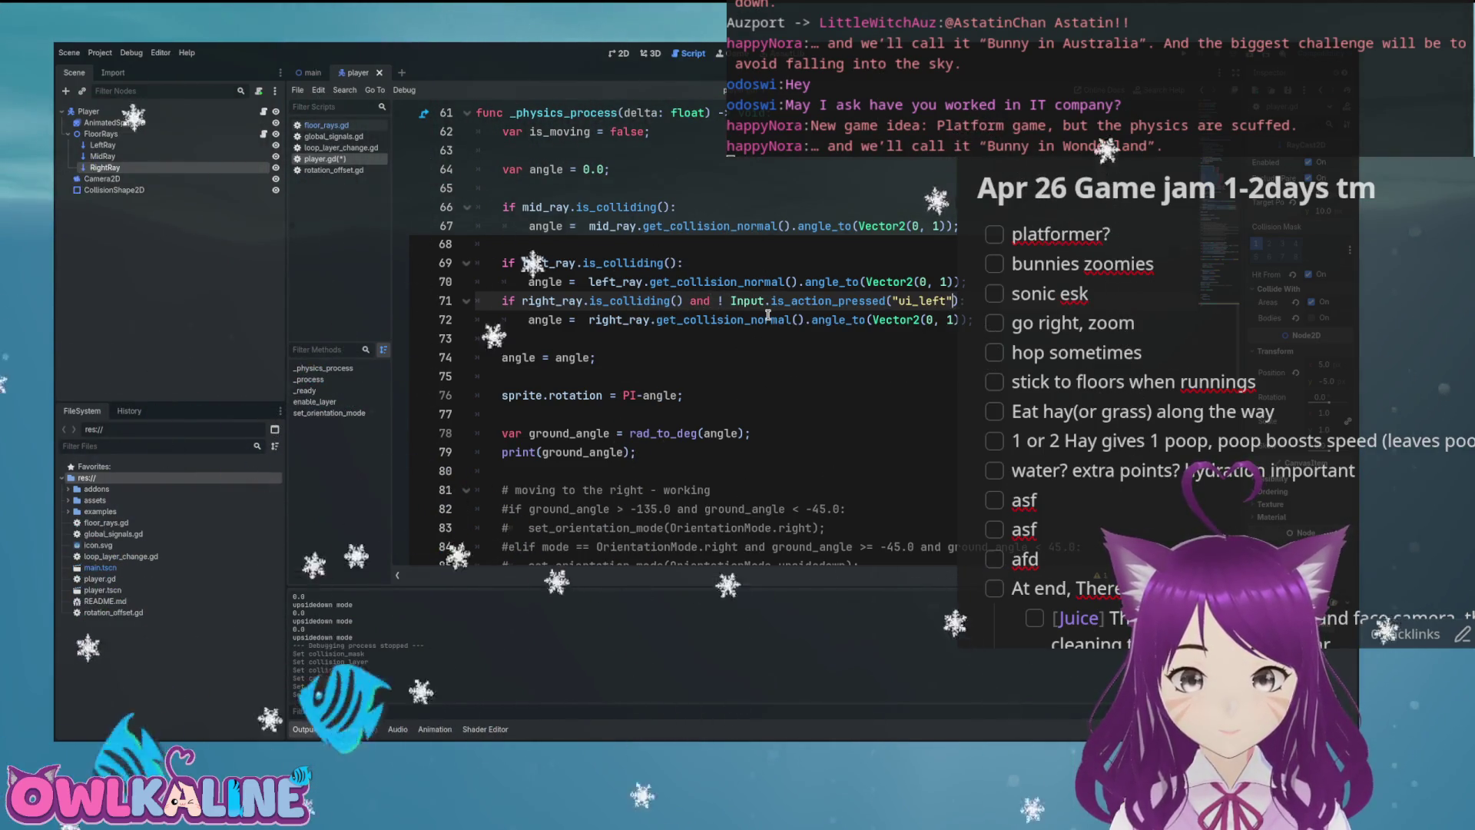
{"action": "key", "text": "BackSpace"}
Step: Add a not-ui_right check to the left_ray condition, save, and run the game
{"action": "key", "text": "Up"}
{"action": "key", "text": "Up"}
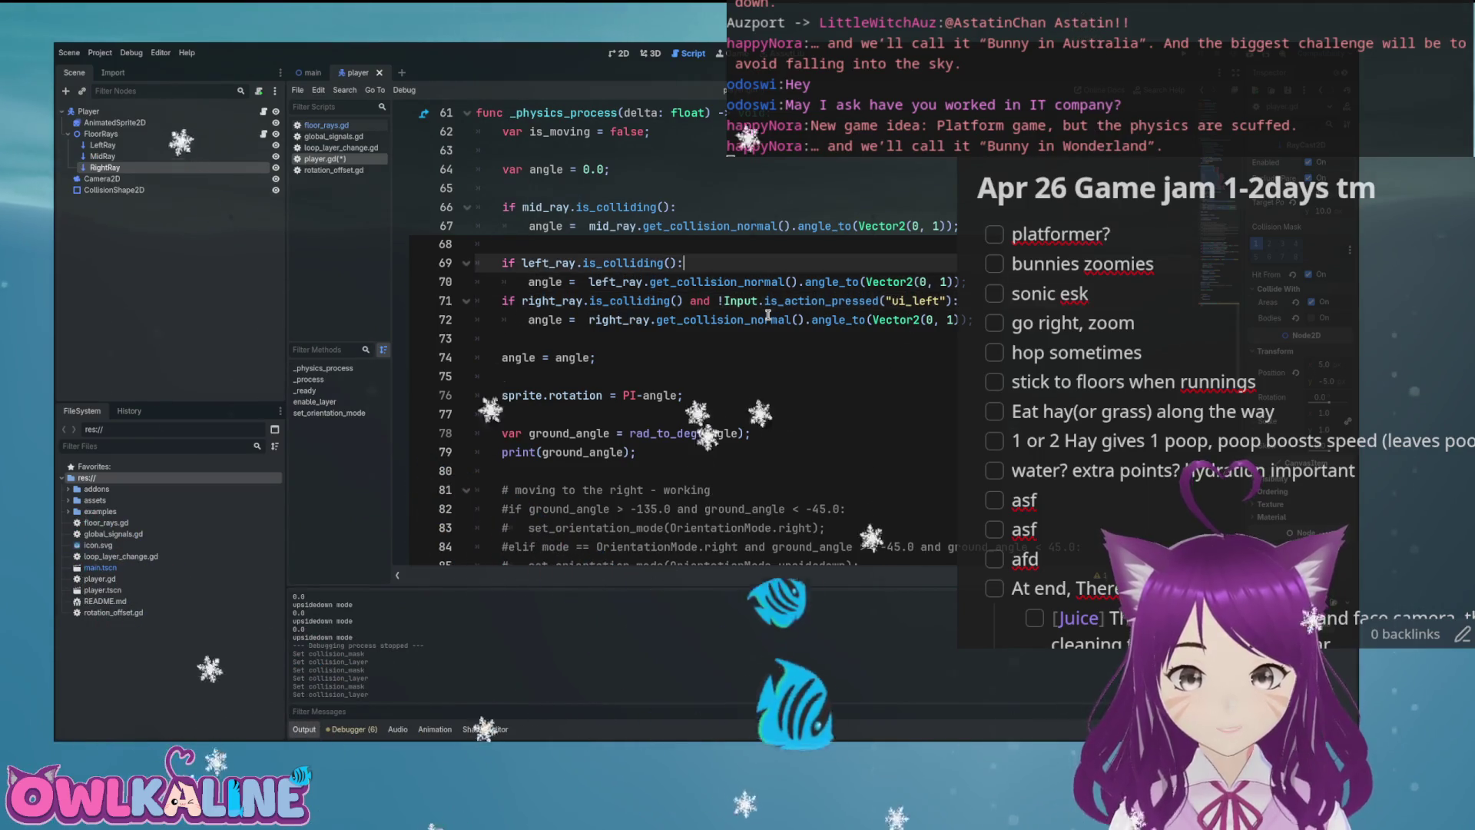
{"action": "type", "text": "and !"}
{"action": "type", "text": " Input.is_action_pressed(\"ui_left\""}
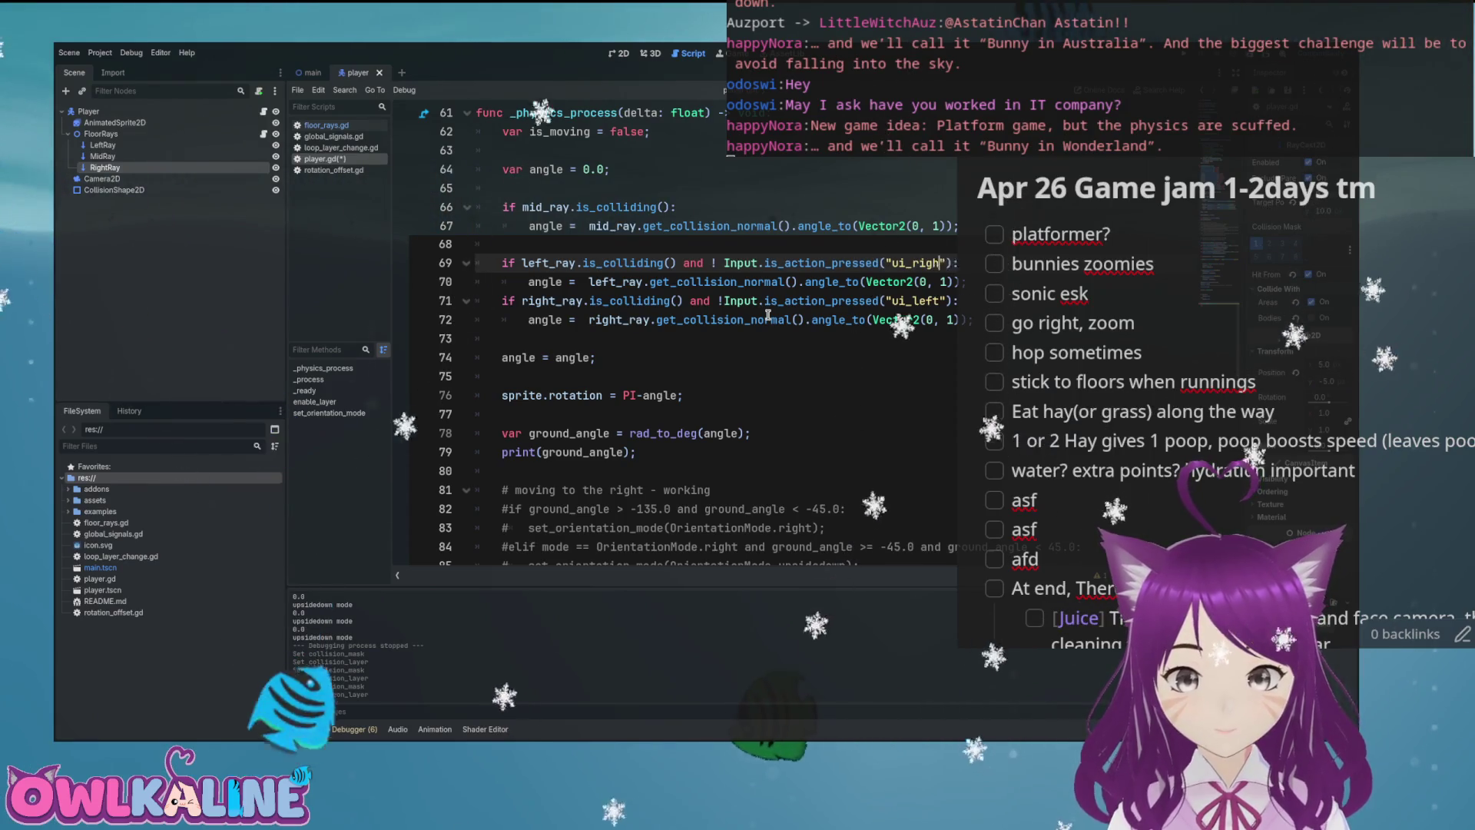
{"action": "type", "text": "t"}
{"action": "key", "text": "ctrl+s"}
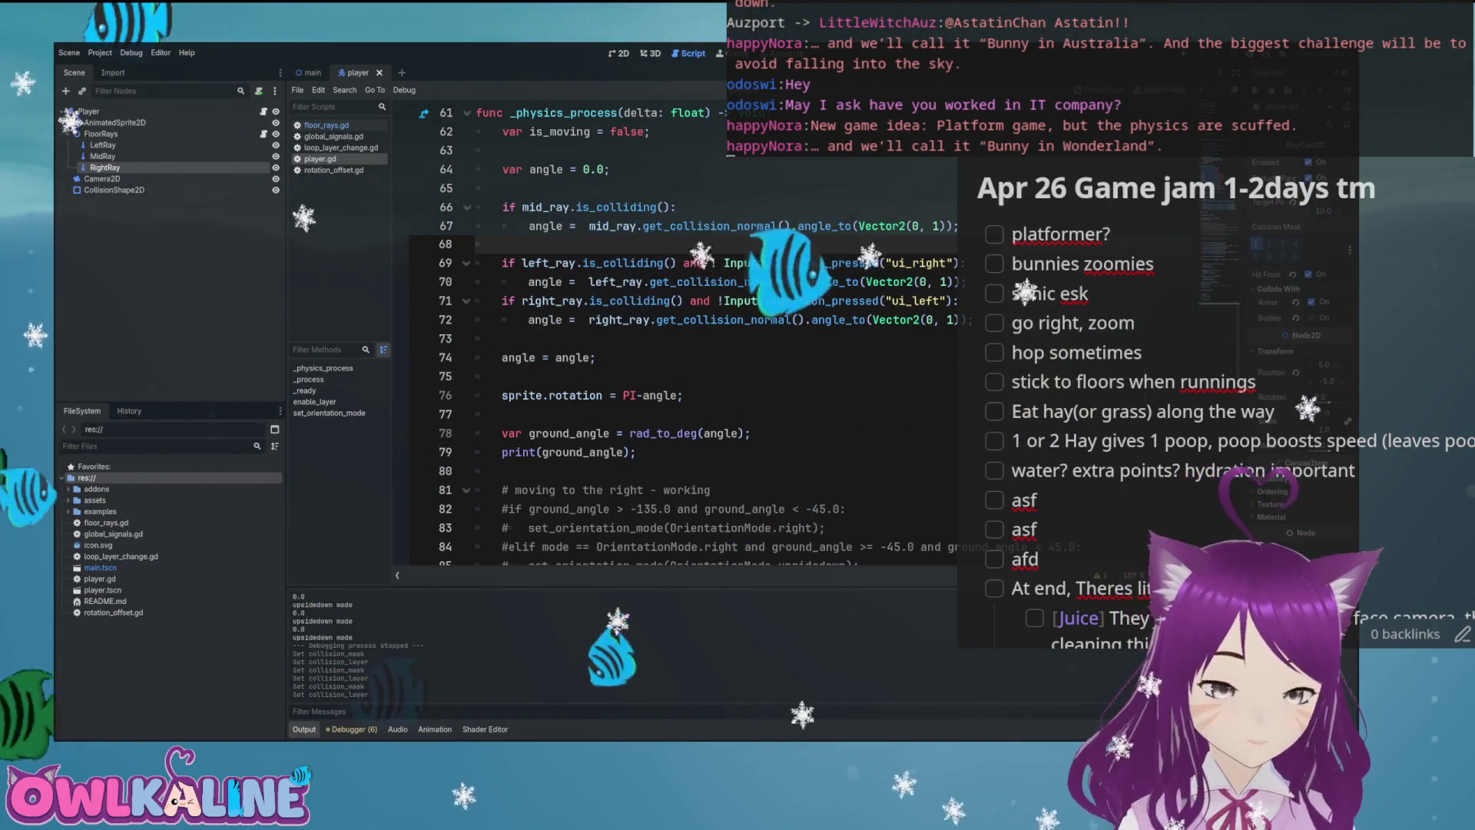
{"action": "key", "text": "F5"}
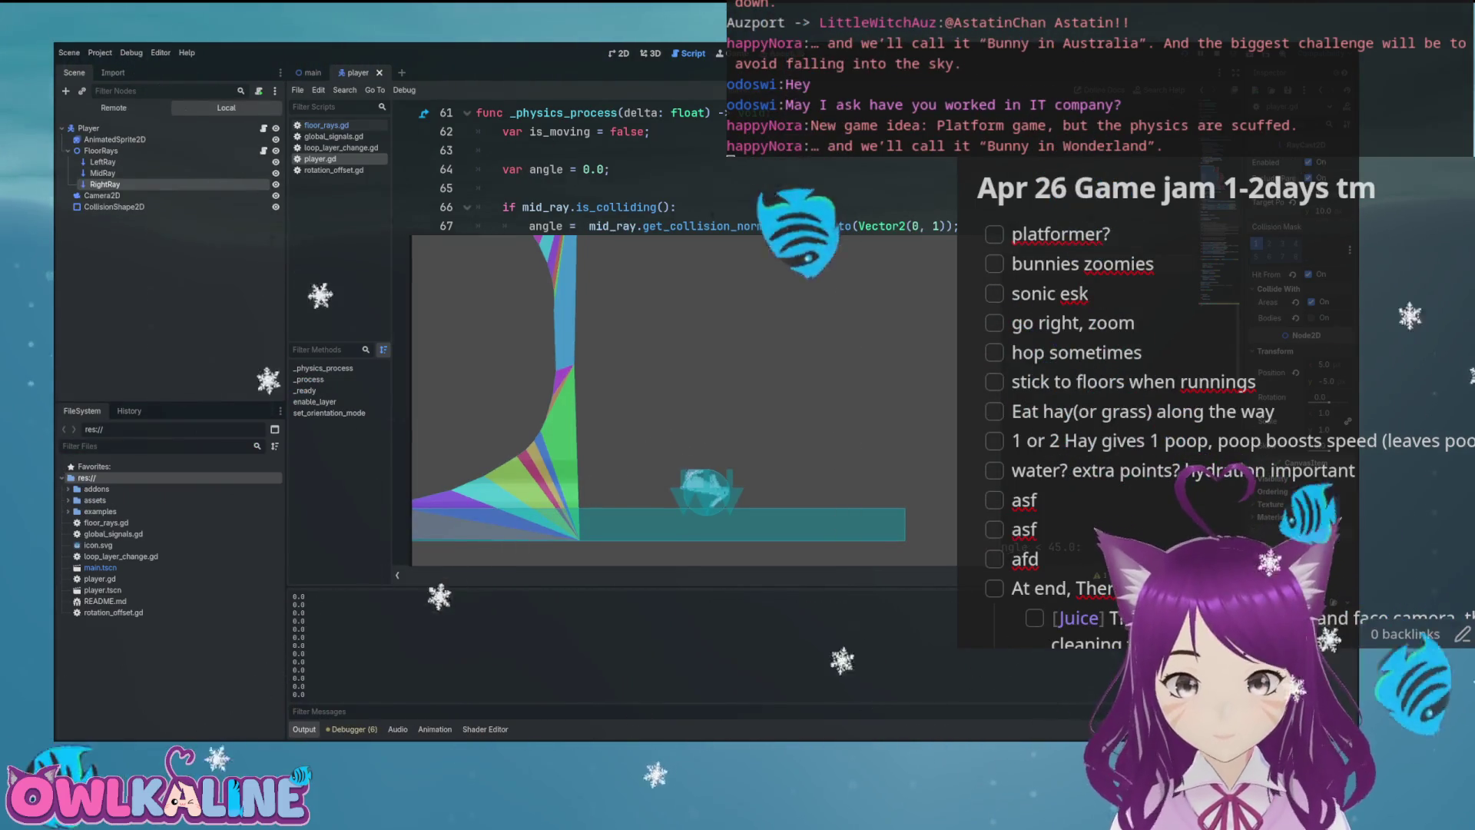
Step: Stop the game, open the main level scene, and undo a stray Area2D move
{"action": "key", "text": "F8"}
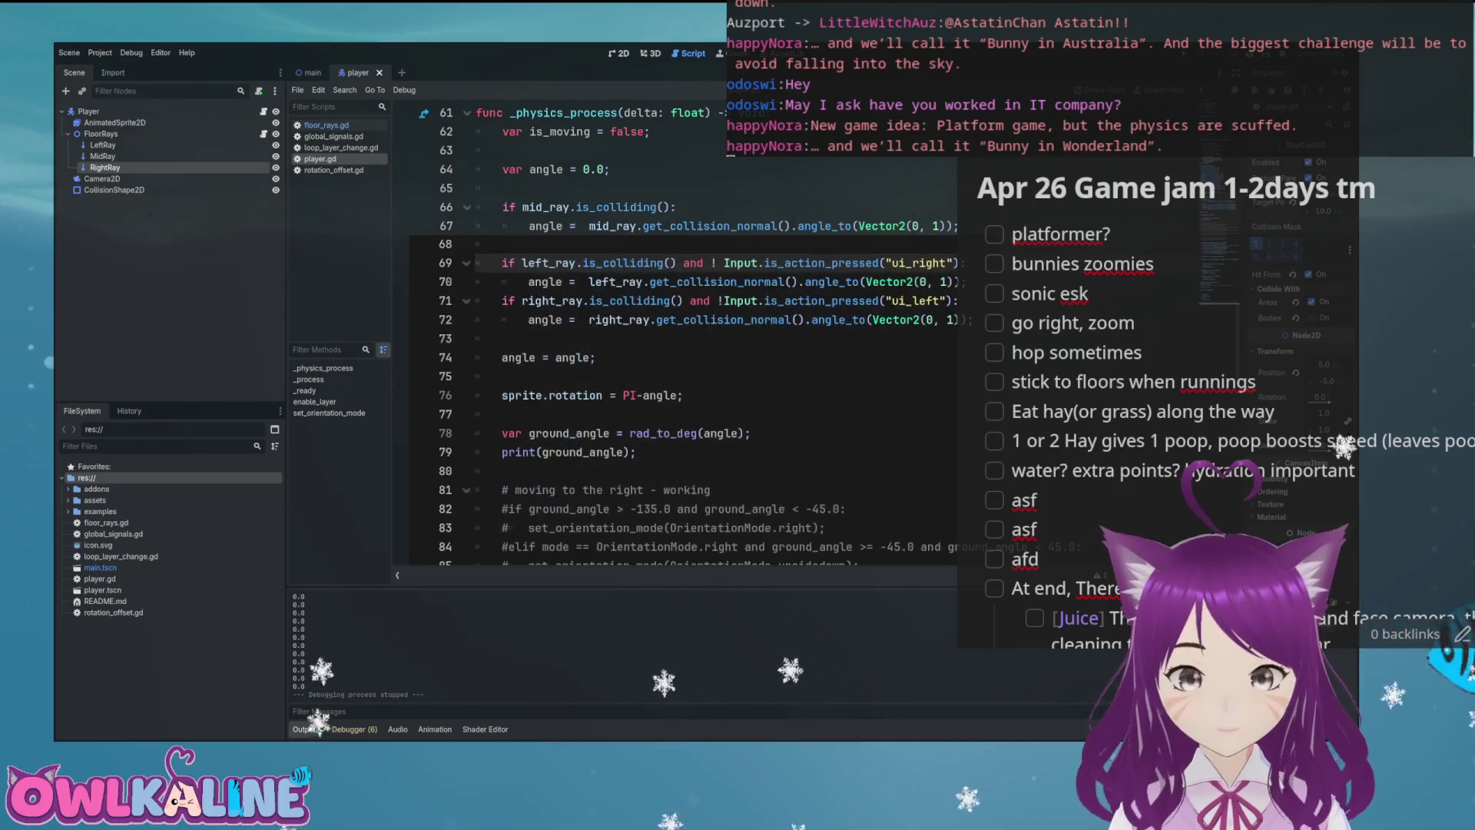
{"action": "key", "text": "ctrl+F1"}
{"action": "key", "text": "ctrl+Tab"}
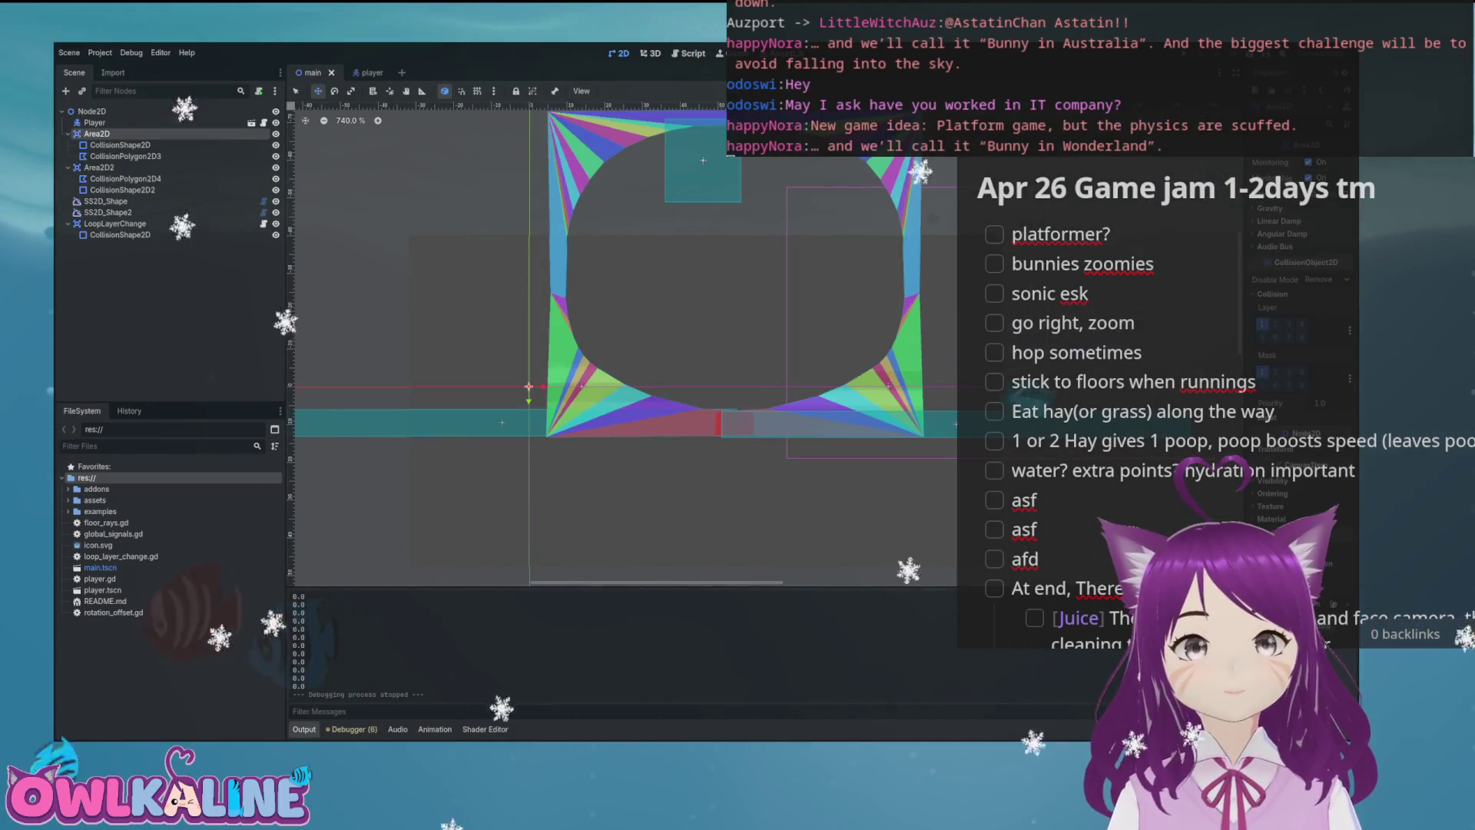
{"action": "left_click_drag", "start_coordinate": [528, 387], "coordinate": [465, 359]}
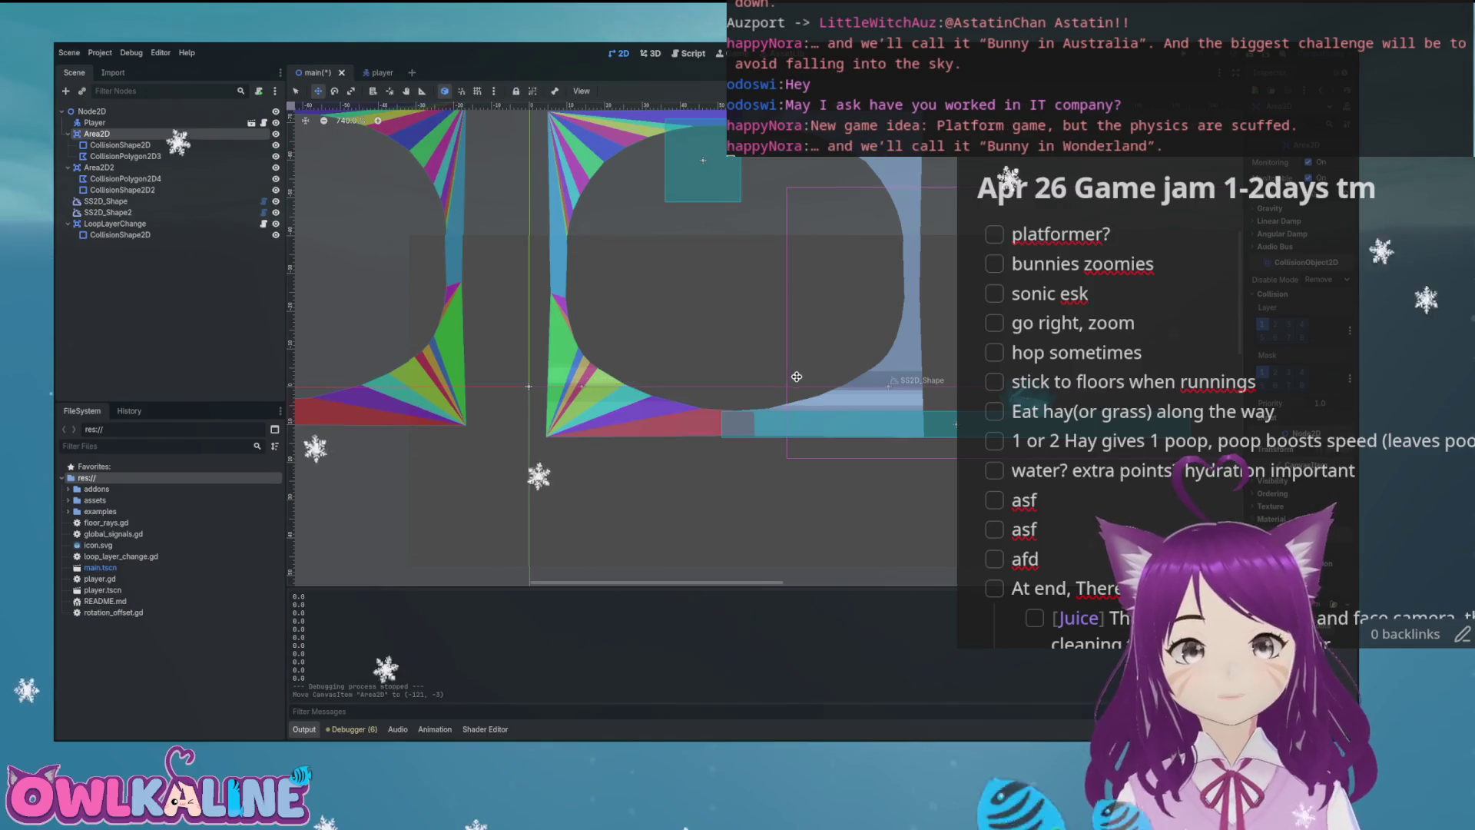
{"action": "key", "text": "ctrl+z"}
Step: Move the Player to (-38, 5) on the floor left of the loop, save, and run
{"action": "left_click", "coordinate": [95, 122]}
{"action": "left_click_drag", "start_coordinate": [528, 387], "coordinate": [382, 390]}
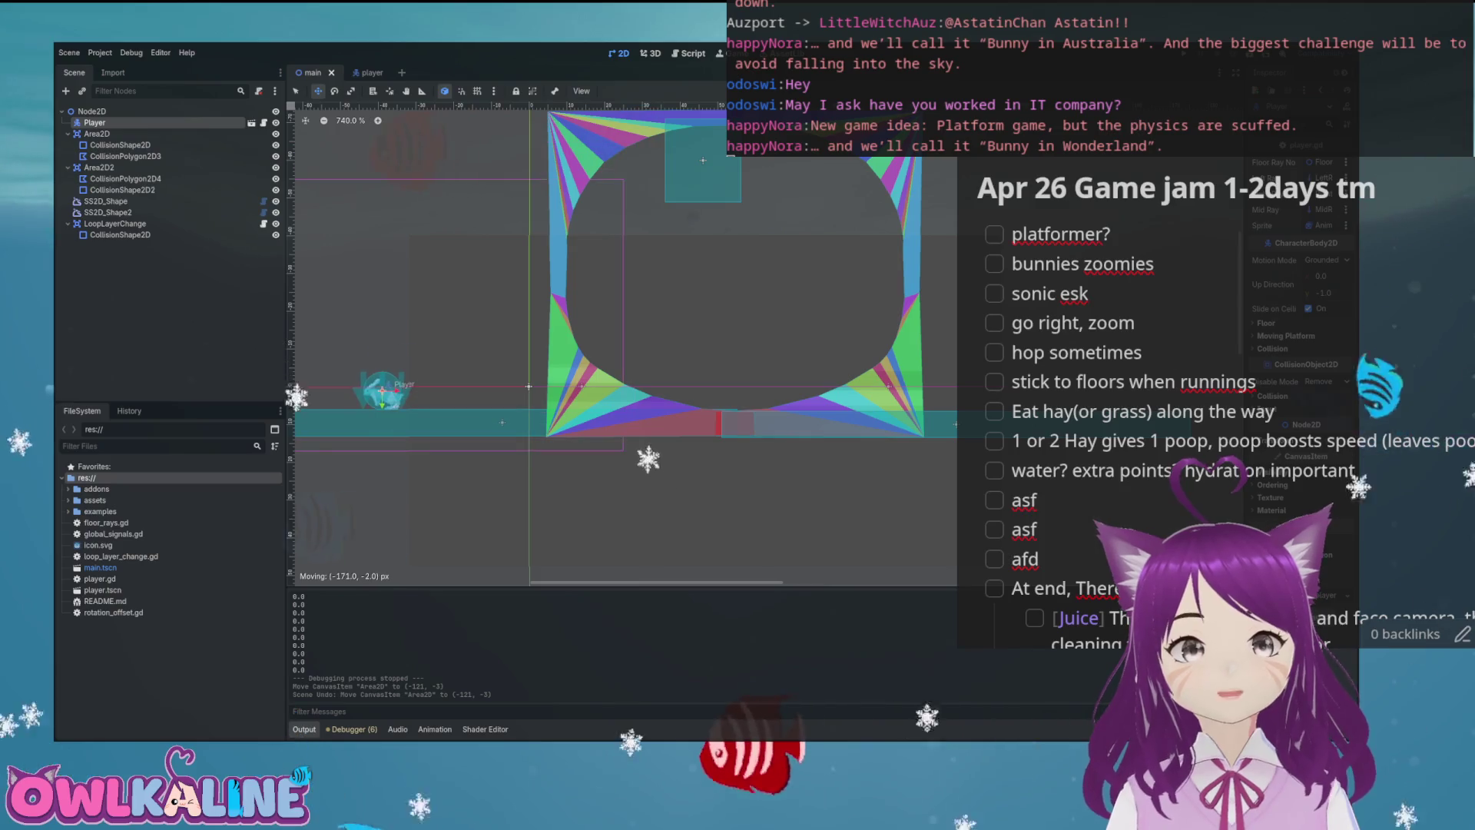
{"action": "key", "text": "ctrl+s"}
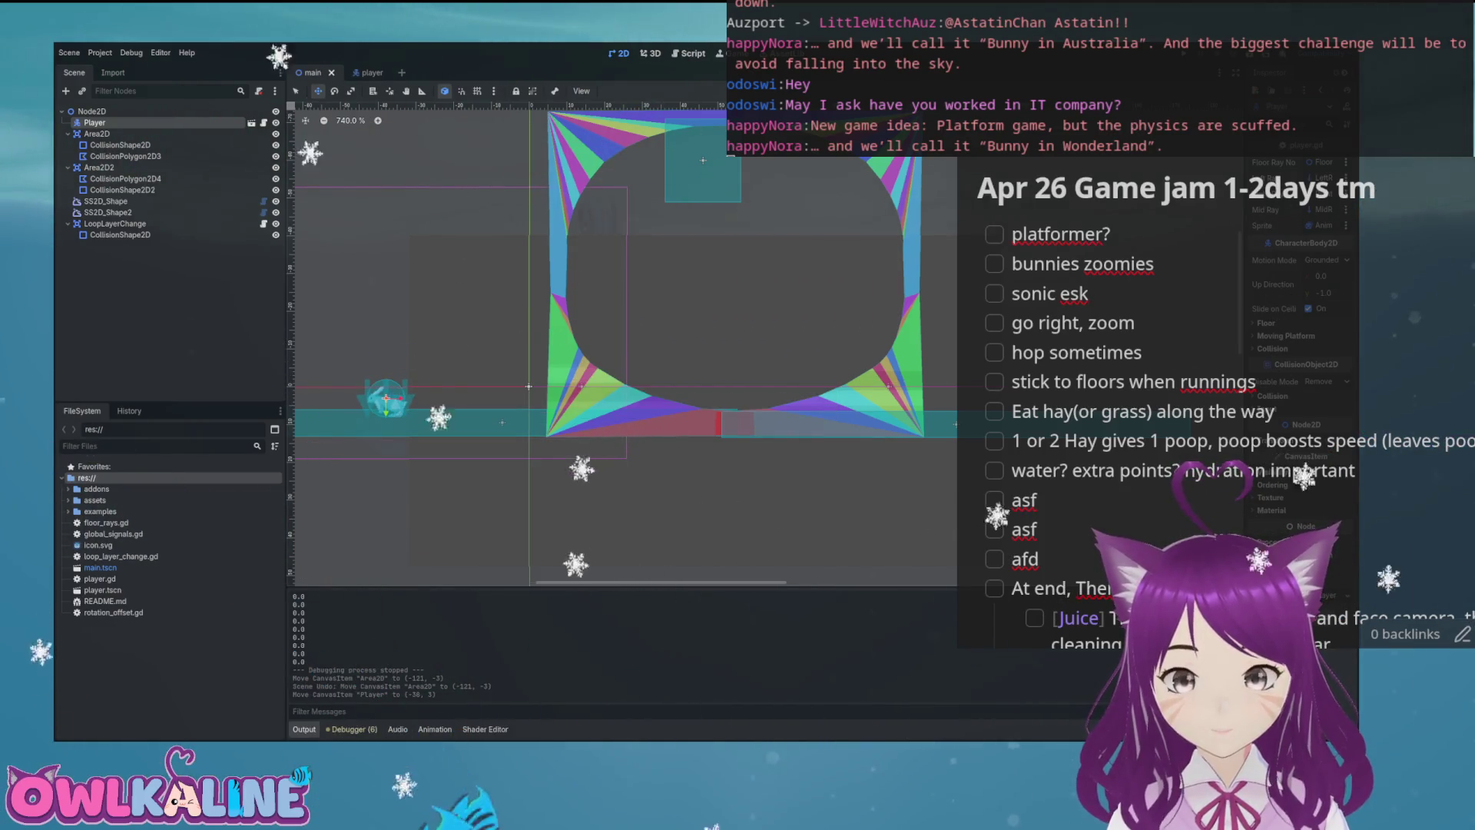
{"action": "key", "text": "F5"}
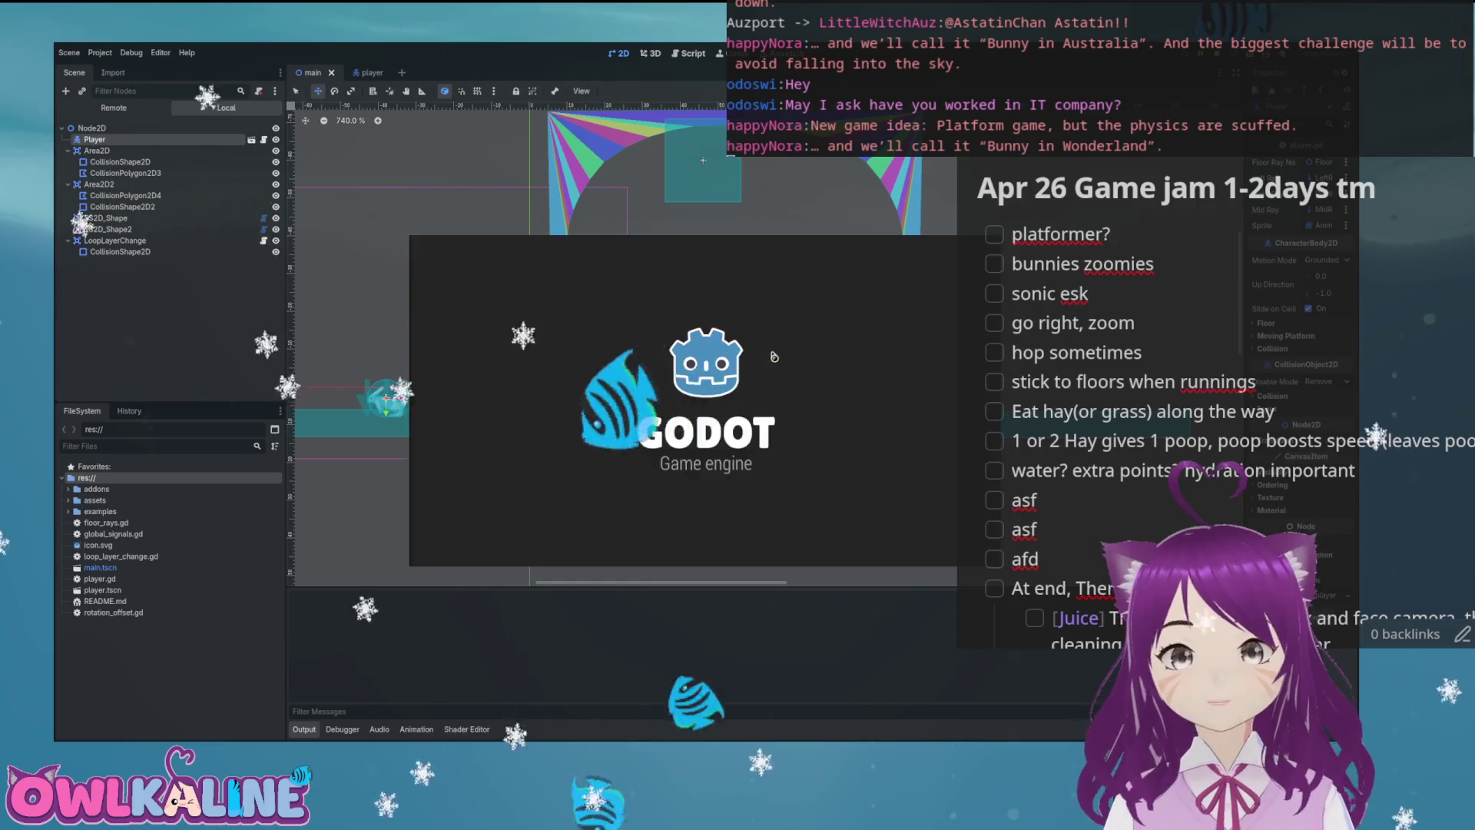
Step: Run the bunny right around the loop twice, then close the game and reopen player.gd
{"action": "key", "text": "Right"}
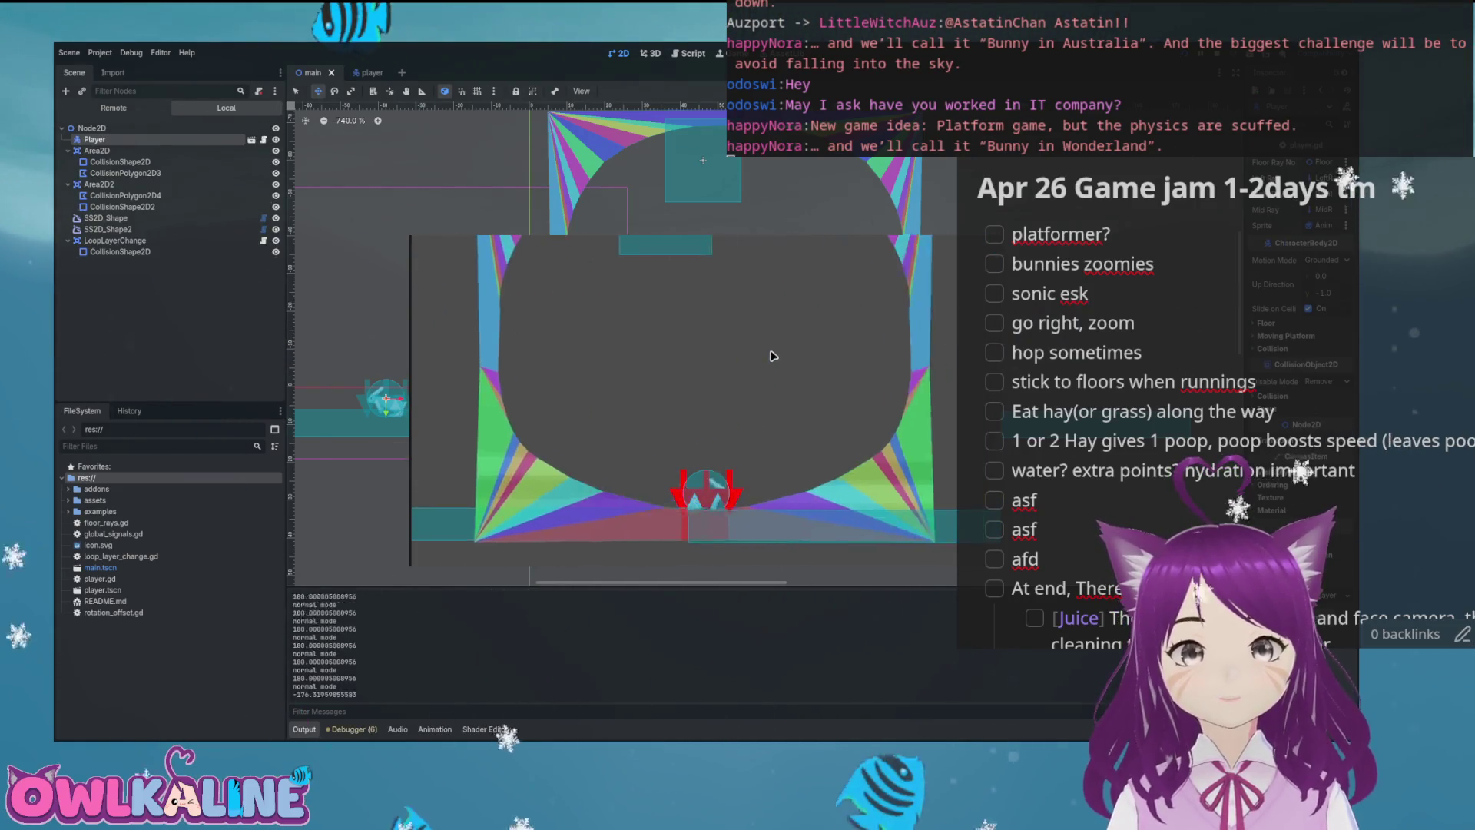
{"action": "key", "text": "F5"}
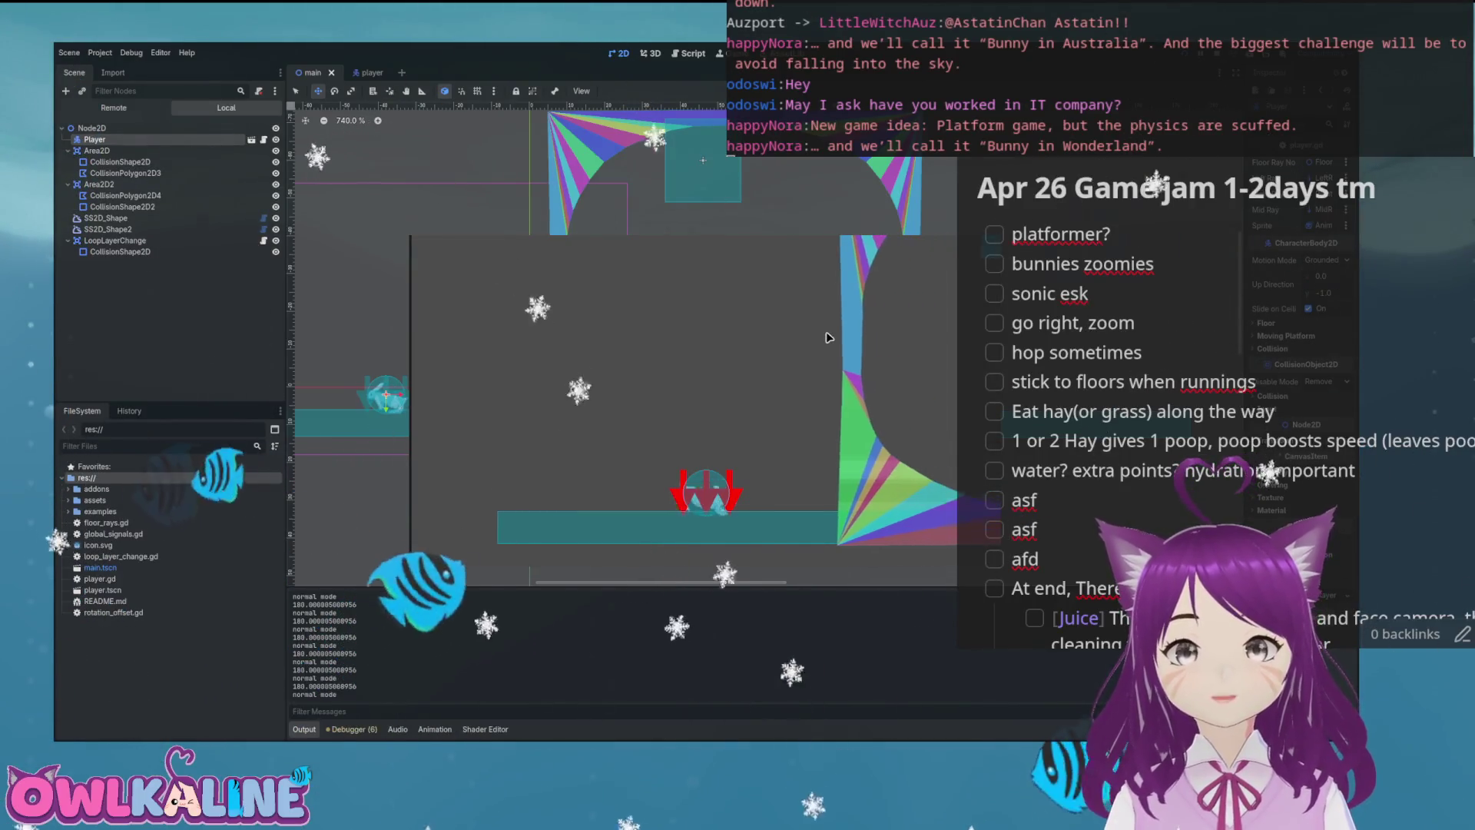
{"action": "key", "text": "Right"}
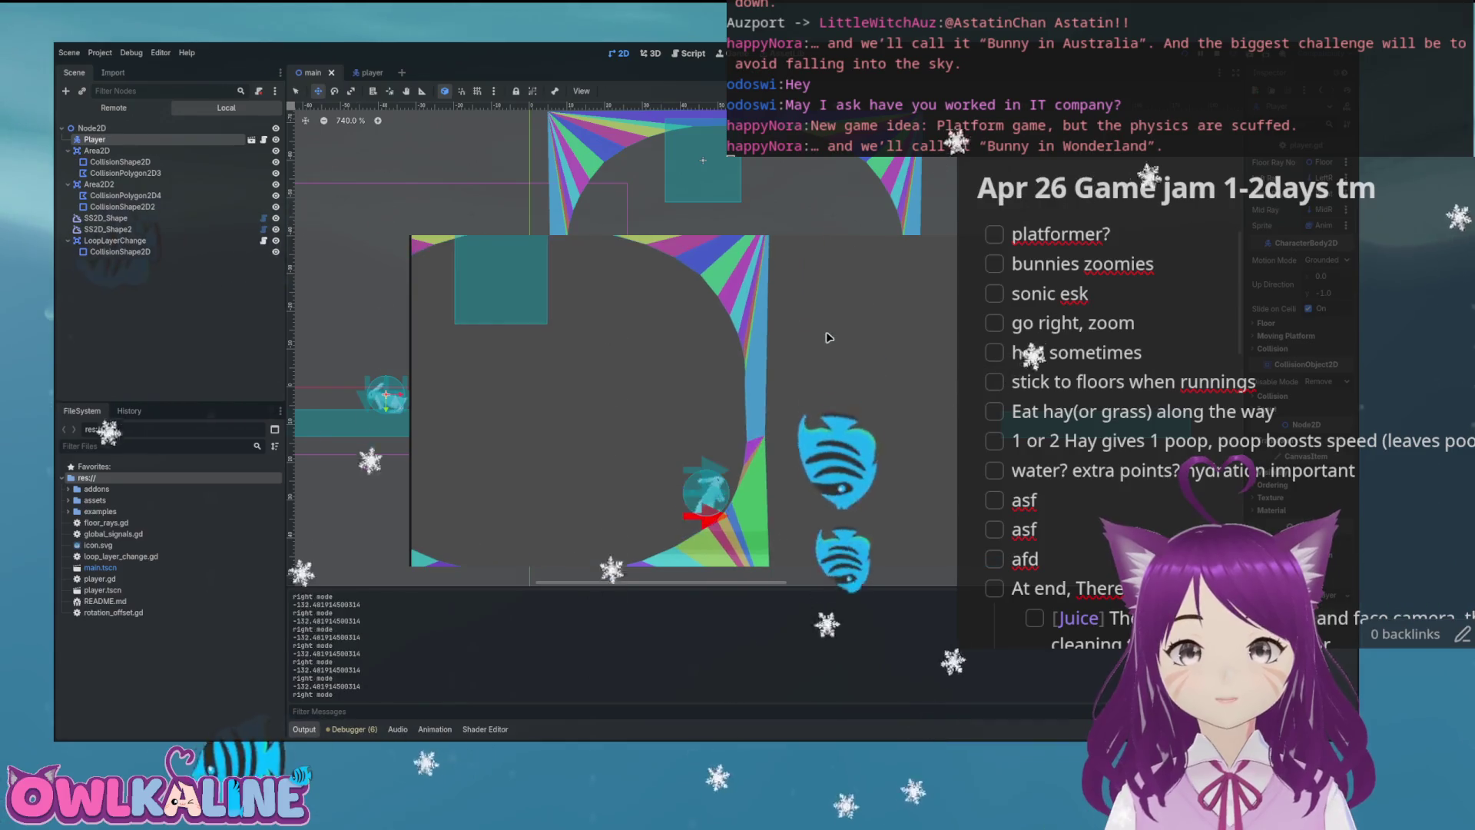
{"action": "key", "text": "Right"}
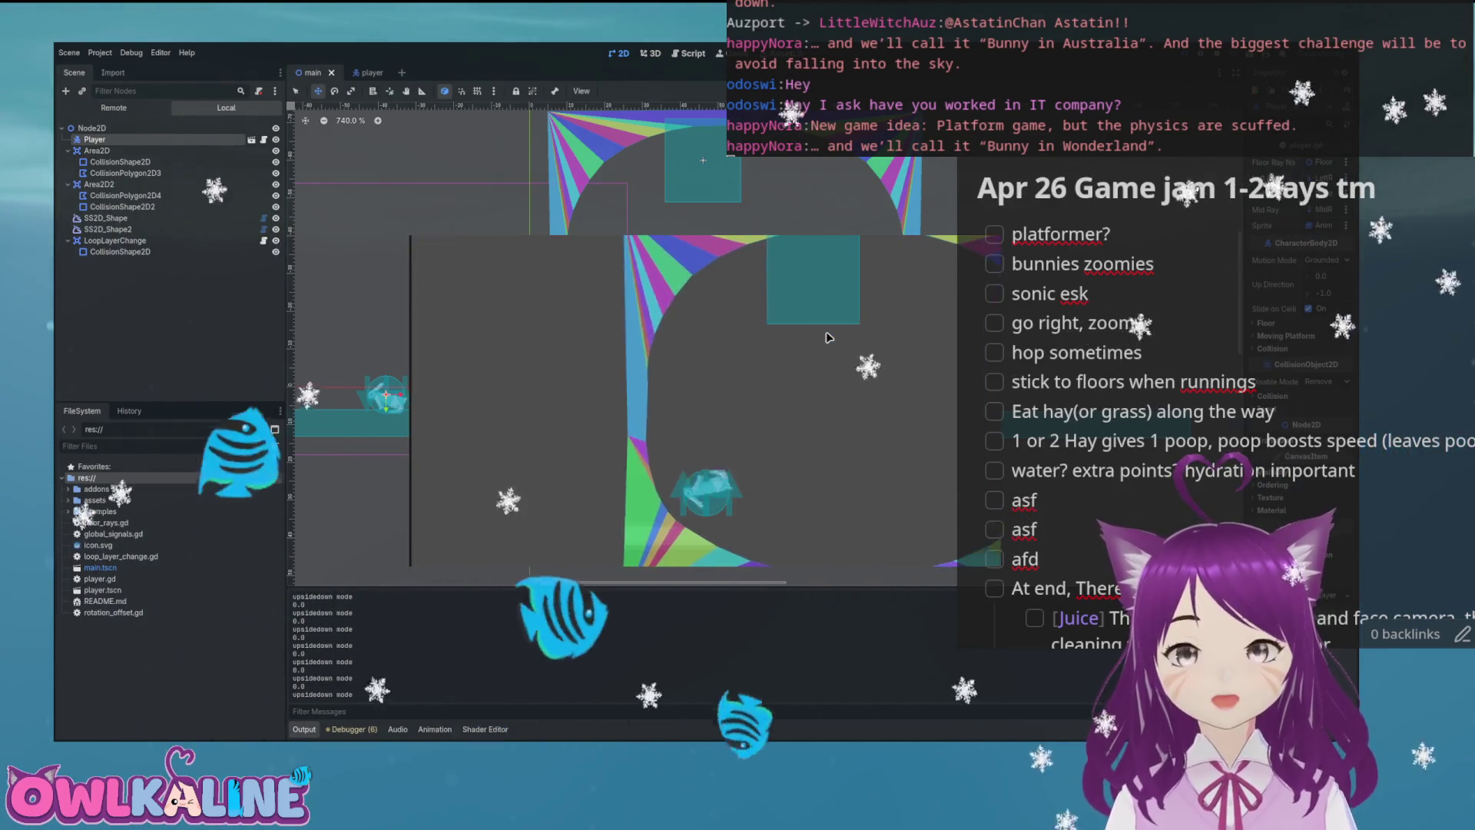
{"action": "key", "text": "Right"}
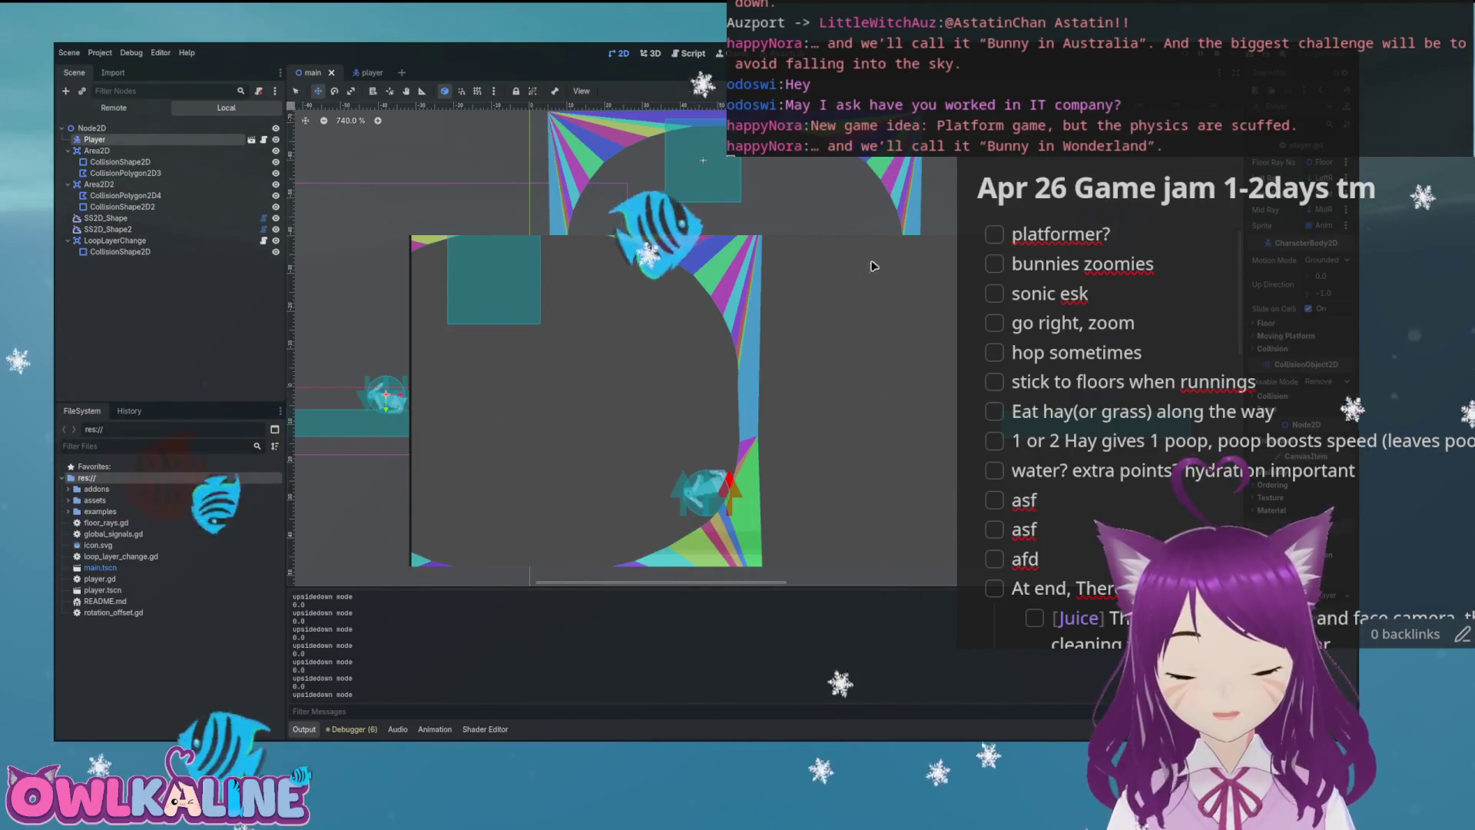
{"action": "key", "text": "F8"}
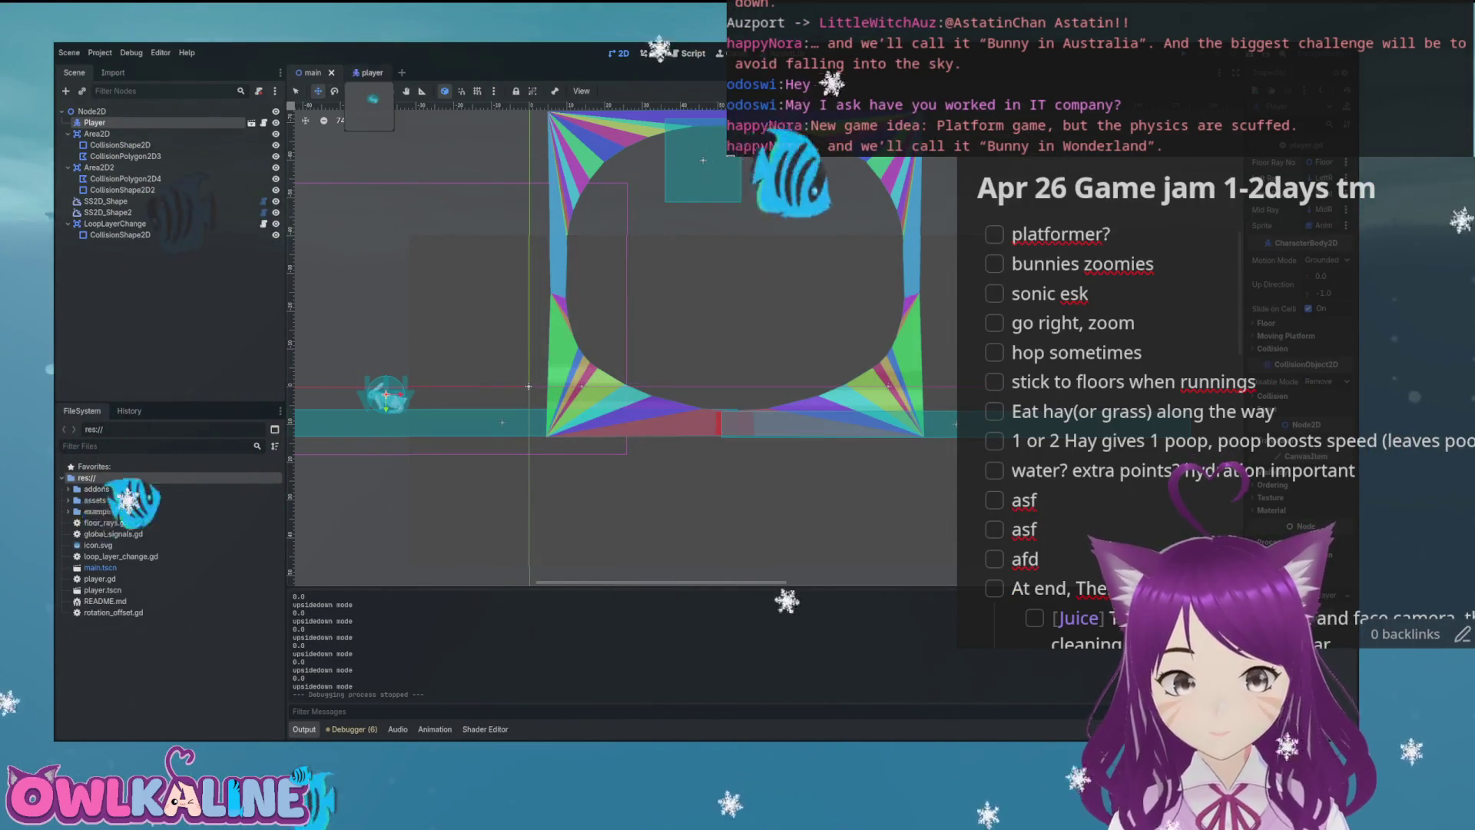
{"action": "left_click", "coordinate": [369, 72]}
{"action": "key", "text": "ctrl+F3"}
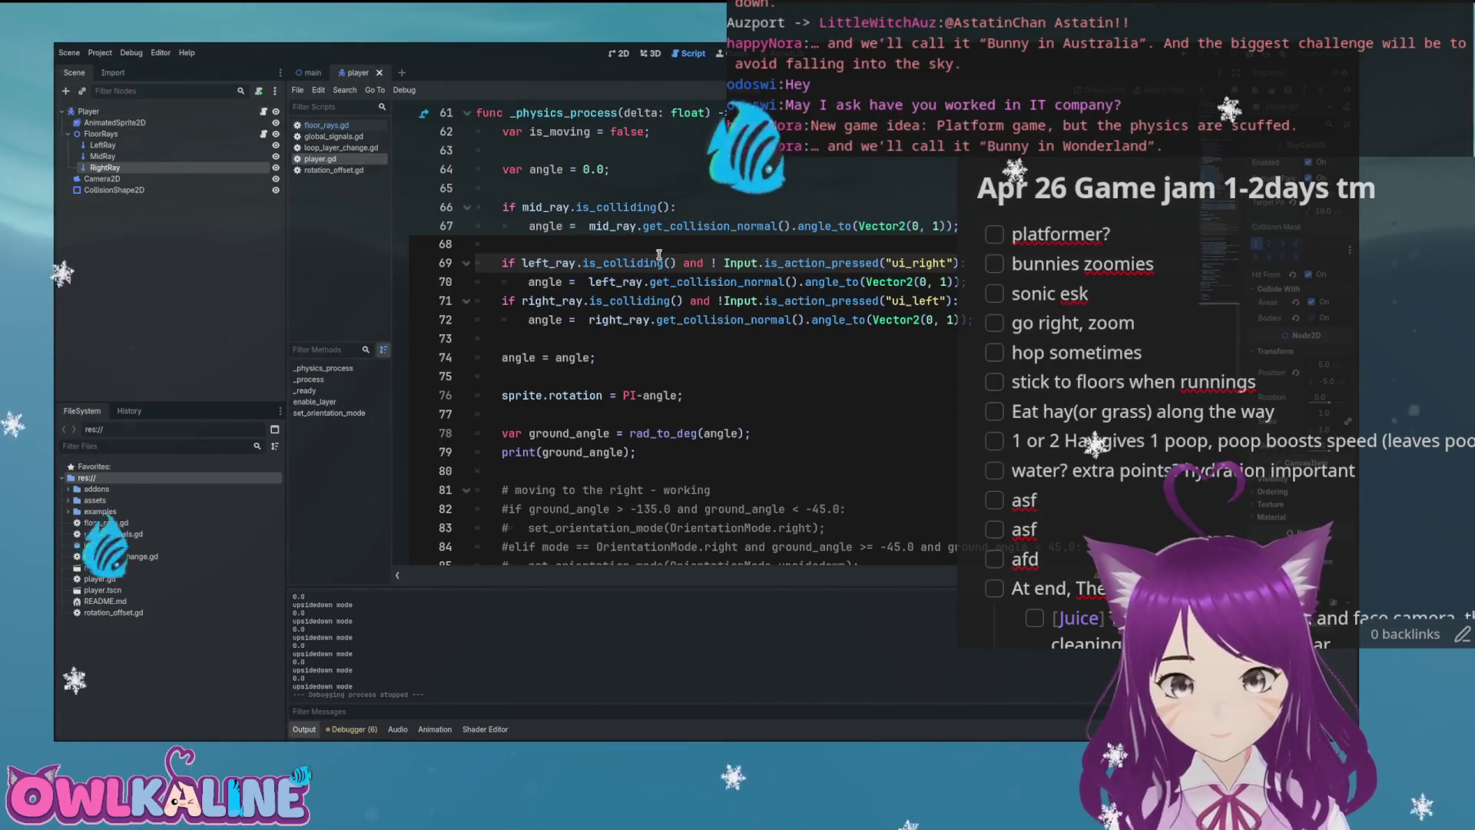
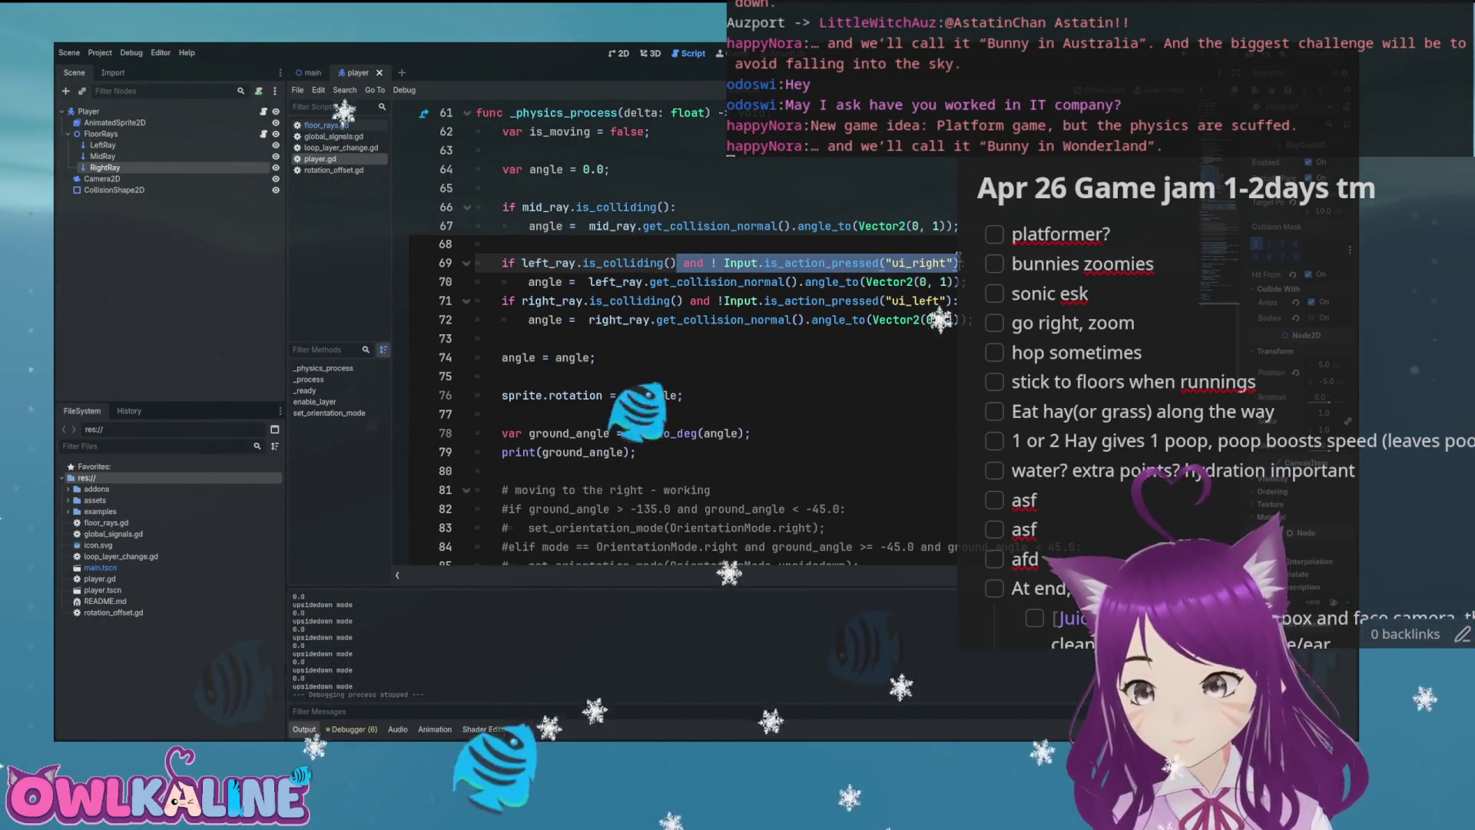
Step: Drop the input conditions from the ray checks and declare left_ray_angle and right_ray_angle = angle
{"action": "key", "text": "BackSpace"}
{"action": "left_click_drag", "start_coordinate": [951, 300], "coordinate": [683, 294]}
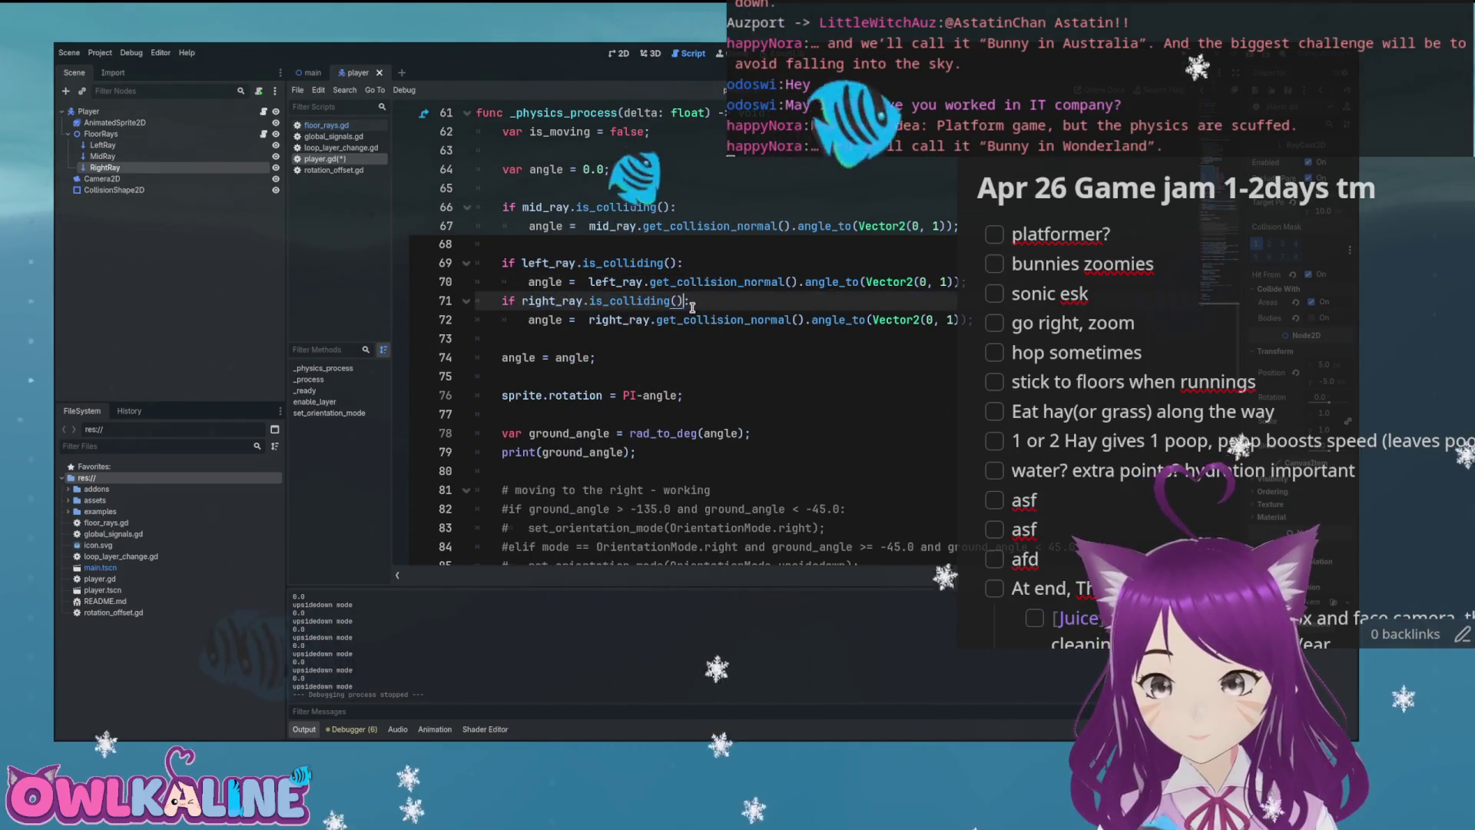
{"action": "left_click", "coordinate": [502, 243]}
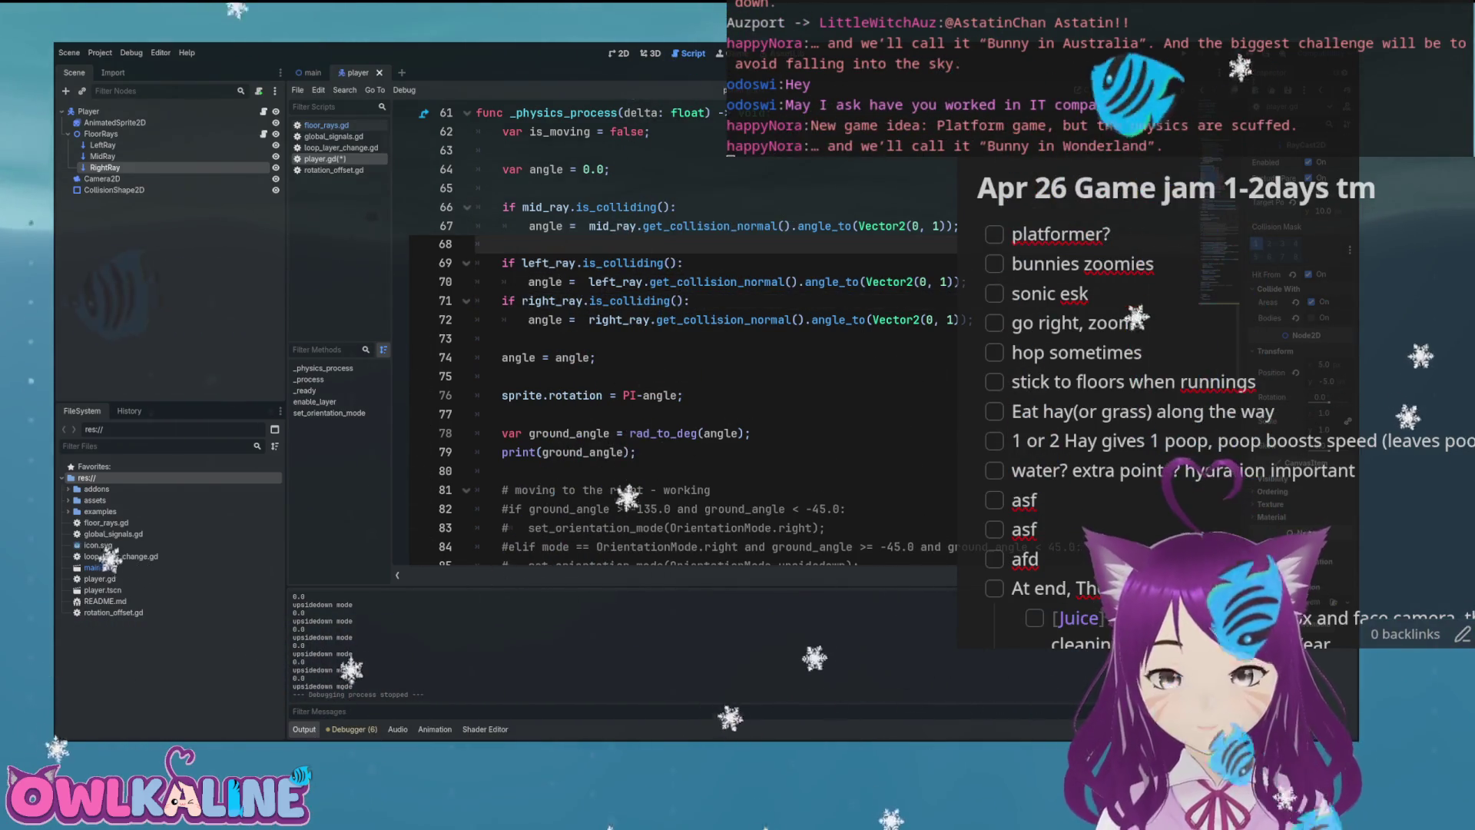
{"action": "key", "text": "Return"}
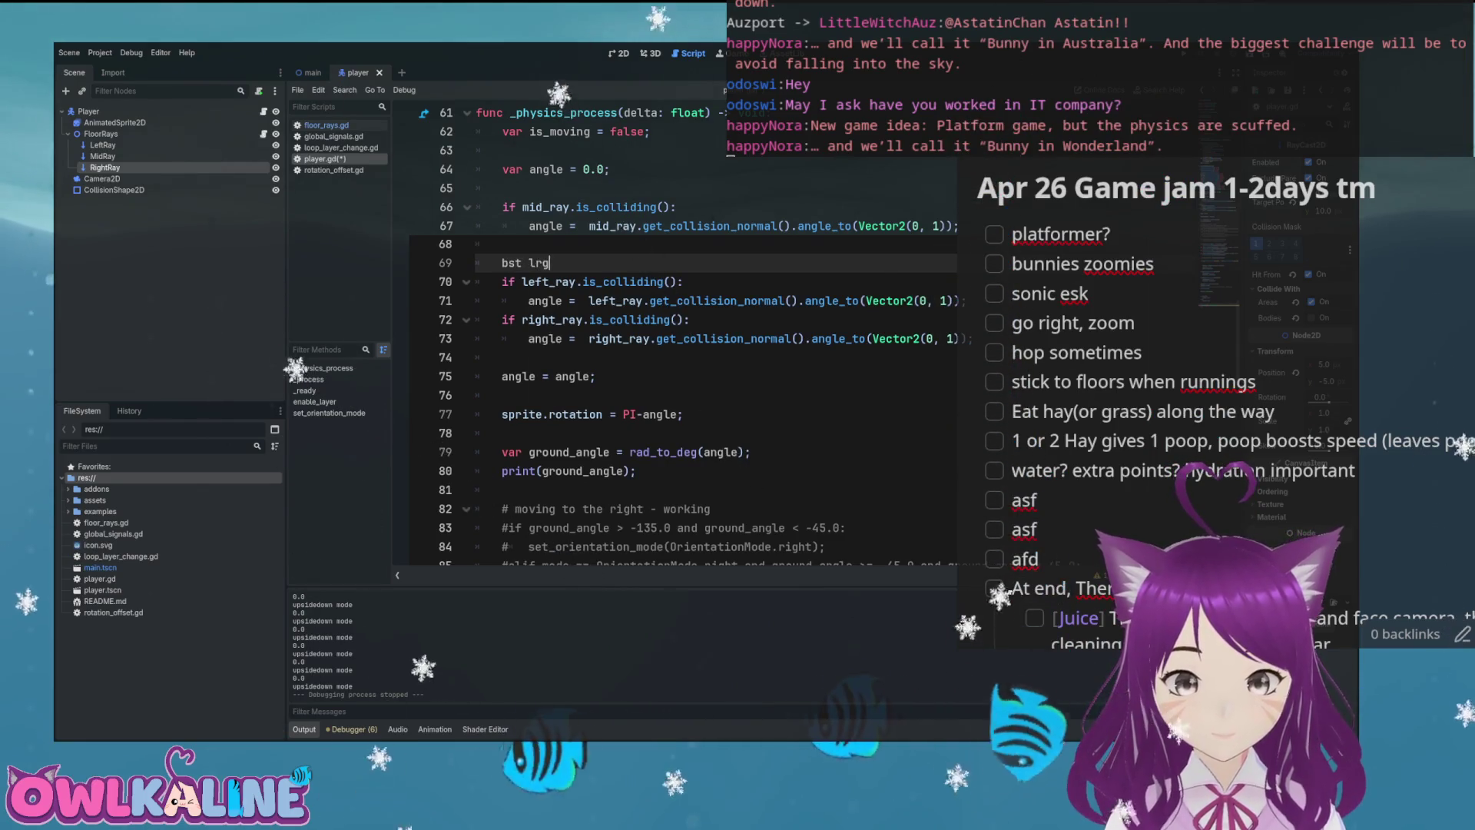
{"action": "key", "text": "BackSpace"}
{"action": "key", "text": "BackSpace"}
{"action": "key", "text": "BackSpace"}
{"action": "type", "text": "var left_ray_"}
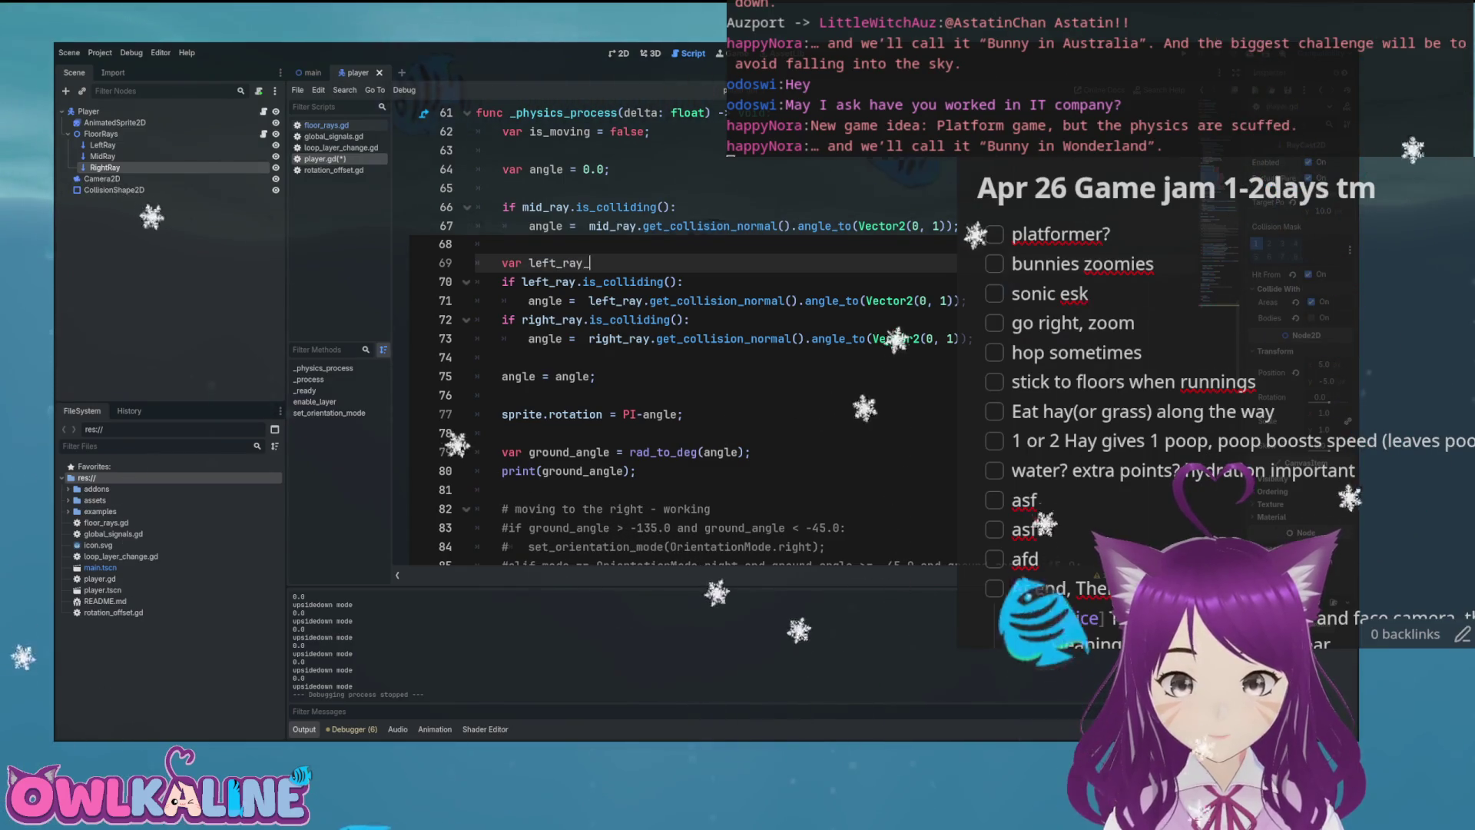
{"action": "type", "text": "angle = angle;"}
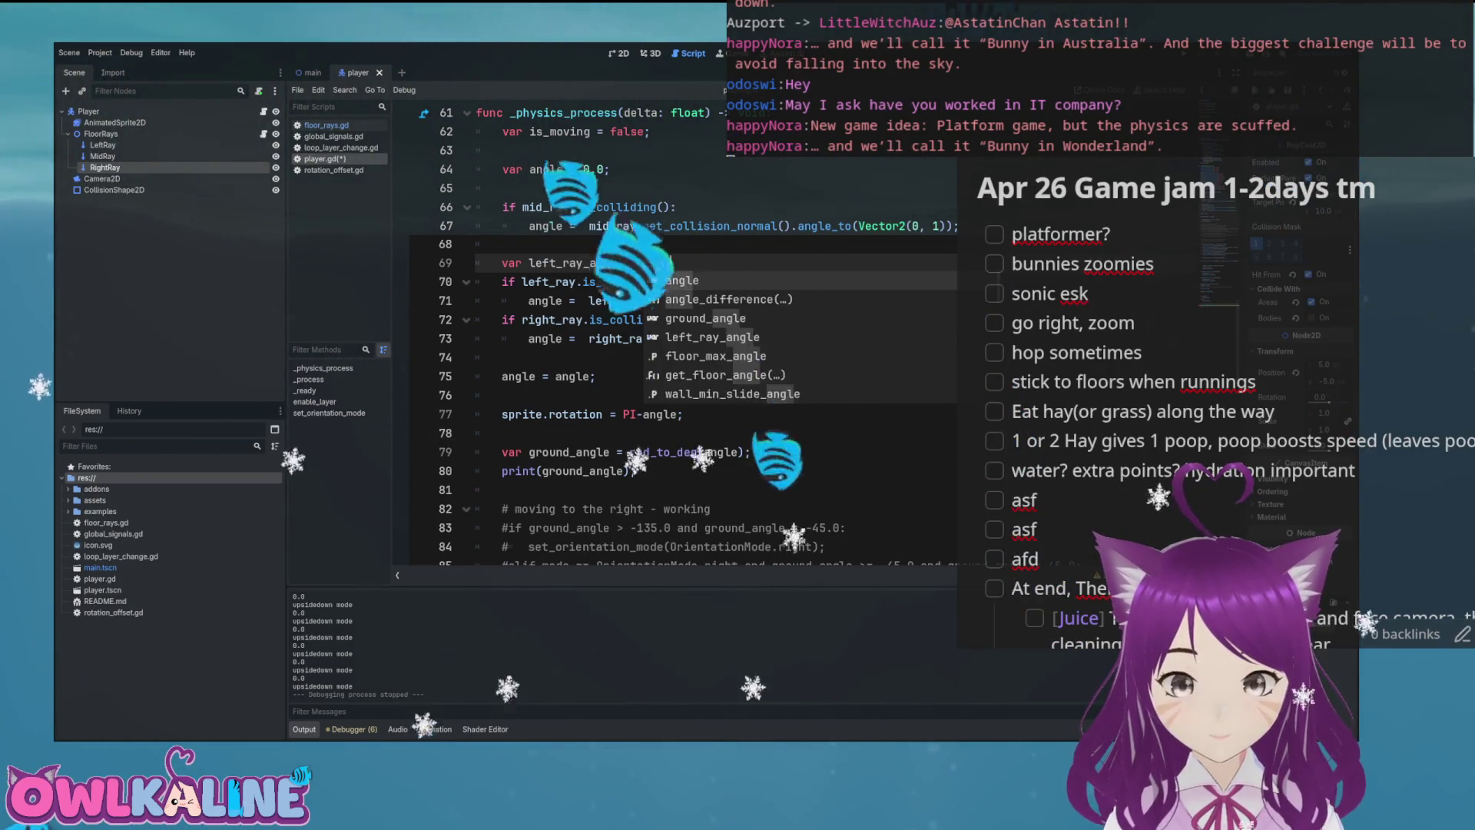
{"action": "key", "text": "Return"}
{"action": "type", "text": "var right_ray_ang"}
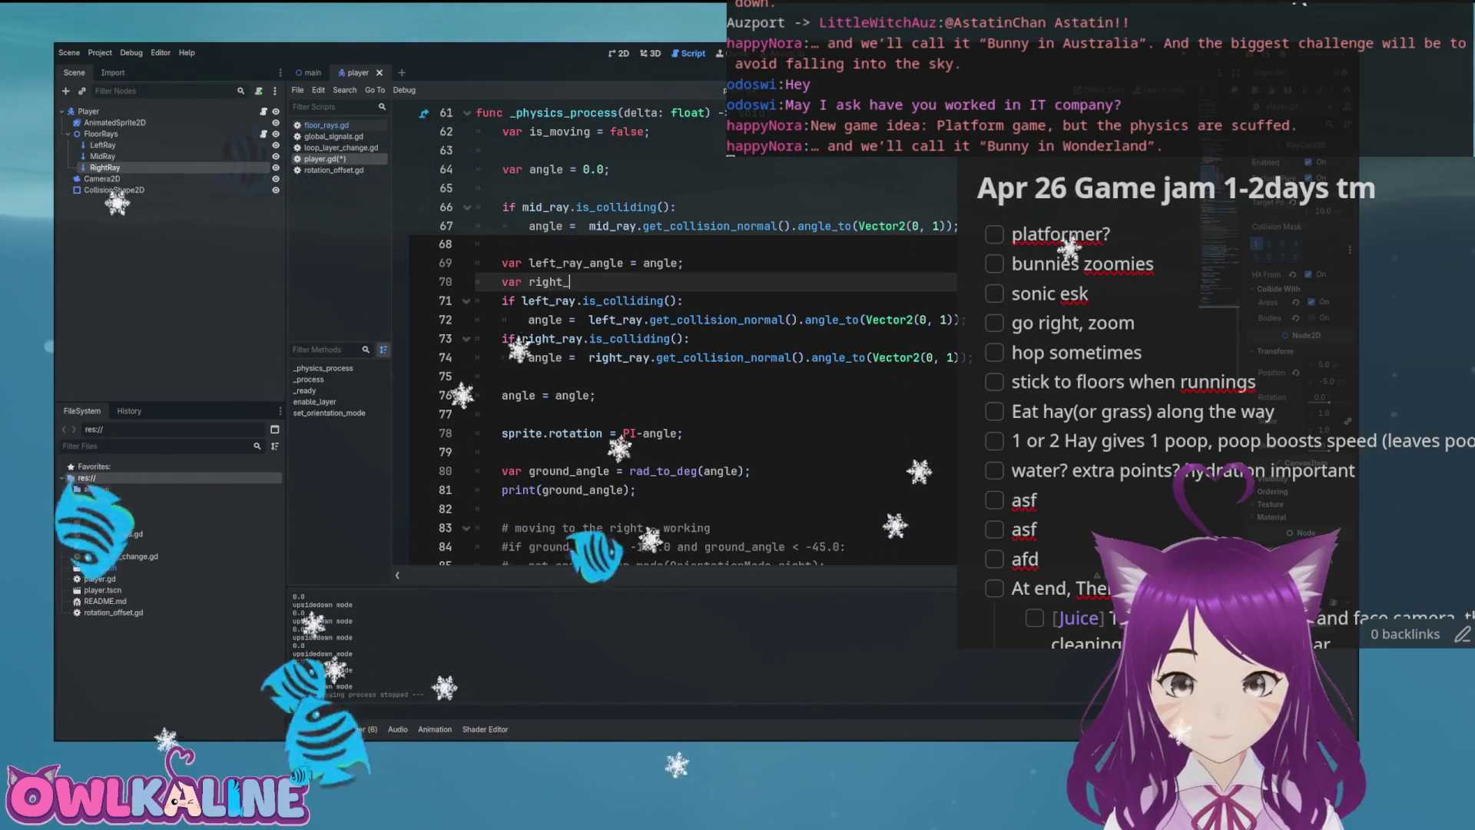
{"action": "type", "text": "le = angle;"}
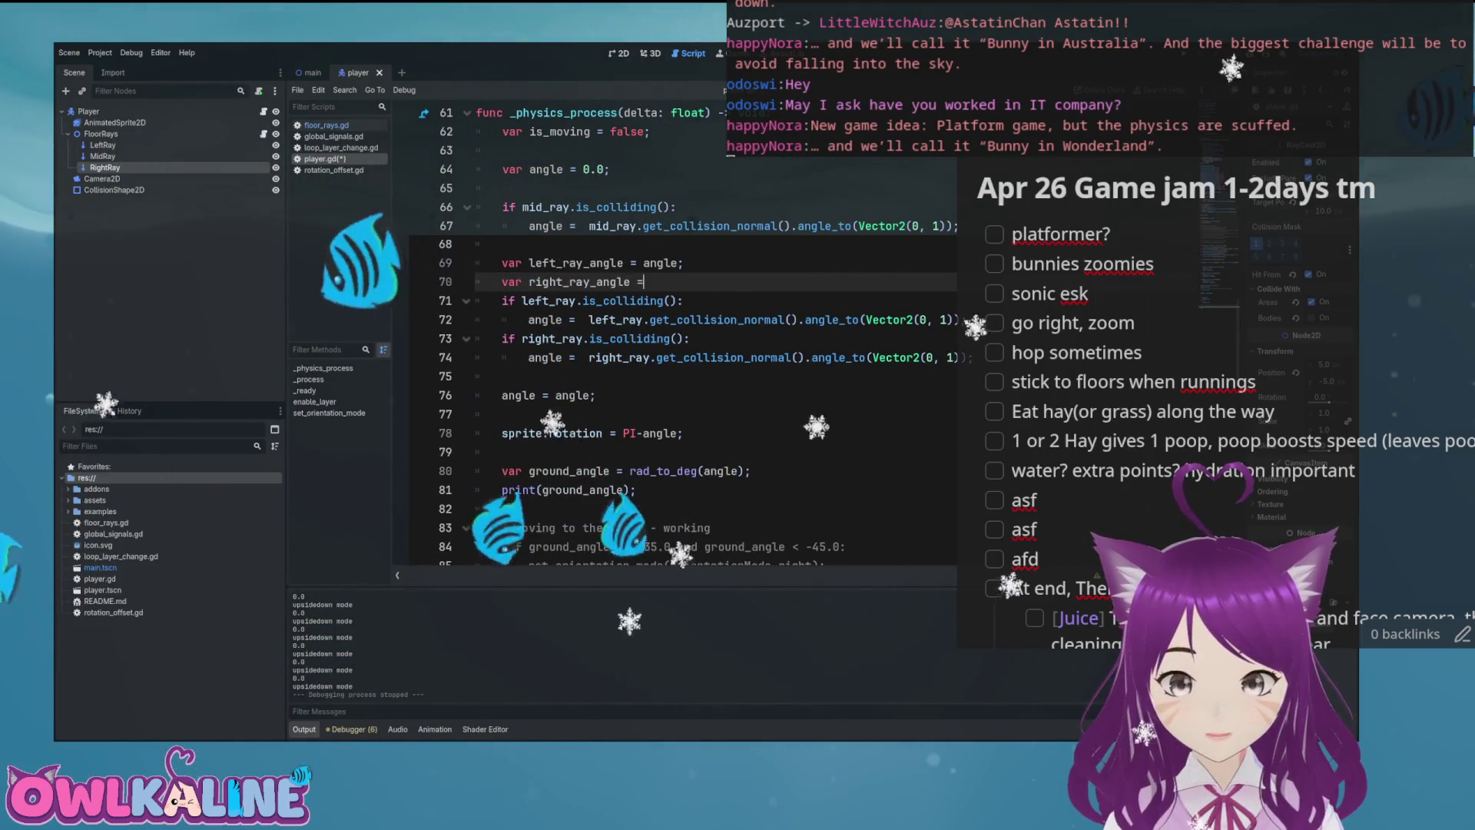
Step: Assign left_ray_angle and right_ray_angle in their ray branches and delete the 'angle = angle' line
{"action": "double_click", "coordinate": [566, 263]}
{"action": "key", "text": "ctrl+c"}
{"action": "double_click", "coordinate": [545, 320]}
{"action": "key", "text": "ctrl+v"}
{"action": "double_click", "coordinate": [562, 279]}
{"action": "key", "text": "ctrl+c"}
{"action": "double_click", "coordinate": [541, 355]}
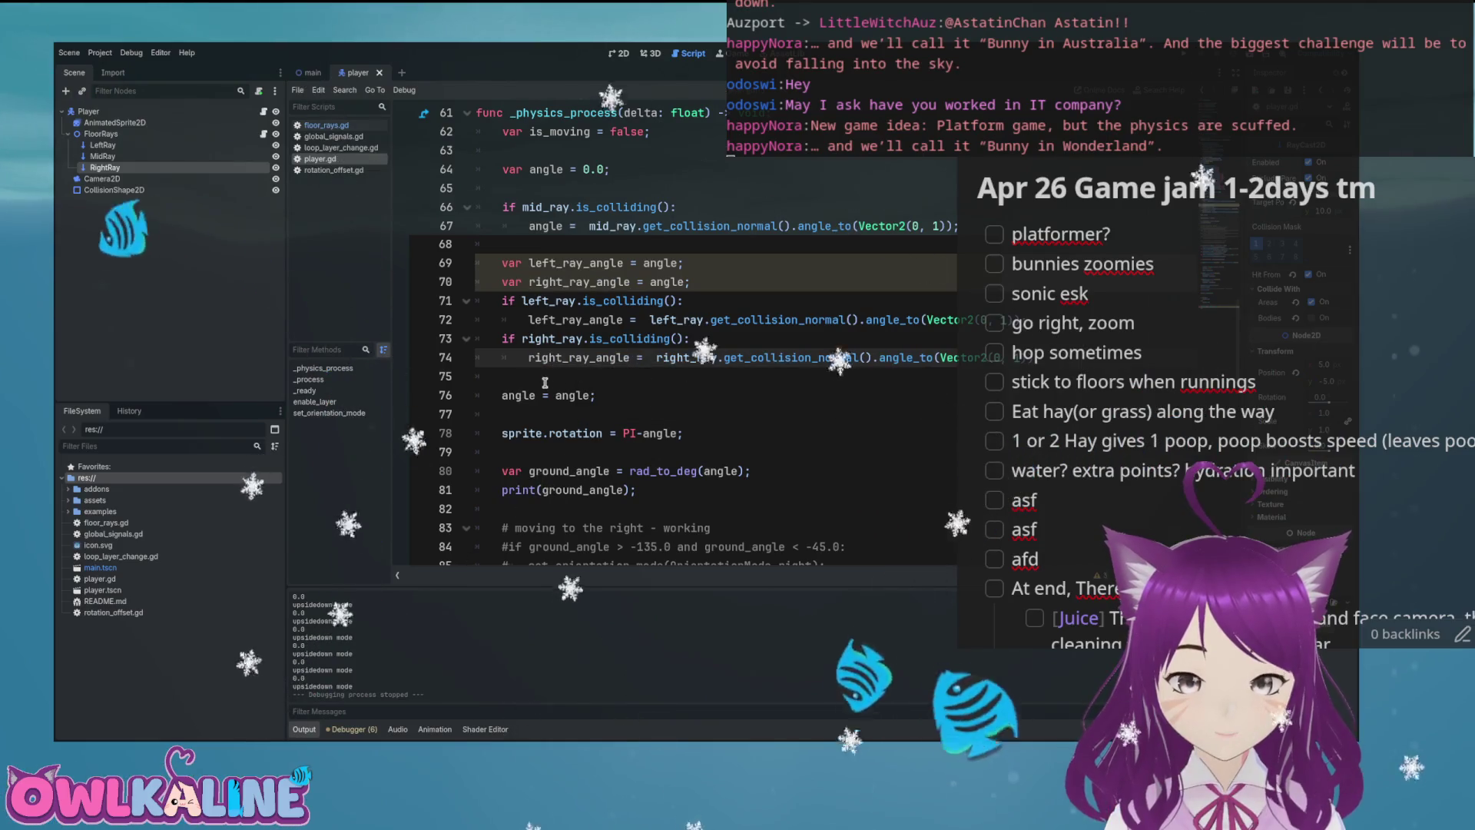
{"action": "left_click_drag", "start_coordinate": [596, 395], "coordinate": [503, 395]}
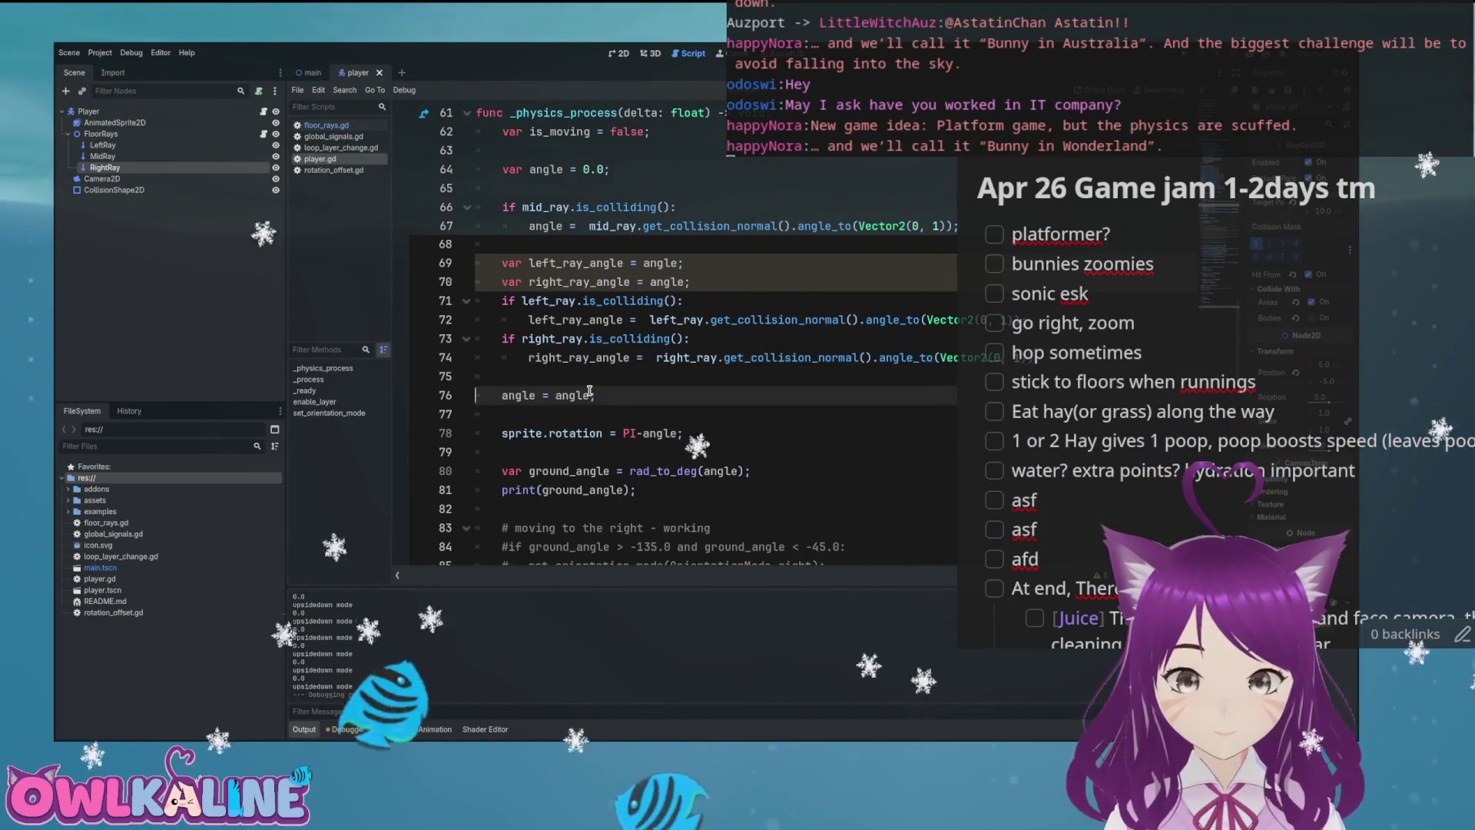
{"action": "key", "text": "BackSpace"}
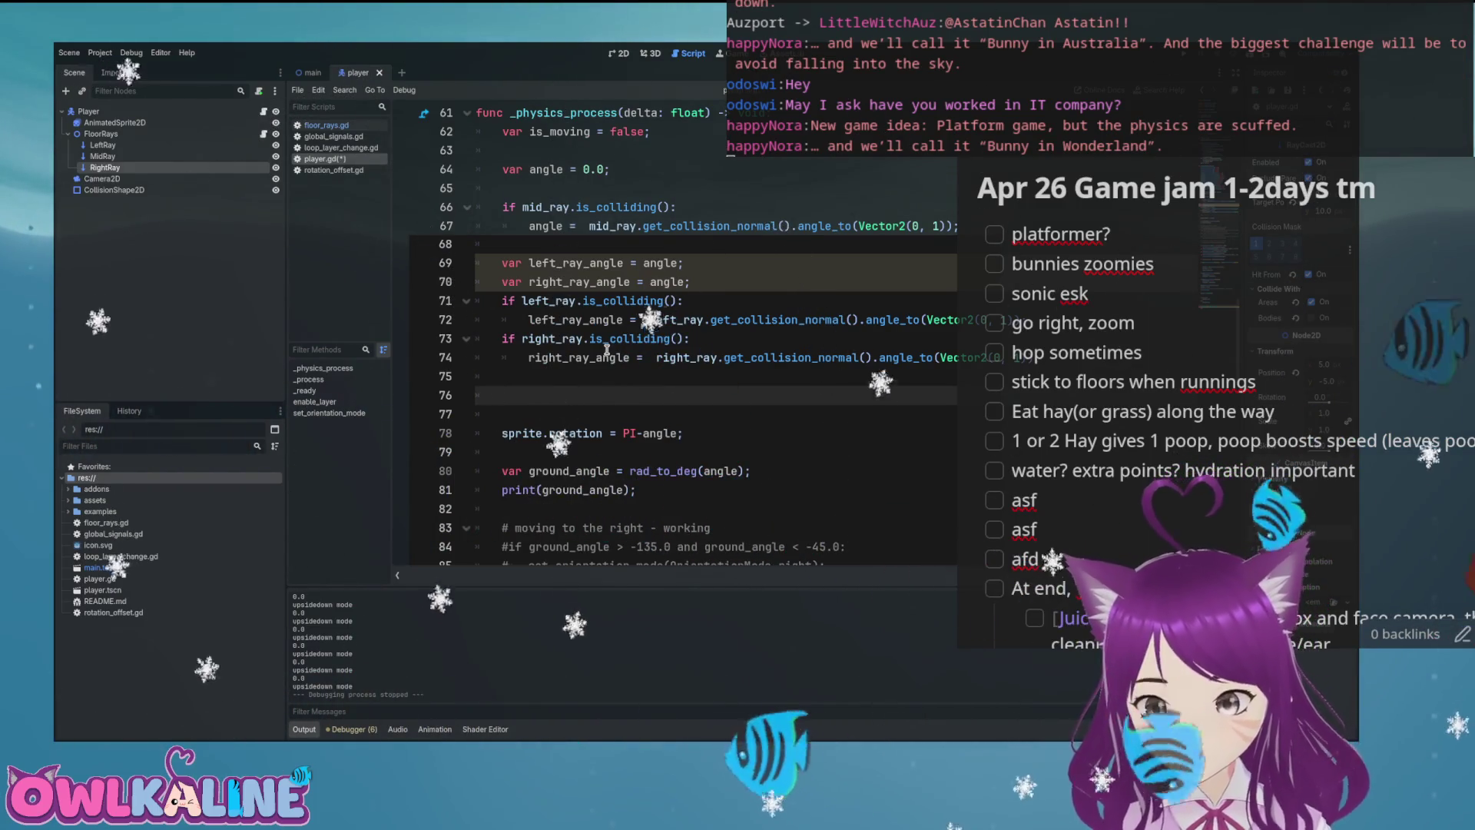
Step: Add an OrientationMode.normal check that sets angle = left_ray when ui_left is pressed
{"action": "type", "text": "if "}
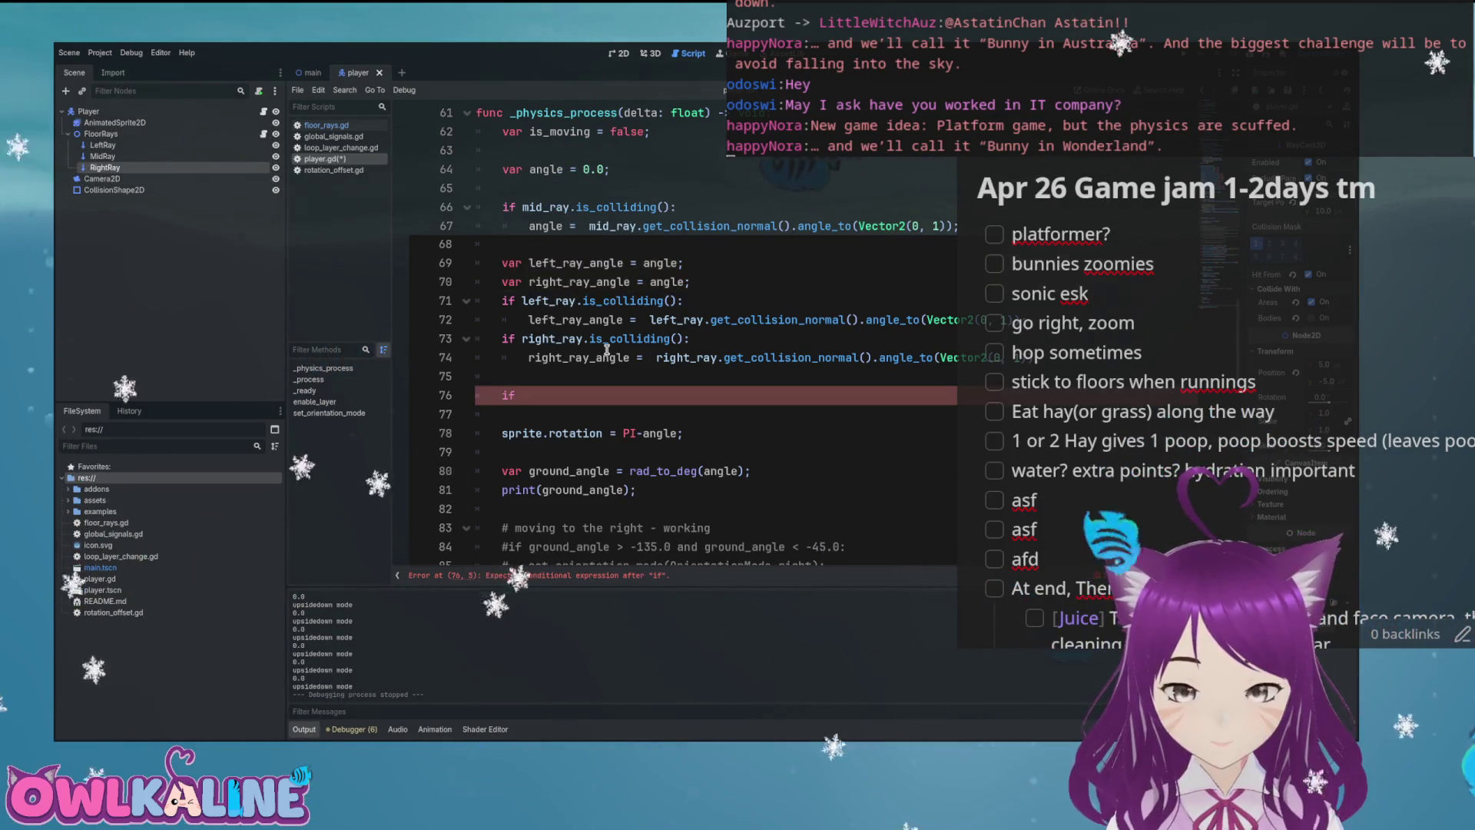
{"action": "type", "text": "O"}
{"action": "key", "text": "Return"}
{"action": "type", "text": ".normal"}
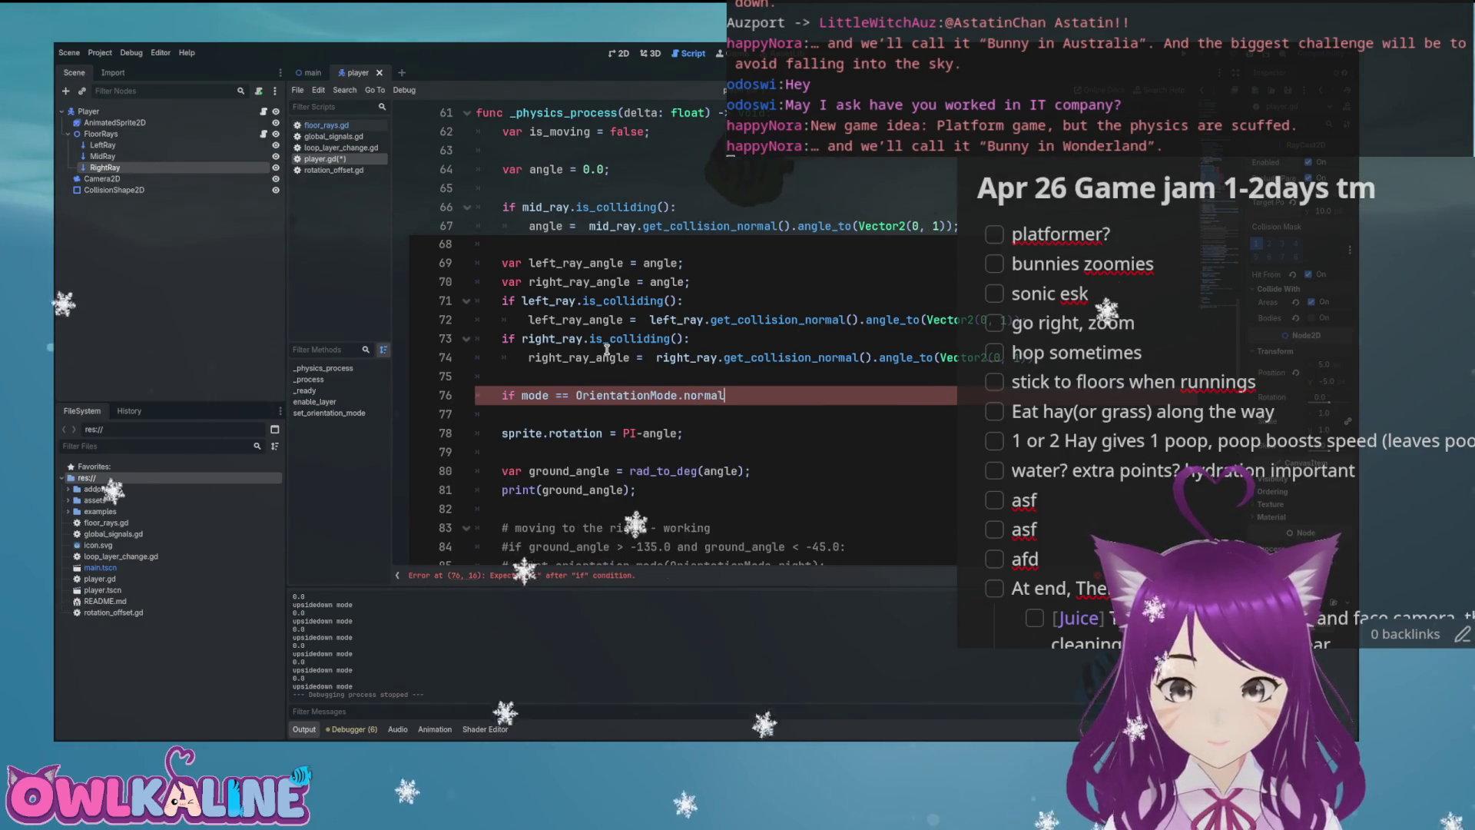
{"action": "type", "text": " and Input"}
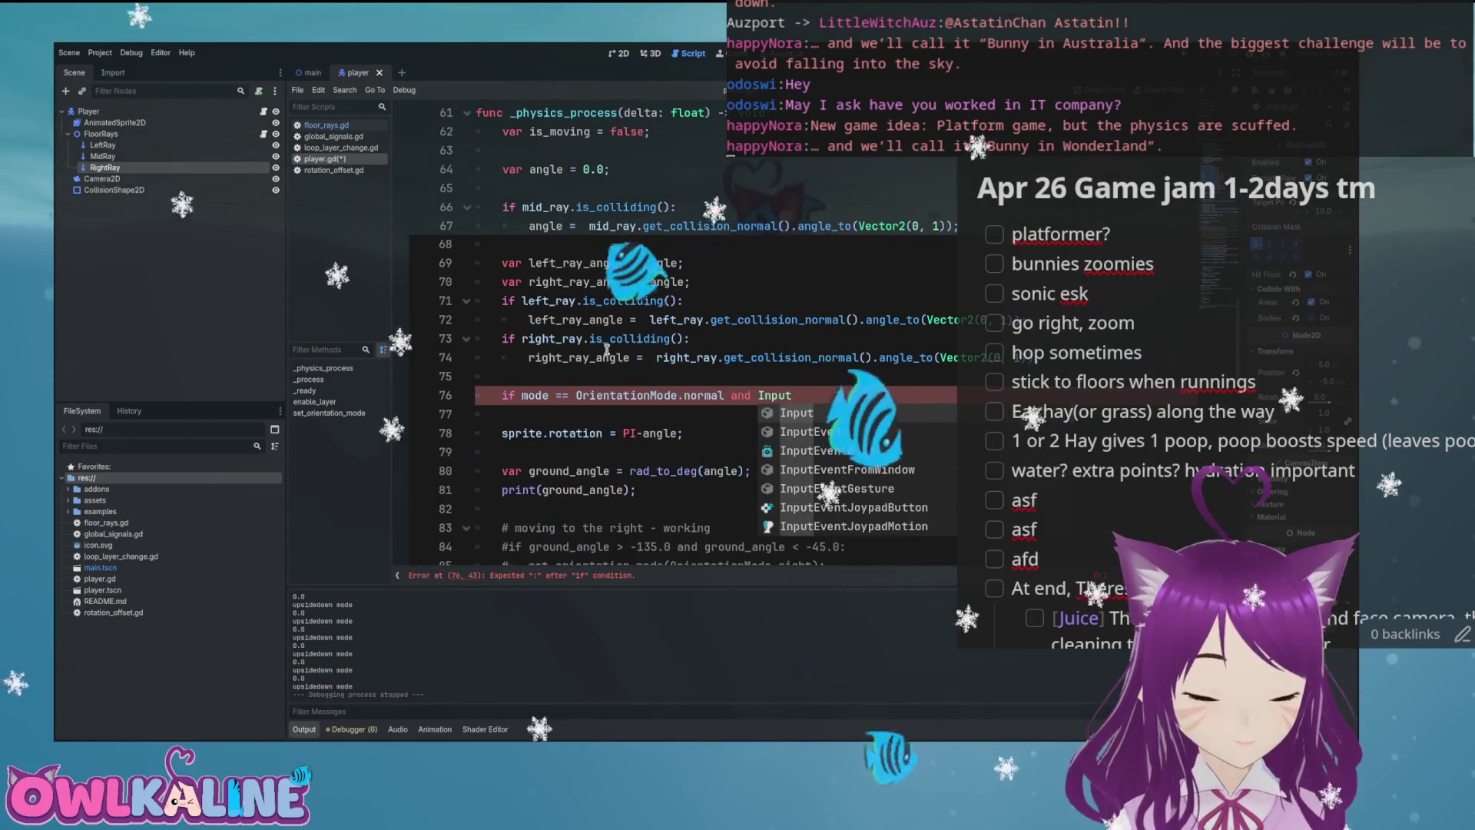
{"action": "scroll", "coordinate": [691, 346], "scroll_direction": "down", "scroll_amount": 5}
{"action": "scroll", "coordinate": [736, 342], "scroll_direction": "up", "scroll_amount": 3}
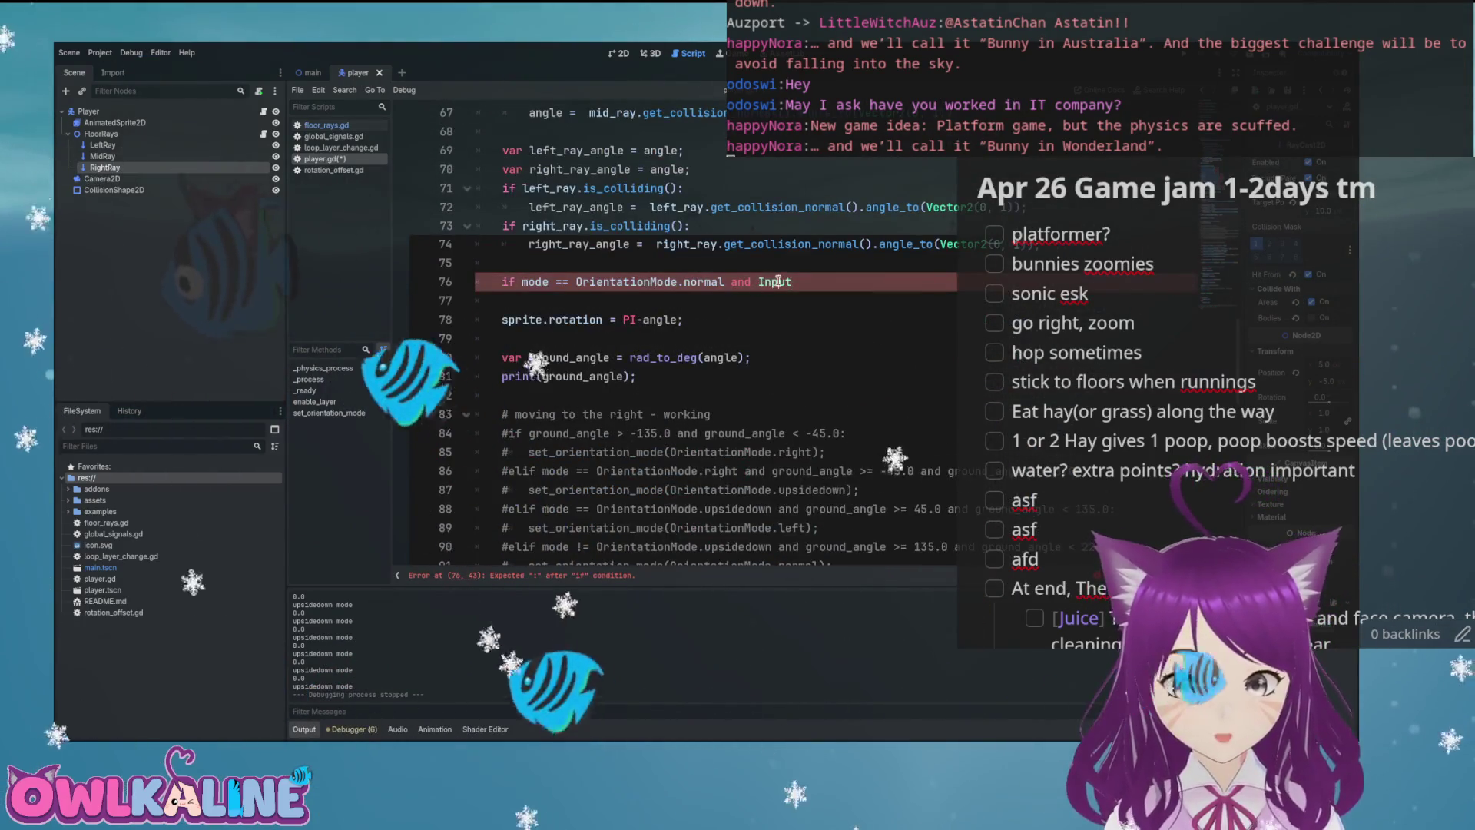
{"action": "scroll", "coordinate": [768, 362], "scroll_direction": "down", "scroll_amount": 2}
{"action": "scroll", "coordinate": [768, 361], "scroll_direction": "down", "scroll_amount": 5}
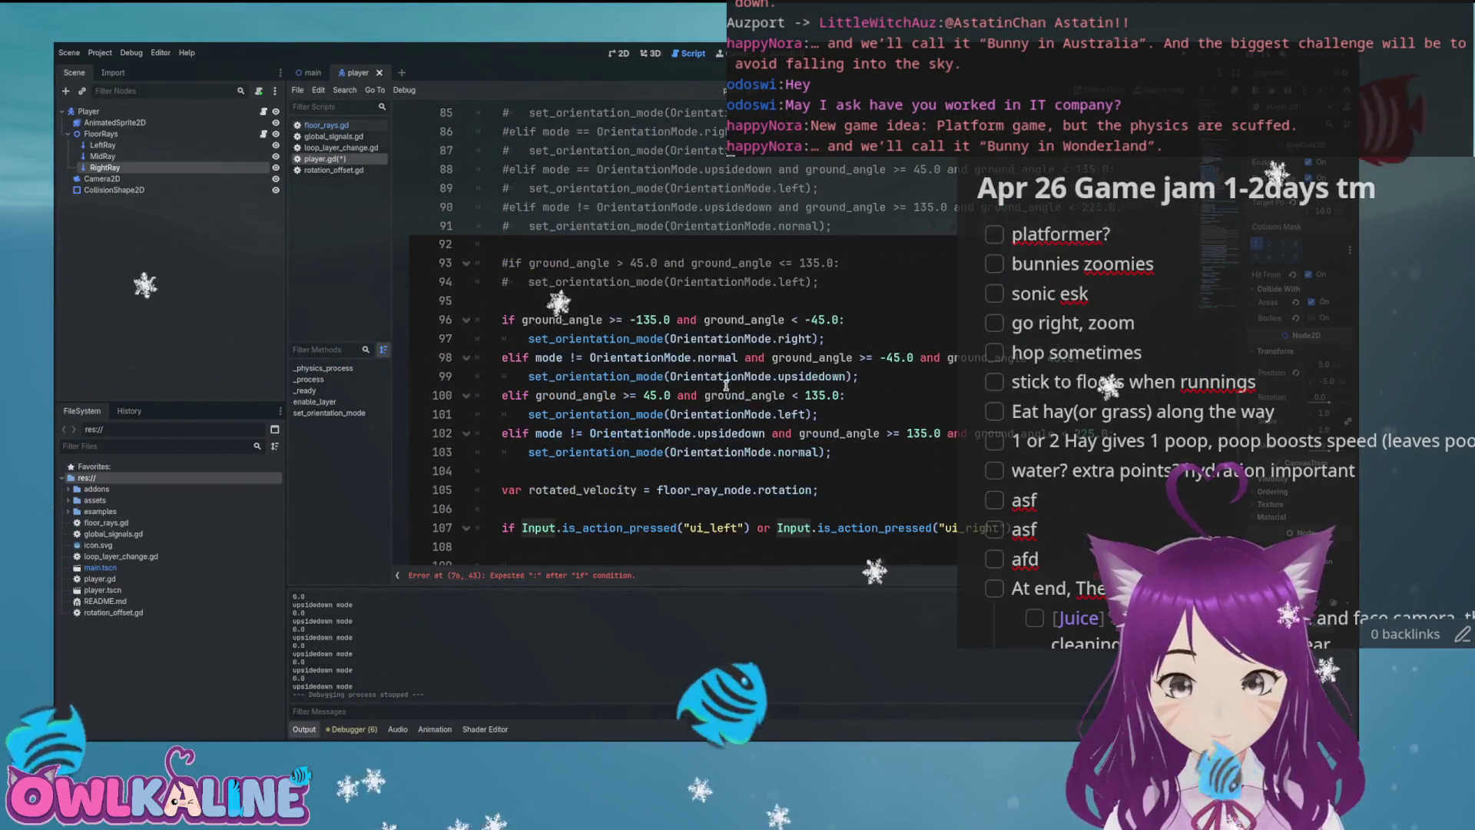
{"action": "scroll", "coordinate": [712, 501], "scroll_direction": "down", "scroll_amount": 1}
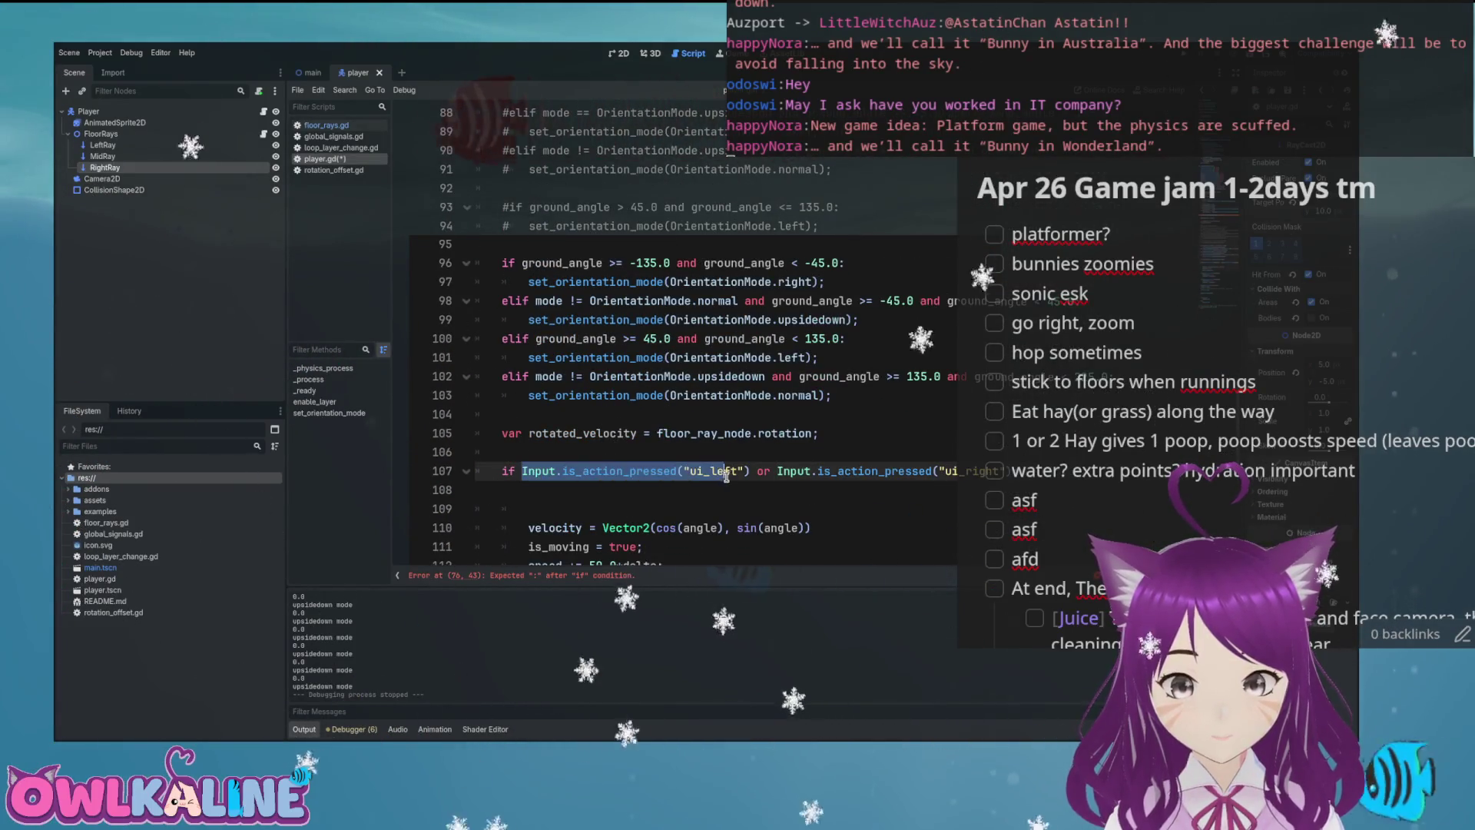
{"action": "scroll", "coordinate": [764, 365], "scroll_direction": "up", "scroll_amount": 8}
{"action": "double_click", "coordinate": [762, 338]}
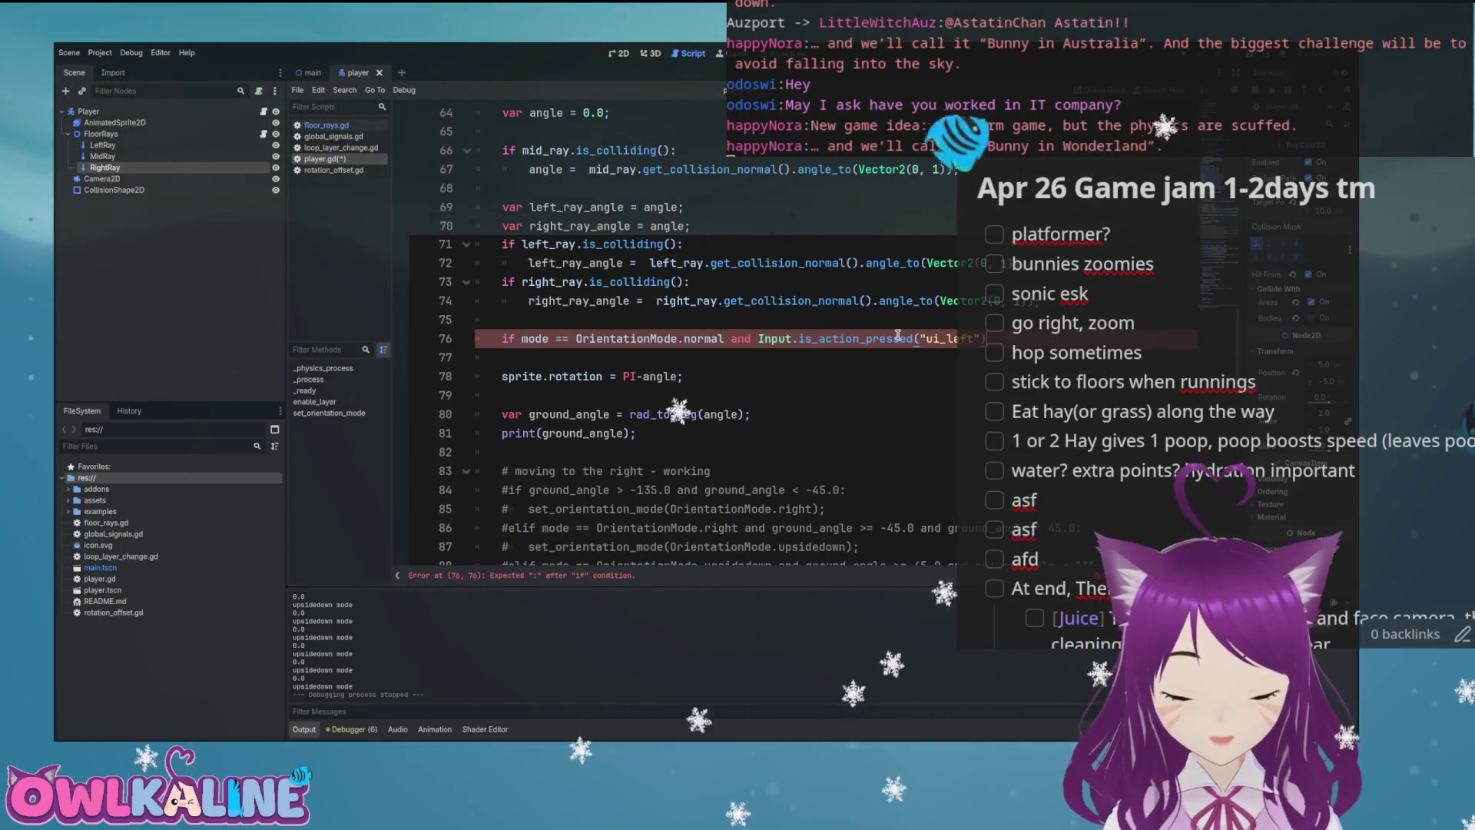
{"action": "type", "text": ":"}
{"action": "key", "text": "Return"}
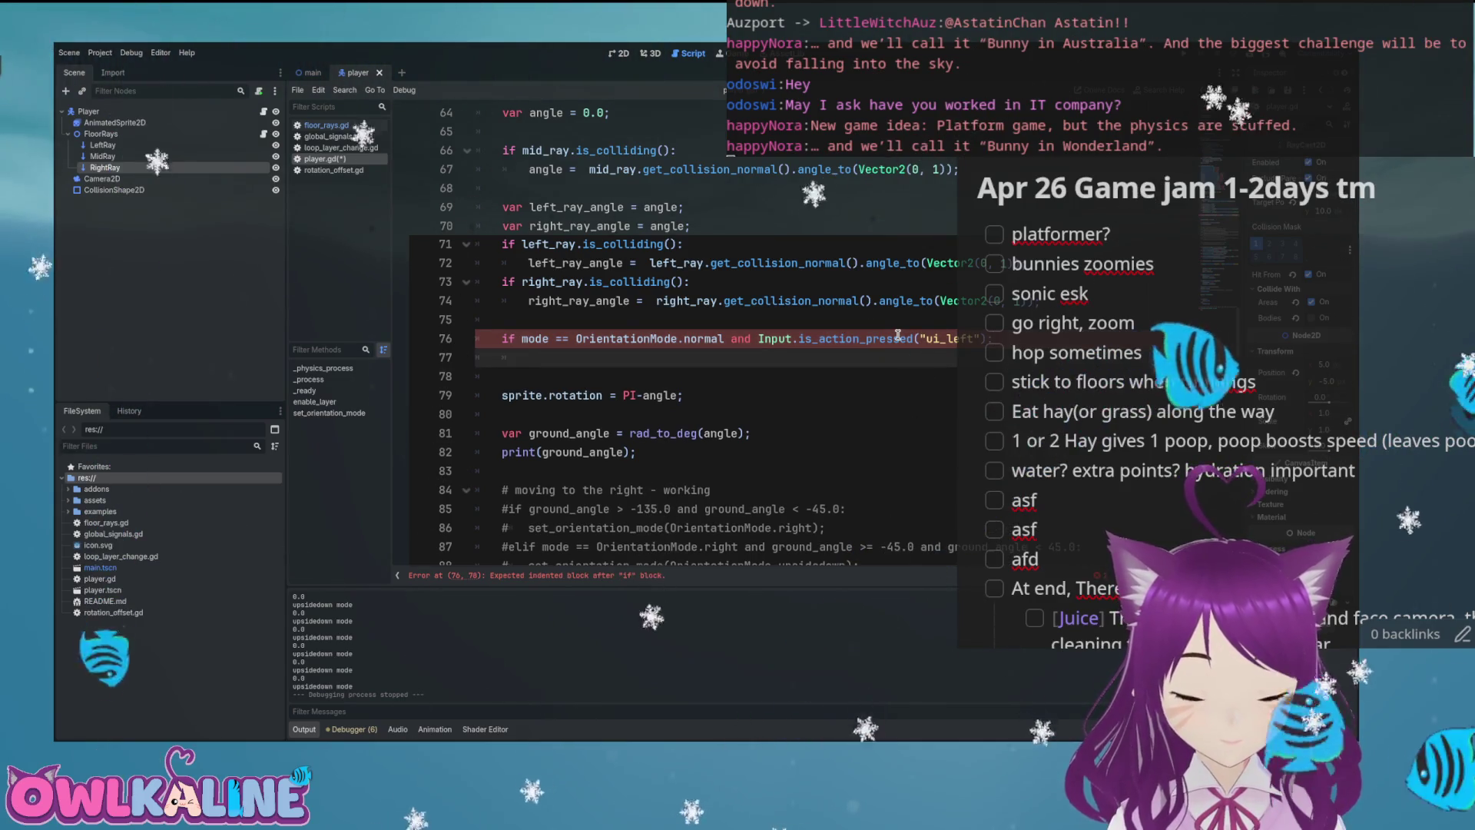
{"action": "type", "text": "angle = "}
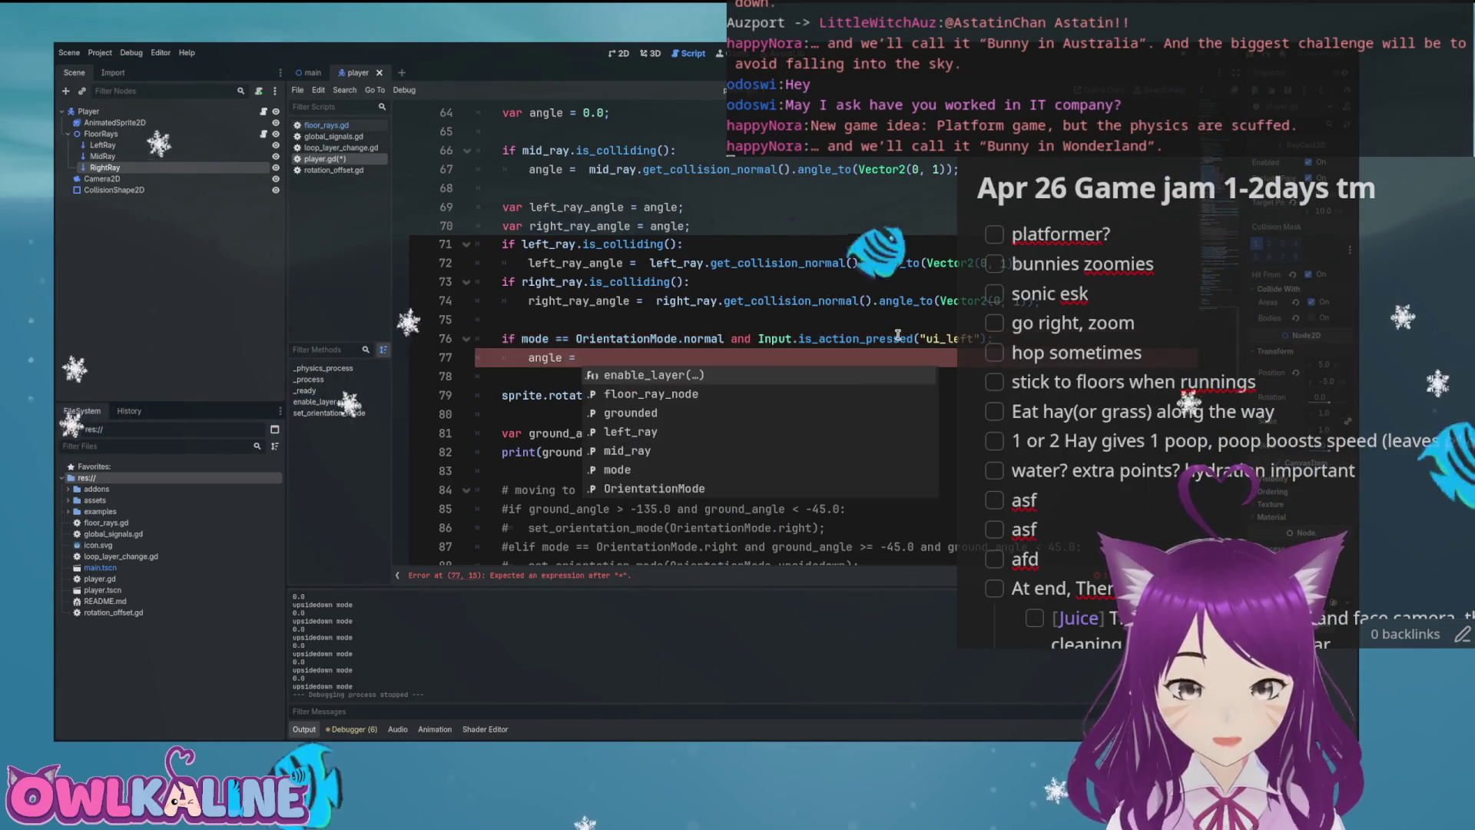
{"action": "type", "text": "left"}
{"action": "key", "text": "Return"}
Step: Duplicate that if block and change the copy to assign right_ray
{"action": "key", "text": "shift+Up"}
{"action": "key", "text": "shift+Home"}
{"action": "key", "text": "ctrl+shift+d"}
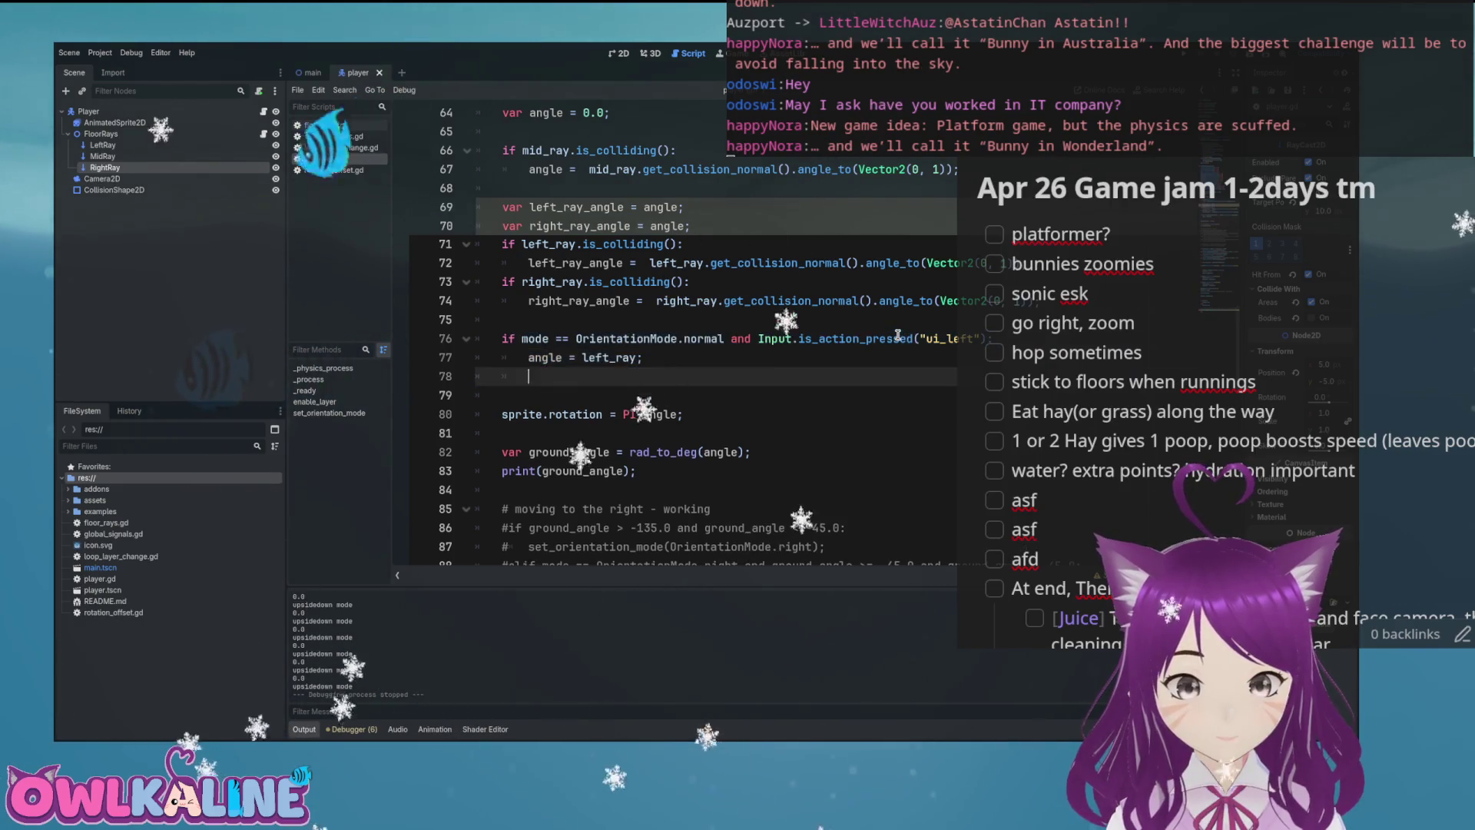
{"action": "key", "text": "Up"}
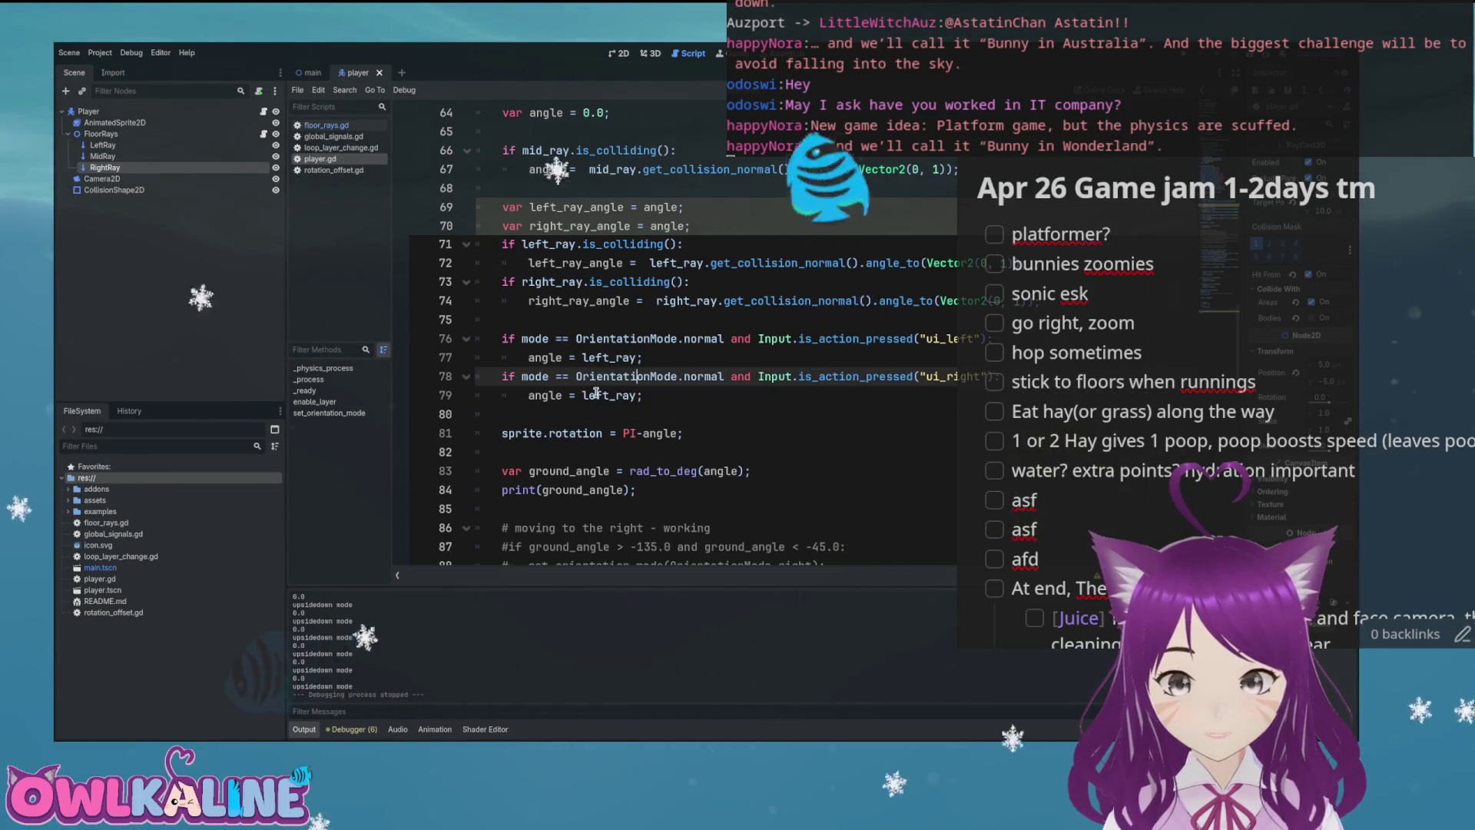
{"action": "left_click_drag", "start_coordinate": [604, 395], "coordinate": [584, 394]}
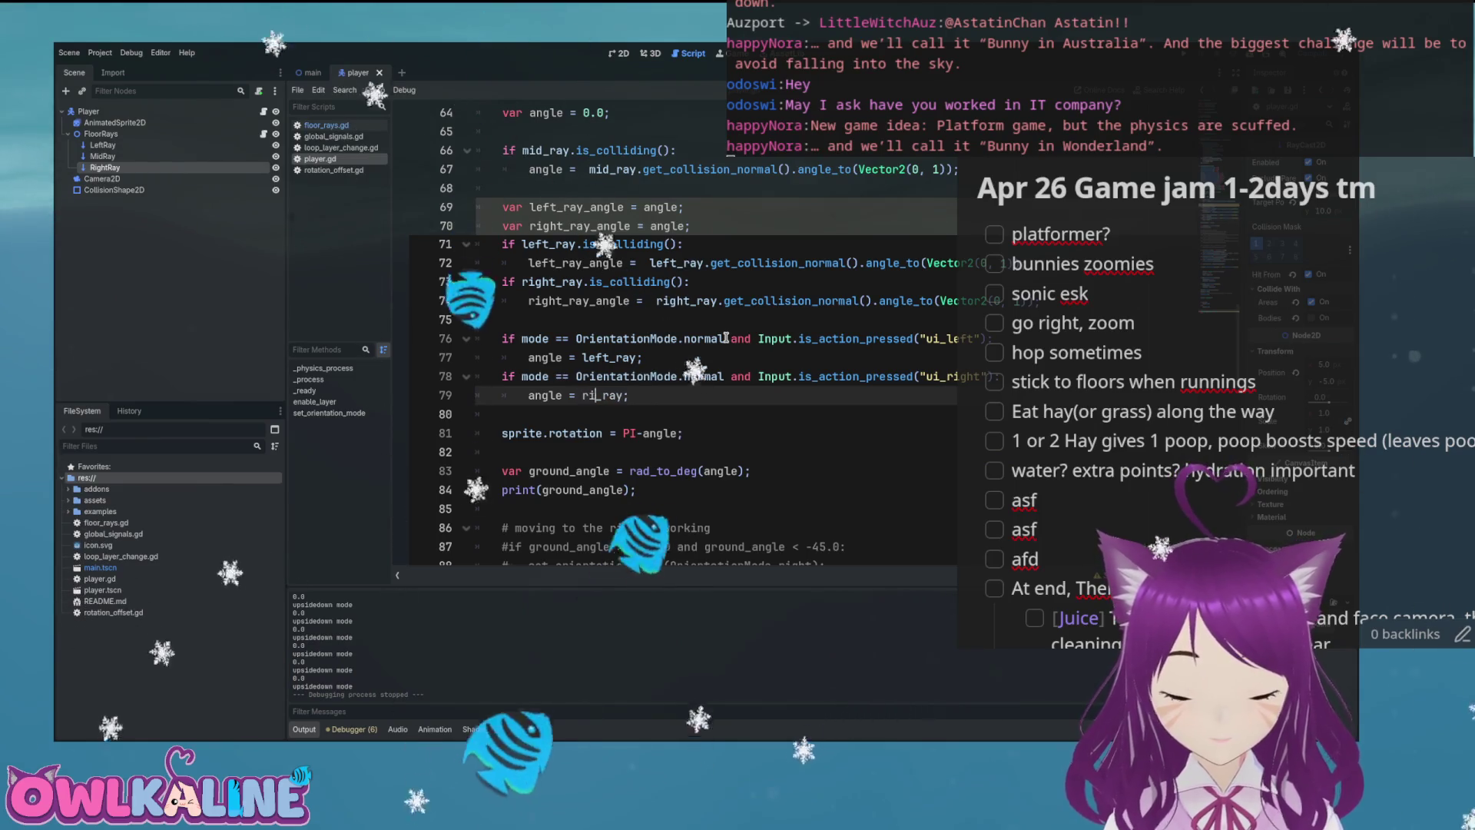
{"action": "type", "text": "ght"}
{"action": "left_click", "coordinate": [701, 343]}
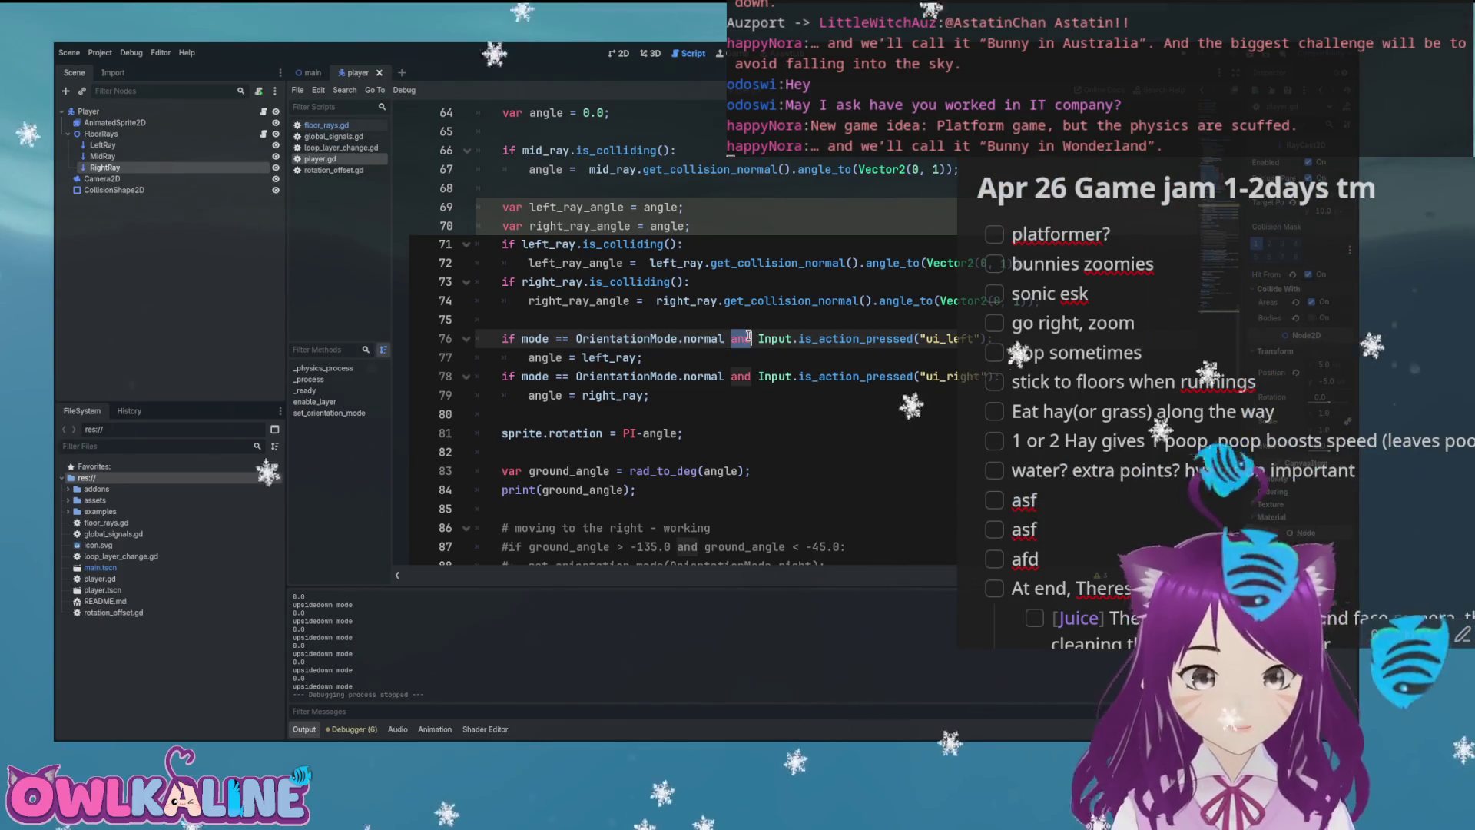
Step: Nest the left_ray assignment under an inner if and move right_ray into an else branch
{"action": "type", "text": ":"}
{"action": "key", "text": "Return"}
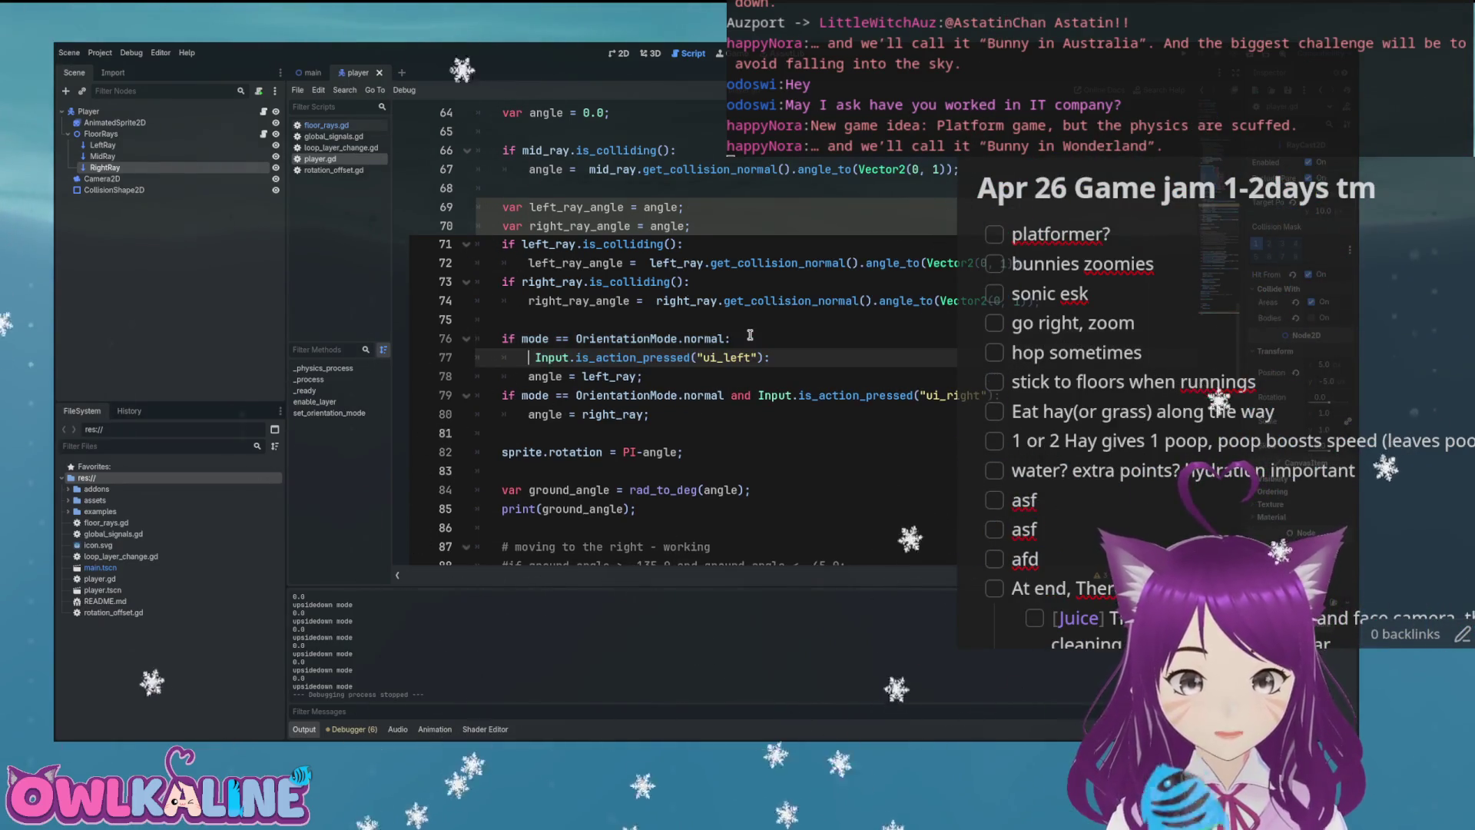
{"action": "type", "text": "if"}
{"action": "key", "text": "Down"}
{"action": "key", "text": "Home"}
{"action": "key", "text": "Tab"}
{"action": "key", "text": "End"}
{"action": "key", "text": "Return"}
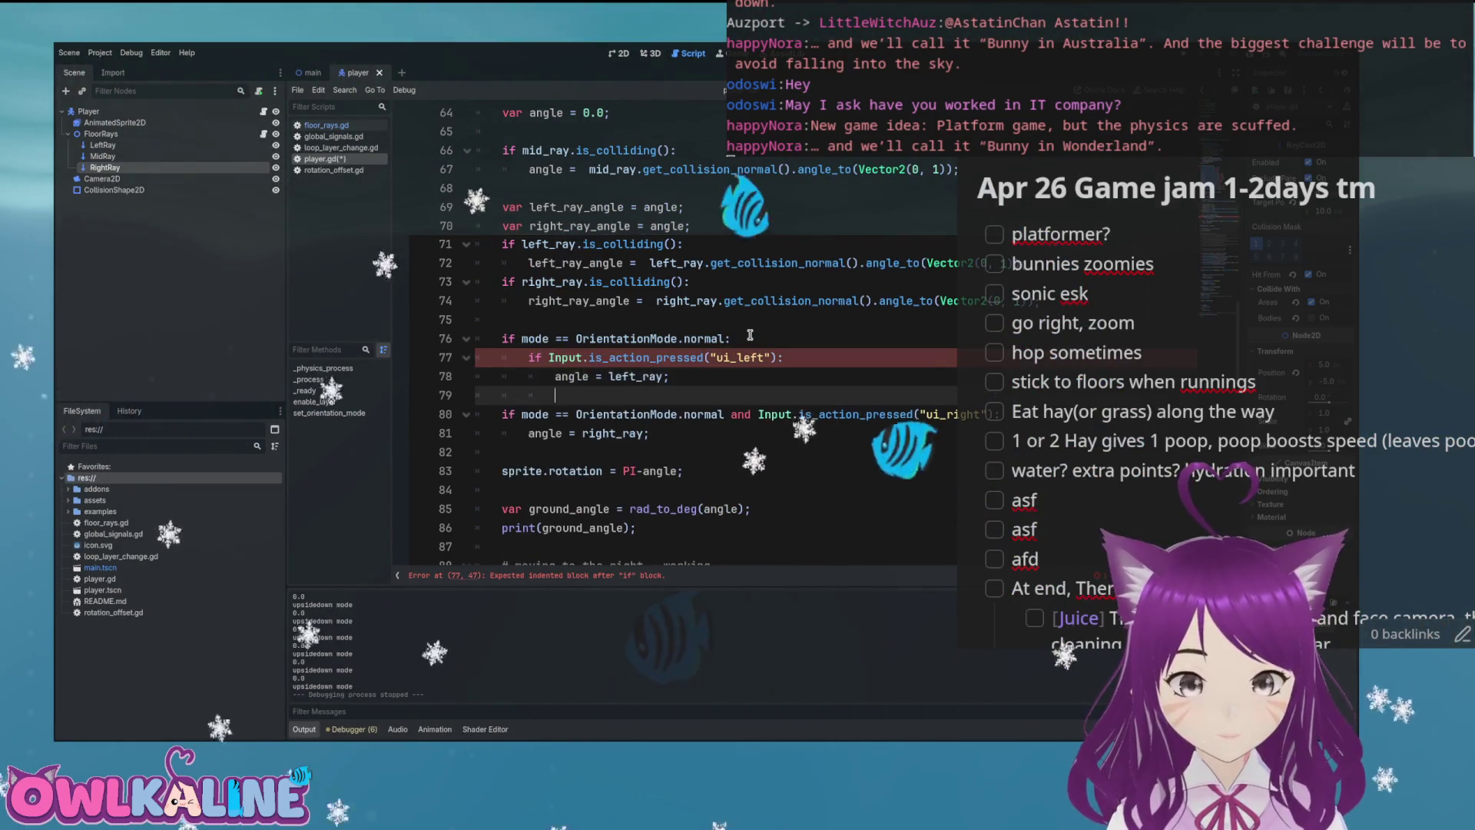
{"action": "key", "text": "Home"}
{"action": "key", "text": "BackSpace"}
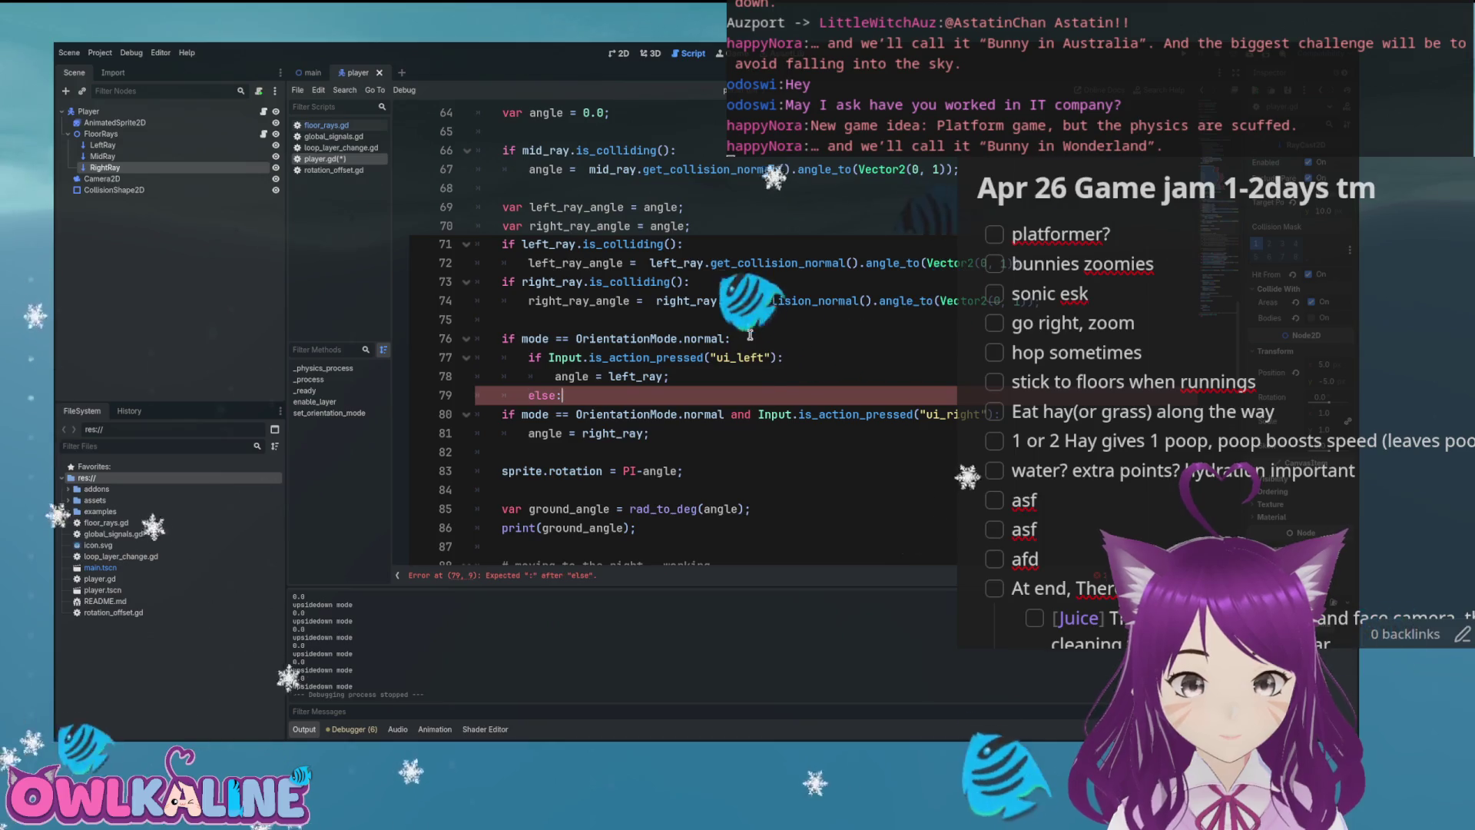
{"action": "key", "text": "shift+Down"}
{"action": "key", "text": "shift+End"}
{"action": "key", "text": "Delete"}
{"action": "type", "text": ":"}
{"action": "key", "text": "Down"}
{"action": "key", "text": "End"}
Step: Save the script, discard the half-typed mode check, and run the game with F5
{"action": "key", "text": "ctrl+s"}
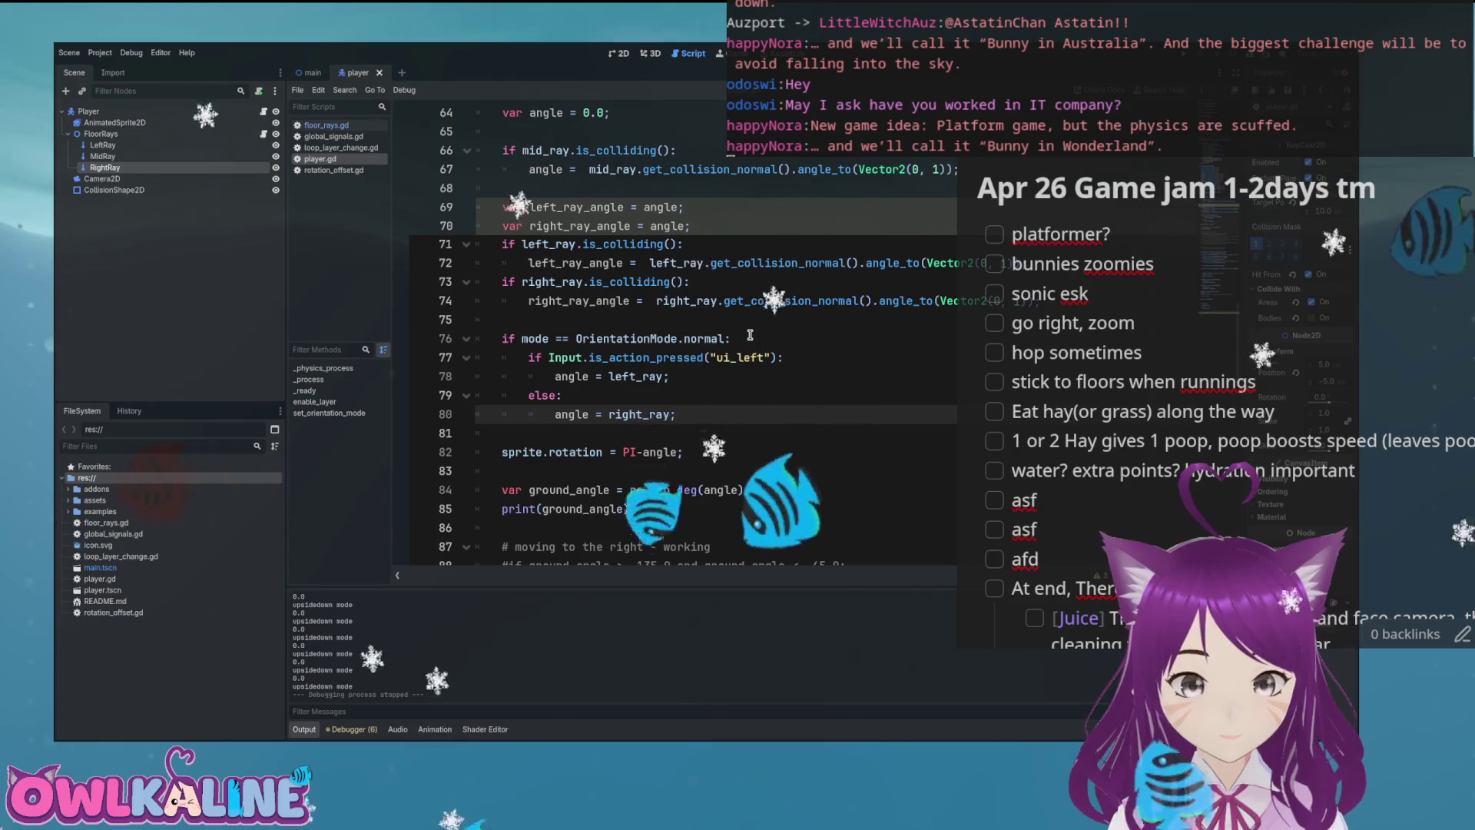
{"action": "key", "text": "Return"}
{"action": "key", "text": "BackSpace"}
{"action": "key", "text": "BackSpace"}
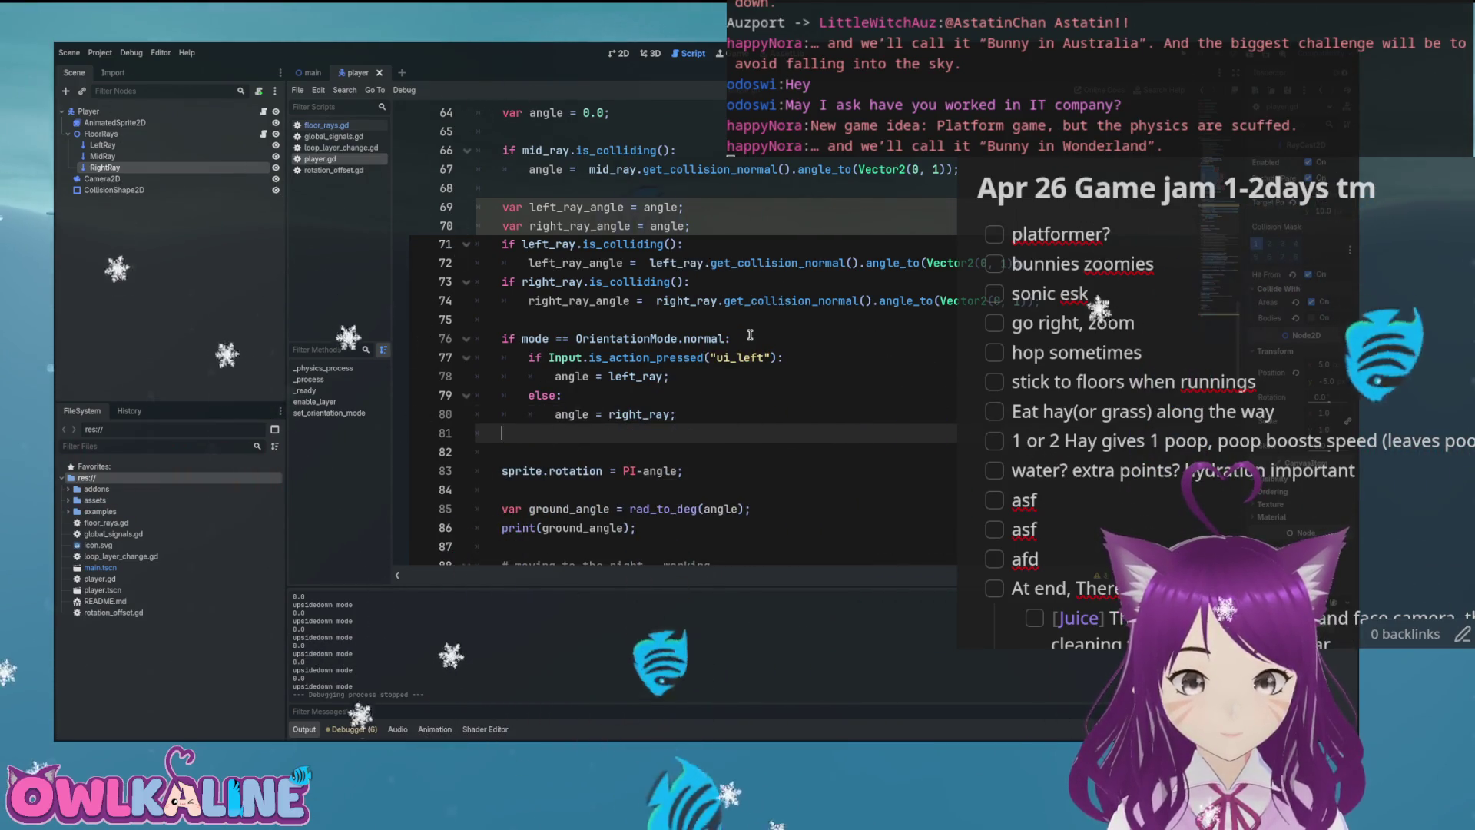
{"action": "type", "text": "ode == O"}
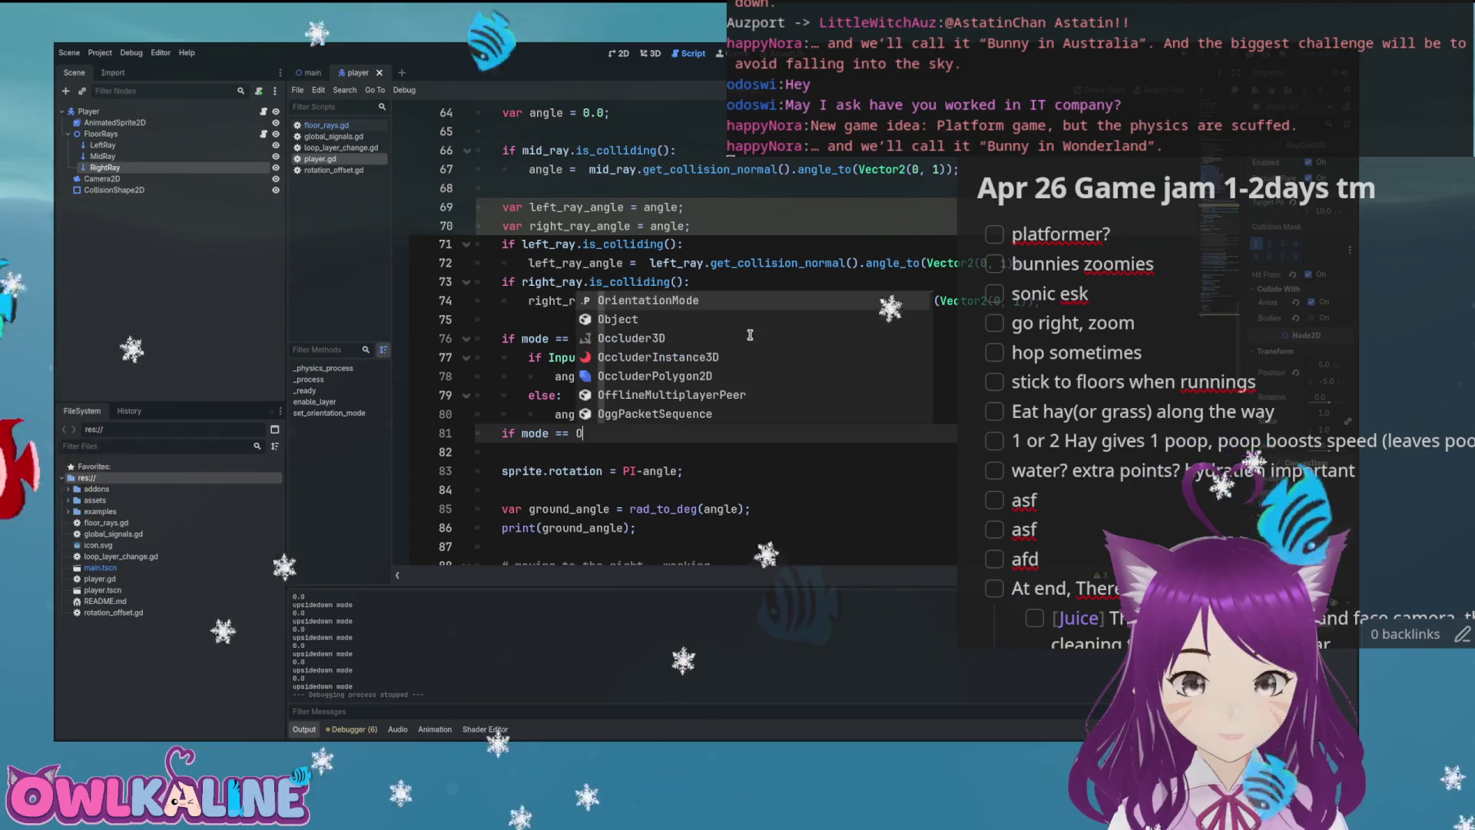
{"action": "key", "text": "ctrl+z"}
{"action": "key", "text": "ctrl+z"}
{"action": "key", "text": "ctrl+z"}
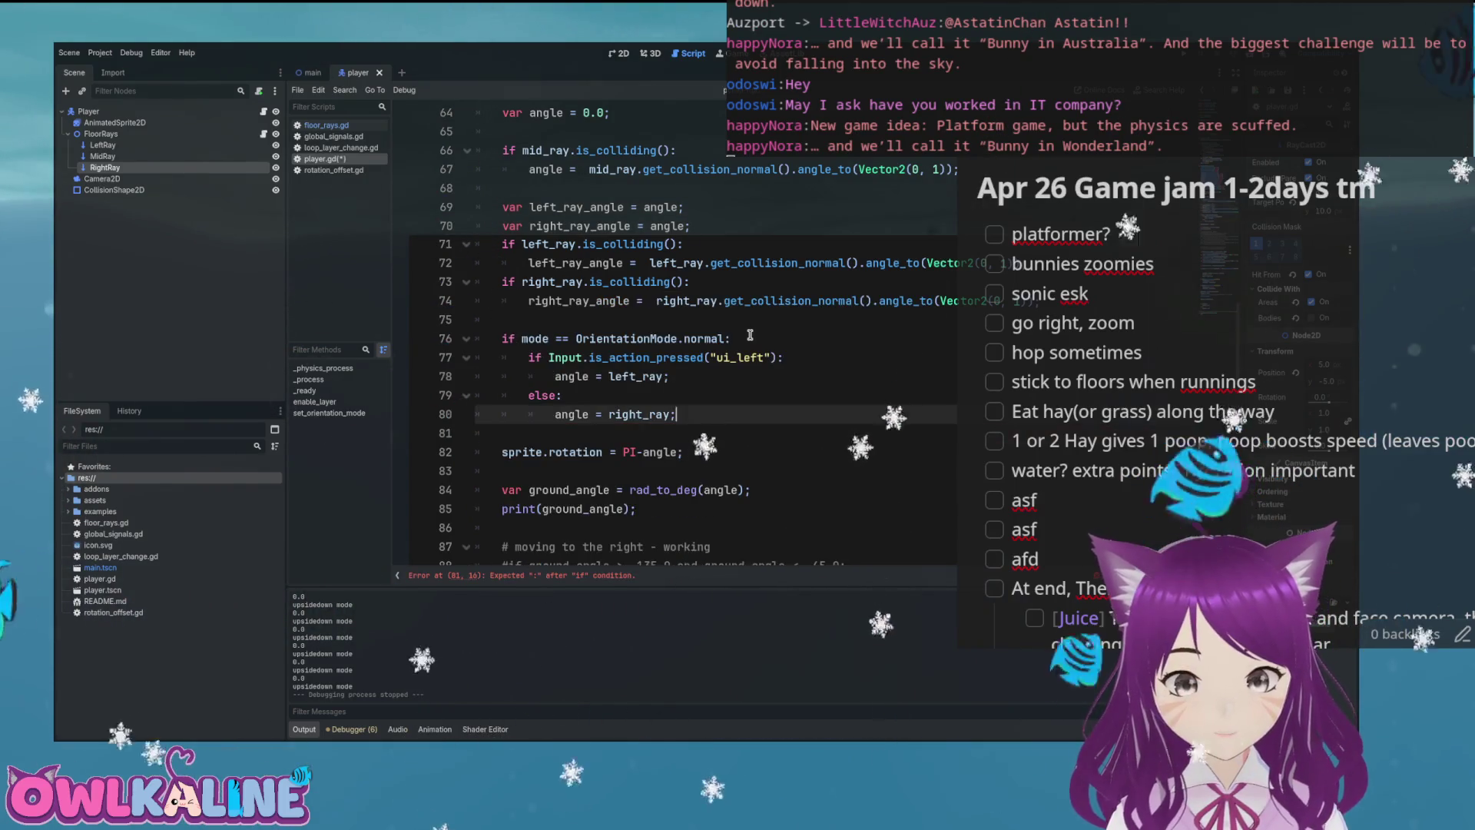
{"action": "key", "text": "F5"}
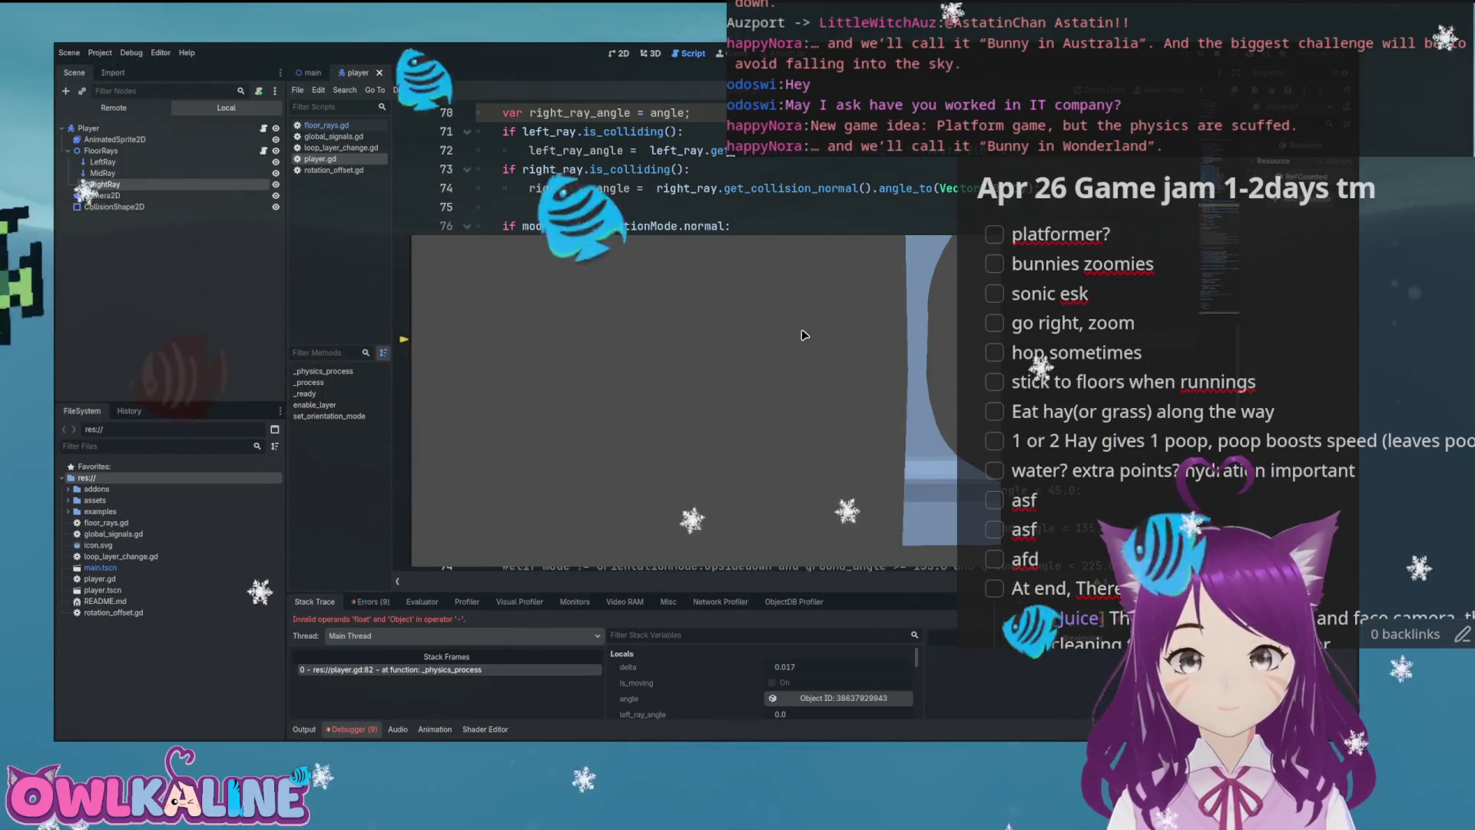
Step: Stop the crashed game and review the listed script errors
{"action": "key", "text": "F8"}
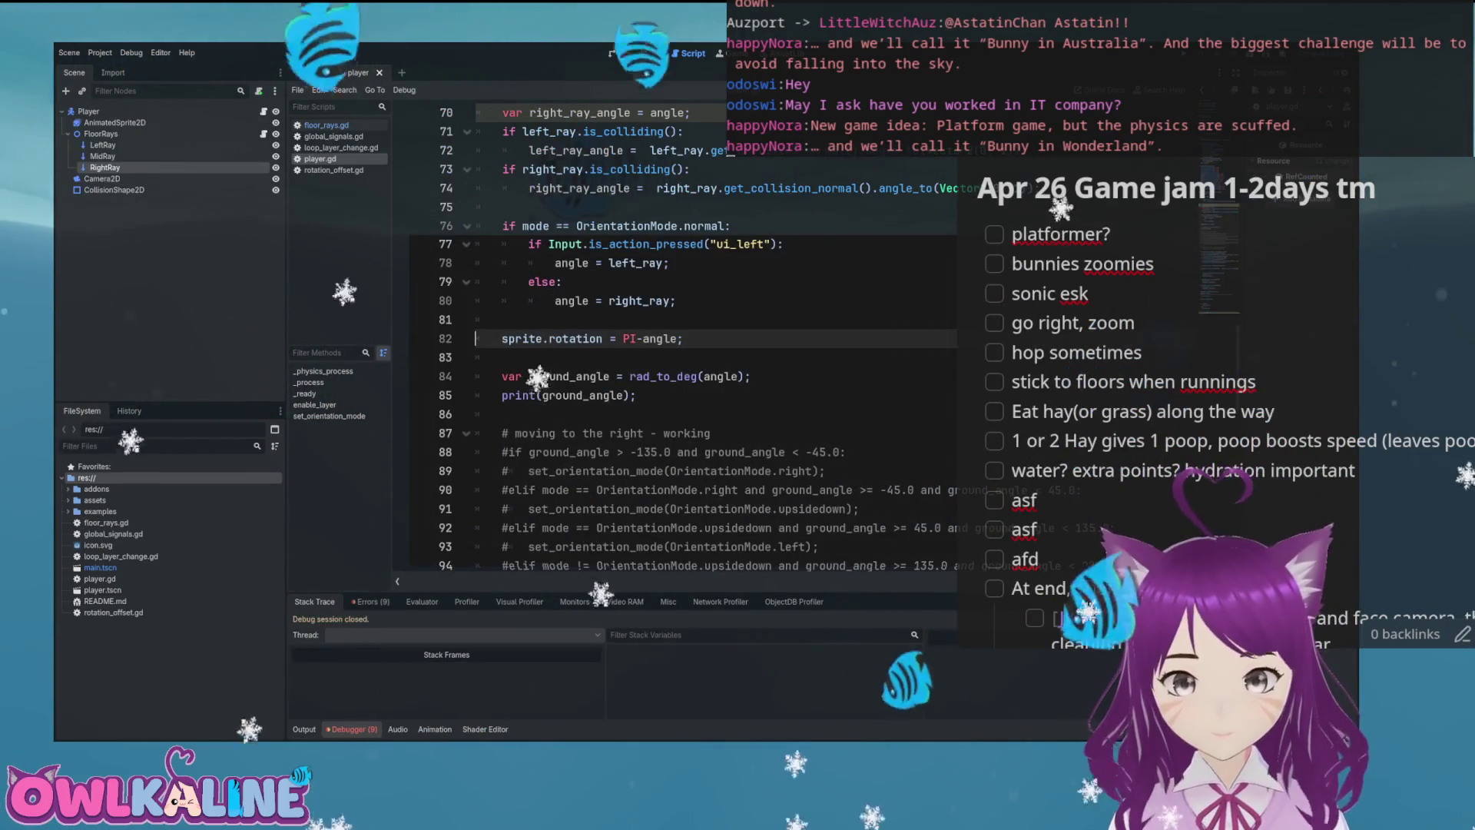
{"action": "scroll", "coordinate": [972, 247], "scroll_direction": "up", "scroll_amount": 2}
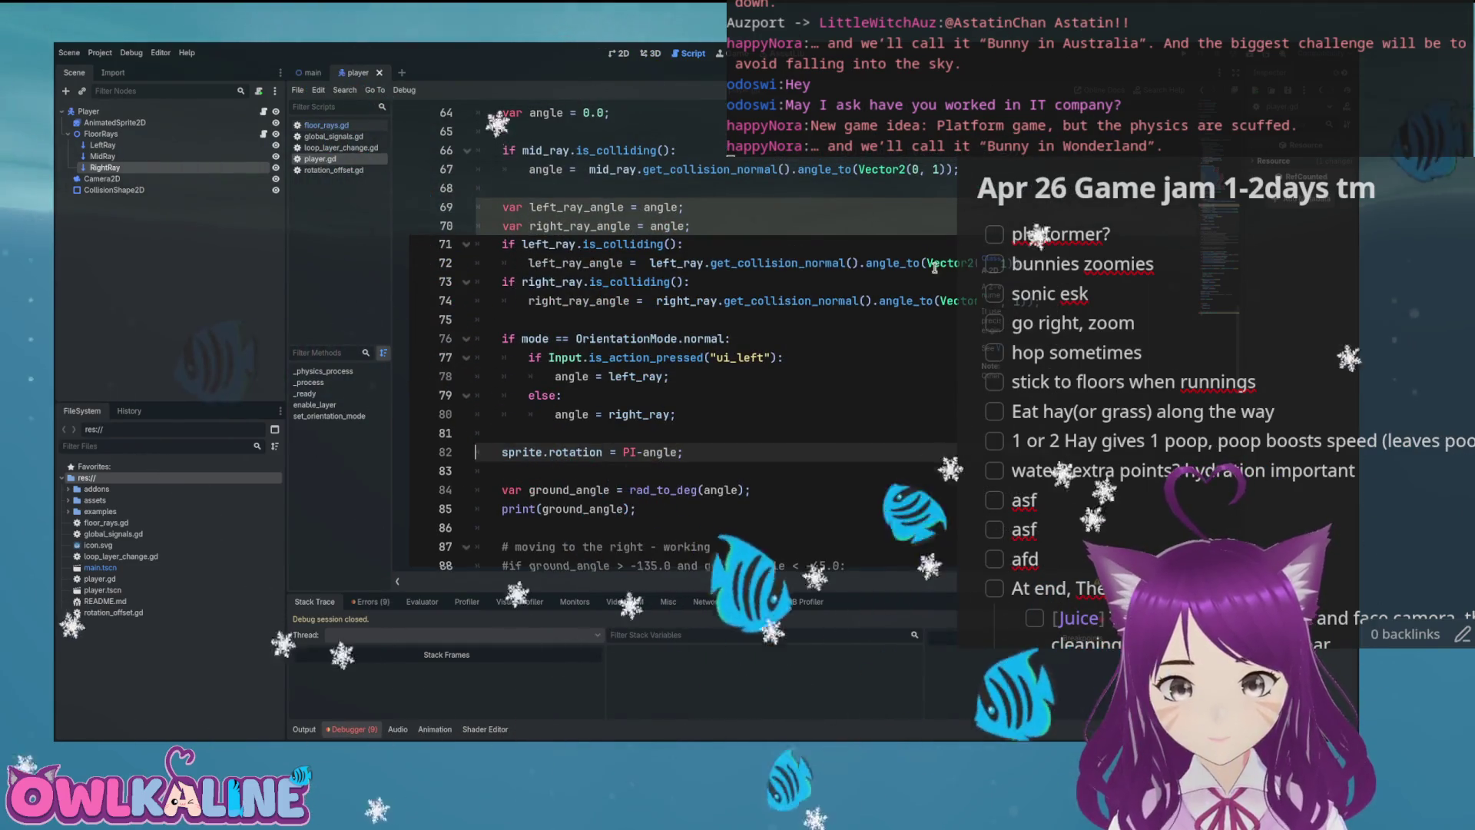
{"action": "scroll", "coordinate": [841, 290], "scroll_direction": "up", "scroll_amount": 2}
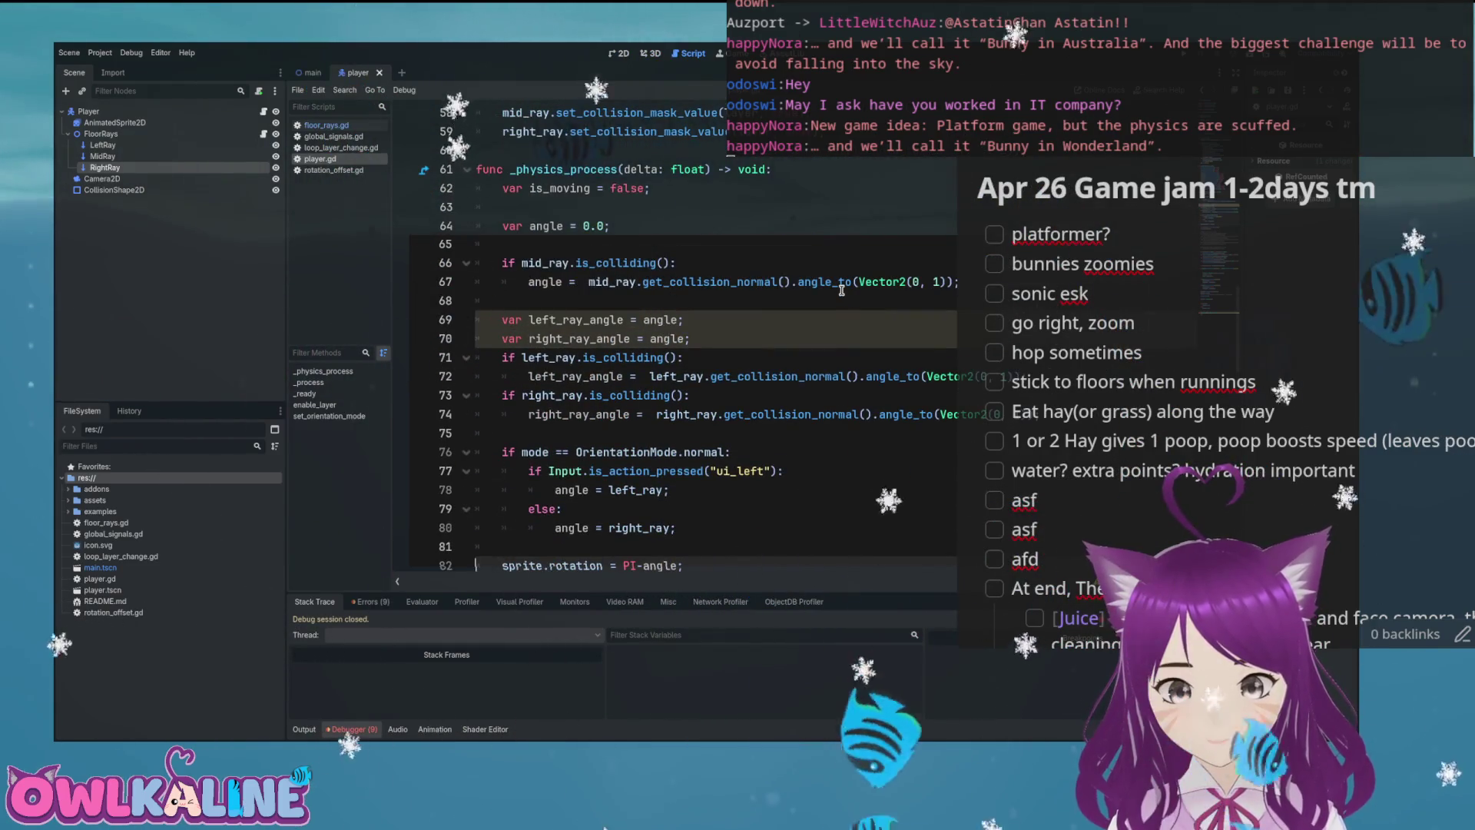
{"action": "left_click", "coordinate": [371, 601]}
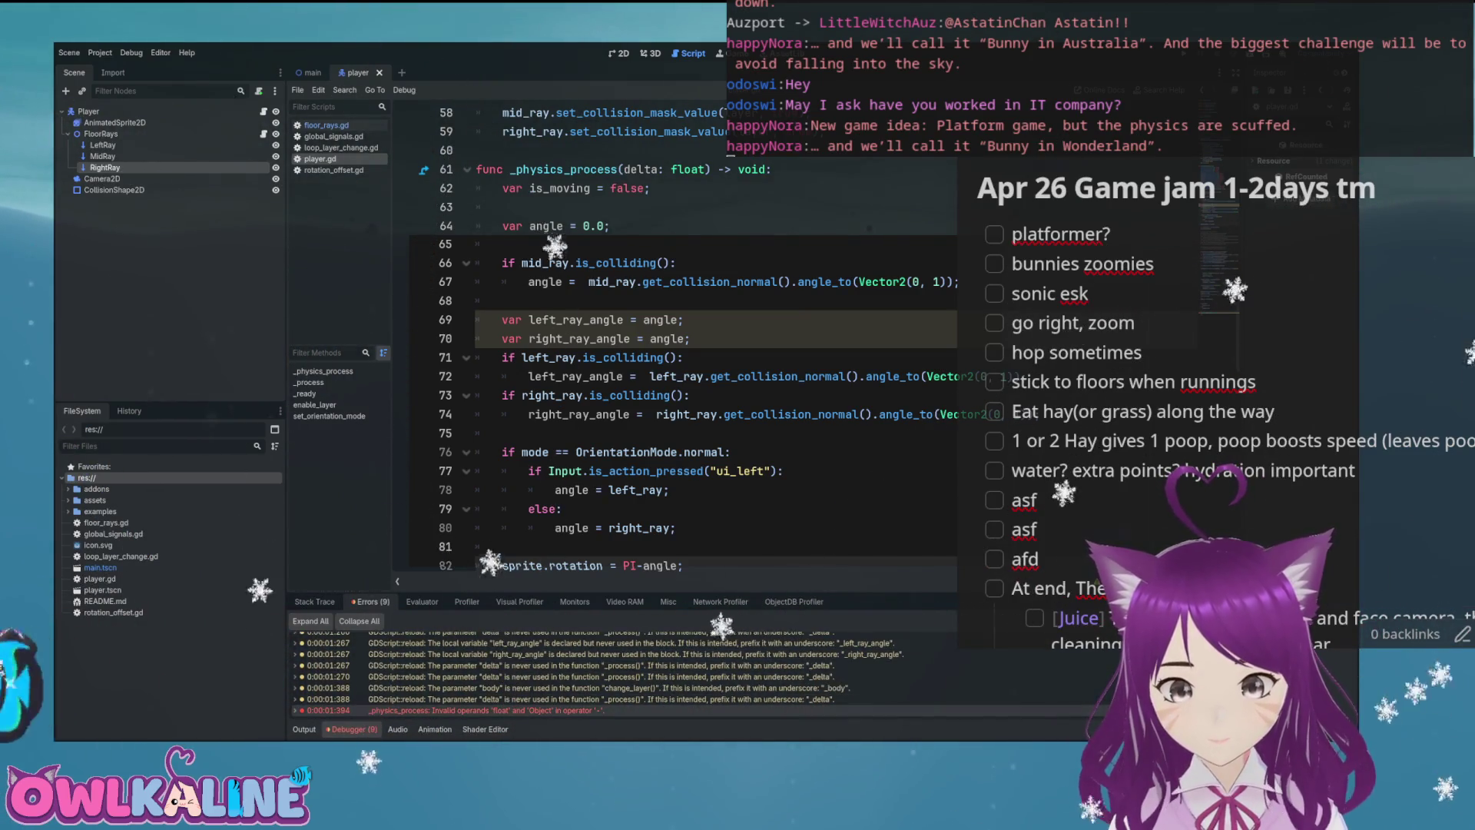
{"action": "scroll", "coordinate": [691, 338], "scroll_direction": "down", "scroll_amount": 4}
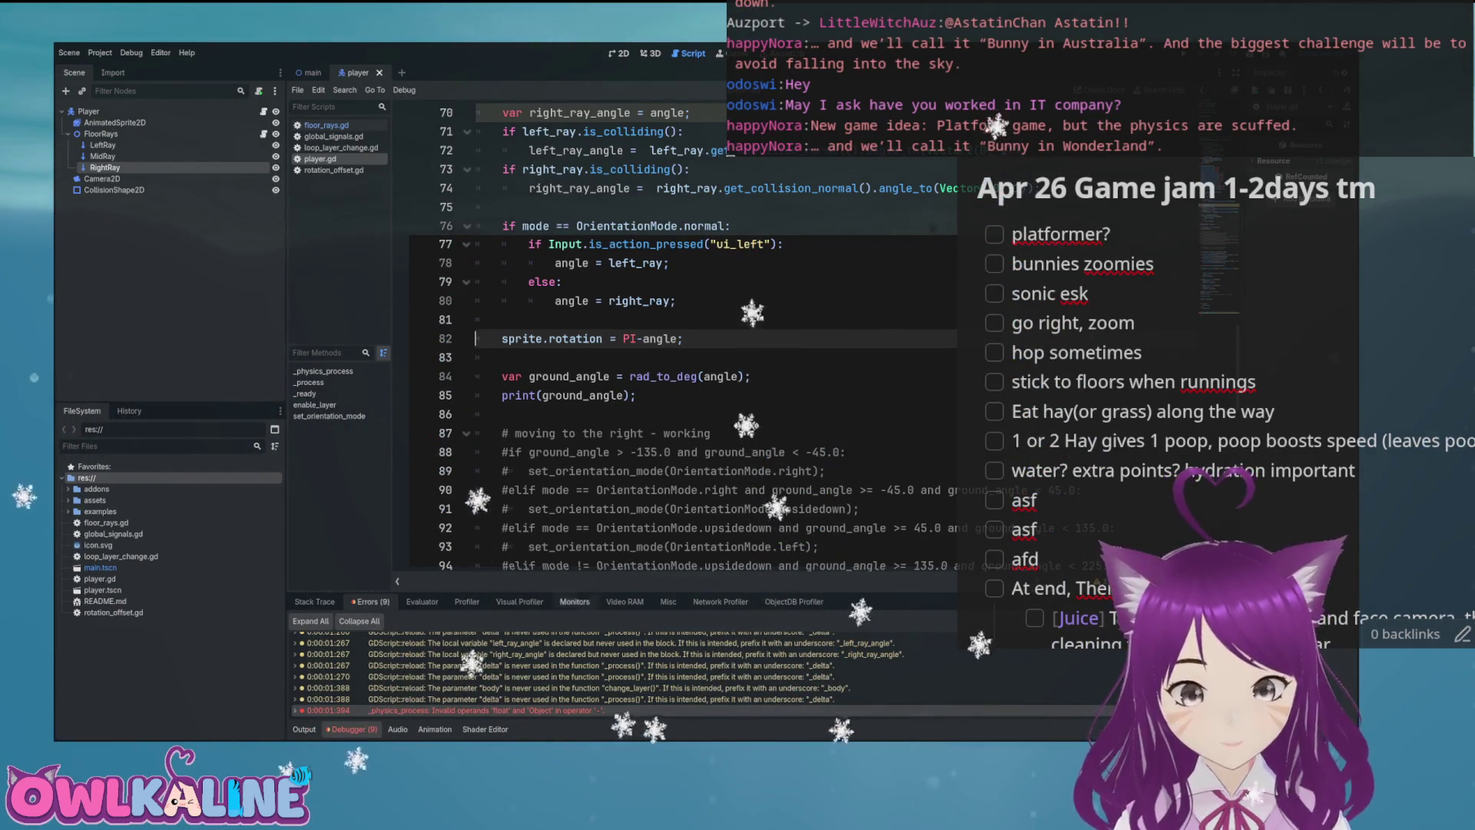
{"action": "scroll", "coordinate": [653, 346], "scroll_direction": "up", "scroll_amount": 1}
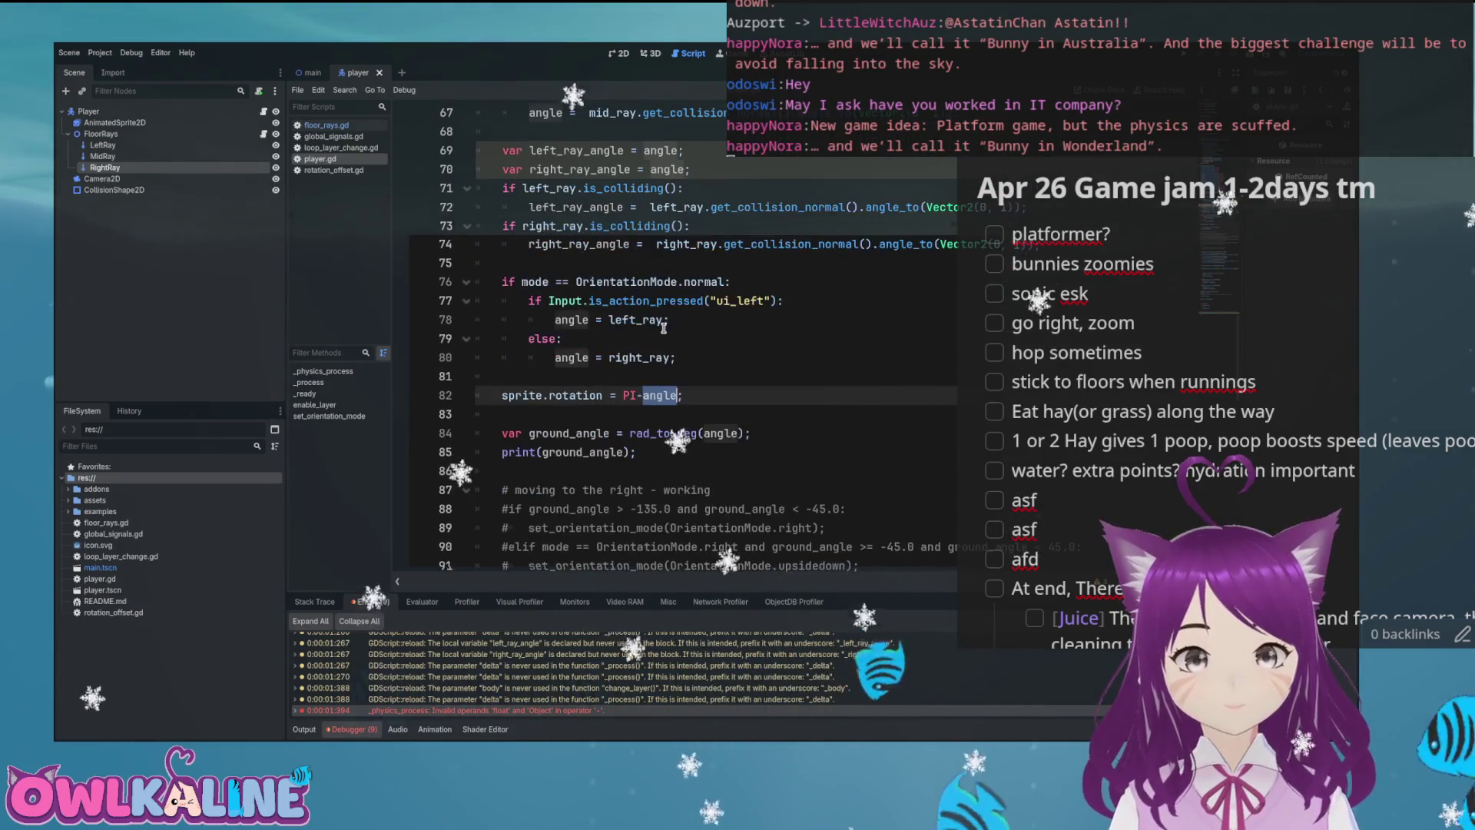
Step: Change lines 78 and 80 to assign left_ray_angle and right_ray_angle, then rerun the game
{"action": "left_click", "coordinate": [663, 321]}
{"action": "type", "text": "_angle"}
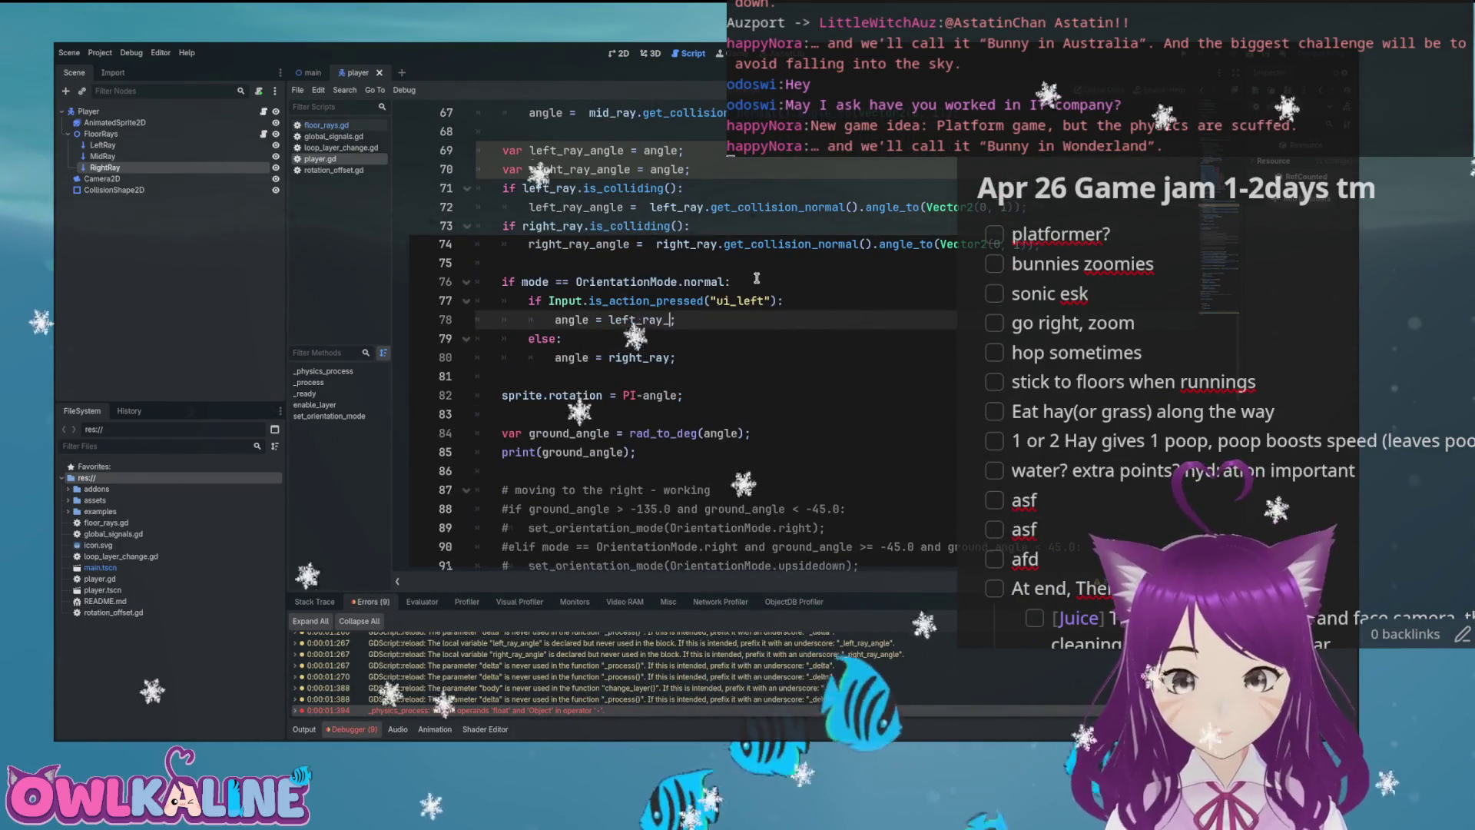
{"action": "key", "text": "Down"}
{"action": "key", "text": "Down"}
{"action": "key", "text": "Left"}
{"action": "type", "text": "+"}
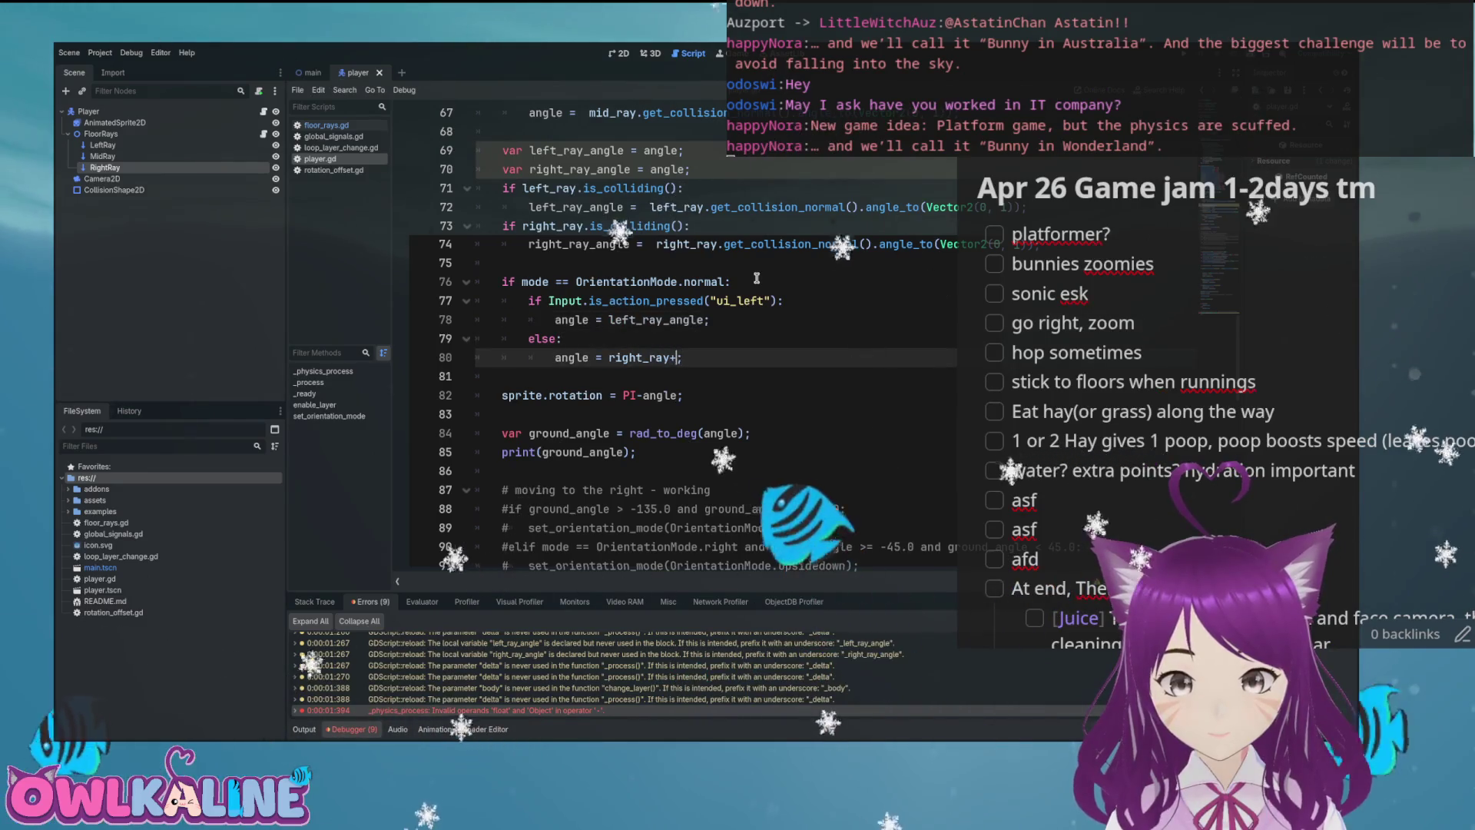
{"action": "type", "text": "angle"}
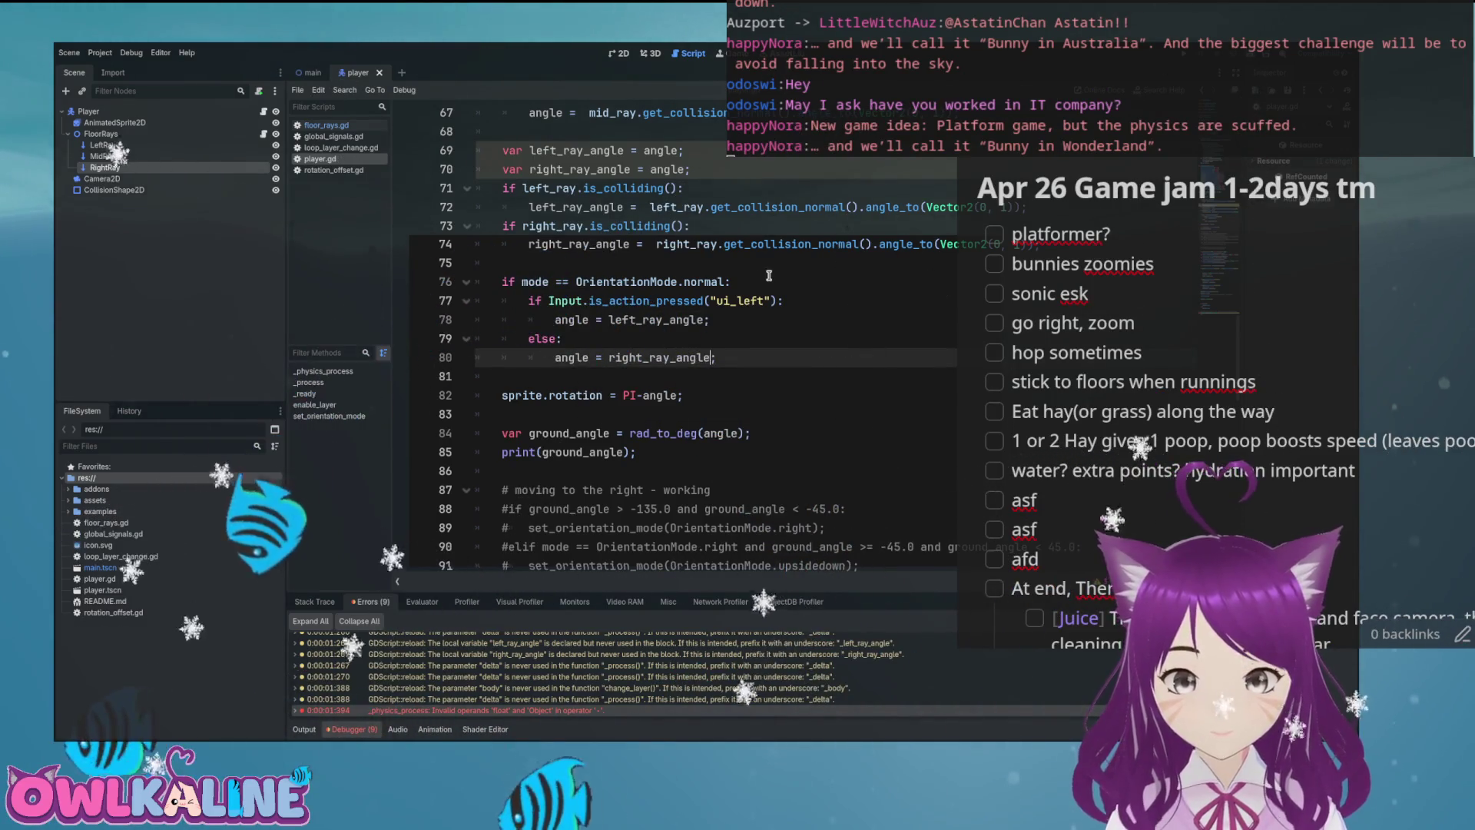
{"action": "left_click", "coordinate": [846, 316]}
{"action": "key", "text": "F5"}
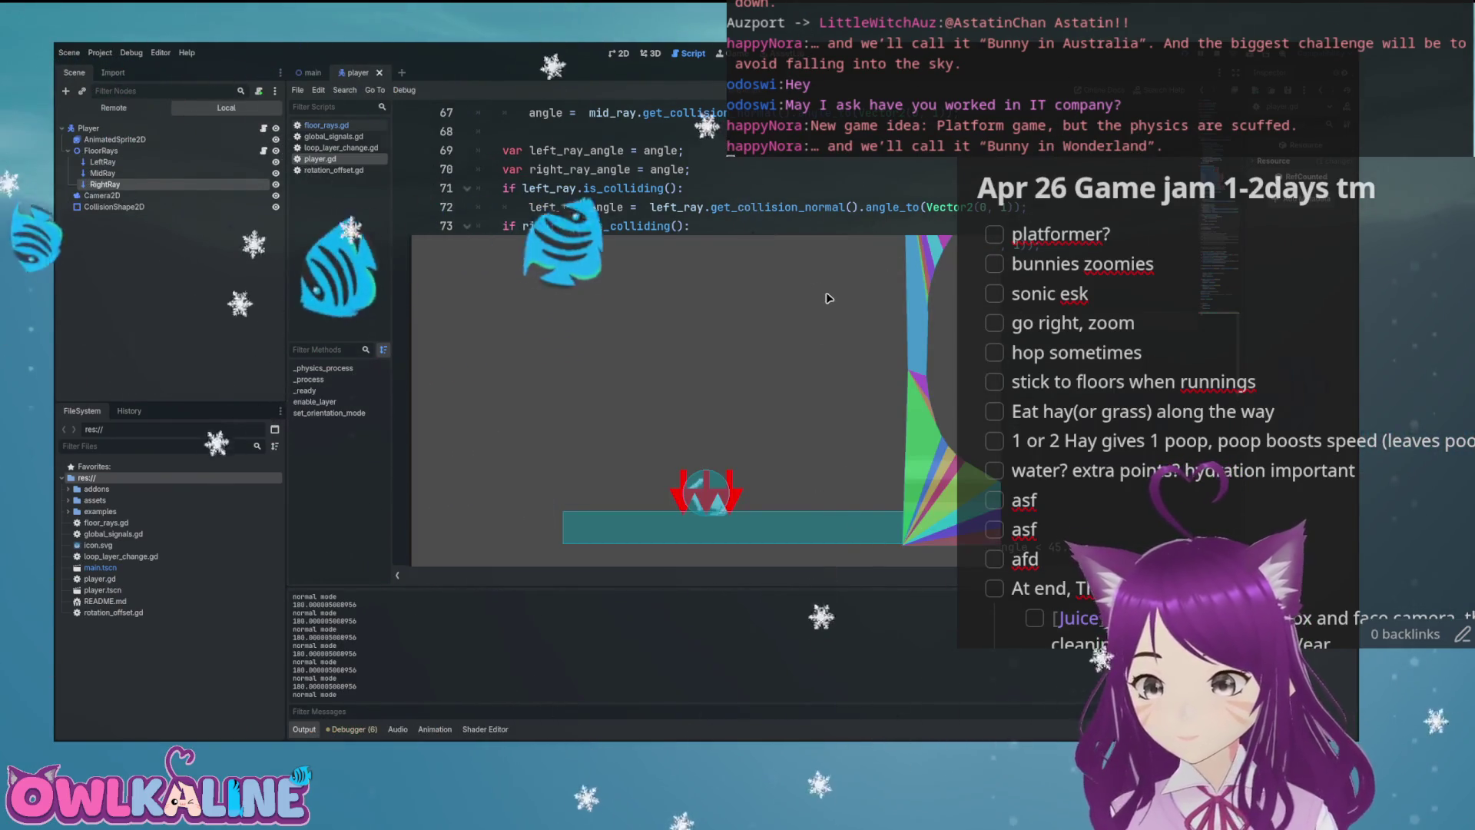
Step: Run the bunny right around the curved loop, then stop the game
{"action": "key", "text": "Right"}
{"action": "key", "text": "Right"}
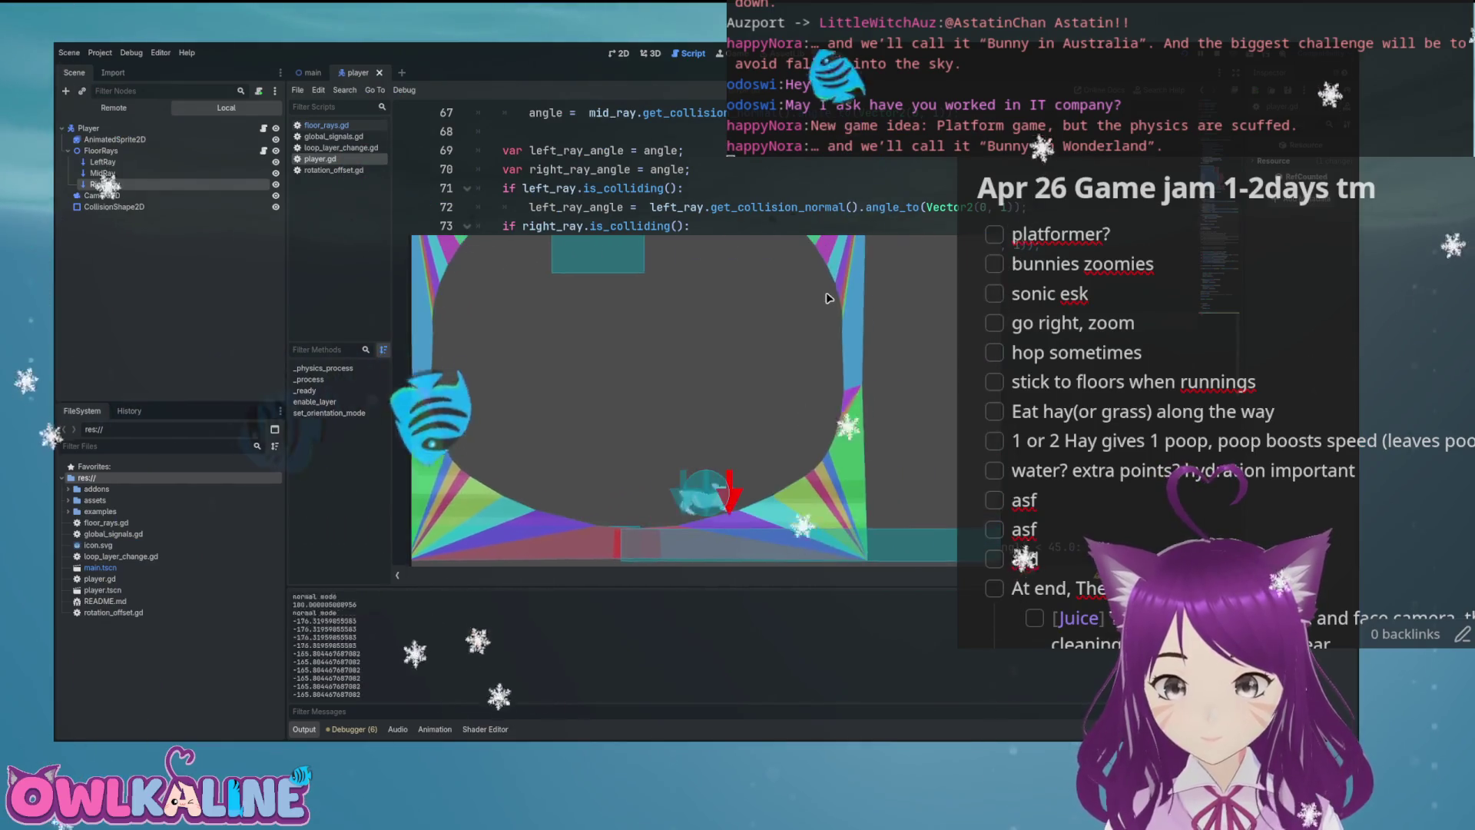
{"action": "key", "text": "Right"}
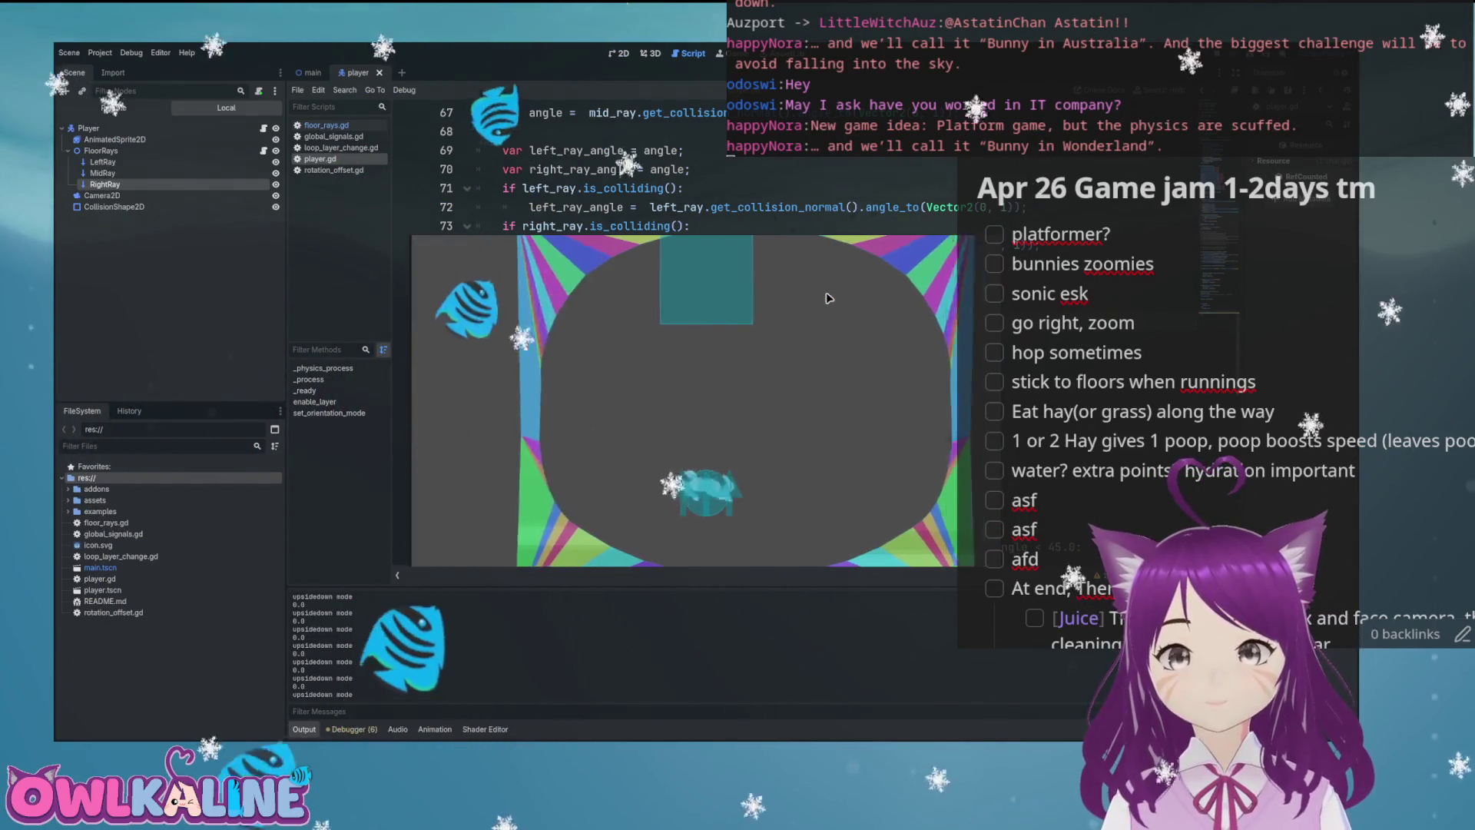
{"action": "key", "text": "Right"}
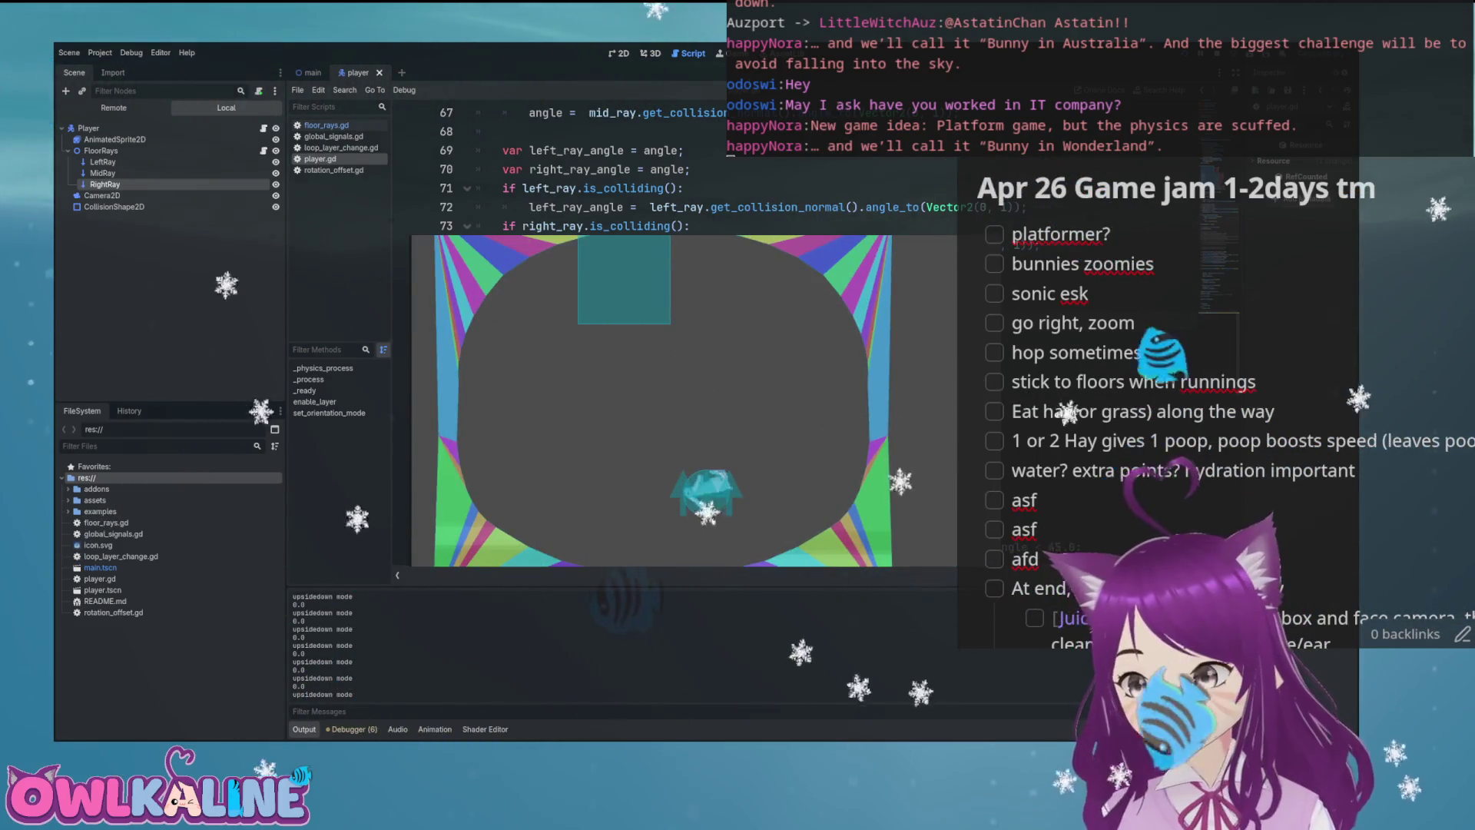
{"action": "key", "text": "F8"}
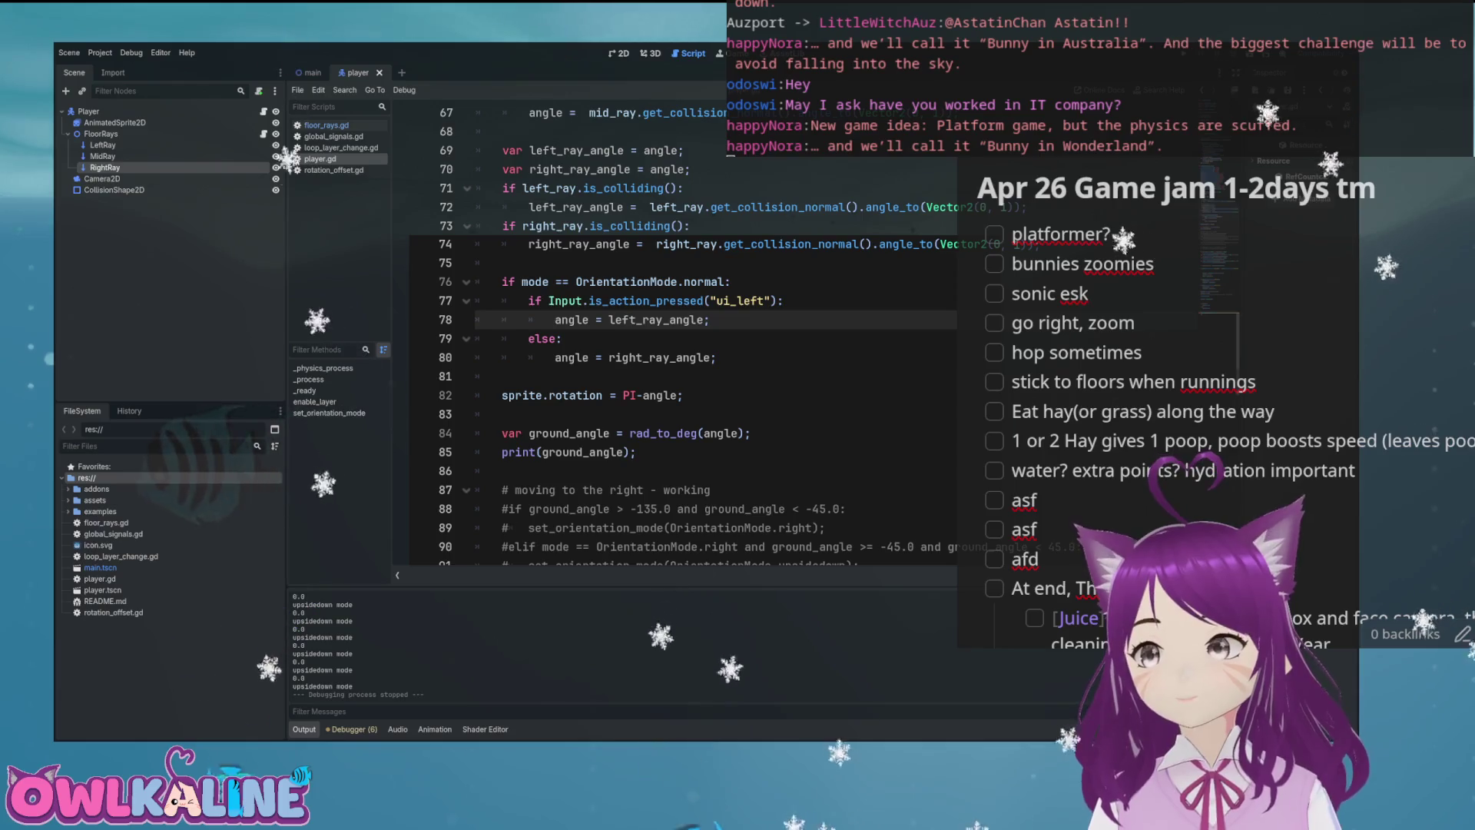
Step: Relaunch and test the loop again moving right then left, then stop the game
{"action": "key", "text": "F5"}
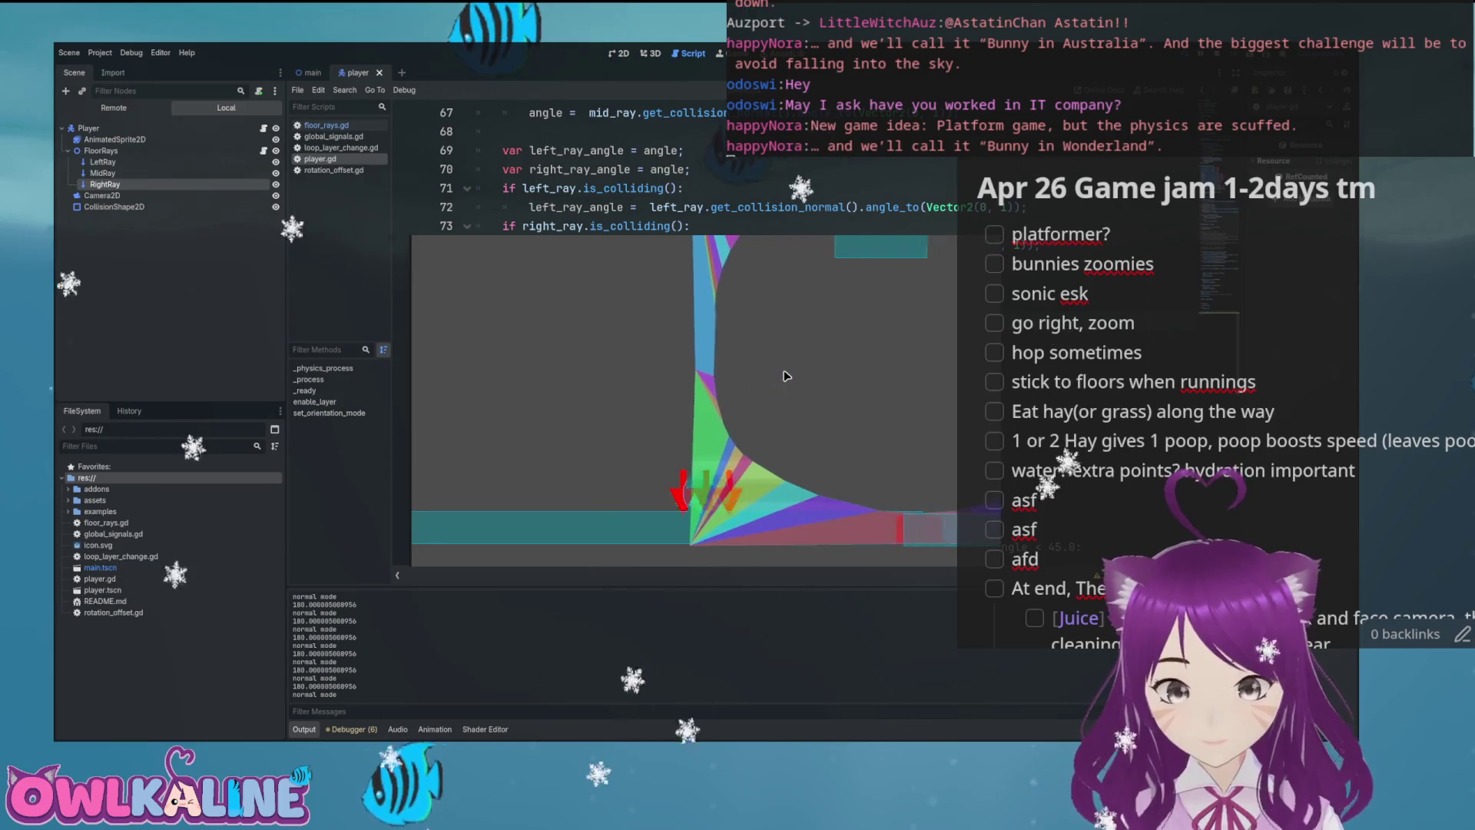
{"action": "key", "text": "Right"}
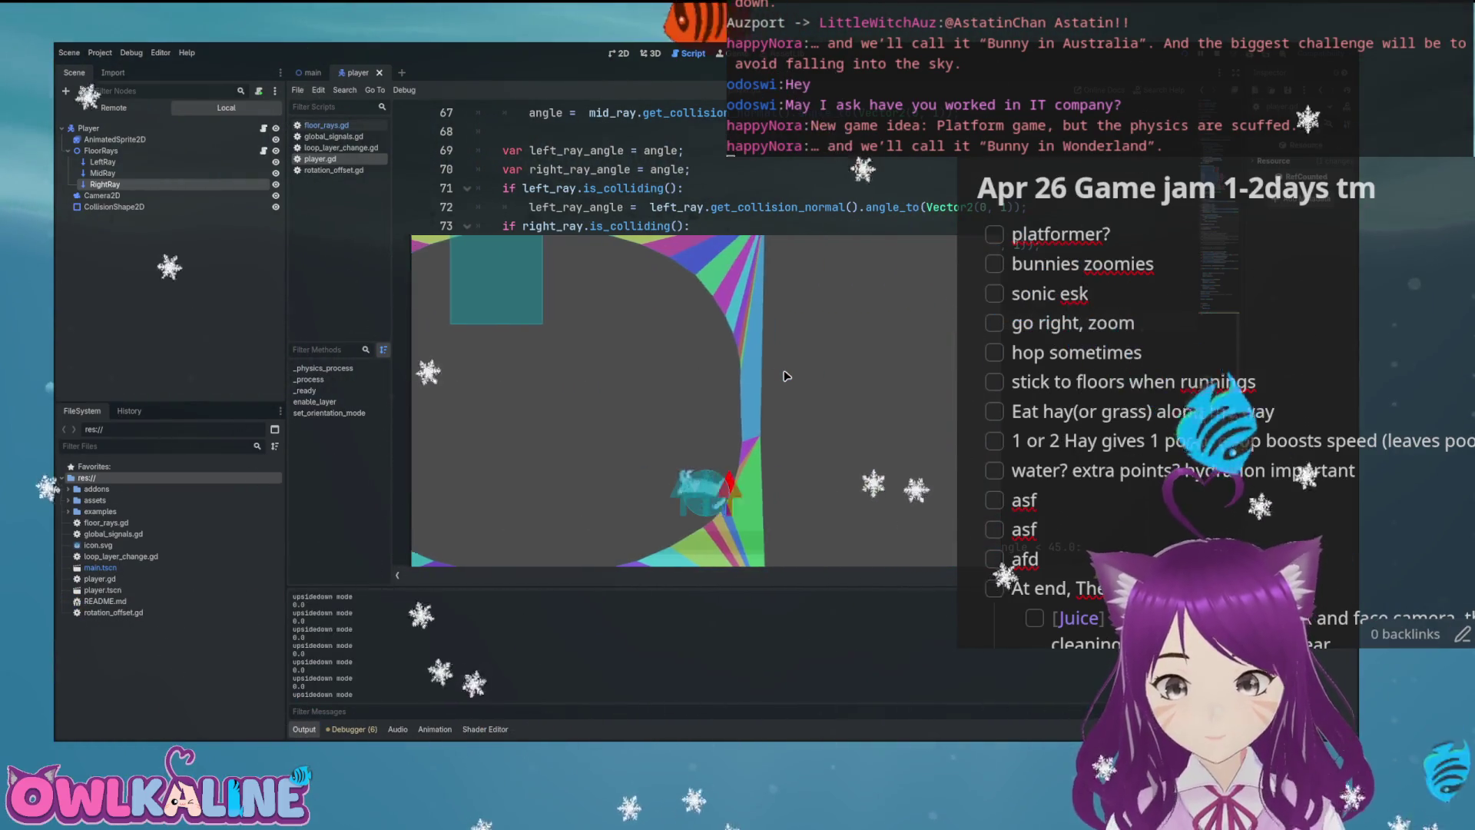
{"action": "key", "text": "Left"}
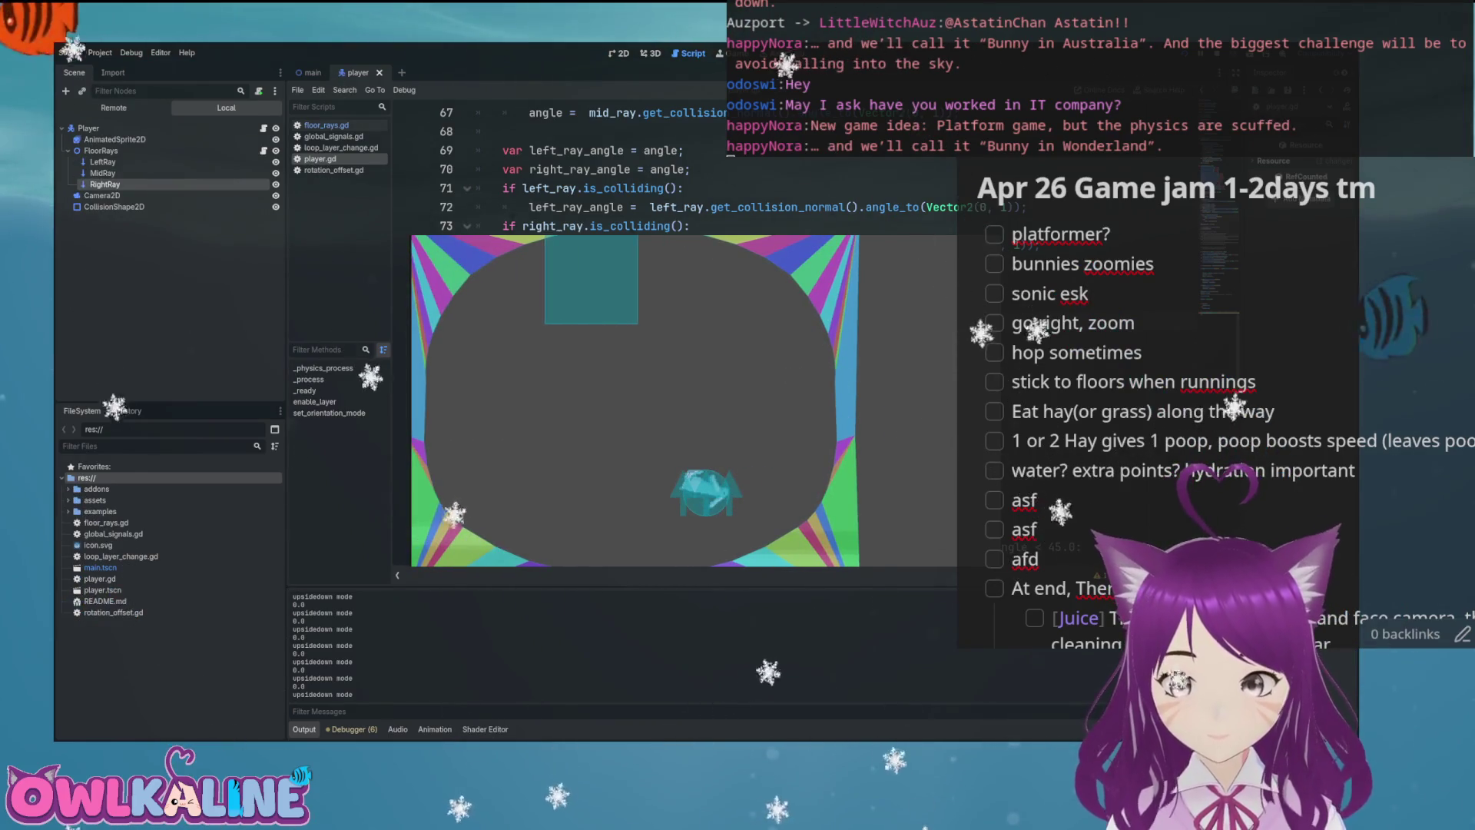
{"action": "key", "text": "F8"}
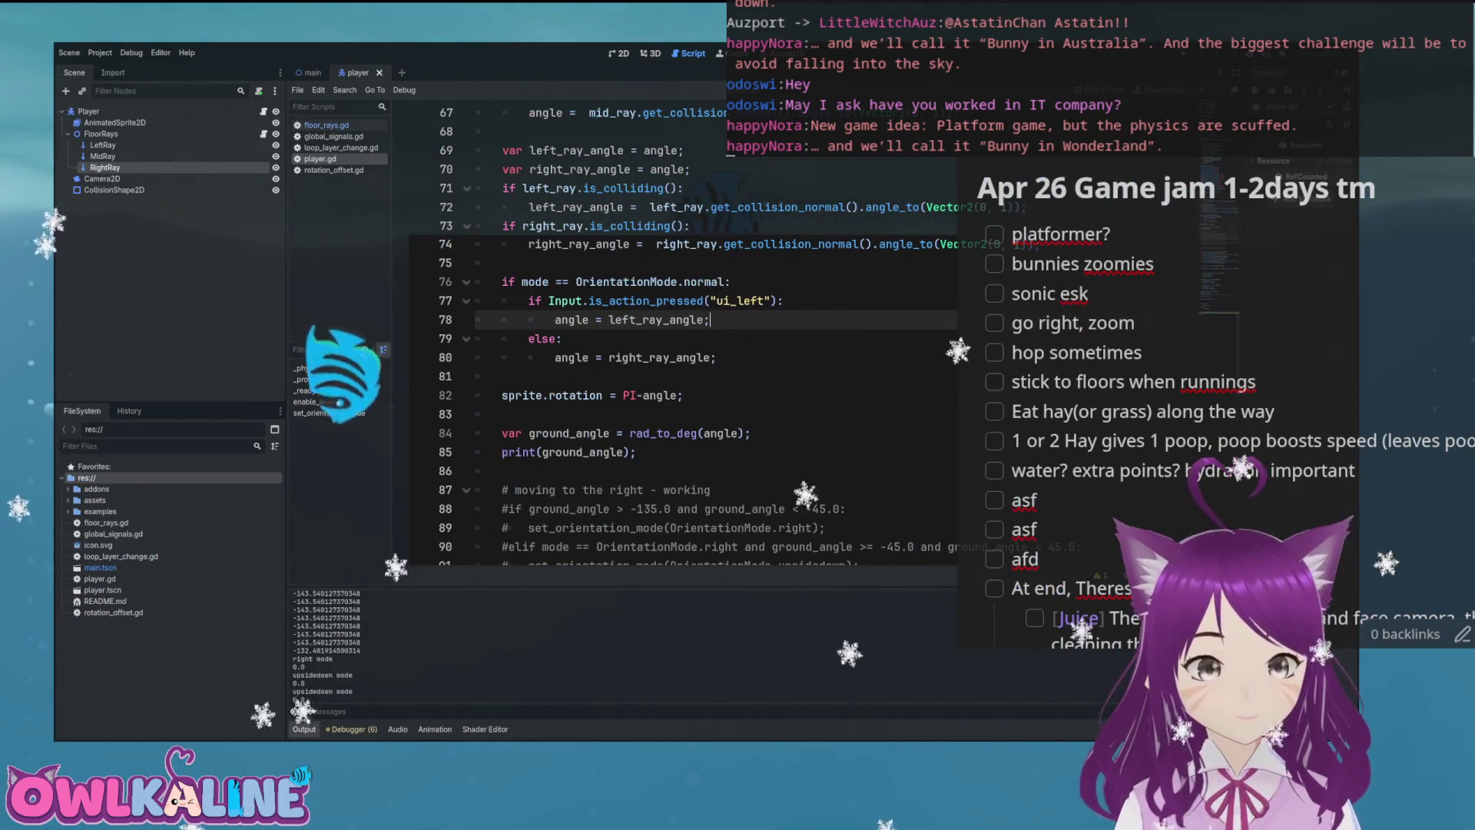
Step: Move the Input.is_action_pressed check onto the end of the line 73 right-ray condition with 'and'
{"action": "scroll", "coordinate": [644, 486], "scroll_direction": "up", "scroll_amount": 3}
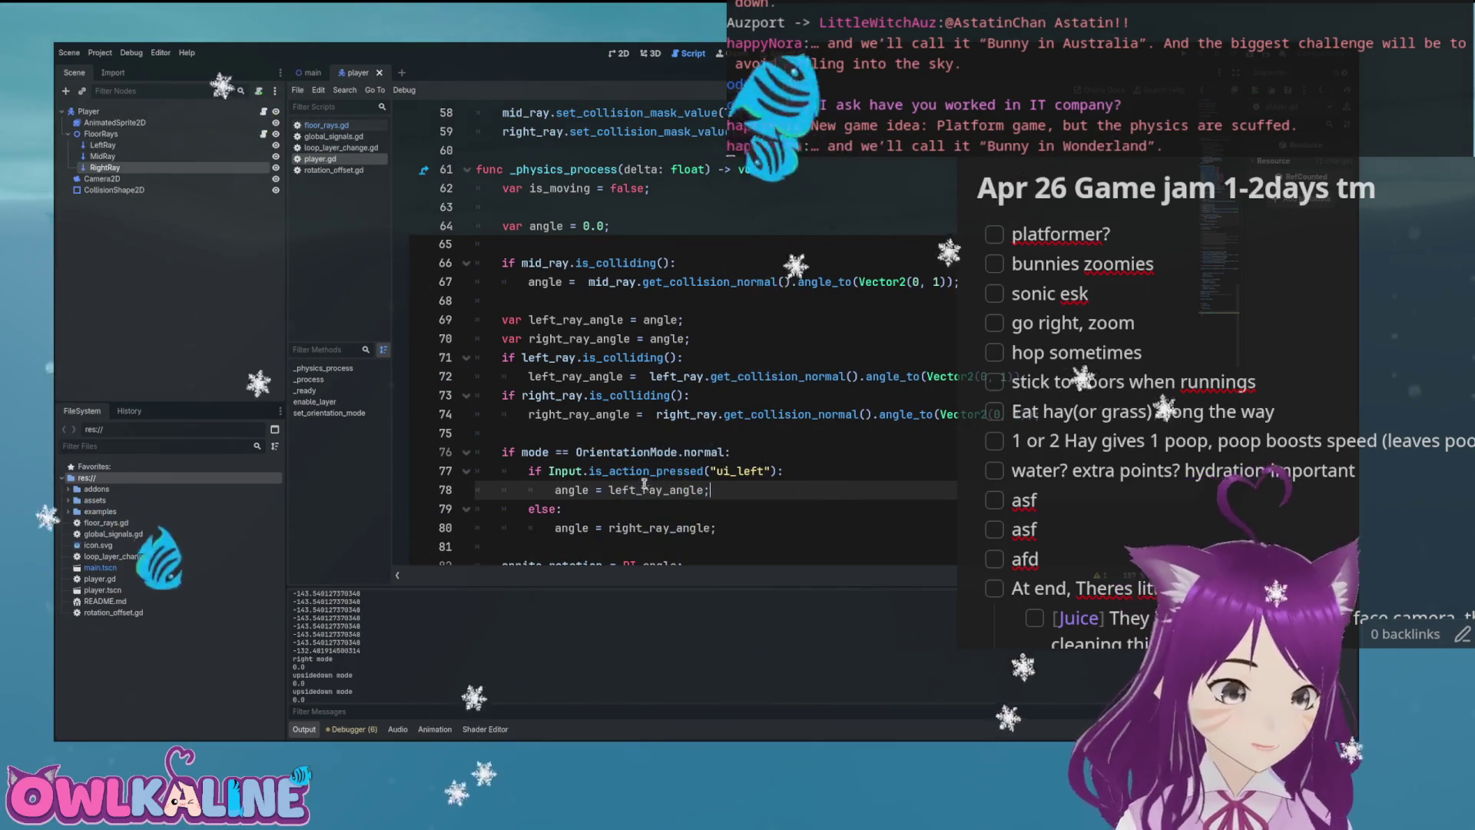
{"action": "mouse_move", "coordinate": [673, 490]}
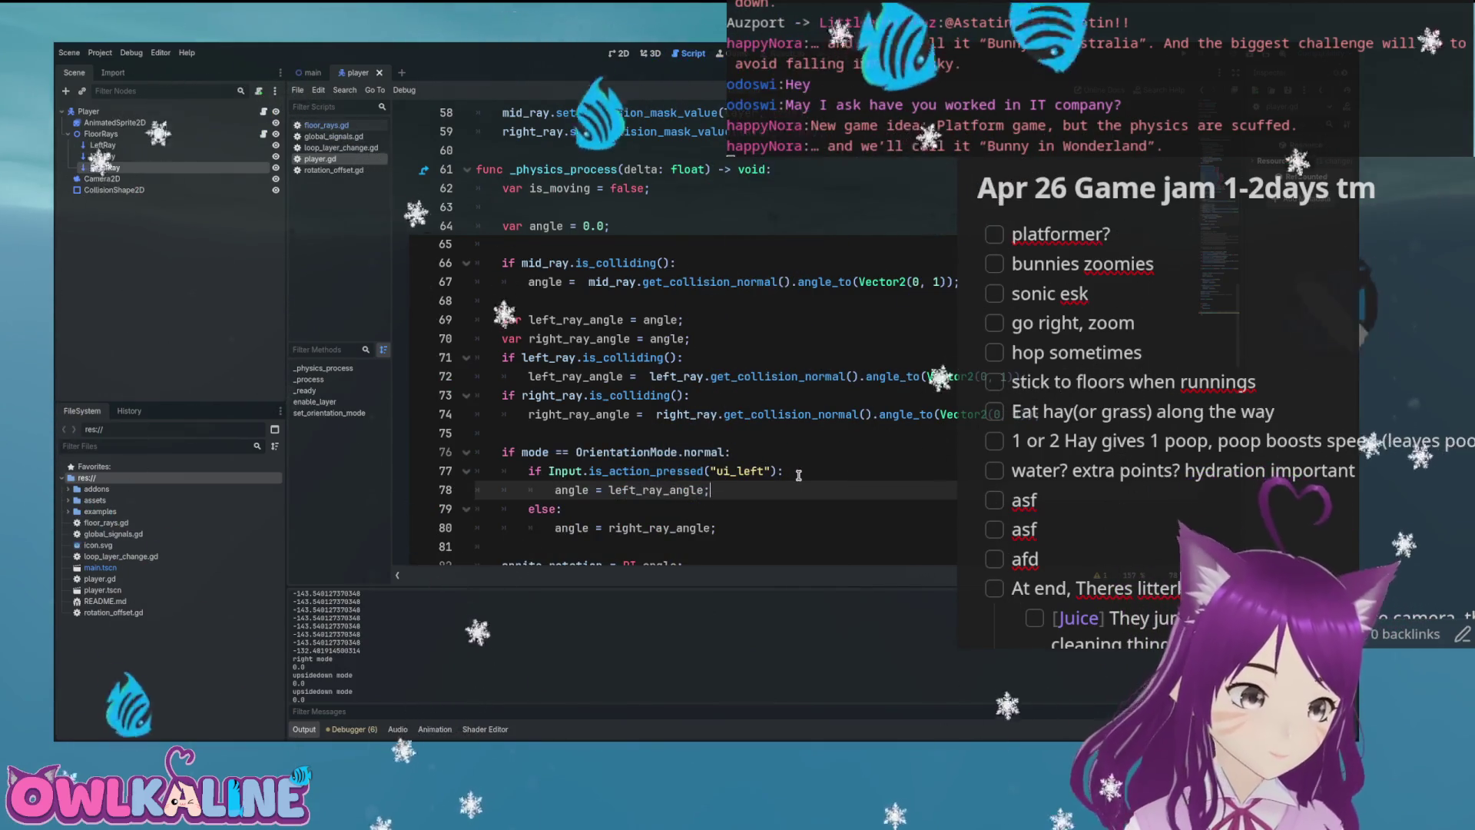
{"action": "triple_click", "coordinate": [620, 454]}
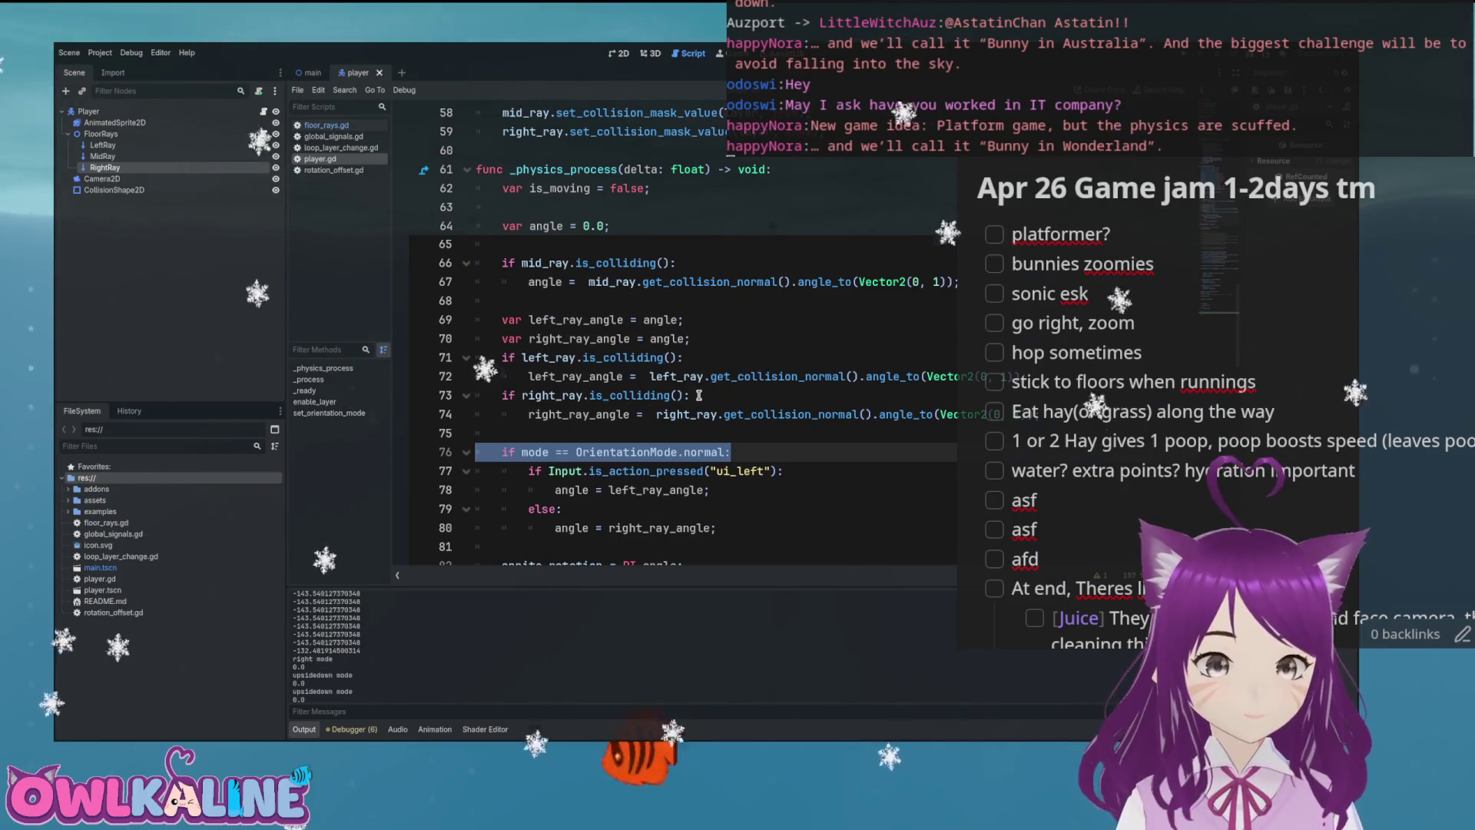
{"action": "left_click", "coordinate": [699, 397]}
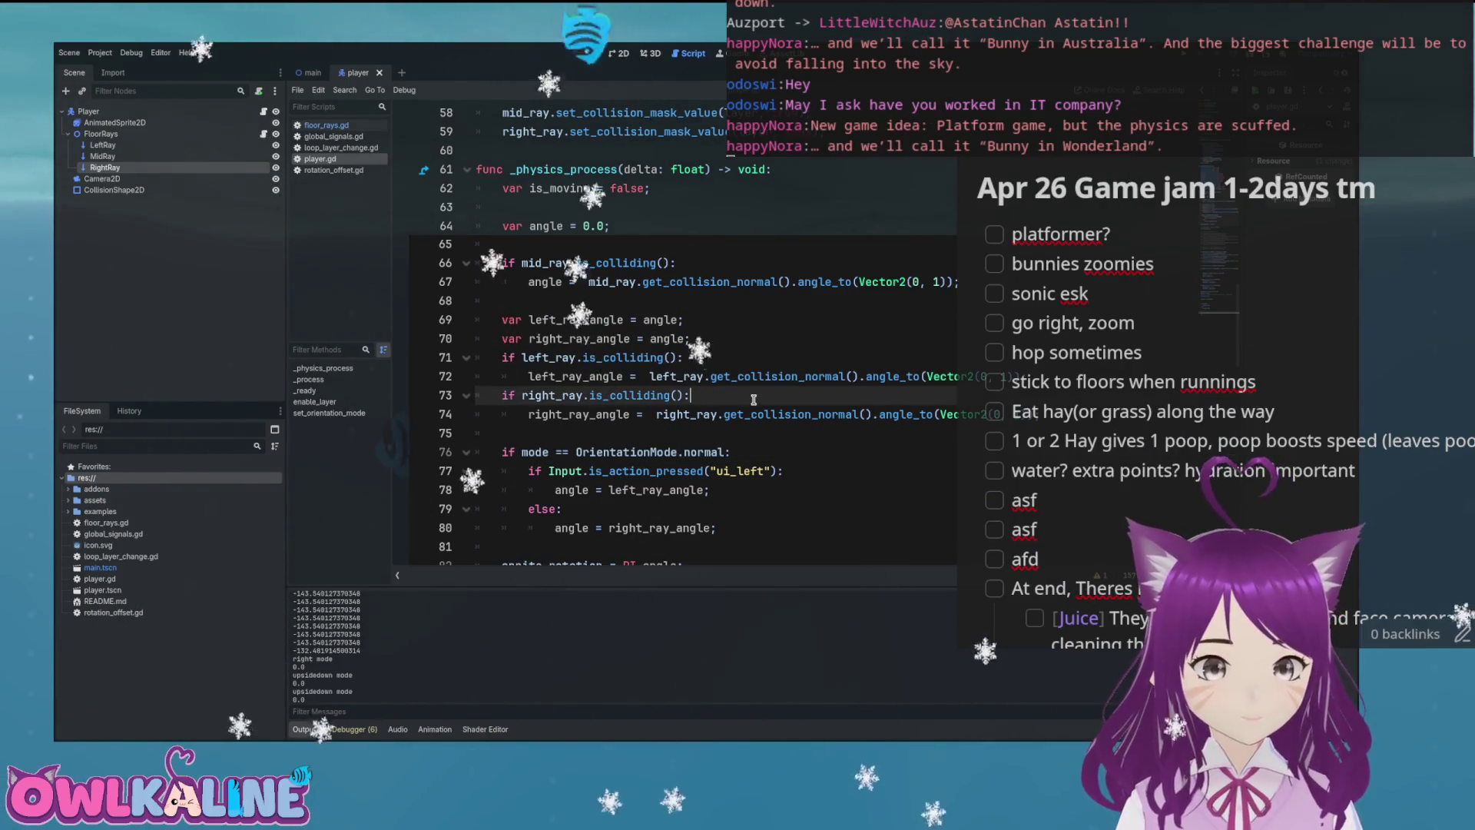
{"action": "key", "text": "Down"}
{"action": "key", "text": "Down"}
{"action": "key", "text": "Down"}
{"action": "key", "text": "End"}
{"action": "key", "text": "shift+Home"}
{"action": "key", "text": "ctrl+c"}
{"action": "key", "text": "BackSpace"}
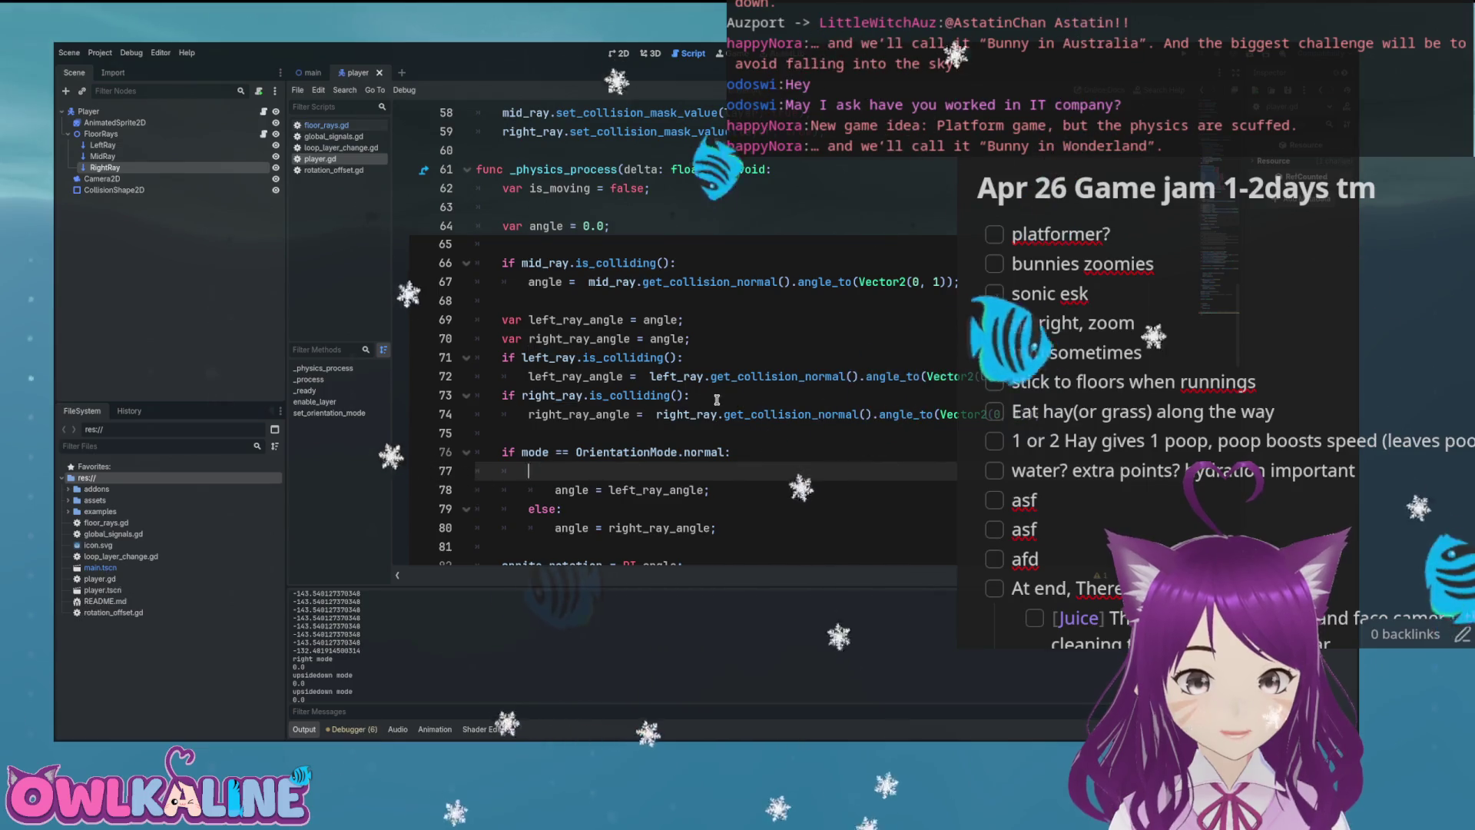
{"action": "left_click", "coordinate": [716, 399]}
{"action": "key", "text": "Return"}
{"action": "key", "text": "ctrl+v"}
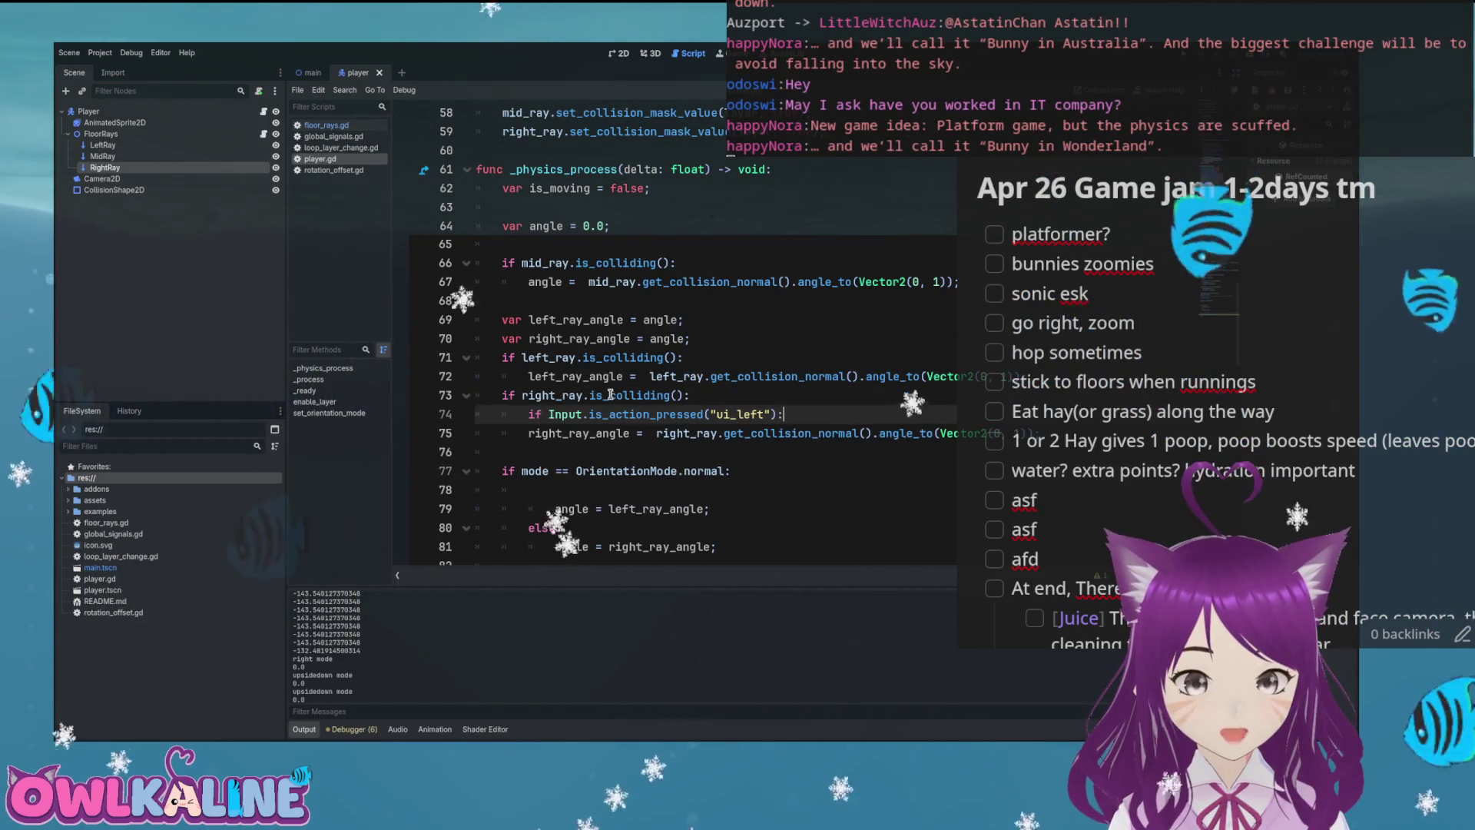
{"action": "key", "text": "shift+Home"}
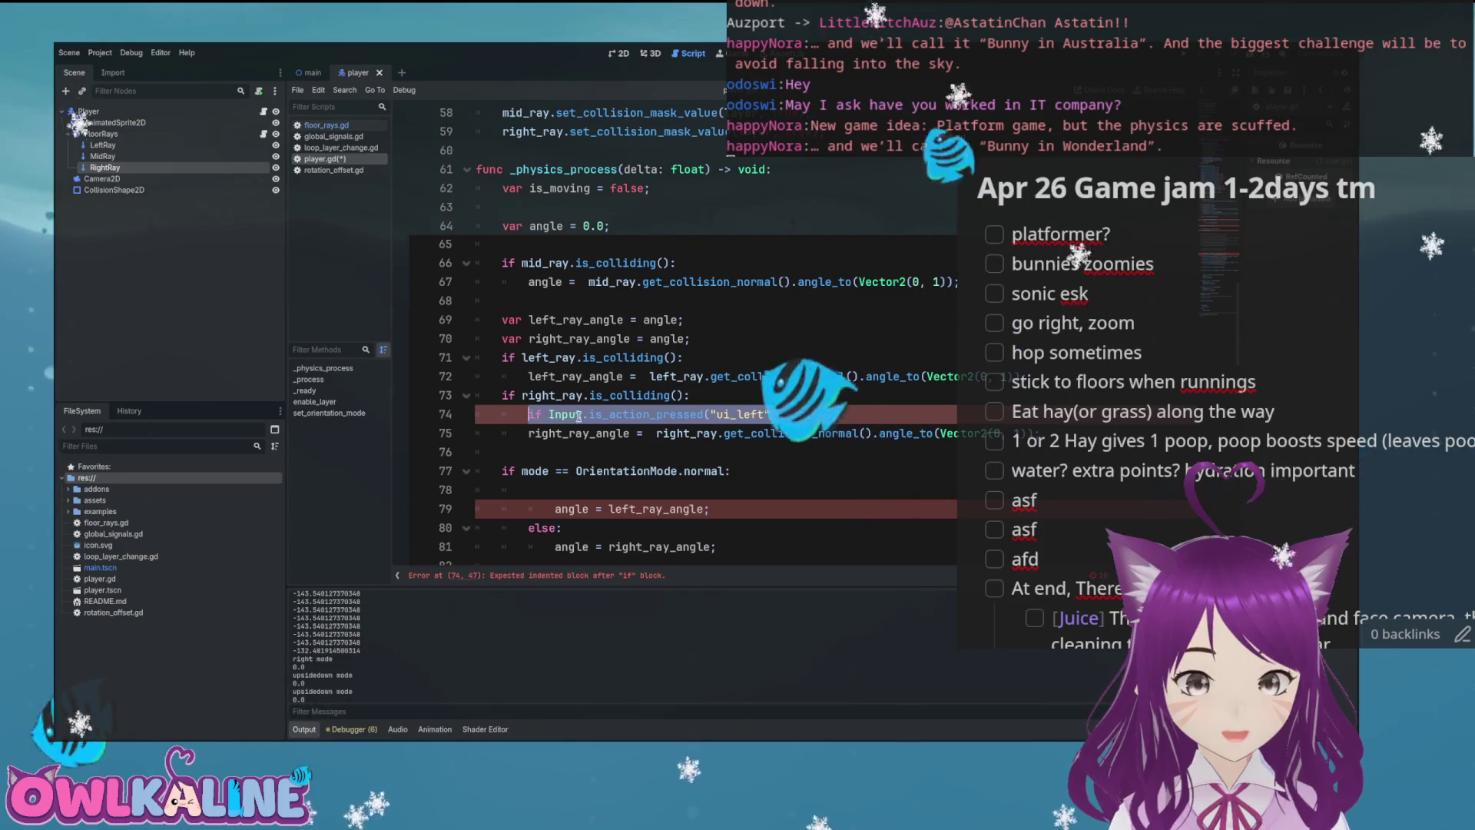
{"action": "left_click", "coordinate": [754, 390]}
{"action": "type", "text": "nd"}
{"action": "key", "text": "ctrl+v"}
{"action": "key", "text": "ctrl+Left"}
{"action": "key", "text": "ctrl+Left"}
{"action": "key", "text": "ctrl+Left"}
{"action": "key", "text": "BackSpace"}
{"action": "key", "text": "BackSpace"}
{"action": "key", "text": "BackSpace"}
Step: Change that check to ui_right, remove the stray colon, and delete the normal-mode if/else block
{"action": "key", "text": "Left"}
{"action": "key", "text": "Left"}
{"action": "key", "text": "Left"}
{"action": "key", "text": "BackSpace"}
{"action": "key", "text": "BackSpace"}
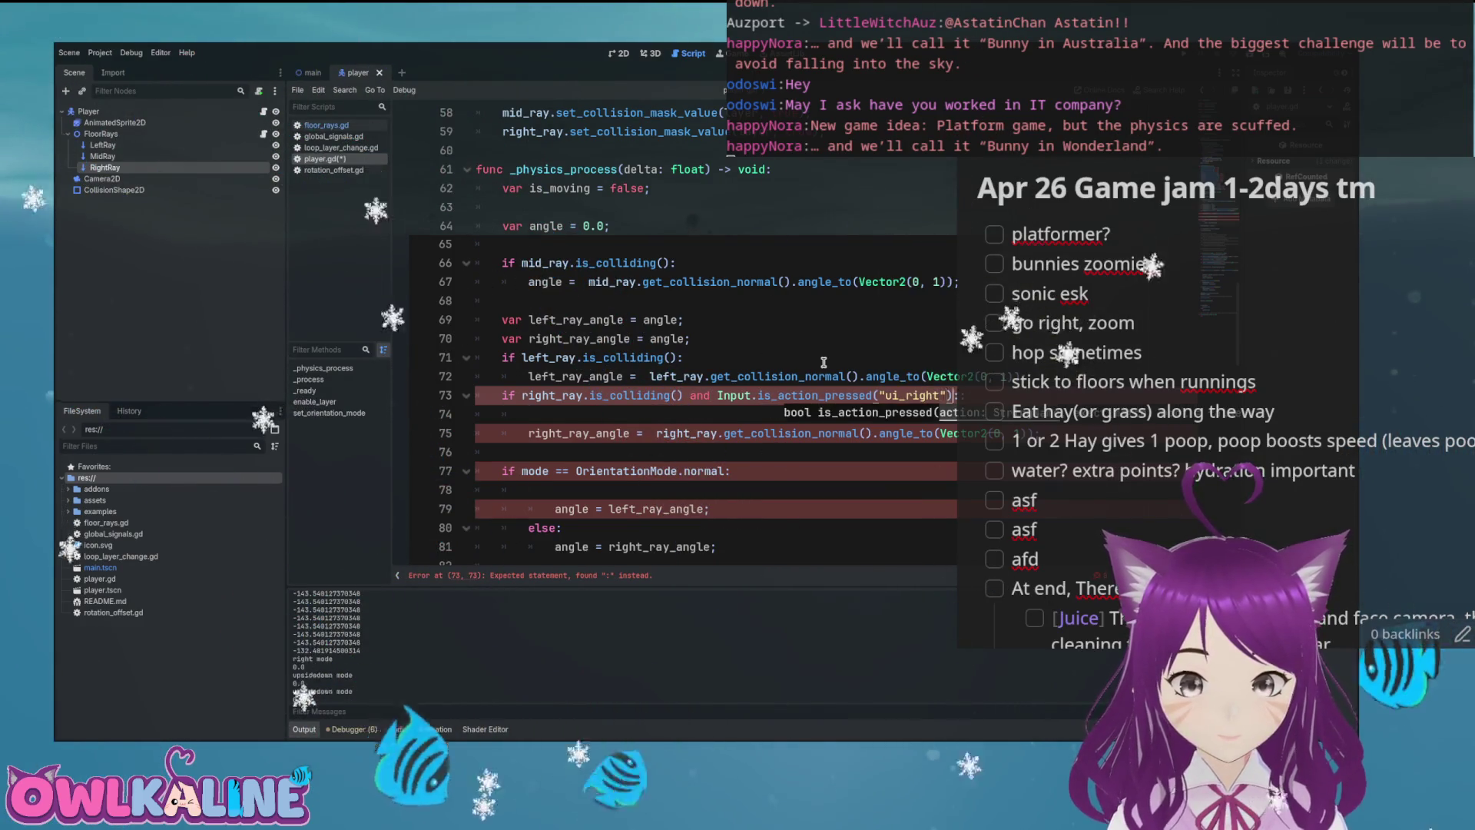
{"action": "key", "text": "End"}
{"action": "key", "text": "BackSpace"}
{"action": "key", "text": "Delete"}
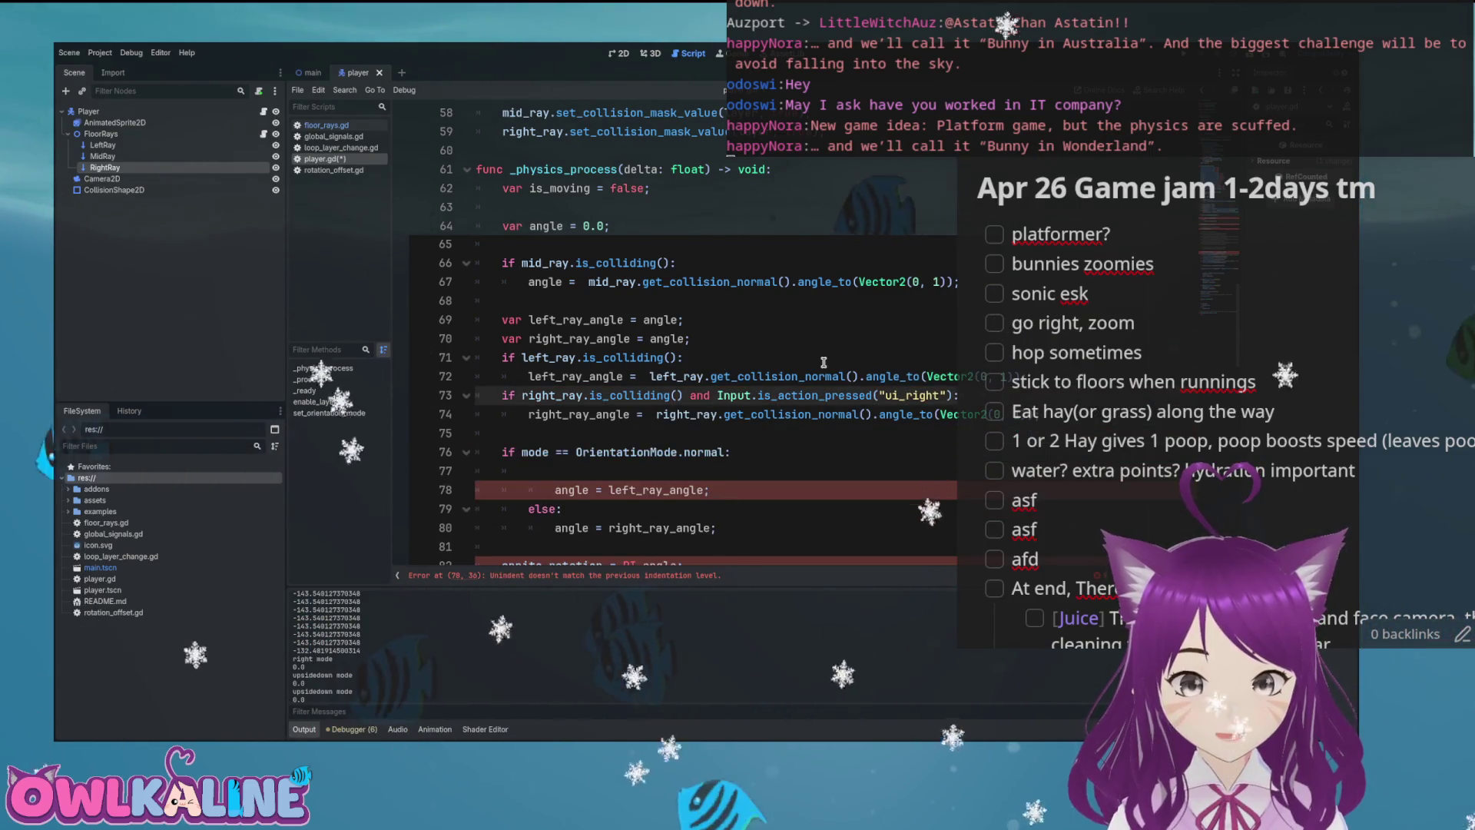
{"action": "key", "text": "Down"}
{"action": "key", "text": "Down"}
{"action": "key", "text": "Down"}
{"action": "key", "text": "shift+Up"}
{"action": "key", "text": "shift+Up"}
{"action": "key", "text": "shift+Up"}
{"action": "key", "text": "BackSpace"}
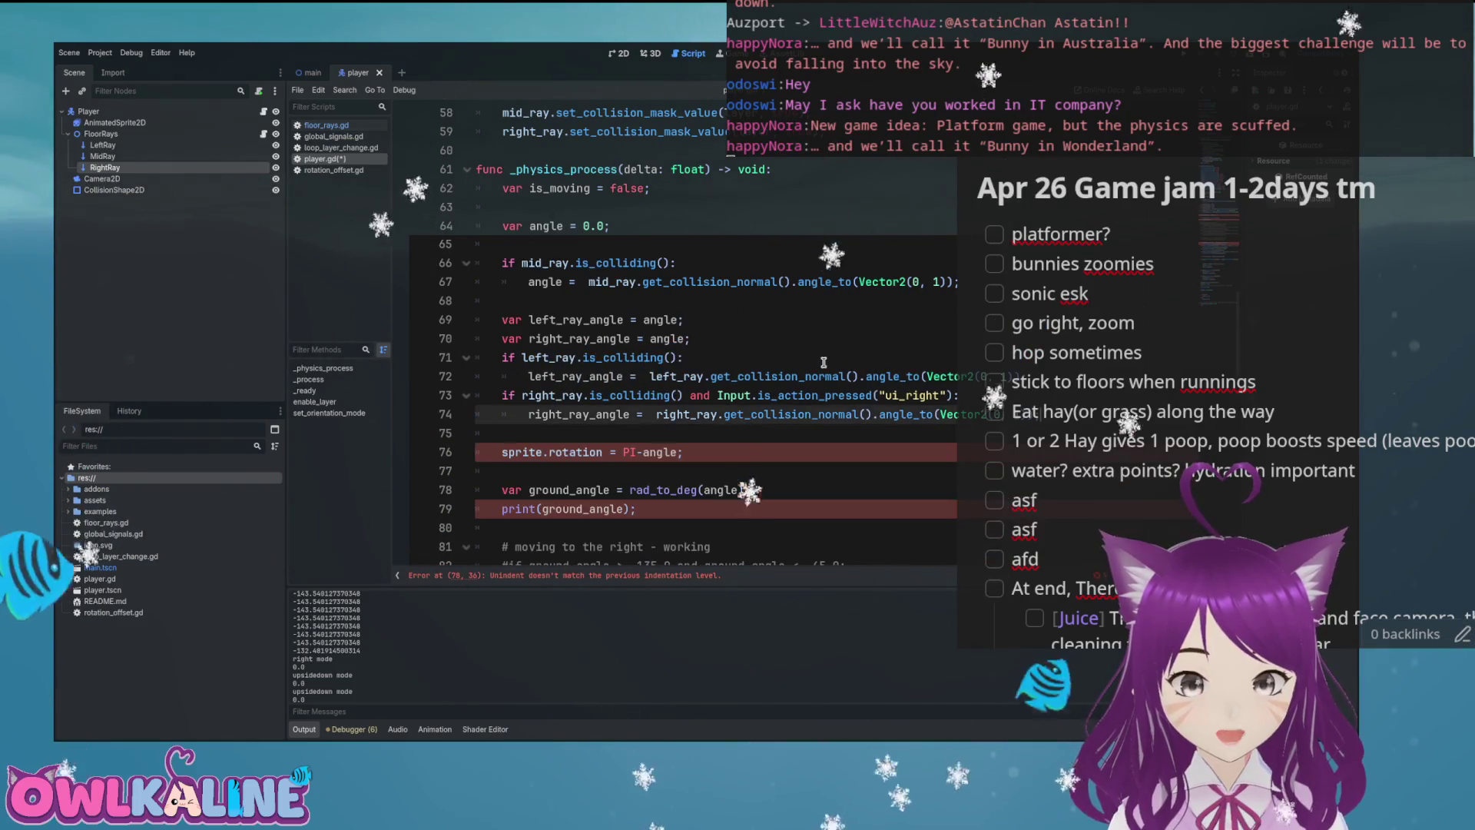
Step: Save, then make the left and right ray checks assign plain angle instead of left_ray_angle/right_ray_angle
{"action": "left_click", "coordinate": [823, 362]}
{"action": "key", "text": "ctrl+s"}
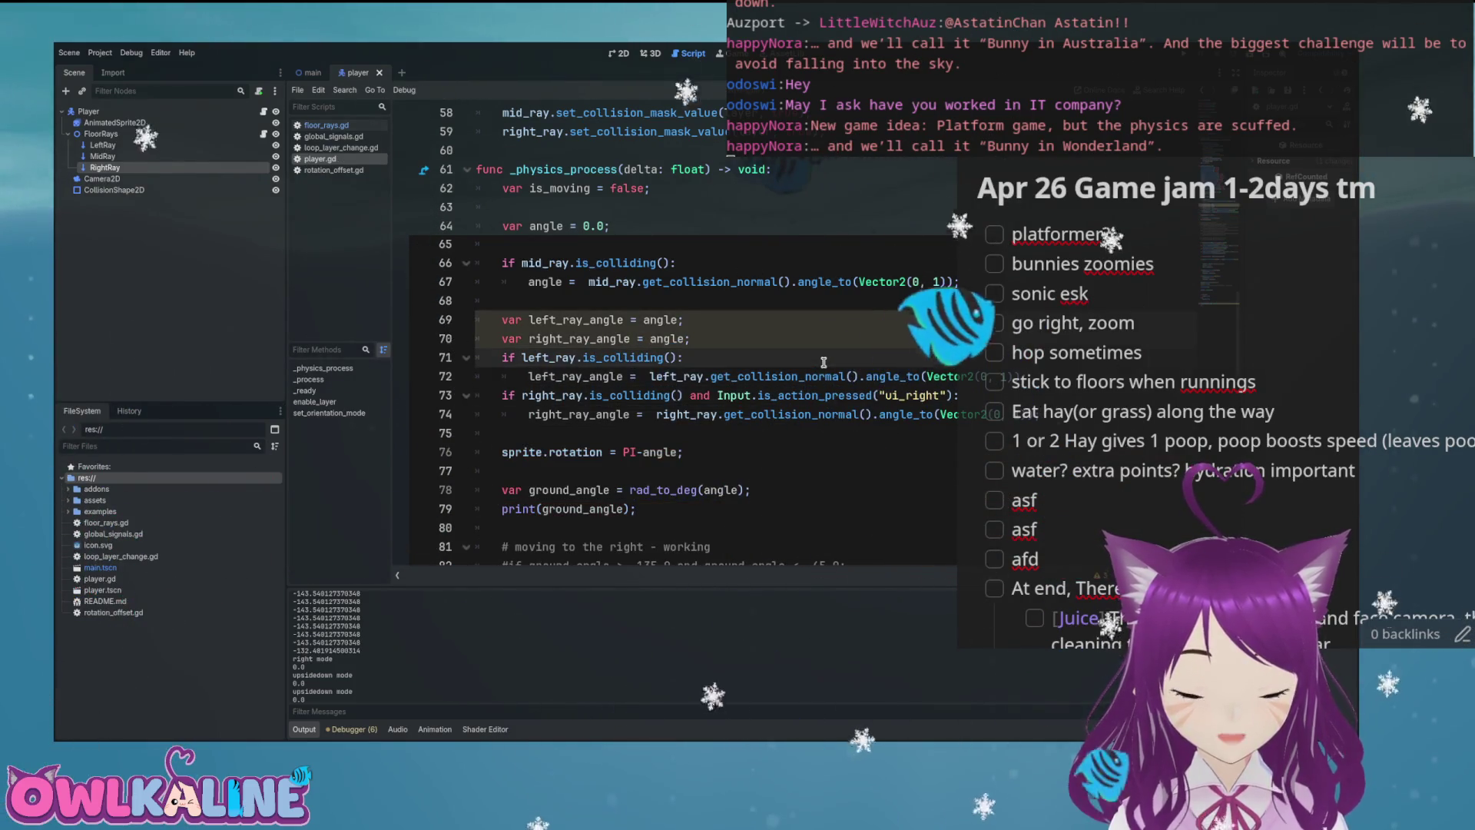
{"action": "double_click", "coordinate": [669, 338]}
{"action": "key", "text": "ctrl+c"}
{"action": "double_click", "coordinate": [595, 376]}
{"action": "key", "text": "ctrl+v"}
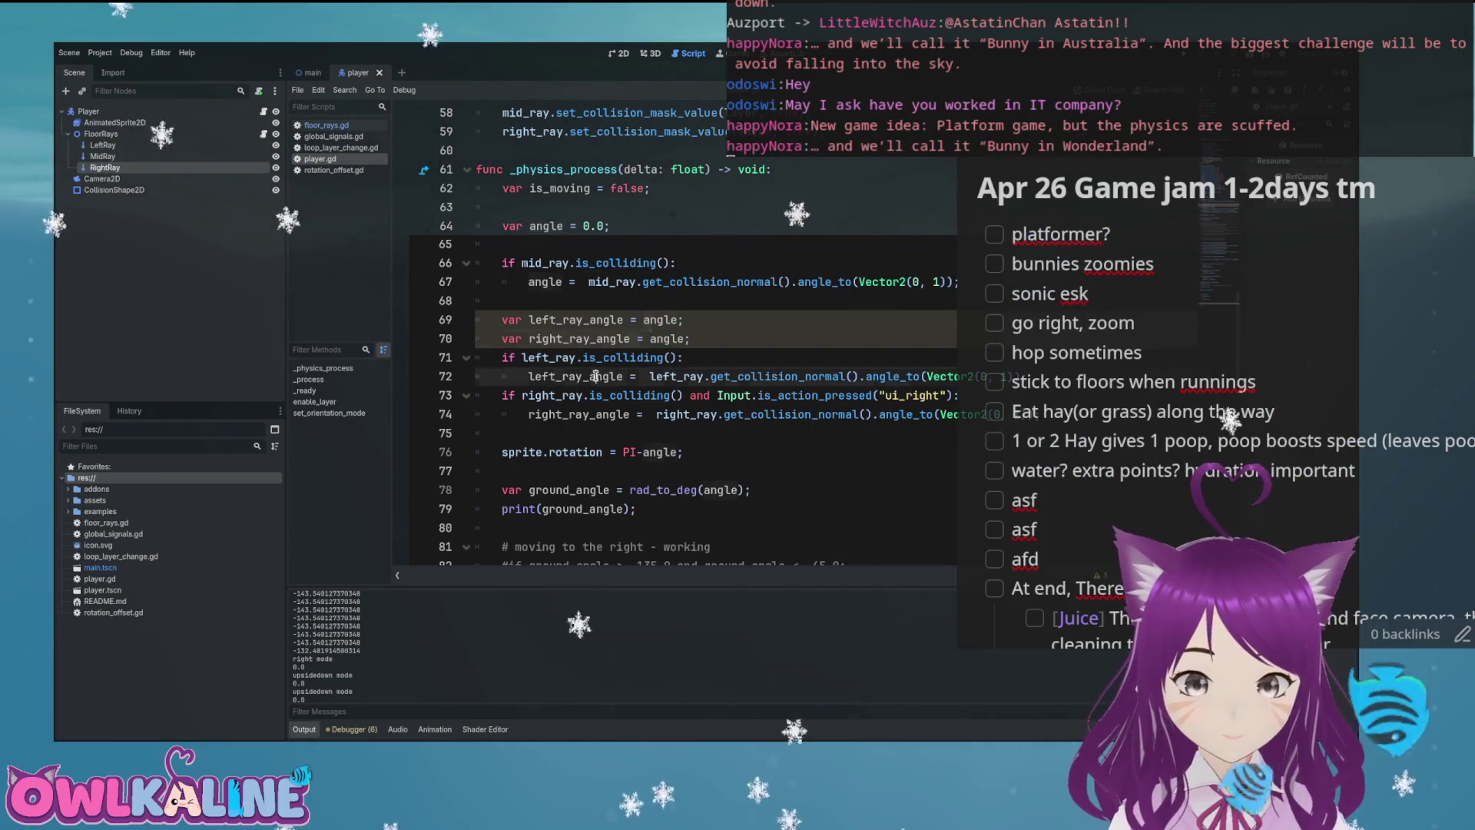
{"action": "double_click", "coordinate": [586, 412]}
Step: Delete the unused left_ray_angle and right_ray_angle declarations
{"action": "left_click_drag", "start_coordinate": [691, 338], "coordinate": [501, 300]}
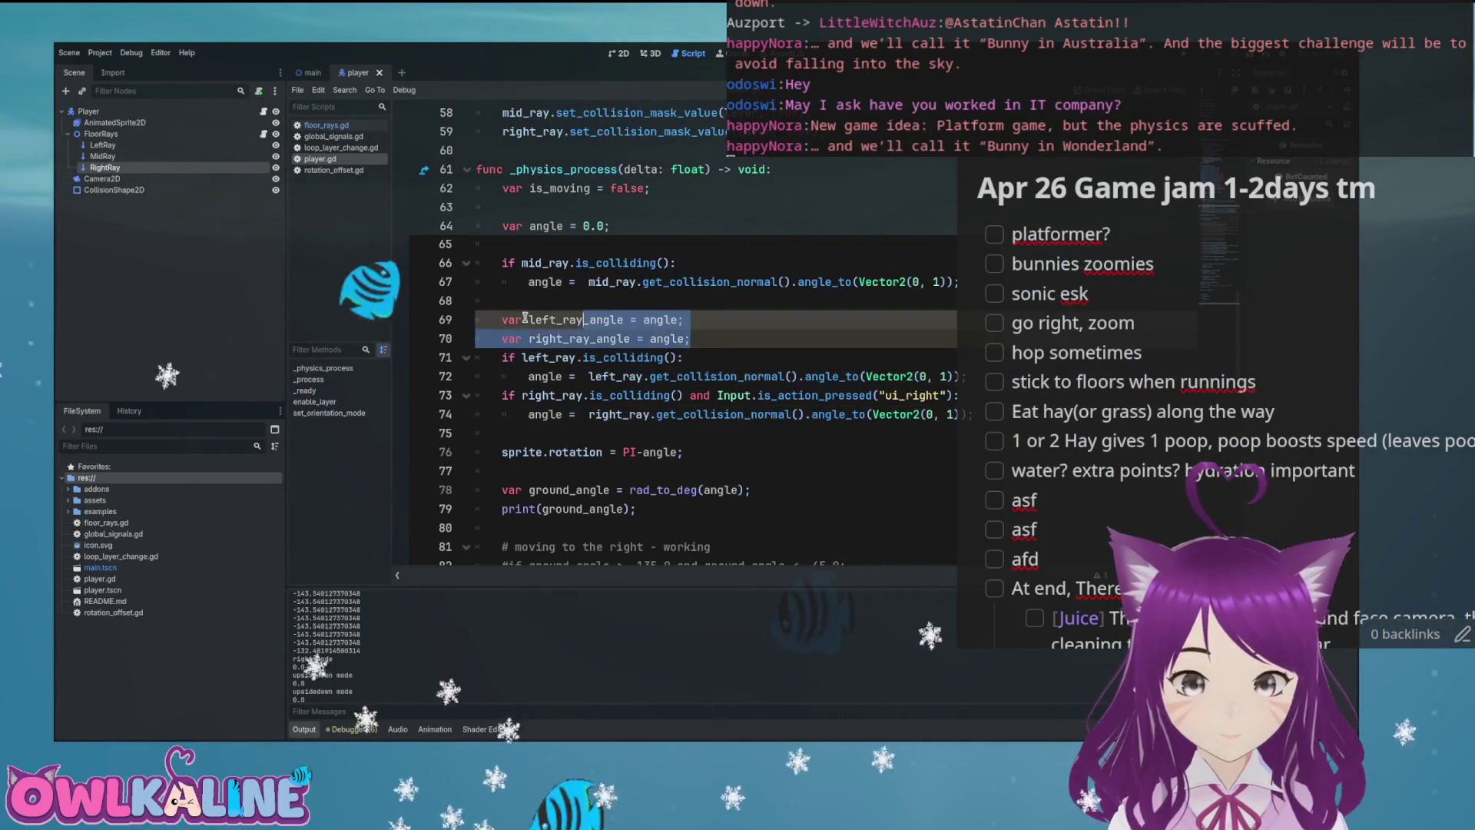
{"action": "key", "text": "BackSpace"}
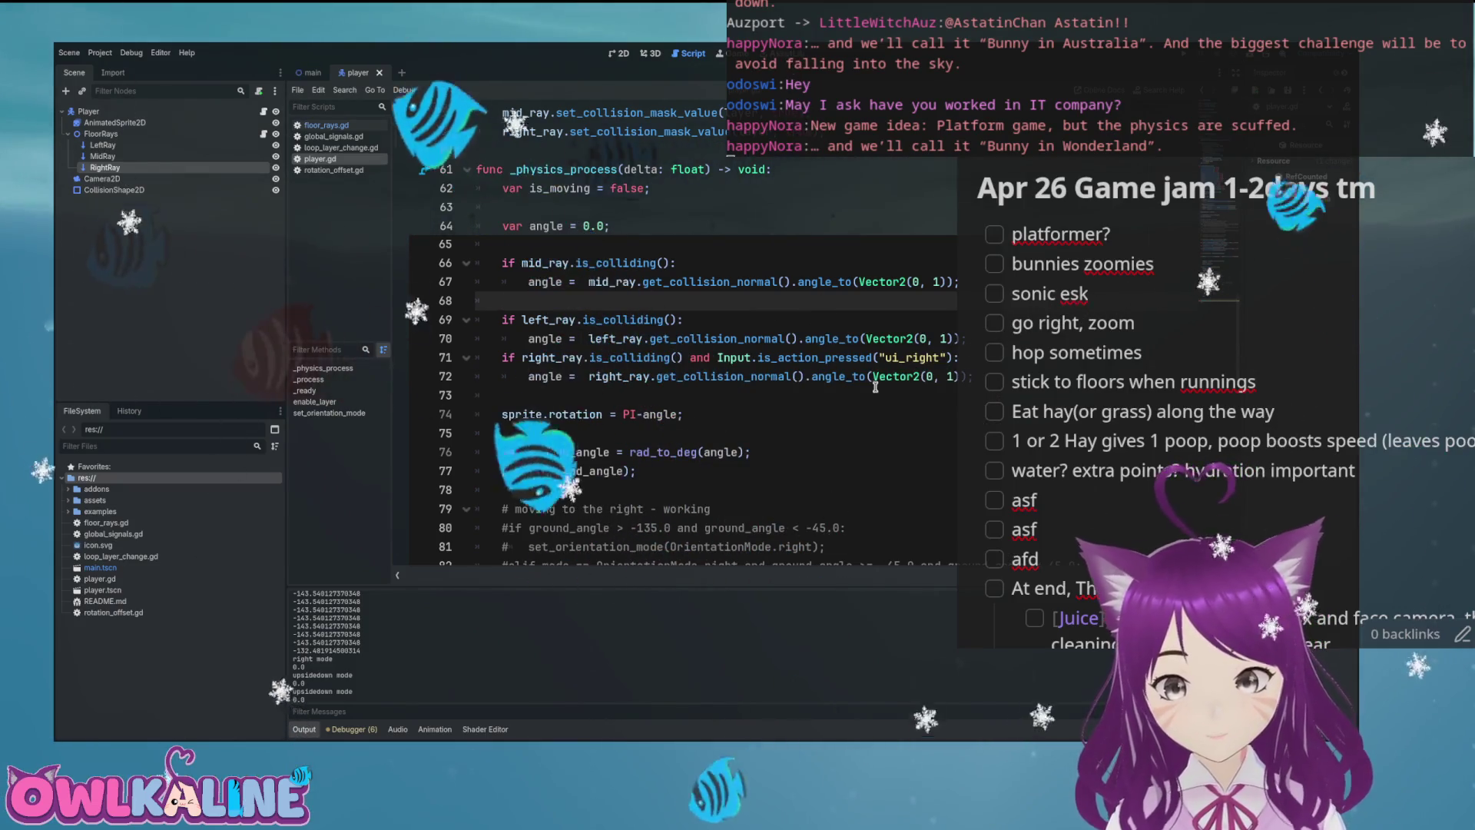
{"action": "mouse_move", "coordinate": [854, 371]}
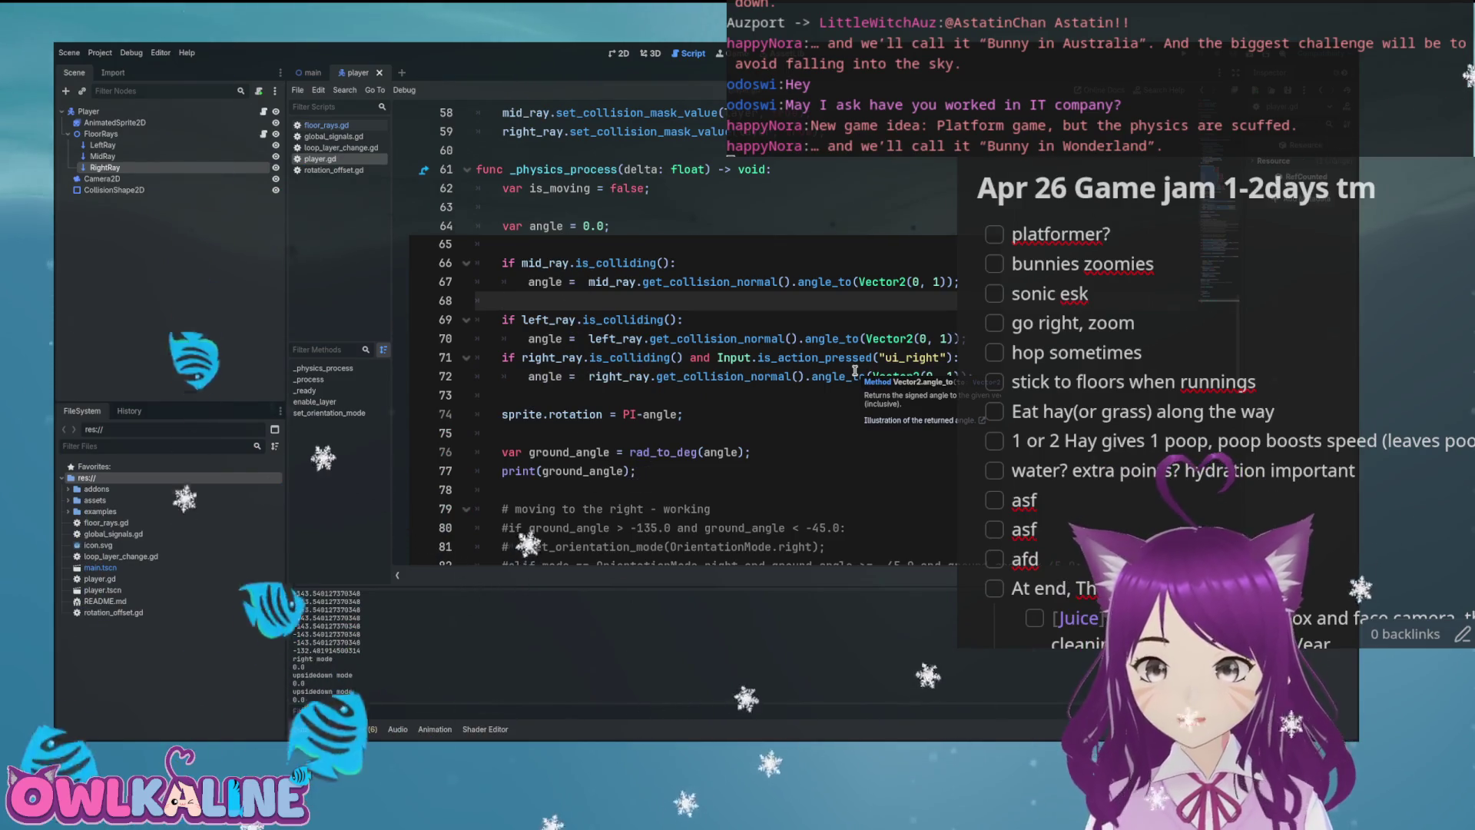
{"action": "left_click", "coordinate": [776, 388]}
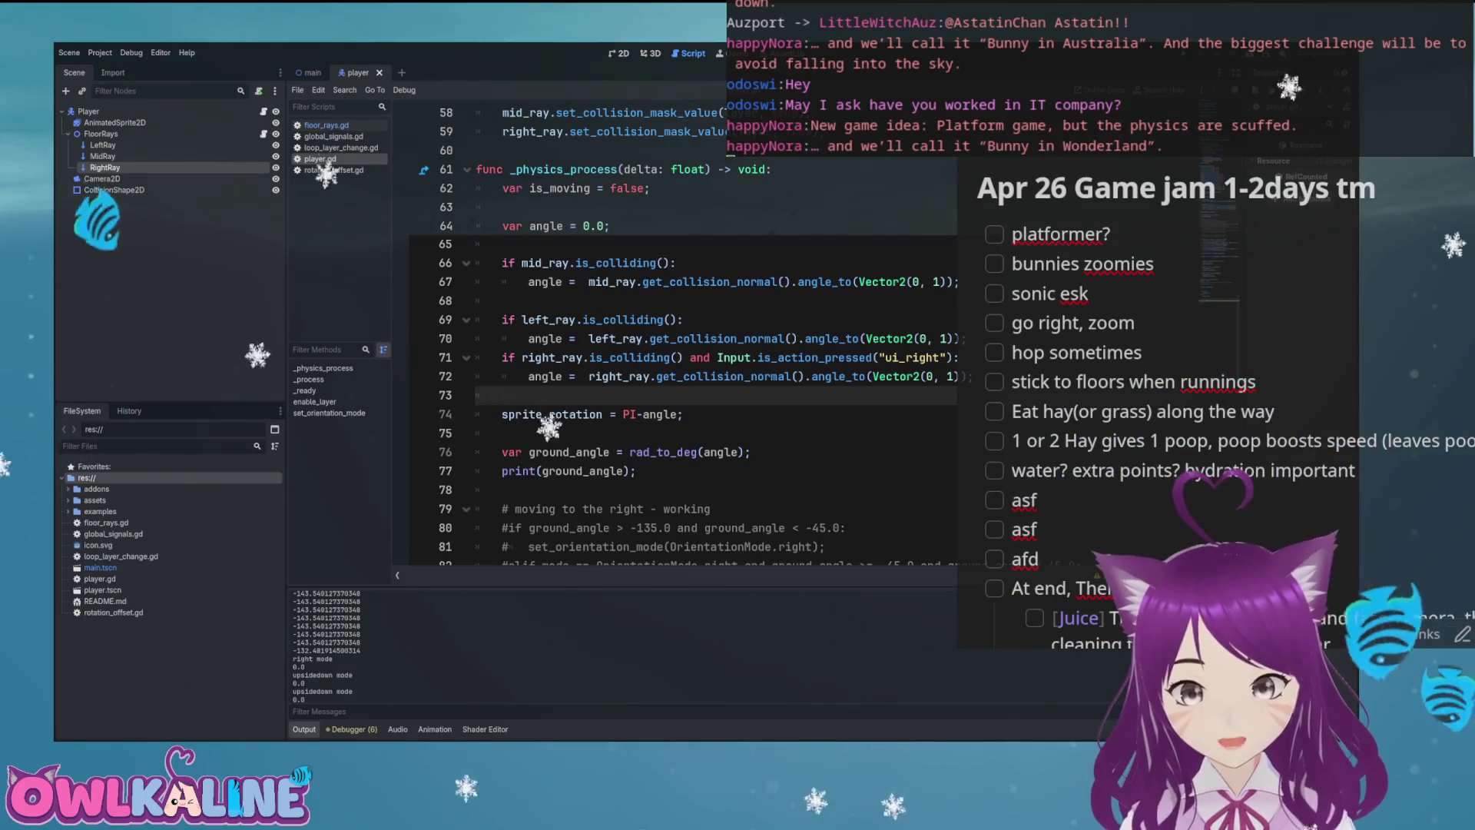
{"action": "key", "text": "F5"}
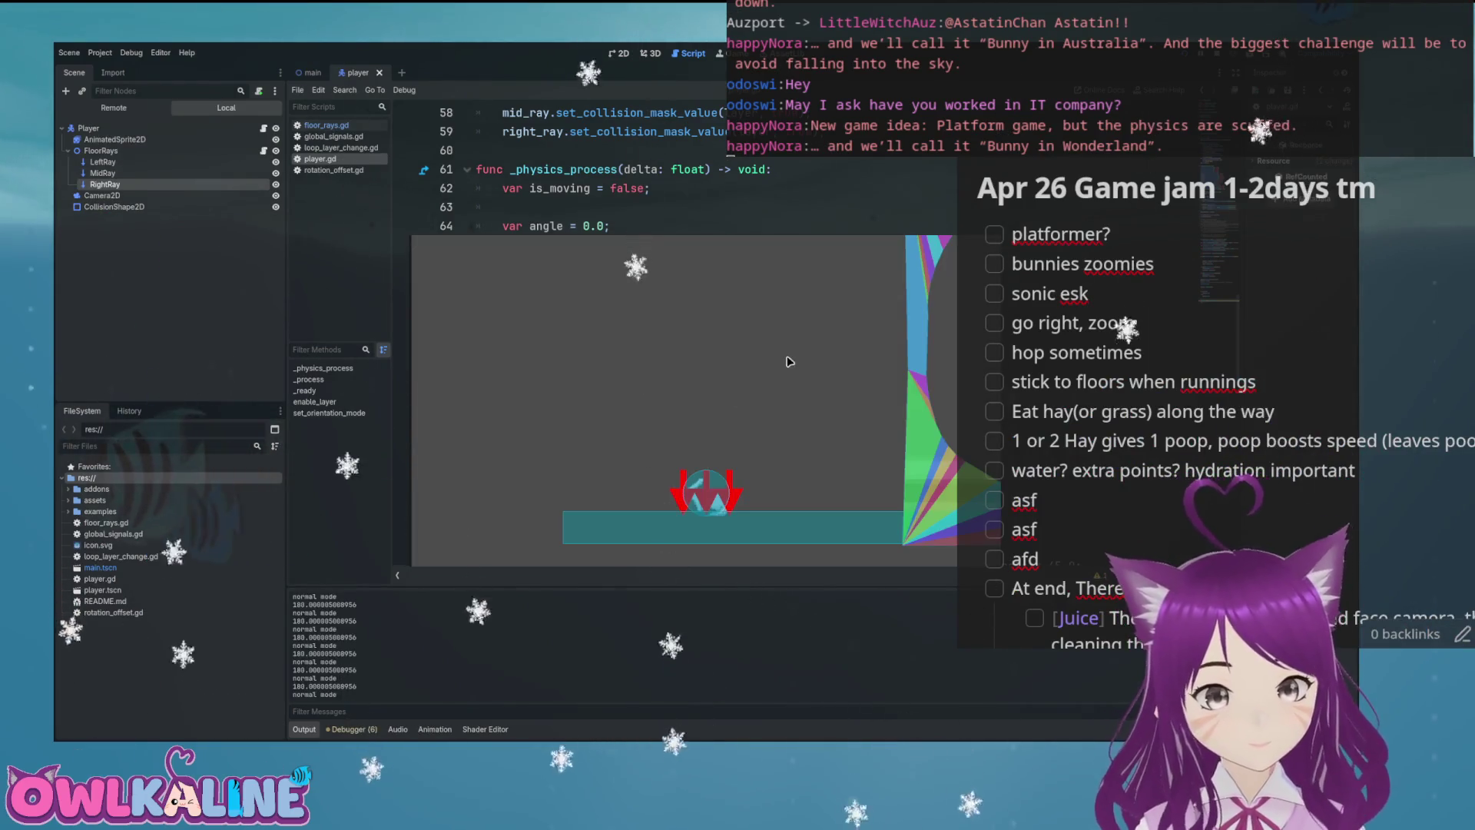
{"action": "key", "text": "Right"}
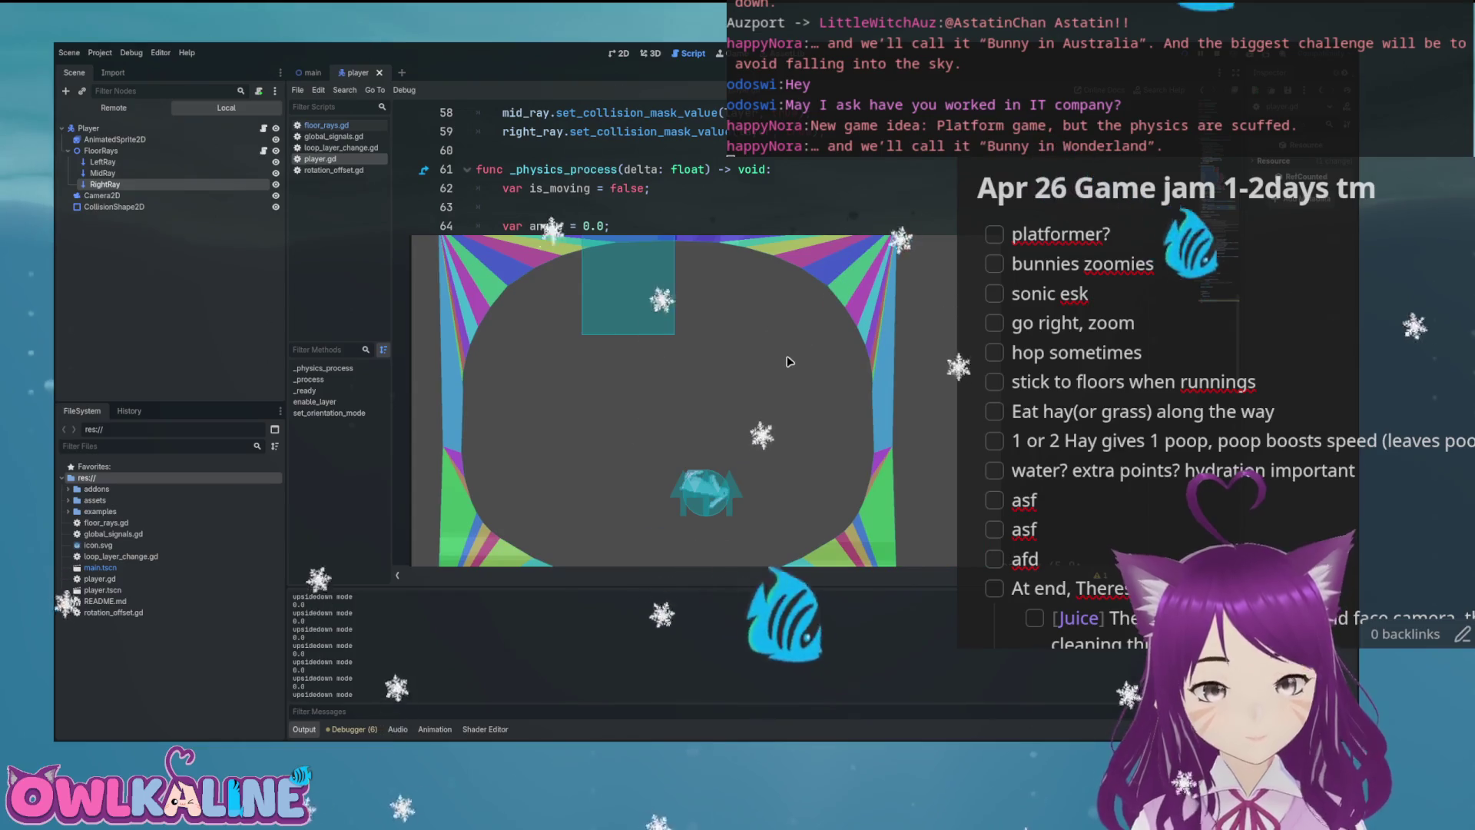
{"action": "key", "text": "F8"}
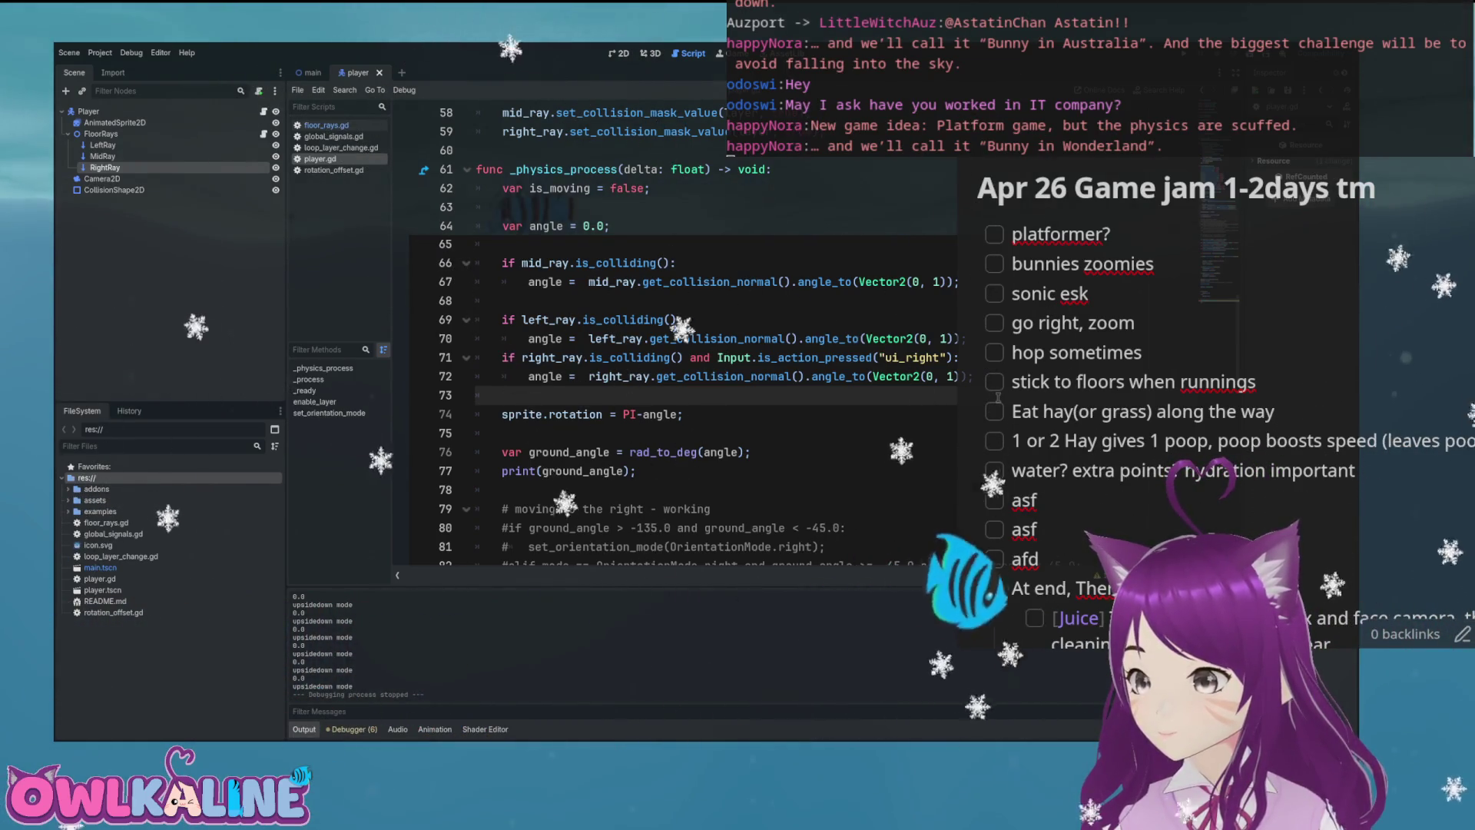
Step: Put copies of the left and right floor-ray checks under a new if Input.is_action_pressed("ui_right") block
{"action": "left_click_drag", "start_coordinate": [957, 357], "coordinate": [715, 357]}
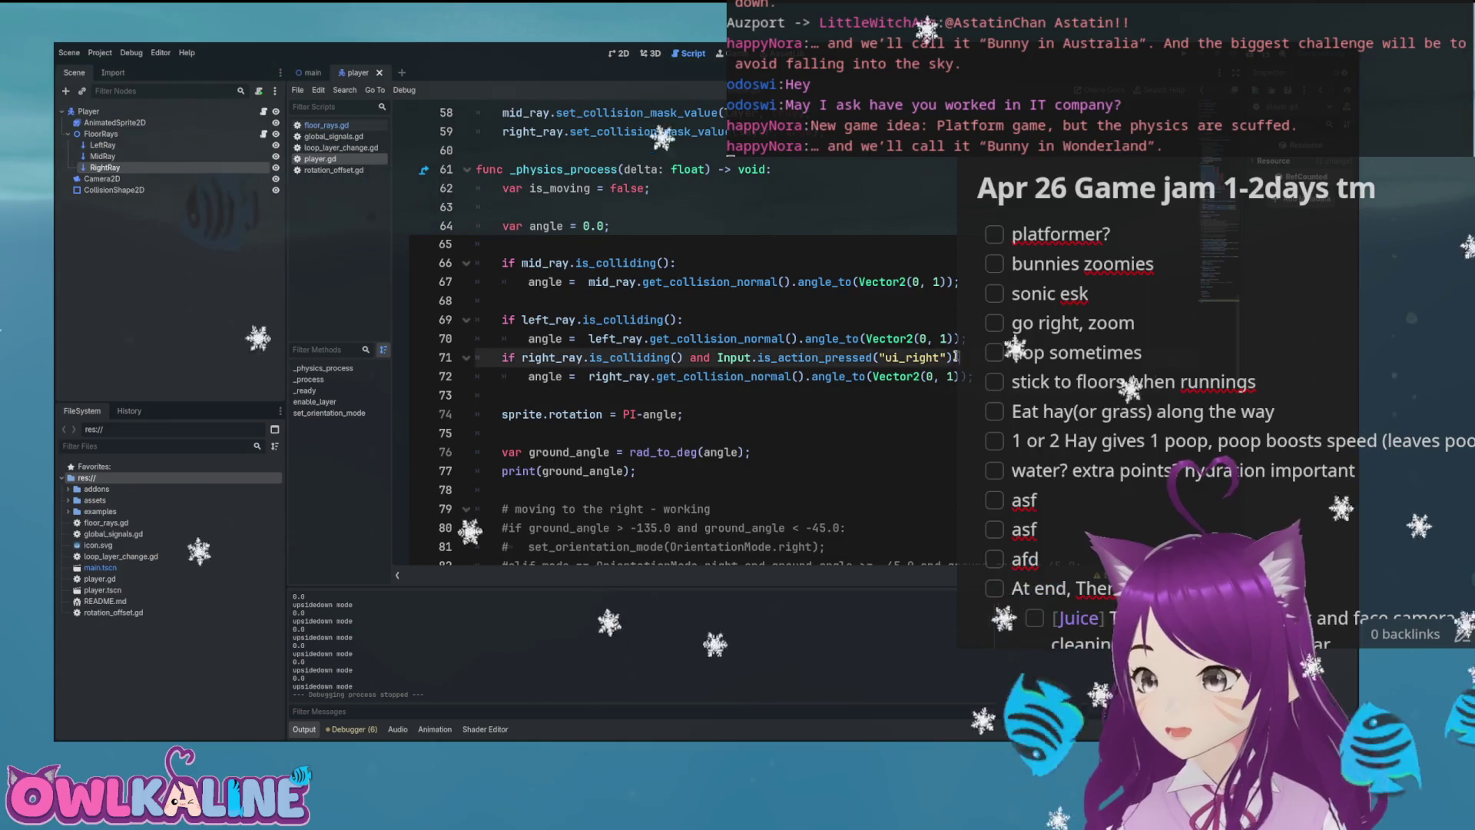
{"action": "left_click", "coordinate": [607, 304]}
{"action": "key", "text": "Return"}
{"action": "key", "text": "Return"}
{"action": "key", "text": "Up"}
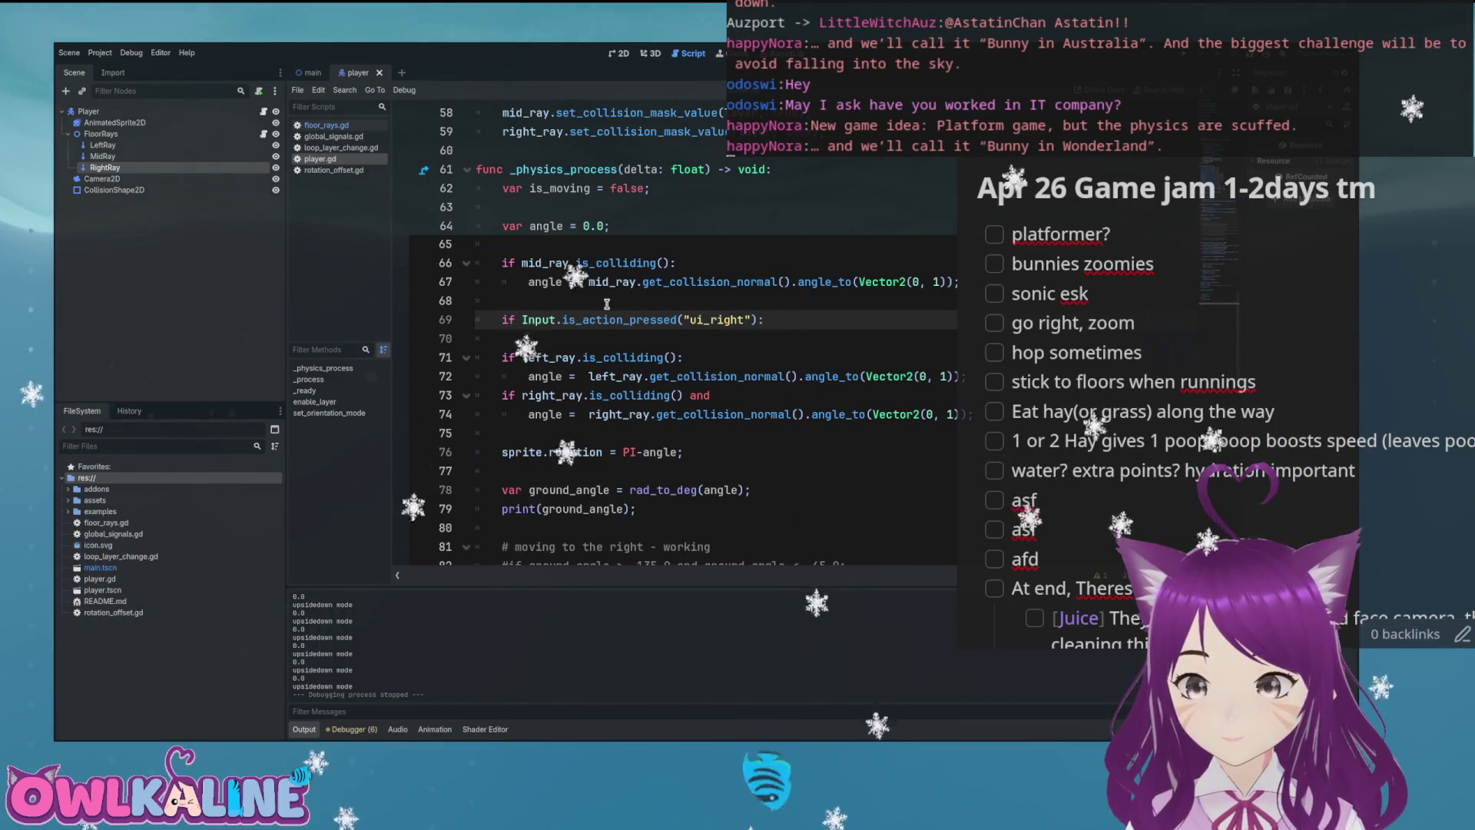
{"action": "key", "text": "Return"}
{"action": "mouse_move", "coordinate": [502, 374]}
{"action": "left_mouse_down"}
{"action": "mouse_move", "coordinate": [960, 408]}
{"action": "mouse_move", "coordinate": [996, 436]}
{"action": "left_mouse_up"}
{"action": "key", "text": "ctrl+c"}
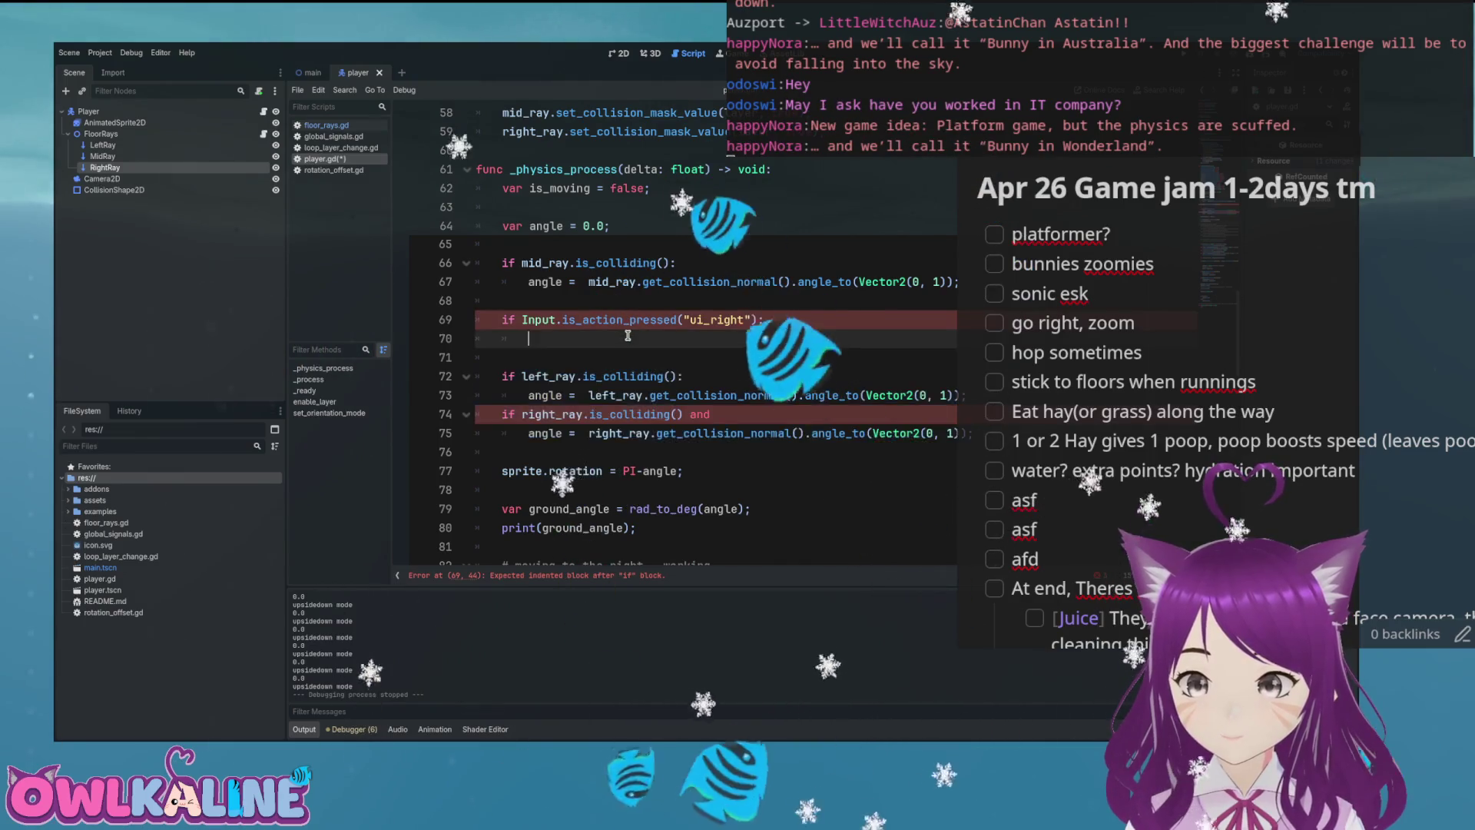
{"action": "left_click", "coordinate": [621, 338]}
{"action": "key", "text": "ctrl+v"}
Step: Indent the ui_right block's ray checks and replace the stray 'and' with a colon
{"action": "key", "text": "Tab"}
{"action": "key", "text": "Down"}
{"action": "key", "text": "Tab"}
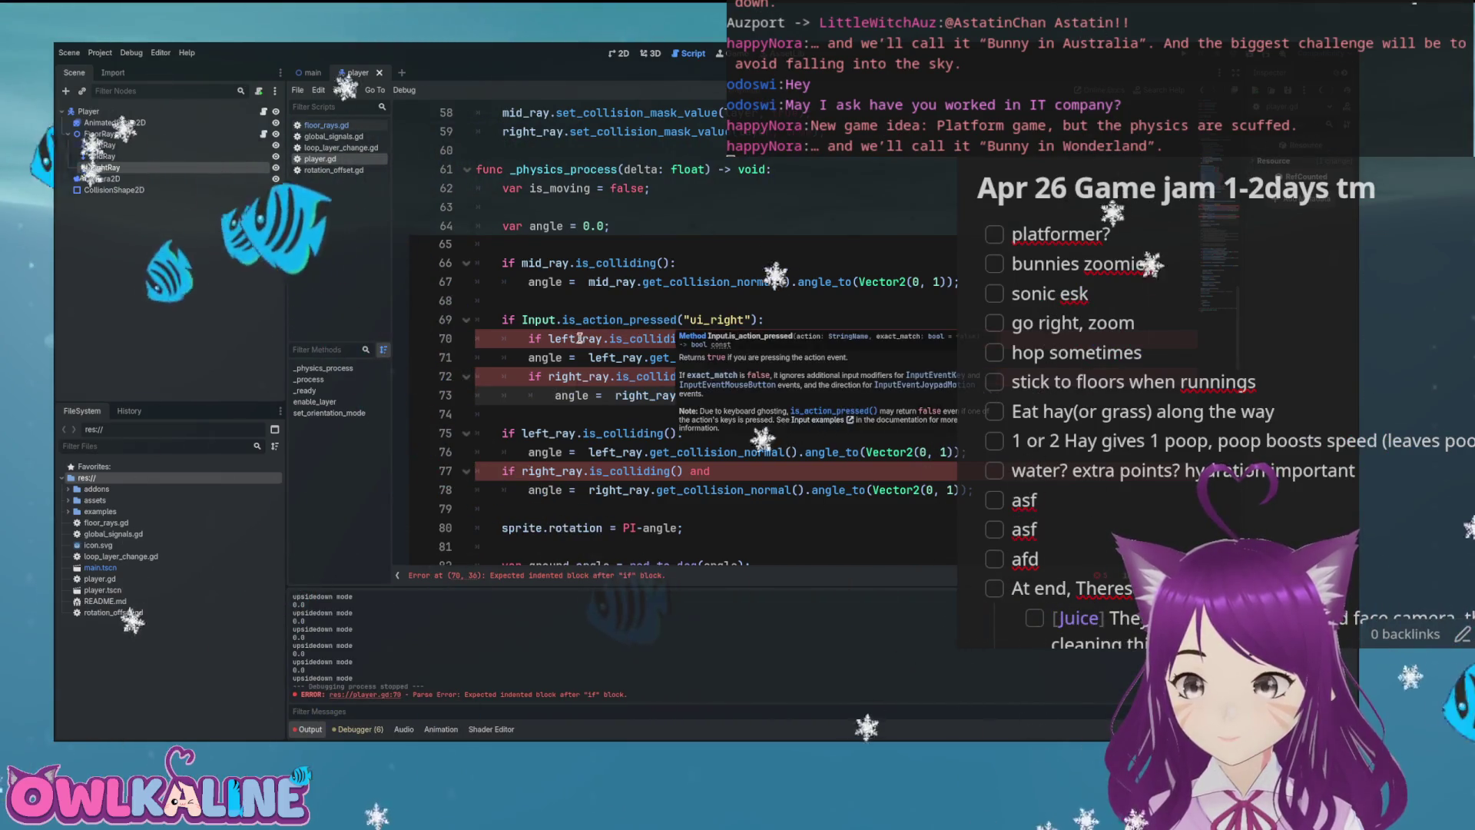
{"action": "left_click", "coordinate": [550, 377]}
{"action": "left_click", "coordinate": [527, 358]}
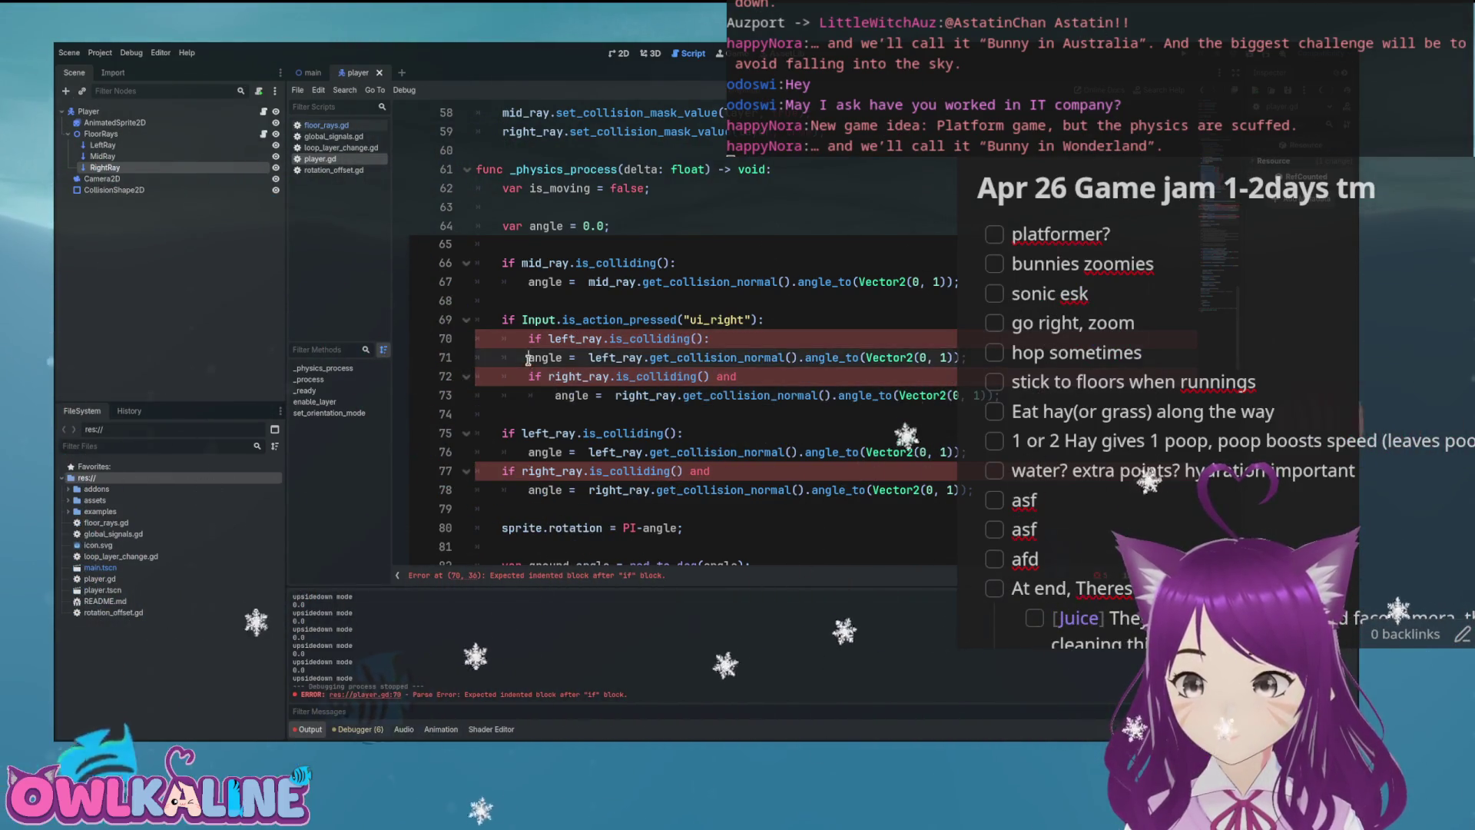
{"action": "left_click_drag", "start_coordinate": [717, 376], "coordinate": [738, 373]}
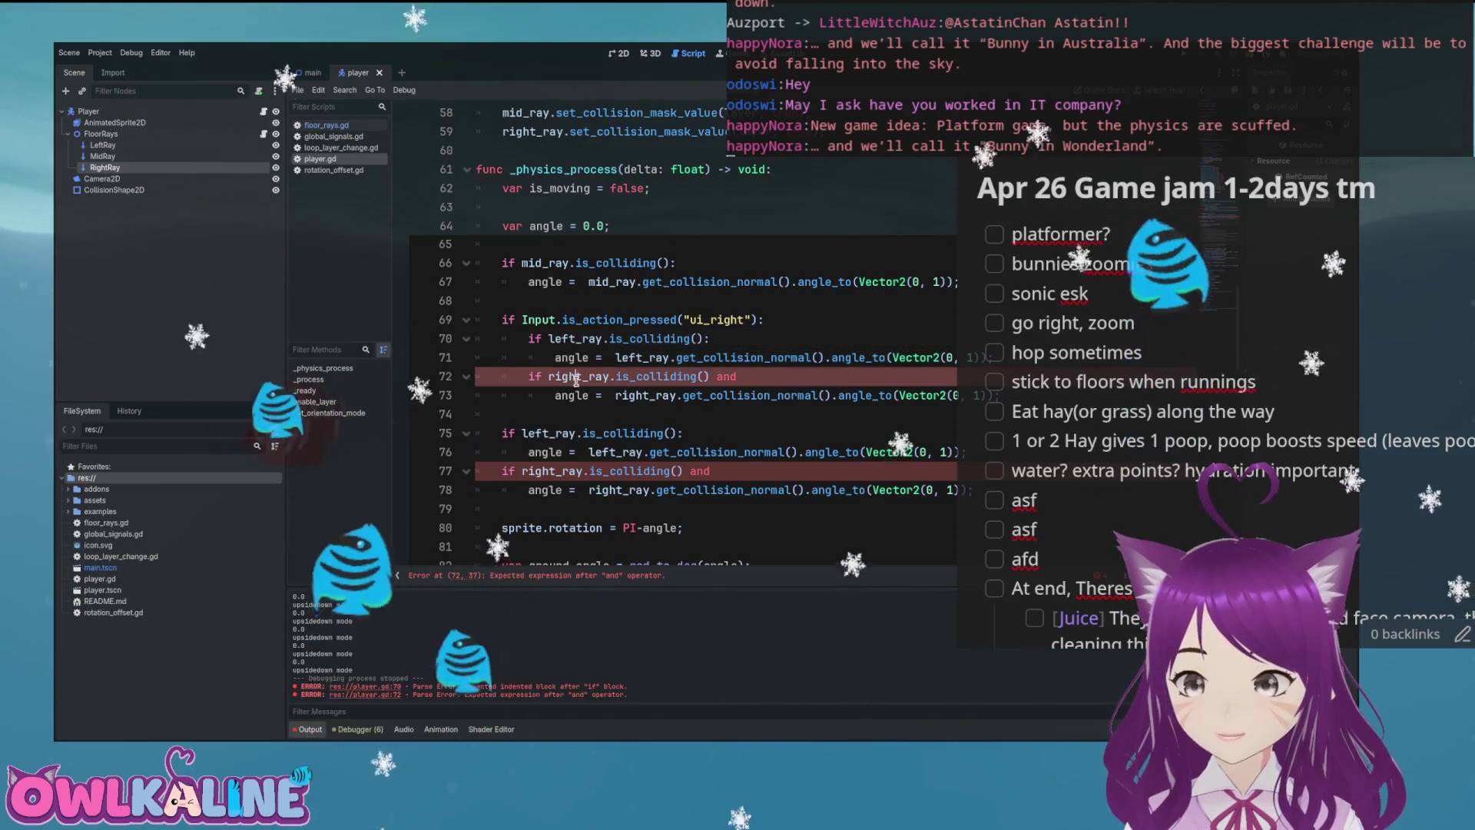
{"action": "type", "text": ":"}
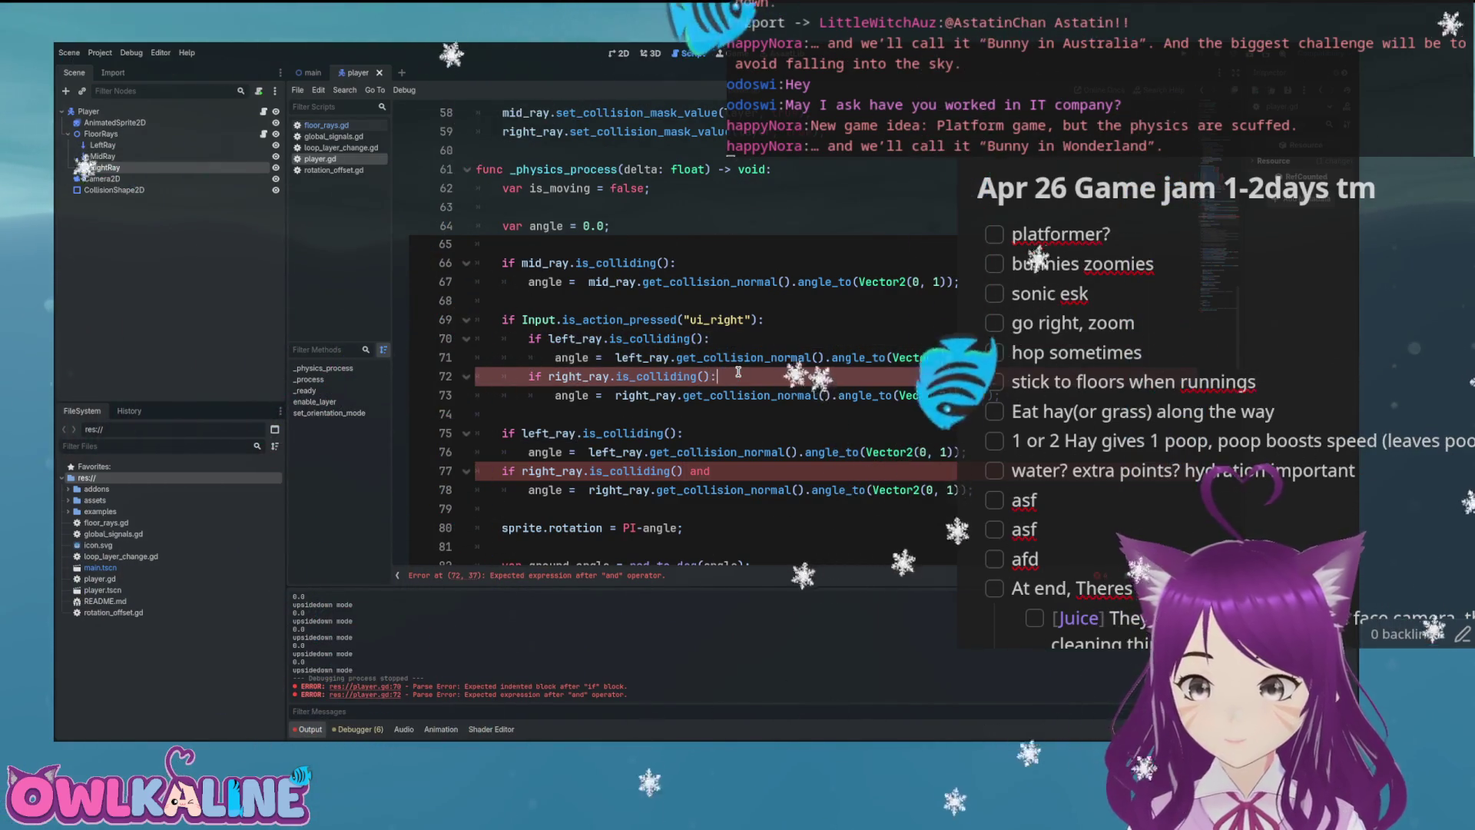
Step: Duplicate the ui_right block below itself and change its action to ui_left
{"action": "mouse_move", "coordinate": [534, 413]}
{"action": "left_mouse_down"}
{"action": "mouse_move", "coordinate": [480, 392]}
{"action": "mouse_move", "coordinate": [492, 319]}
{"action": "left_mouse_up"}
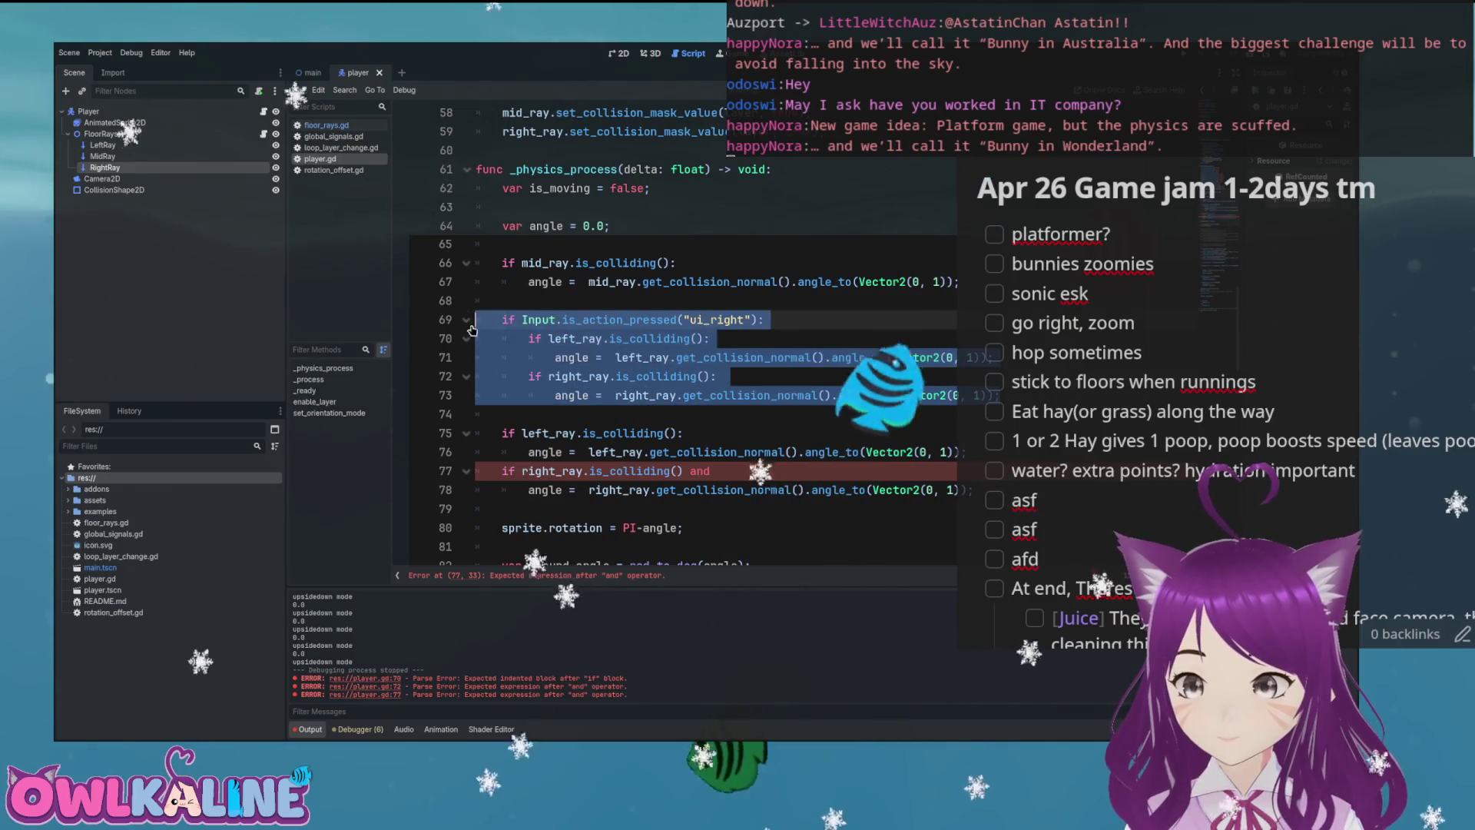
{"action": "left_click", "coordinate": [533, 413]}
{"action": "key", "text": "Return"}
{"action": "key", "text": "ctrl+v"}
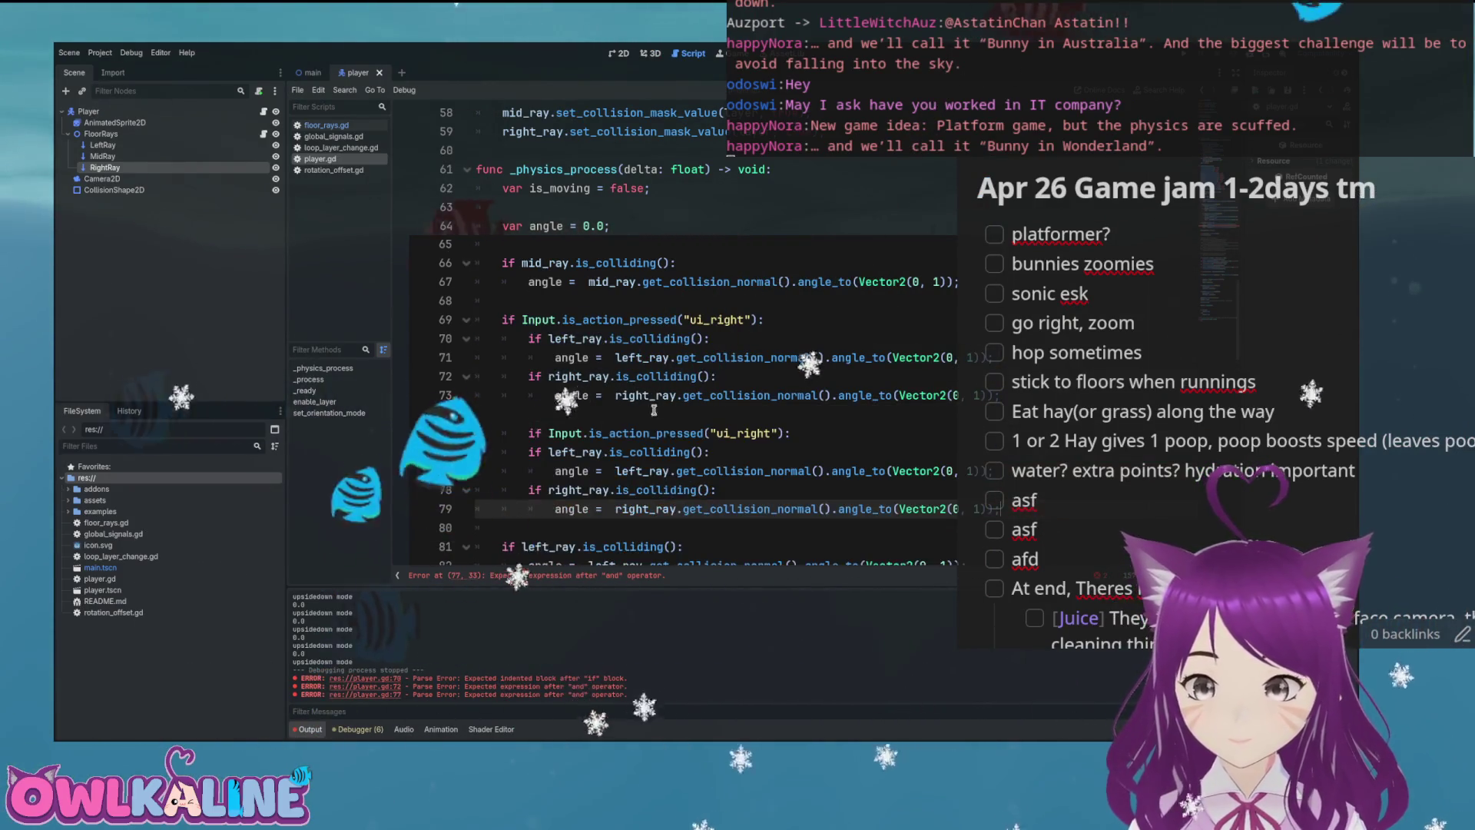
{"action": "key", "text": "BackSpace"}
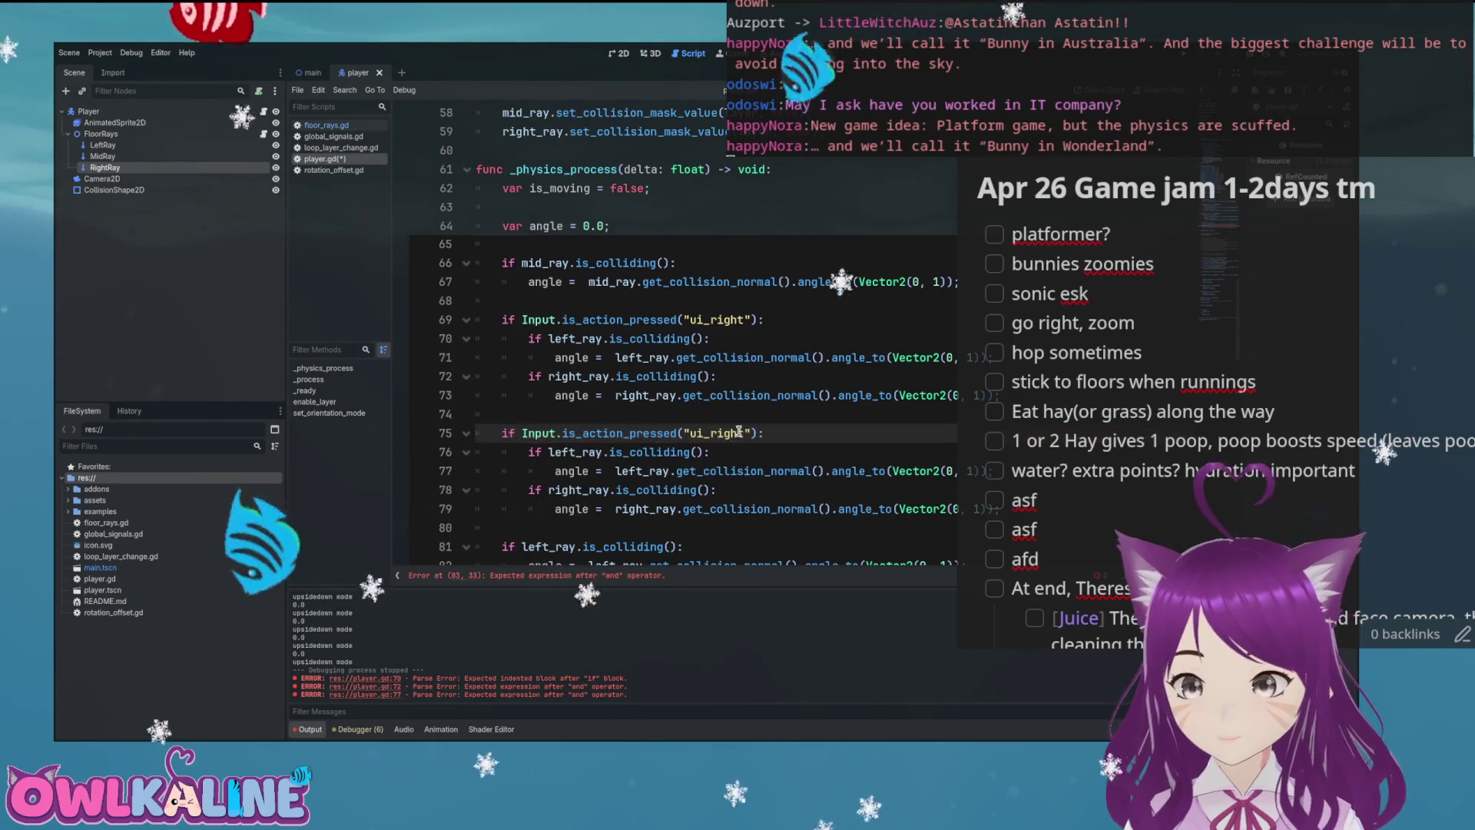
{"action": "left_click_drag", "start_coordinate": [745, 433], "coordinate": [707, 432]}
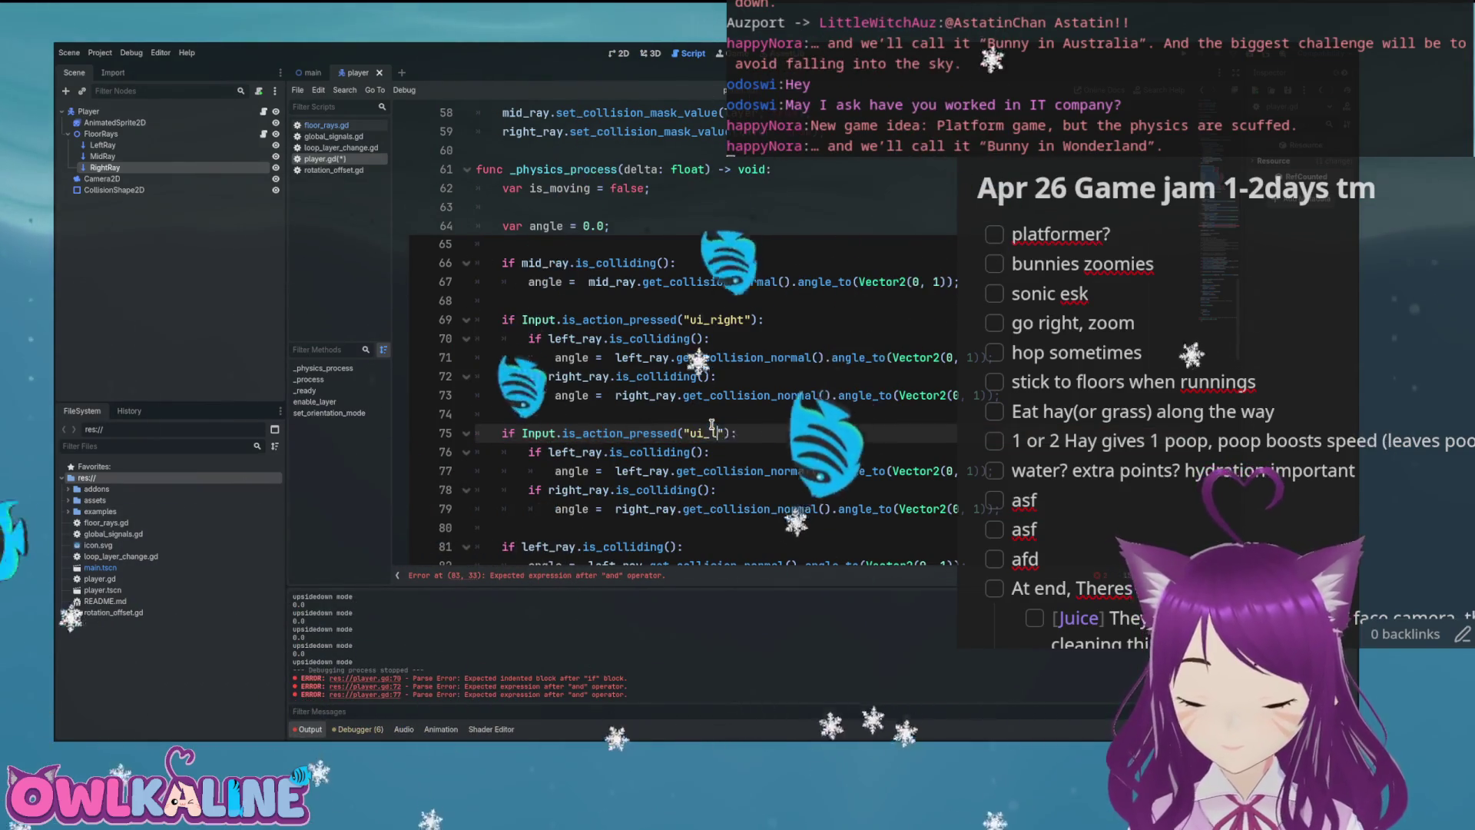
{"action": "type", "text": "left"}
{"action": "left_click", "coordinate": [600, 470]}
Step: Reorder the ui_left block so the right-ray check comes first, and fix its indentation
{"action": "mouse_move", "coordinate": [942, 511]}
{"action": "left_mouse_down"}
{"action": "mouse_move", "coordinate": [492, 508]}
{"action": "mouse_move", "coordinate": [478, 489]}
{"action": "left_mouse_up"}
{"action": "key", "text": "ctrl+c"}
{"action": "key", "text": "BackSpace"}
{"action": "left_click", "coordinate": [795, 435]}
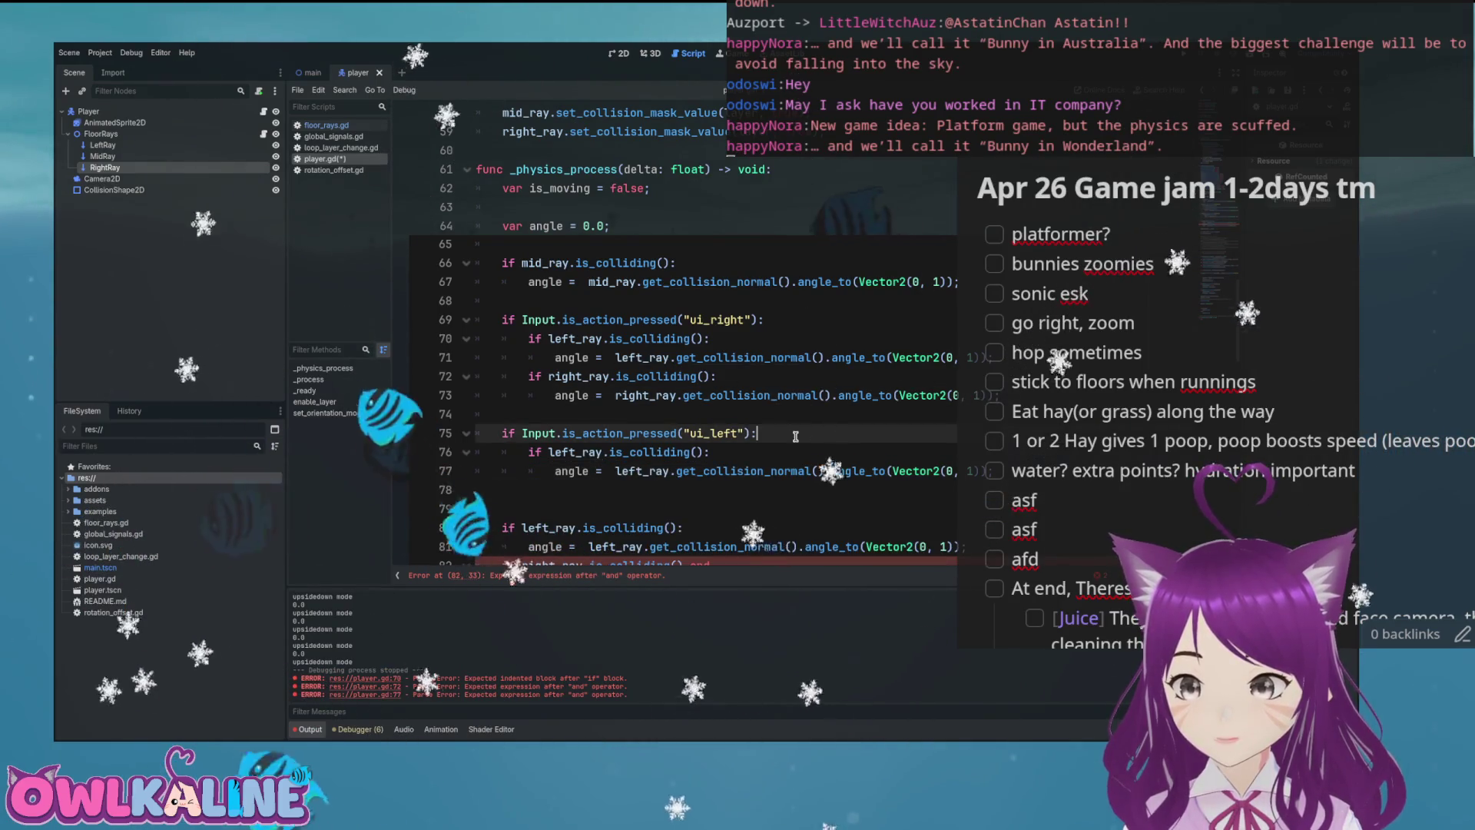
{"action": "key", "text": "Return"}
{"action": "key", "text": "ctrl+v"}
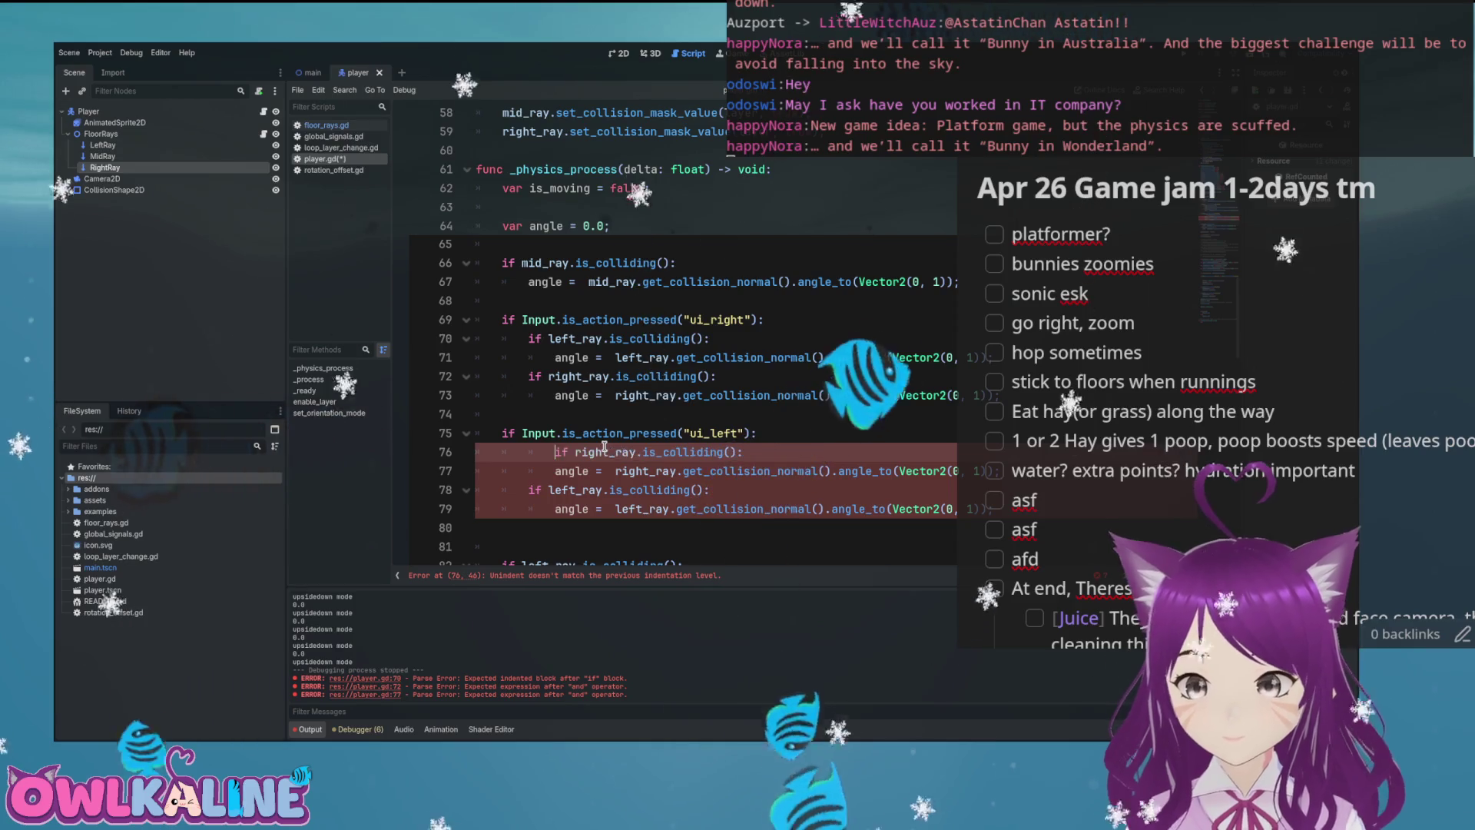
{"action": "key", "text": "BackSpace"}
{"action": "key", "text": "Down"}
{"action": "key", "text": "Down"}
{"action": "key", "text": "Down"}
{"action": "key", "text": "End"}
{"action": "key", "text": "Delete"}
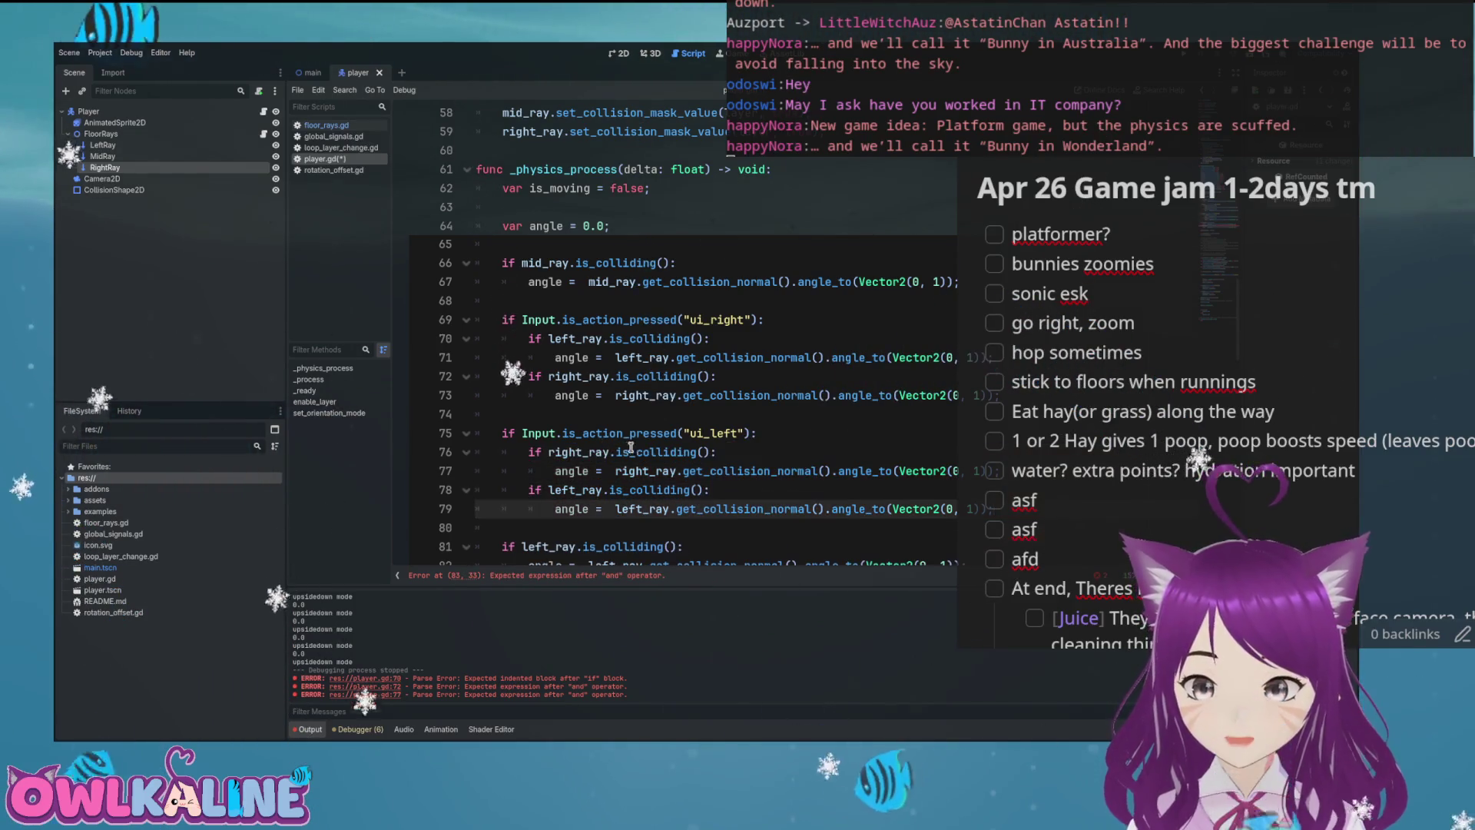
Step: Delete the old unconditional left and right ray checks, save player.gd, and run the game
{"action": "scroll", "coordinate": [765, 470], "scroll_direction": "down", "scroll_amount": 2}
{"action": "left_click_drag", "start_coordinate": [969, 490], "coordinate": [411, 436]}
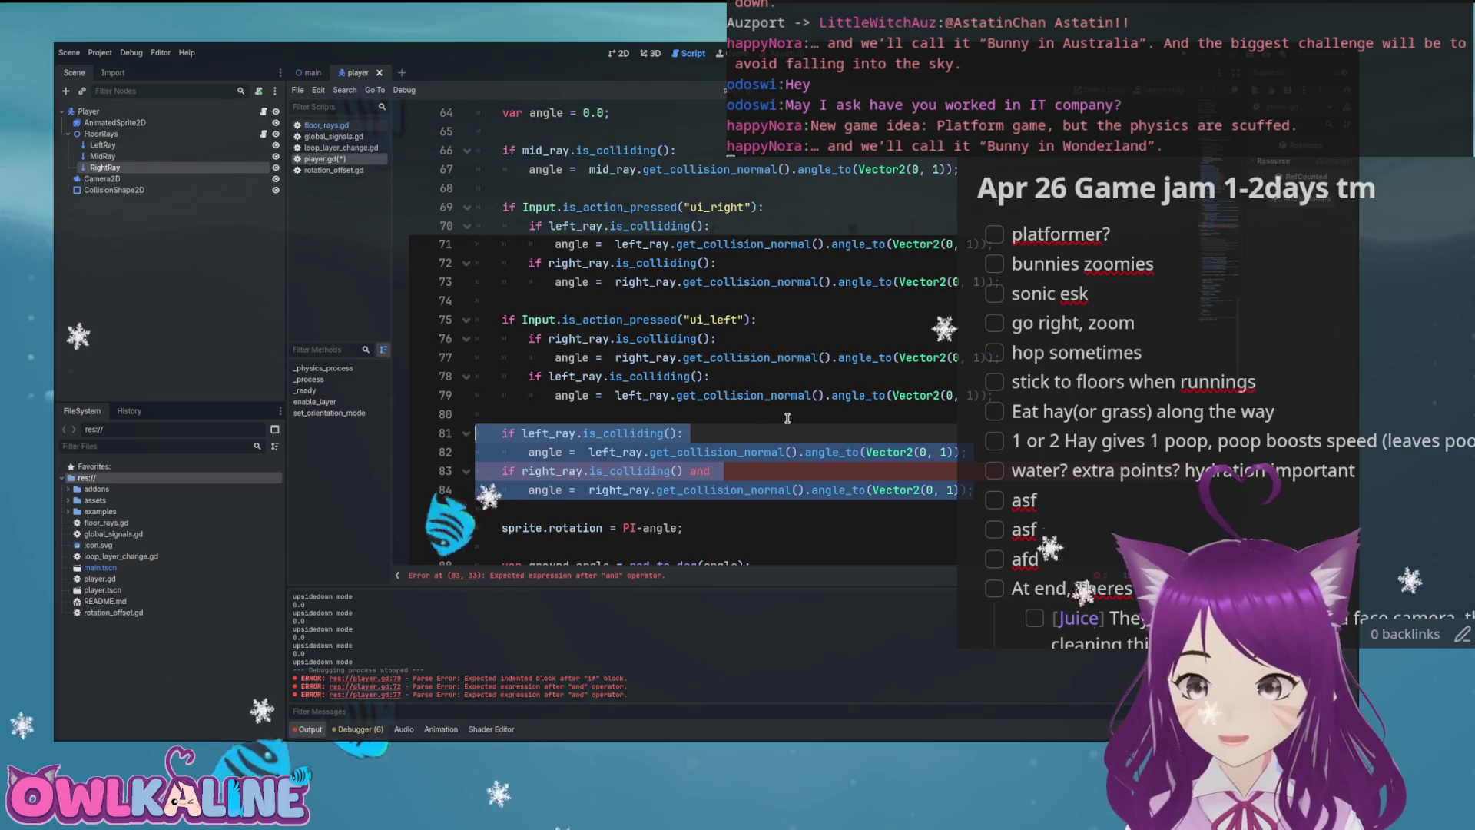
{"action": "key", "text": "BackSpace"}
{"action": "key", "text": "ctrl+s"}
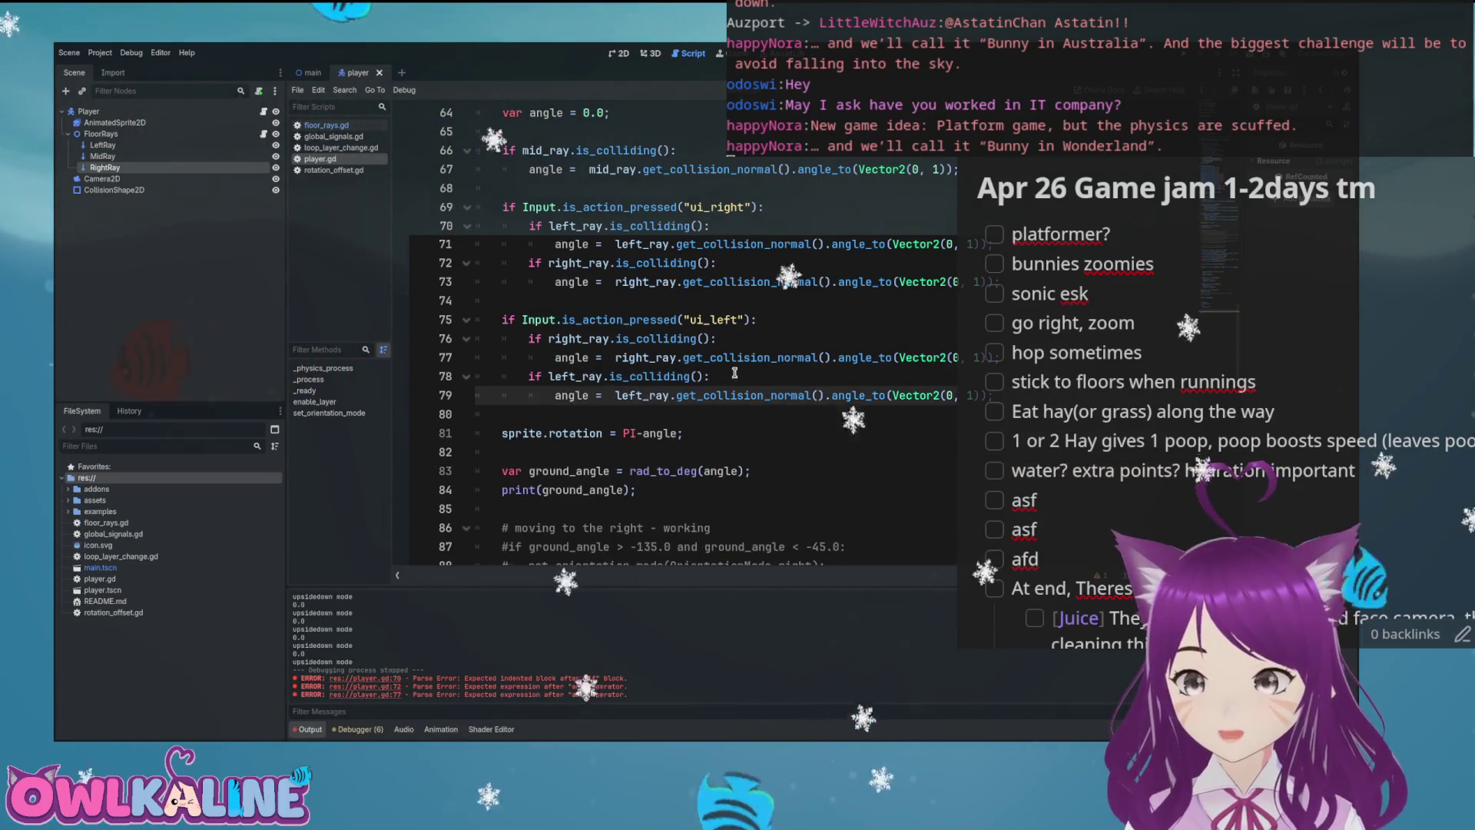
{"action": "scroll", "coordinate": [756, 365], "scroll_direction": "up", "scroll_amount": 1}
{"action": "key", "text": "F5"}
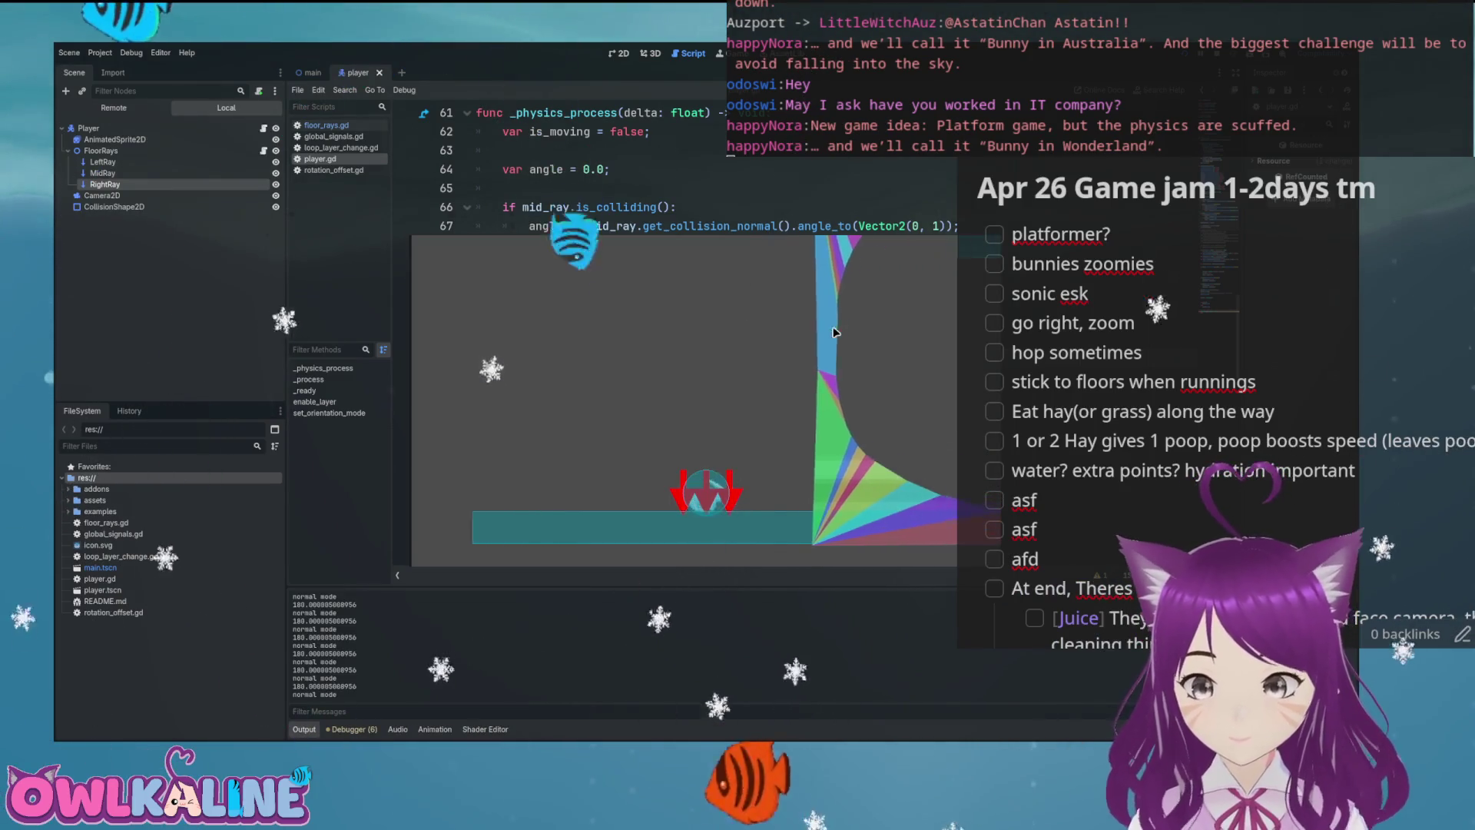
Step: Move the player right along the loop, stop the game, and switch to the main level scene
{"action": "key", "text": "Right"}
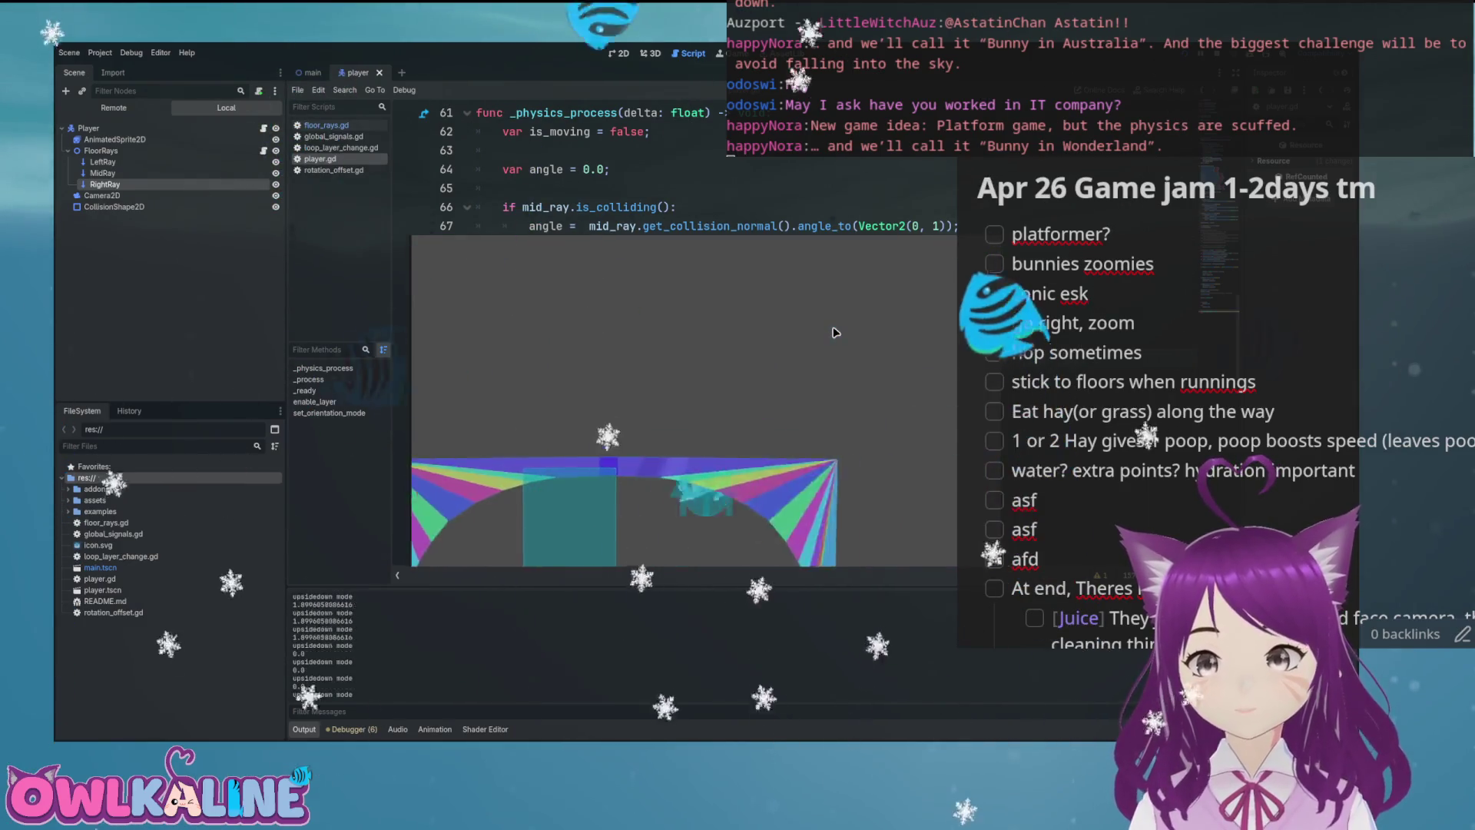
{"action": "key", "text": "F8"}
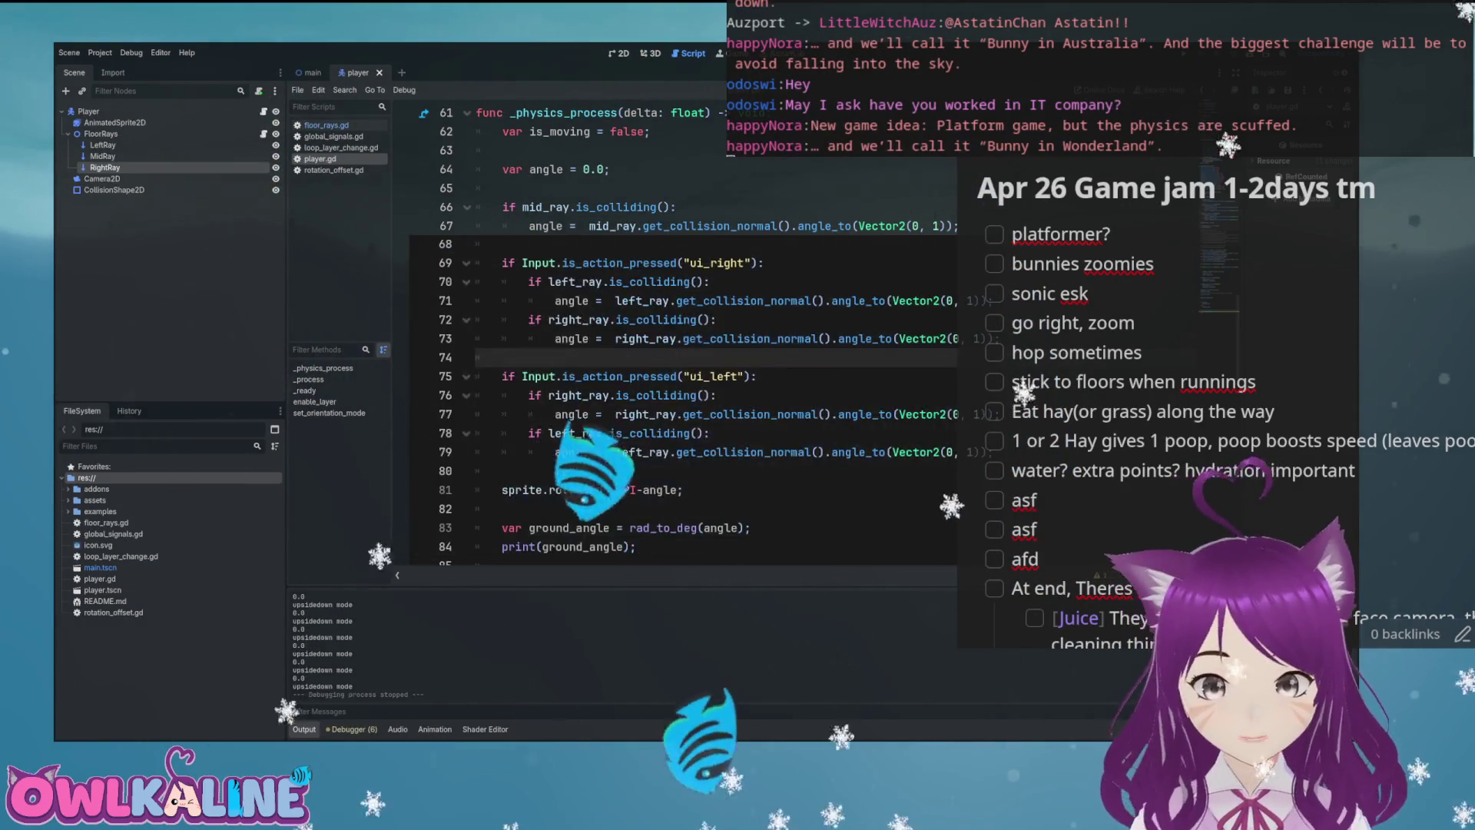
{"action": "left_click", "coordinate": [312, 72]}
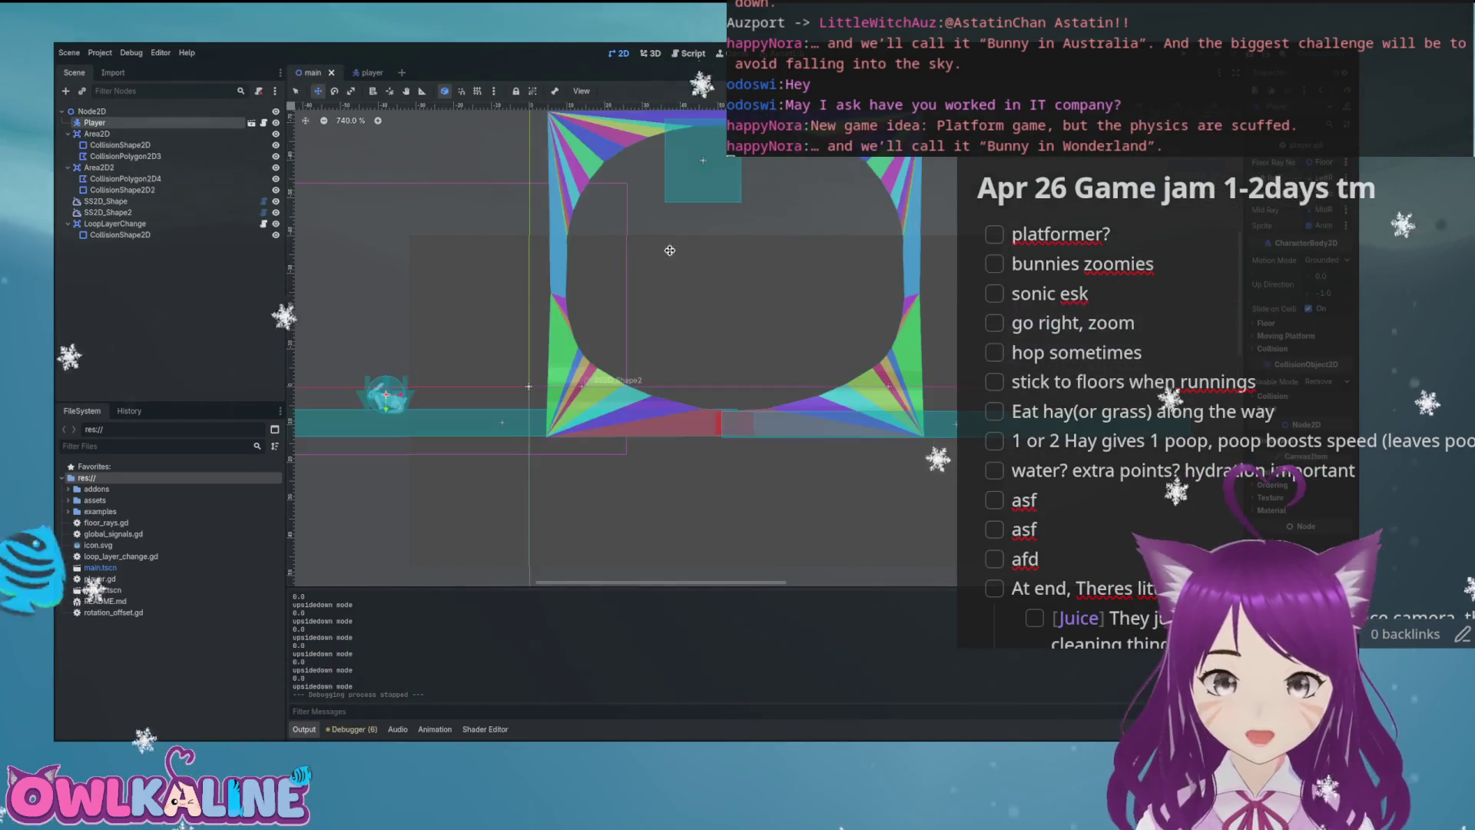
Step: Centre the whole loop in the 2D viewport and select the LoopLayerChange area in the Scene dock
{"action": "scroll", "coordinate": [726, 277], "scroll_direction": "up", "scroll_amount": 3}
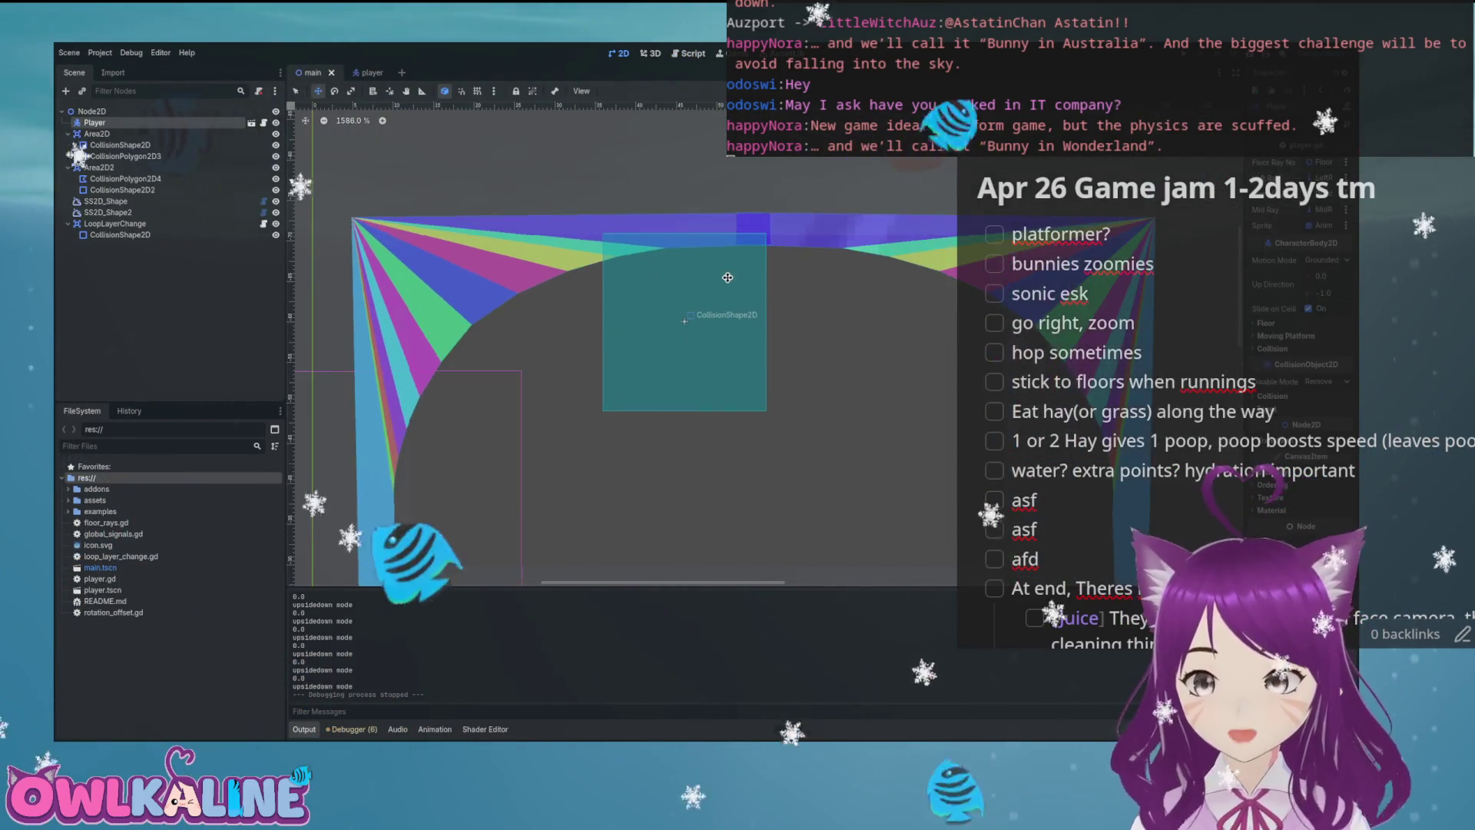
{"action": "scroll", "coordinate": [724, 288], "scroll_direction": "down", "scroll_amount": 4}
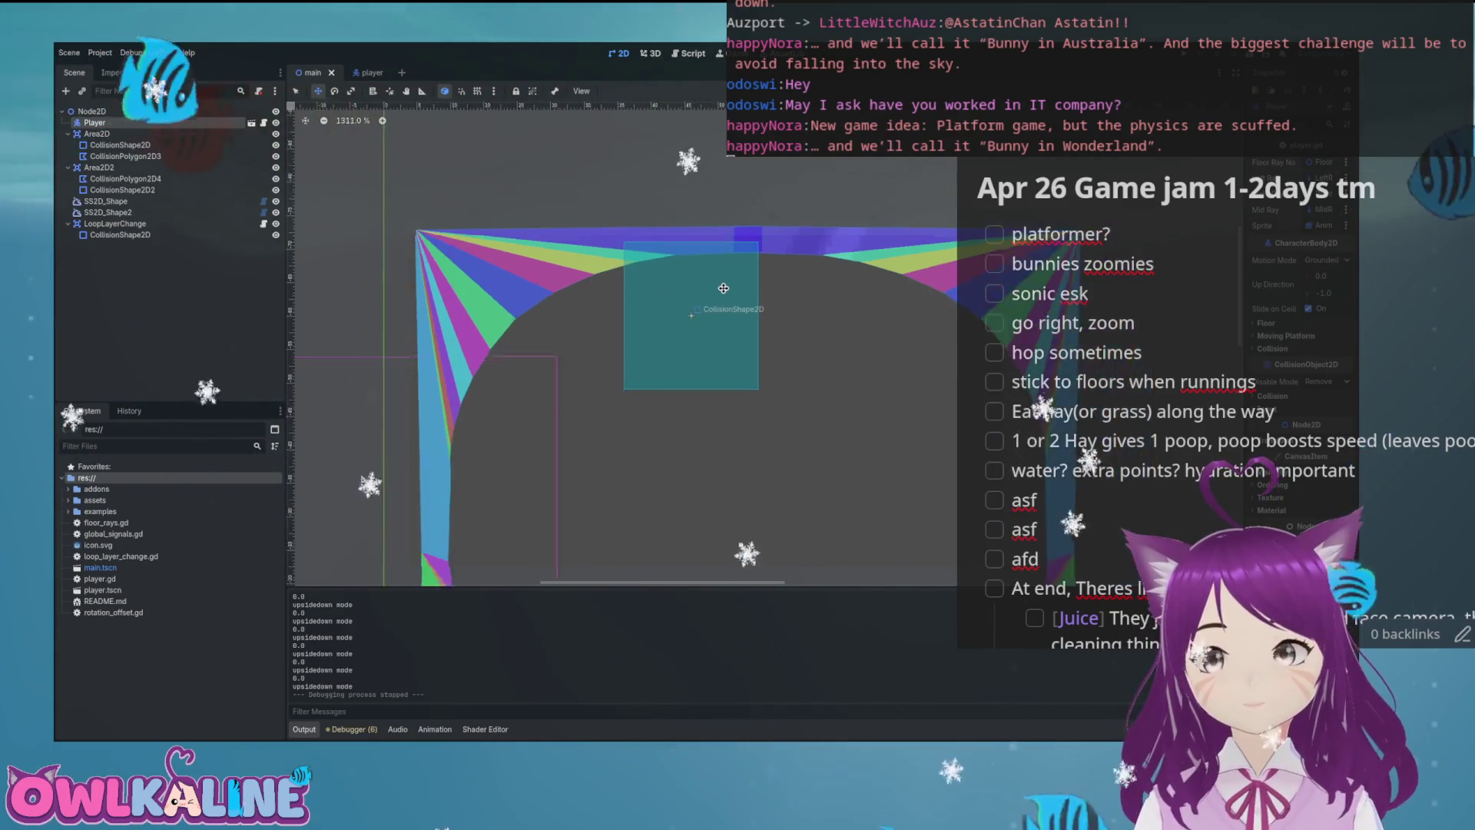
{"action": "mouse_move", "coordinate": [731, 356]}
{"action": "left_mouse_down"}
{"action": "mouse_move", "coordinate": [731, 302]}
{"action": "mouse_move", "coordinate": [712, 286]}
{"action": "left_mouse_up"}
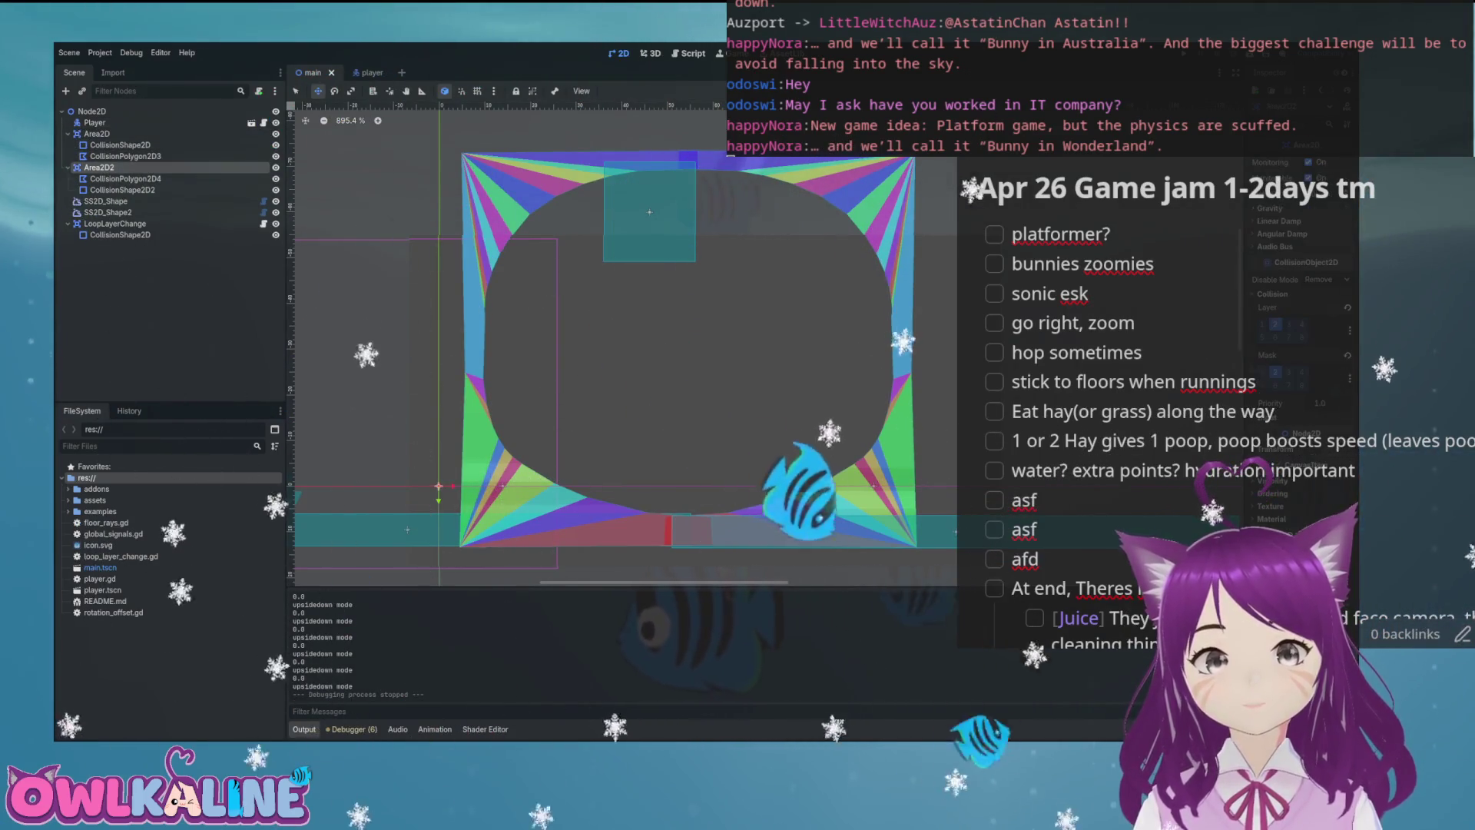
{"action": "left_click", "coordinate": [116, 223]}
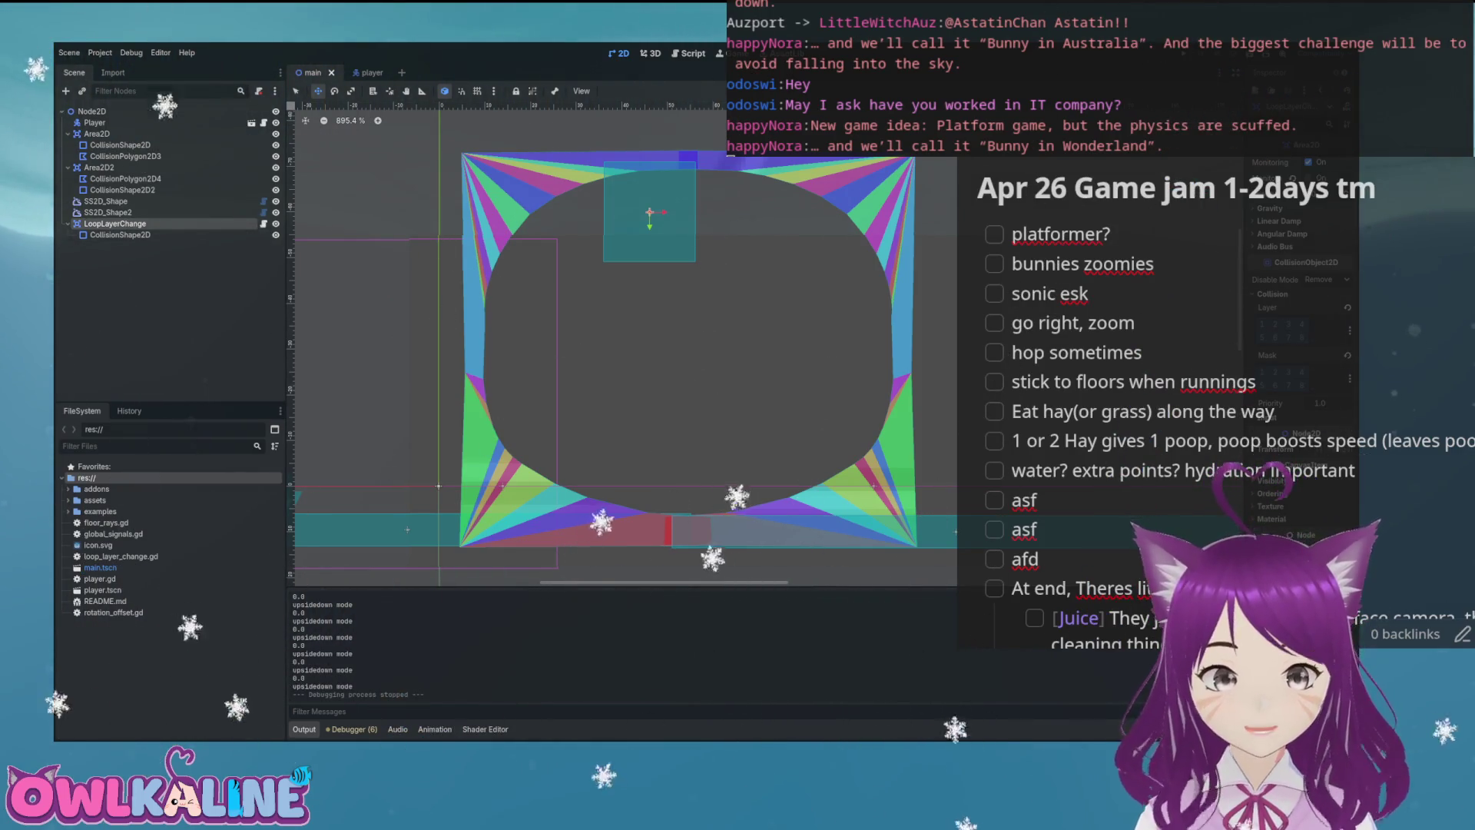
Step: Snap the trigger to the loop top and place LoopLayerChange2 edge to edge with LoopLayerChange
{"action": "left_click_drag", "start_coordinate": [714, 237], "coordinate": [641, 230]}
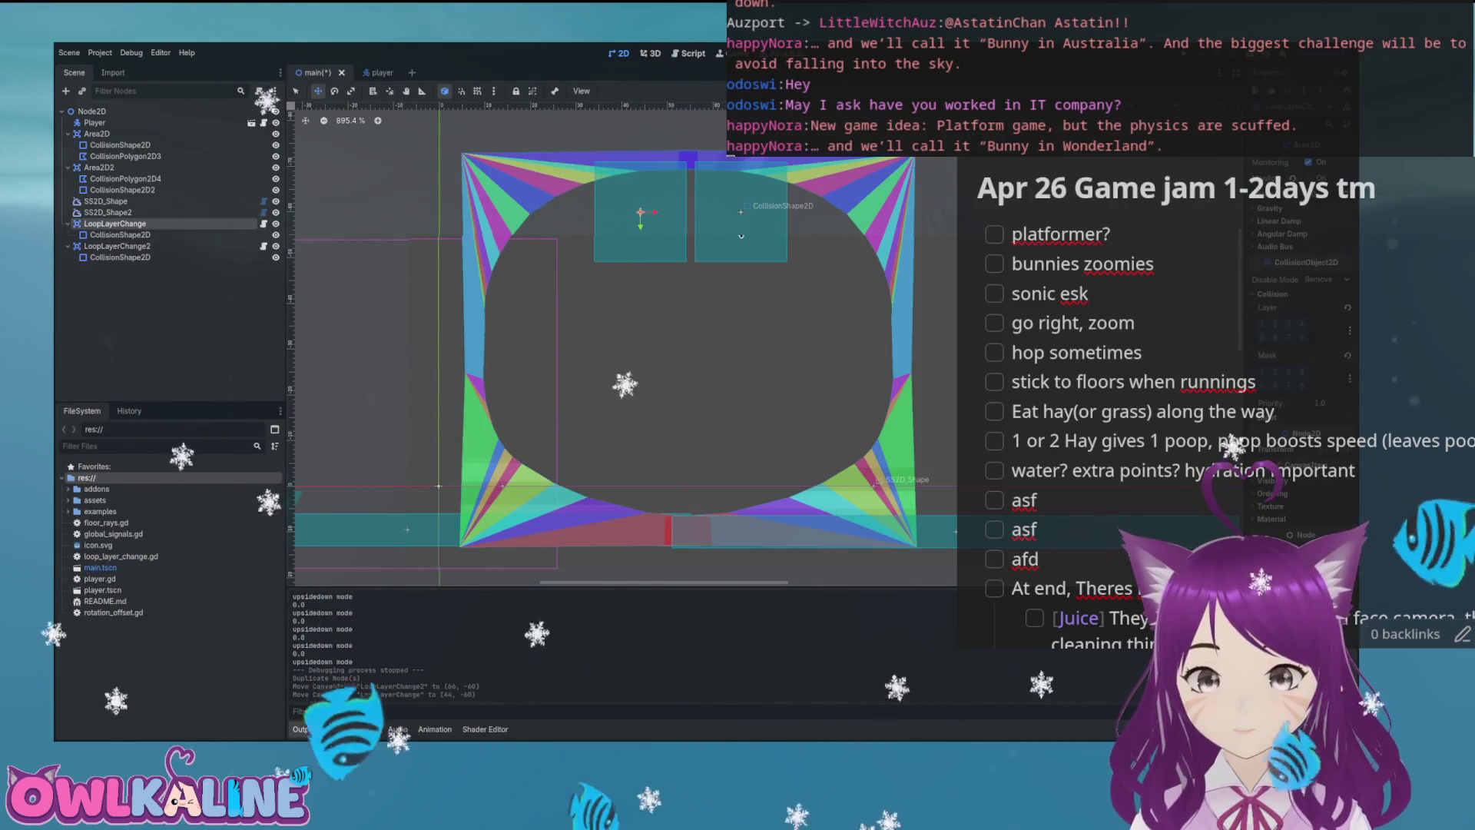
{"action": "left_click_drag", "start_coordinate": [736, 241], "coordinate": [728, 240]}
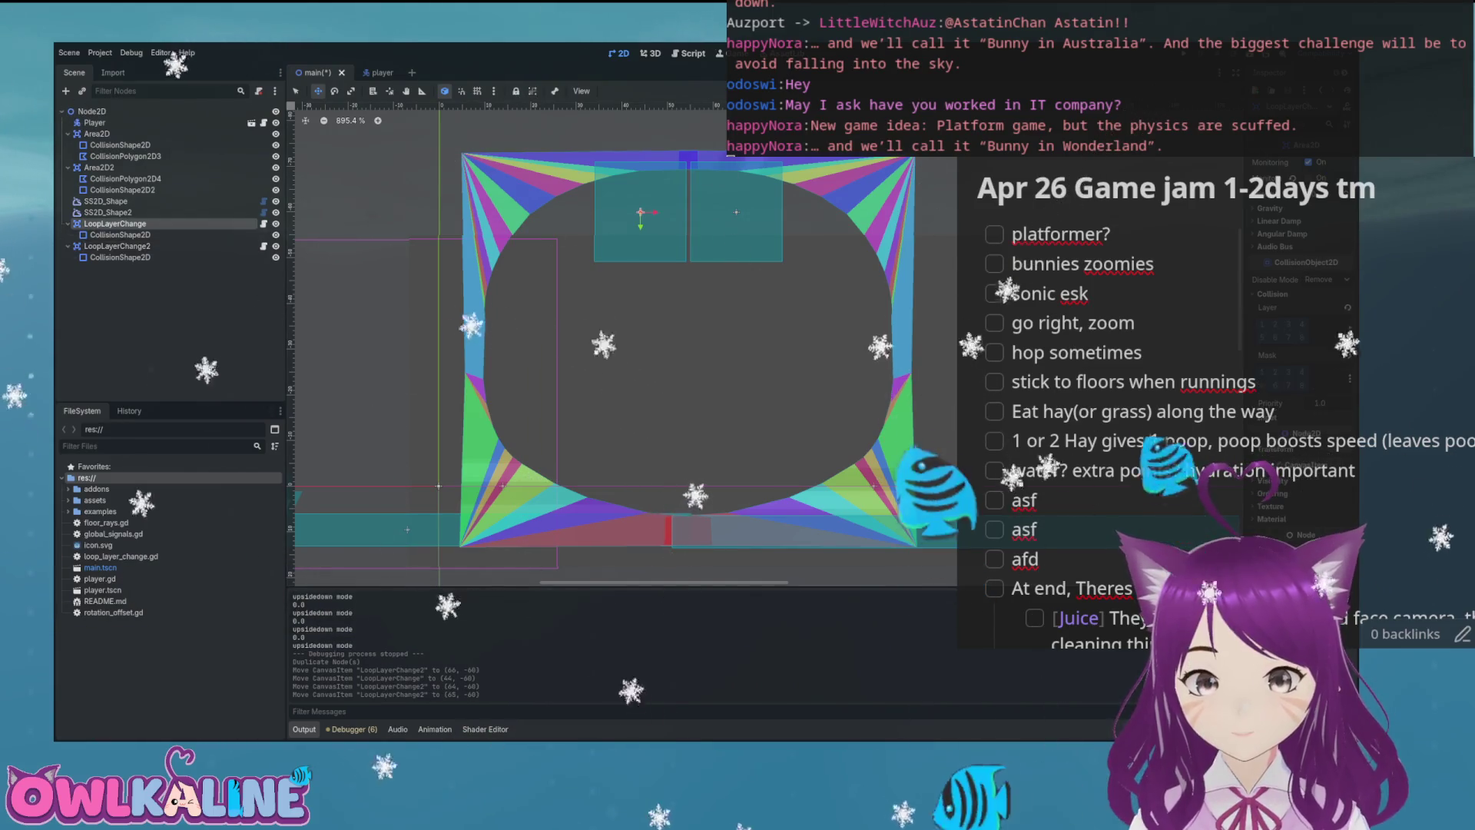
{"action": "left_click_drag", "start_coordinate": [640, 227], "coordinate": [647, 226]}
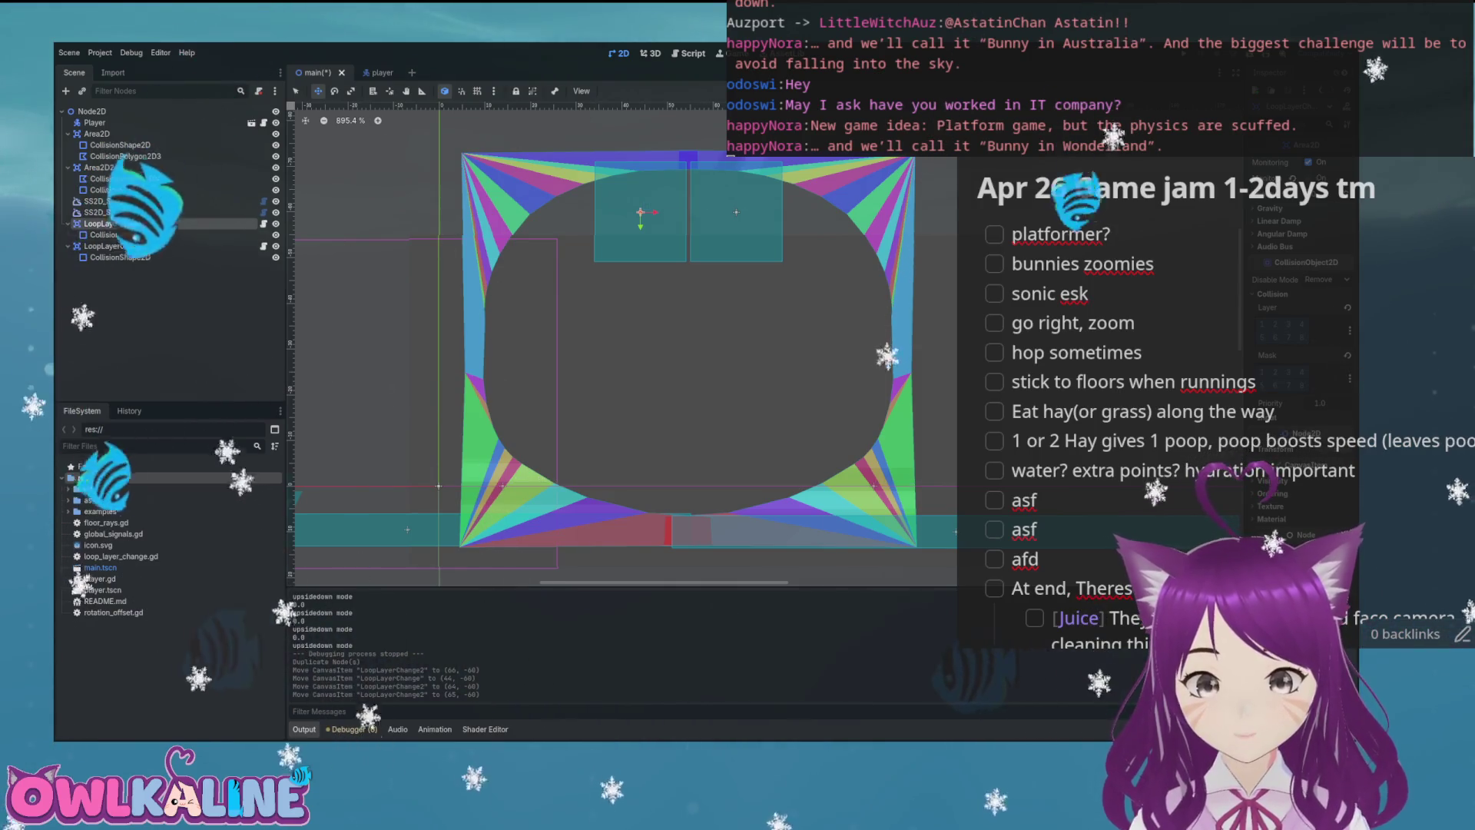
{"action": "key", "text": "ctrl+F3"}
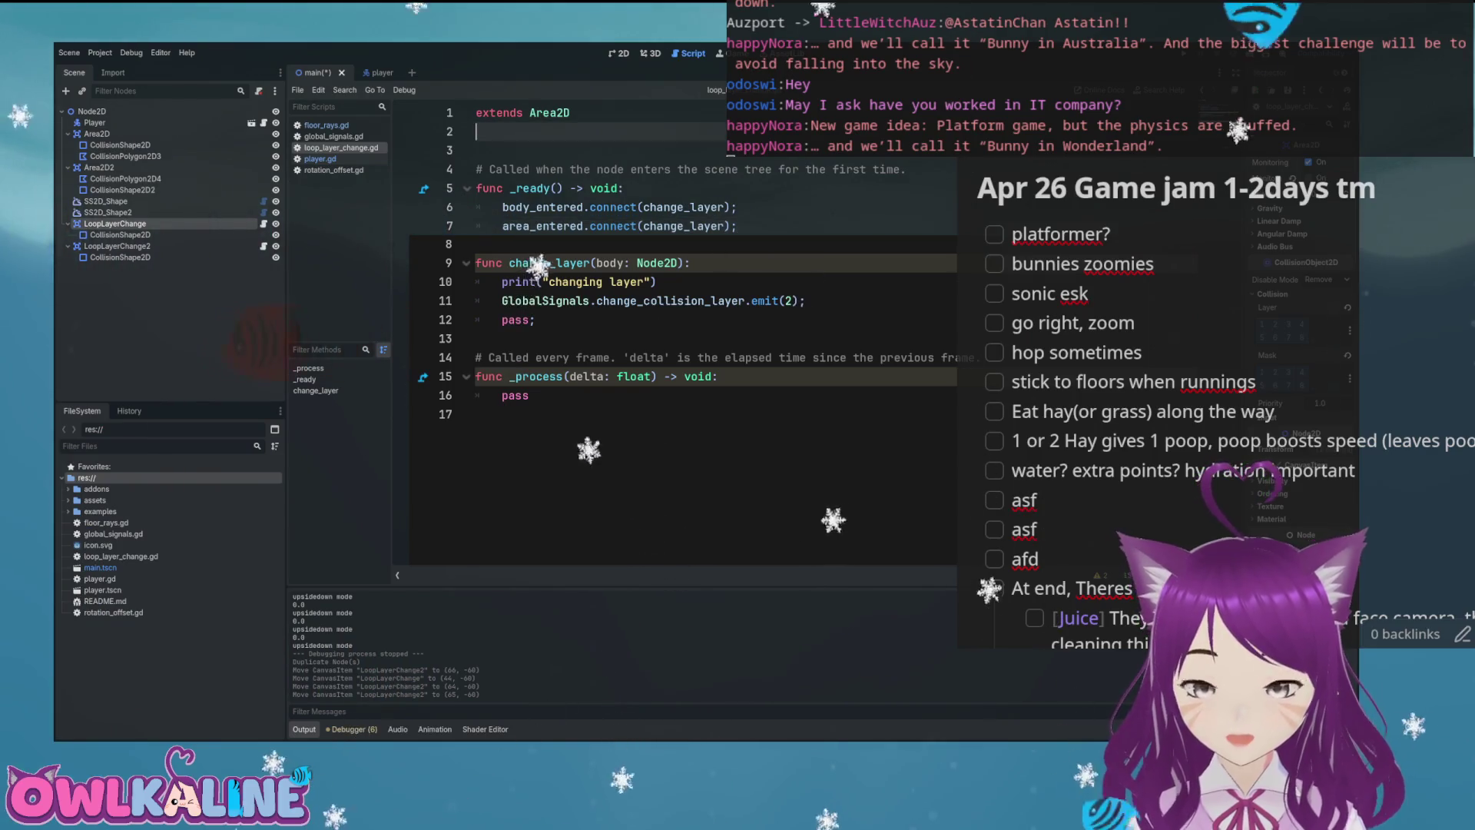
{"action": "key", "text": "Return"}
{"action": "type", "text": "@export v"}
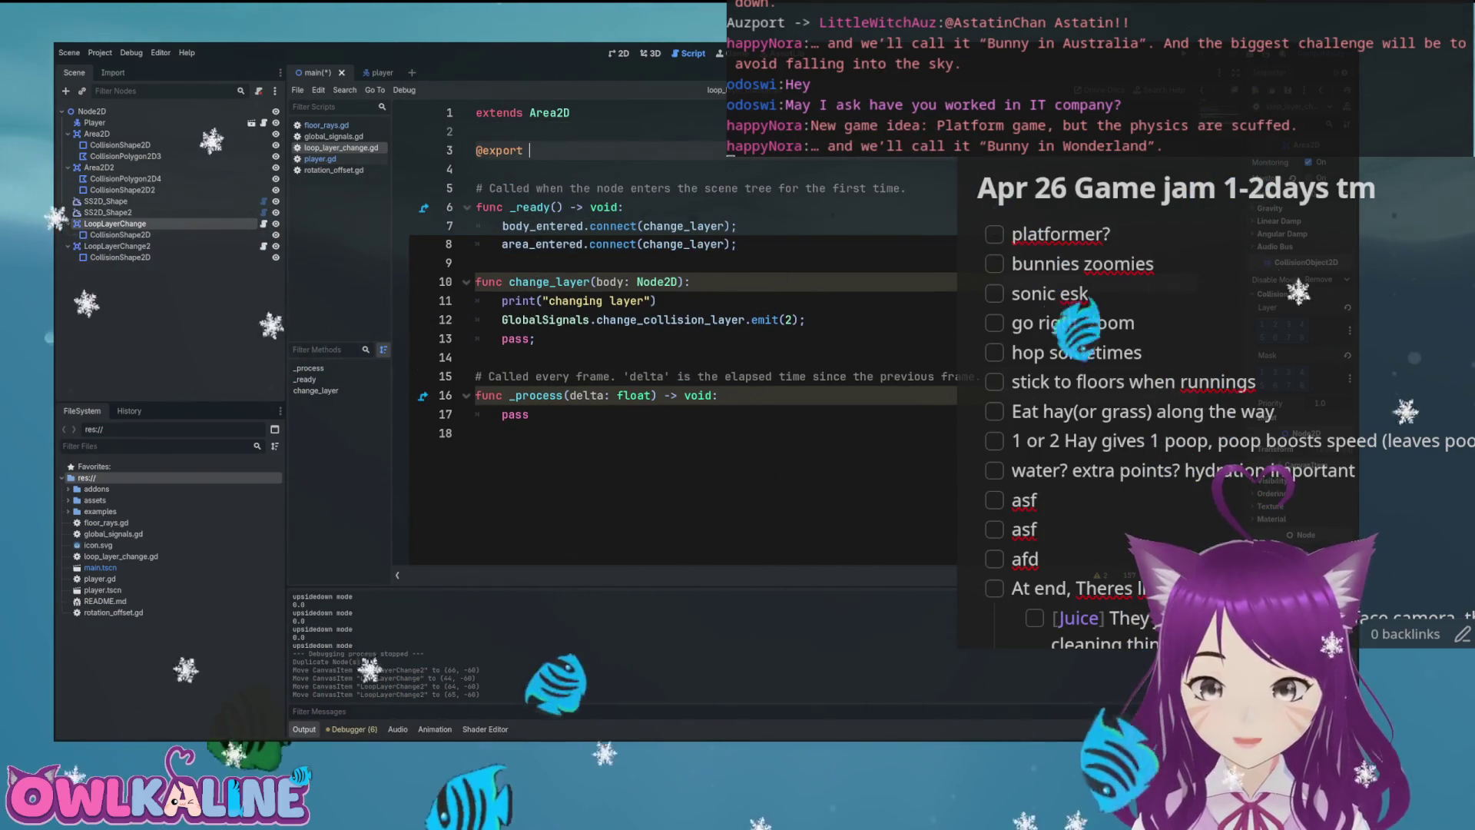
{"action": "type", "text": "change_to_l"}
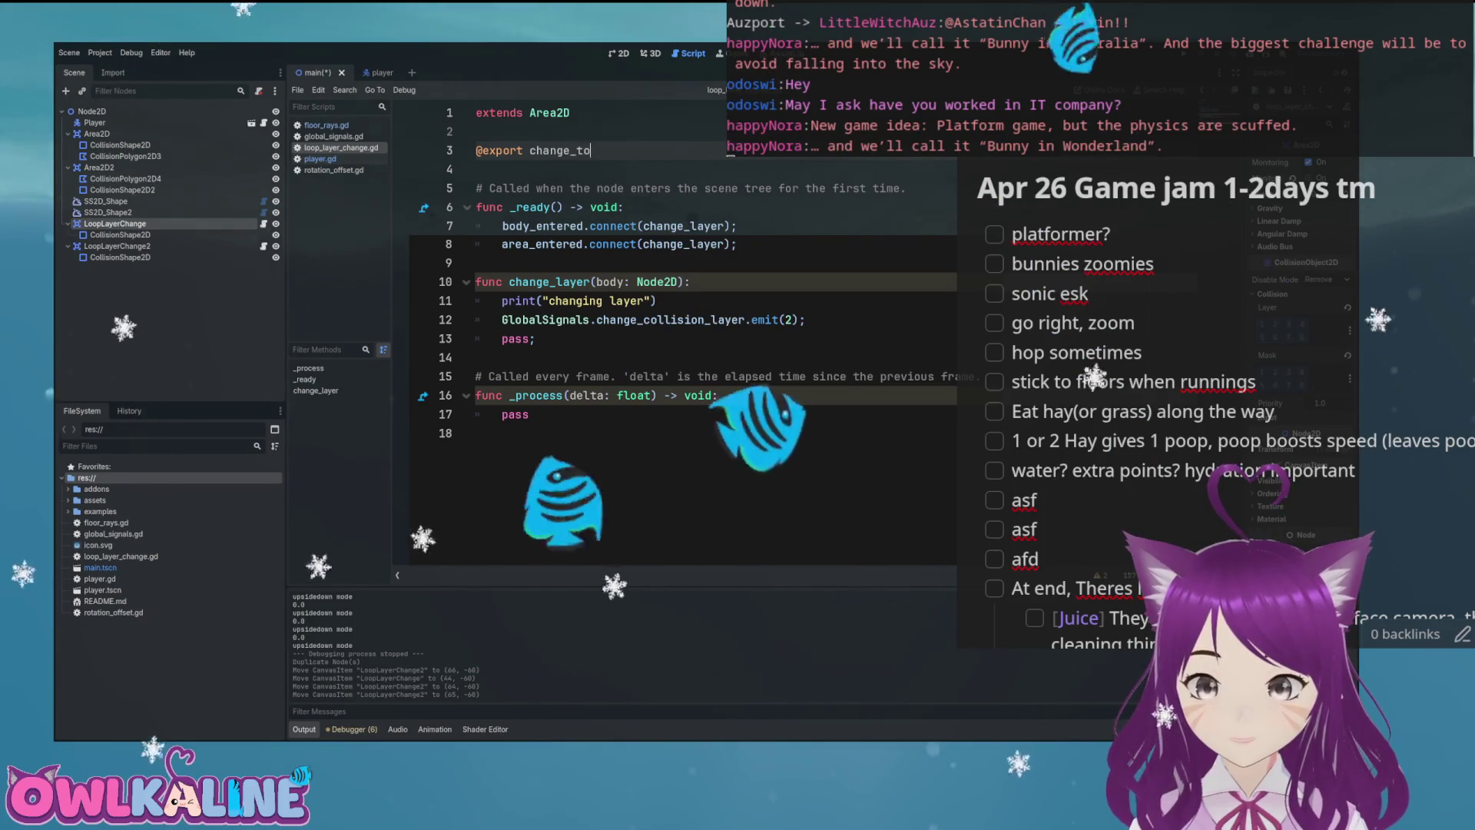
{"action": "type", "text": "ayer: int"}
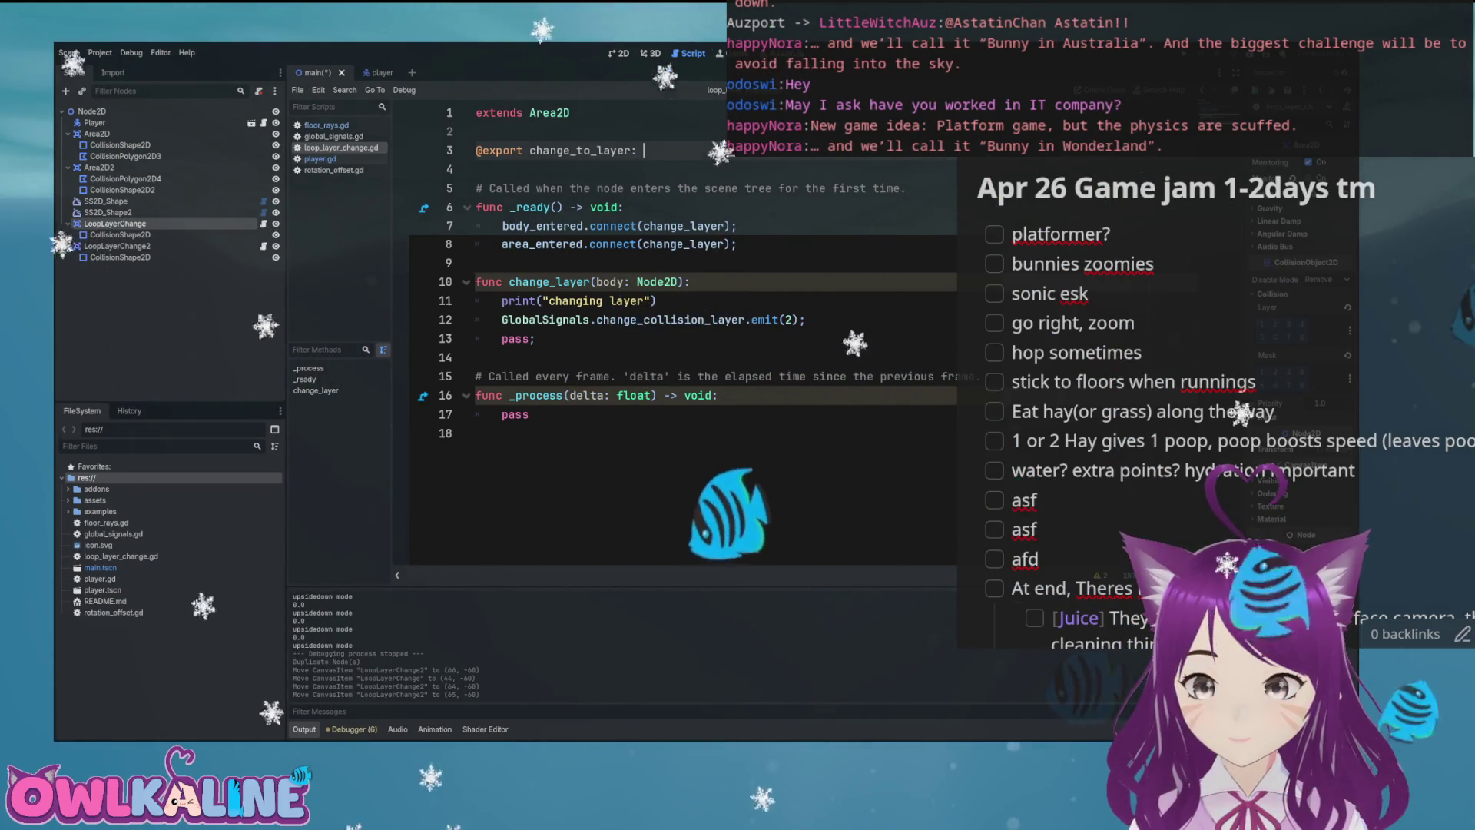
{"action": "type", "text": ";"}
{"action": "left_click", "coordinate": [530, 150]}
{"action": "type", "text": "v"}
{"action": "key", "text": "ctrl+s"}
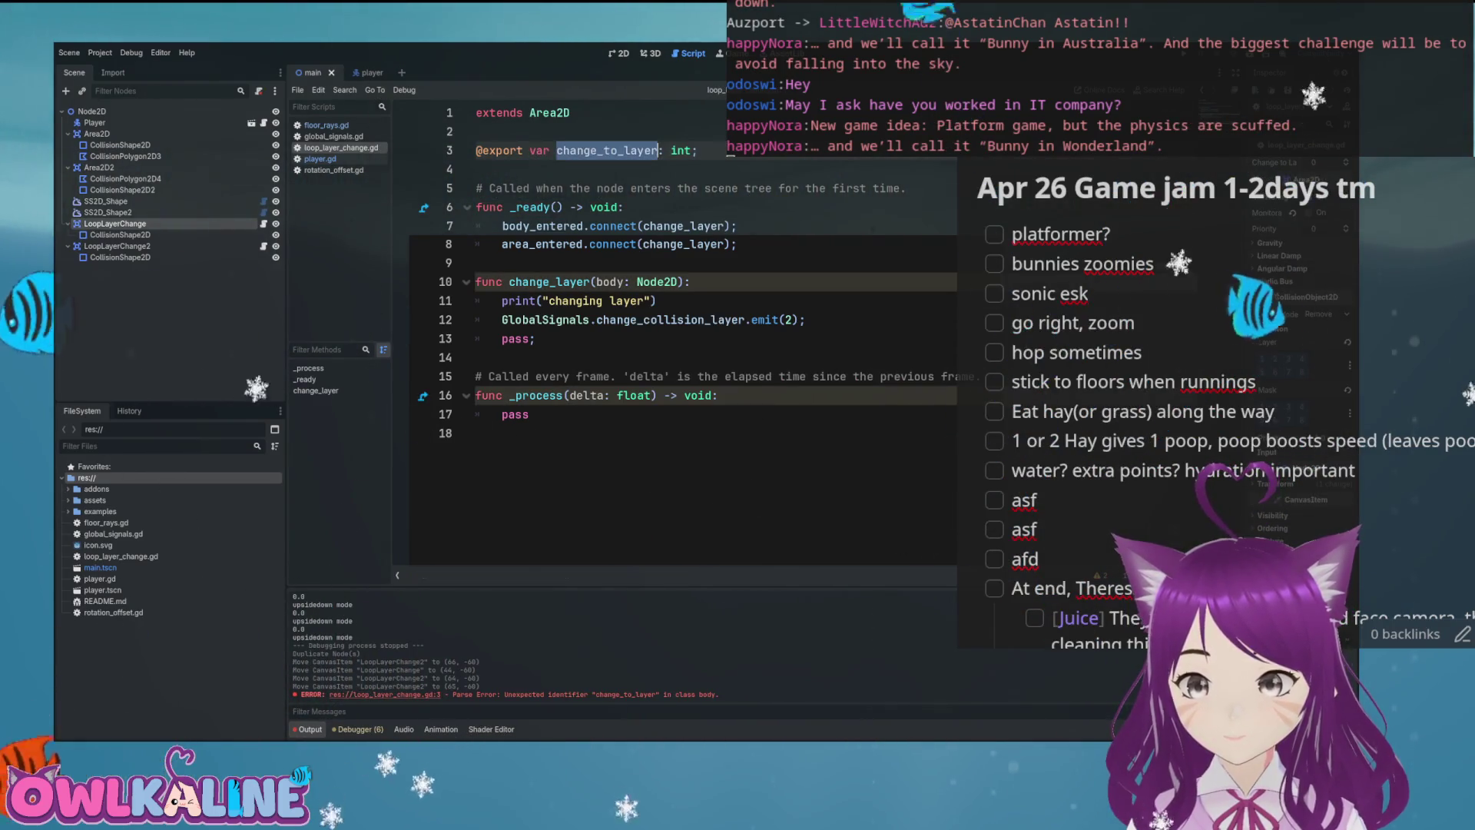
{"action": "double_click", "coordinate": [789, 319]}
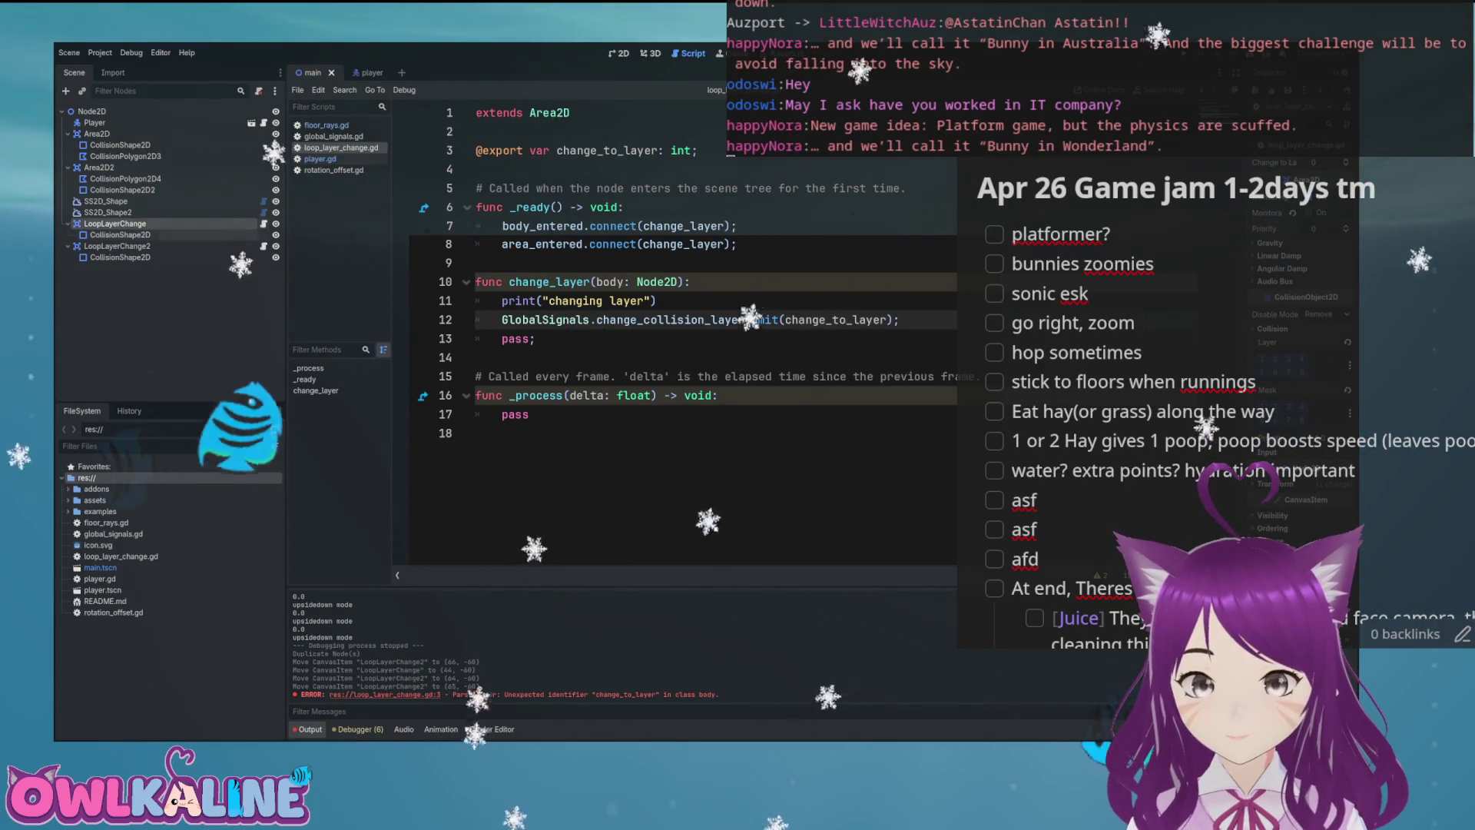
Step: Set Change To Layer to 2 on LoopLayerChange, select LoopLayerChange2, and run the game
{"action": "key", "text": "ctrl+F1"}
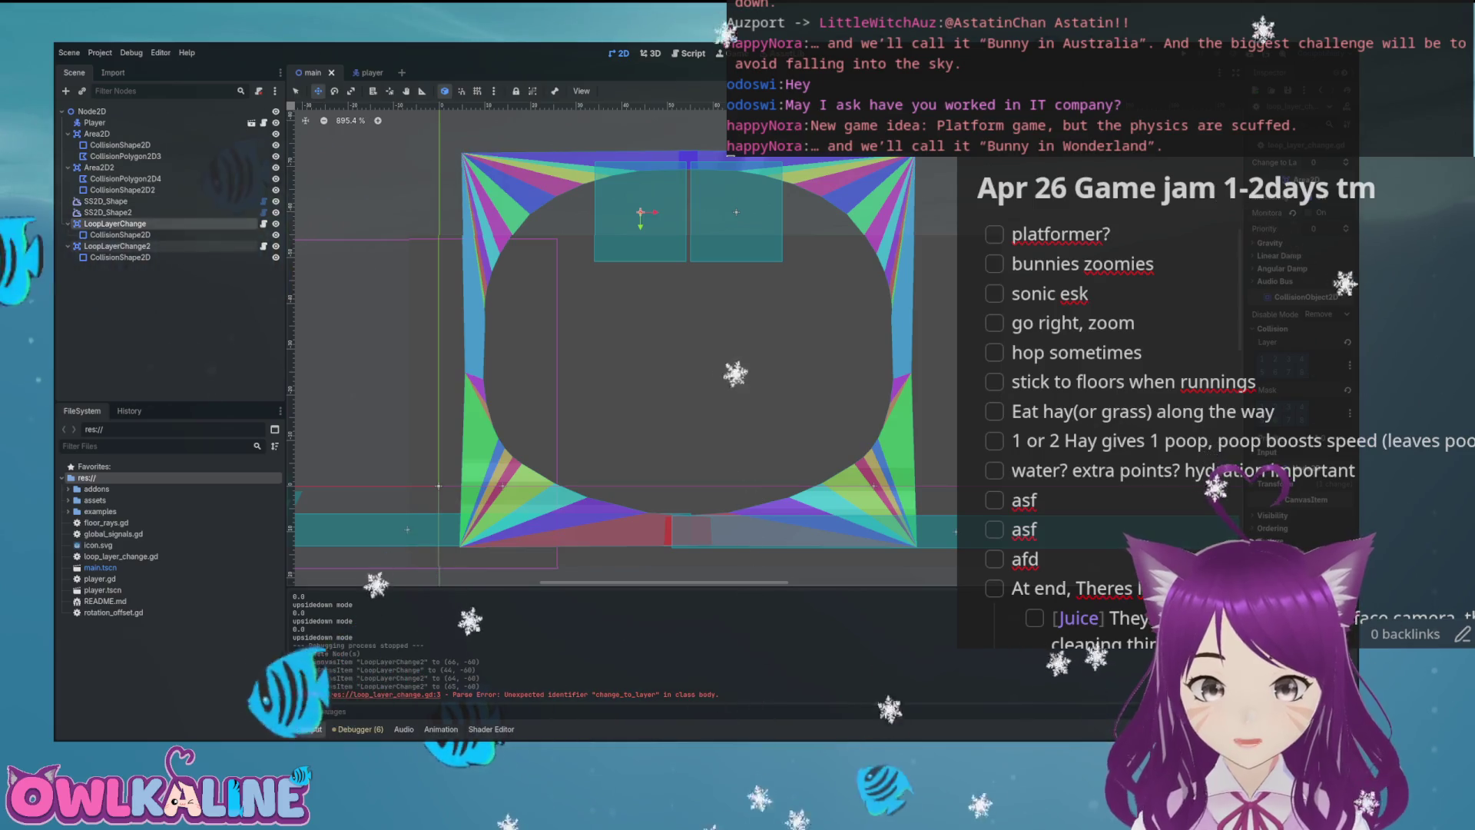
{"action": "type", "text": "2"}
{"action": "key", "text": "Return"}
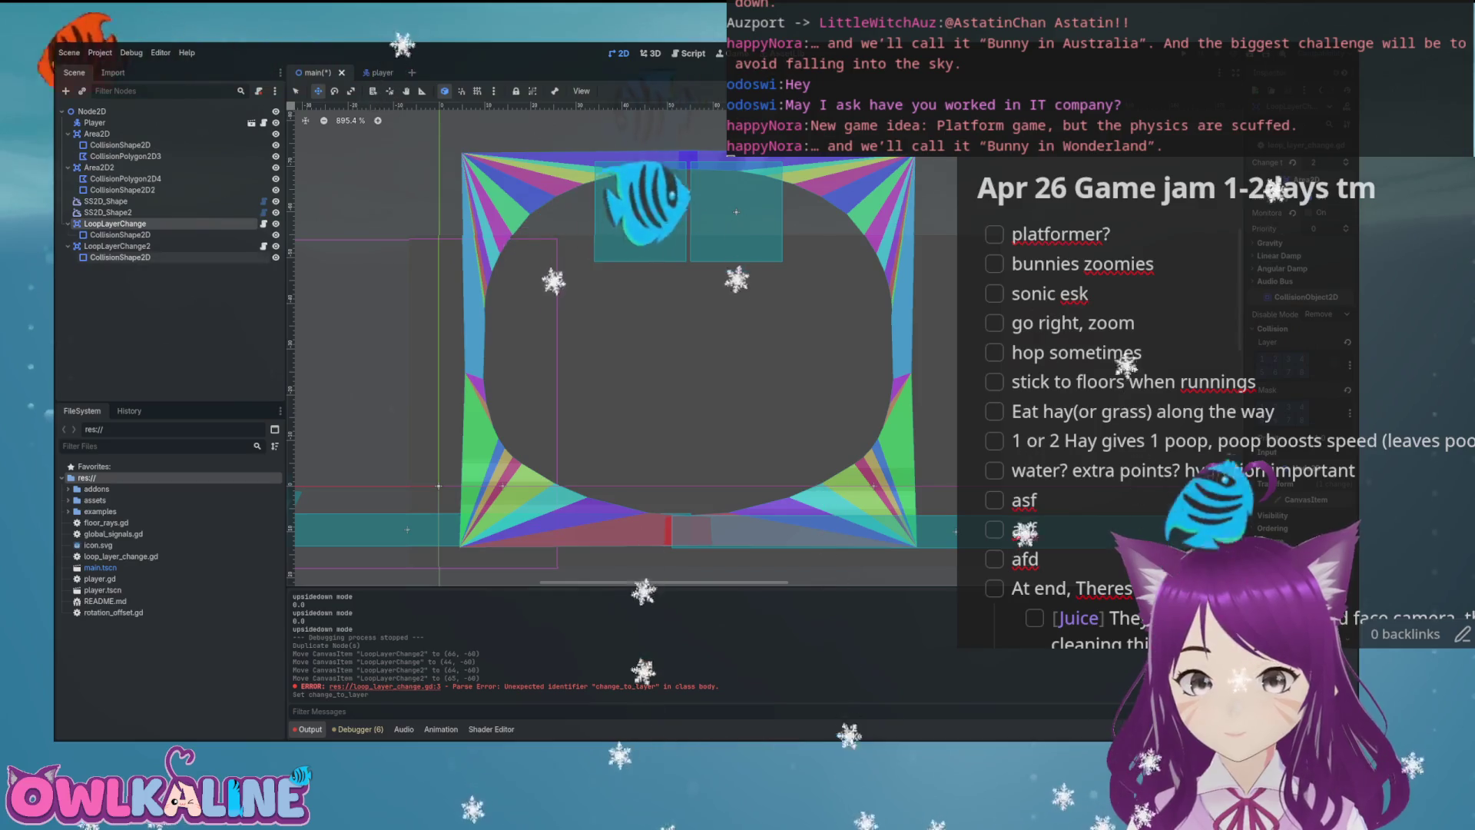
{"action": "left_click", "coordinate": [116, 245]}
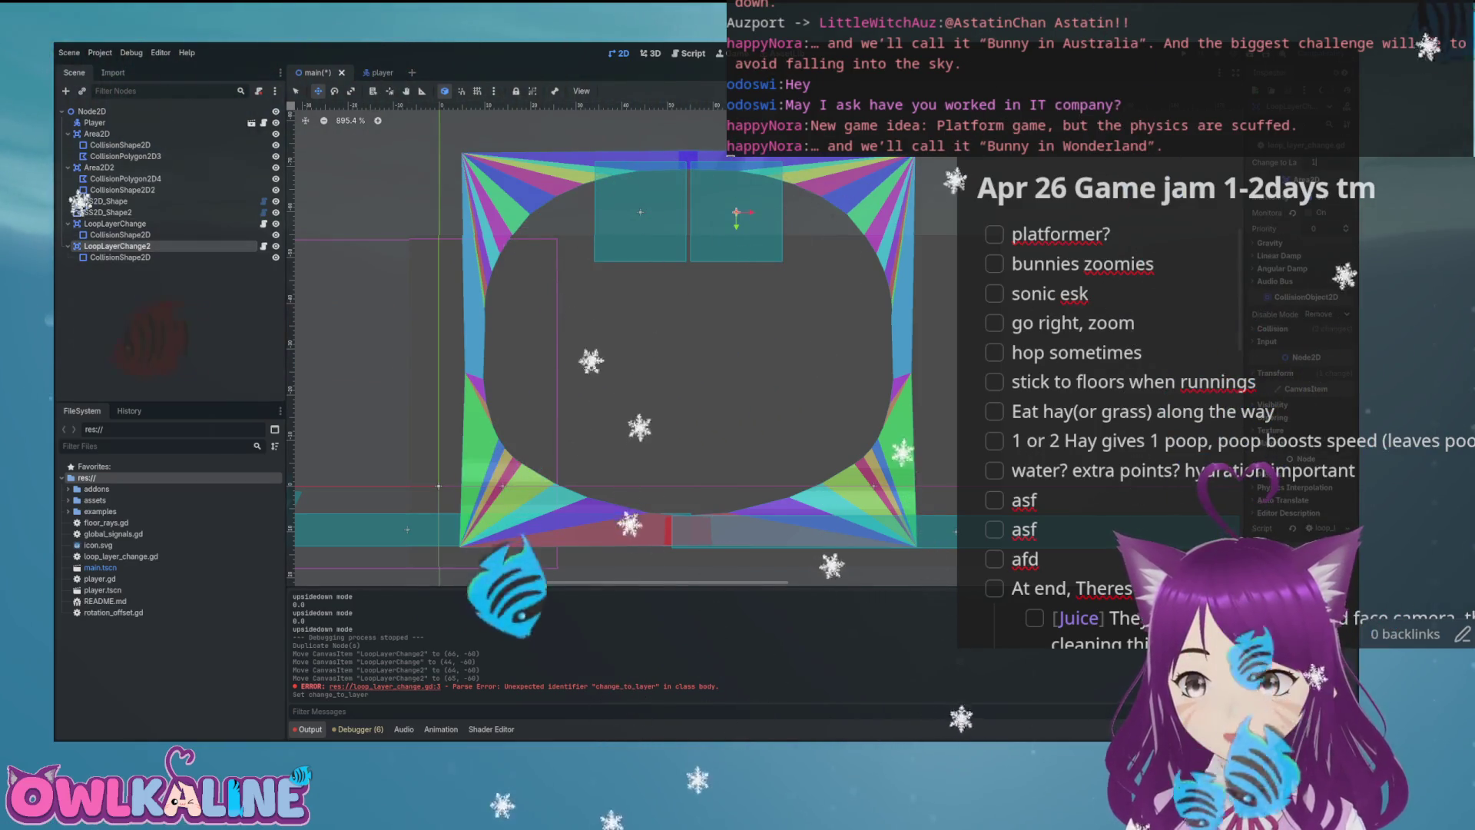
{"action": "key", "text": "F5"}
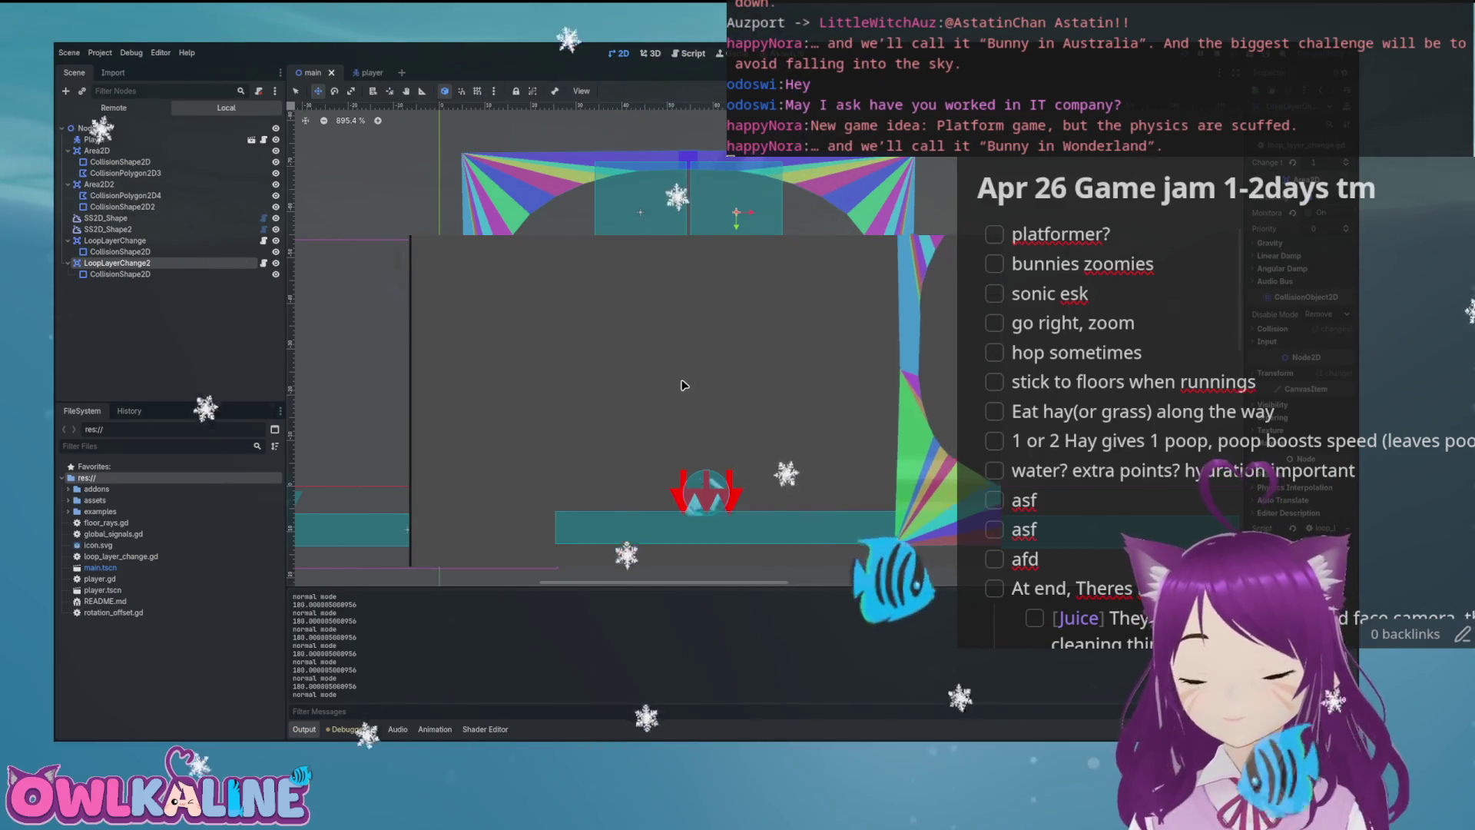
Step: Run the bunny right around the loop, stop, relaunch, and run up the loop wall again before stopping
{"action": "key", "text": "Right"}
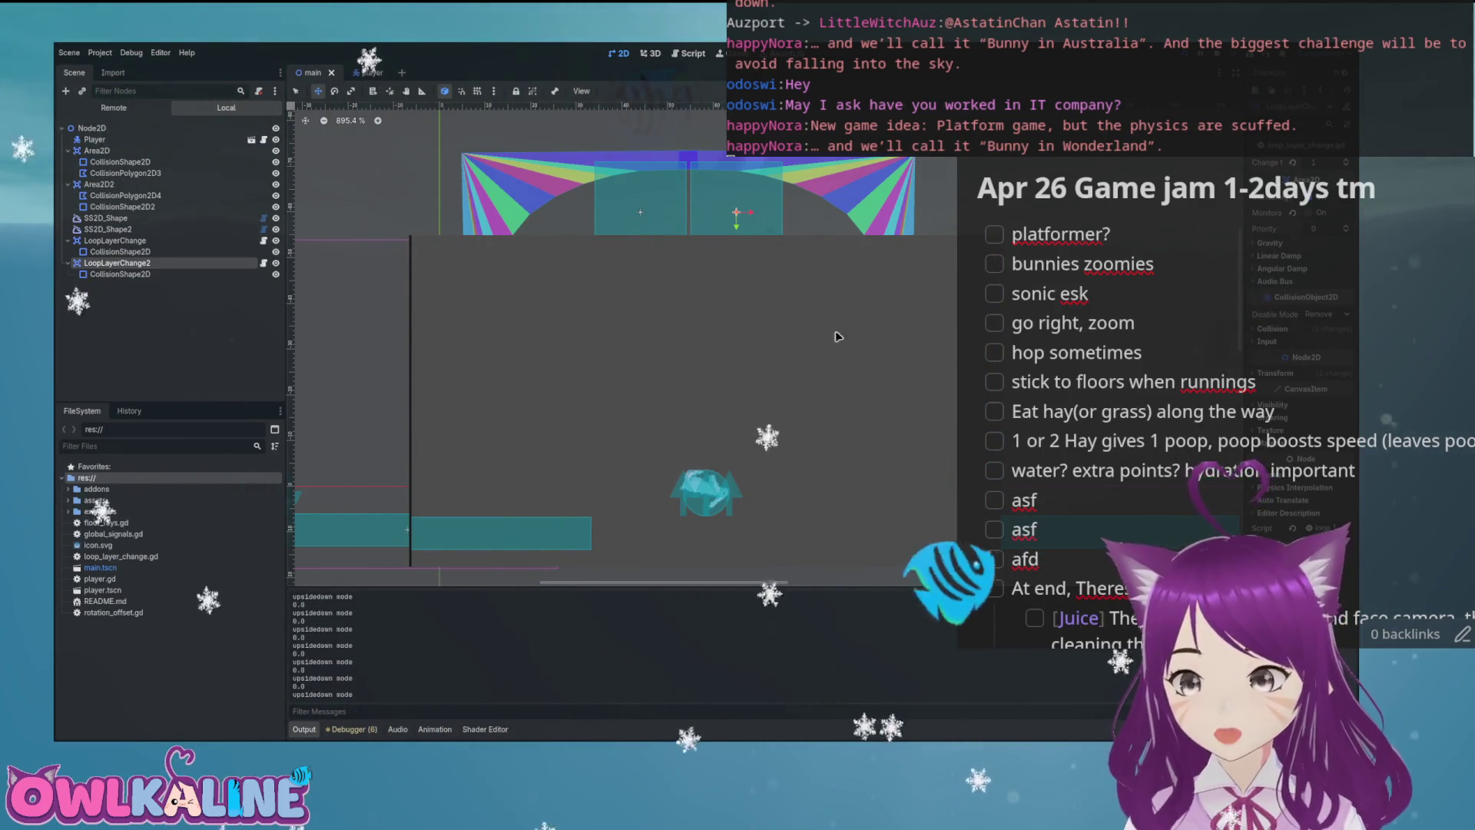
{"action": "key", "text": "F8"}
{"action": "key", "text": "F5"}
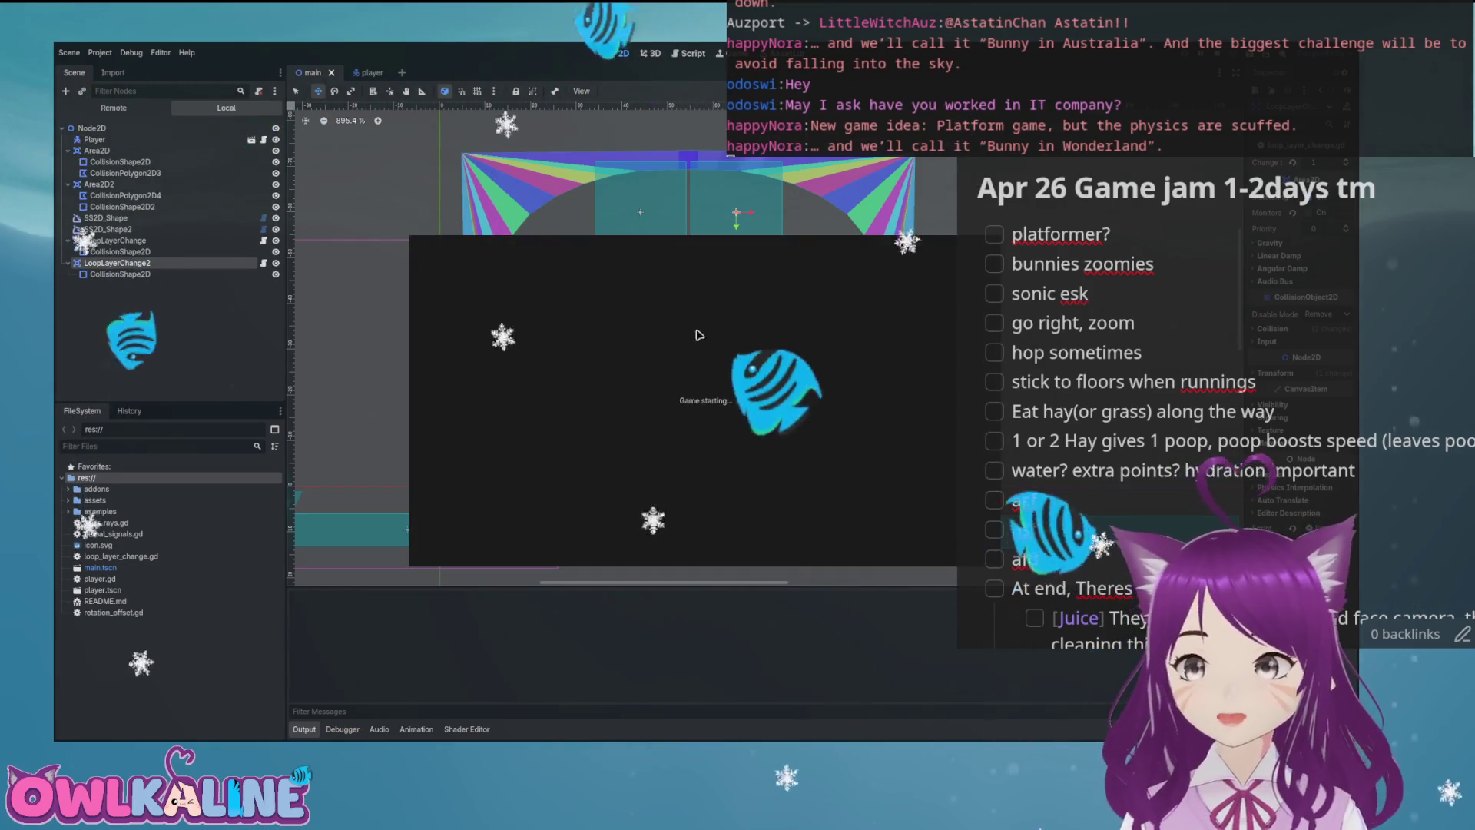
{"action": "key", "text": "Right"}
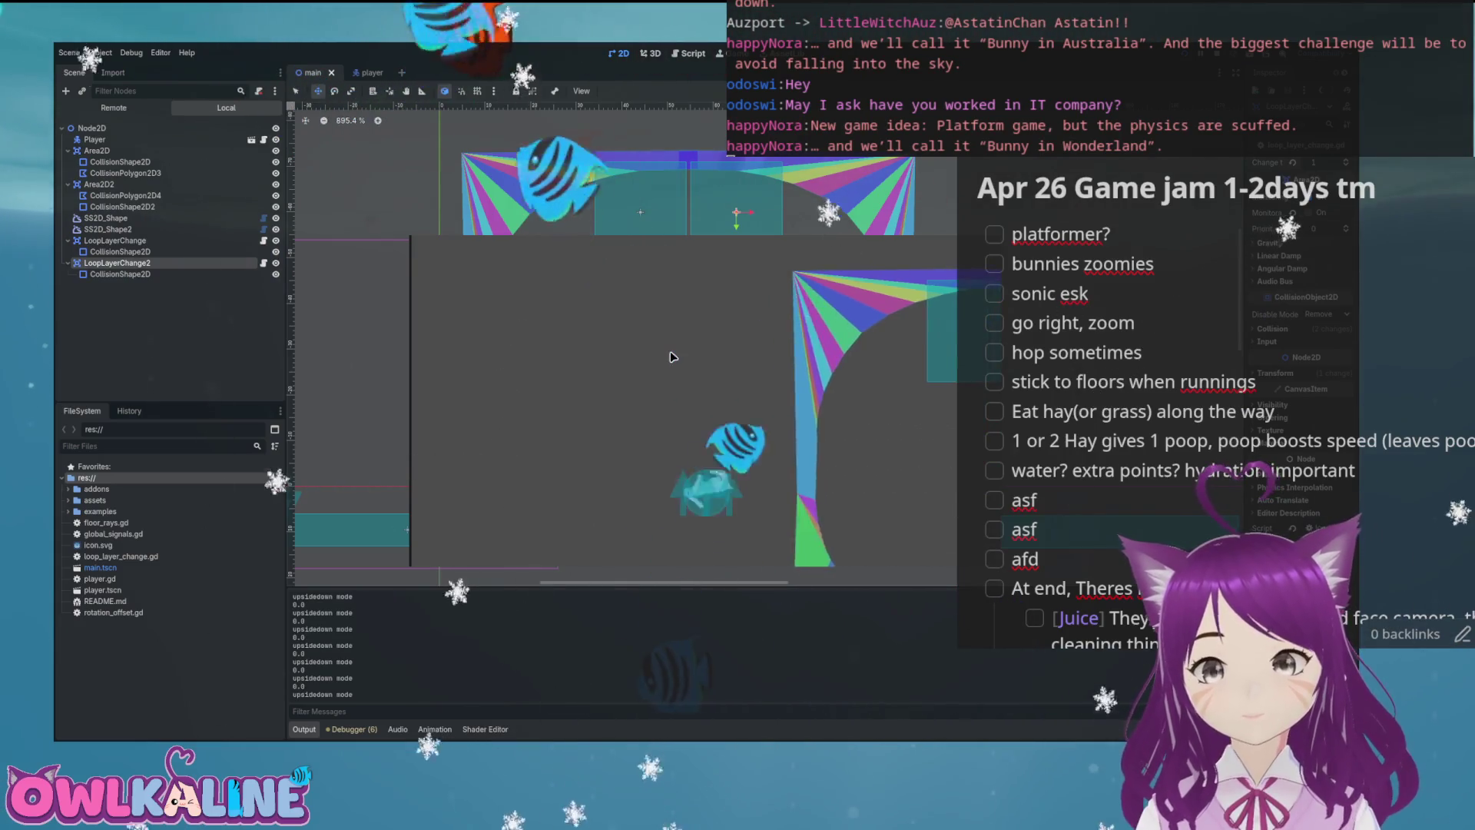
{"action": "key", "text": "F8"}
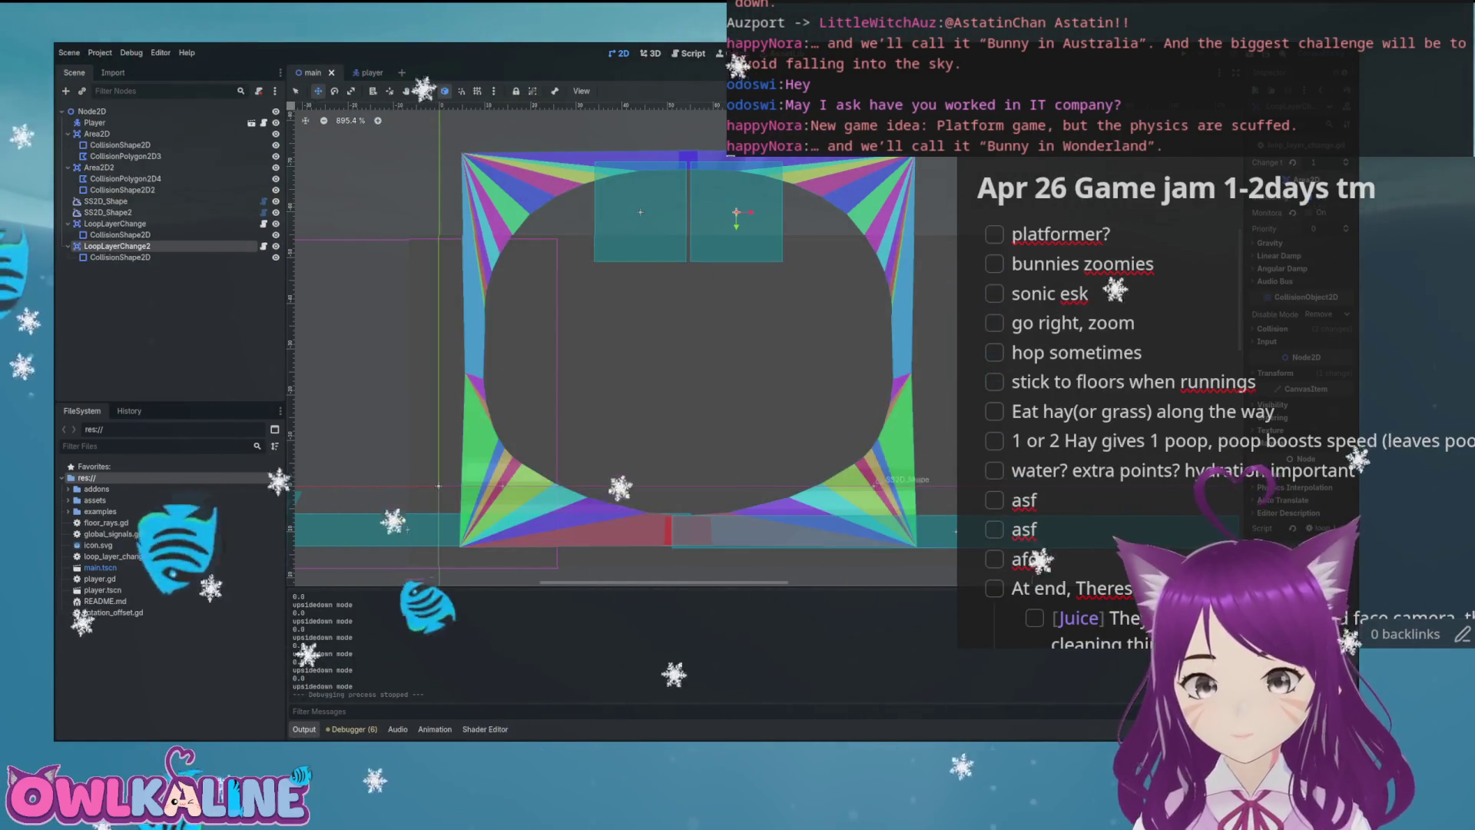
Step: In player.gd, delete the two blank lines and comment out the speed += 50.0*delta line
{"action": "key", "text": "ctrl+F3"}
{"action": "scroll", "coordinate": [536, 335], "scroll_direction": "down", "scroll_amount": 9}
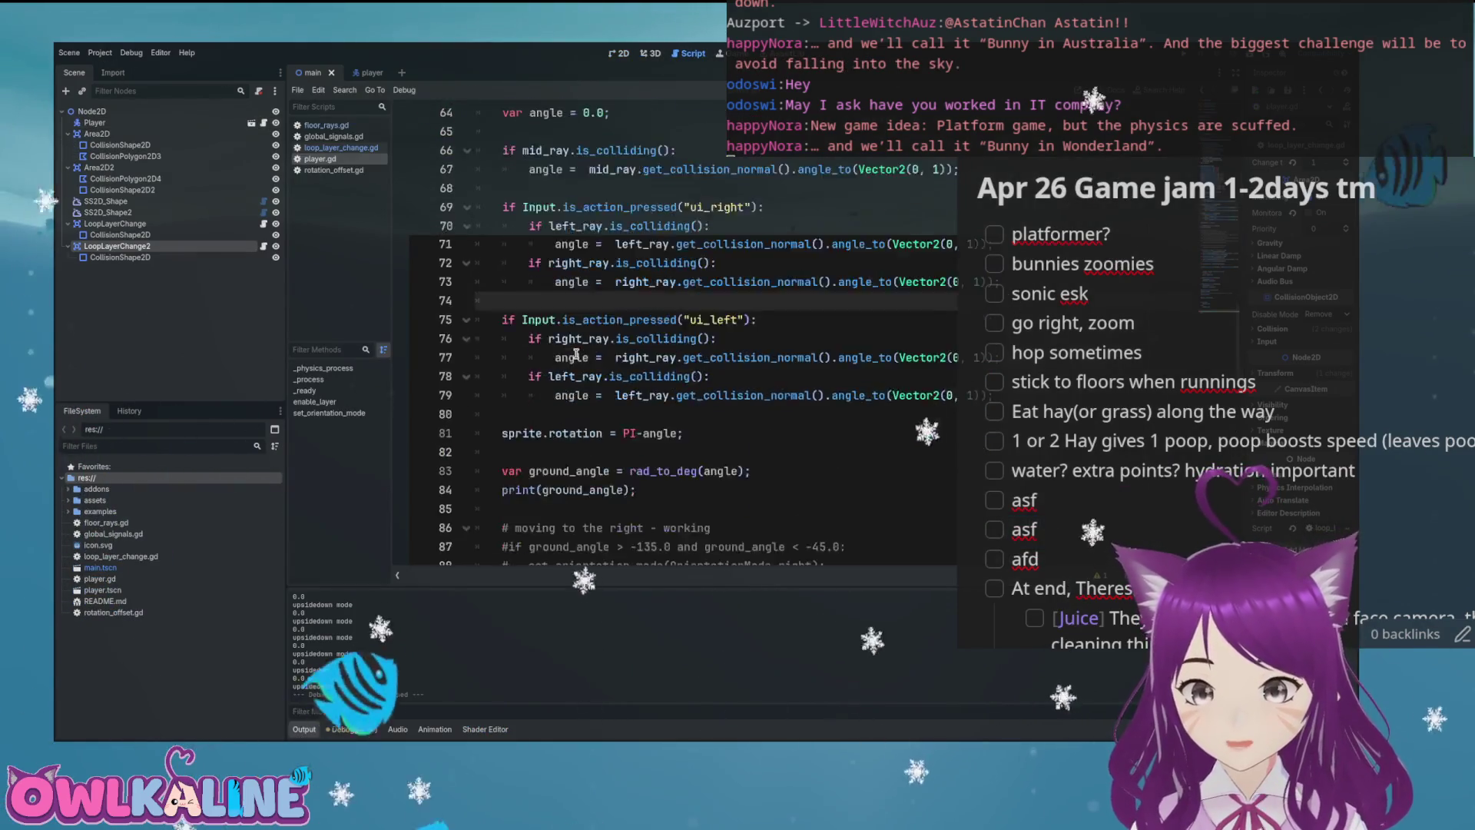
{"action": "scroll", "coordinate": [536, 334], "scroll_direction": "down", "scroll_amount": 4}
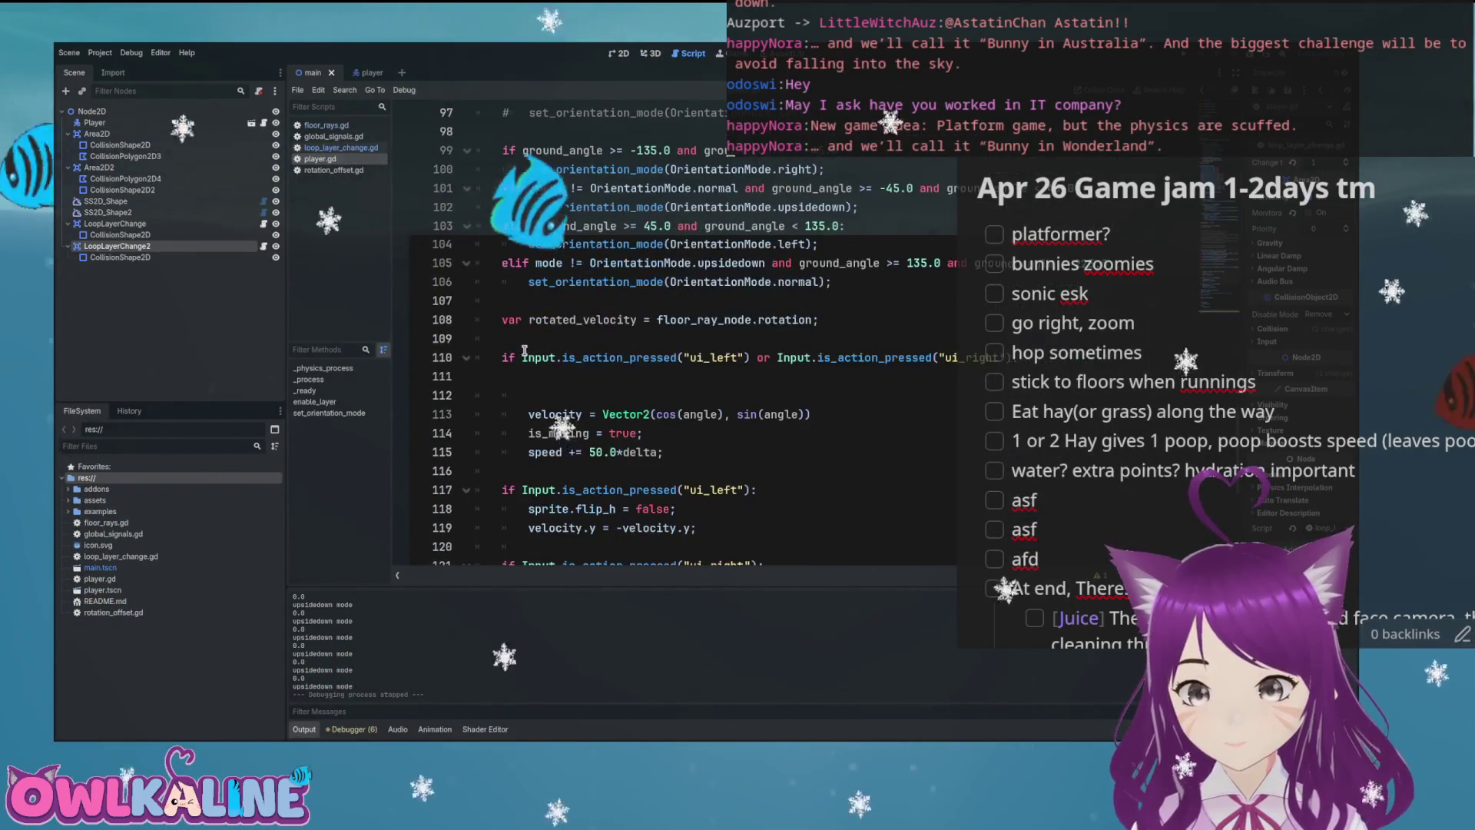
{"action": "key", "text": "BackSpace"}
{"action": "key", "text": "BackSpace"}
{"action": "key", "text": "BackSpace"}
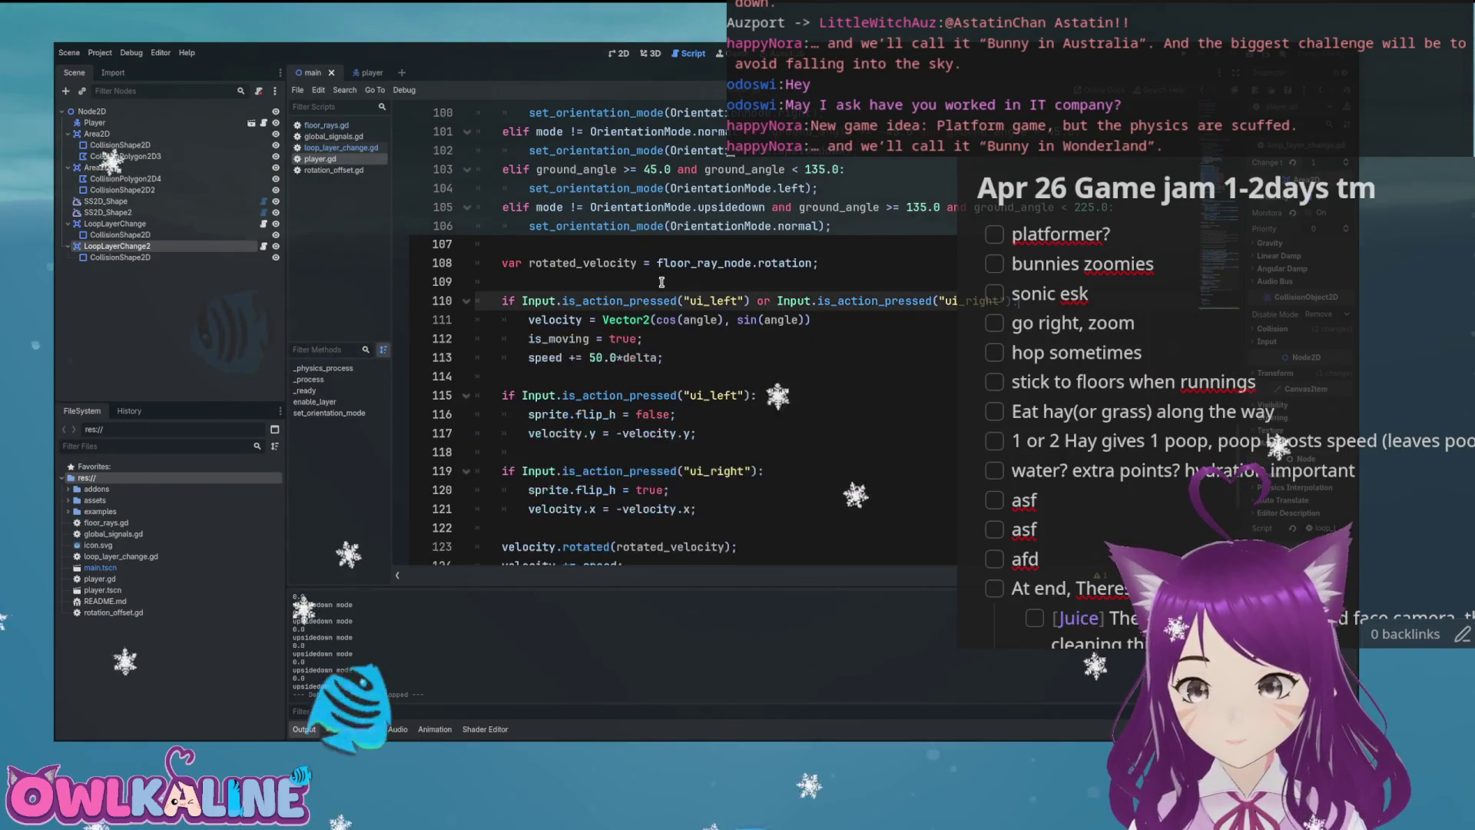
{"action": "key", "text": "Down"}
{"action": "key", "text": "Down"}
{"action": "key", "text": "Down"}
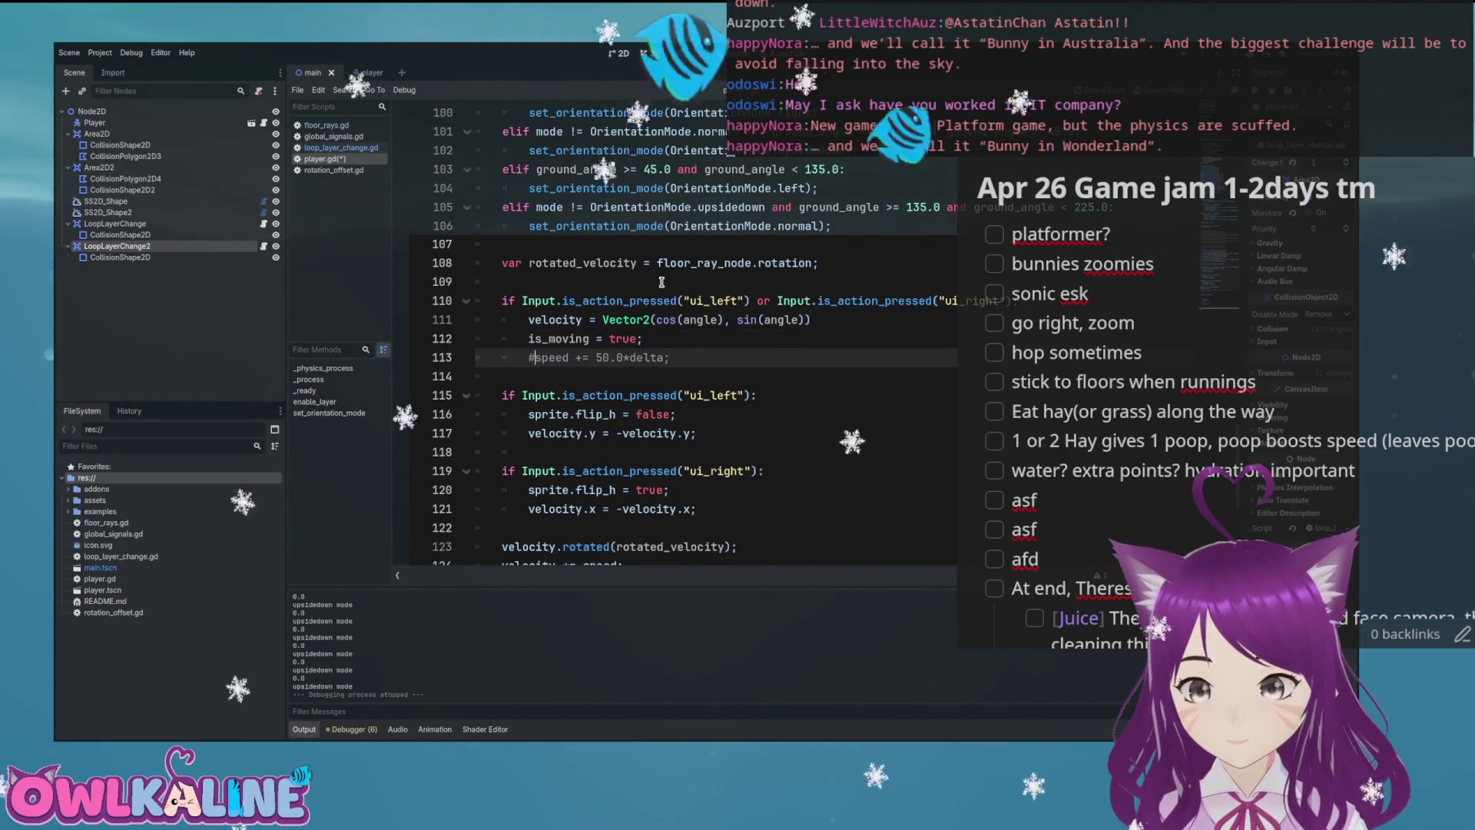
{"action": "left_click", "coordinate": [528, 357]}
{"action": "type", "text": "#"}
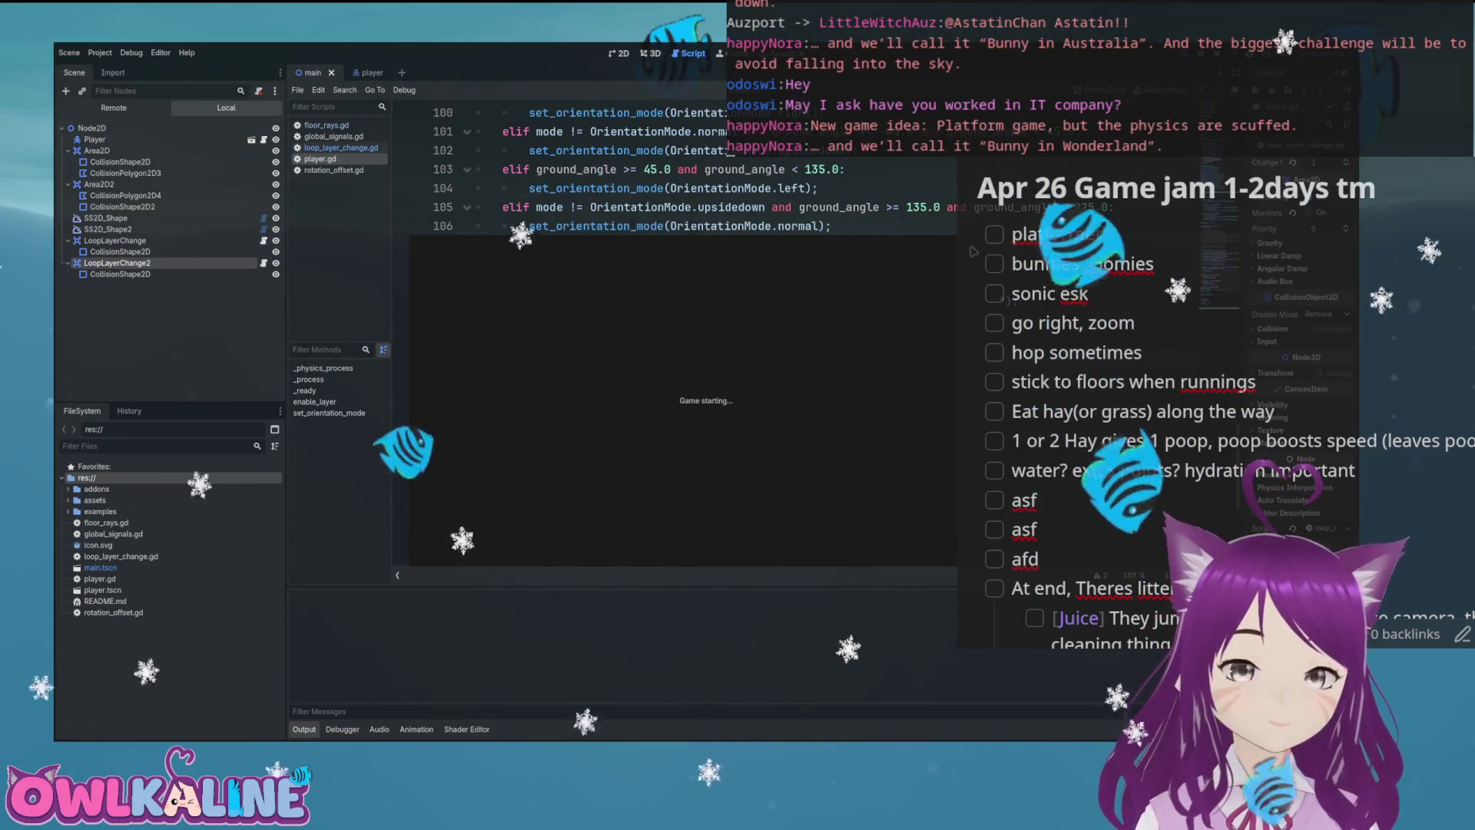
Step: Test the bunny running right, stop the game, and return to the 2D scene view
{"action": "key", "text": "Right"}
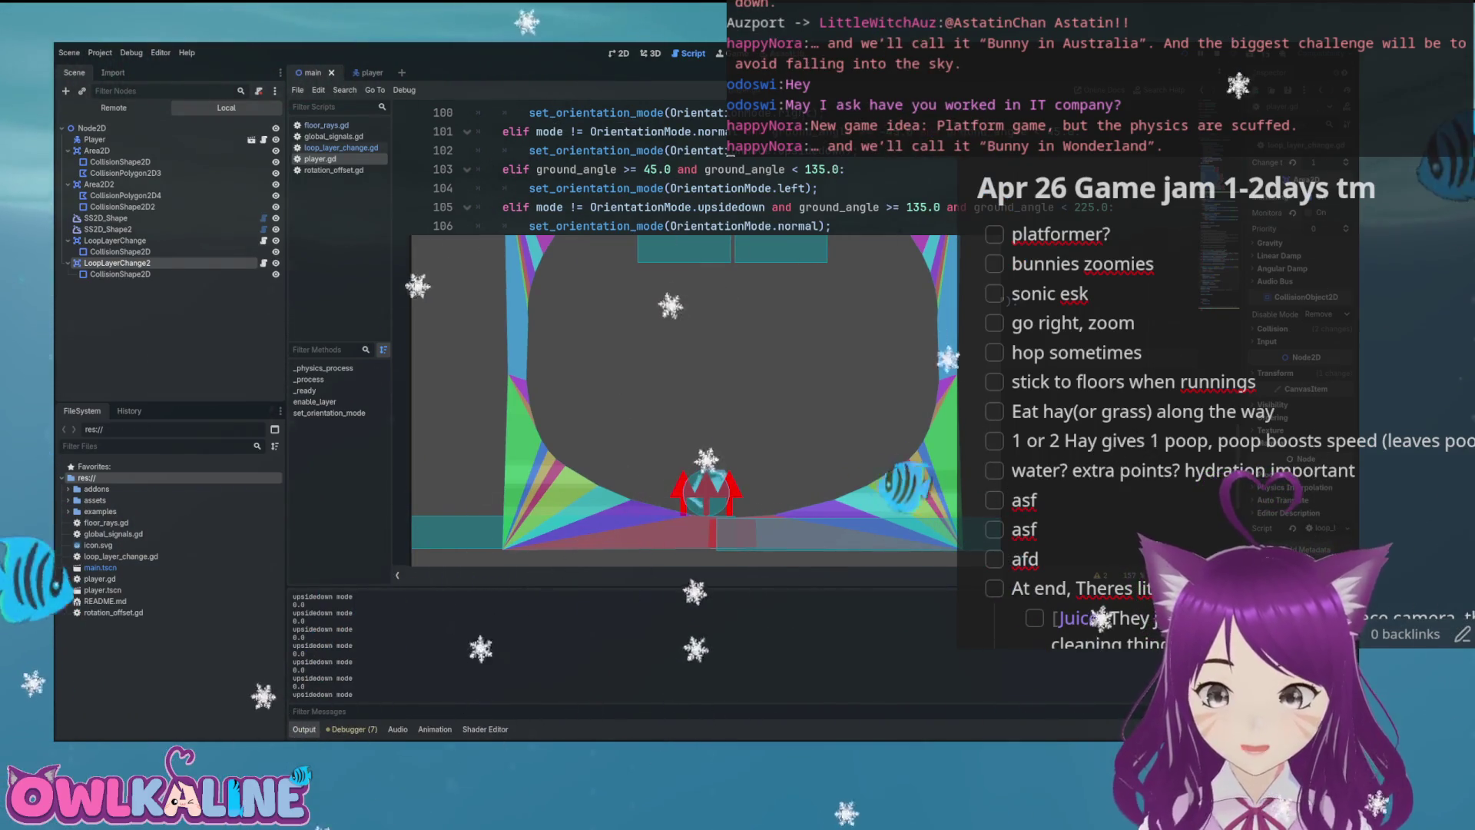
{"action": "key", "text": "F8"}
{"action": "key", "text": "ctrl+F1"}
{"action": "scroll", "coordinate": [685, 407], "scroll_direction": "up", "scroll_amount": 10}
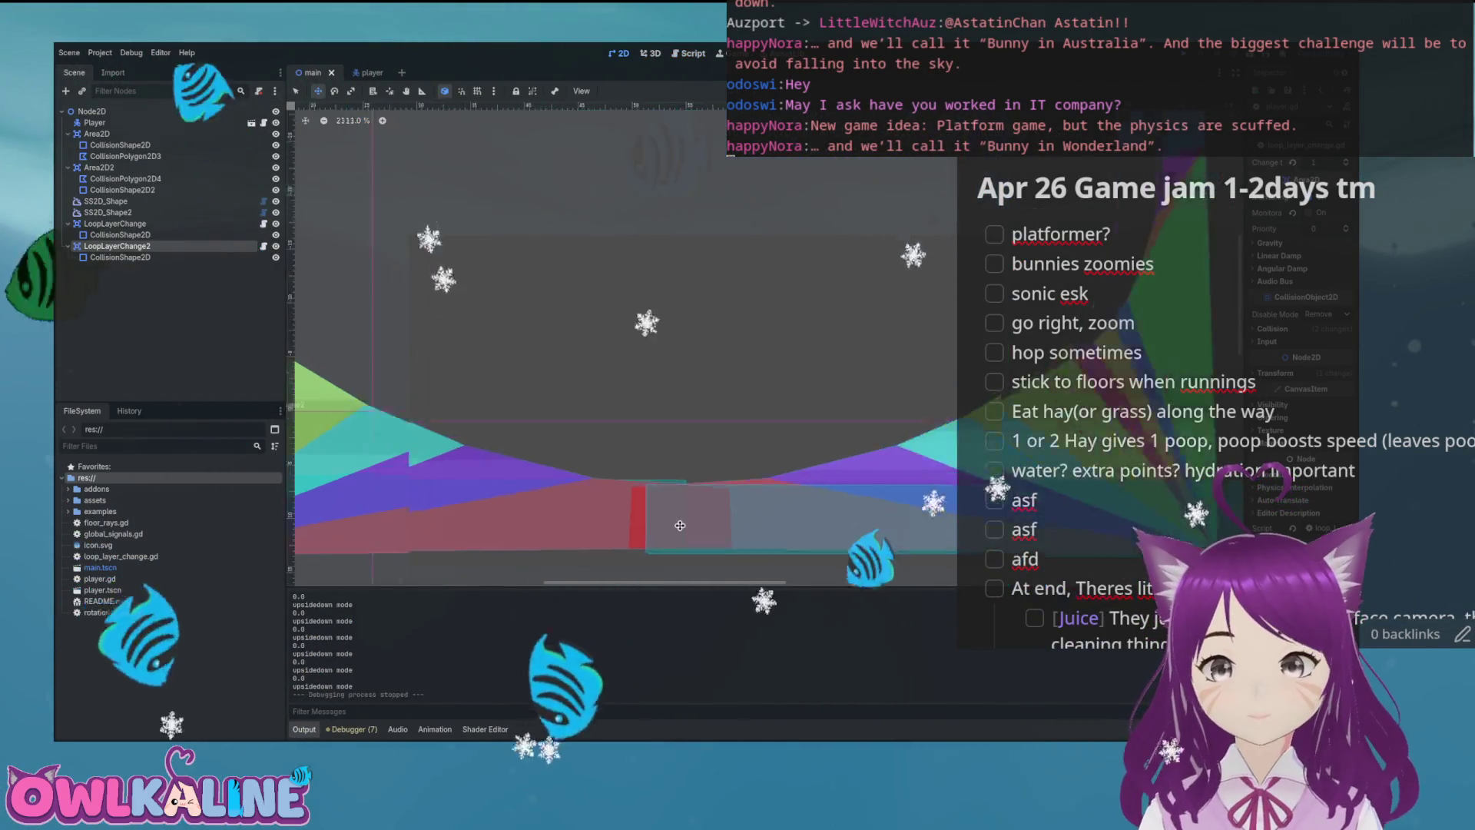
Step: Drag the floor Area2D's CollisionShape2D into place beneath the loop's lower left, then run the game
{"action": "mouse_move", "coordinate": [684, 407]}
{"action": "left_mouse_down"}
{"action": "mouse_move", "coordinate": [688, 451]}
{"action": "mouse_move", "coordinate": [721, 250]}
{"action": "left_mouse_up"}
{"action": "scroll", "coordinate": [714, 283], "scroll_direction": "down", "scroll_amount": 5}
{"action": "scroll", "coordinate": [714, 284], "scroll_direction": "down", "scroll_amount": 3}
{"action": "mouse_move", "coordinate": [692, 412]}
{"action": "left_mouse_down"}
{"action": "mouse_move", "coordinate": [773, 411]}
{"action": "mouse_move", "coordinate": [767, 395]}
{"action": "mouse_move", "coordinate": [790, 371]}
{"action": "left_mouse_up"}
{"action": "scroll", "coordinate": [791, 372], "scroll_direction": "up", "scroll_amount": 1}
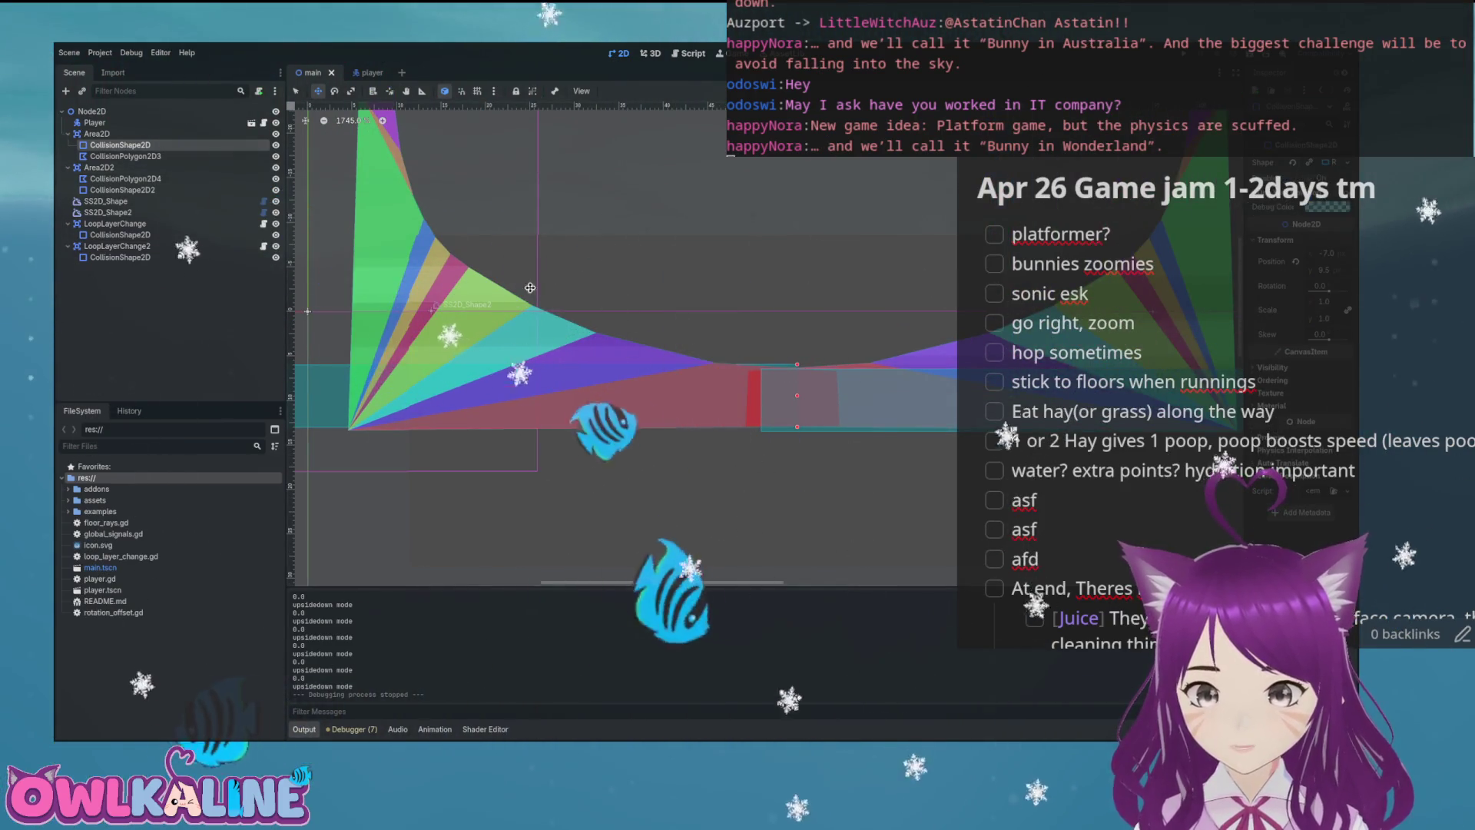
{"action": "scroll", "coordinate": [530, 287], "scroll_direction": "down", "scroll_amount": 2}
{"action": "left_click_drag", "start_coordinate": [330, 392], "coordinate": [415, 399]}
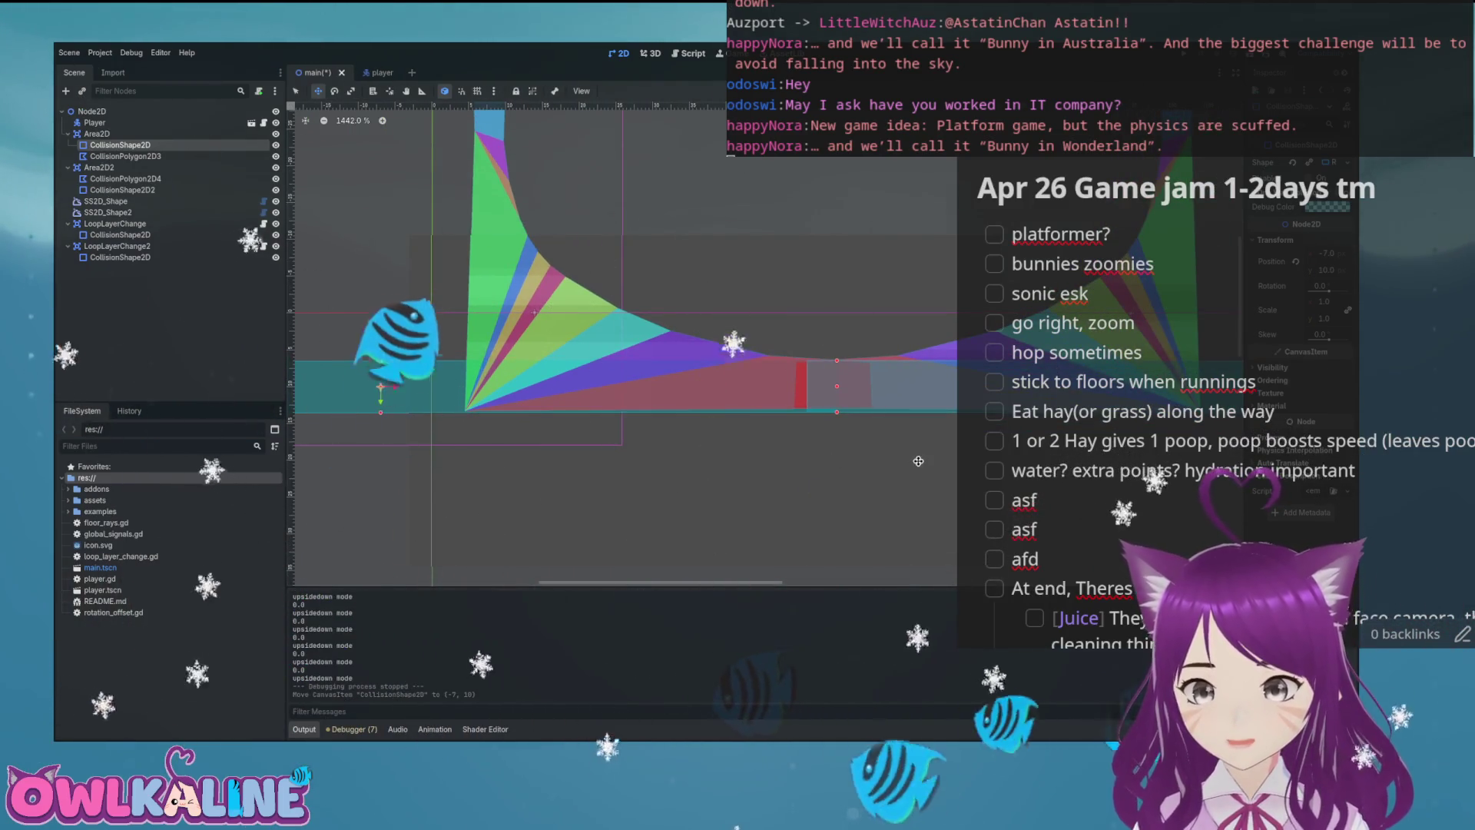
{"action": "scroll", "coordinate": [918, 461], "scroll_direction": "down", "scroll_amount": 10}
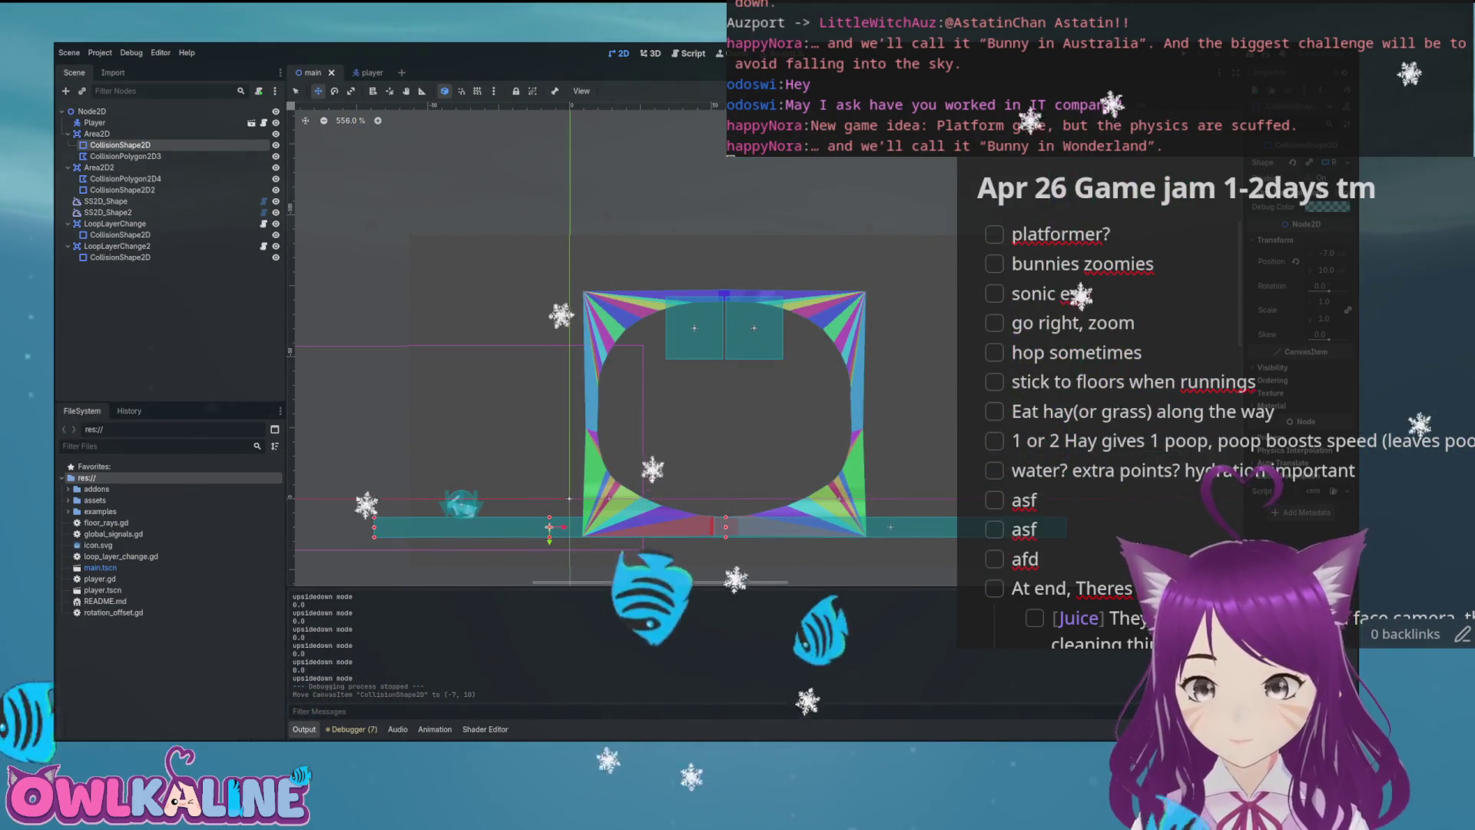
{"action": "key", "text": "F5"}
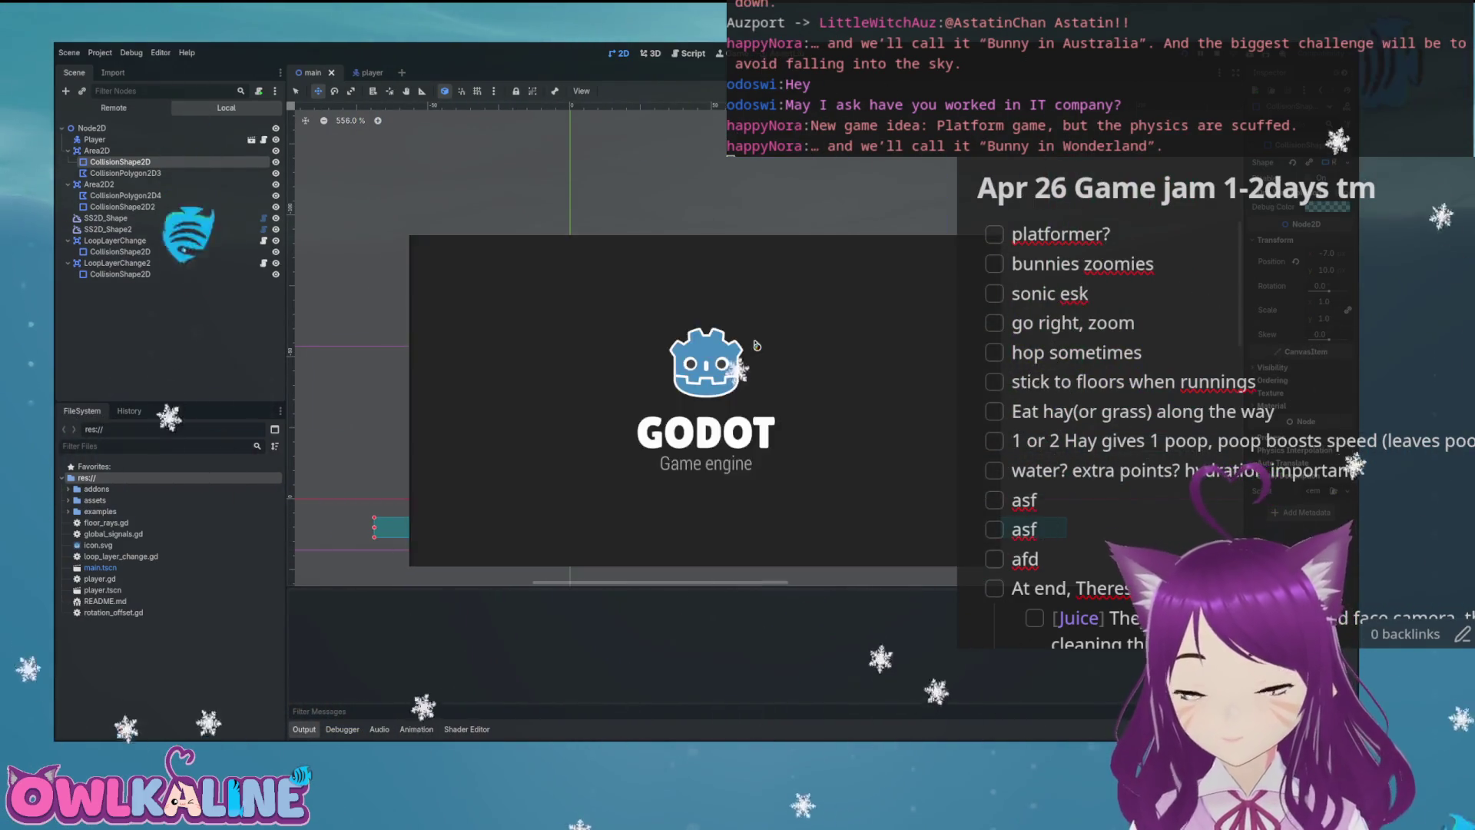
Step: Run the bunny right into the loop and up its wall, stop, then relaunch and restart the game
{"action": "key", "text": "Right"}
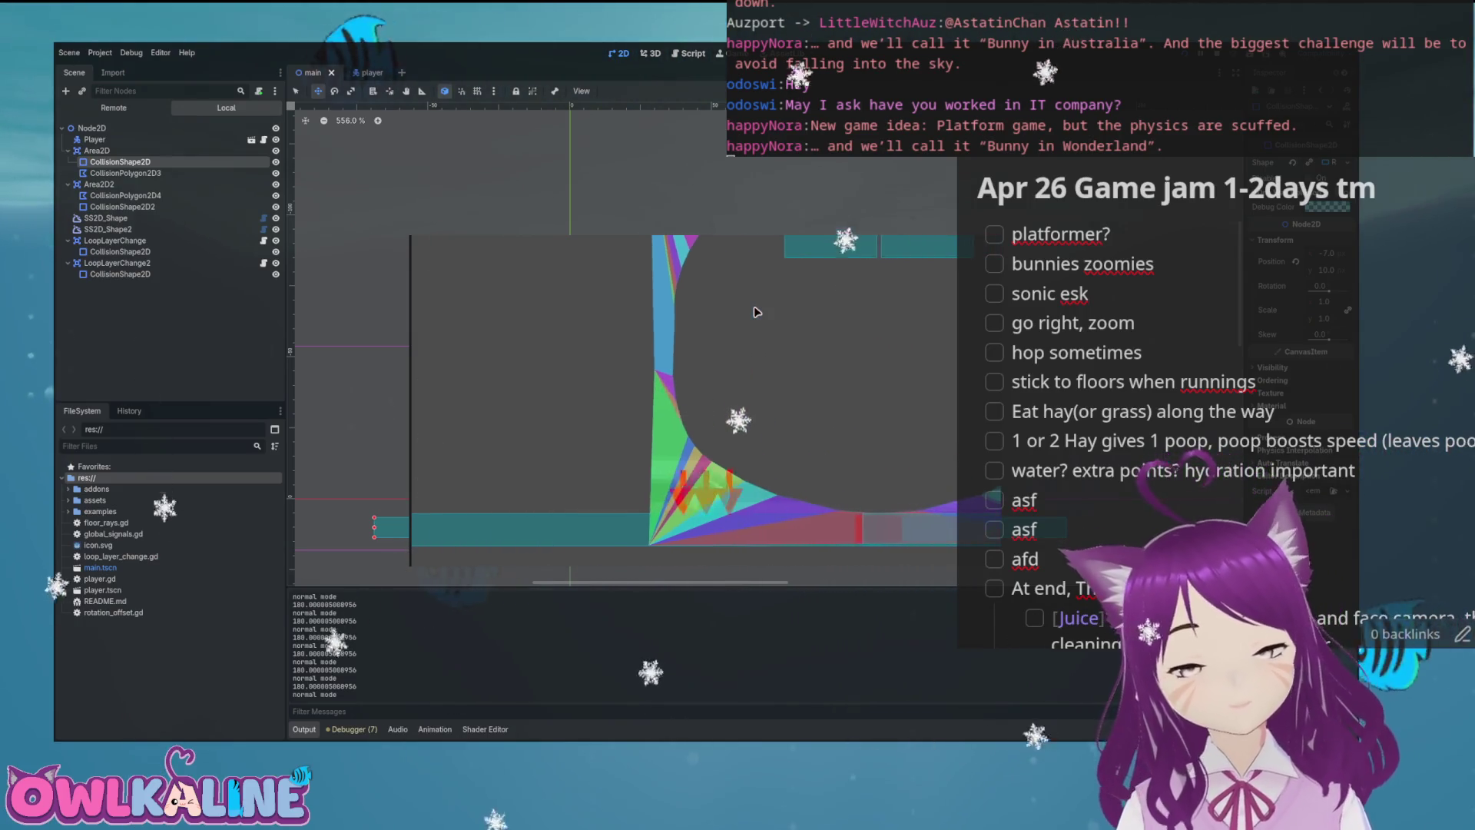
{"action": "key", "text": "Right"}
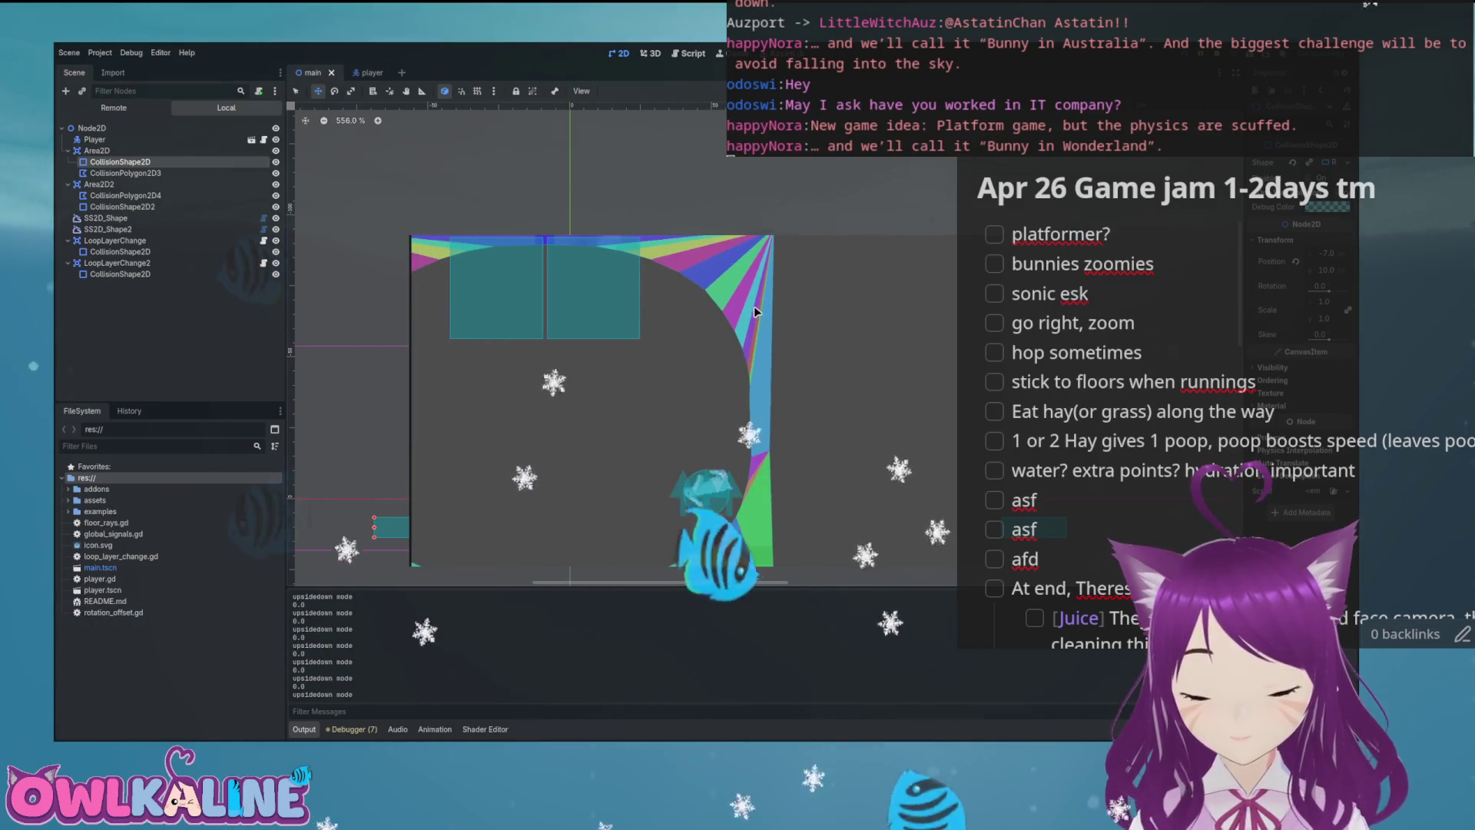
{"action": "key", "text": "F8"}
{"action": "key", "text": "F5"}
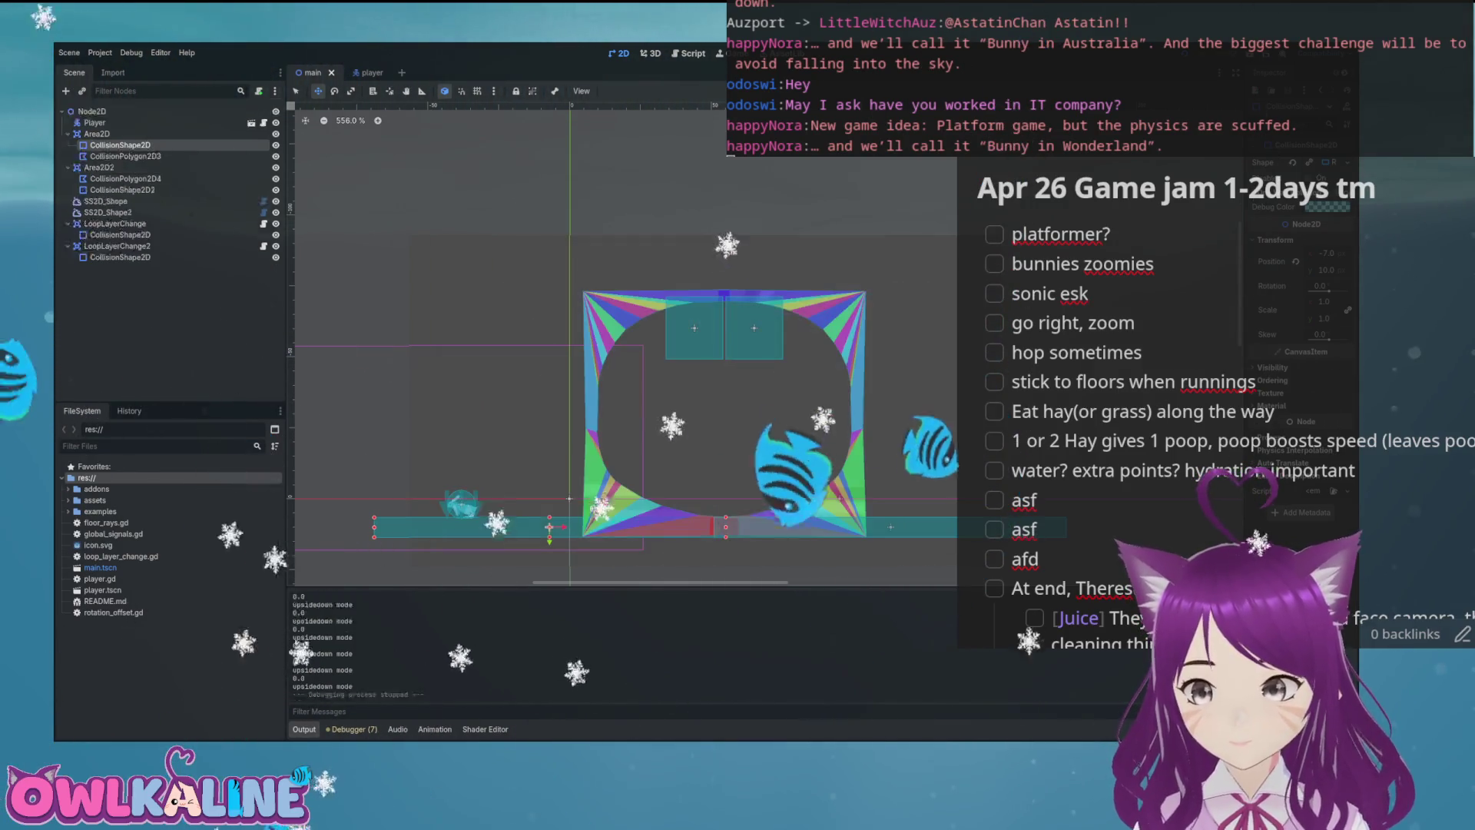
{"action": "key", "text": "F5"}
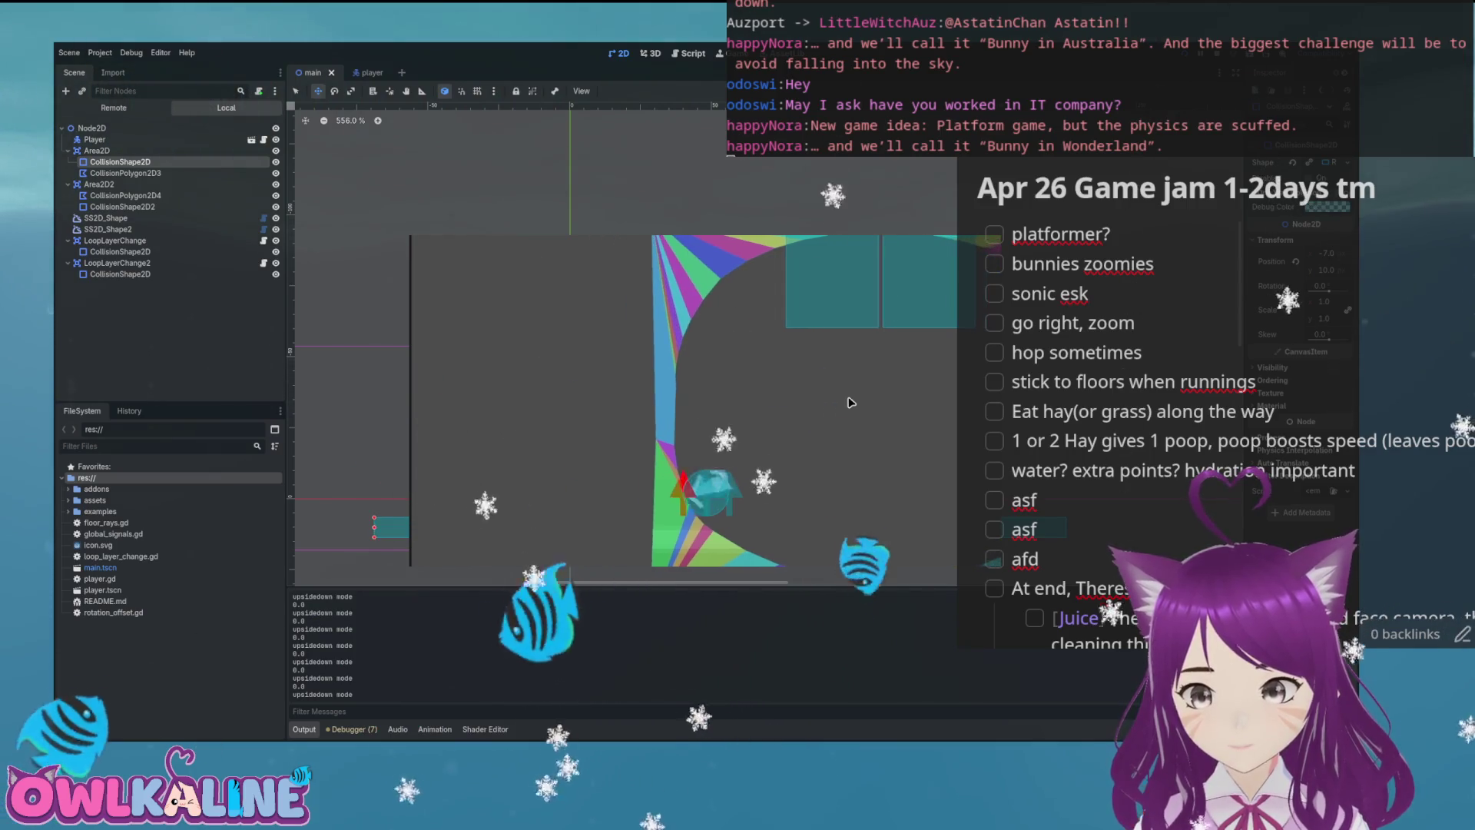
Step: Relaunch the game, run the bunny around the full loop into the next one, stop, and open player.gd
{"action": "key", "text": "F5"}
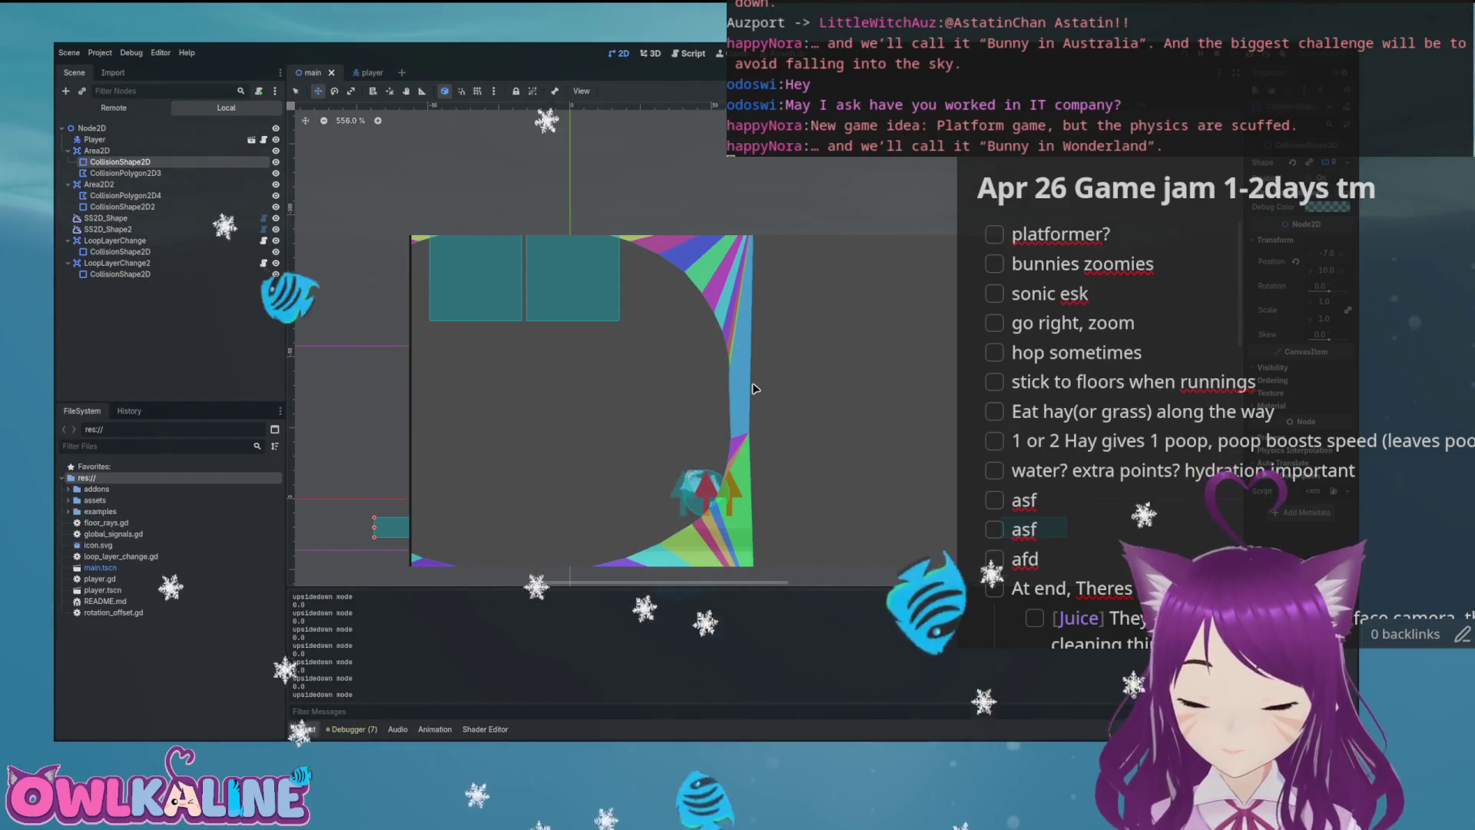
{"action": "key", "text": "F5"}
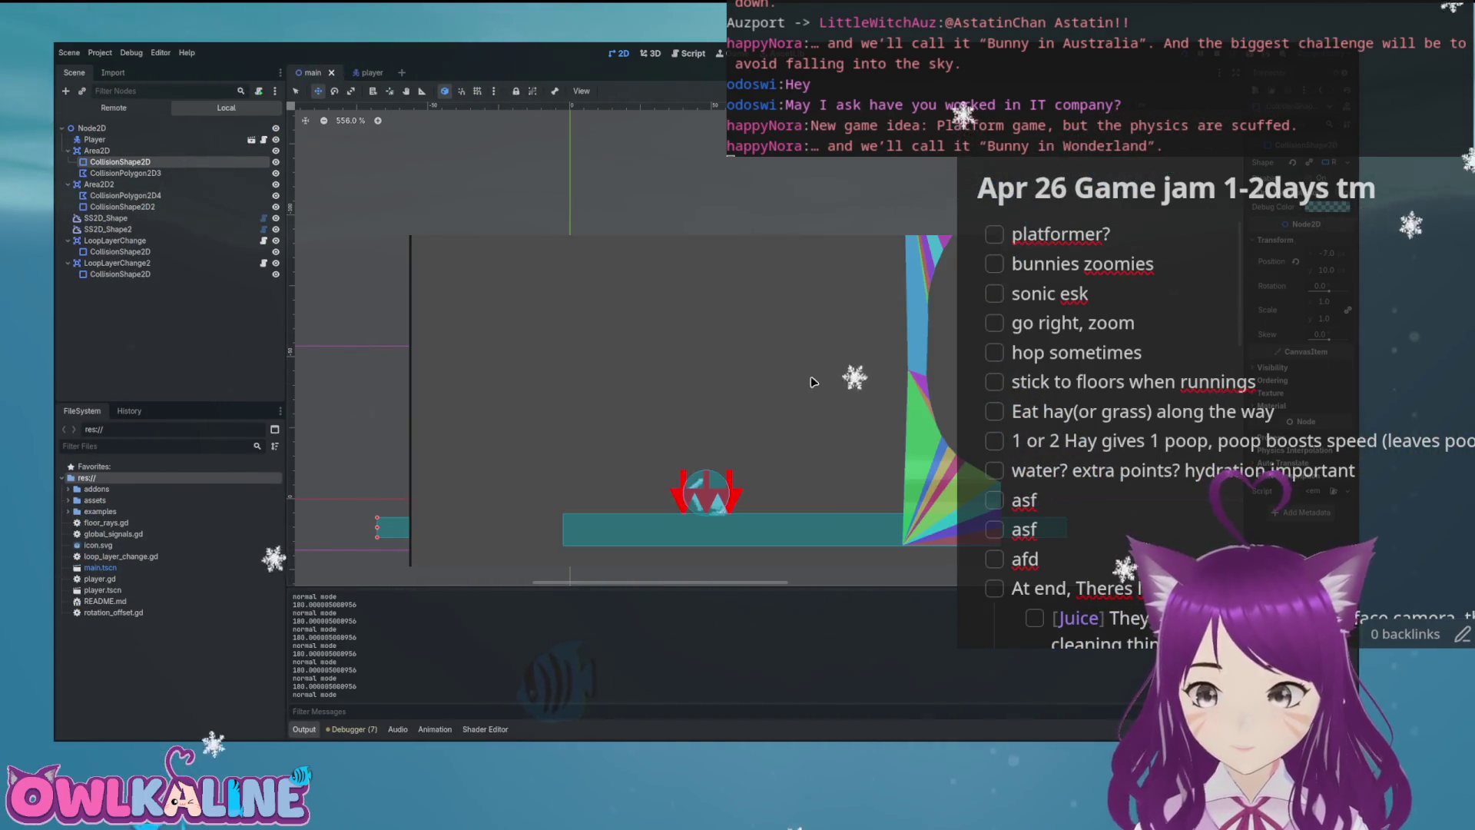
{"action": "key", "text": "Right"}
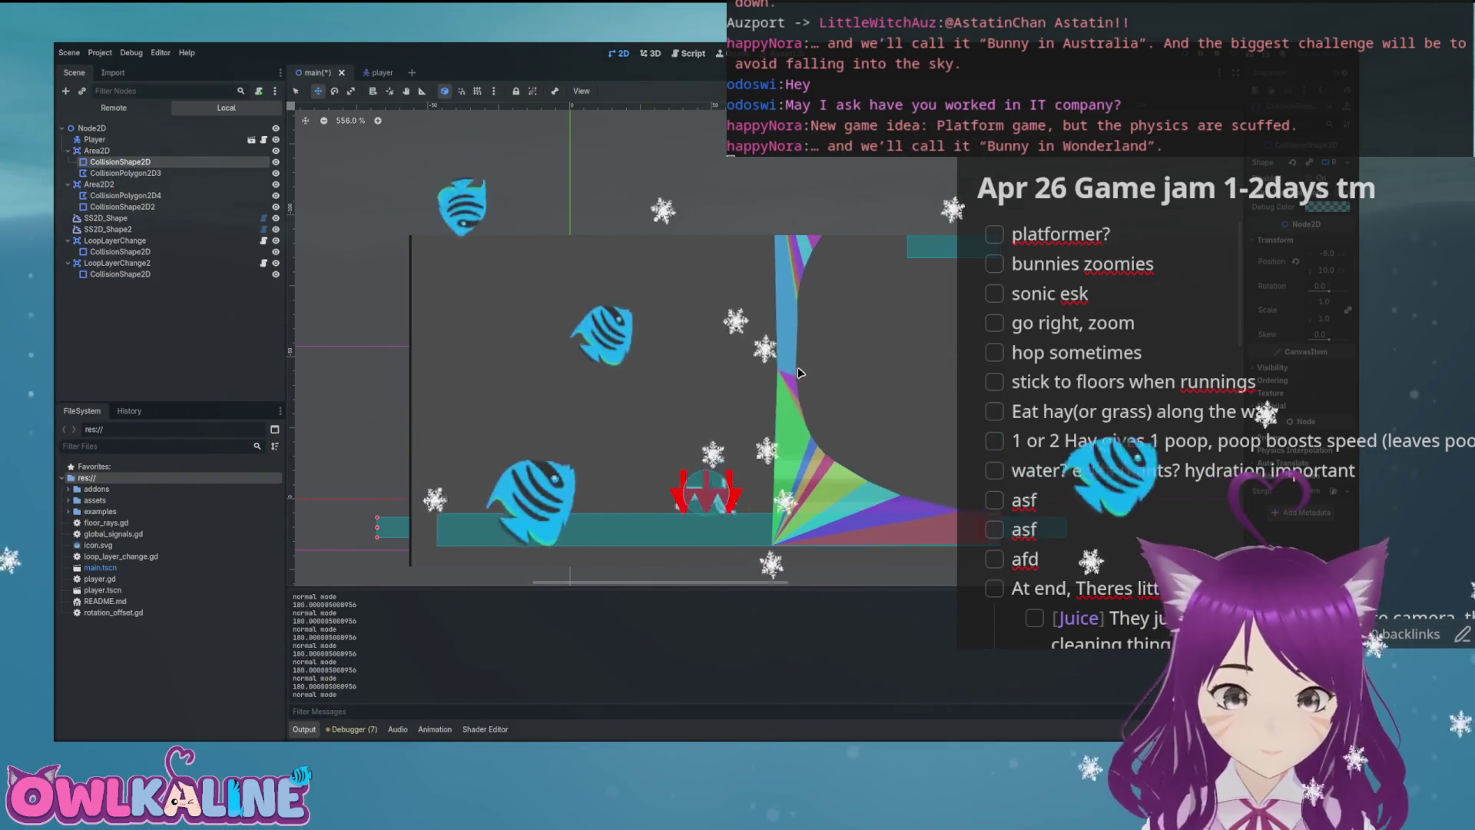
{"action": "key", "text": "Right"}
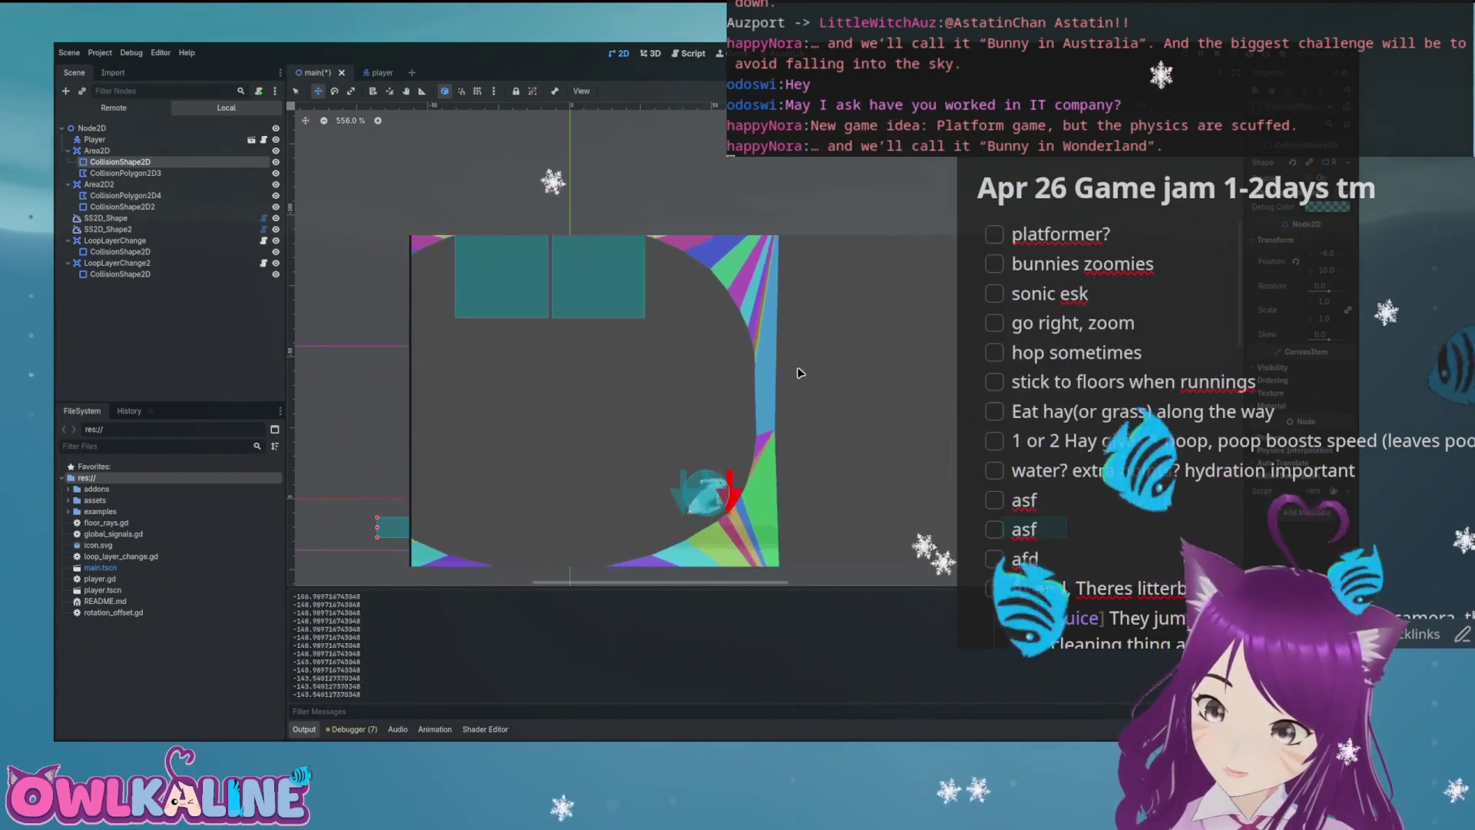
{"action": "key", "text": "Right"}
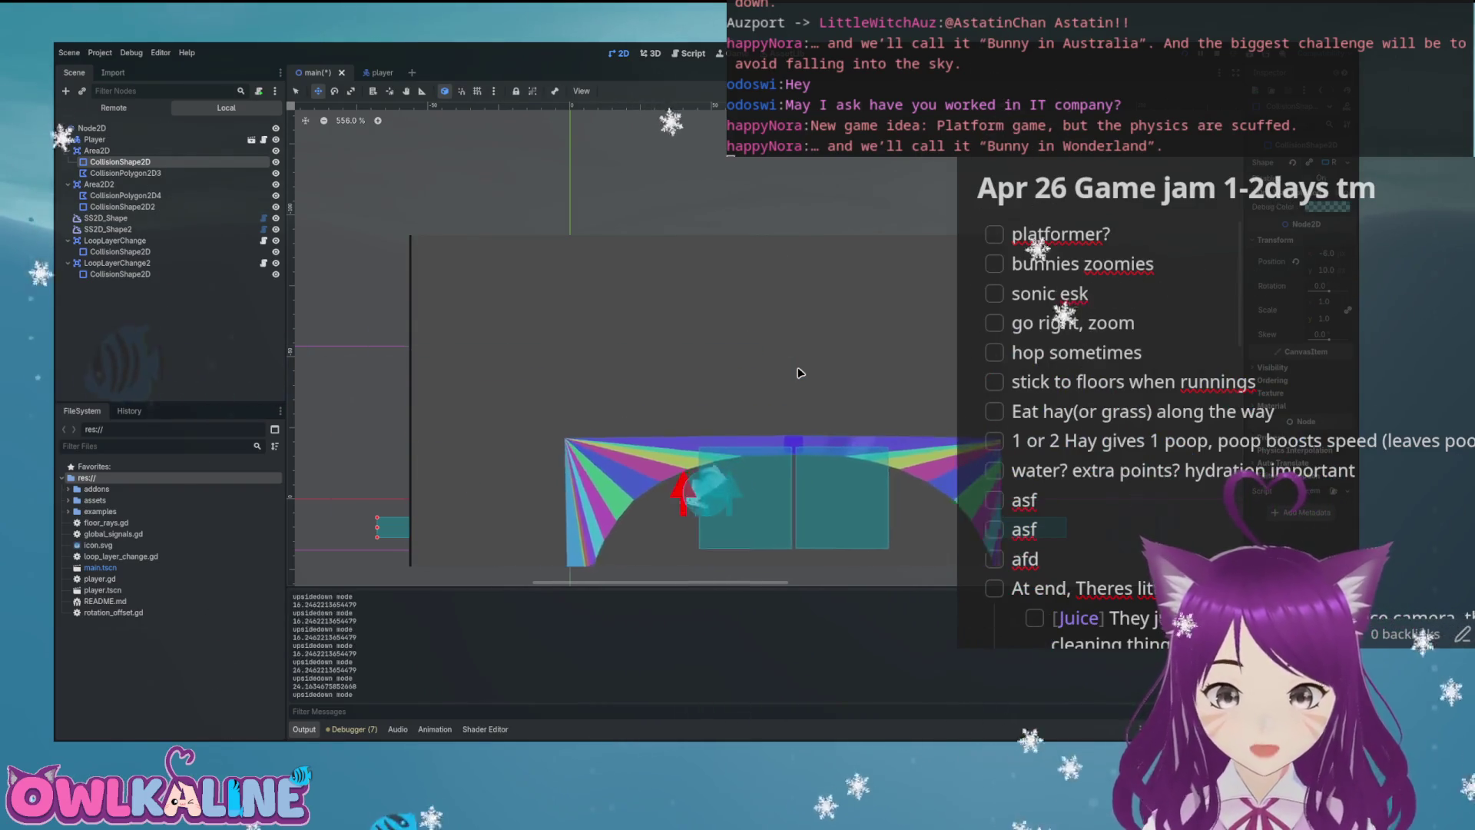
{"action": "key", "text": "Right"}
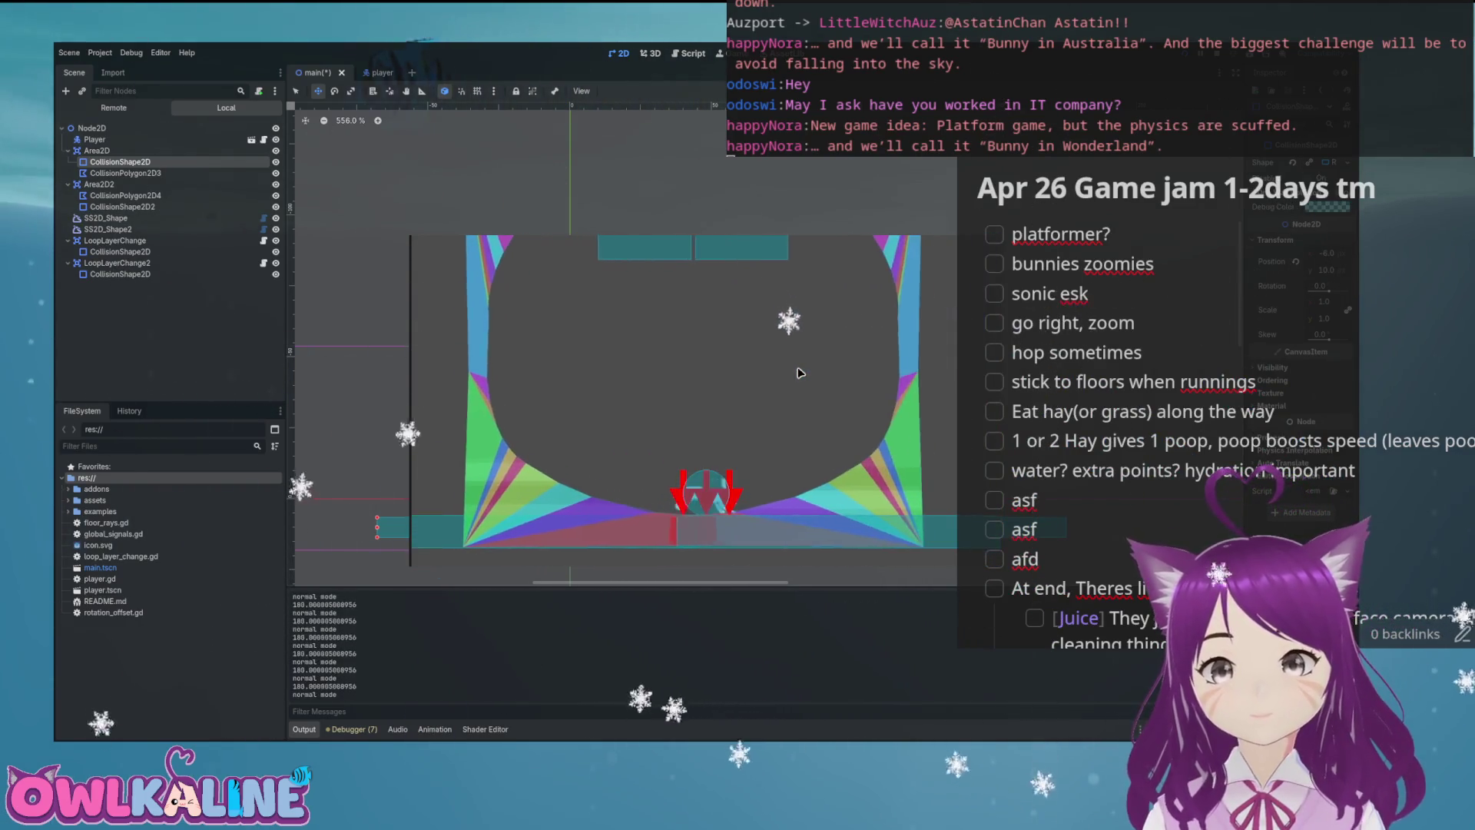
{"action": "key", "text": "Right"}
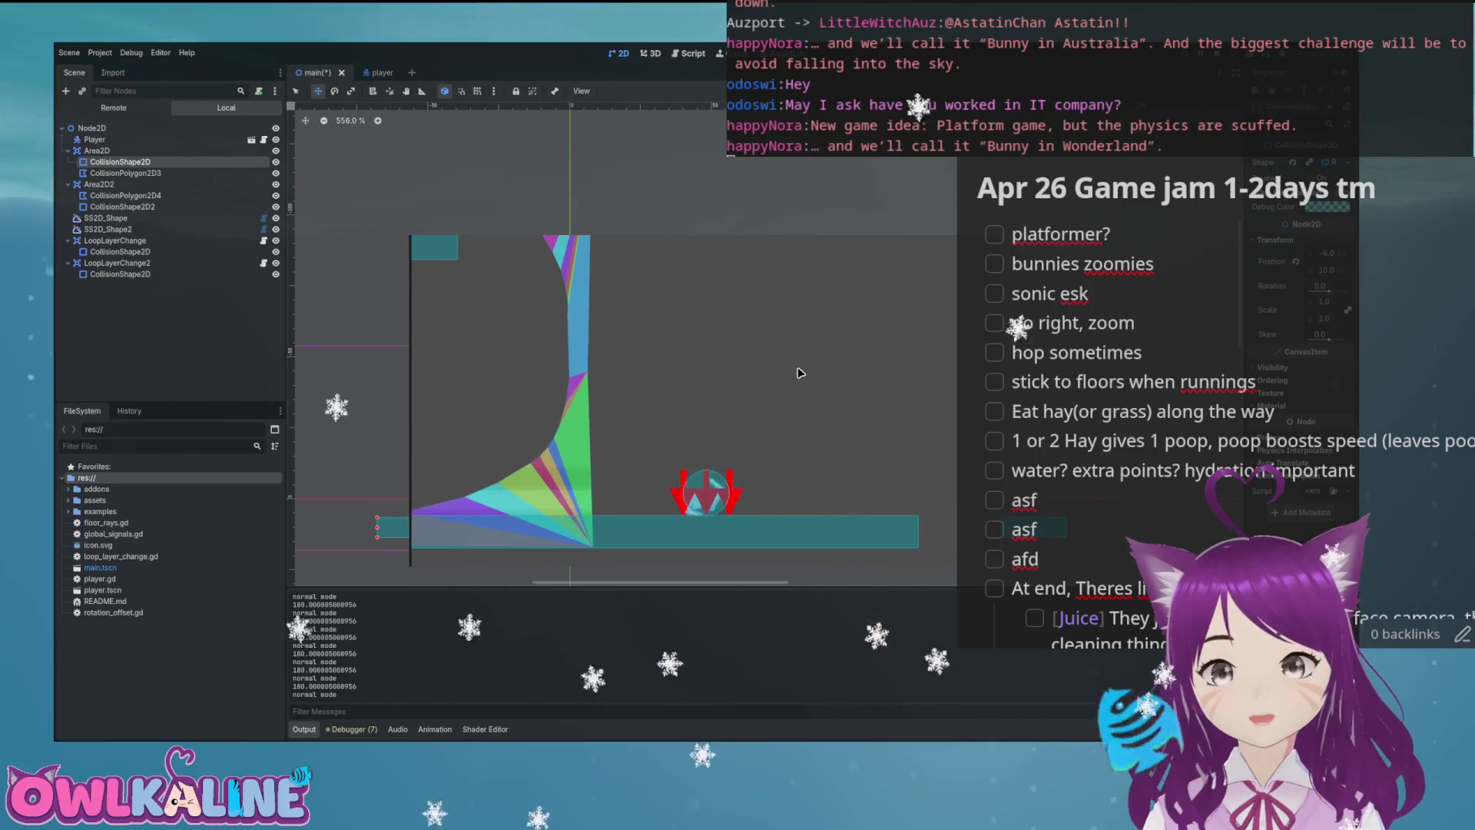
{"action": "key", "text": "Right"}
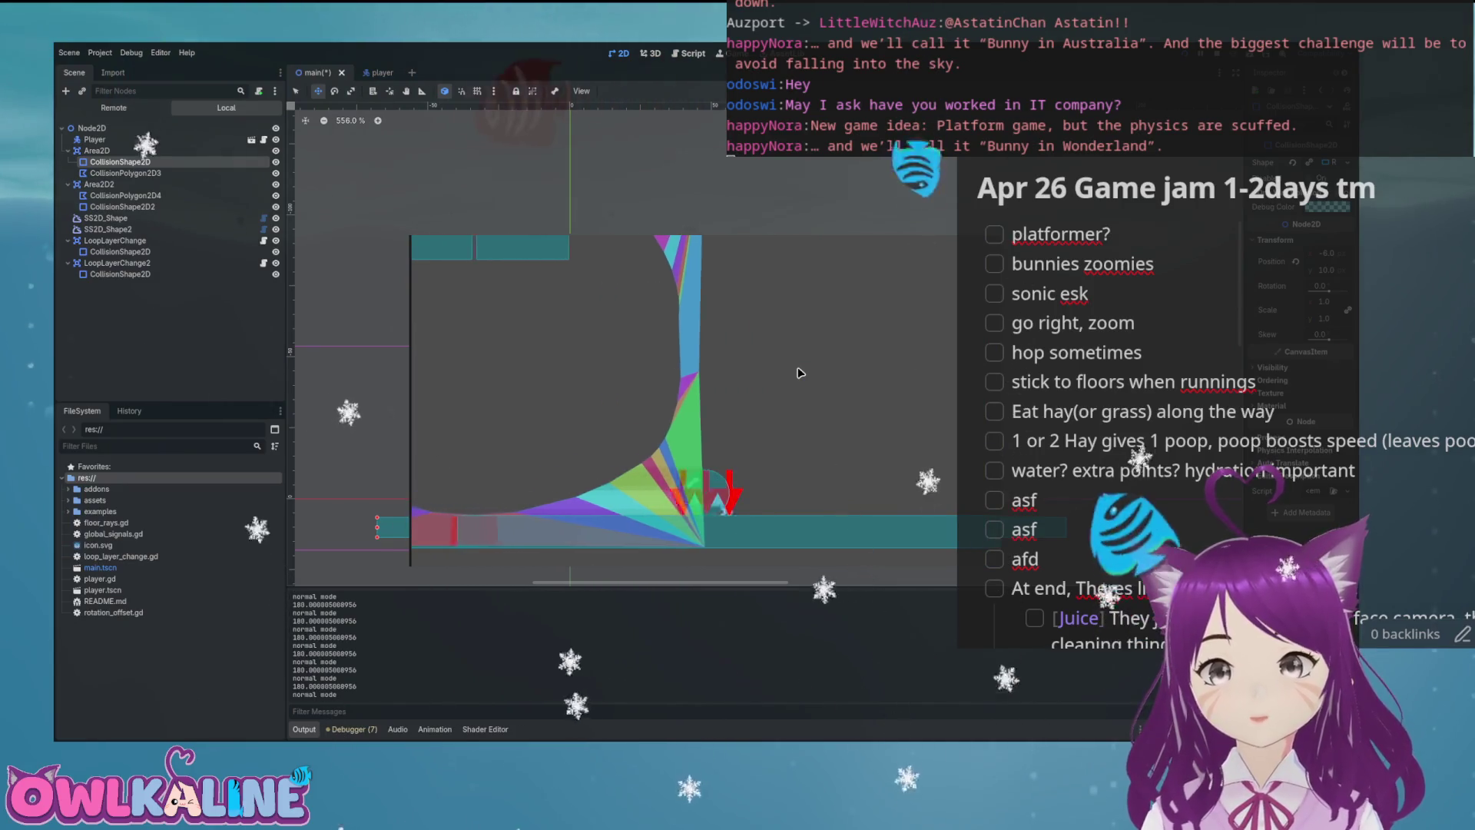
{"action": "key", "text": "Right"}
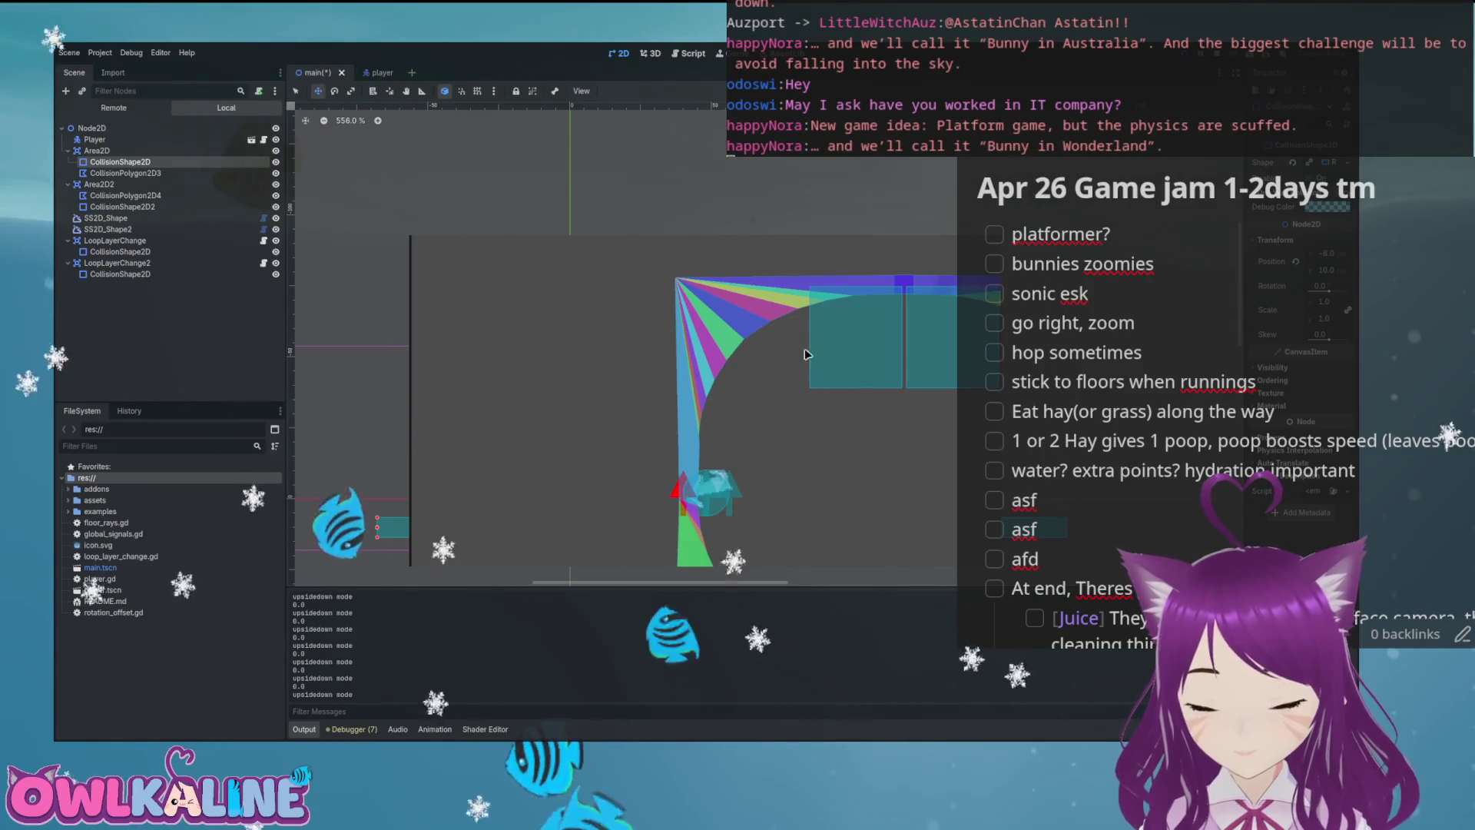
{"action": "key", "text": "F8"}
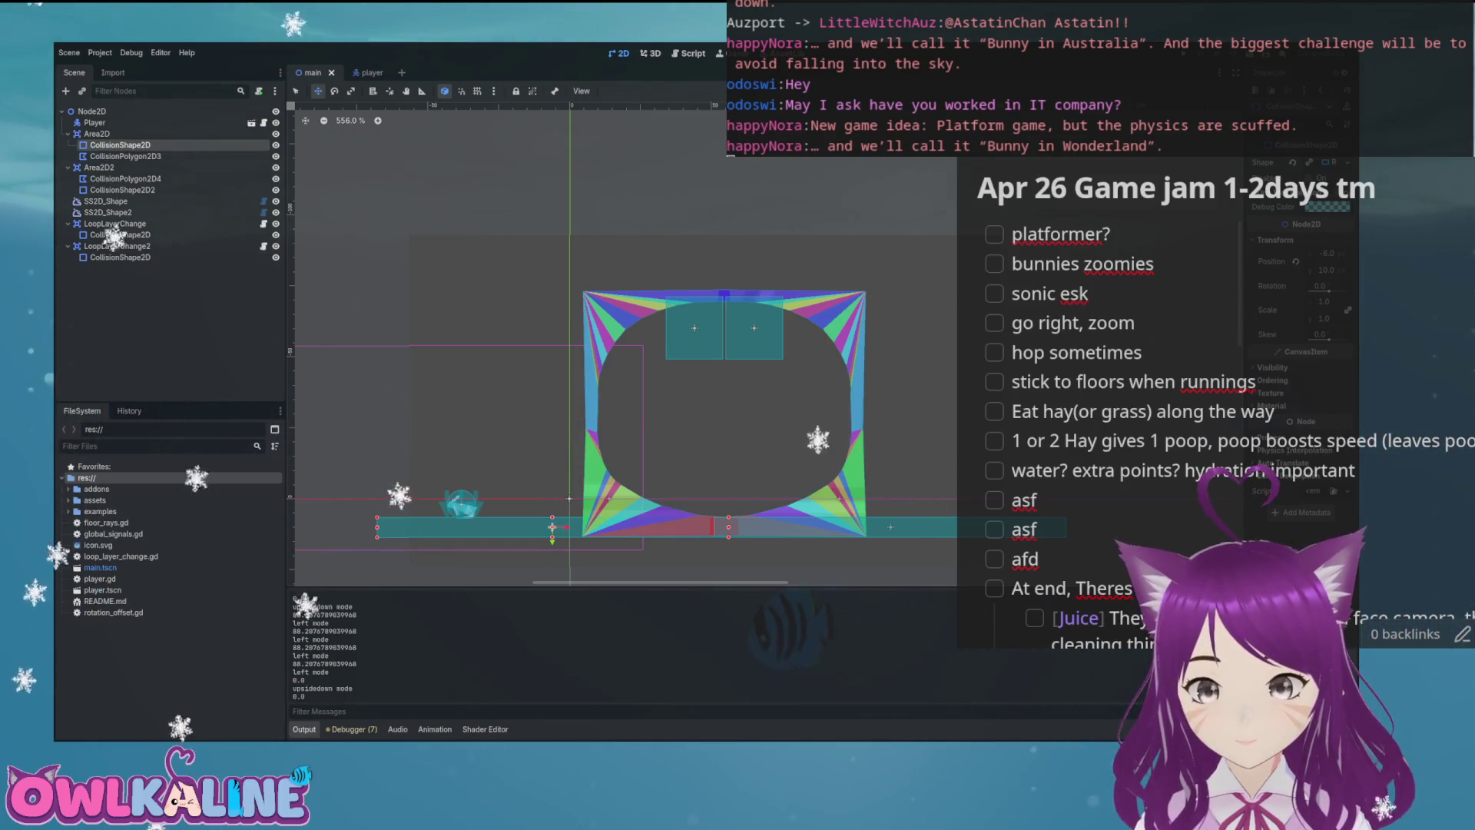
{"action": "left_click", "coordinate": [369, 72]}
Step: Open player.gd and scroll to the _physics_process function
{"action": "left_click", "coordinate": [689, 53]}
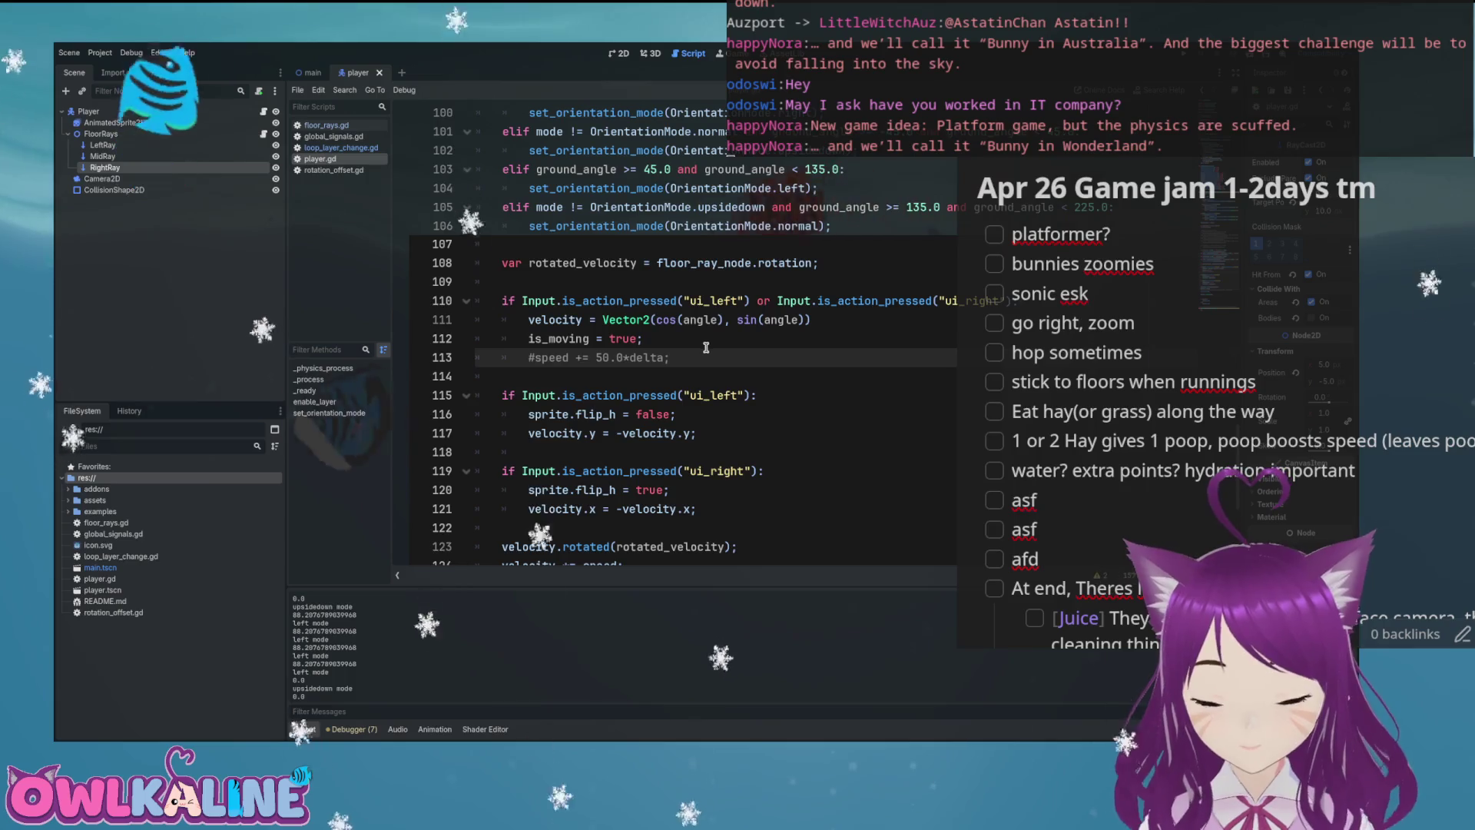
{"action": "scroll", "coordinate": [706, 347], "scroll_direction": "up", "scroll_amount": 5}
{"action": "scroll", "coordinate": [701, 355], "scroll_direction": "up", "scroll_amount": 3}
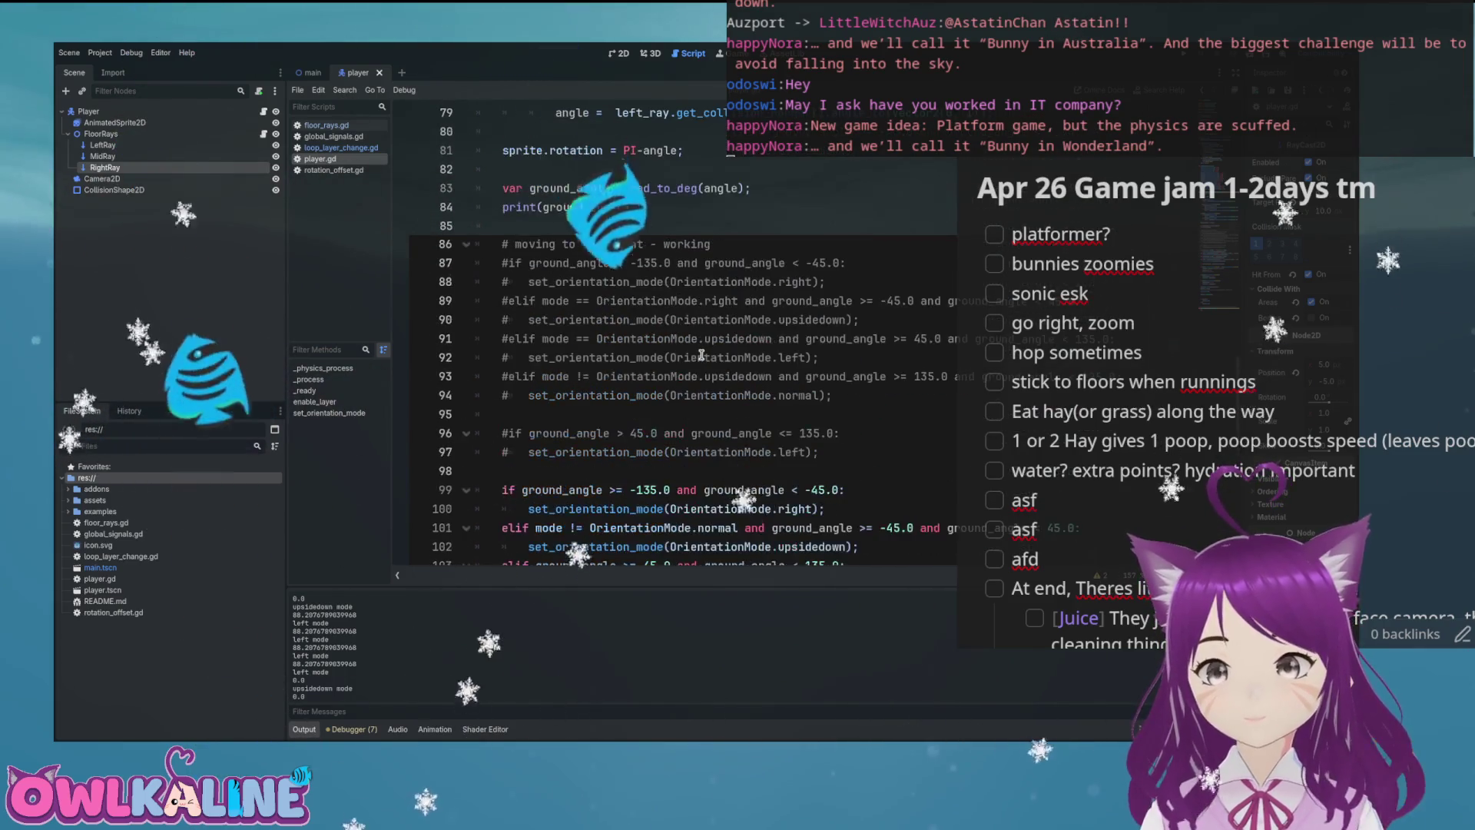
{"action": "scroll", "coordinate": [859, 384], "scroll_direction": "down", "scroll_amount": 3}
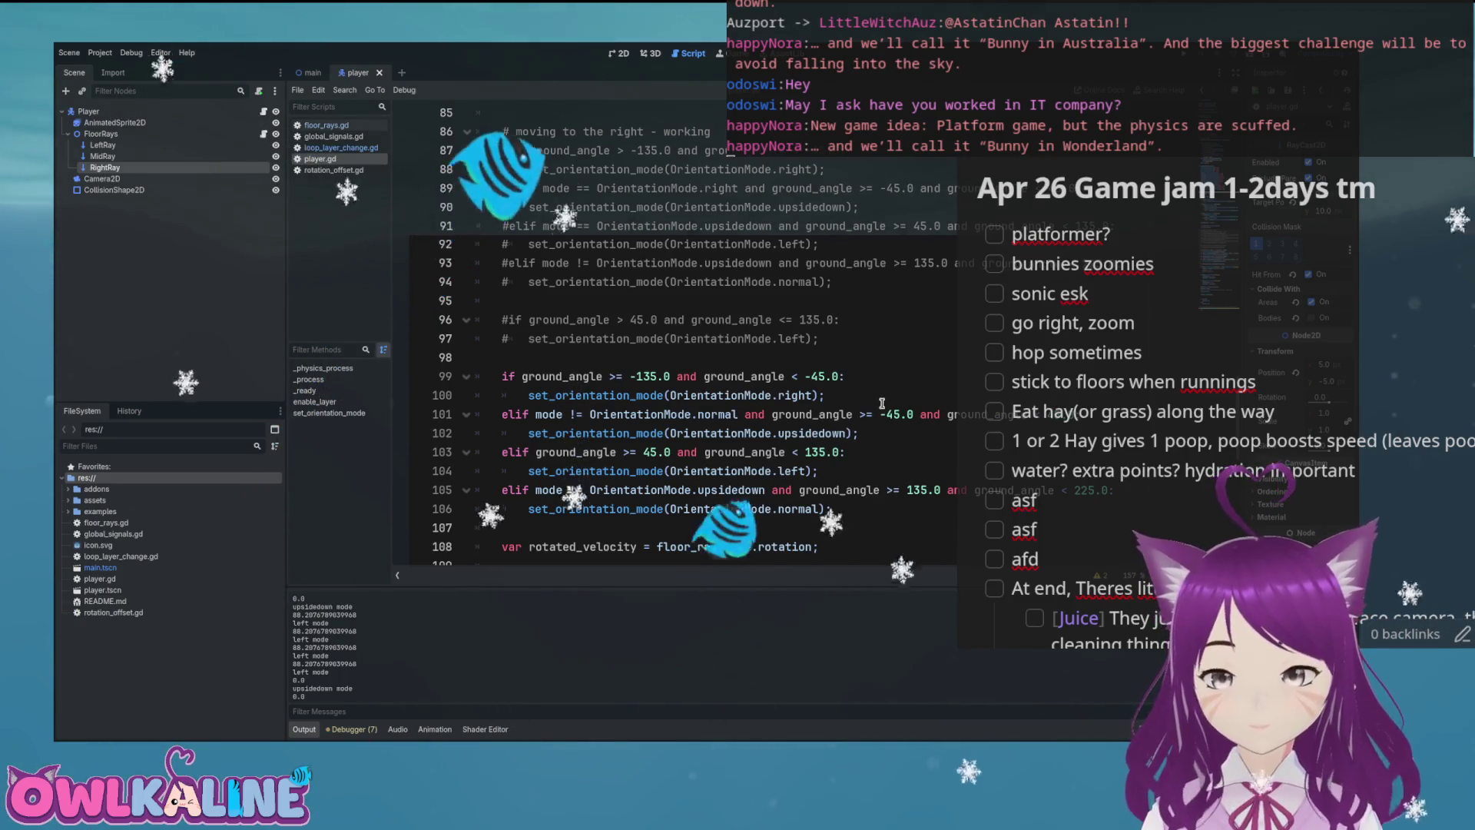
{"action": "scroll", "coordinate": [884, 415], "scroll_direction": "down", "scroll_amount": 1}
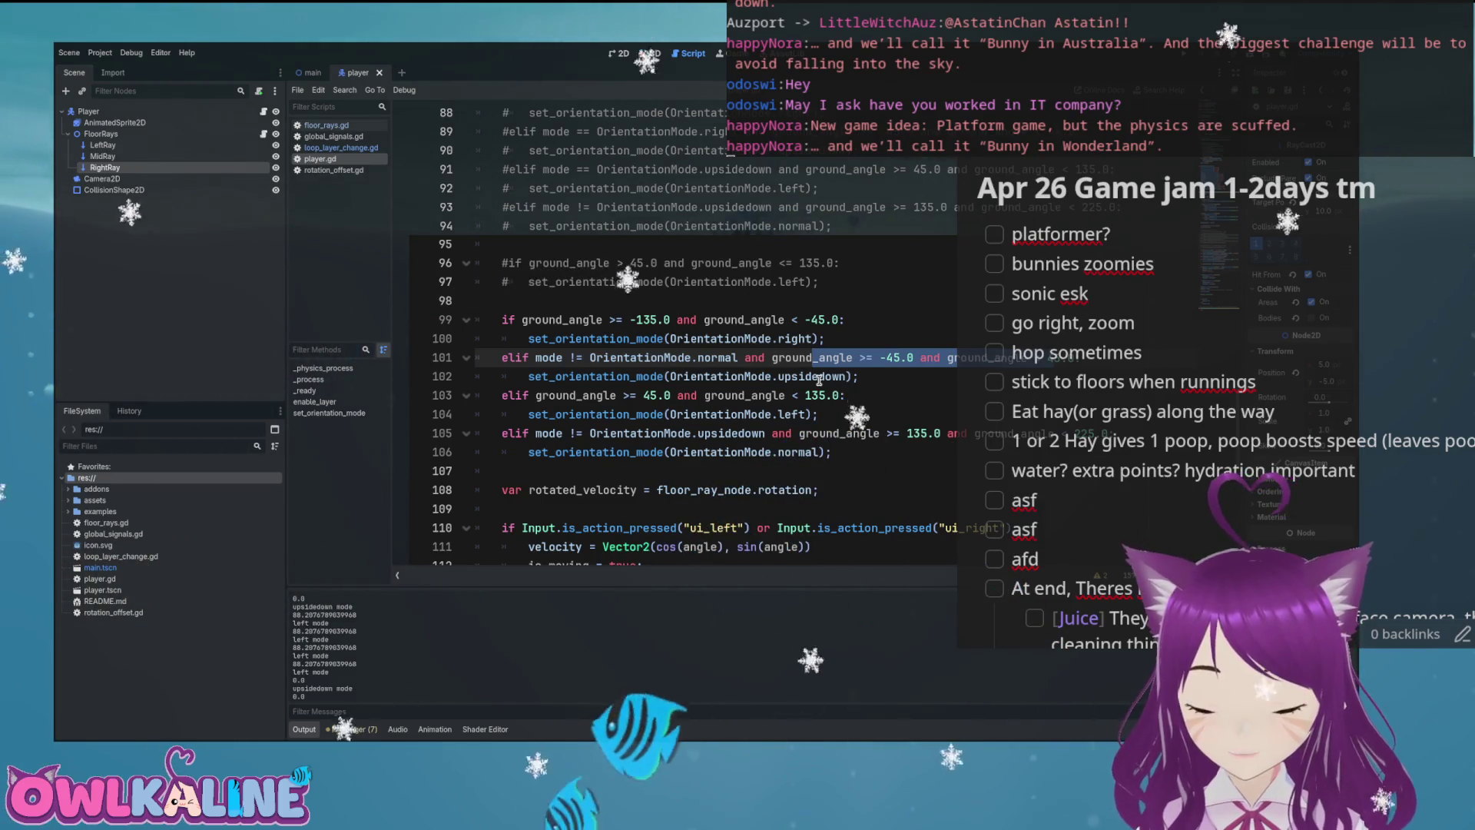
{"action": "scroll", "coordinate": [819, 380], "scroll_direction": "up", "scroll_amount": 3}
{"action": "scroll", "coordinate": [819, 380], "scroll_direction": "up", "scroll_amount": 9}
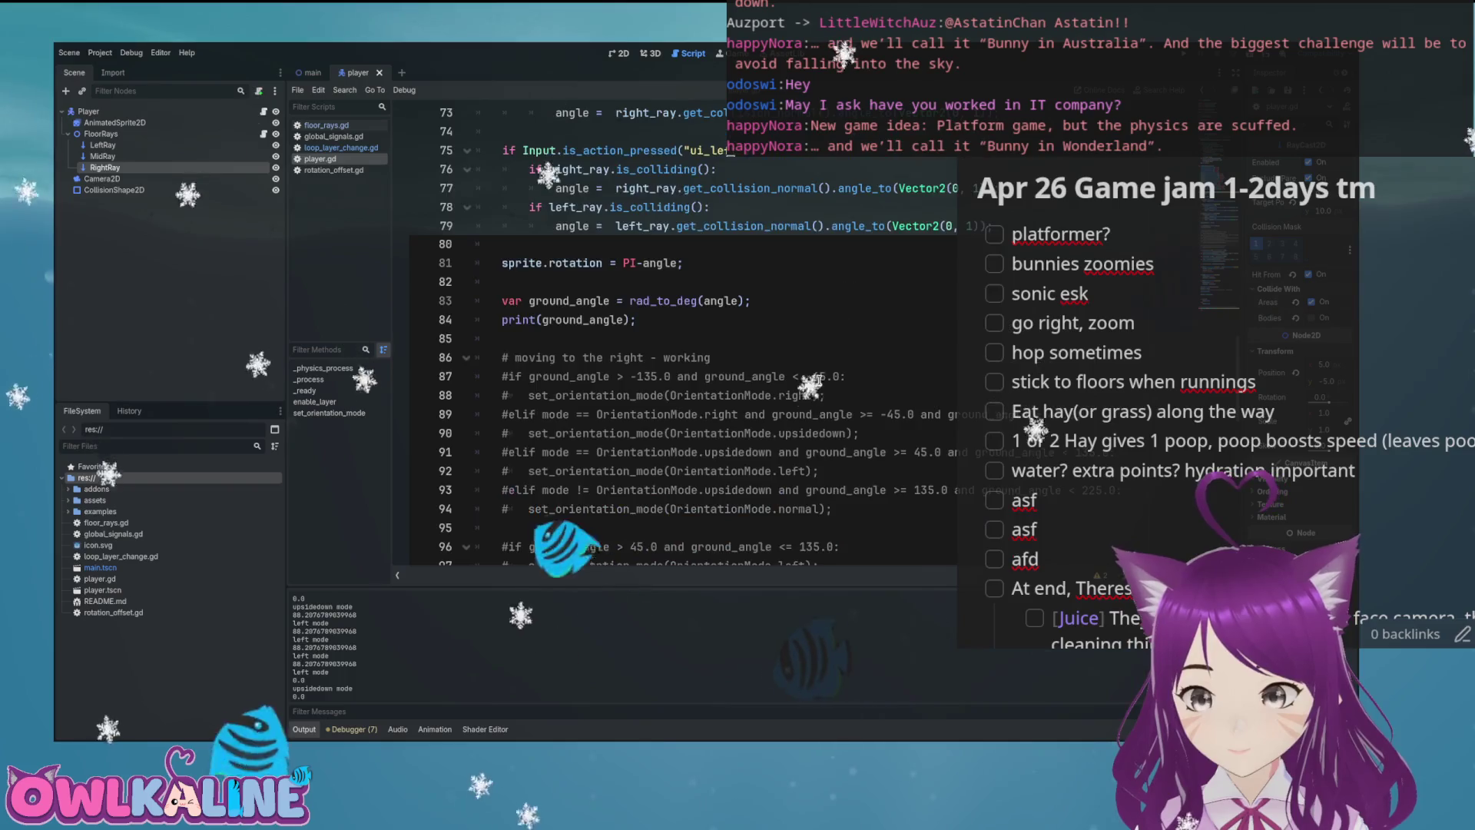
{"action": "scroll", "coordinate": [812, 379], "scroll_direction": "up", "scroll_amount": 8}
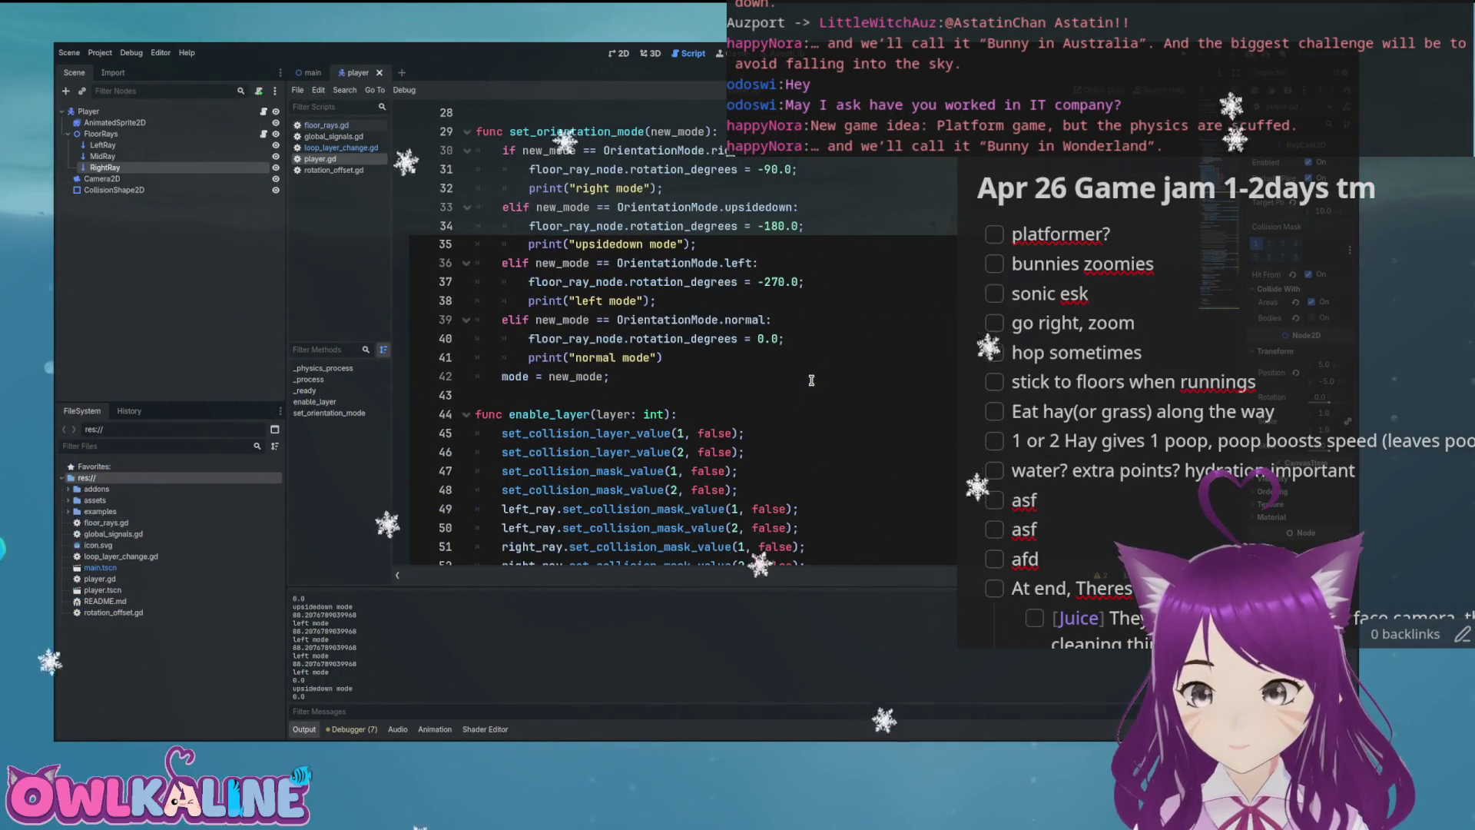
{"action": "scroll", "coordinate": [812, 380], "scroll_direction": "down", "scroll_amount": 20}
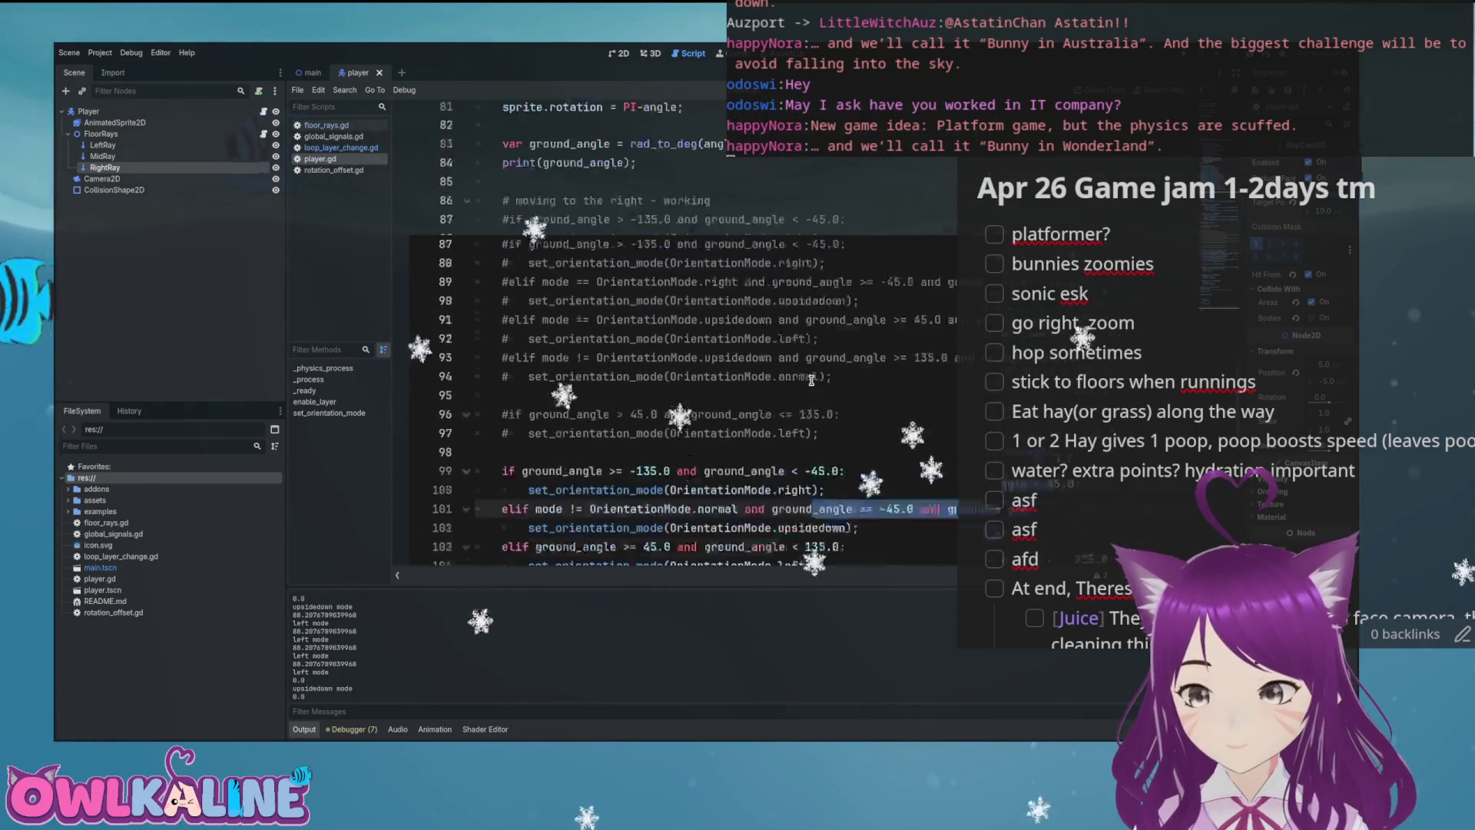
{"action": "scroll", "coordinate": [811, 380], "scroll_direction": "up", "scroll_amount": 1}
{"action": "scroll", "coordinate": [811, 379], "scroll_direction": "up", "scroll_amount": 3}
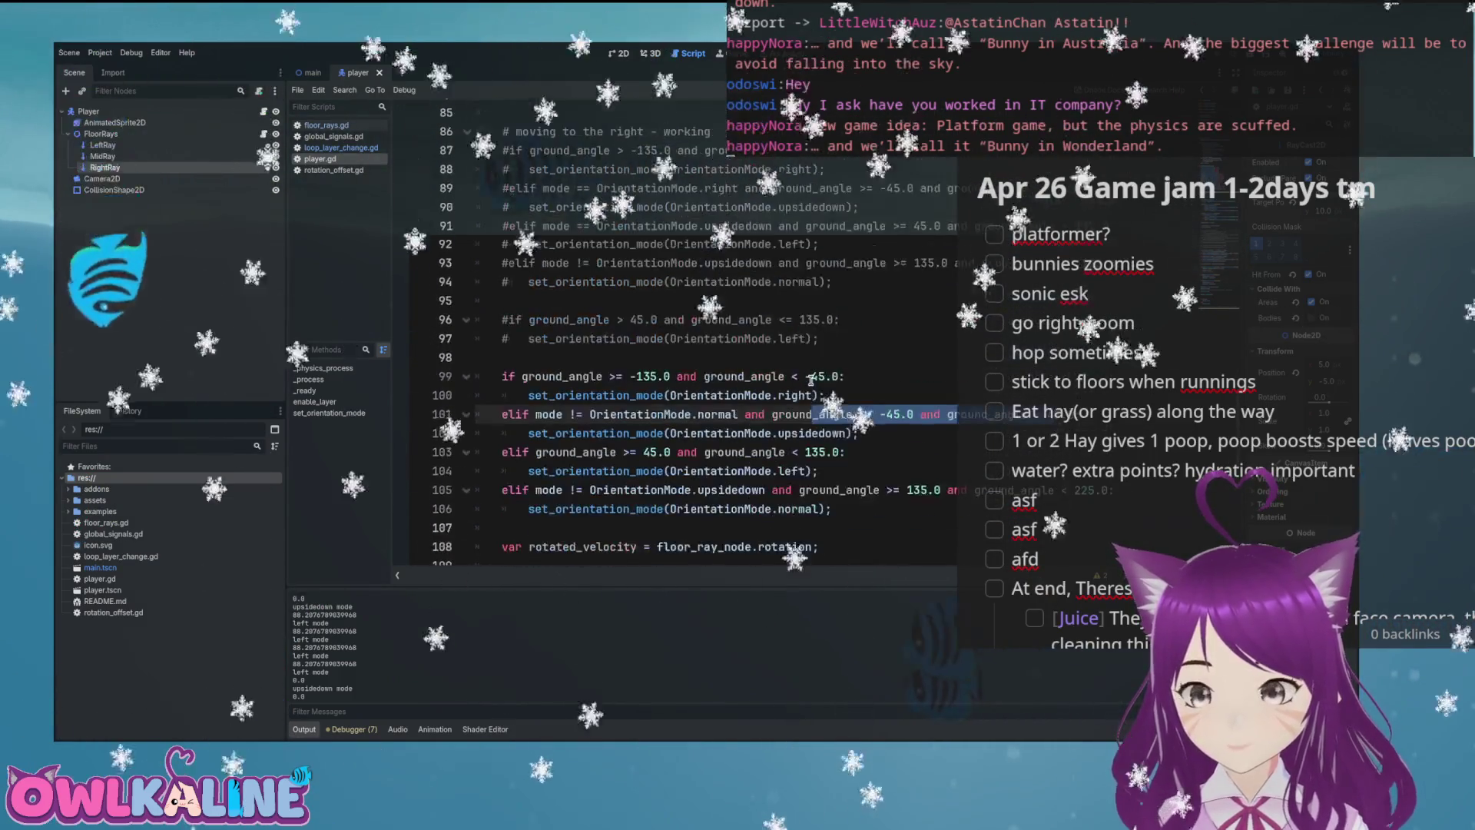
{"action": "scroll", "coordinate": [812, 380], "scroll_direction": "up", "scroll_amount": 8}
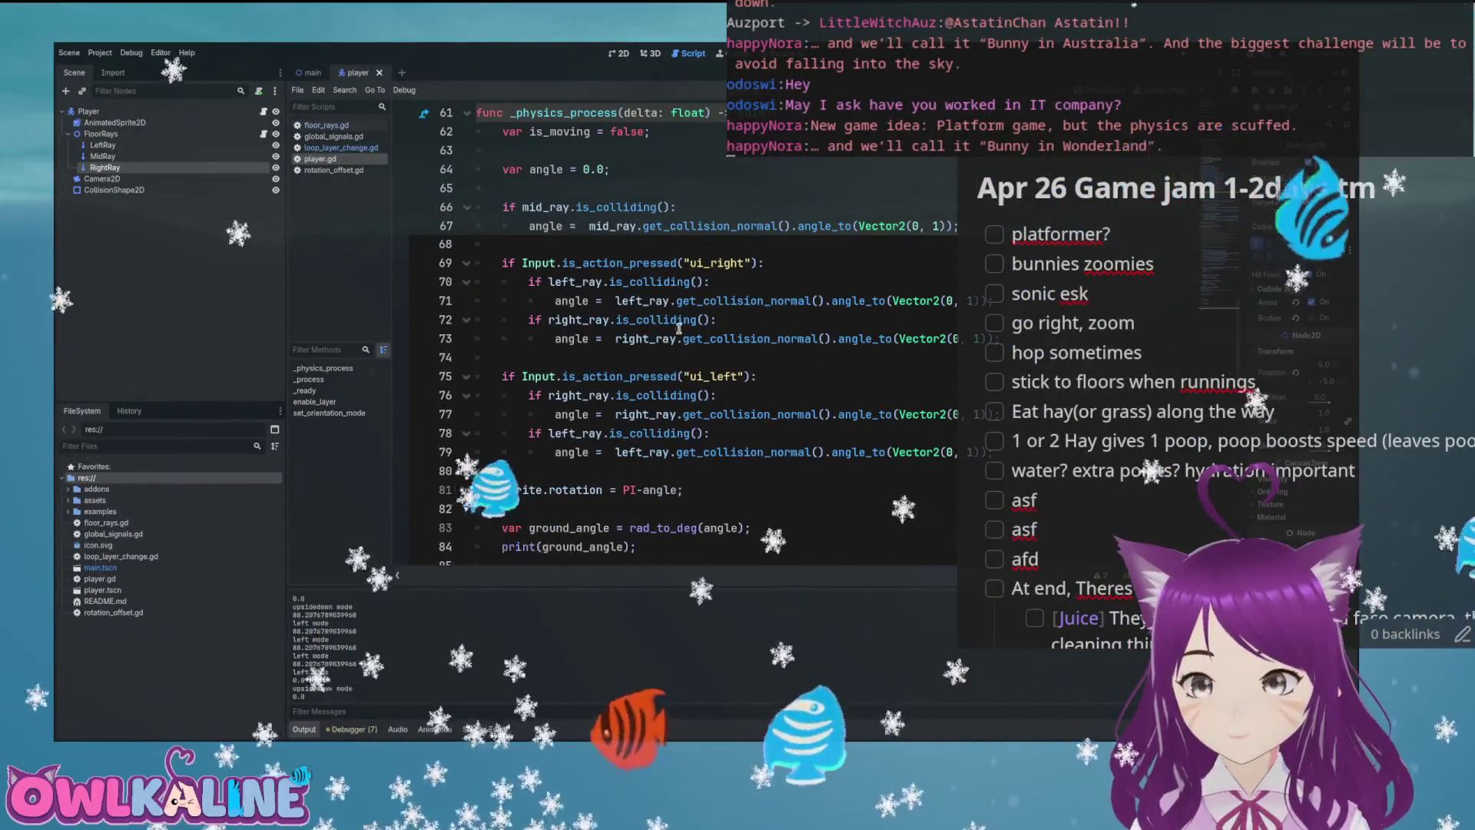
Step: Insert a blank line after the angle declaration on line 65
{"action": "left_click", "coordinate": [707, 467]}
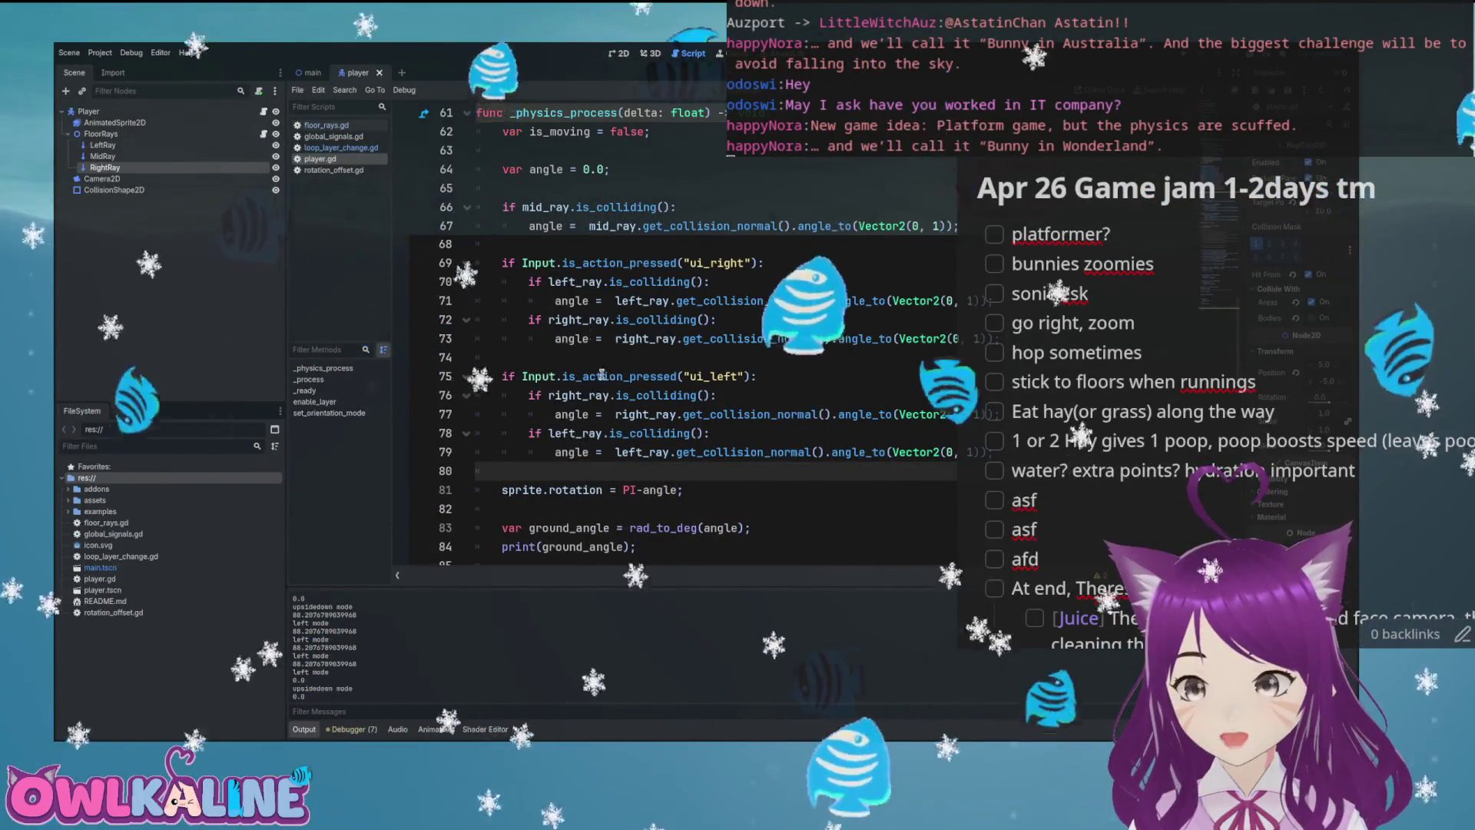
{"action": "left_click", "coordinate": [507, 187]}
{"action": "key", "text": "Return"}
{"action": "key", "text": "Return"}
Step: Declare point_of_collision as Vector2.ZERO on the new line 66
{"action": "left_click", "coordinate": [503, 207]}
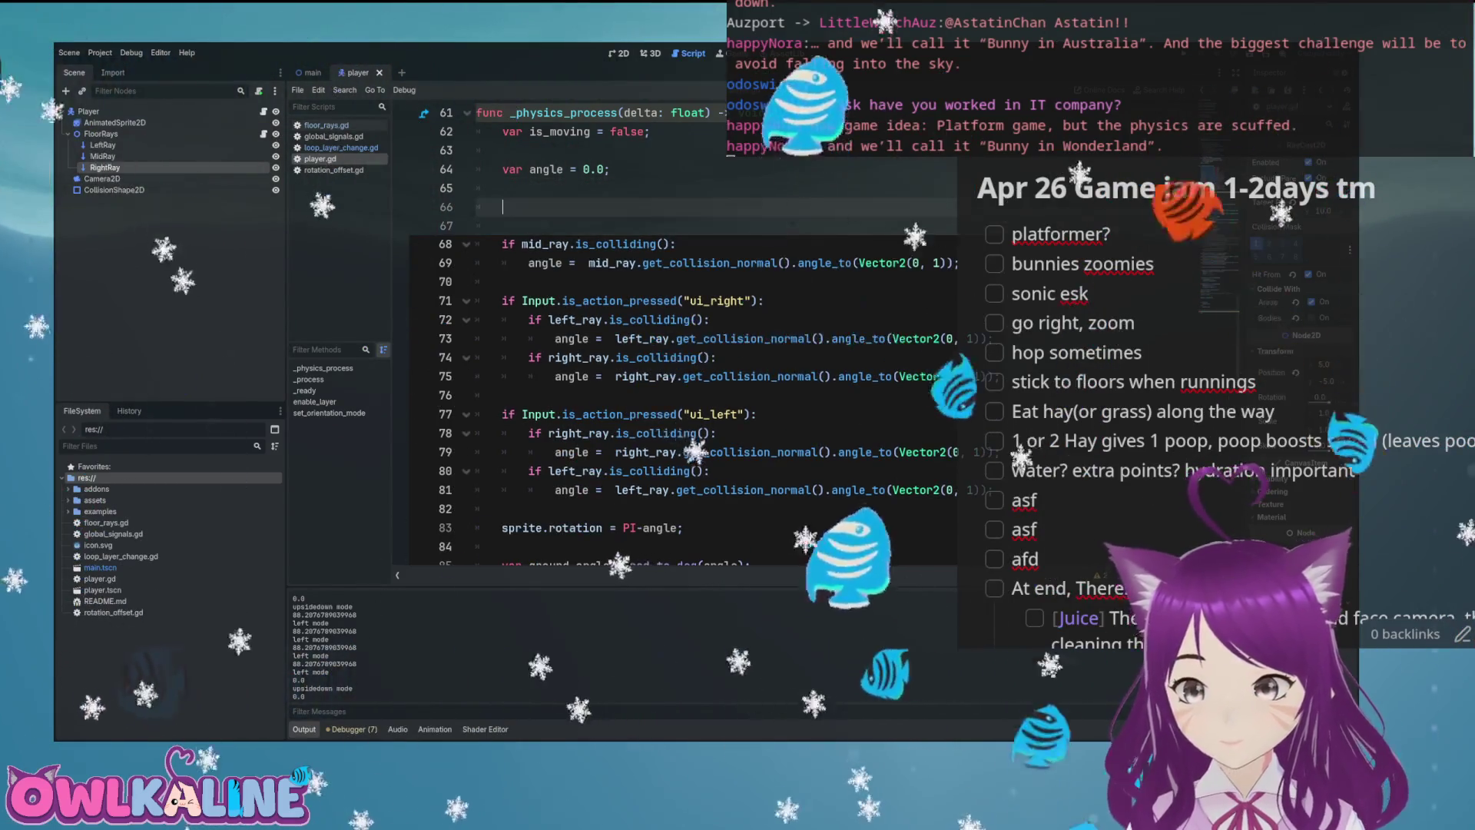
{"action": "type", "text": "t_of_collision ="}
{"action": "key", "text": "Escape"}
{"action": "type", "text": "Vector2.ZERO;"}
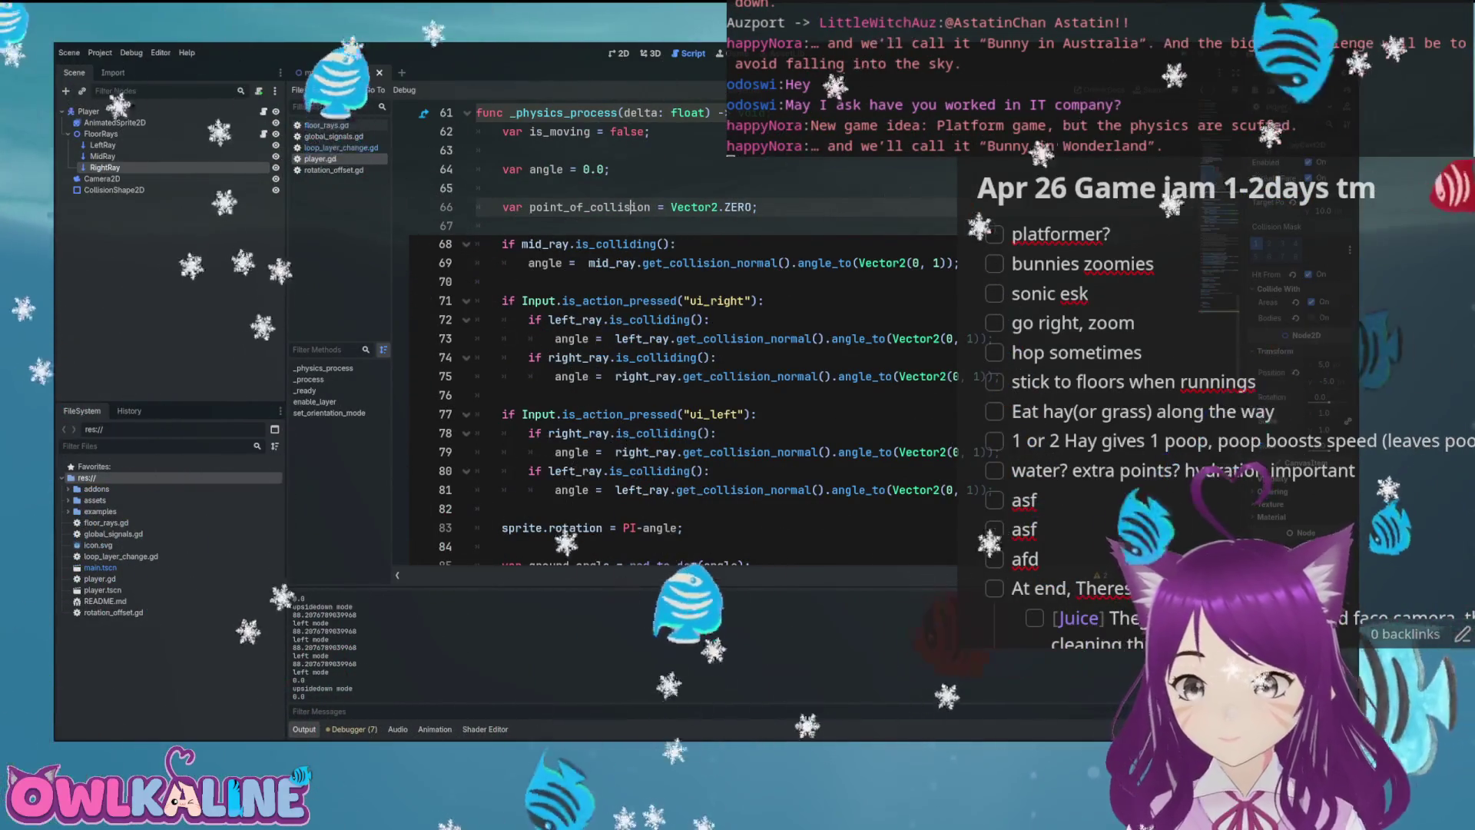
Step: Set point_of_collision to mid_ray.get_collision_point() under the mid-ray angle assignment
{"action": "key", "text": "Down"}
{"action": "key", "text": "Down"}
{"action": "key", "text": "Down"}
{"action": "key", "text": "Return"}
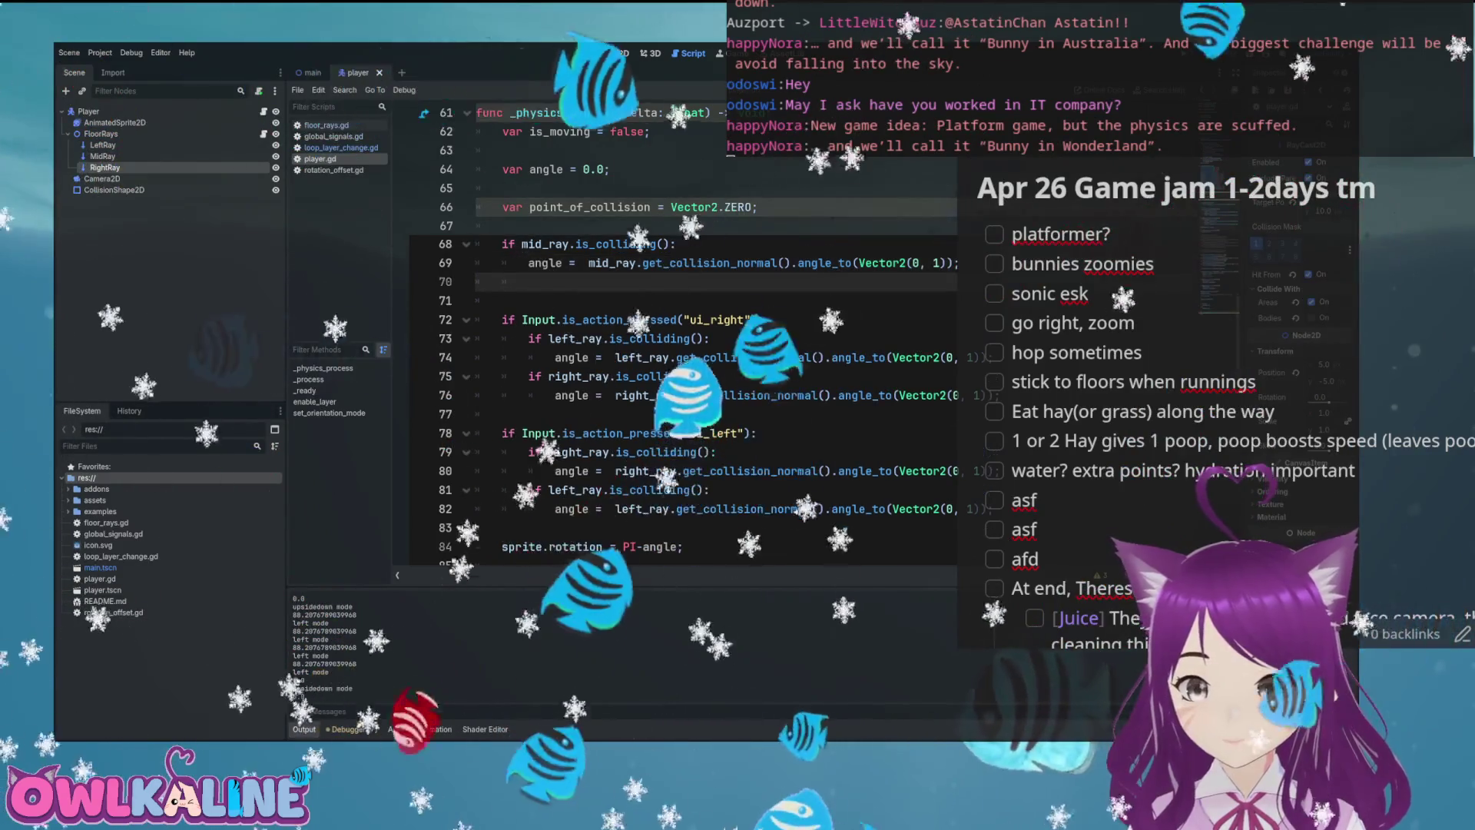
{"action": "type", "text": "po"}
{"action": "key", "text": "Return"}
{"action": "type", "text": "= mid_ray."}
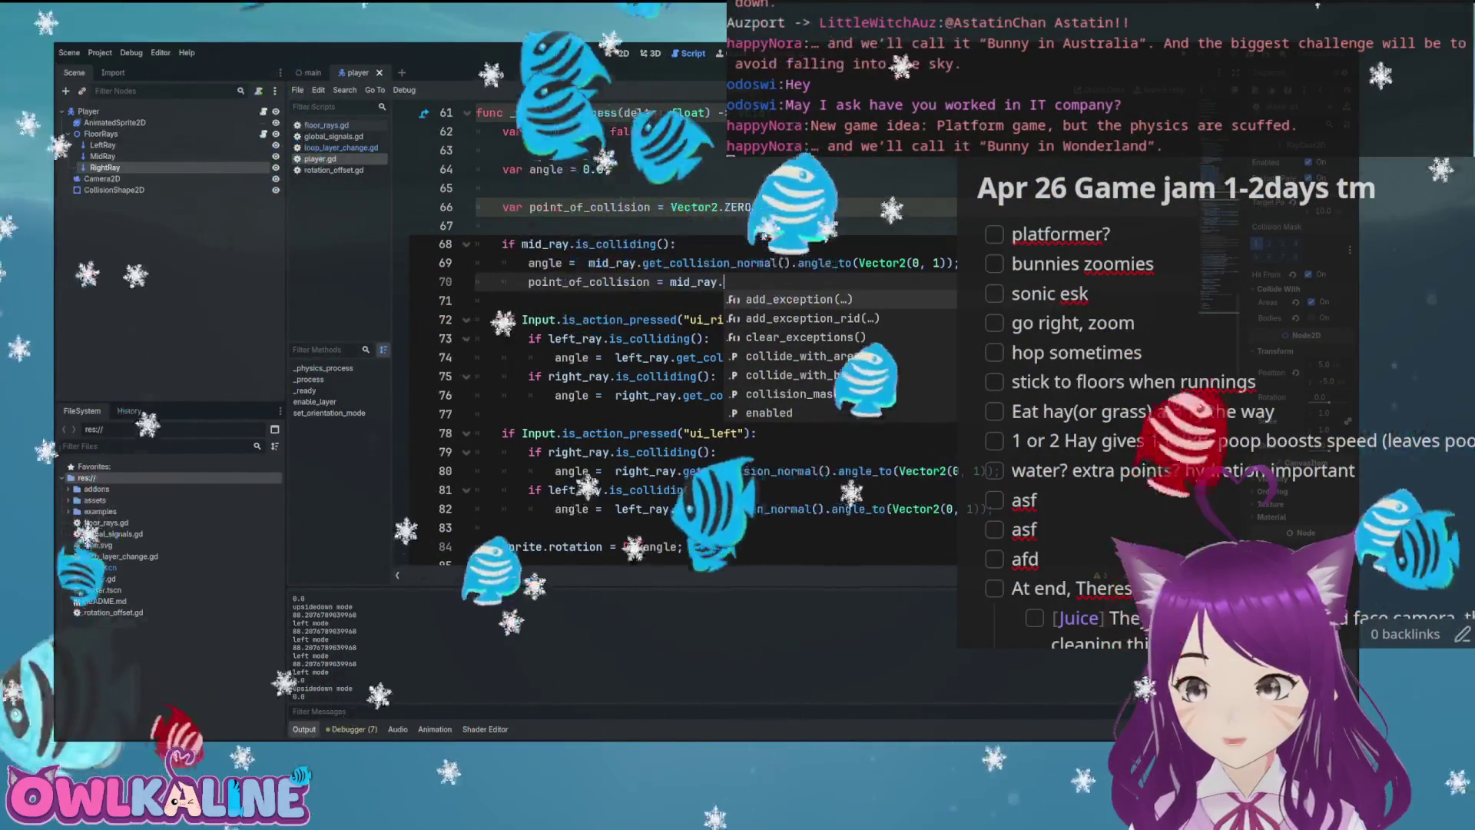
{"action": "type", "text": "get"}
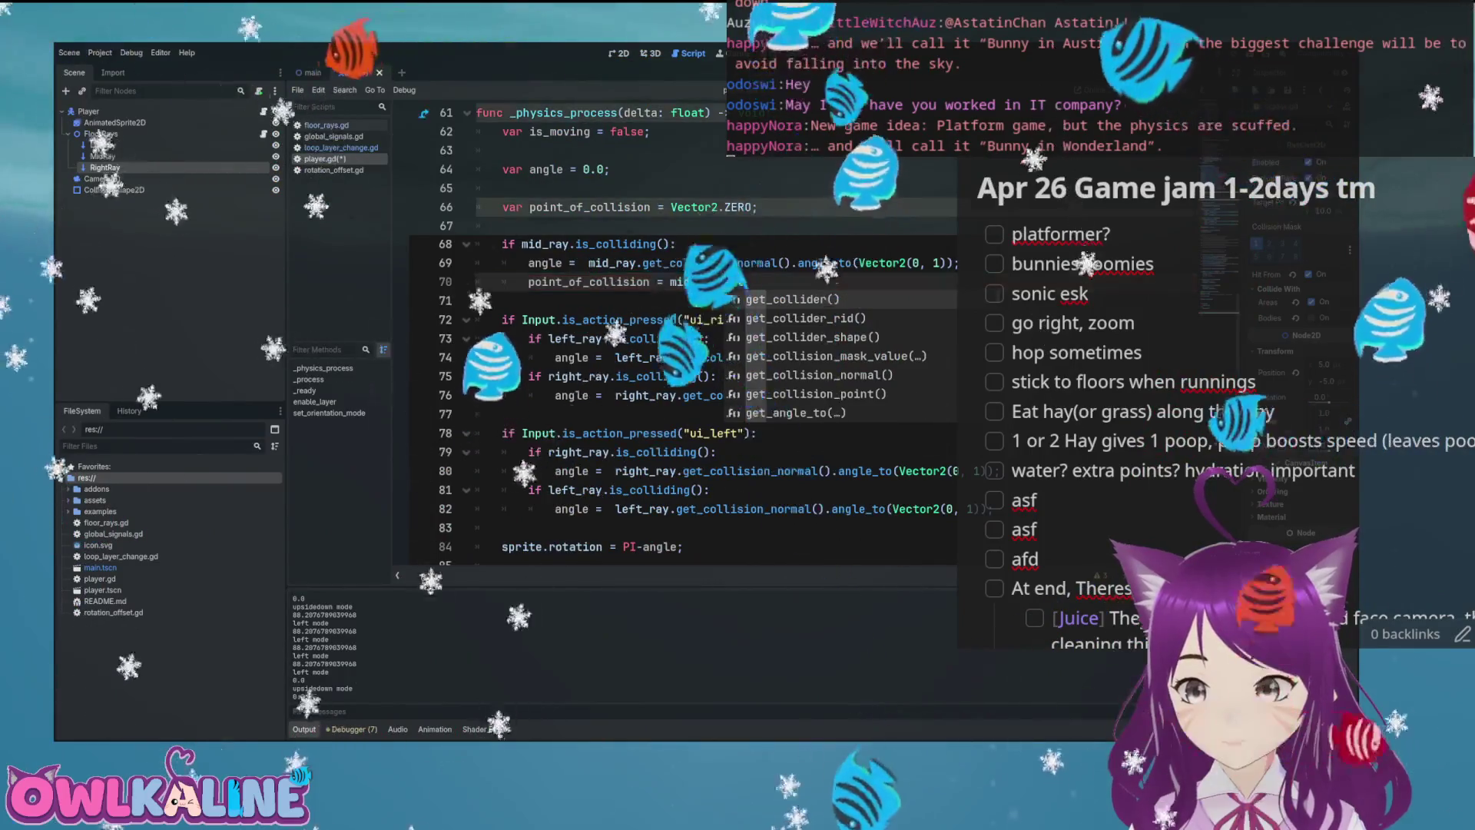
{"action": "key", "text": "Down"}
{"action": "key", "text": "Down"}
{"action": "key", "text": "Down"}
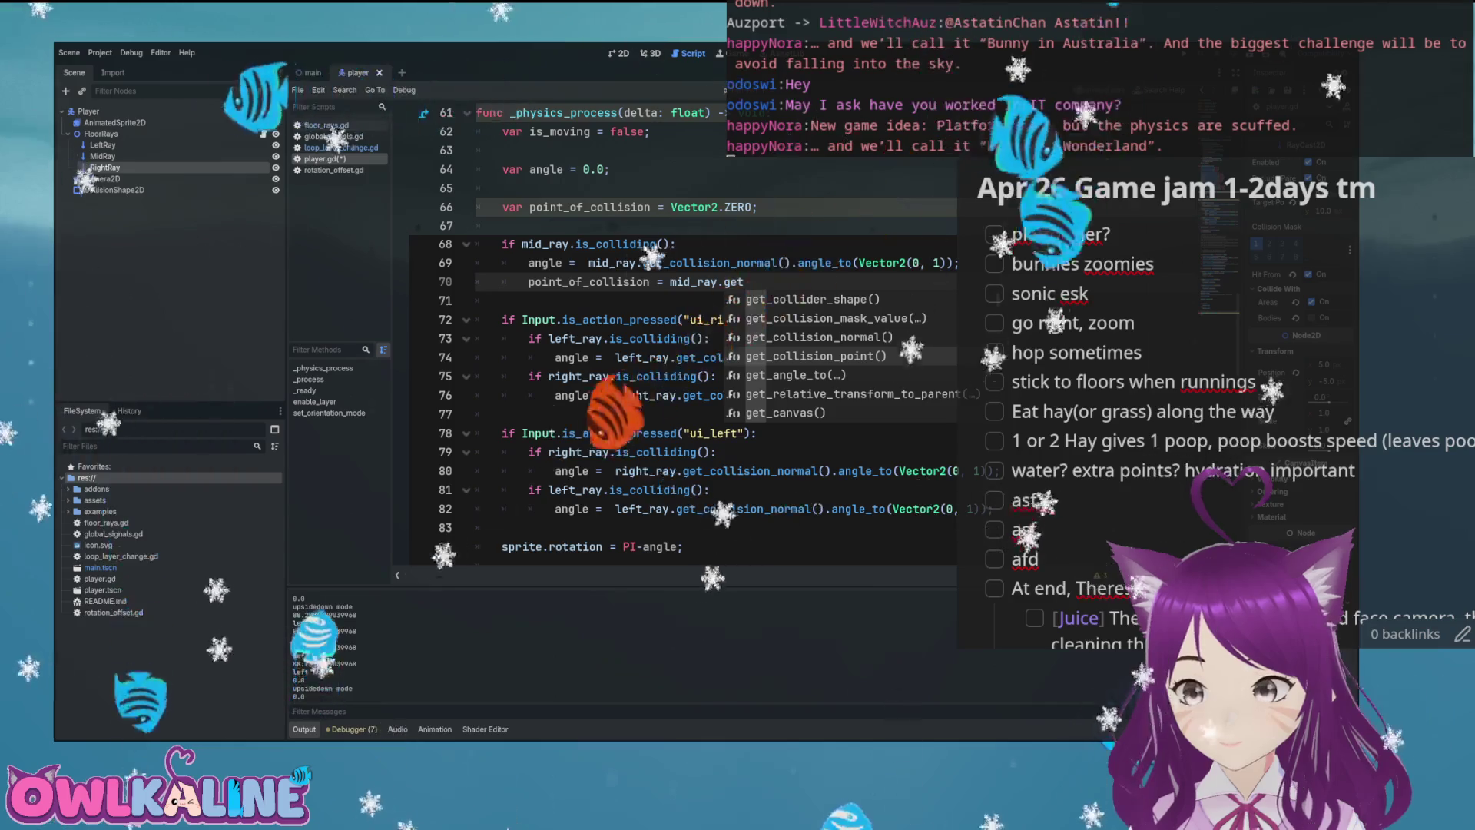
{"action": "key", "text": "Return"}
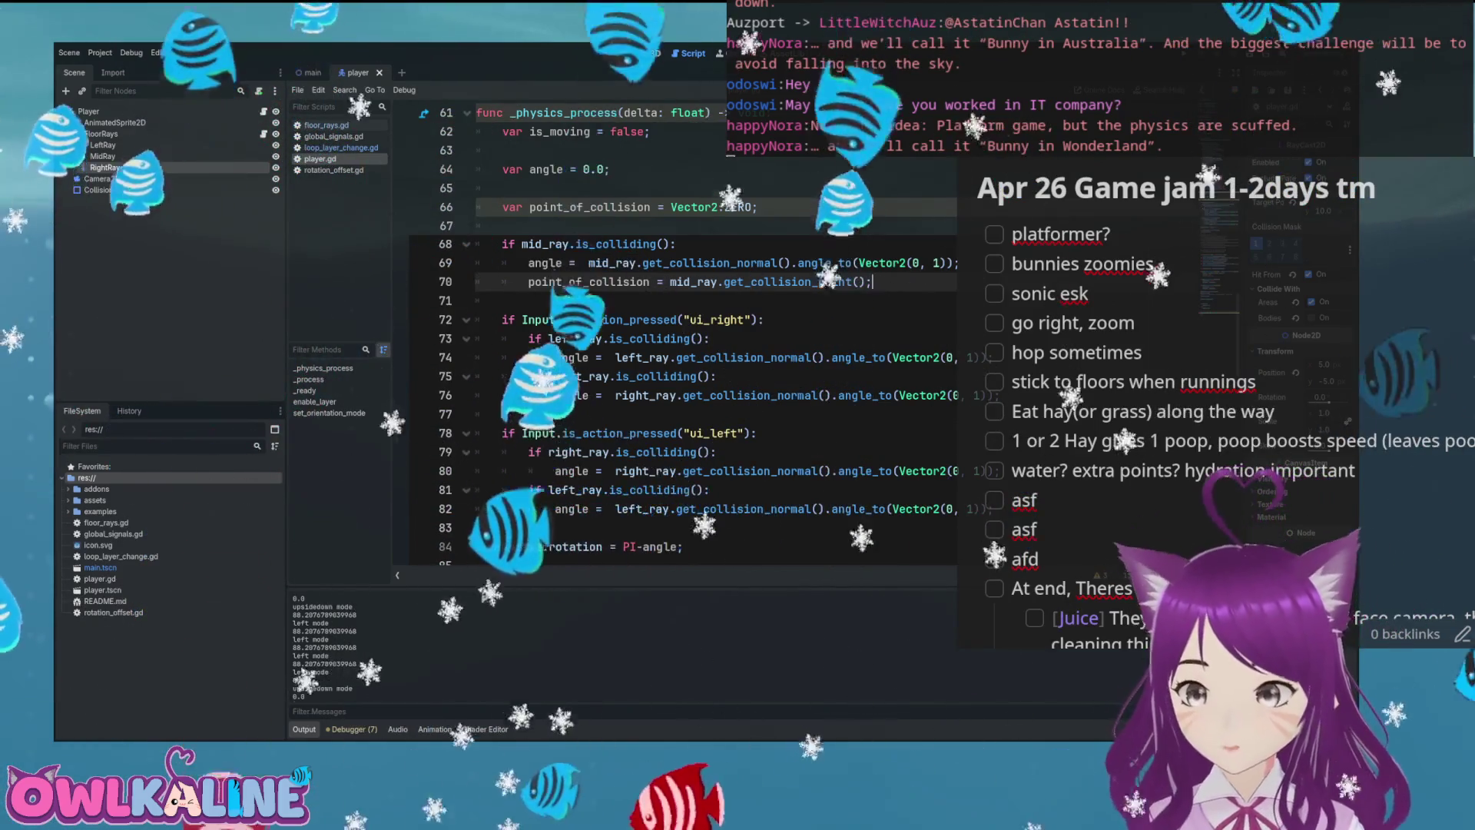
Step: Paste the collision point line into the left-ray branch, then delete it again
{"action": "left_click", "coordinate": [960, 357]}
{"action": "key", "text": "Return"}
{"action": "type", "text": "point_of_collision = mid_ray.get_collision_point();"}
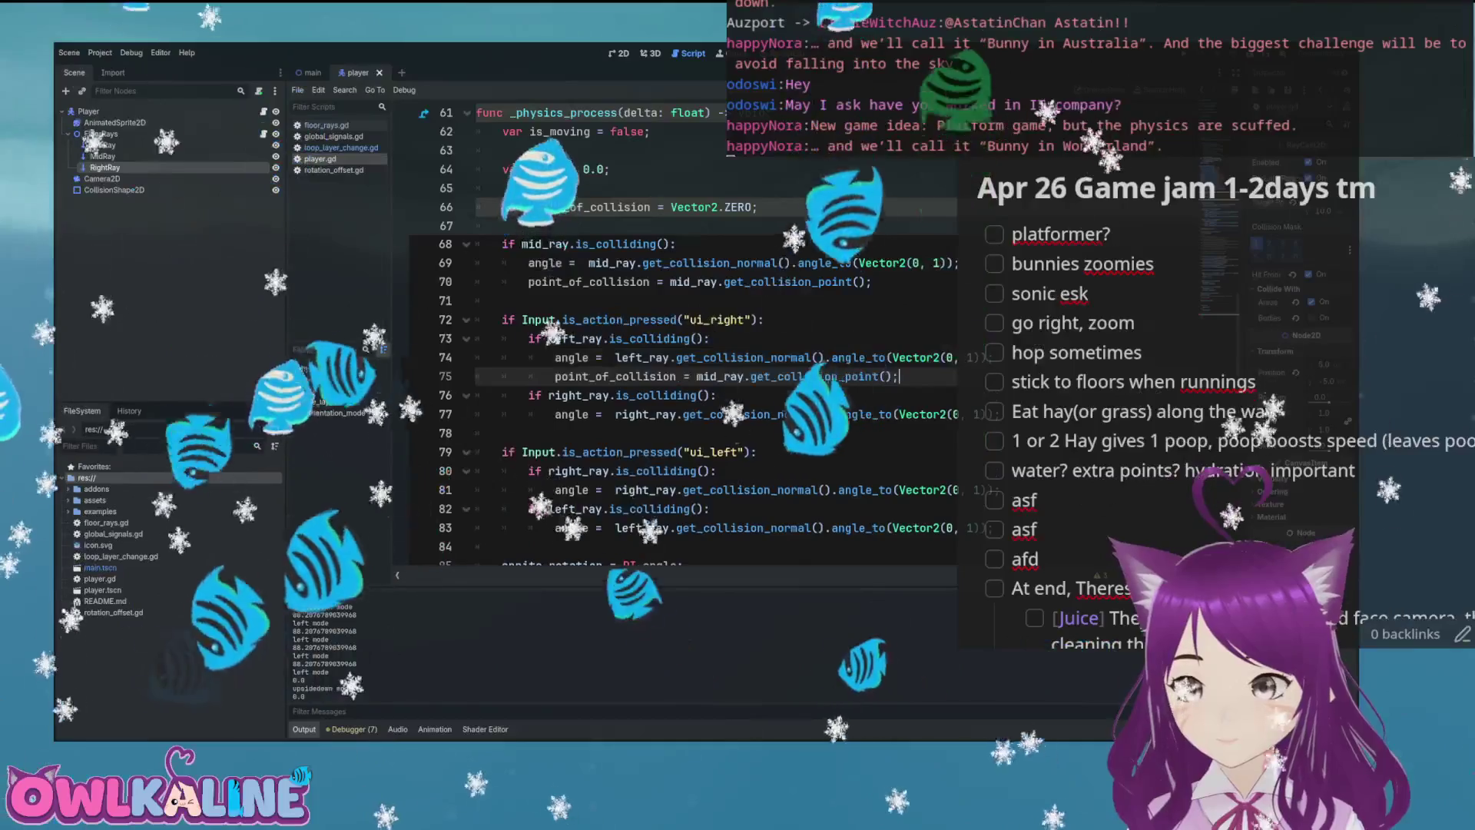
{"action": "left_click", "coordinate": [960, 414]}
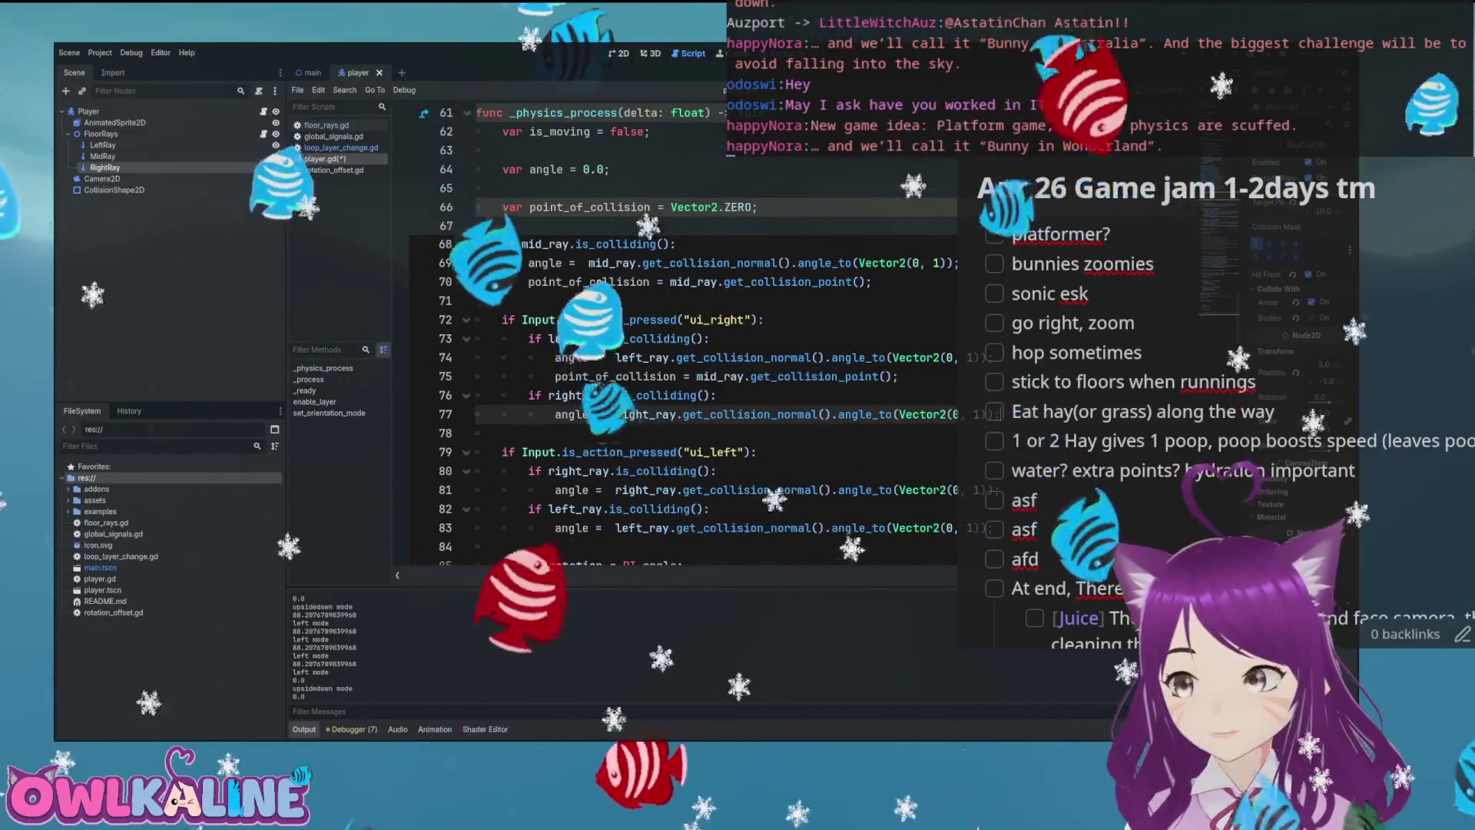
{"action": "left_click", "coordinate": [900, 376]}
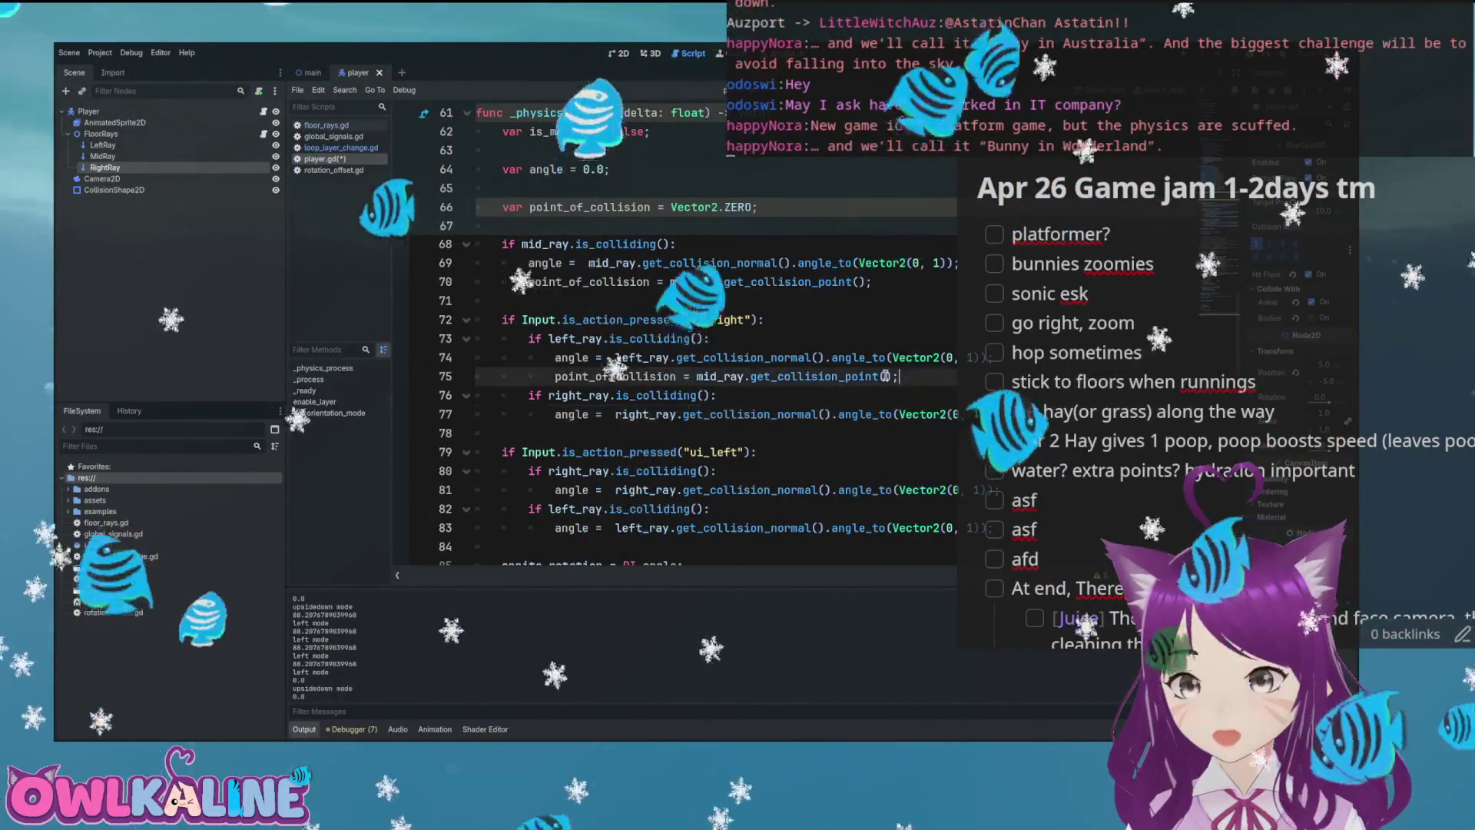
{"action": "left_click_drag", "start_coordinate": [900, 377], "coordinate": [492, 376]}
{"action": "key", "text": "BackSpace"}
{"action": "key", "text": "BackSpace"}
Step: Save player.gd
{"action": "key", "text": "ctrl+s"}
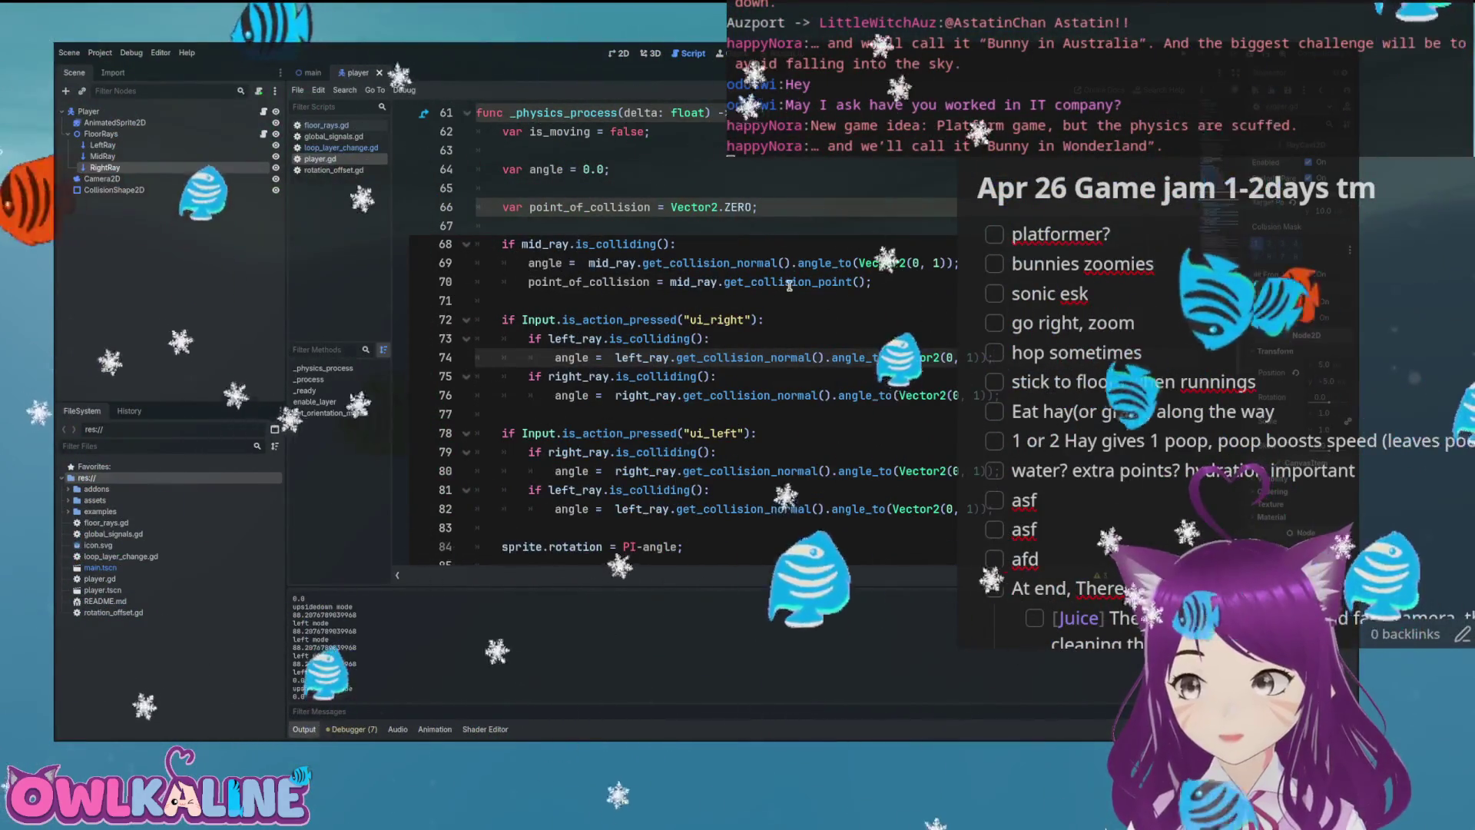
{"action": "mouse_move", "coordinate": [796, 287]}
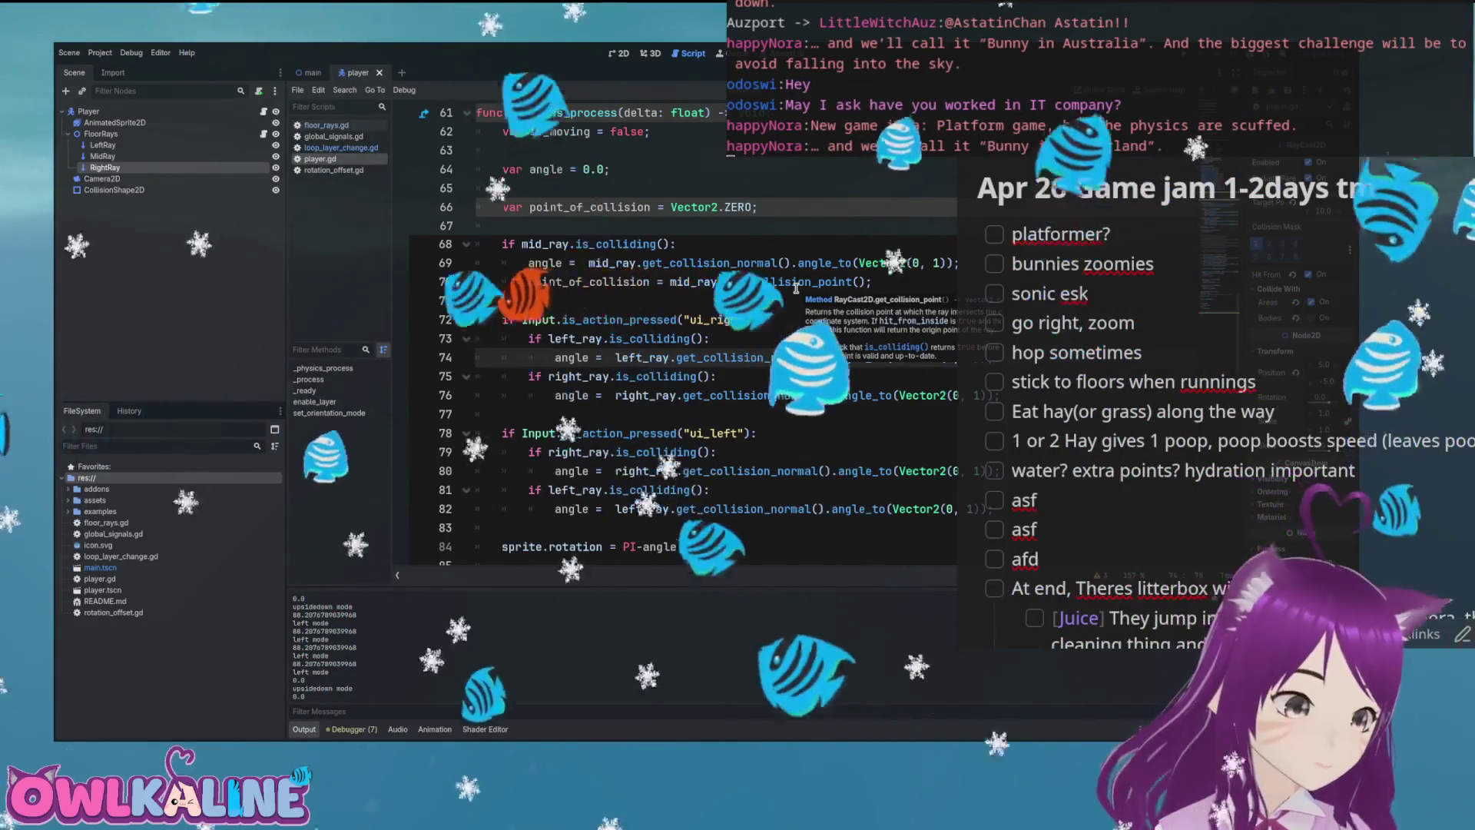
{"action": "mouse_move", "coordinate": [682, 272]}
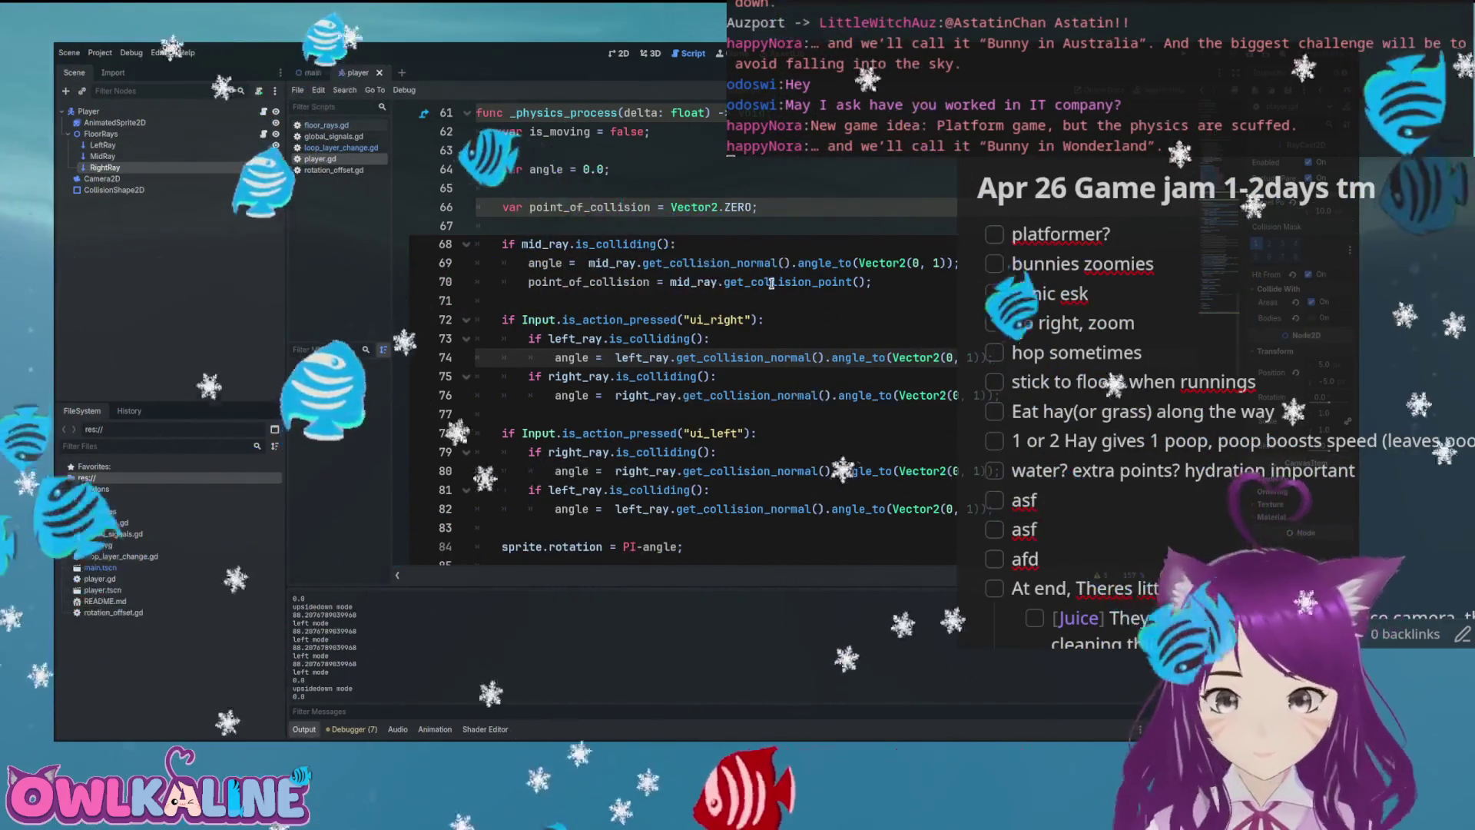
{"action": "scroll", "coordinate": [743, 332], "scroll_direction": "down", "scroll_amount": 2}
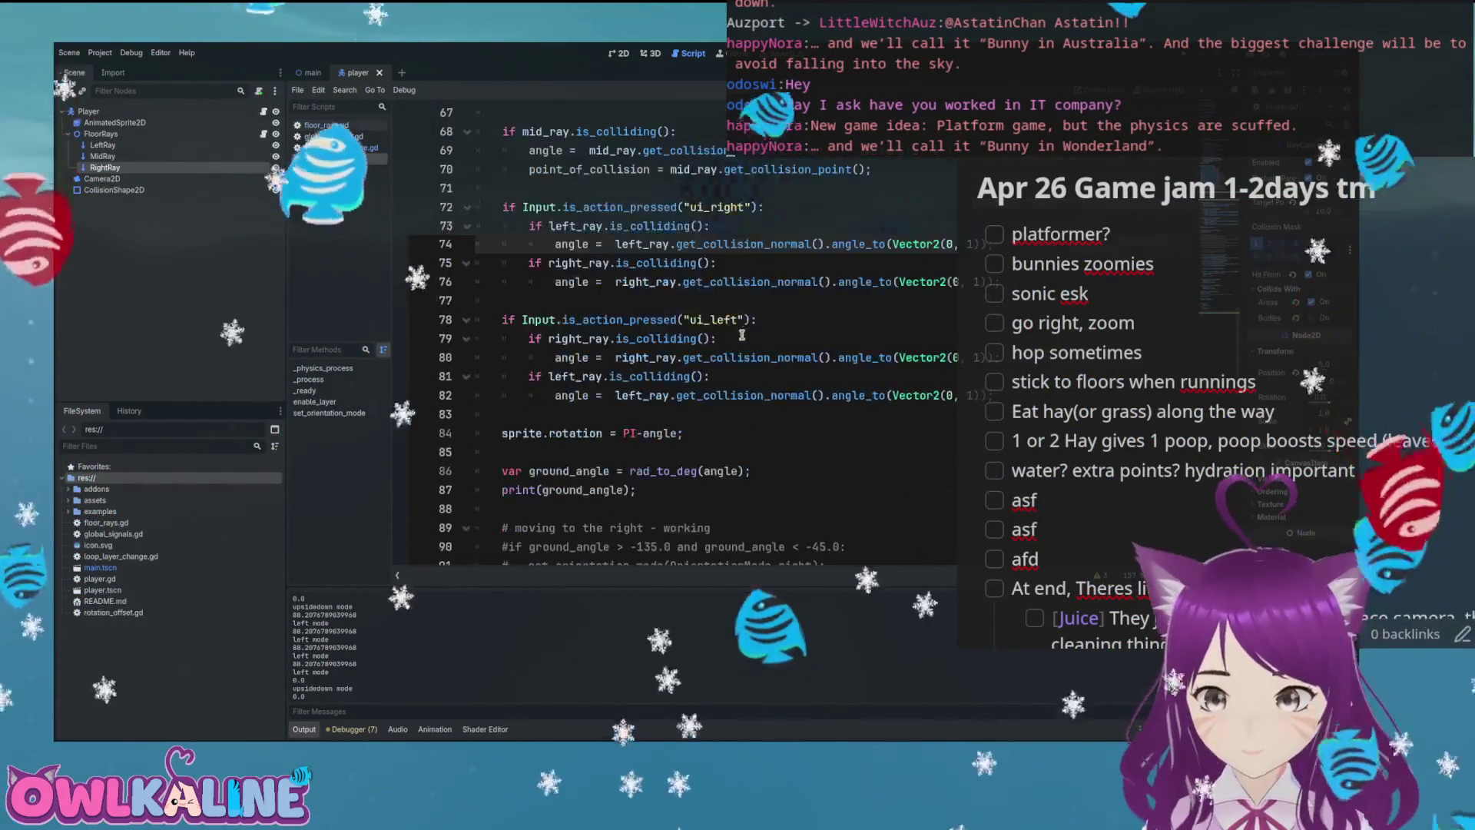
Step: Write 'position -= point_of_collision;' on a new line below 'sprite.rotation = PI-angle;'
{"action": "left_click", "coordinate": [726, 432]}
{"action": "key", "text": "Return"}
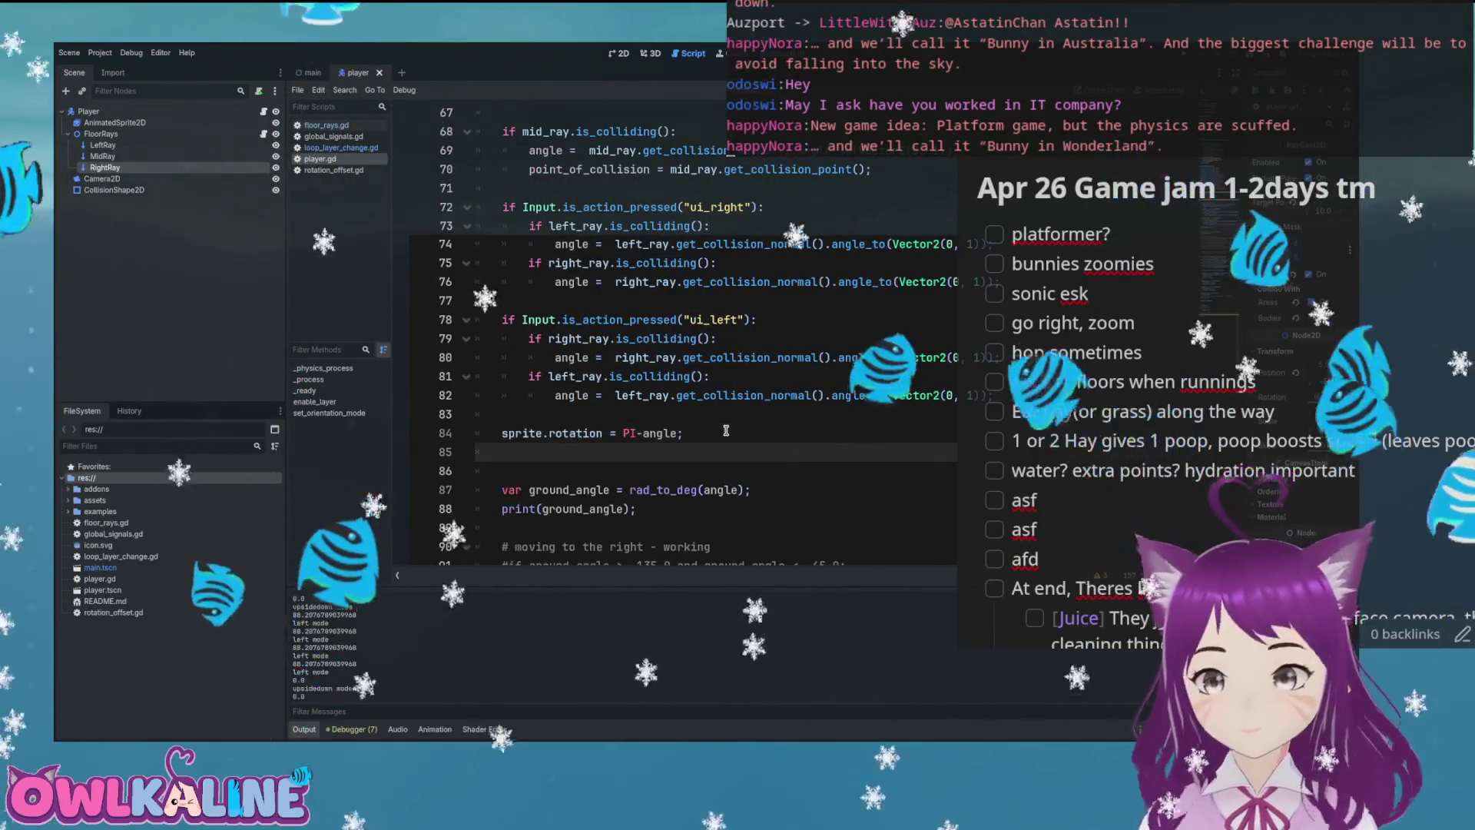
{"action": "key", "text": "Return"}
{"action": "type", "text": "point"}
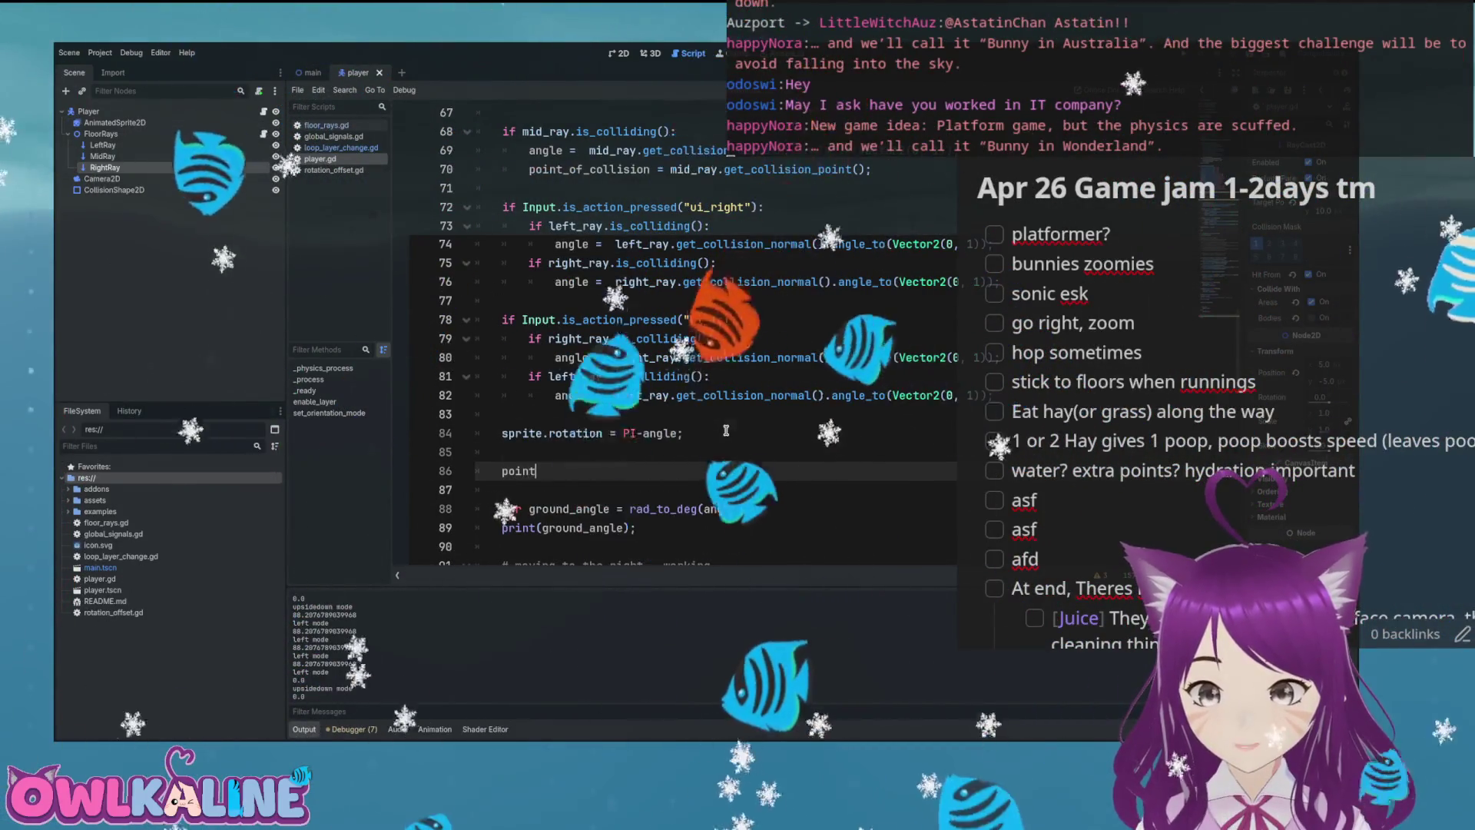
{"action": "type", "text": "ion = "}
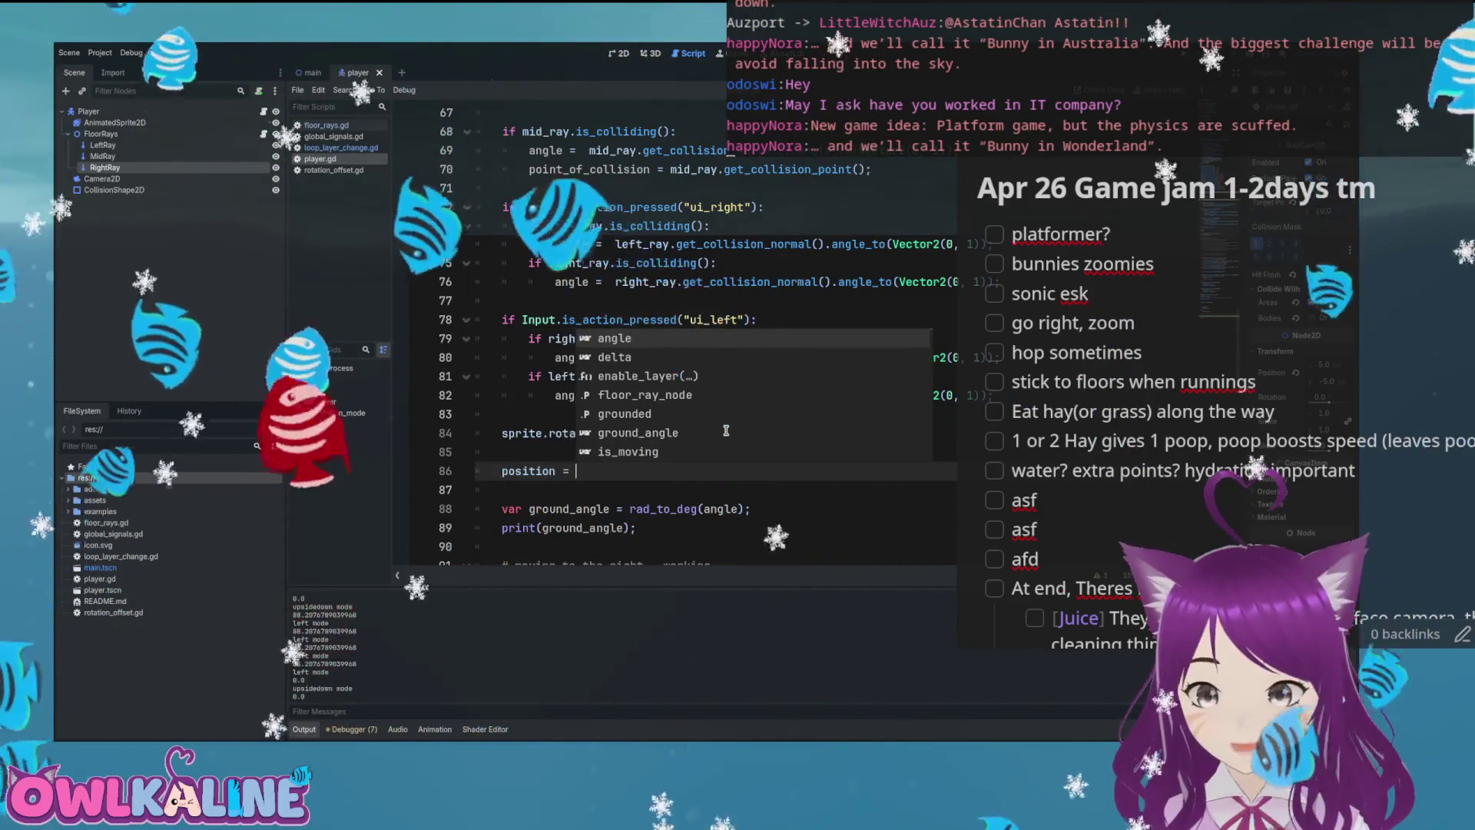
{"action": "type", "text": "positio"}
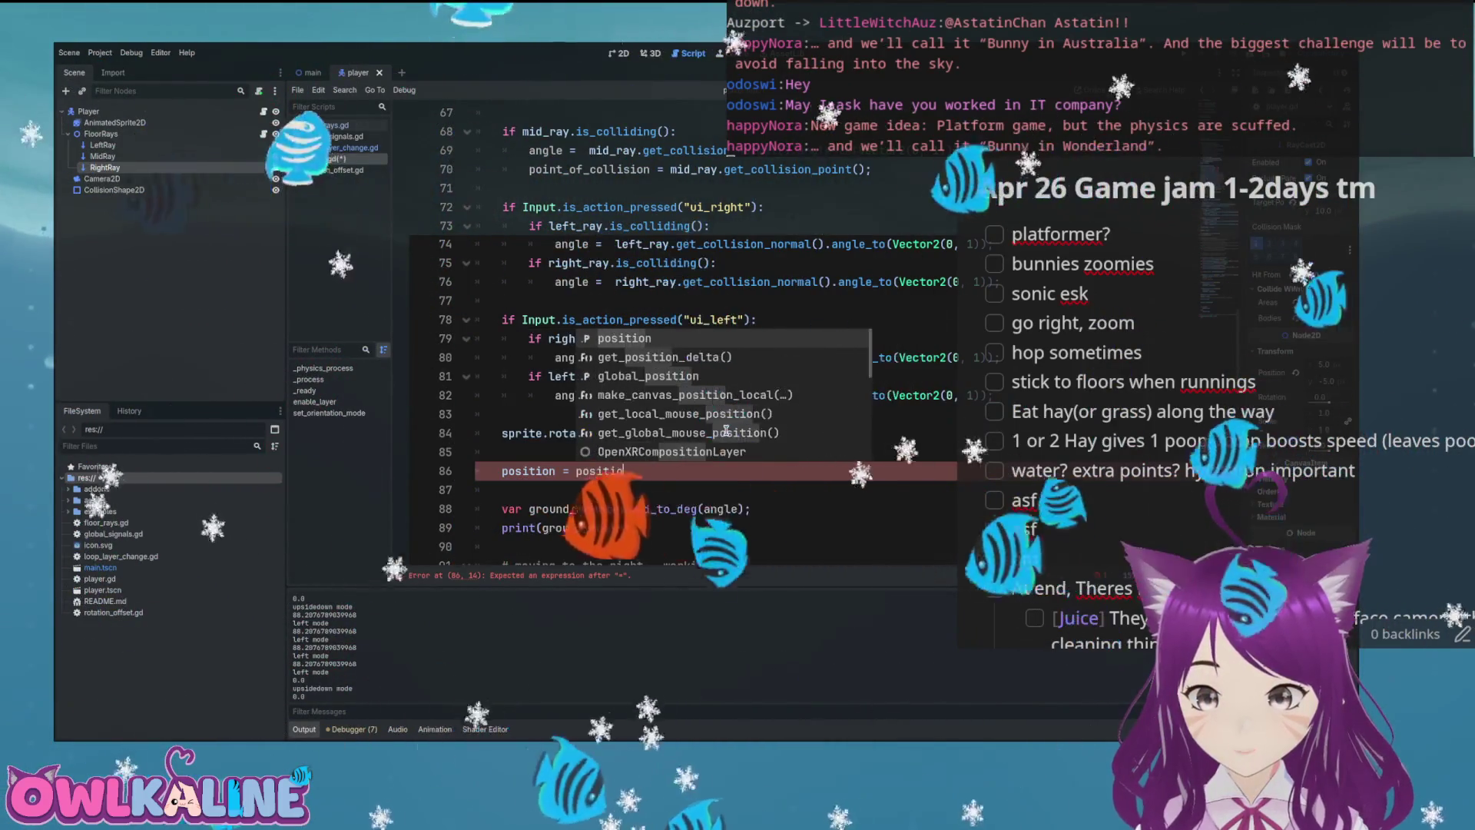
{"action": "key", "text": "BackSpace"}
{"action": "key", "text": "BackSpace"}
{"action": "key", "text": "BackSpace"}
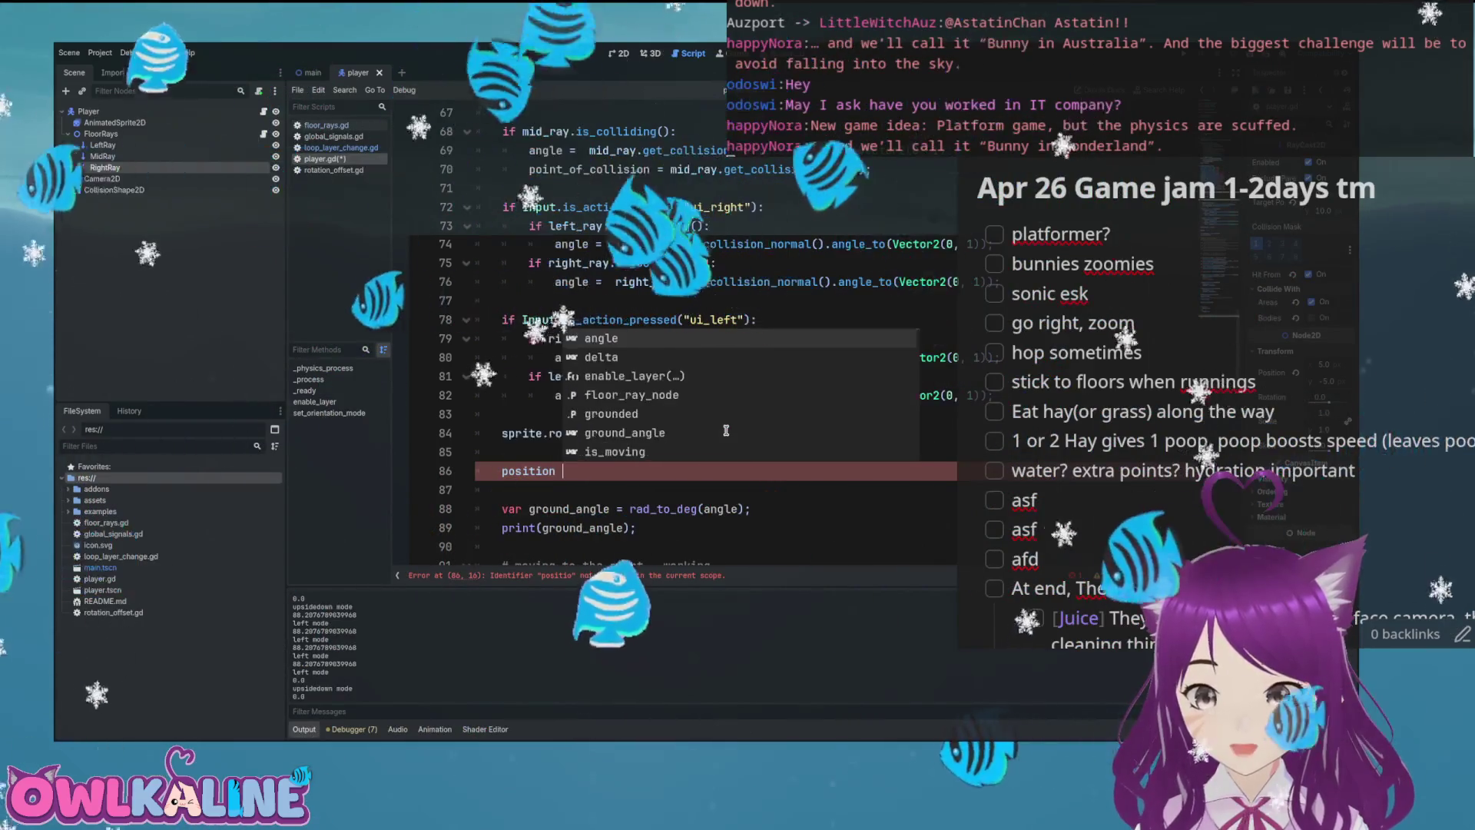
{"action": "type", "text": "= posi"}
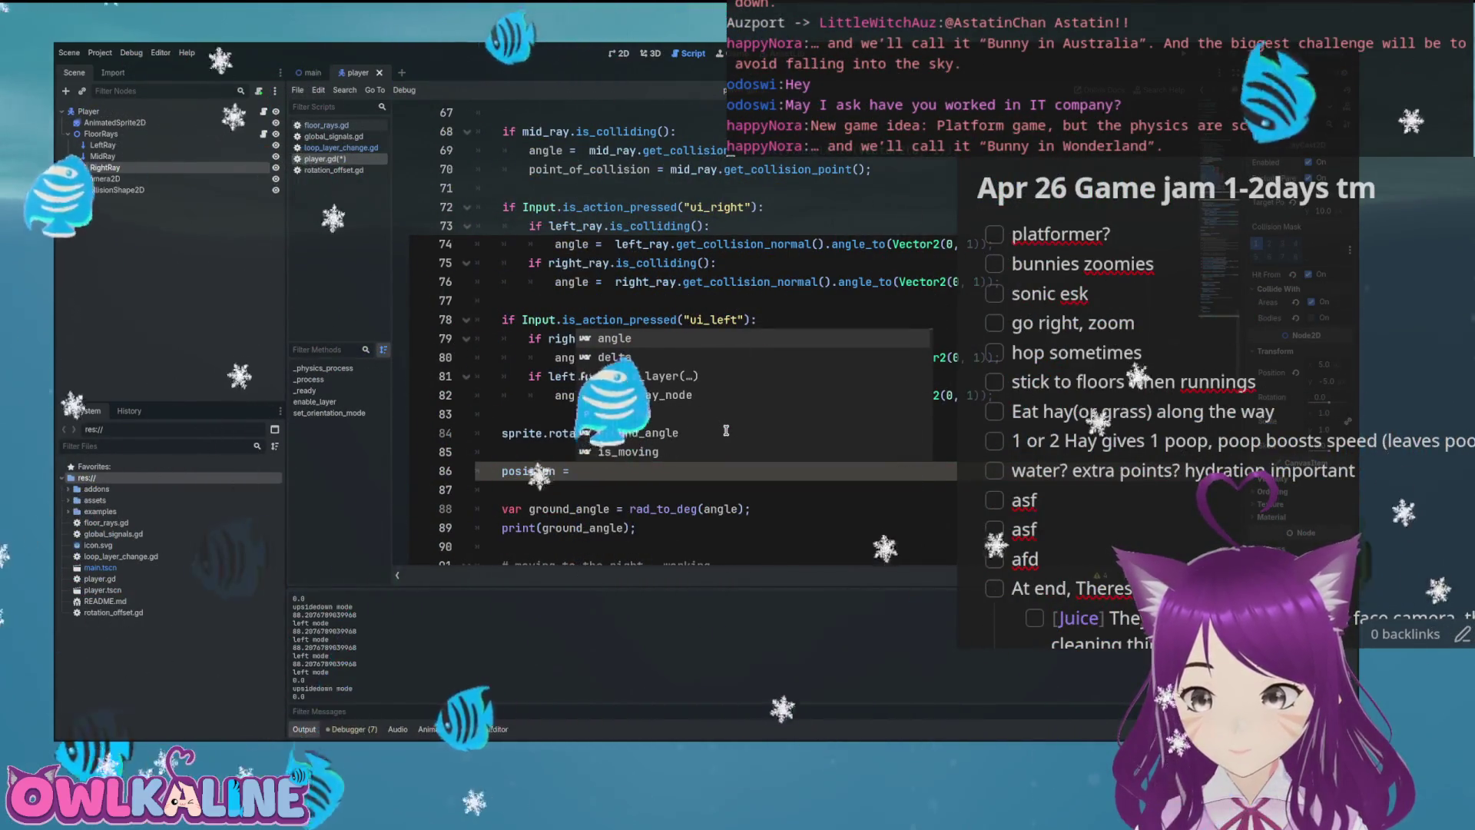
{"action": "type", "text": "tion -"}
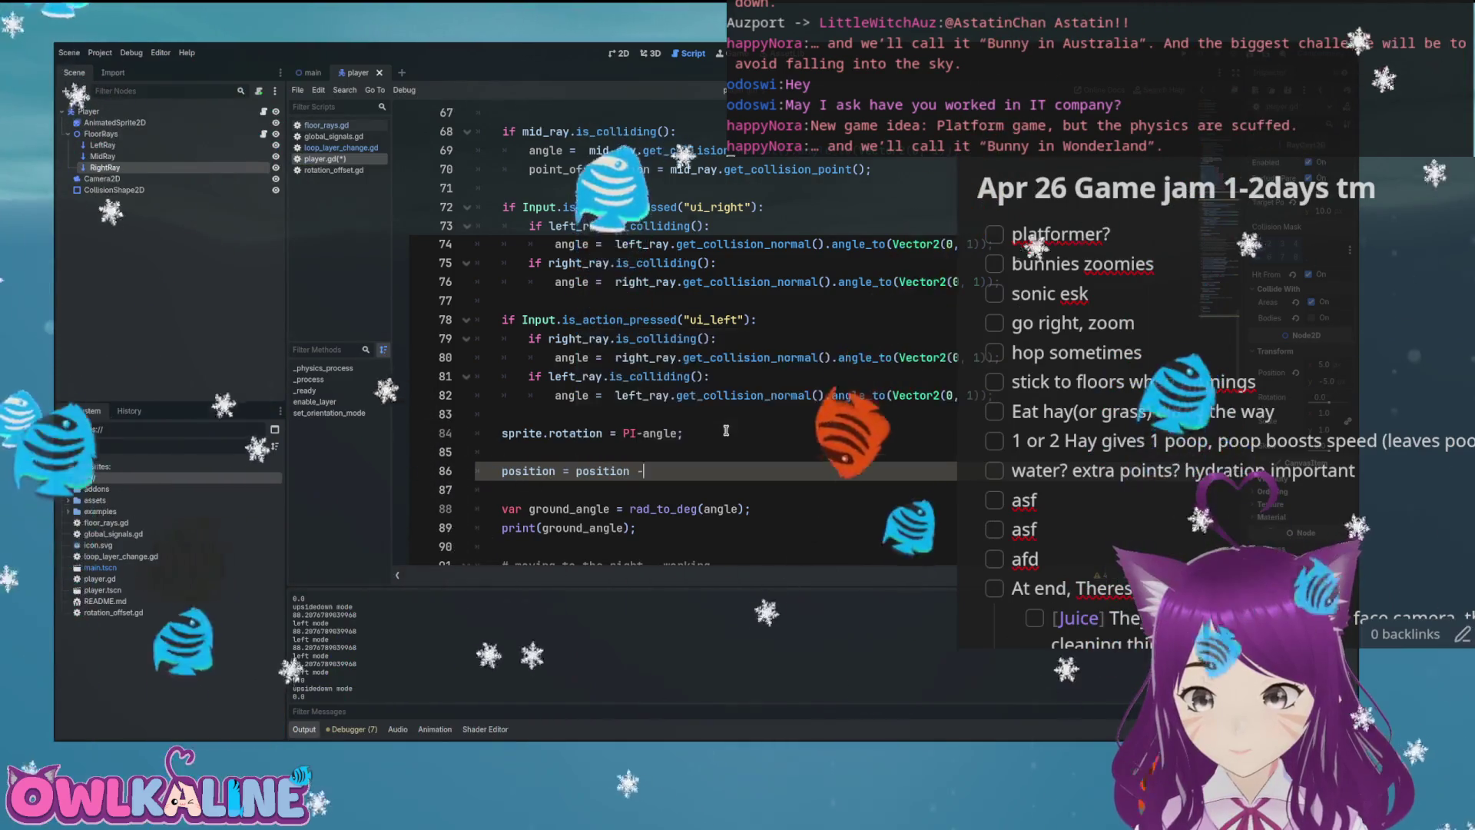
{"action": "type", "text": " point_of_collision"}
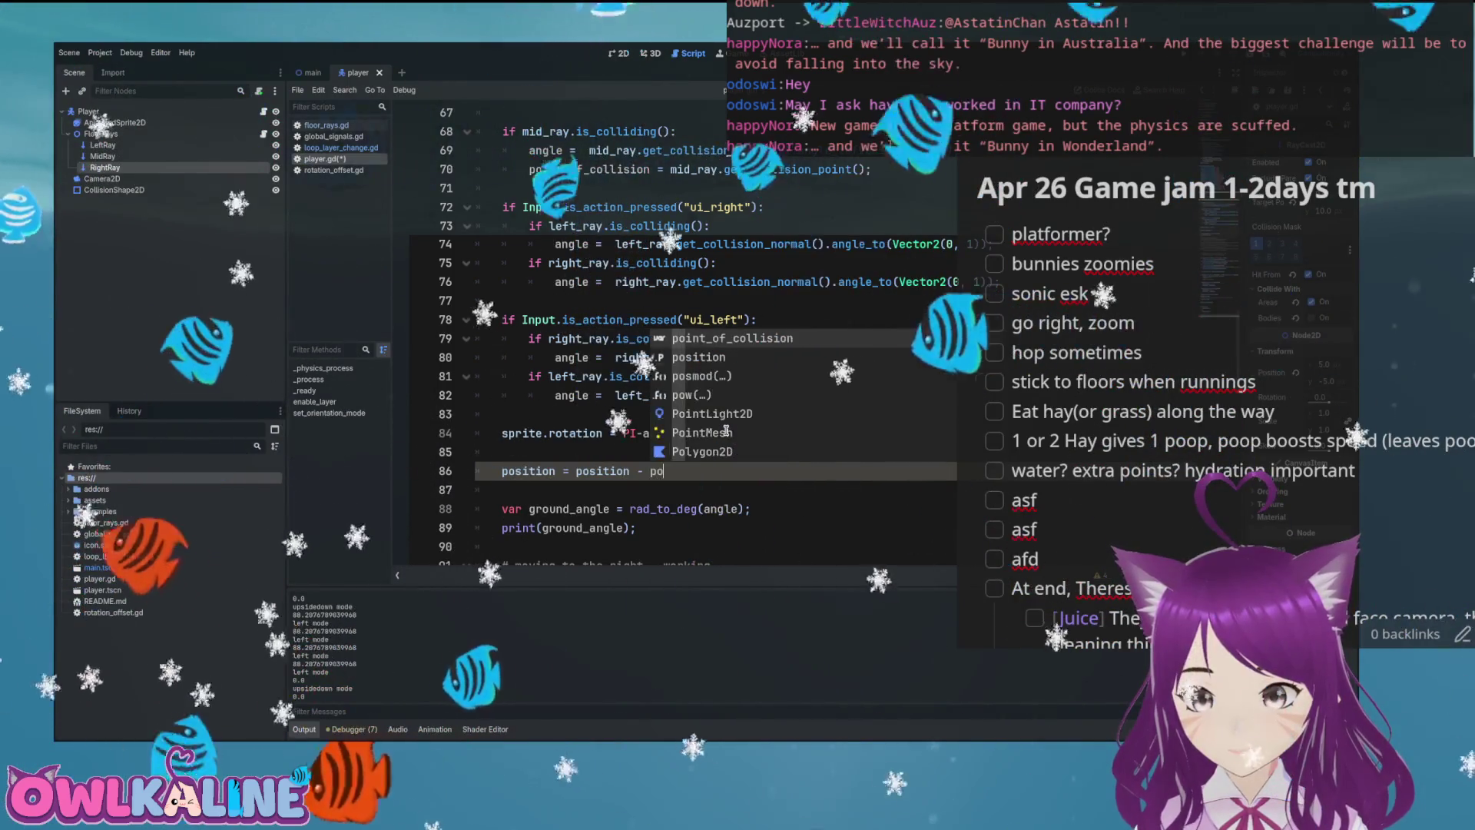
{"action": "type", "text": ";"}
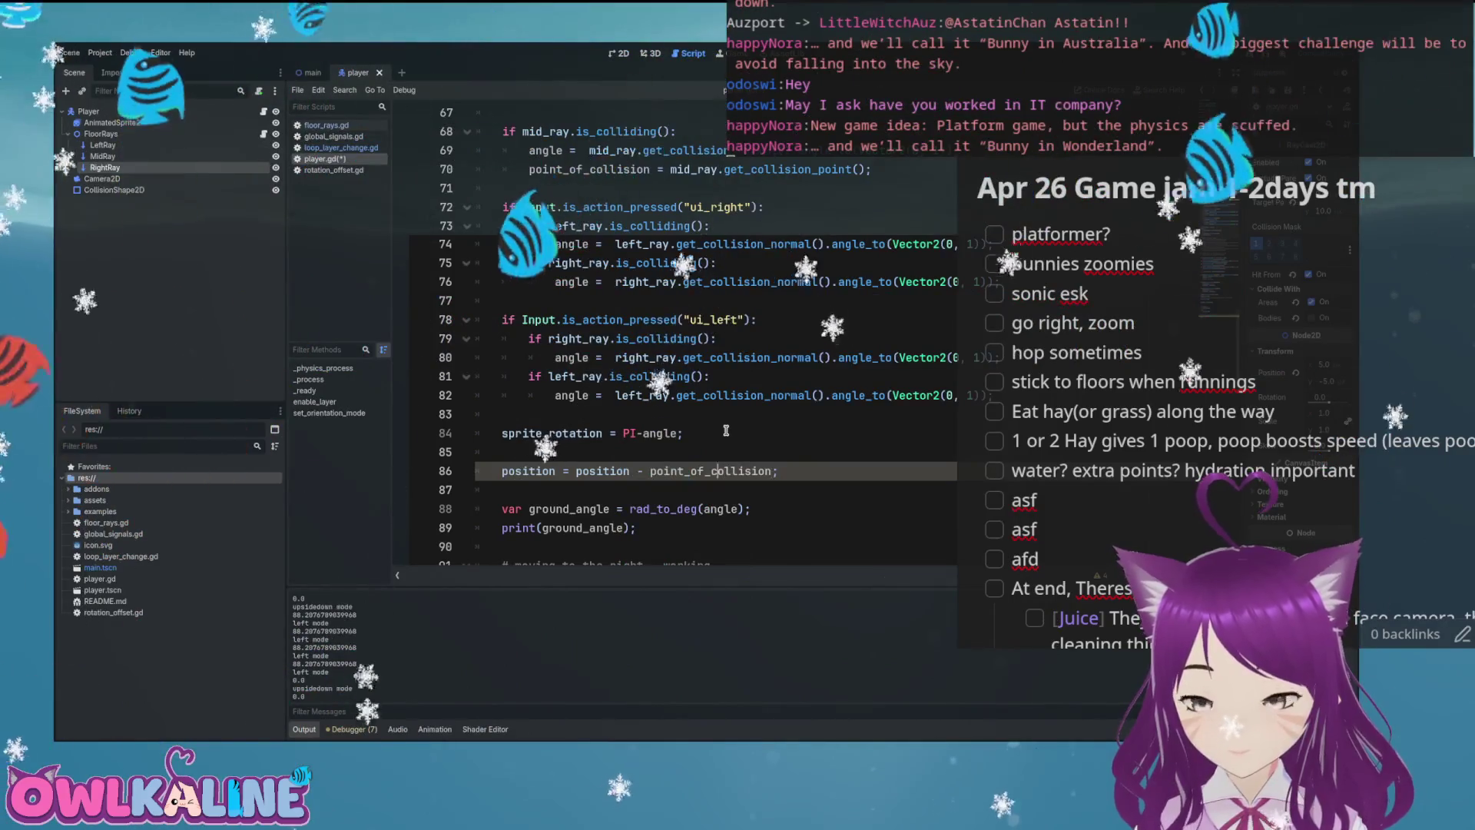
{"action": "key", "text": "ctrl+Left"}
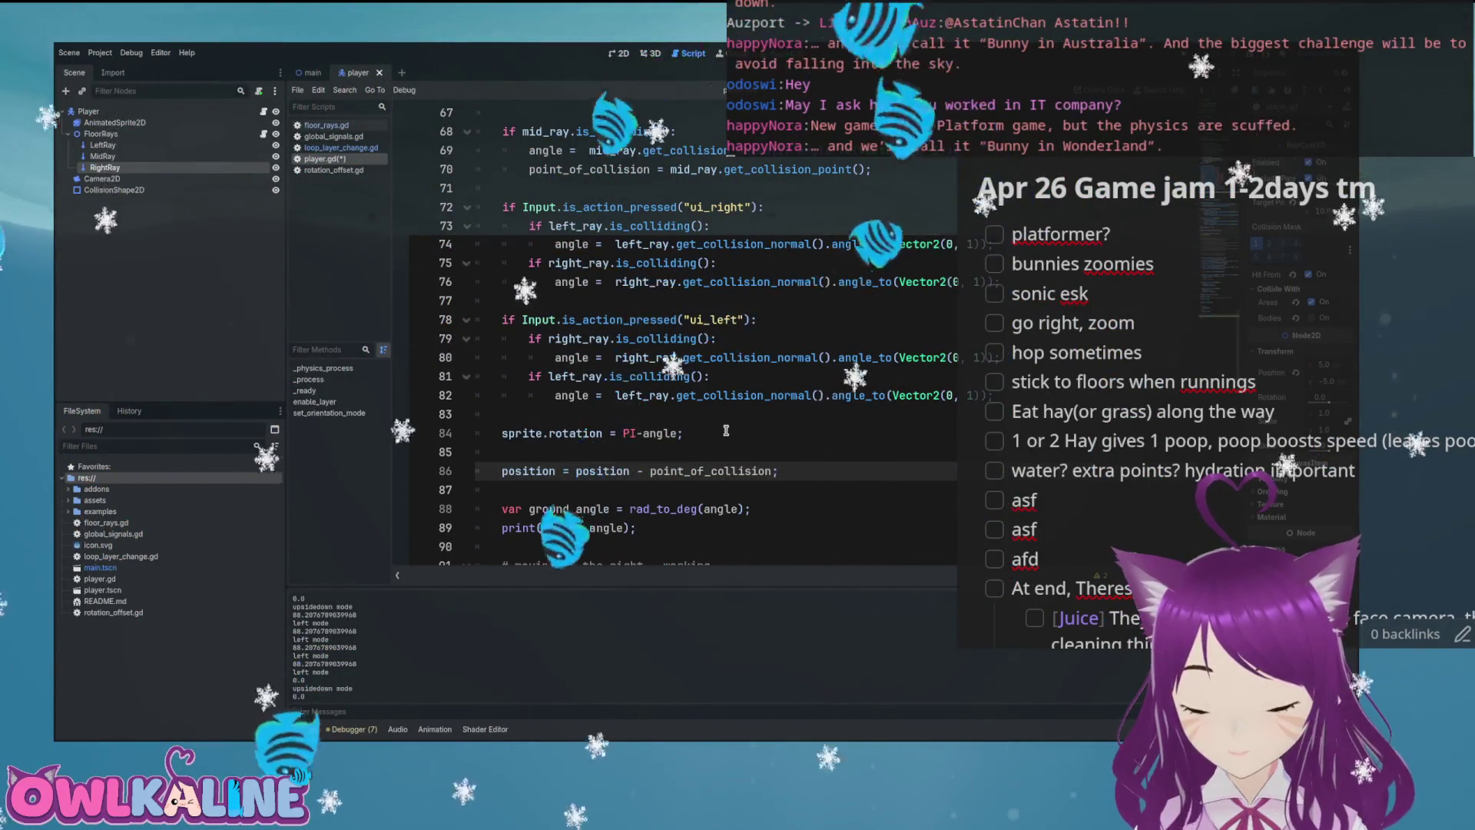
{"action": "key", "text": "Delete"}
{"action": "key", "text": "Delete"}
{"action": "key", "text": "Delete"}
{"action": "key", "text": "Delete"}
{"action": "key", "text": "BackSpace"}
{"action": "key", "text": "BackSpace"}
{"action": "type", "text": "-="}
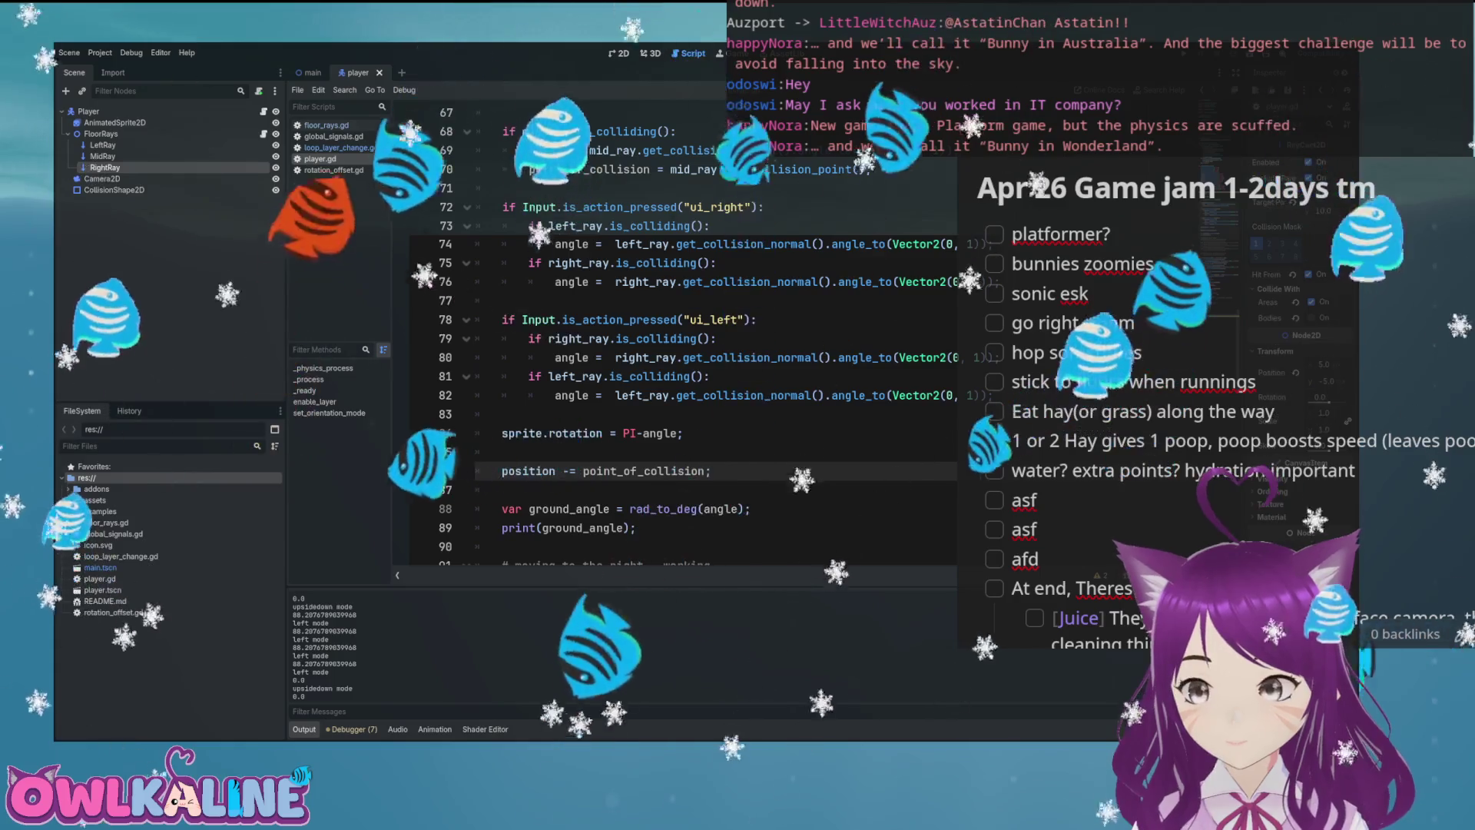
{"action": "key", "text": "F5"}
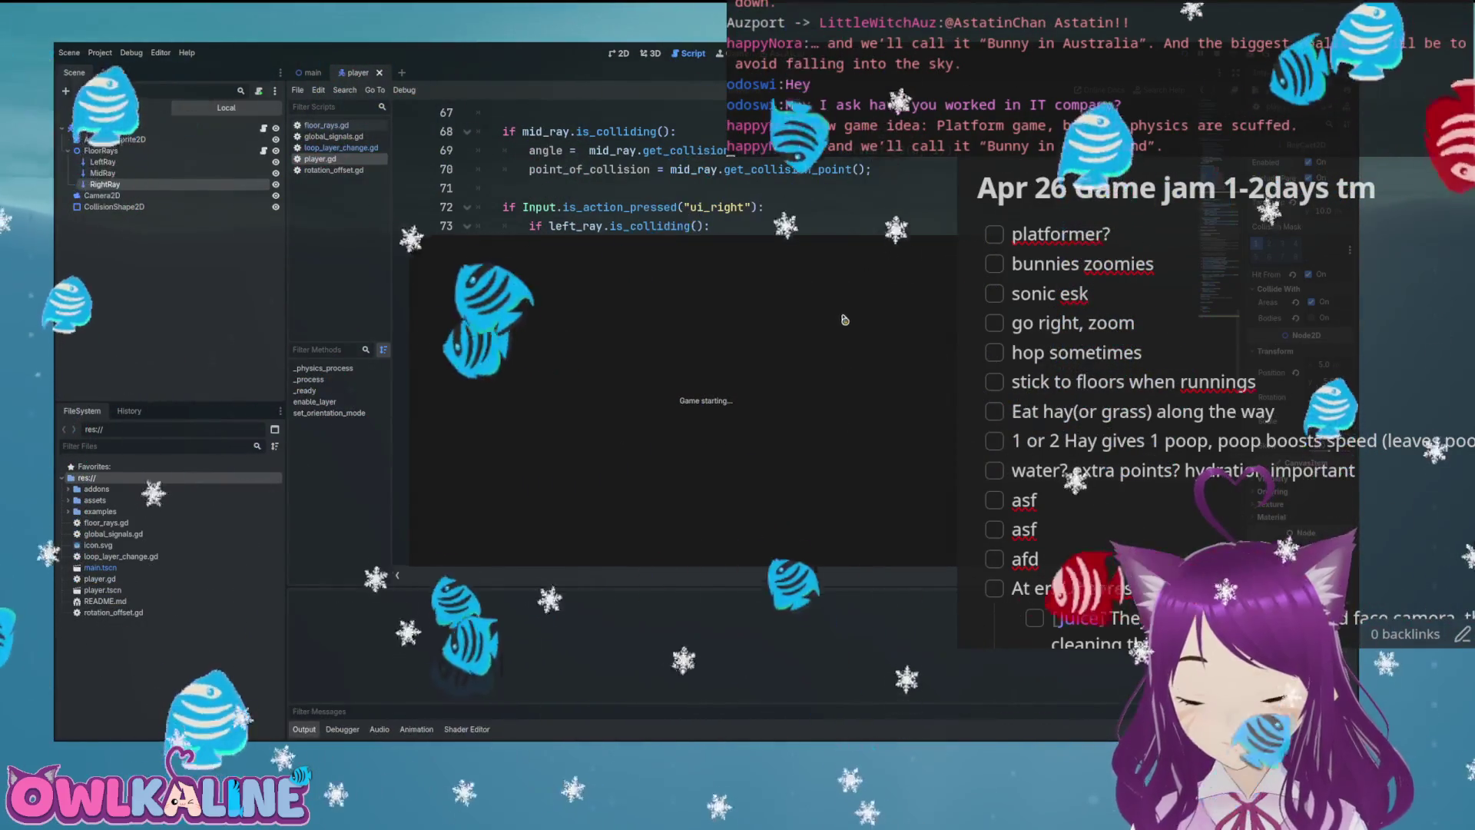
{"action": "key", "text": "Right"}
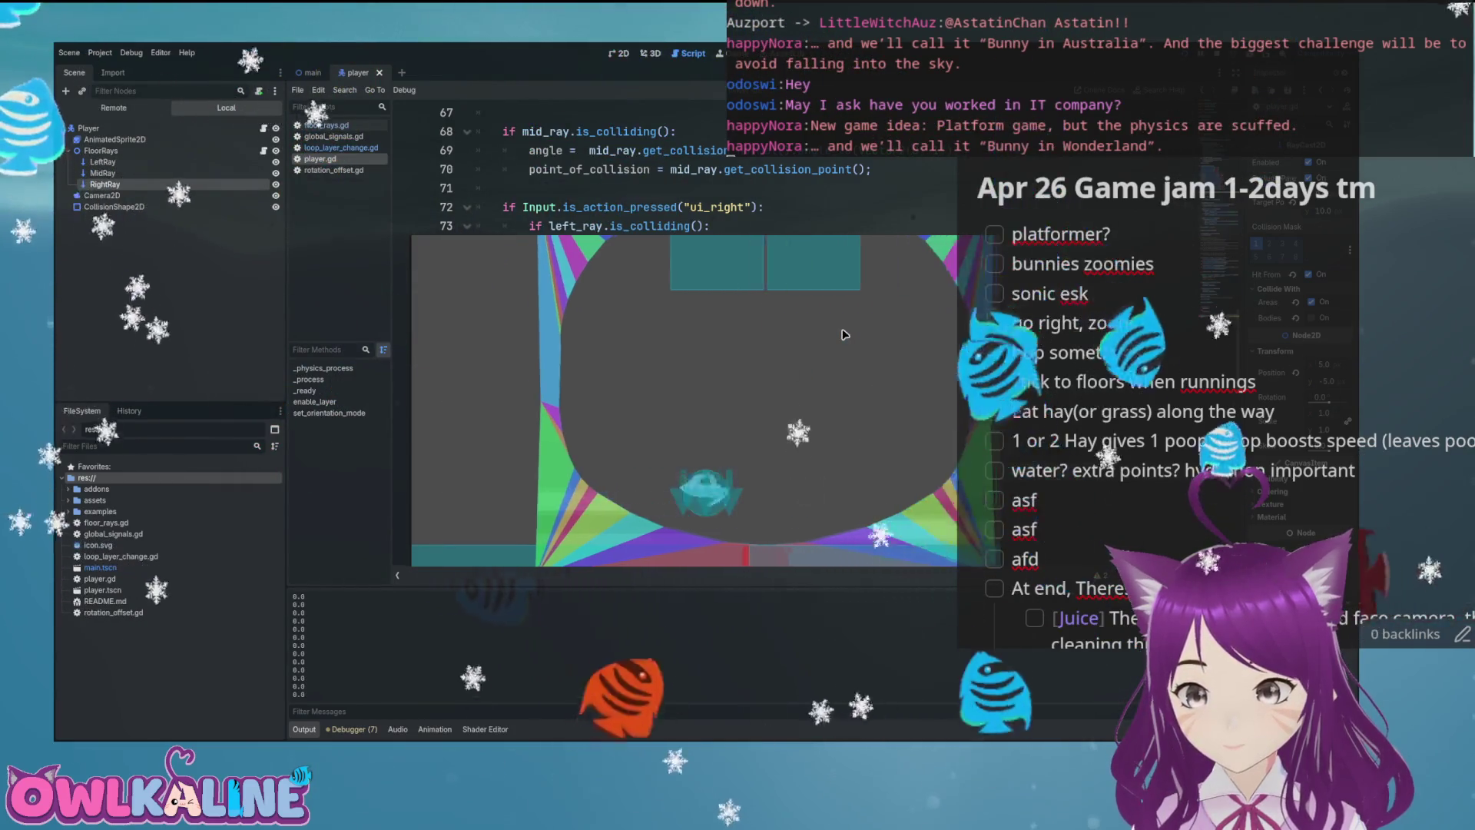
{"action": "key", "text": "Right"}
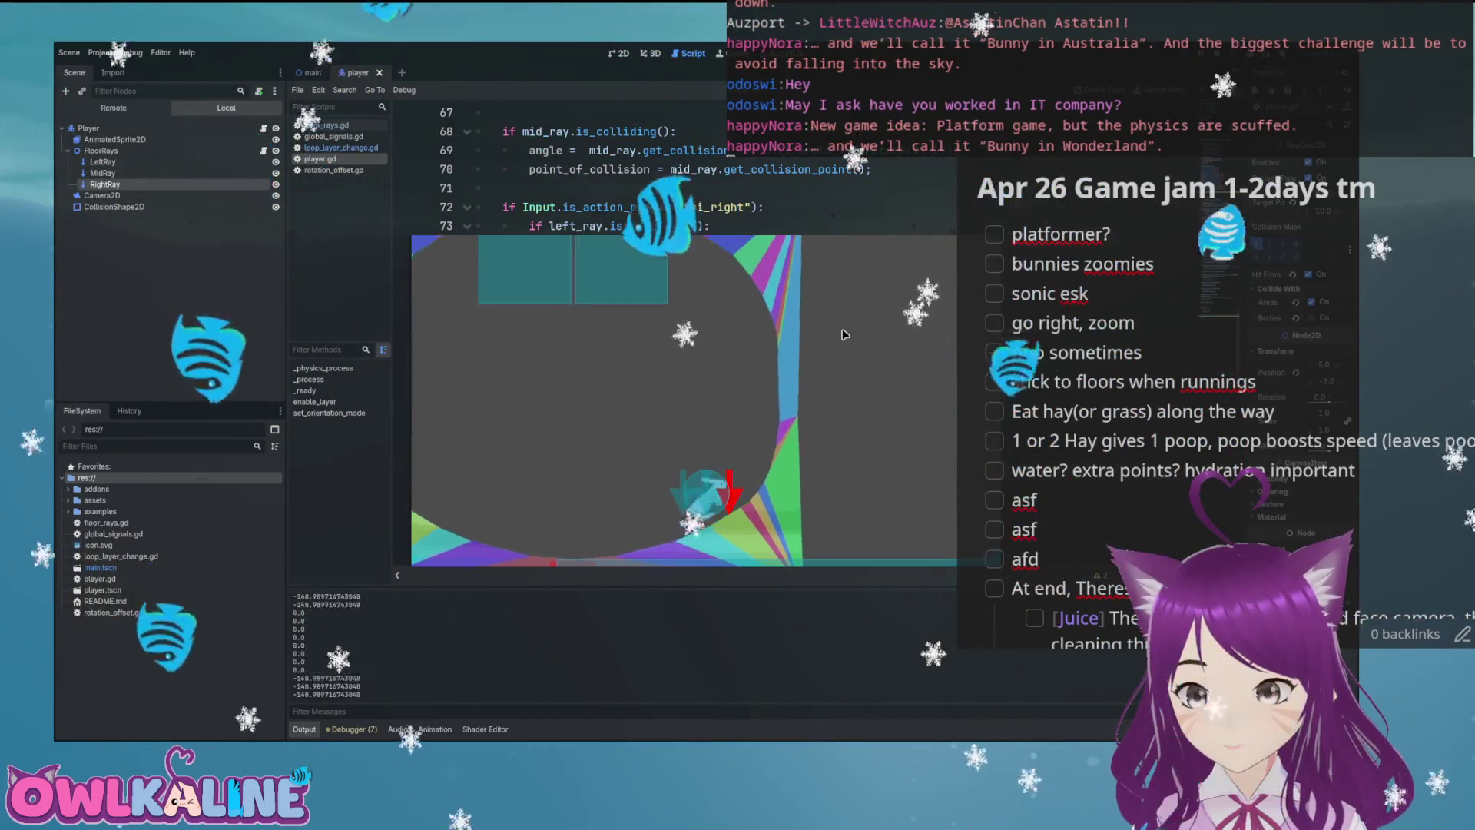
{"action": "key", "text": "Right"}
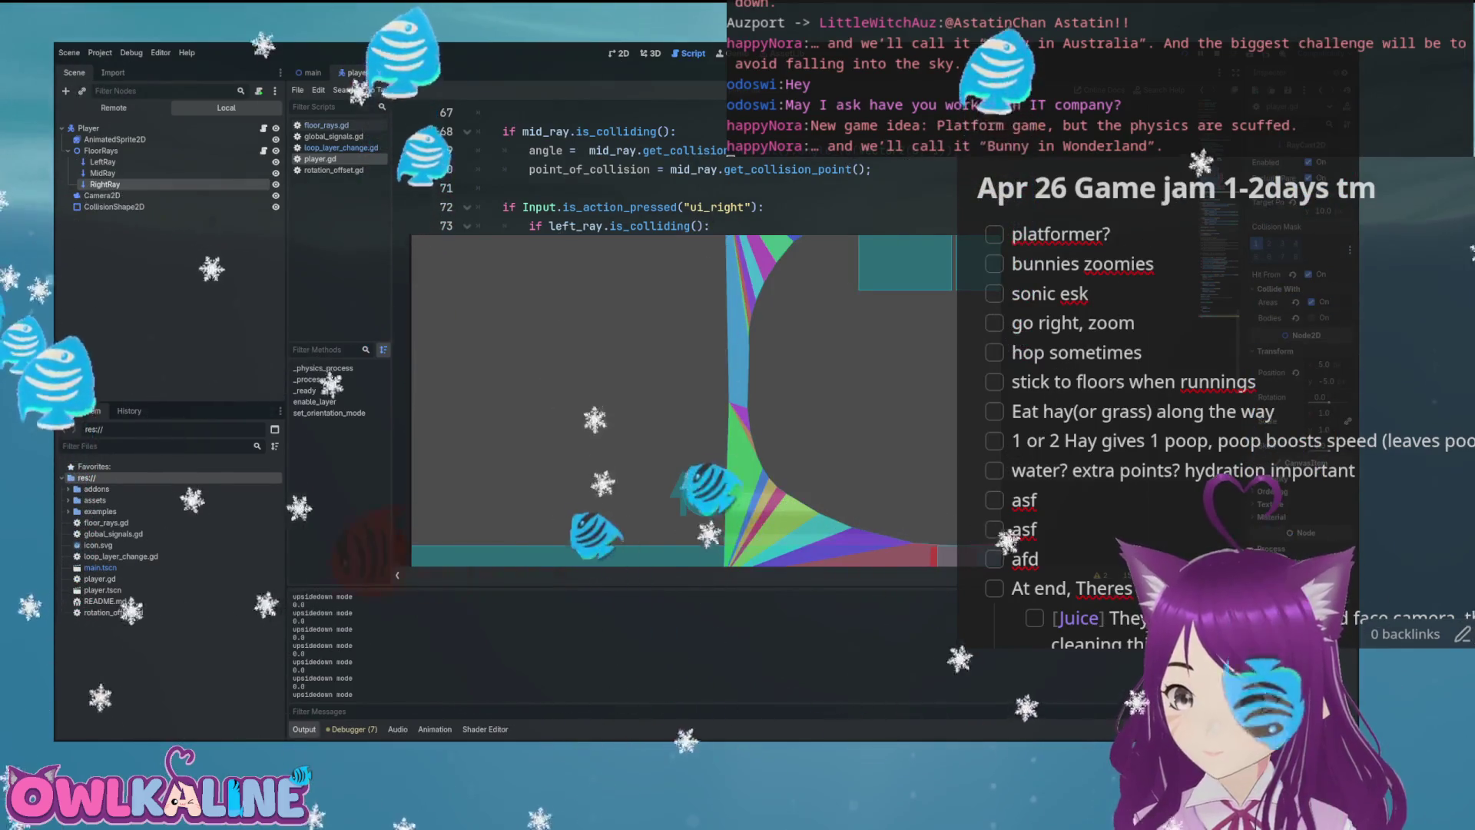
{"action": "key", "text": "F8"}
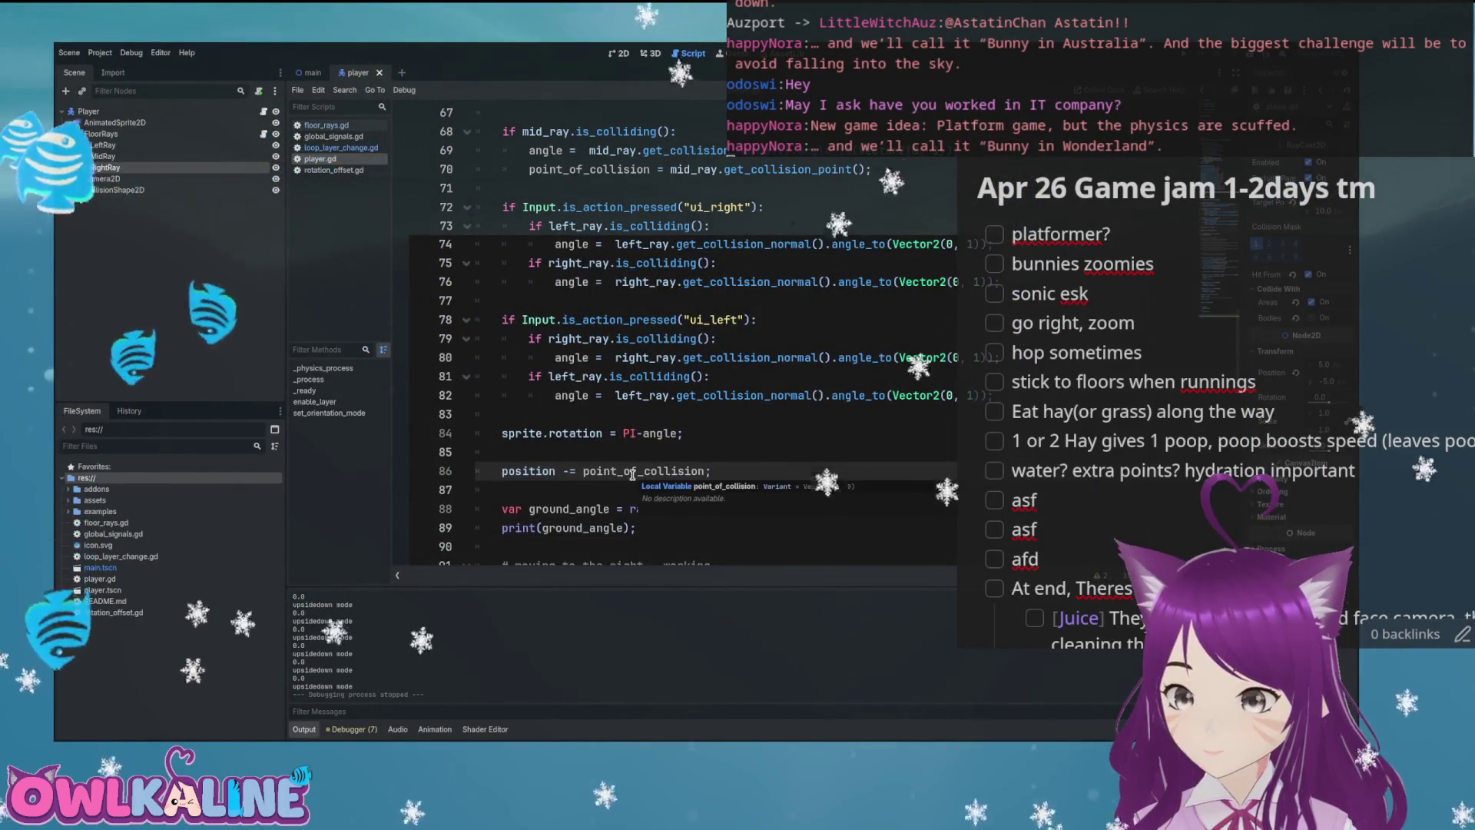
Step: Paste the point_of_collision line into the left-ray branch under its angle assignment
{"action": "scroll", "coordinate": [662, 244], "scroll_direction": "up", "scroll_amount": 2}
{"action": "left_click", "coordinate": [503, 188]}
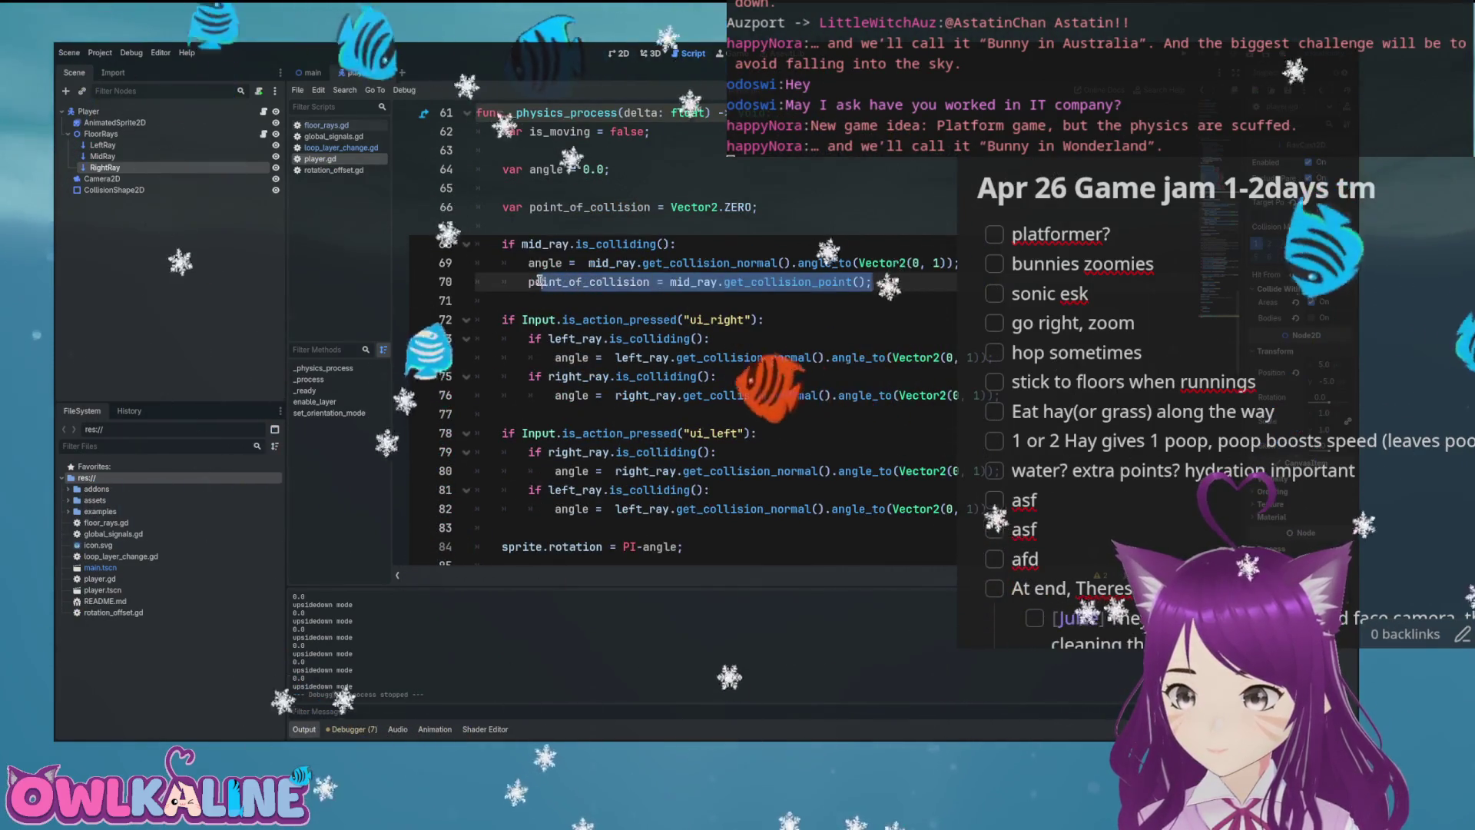
{"action": "key", "text": "Return"}
{"action": "type", "text": "point_of_collision = mid_ray.get_collision_point();"}
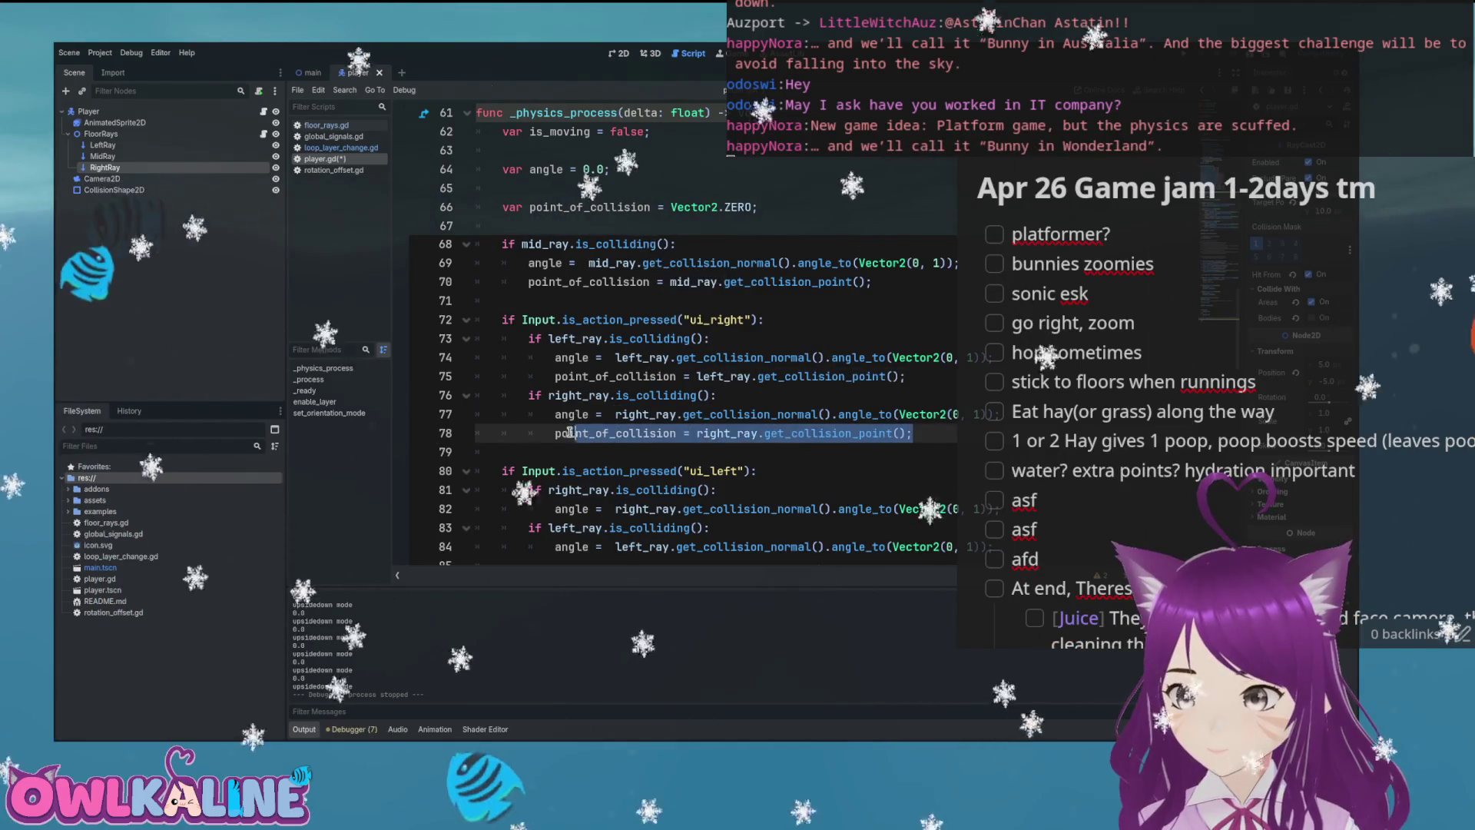
Step: Add collision point lines under the left-movement ray angle assignments, then run the game
{"action": "scroll", "coordinate": [560, 435], "scroll_direction": "down", "scroll_amount": 2}
{"action": "left_click", "coordinate": [921, 394]}
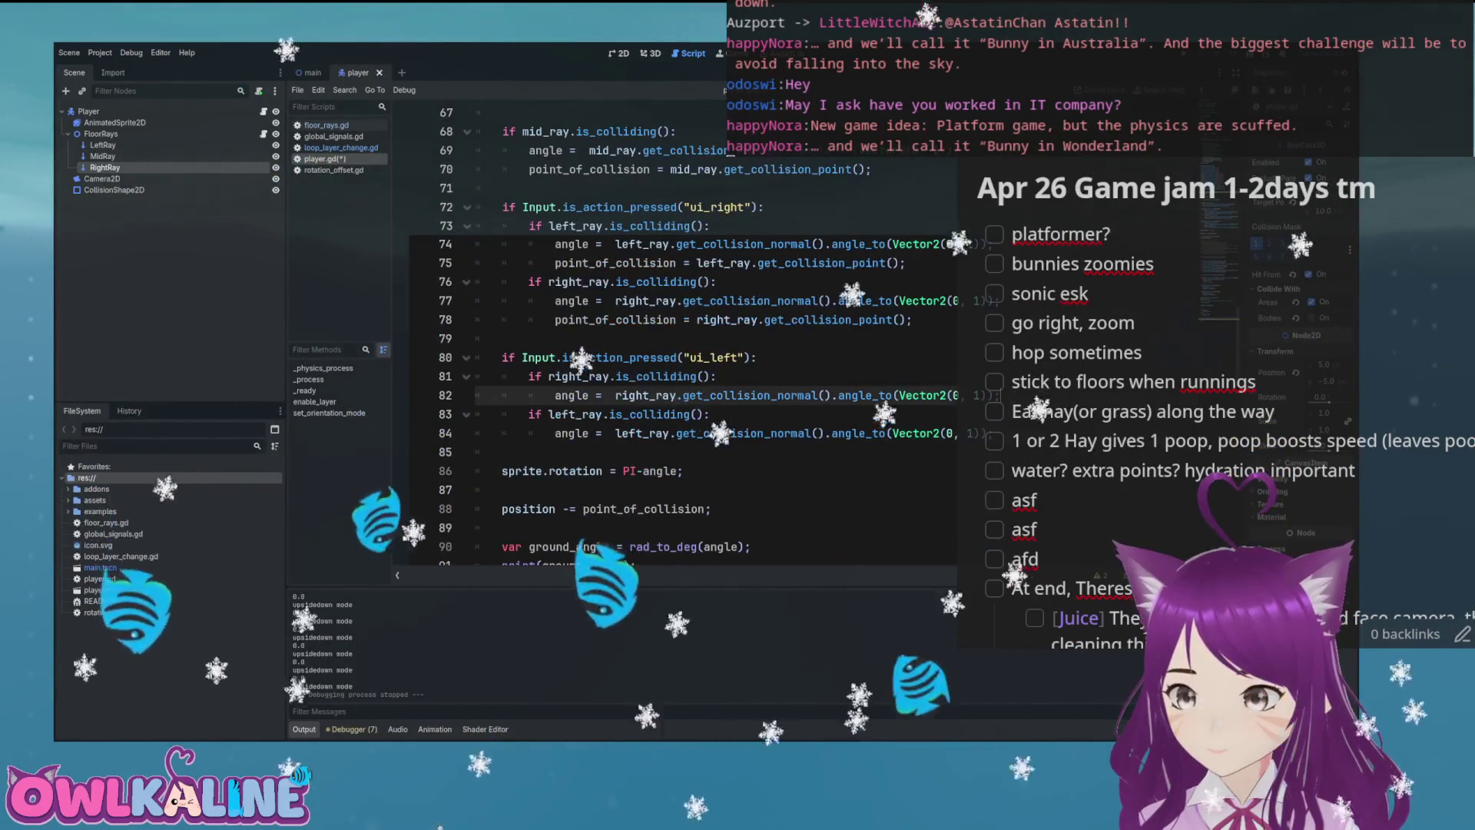
{"action": "key", "text": "Return"}
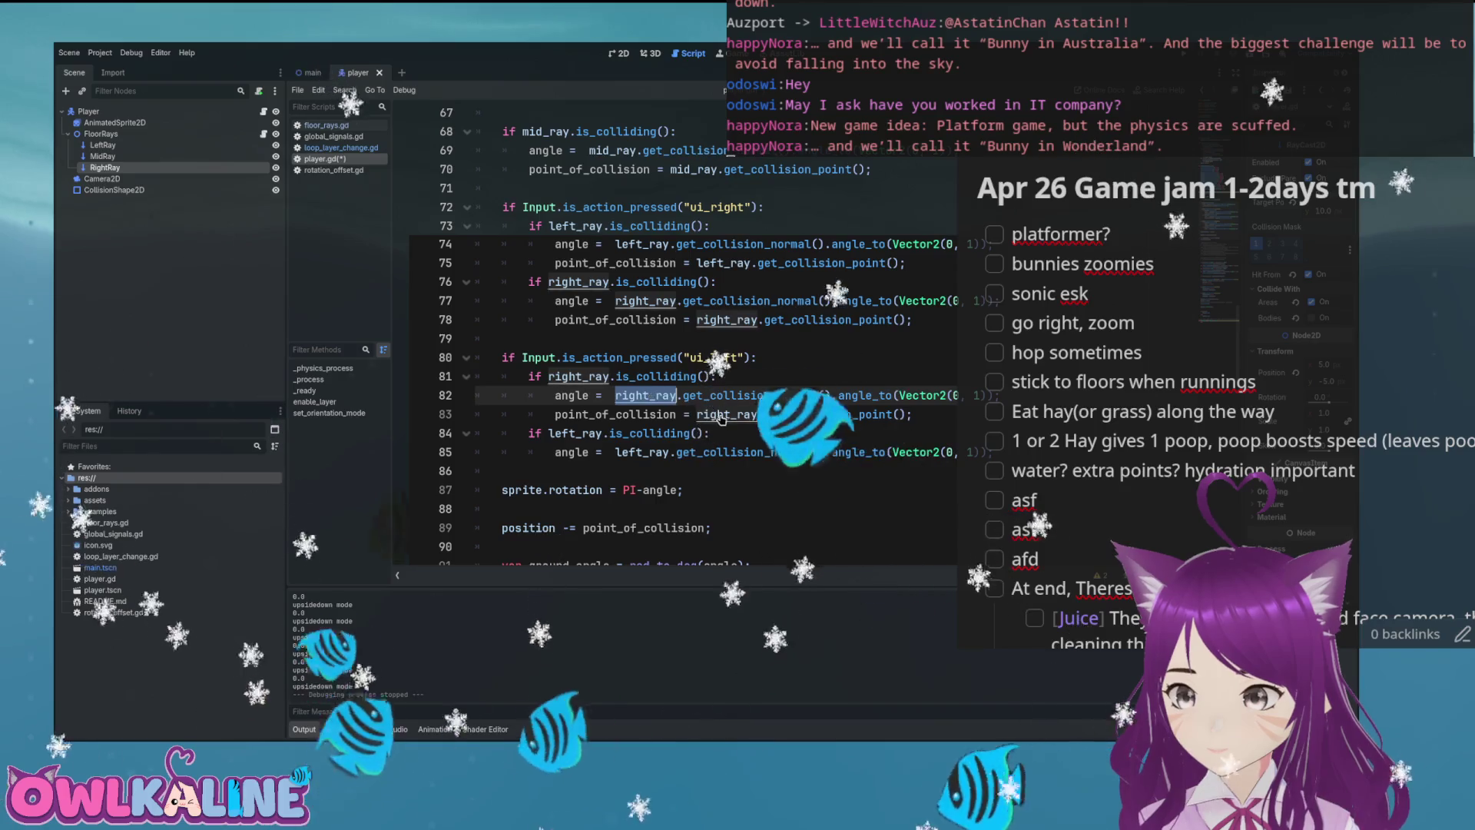
{"action": "left_click_drag", "start_coordinate": [912, 414], "coordinate": [544, 414]}
{"action": "left_click", "coordinate": [953, 452]}
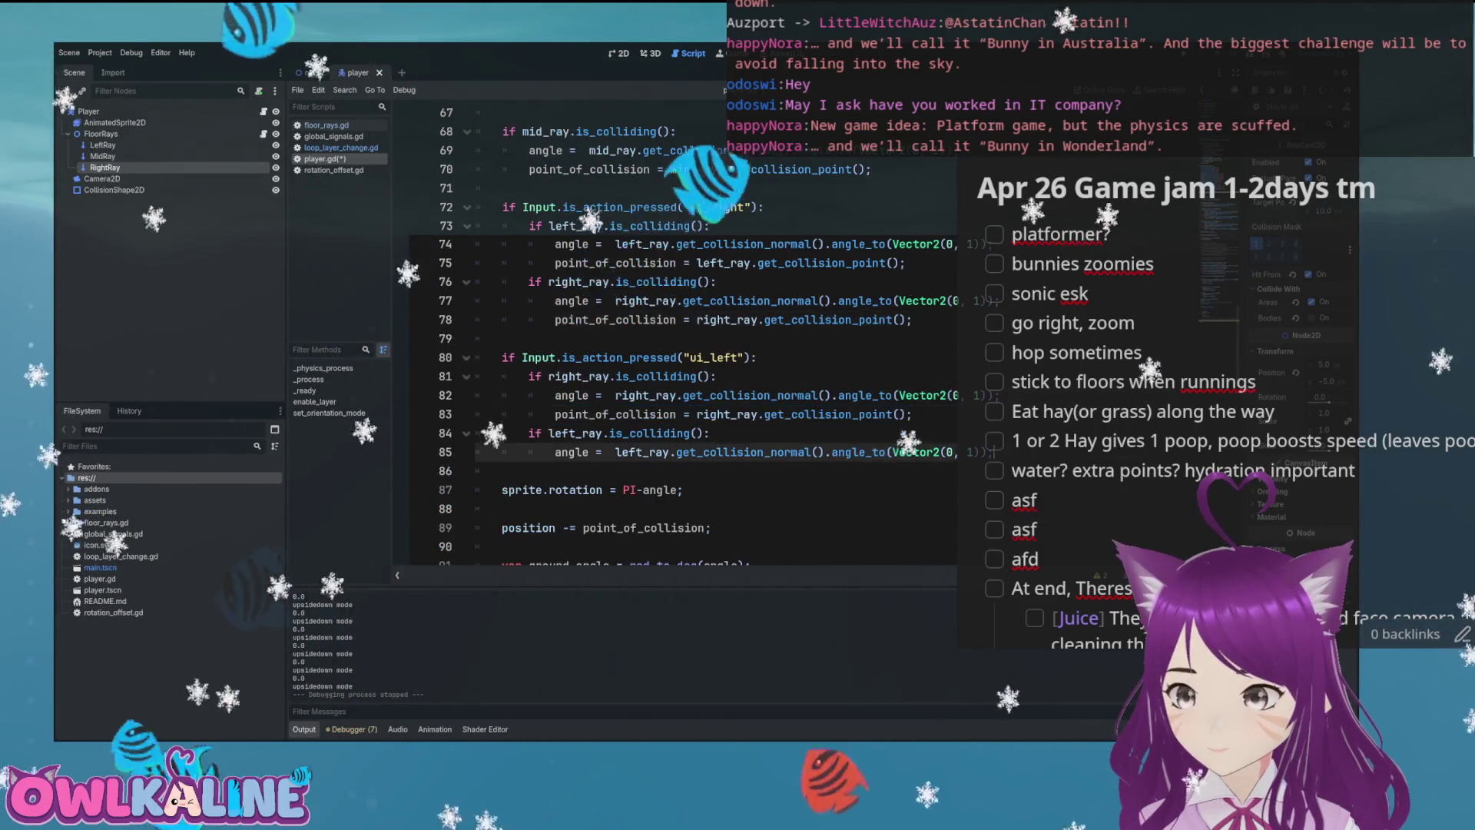
{"action": "key", "text": "Return"}
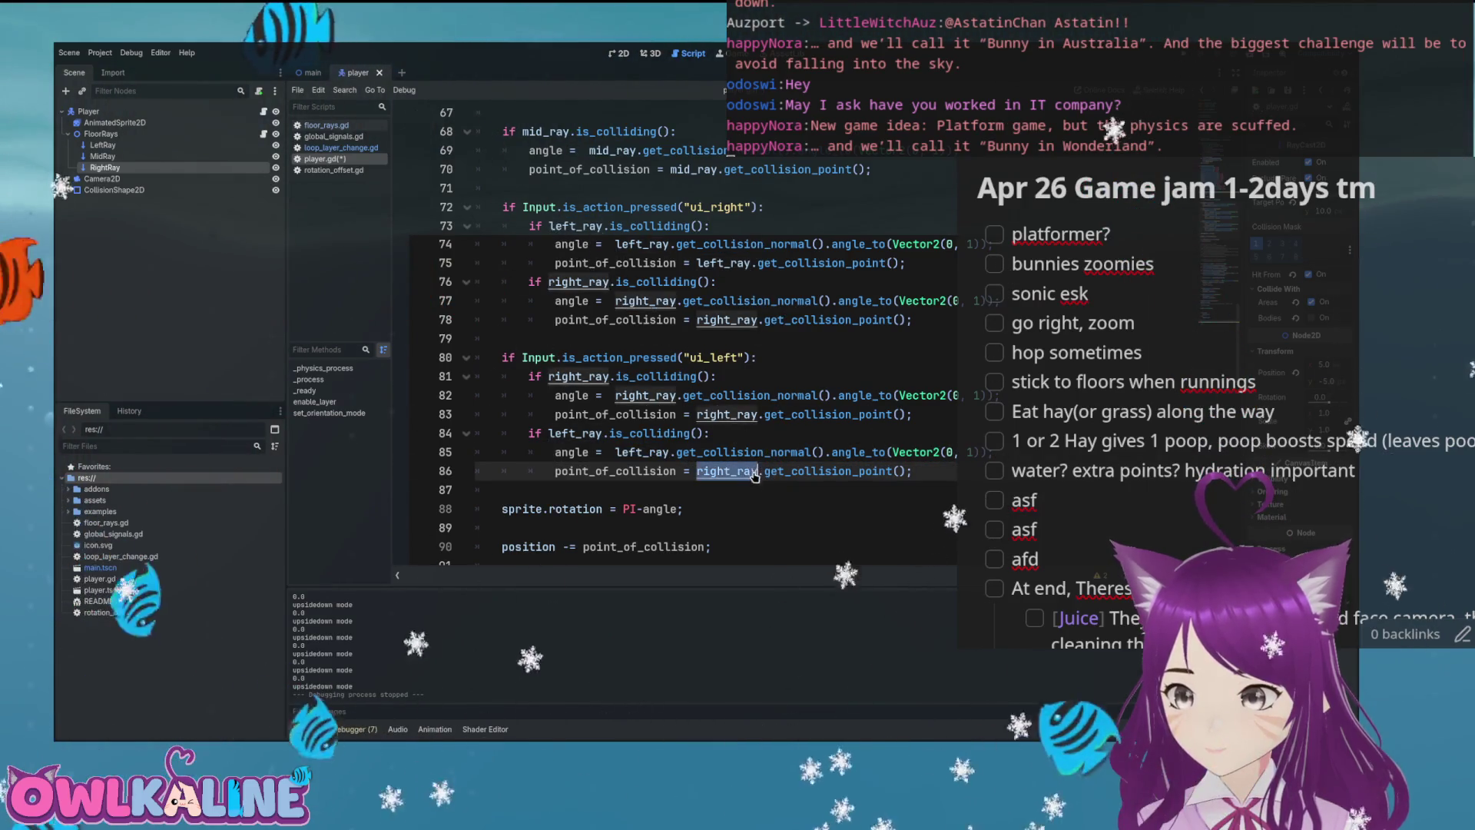
{"action": "key", "text": "F5"}
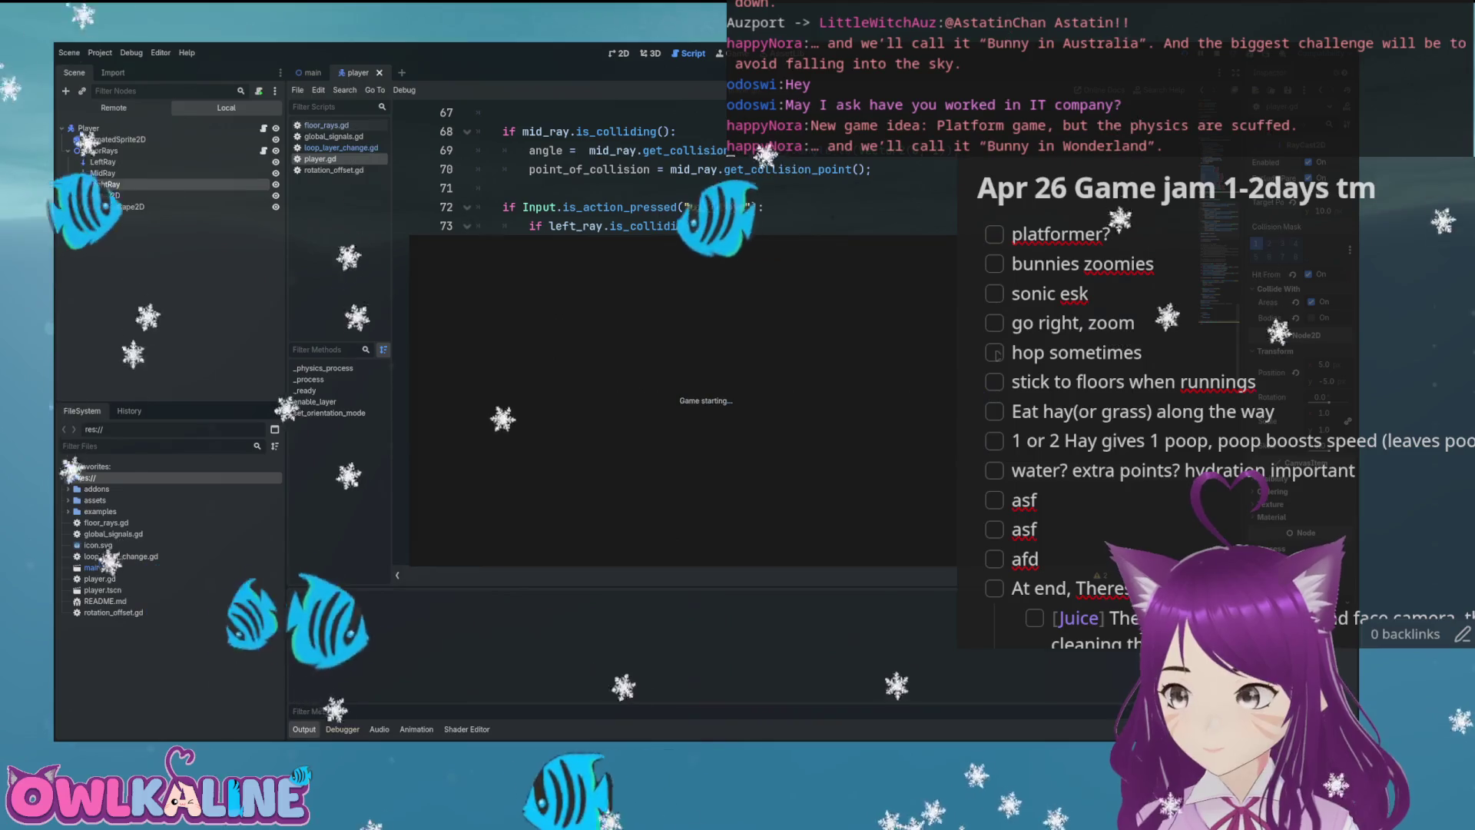
Step: Move the bunny right and left along the floor, then stop the game with F8
{"action": "key", "text": "Right"}
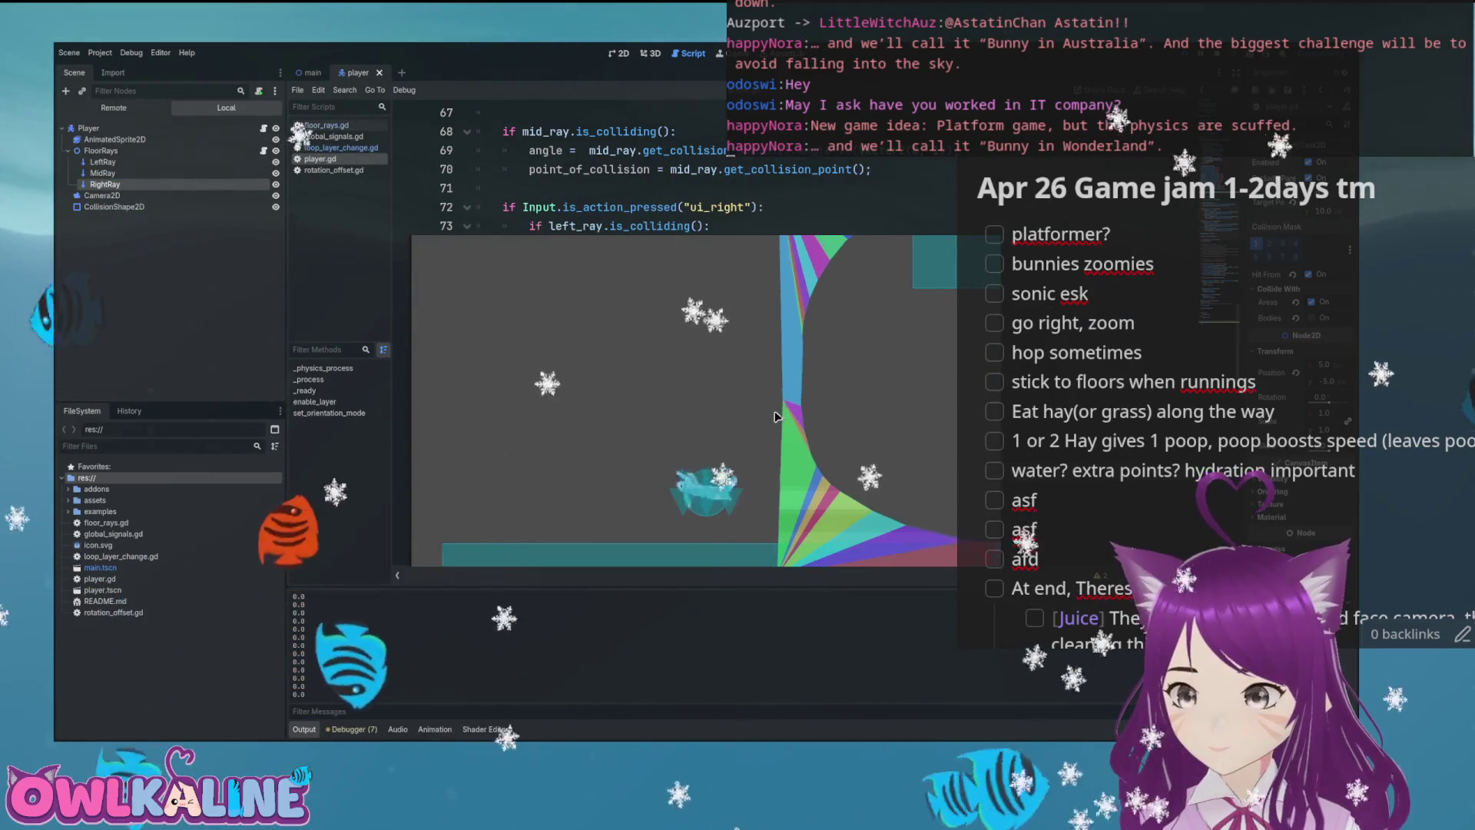
{"action": "key", "text": "Right"}
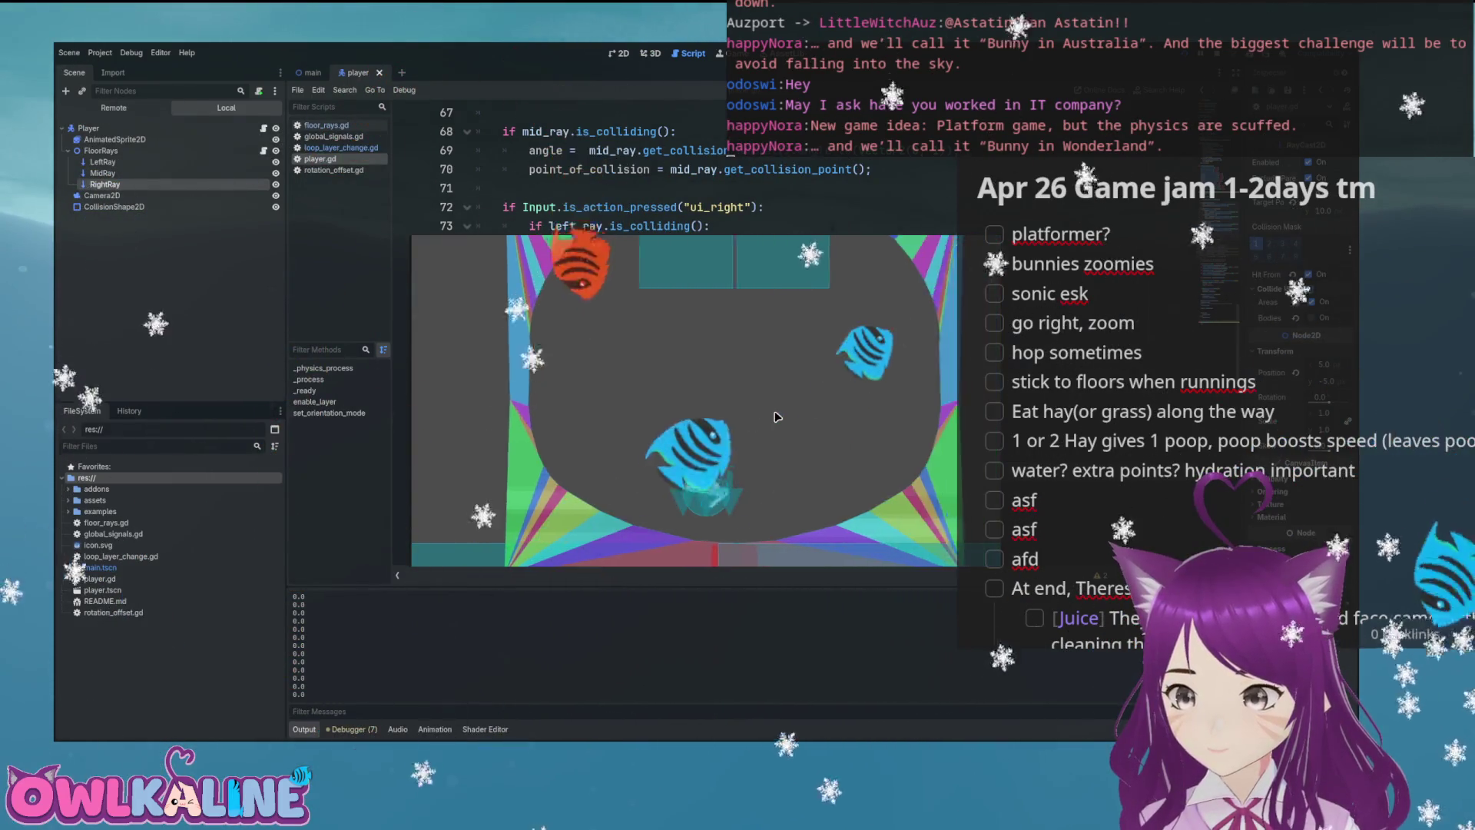
{"action": "key", "text": "Left"}
{"action": "key", "text": "Left"}
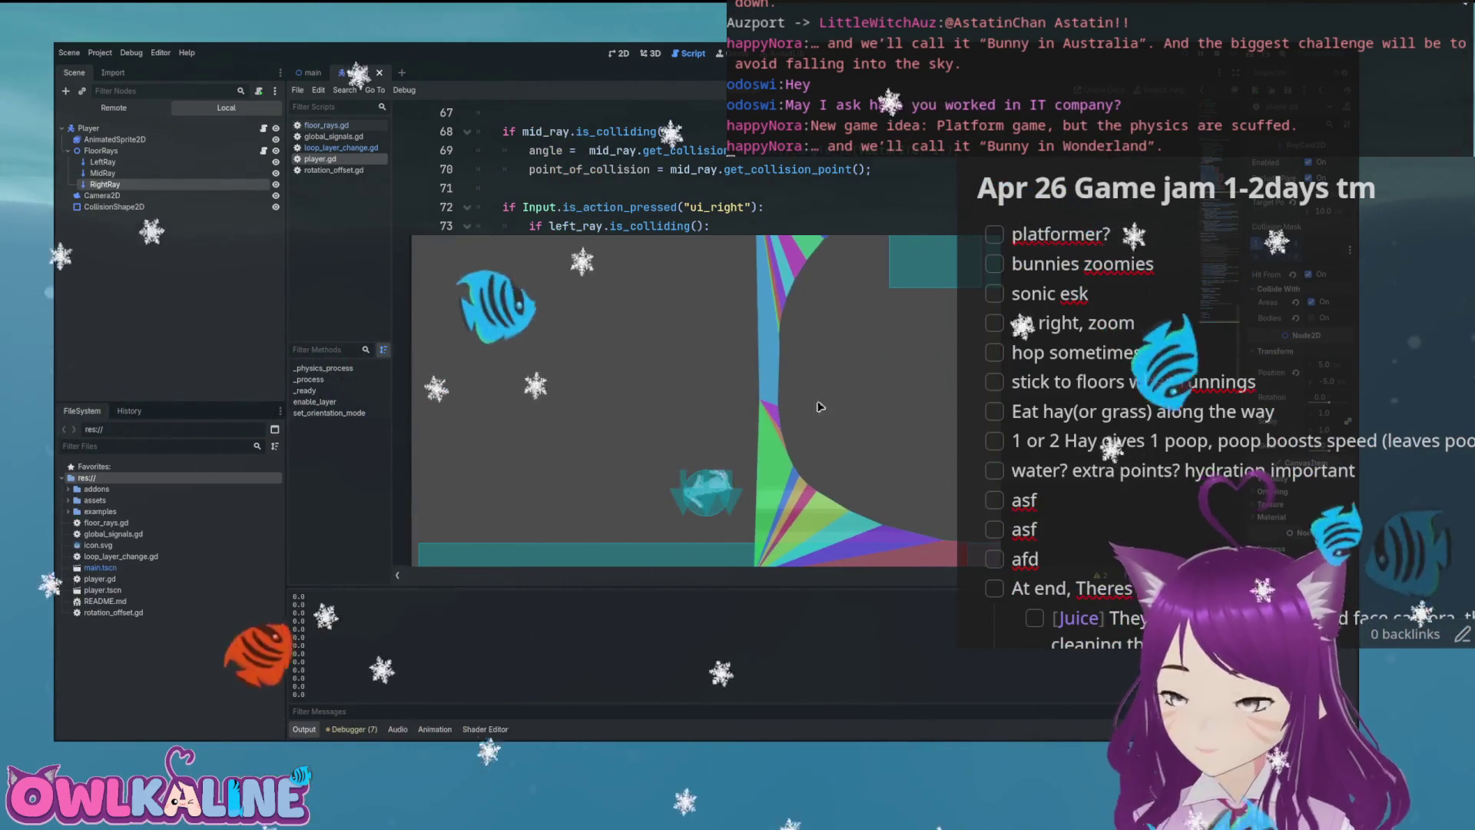
{"action": "key", "text": "F8"}
{"action": "scroll", "coordinate": [747, 391], "scroll_direction": "up", "scroll_amount": 4}
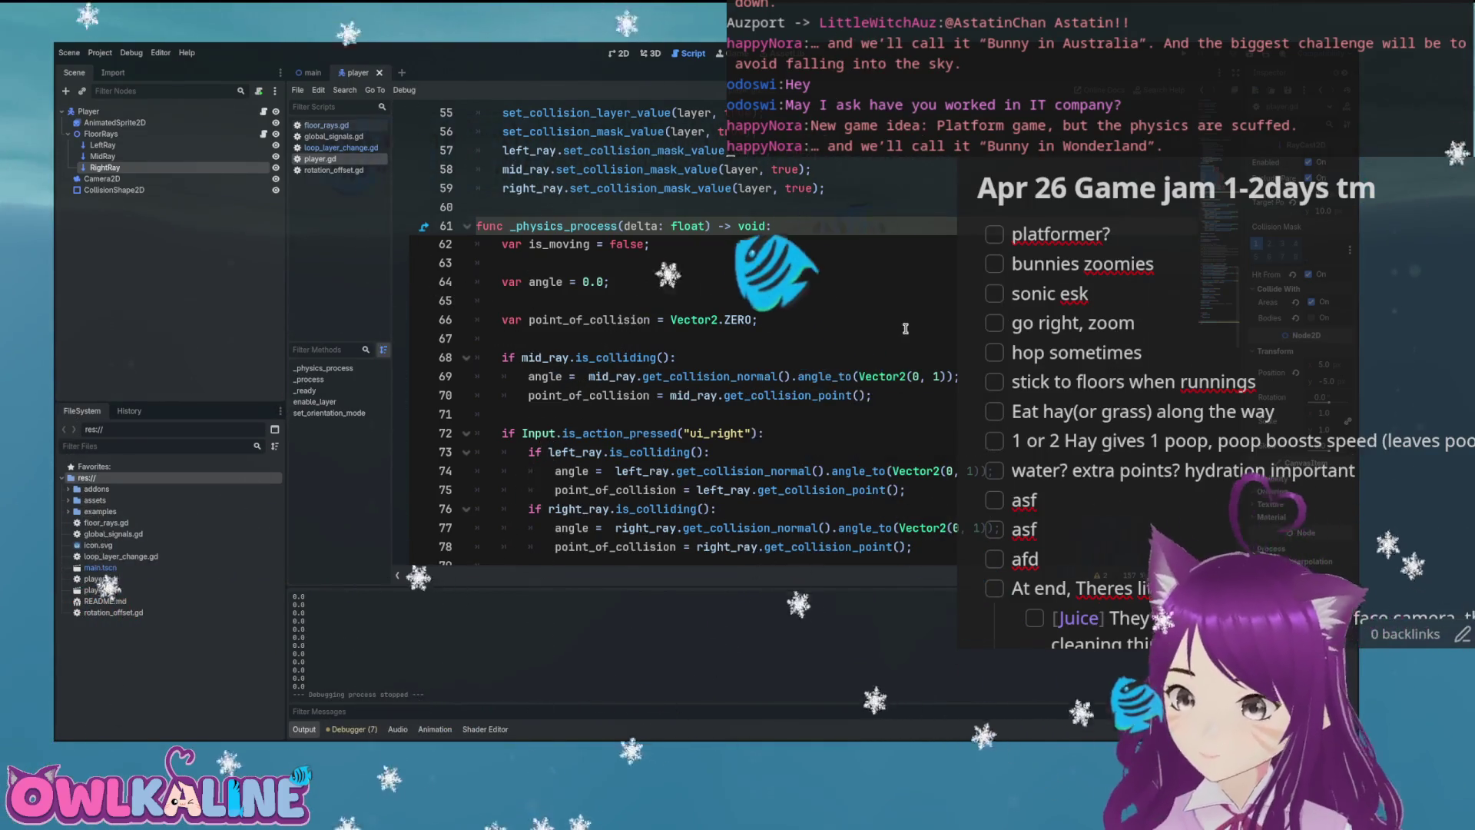
Step: Change line 90 to 'position = point_of_collision' and run the game with F5
{"action": "scroll", "coordinate": [905, 328], "scroll_direction": "down", "scroll_amount": 3}
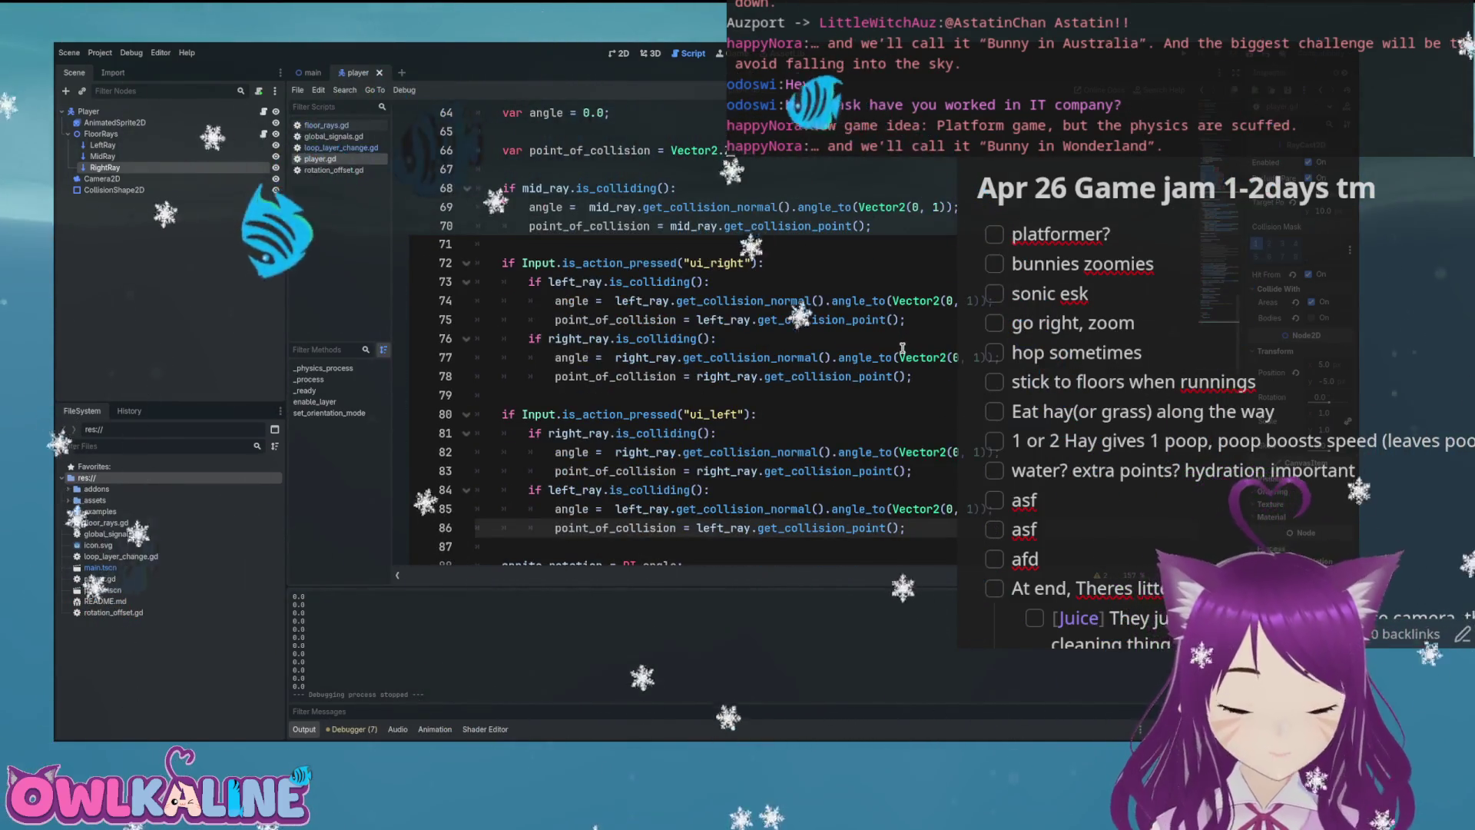
{"action": "scroll", "coordinate": [901, 350], "scroll_direction": "down", "scroll_amount": 1}
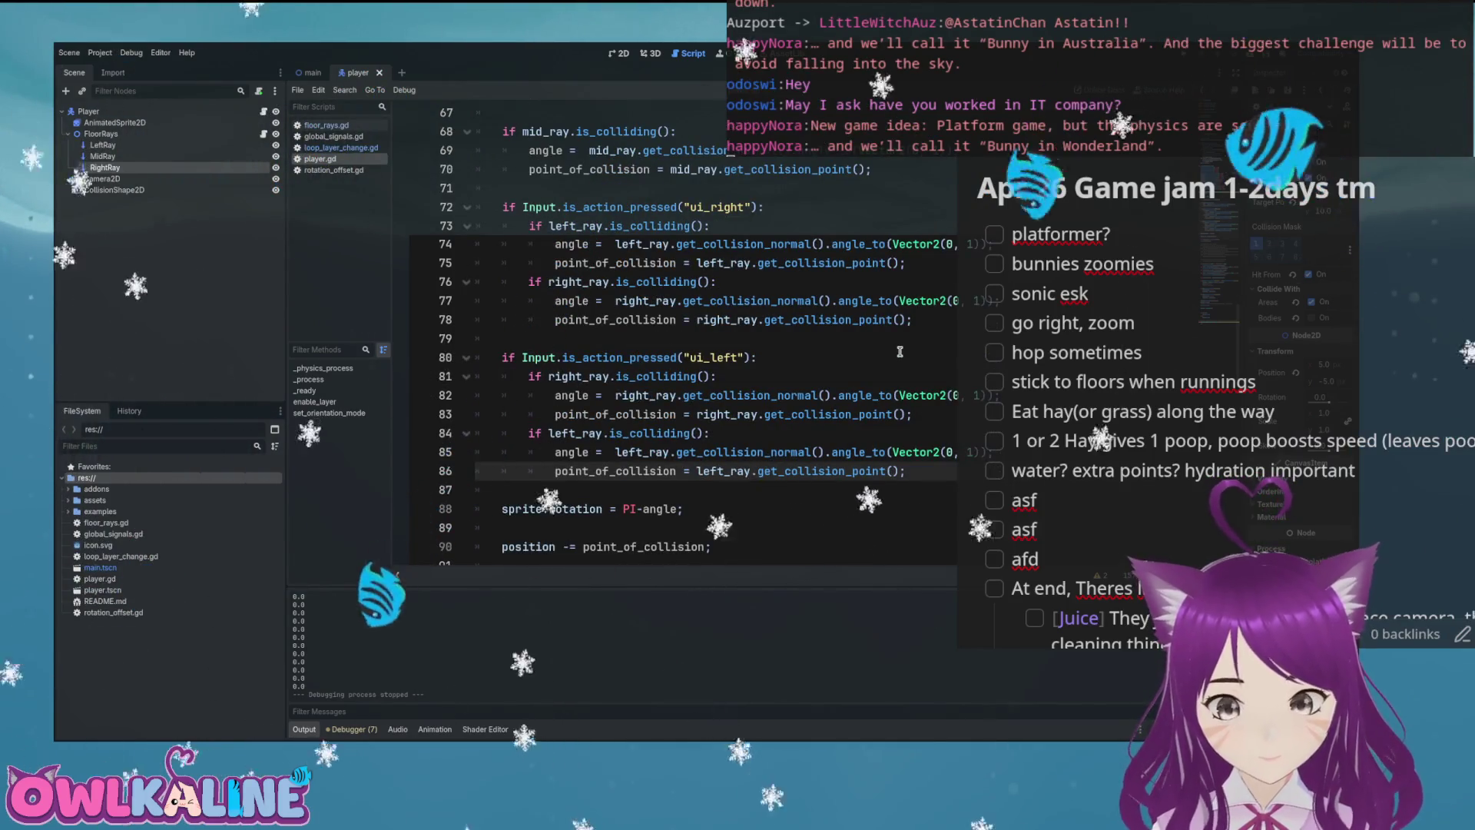
{"action": "scroll", "coordinate": [900, 351], "scroll_direction": "up", "scroll_amount": 1}
{"action": "scroll", "coordinate": [899, 351], "scroll_direction": "down", "scroll_amount": 2}
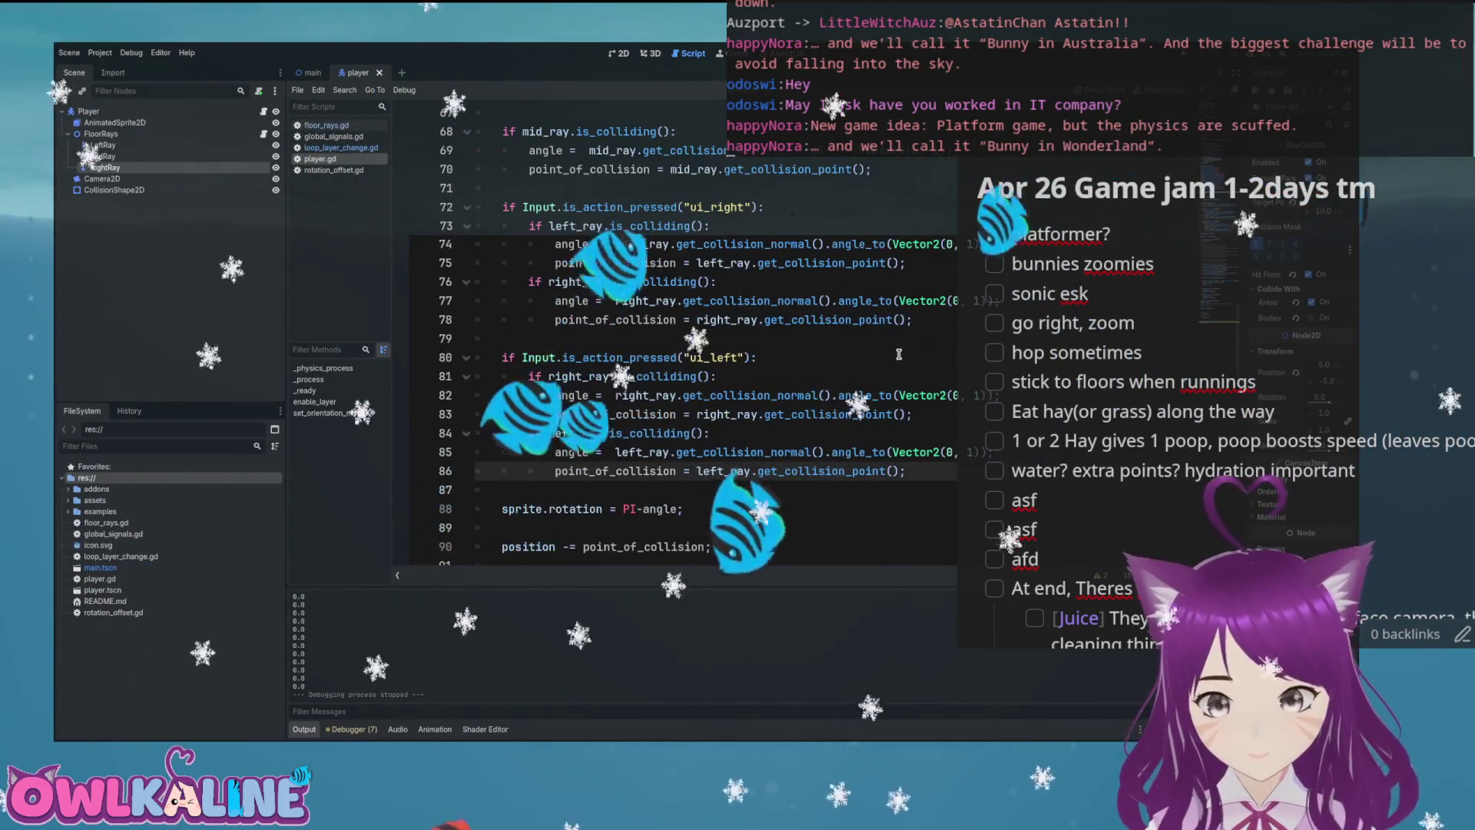
{"action": "double_click", "coordinate": [605, 495]}
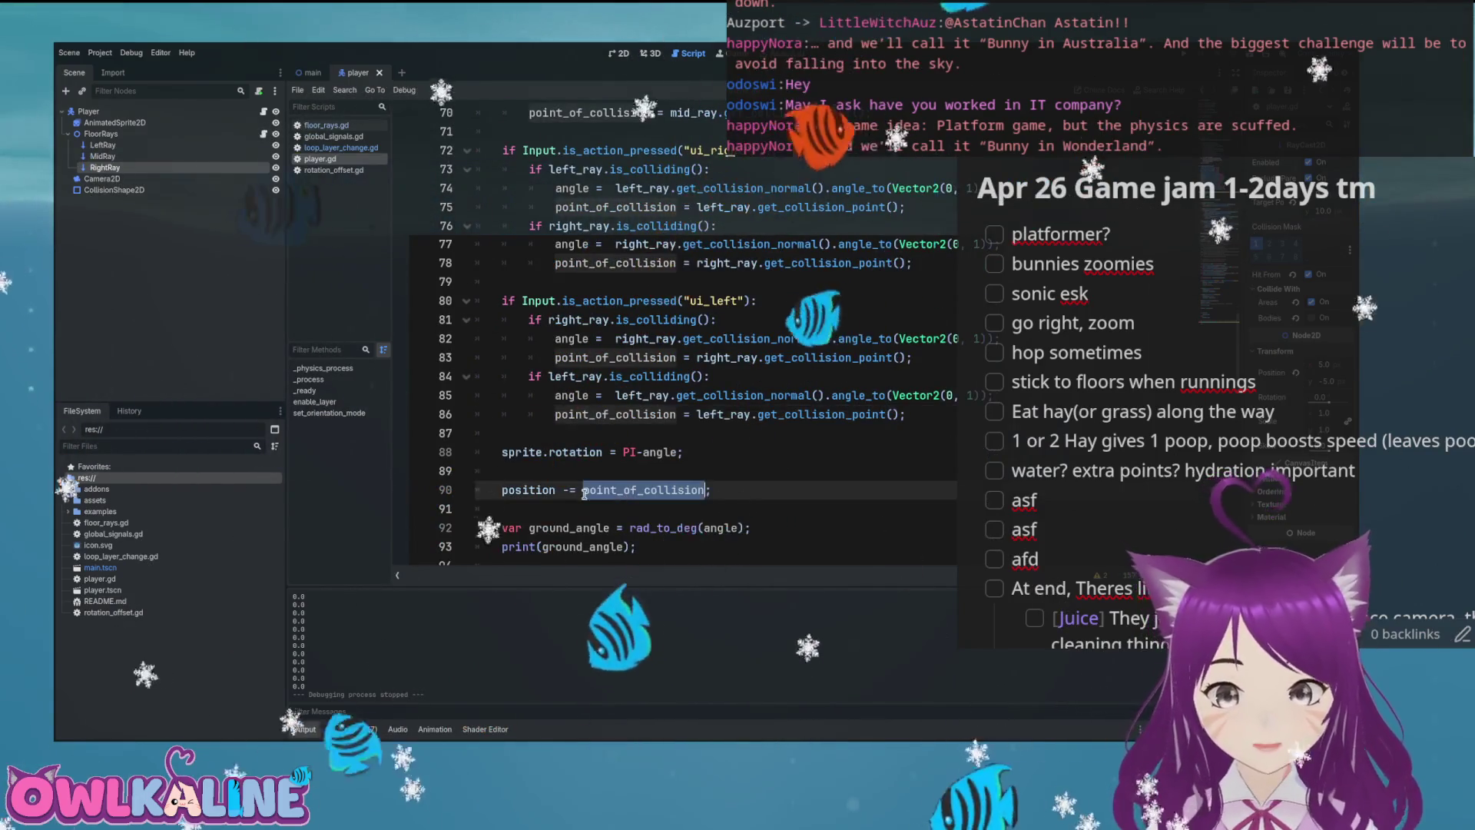
{"action": "scroll", "coordinate": [652, 239], "scroll_direction": "up", "scroll_amount": 4}
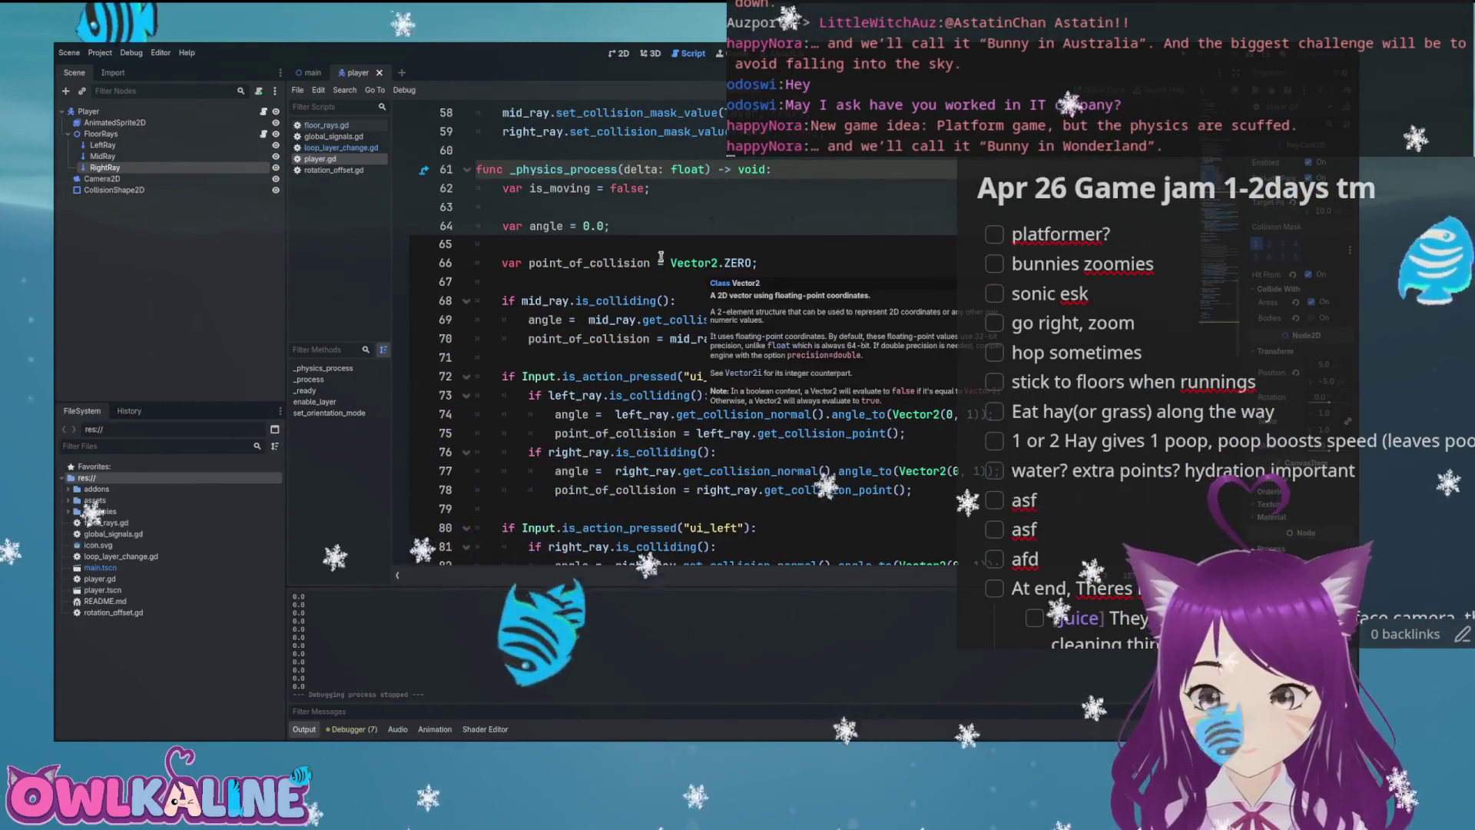
{"action": "scroll", "coordinate": [603, 271], "scroll_direction": "down", "scroll_amount": 6}
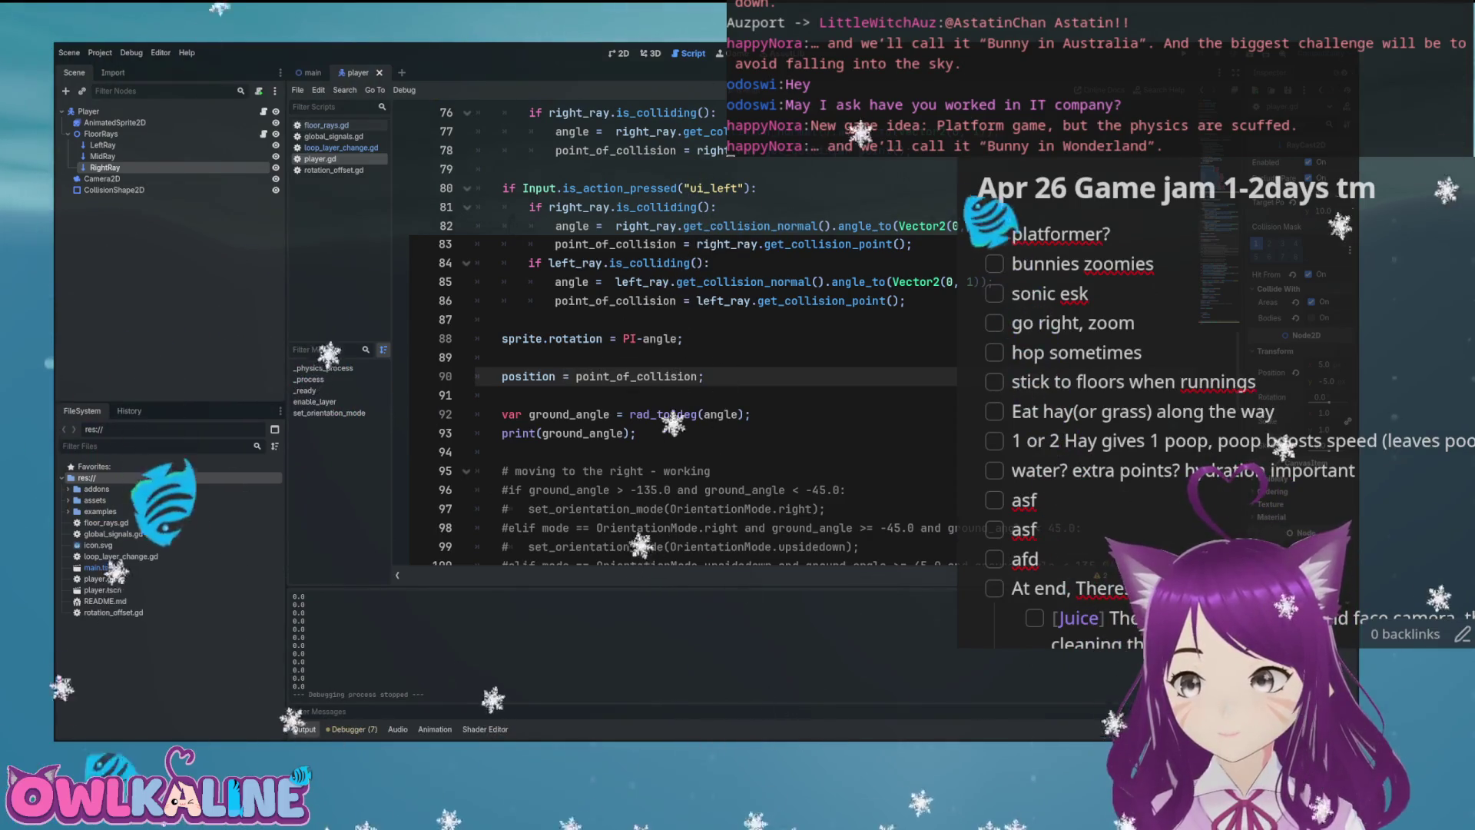
{"action": "key", "text": "F5"}
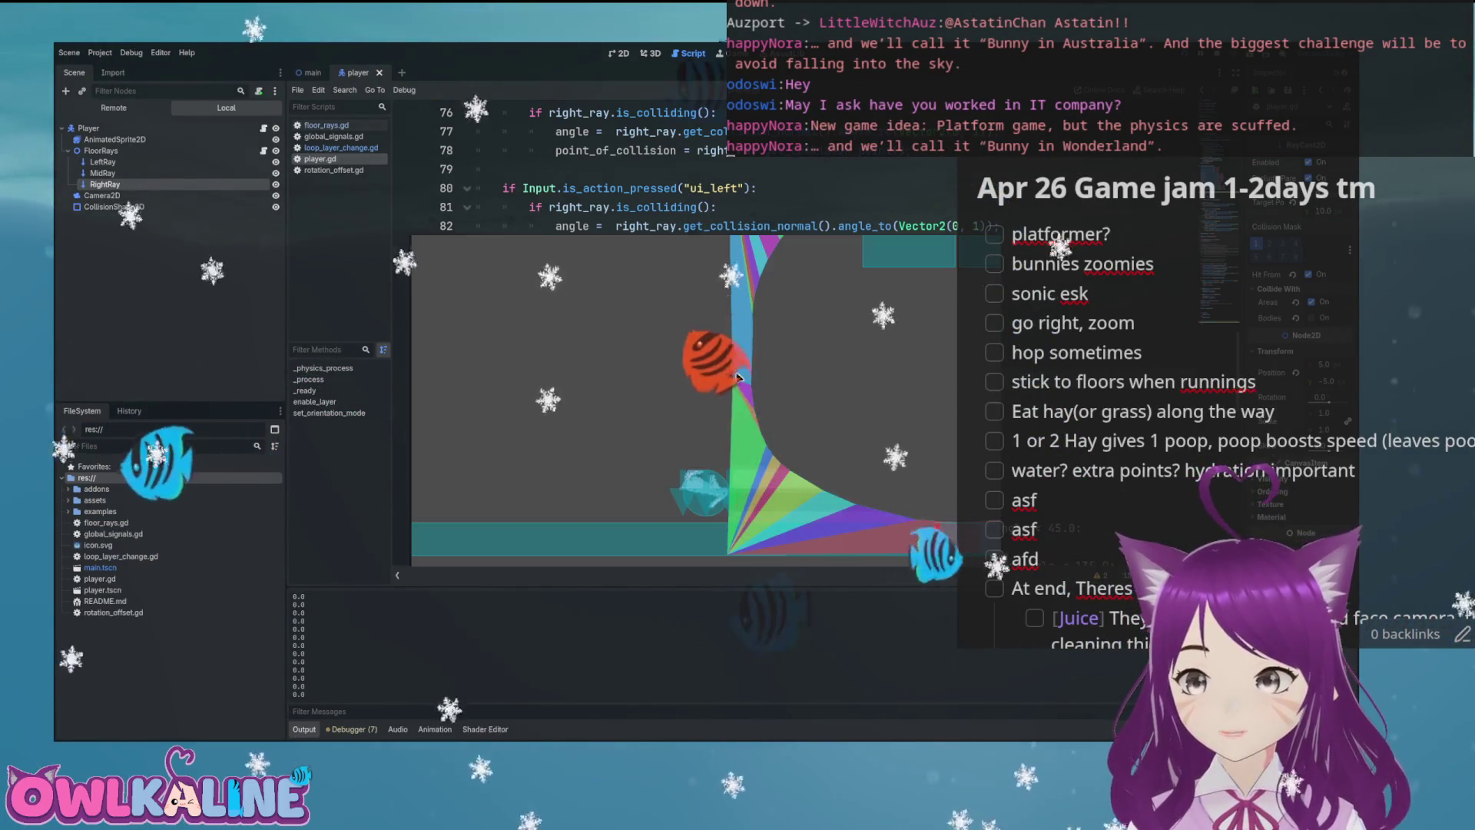
Step: Move the bunny left, stop the game, and switch to the 2D view
{"action": "key", "text": "Left"}
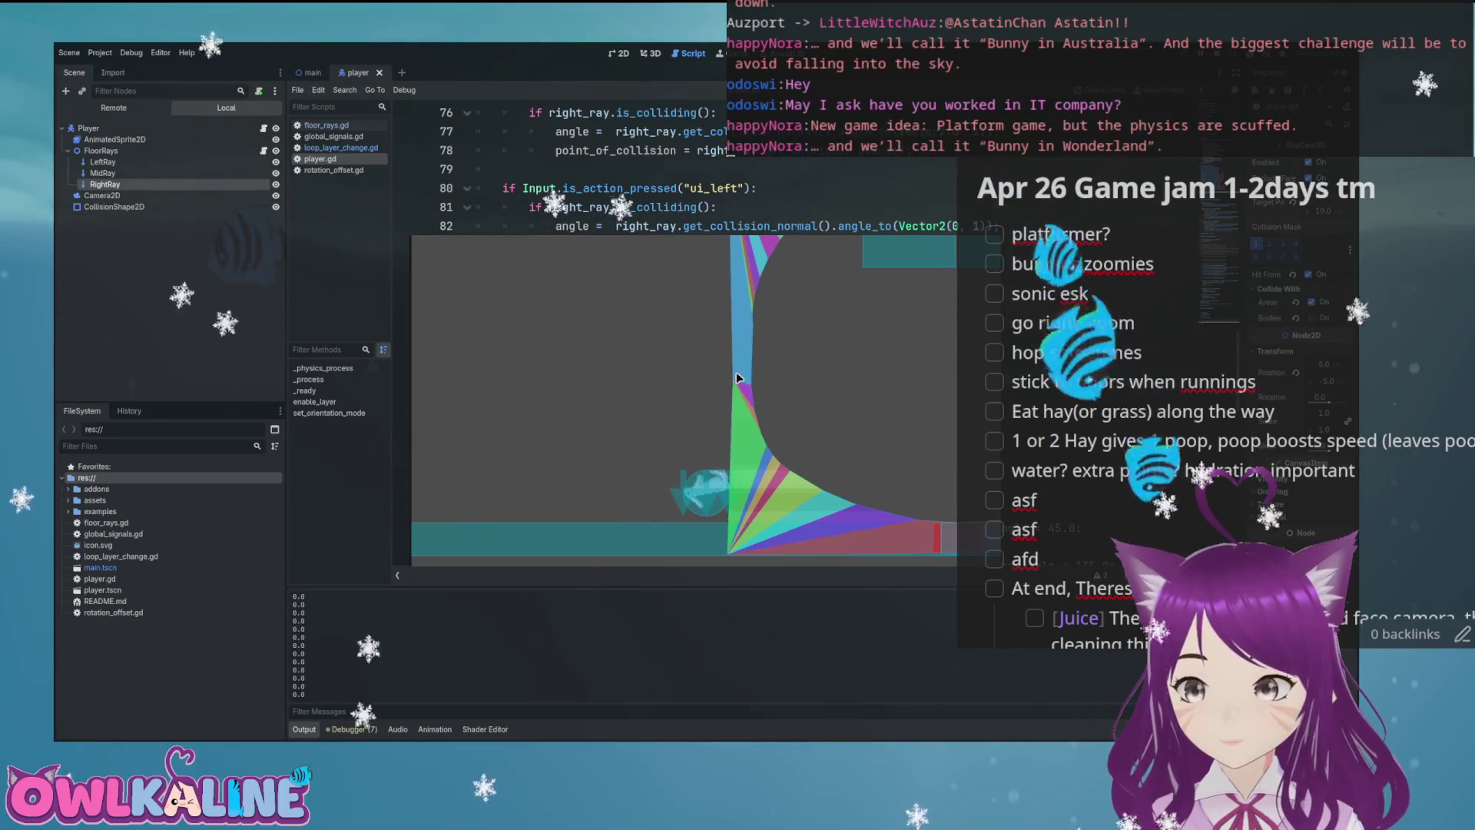
{"action": "key", "text": "F8"}
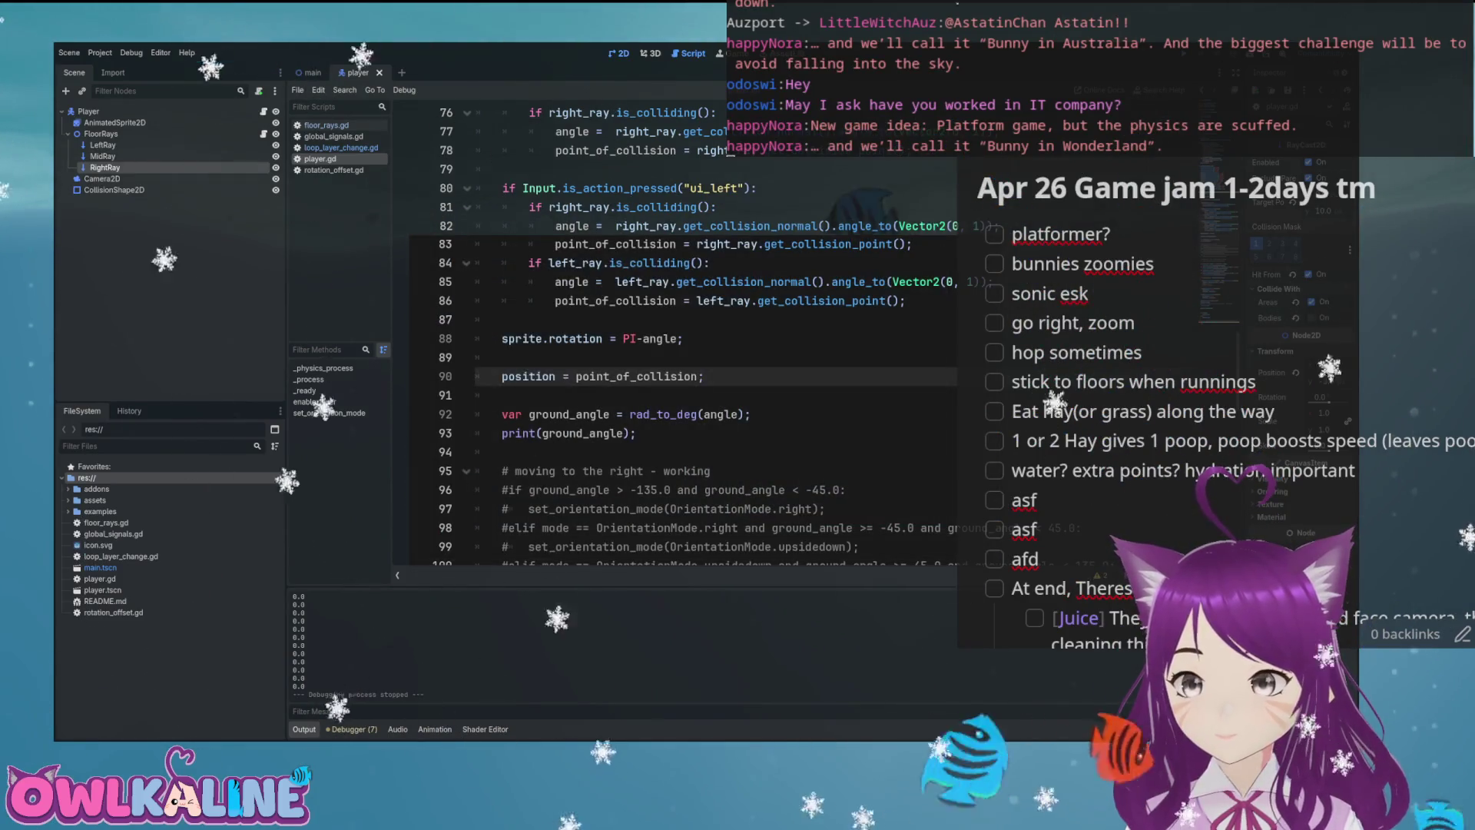
{"action": "key", "text": "ctrl+F1"}
{"action": "key", "text": "ctrl+Tab"}
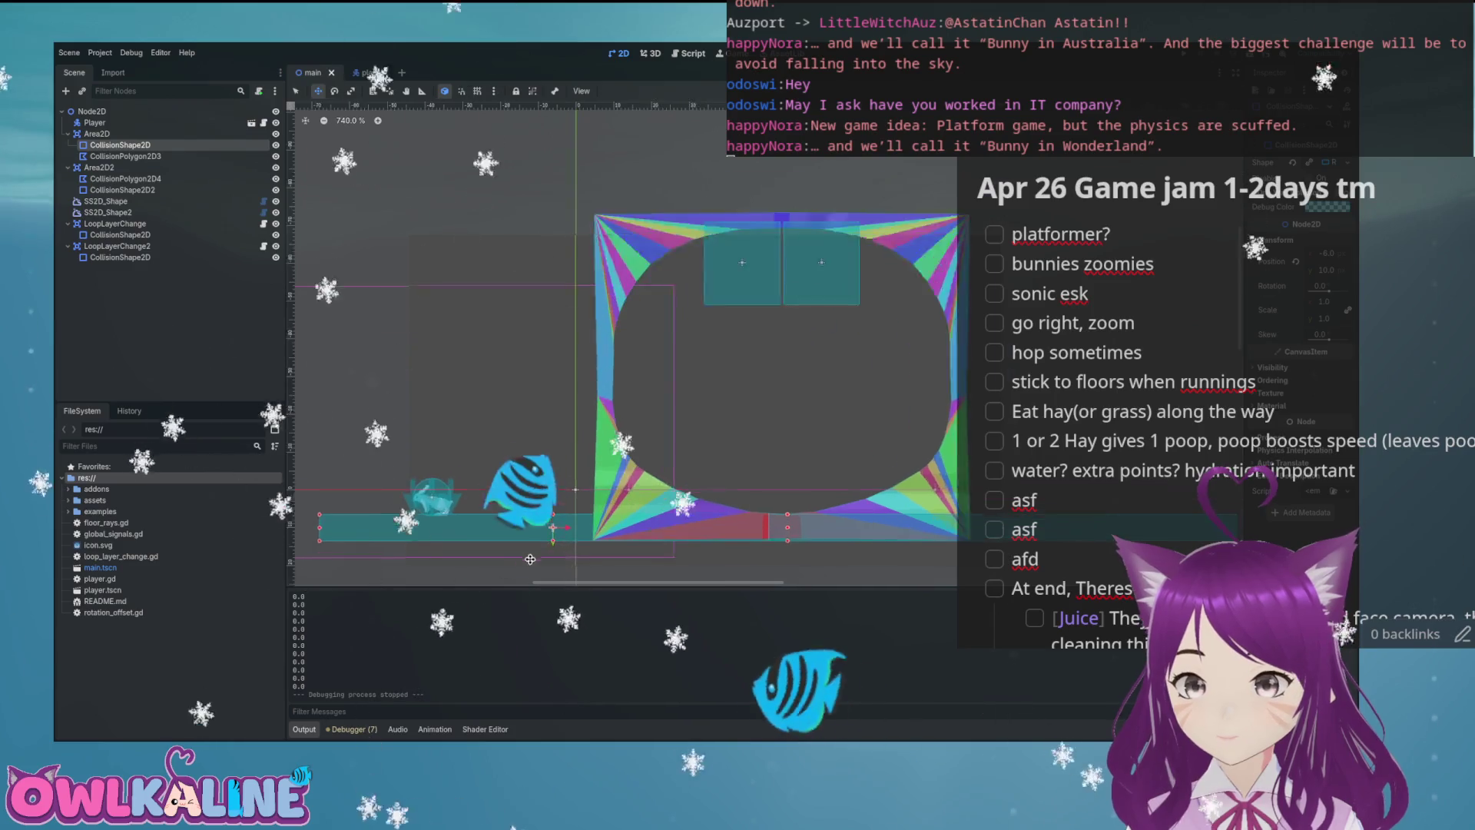
{"action": "key", "text": "Left"}
{"action": "key", "text": "Up"}
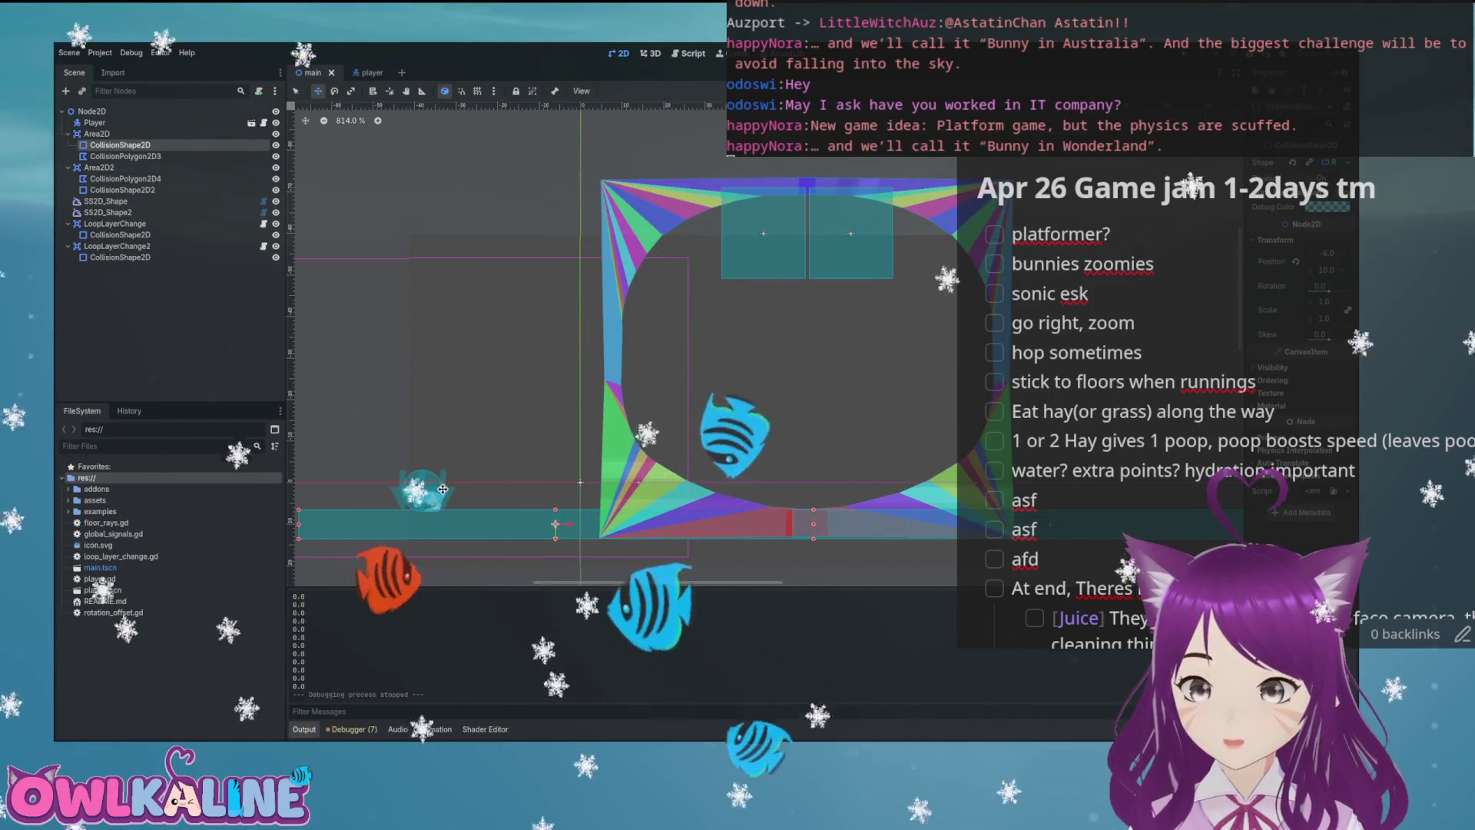
{"action": "key", "text": "Right"}
{"action": "key", "text": "Down"}
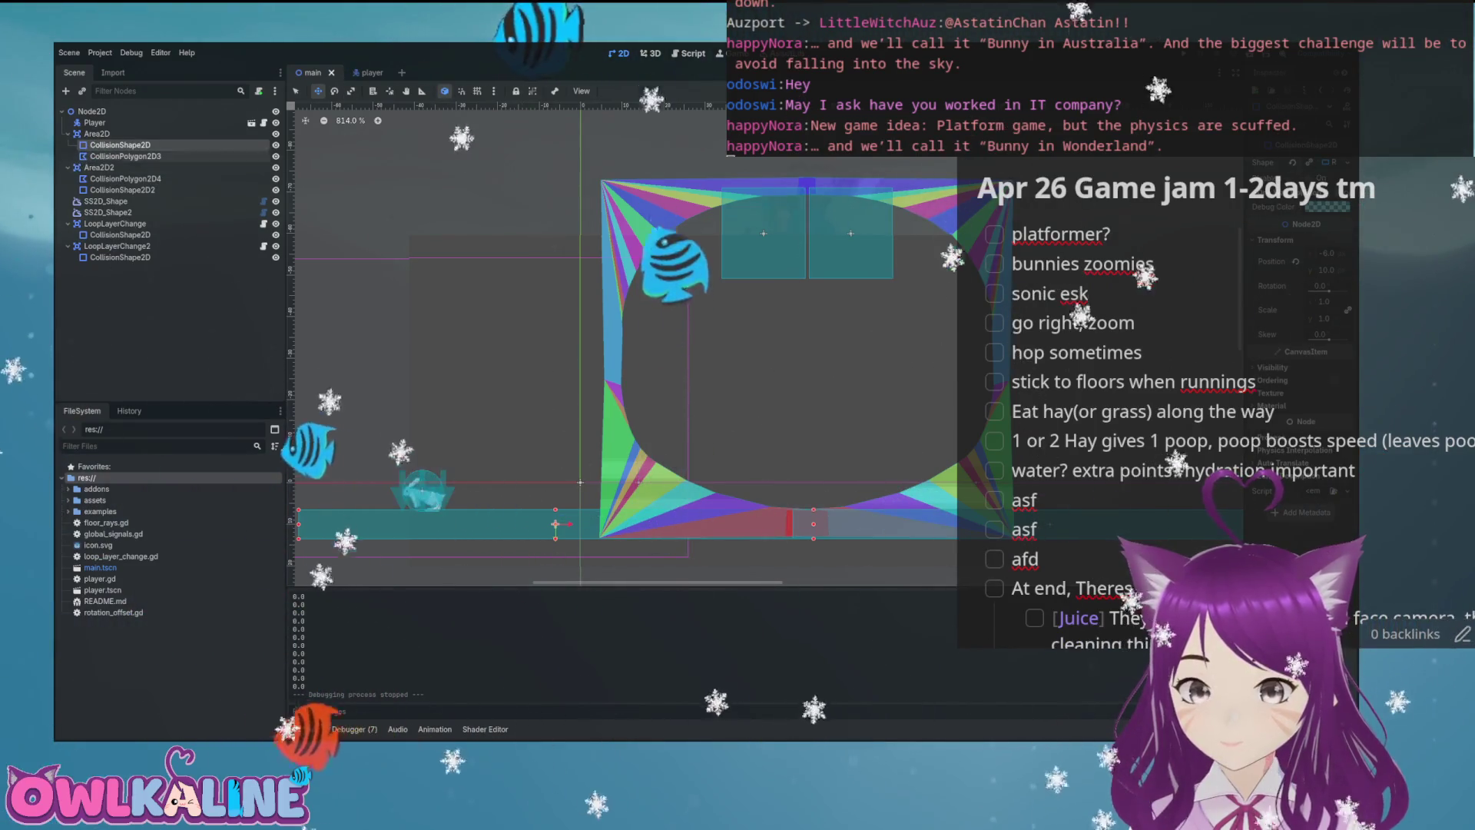
{"action": "left_click", "coordinate": [417, 474]}
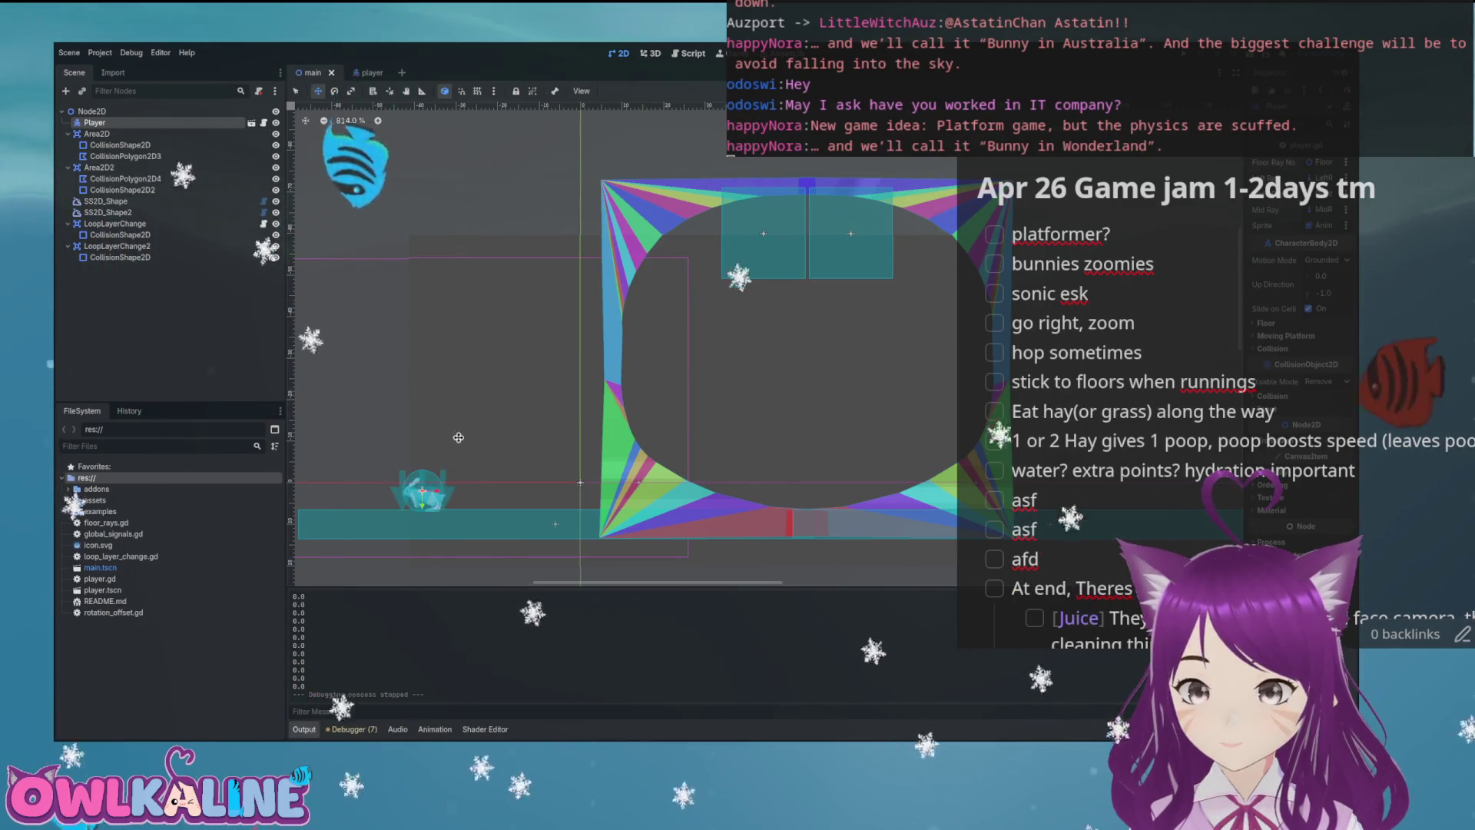
{"action": "scroll", "coordinate": [780, 544], "scroll_direction": "up", "scroll_amount": 5}
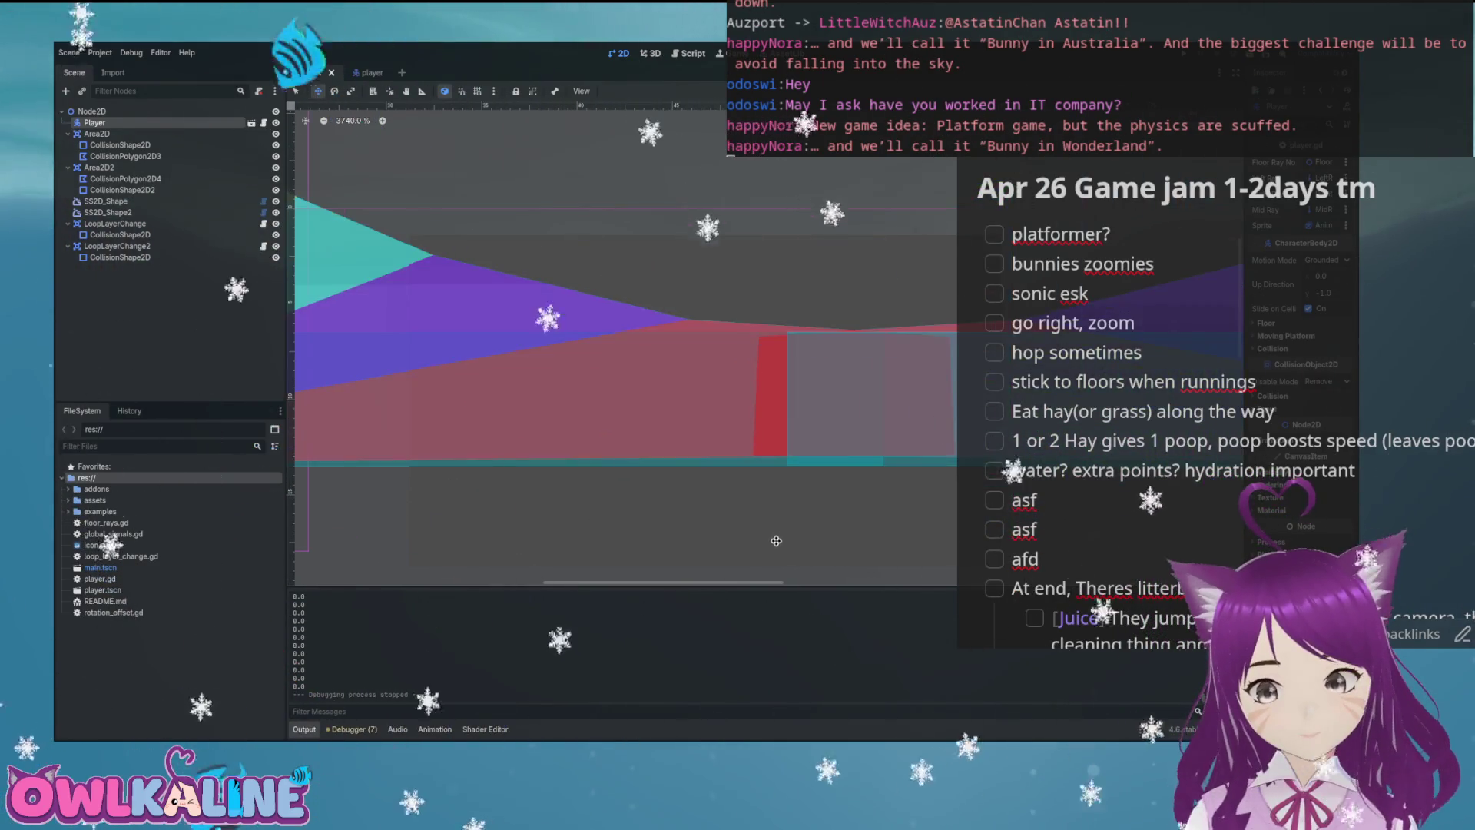
{"action": "left_click", "coordinate": [120, 144]}
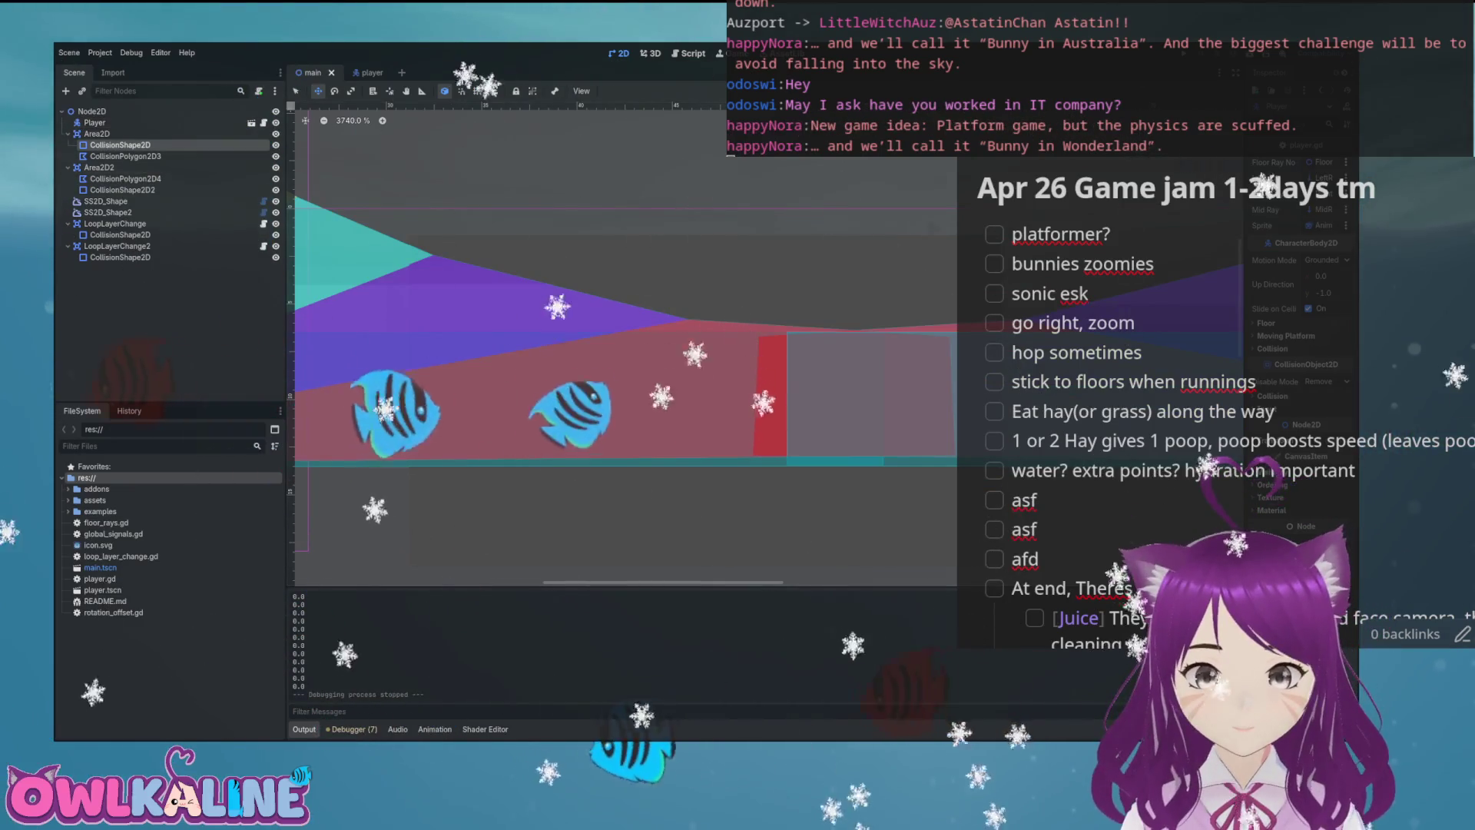
{"action": "left_click", "coordinate": [126, 156]}
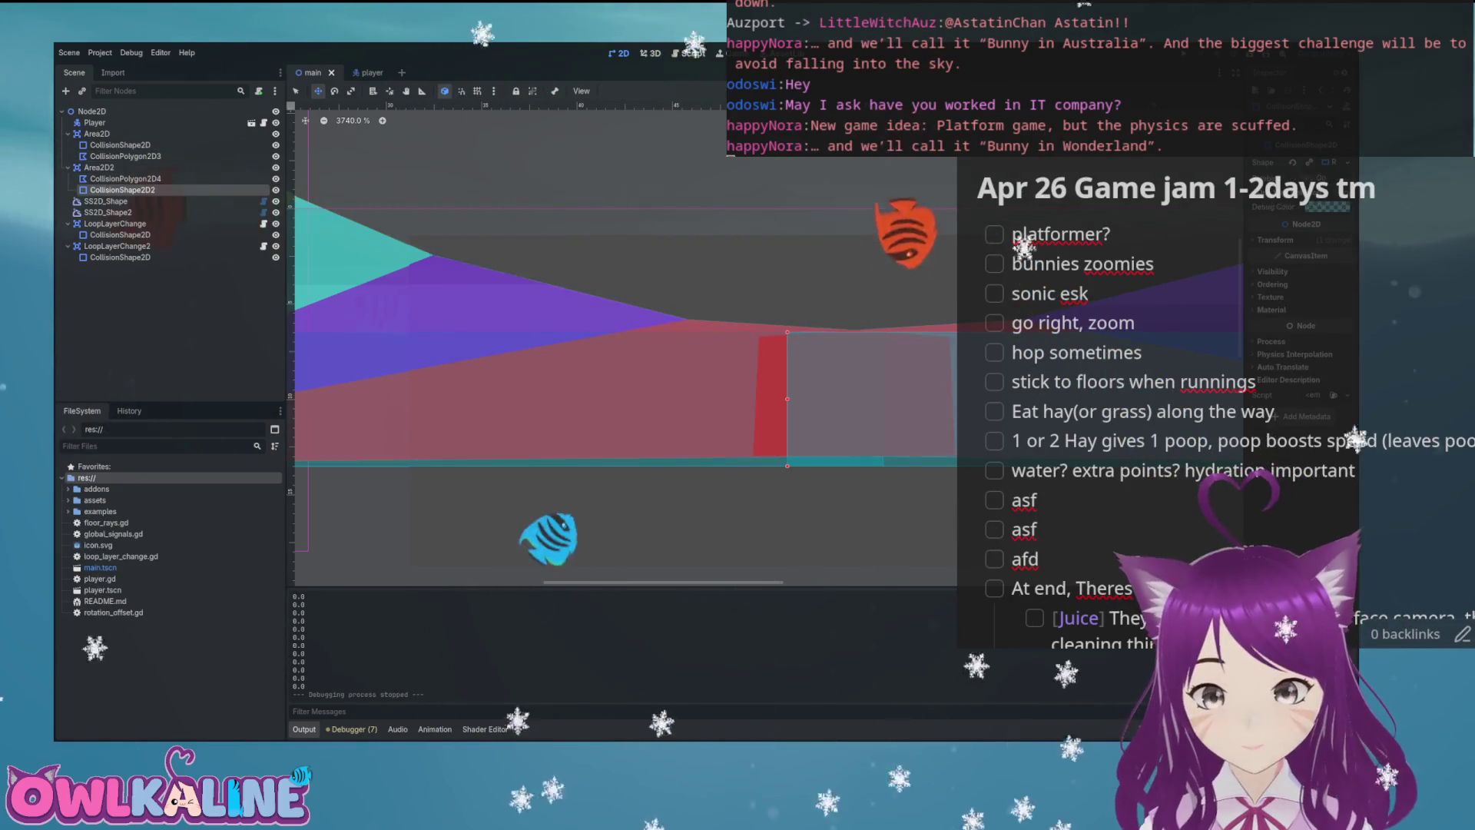
{"action": "scroll", "coordinate": [858, 226], "scroll_direction": "down", "scroll_amount": 4}
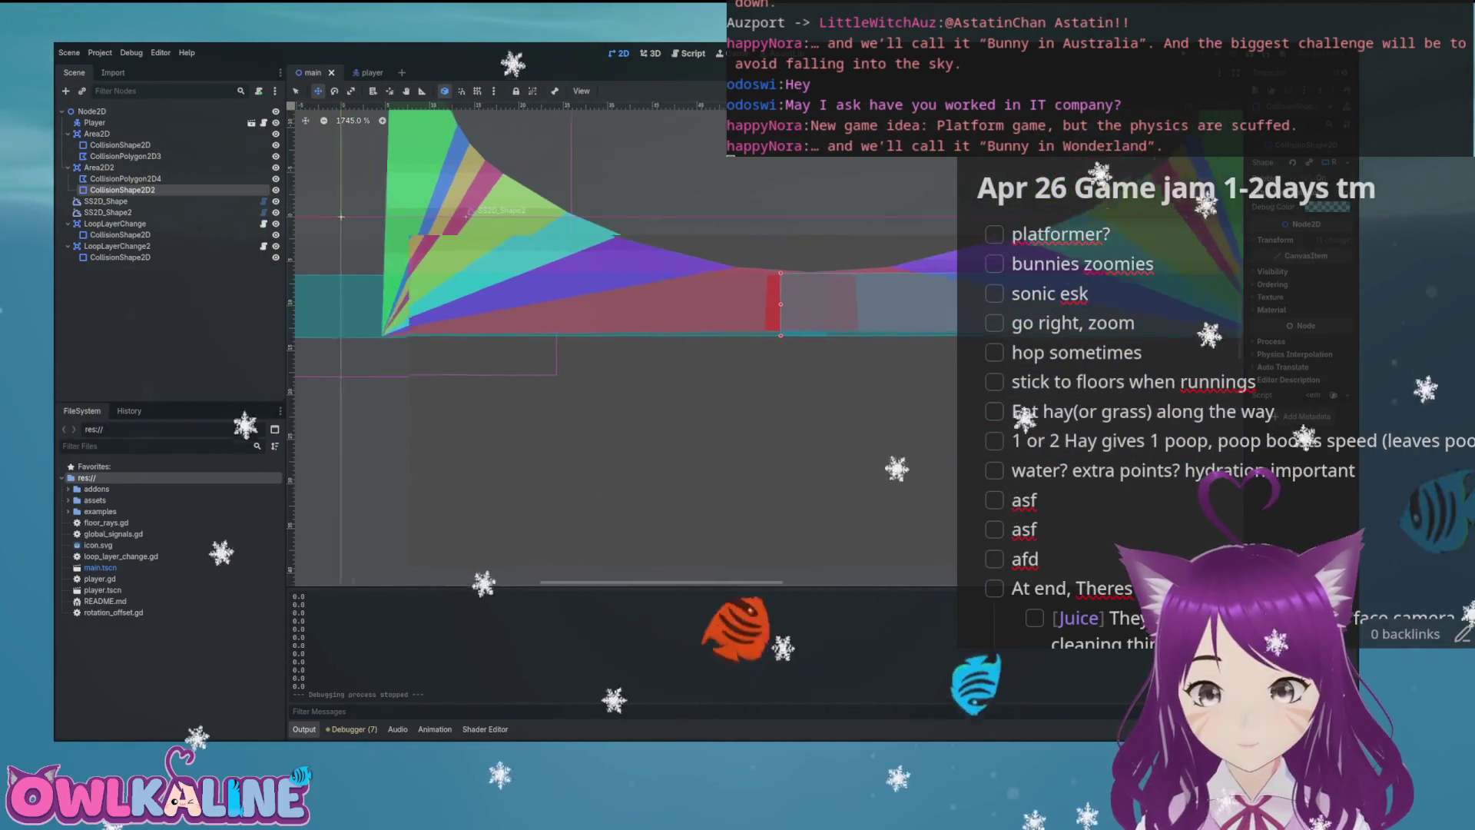
{"action": "key", "text": "F5"}
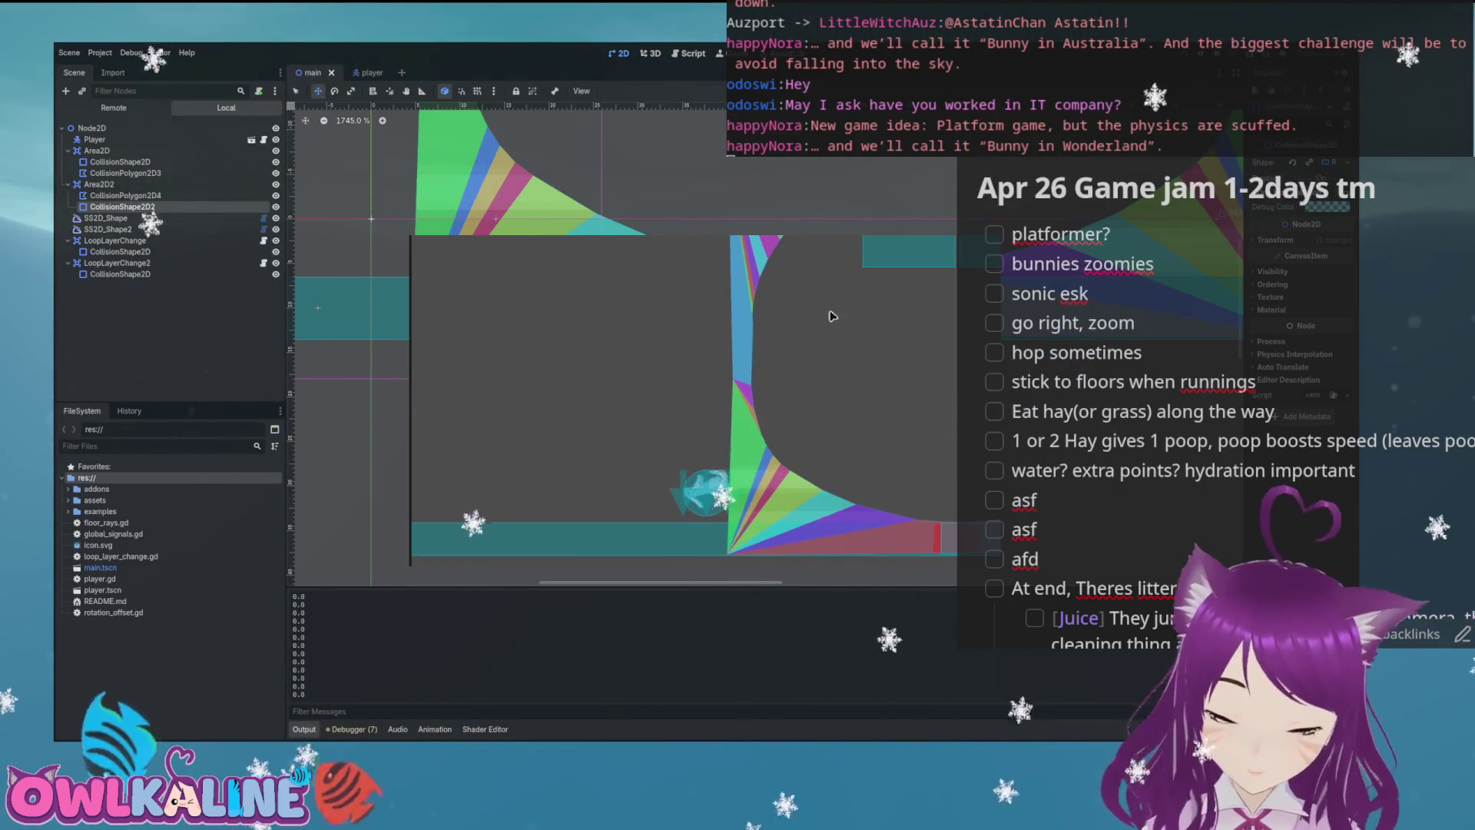
{"action": "key", "text": "F8"}
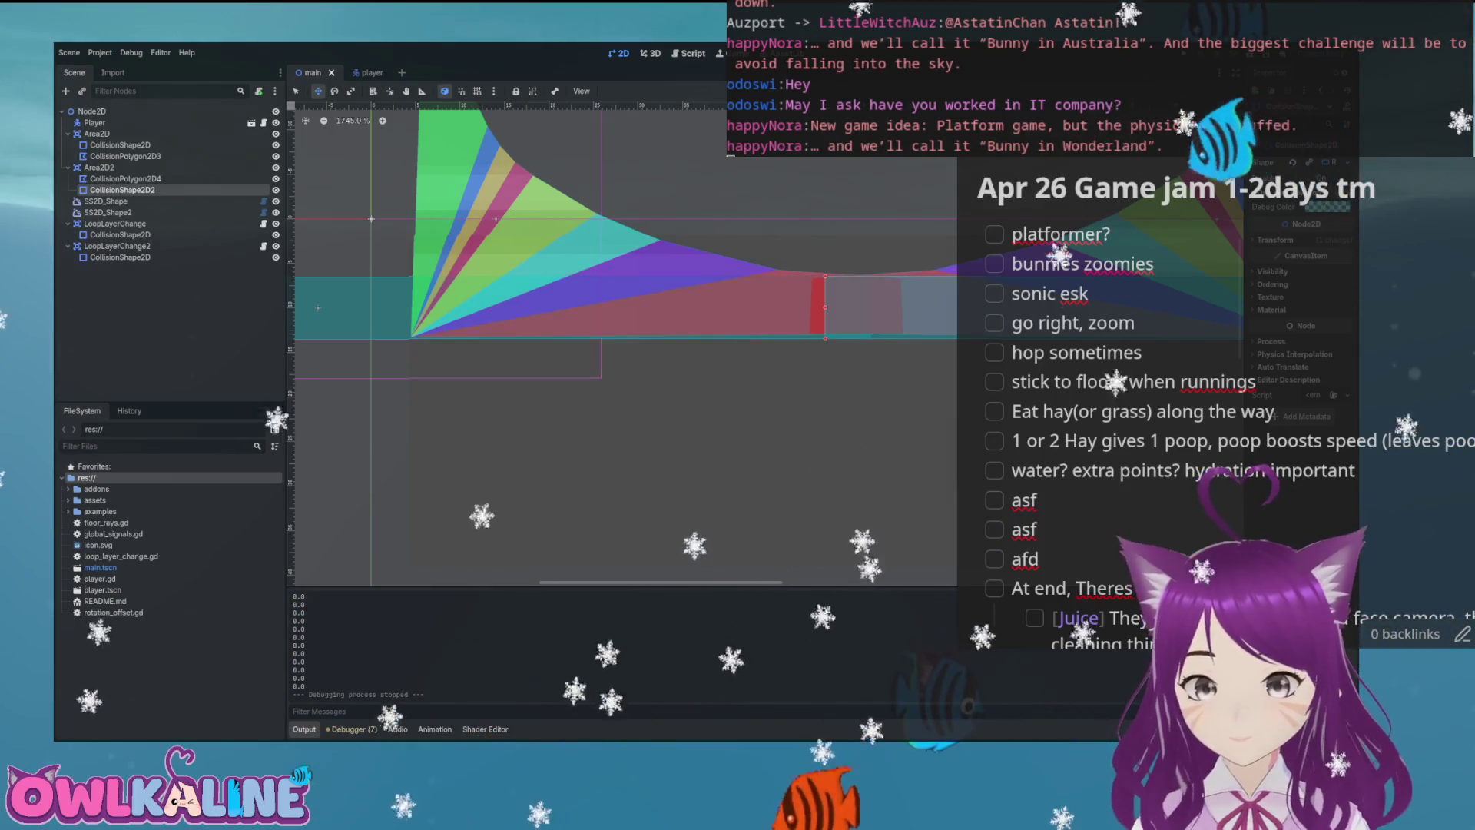
{"action": "left_click", "coordinate": [369, 72]}
{"action": "left_click", "coordinate": [689, 53]}
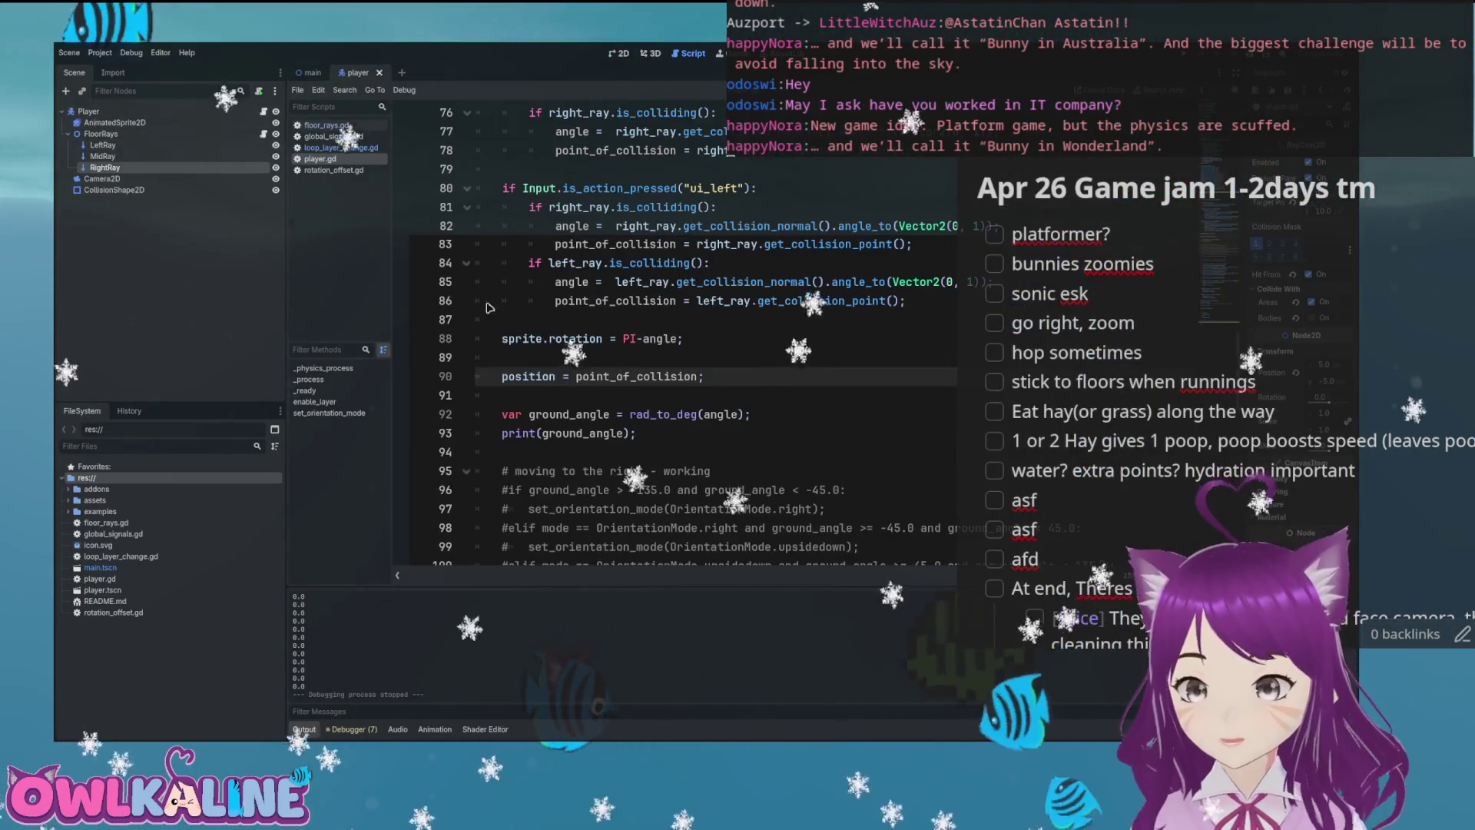
Step: Add a guard 'if point_of_collision.is_equal_approx(Vector2.ZERO)' above the position assignment
{"action": "left_click", "coordinate": [571, 365]}
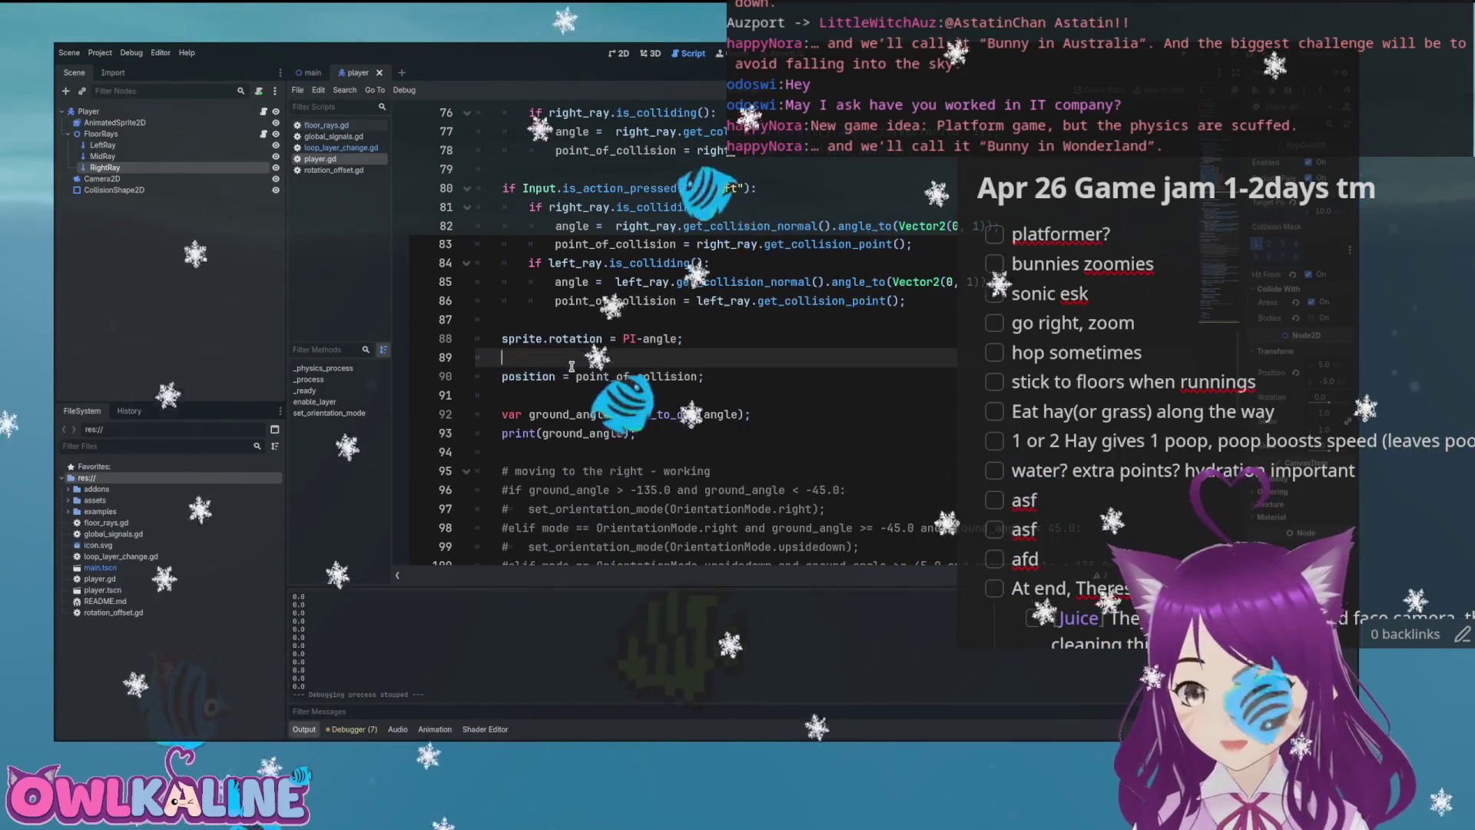
{"action": "key", "text": "Return"}
{"action": "type", "text": "if poin"}
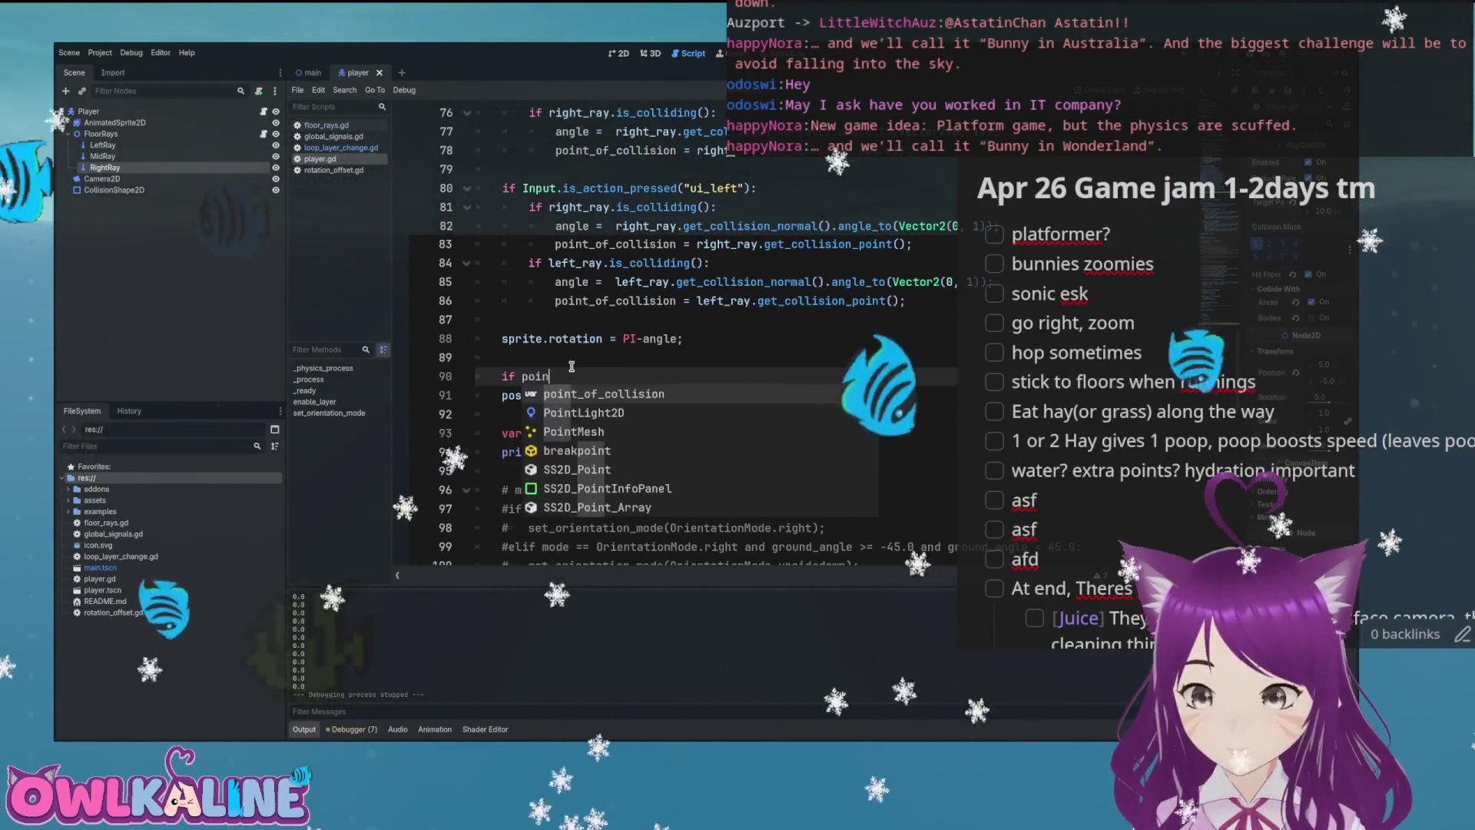
{"action": "key", "text": "Return"}
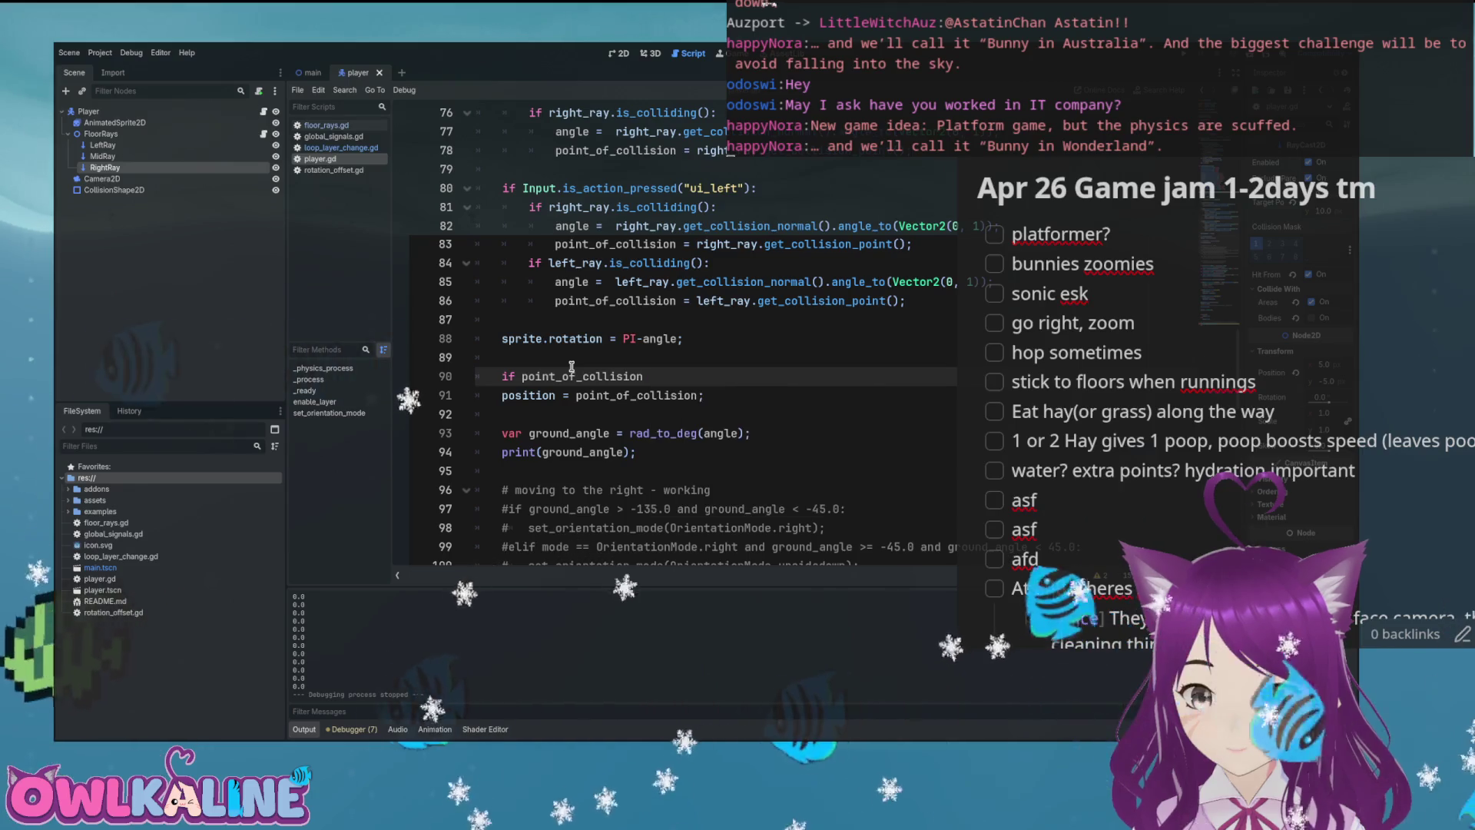
{"action": "type", "text": "."}
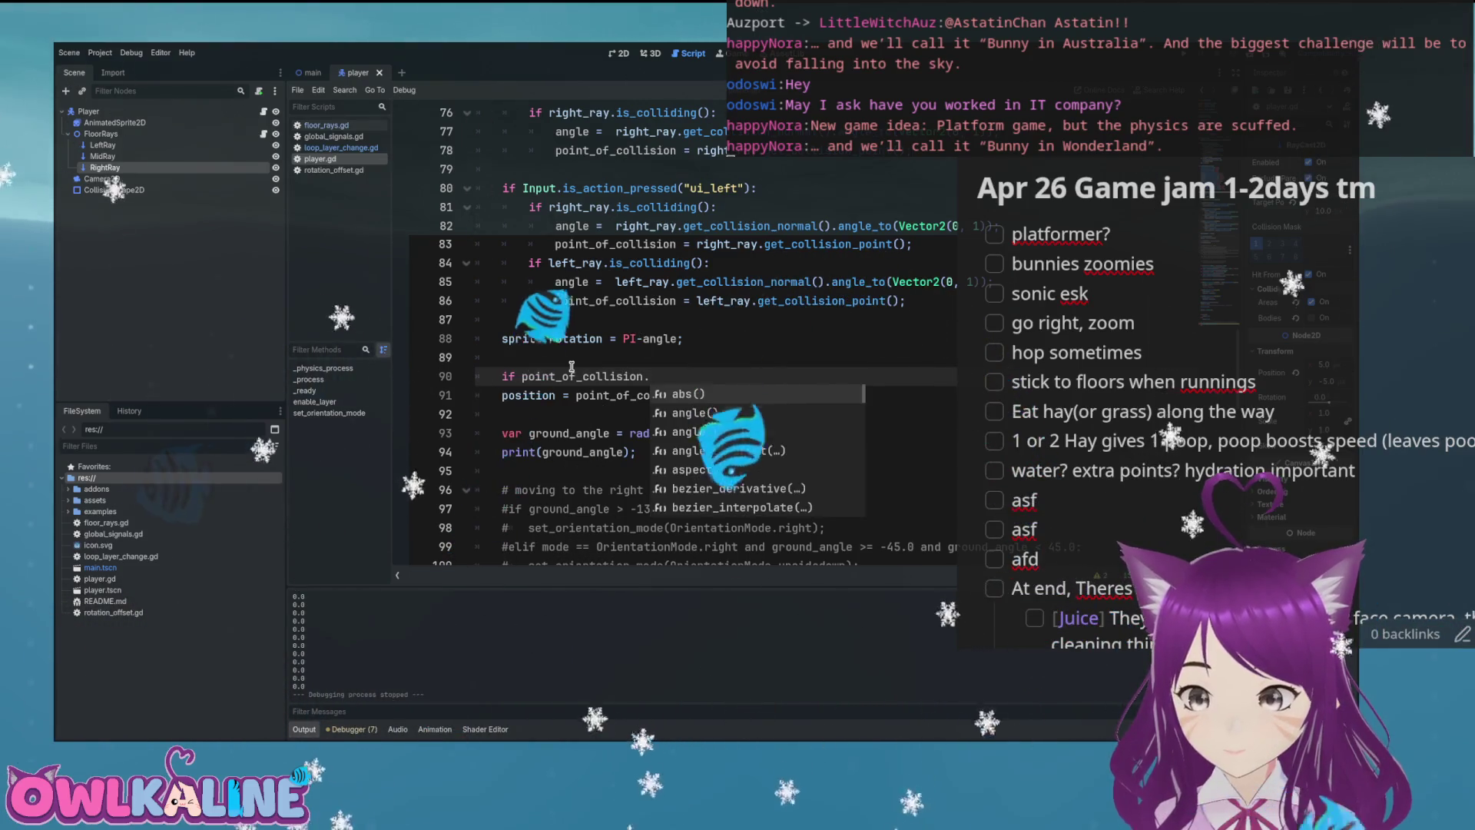
{"action": "type", "text": "i"}
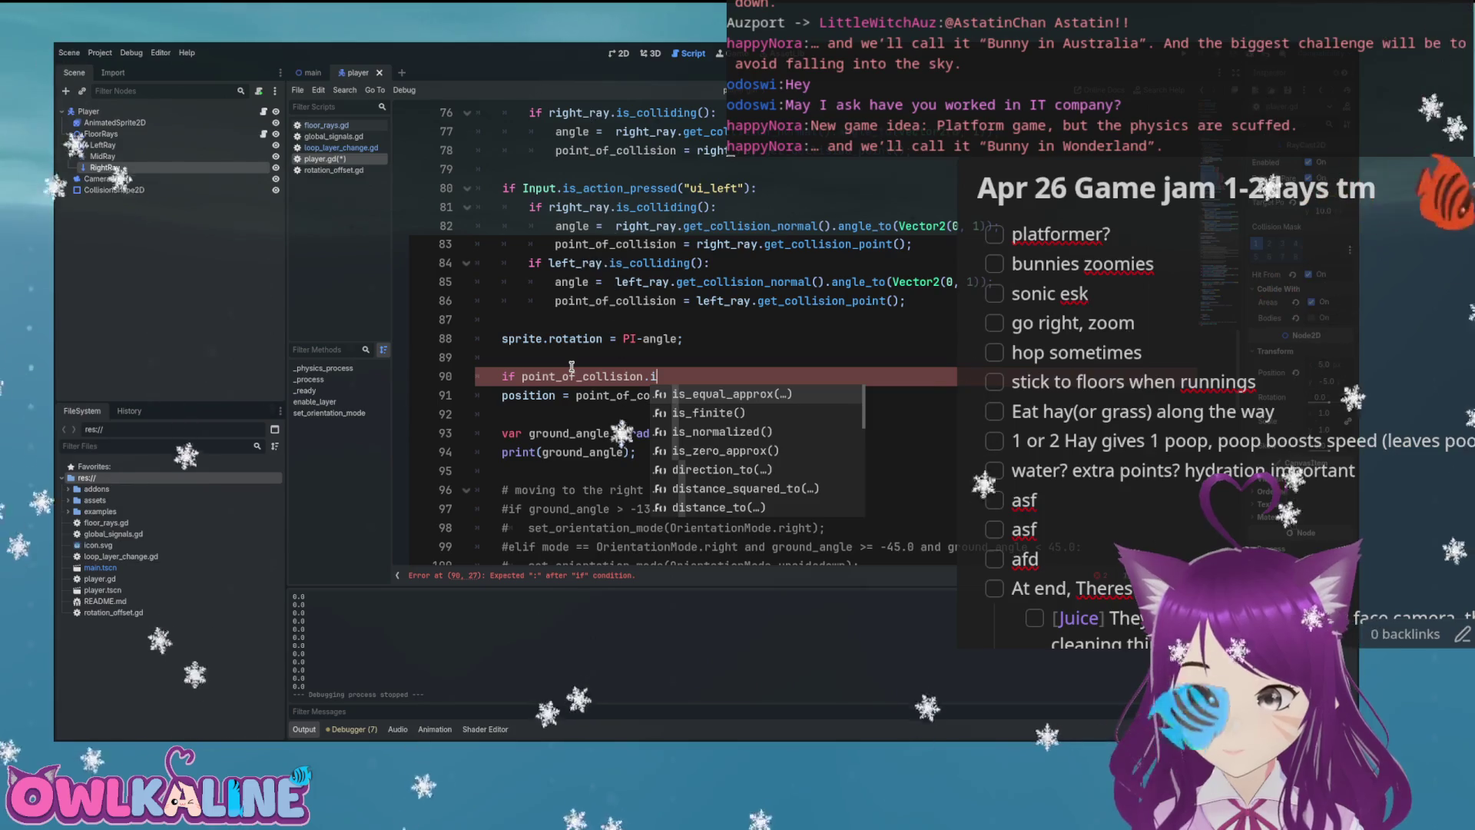
{"action": "key", "text": "Return"}
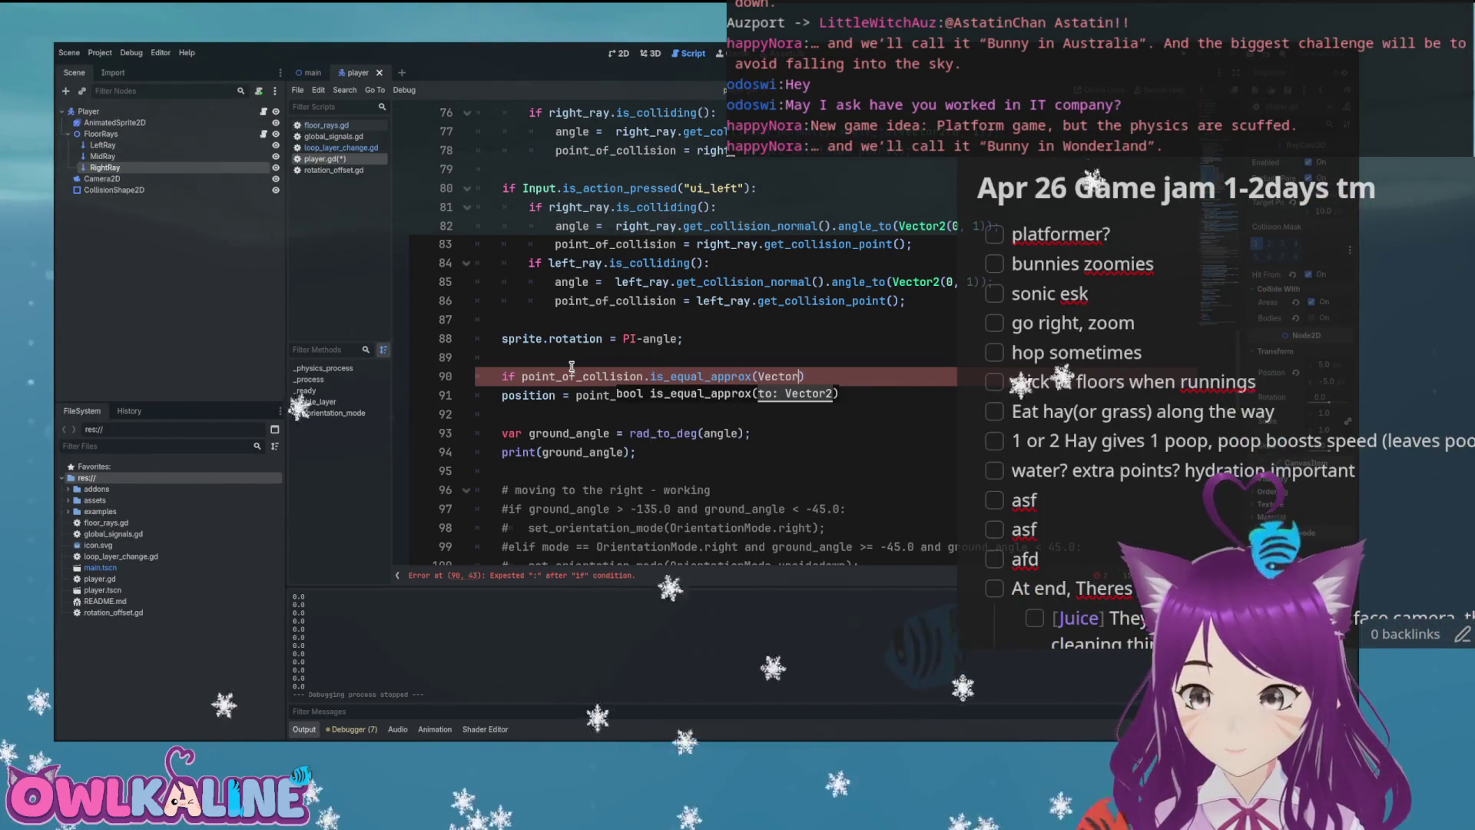
{"action": "type", "text": ".Z"}
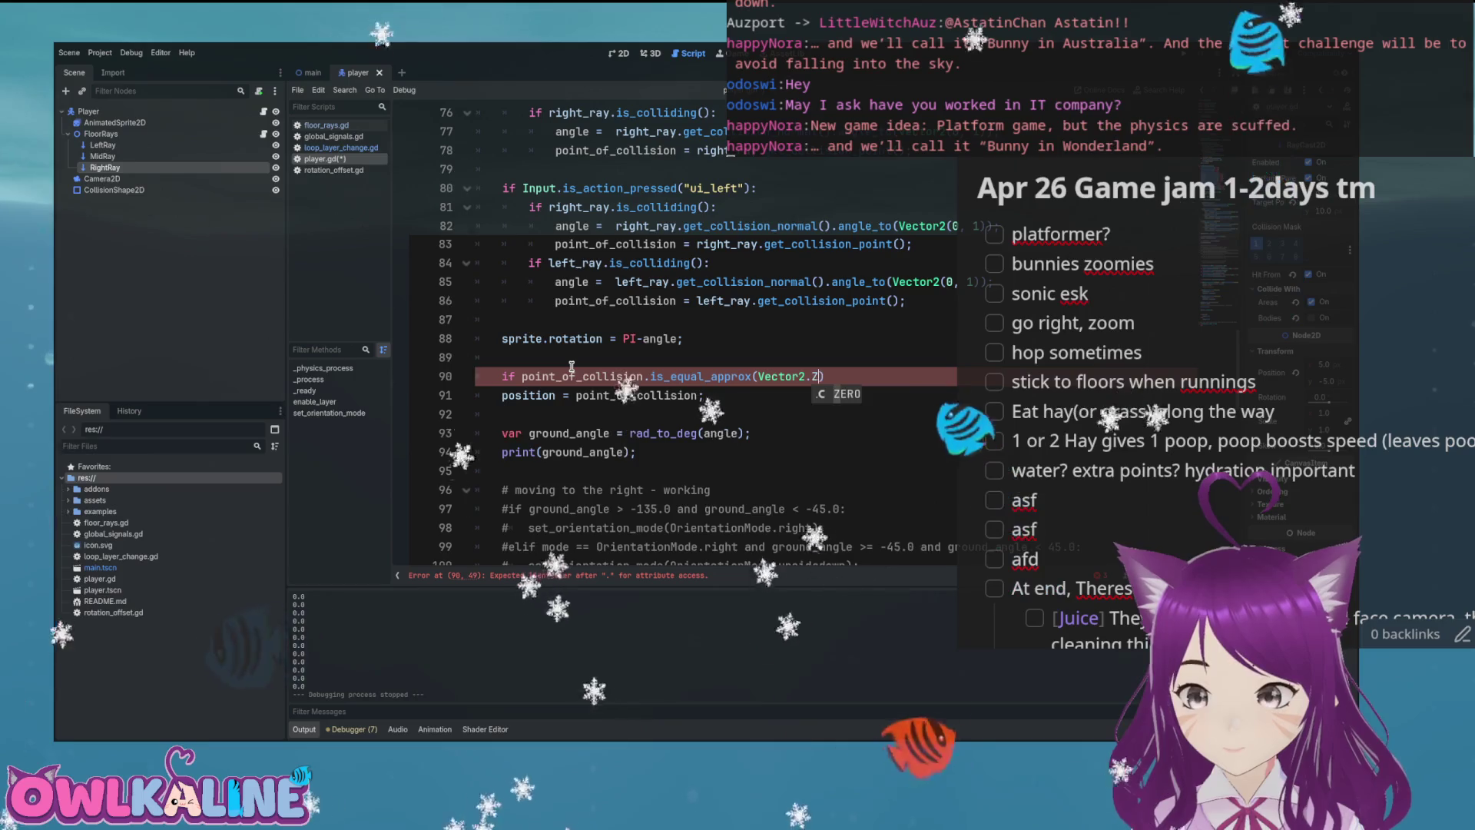
{"action": "left_click", "coordinate": [501, 395]}
Step: Indent the assignment under the guard, negate it with '!', save, and run the game
{"action": "key", "text": "Tab"}
{"action": "left_click", "coordinate": [526, 375]}
{"action": "type", "text": "!"}
{"action": "key", "text": "ctrl+s"}
{"action": "key", "text": "F5"}
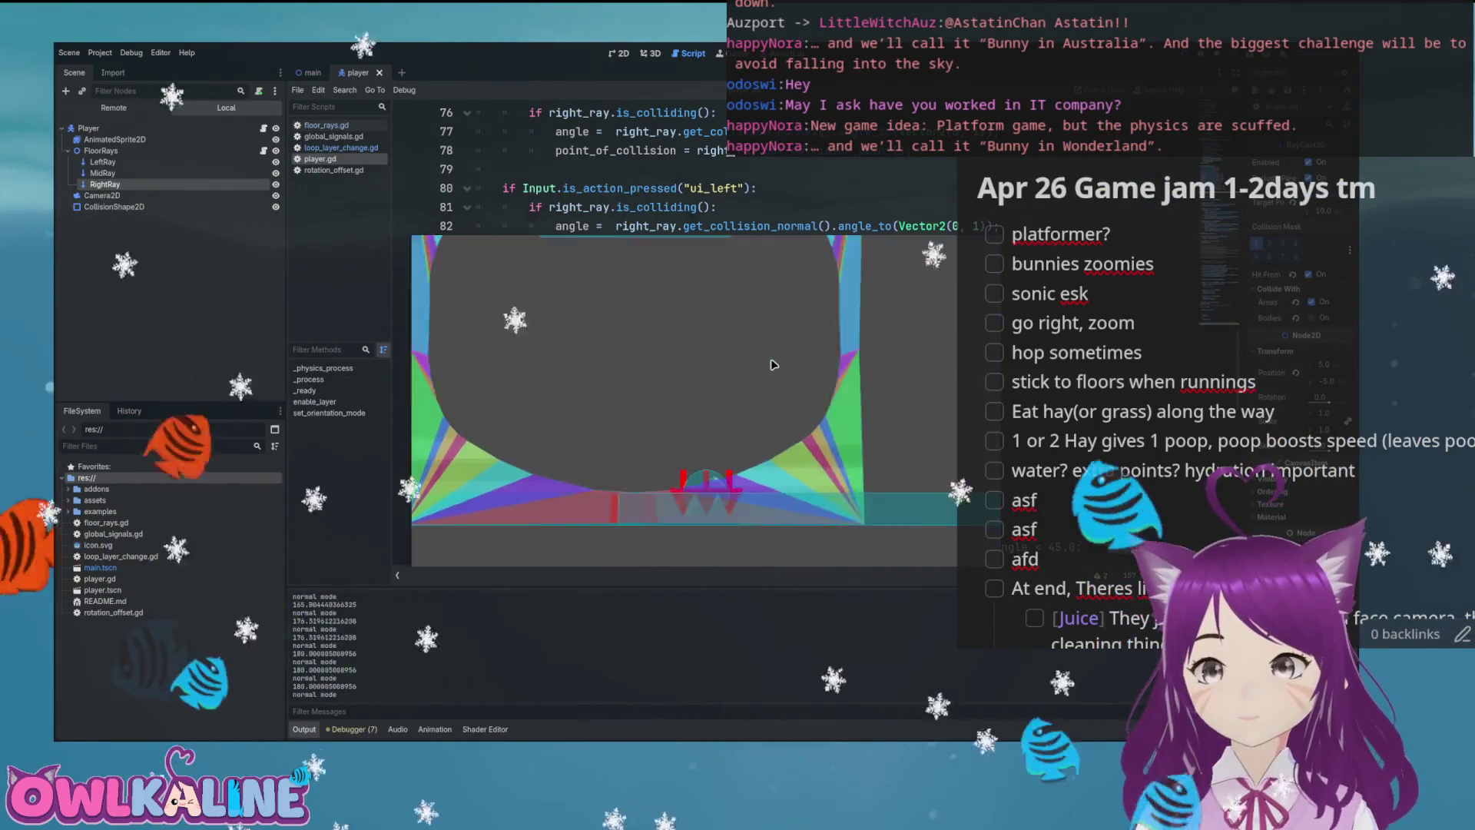
{"action": "key", "text": "Left"}
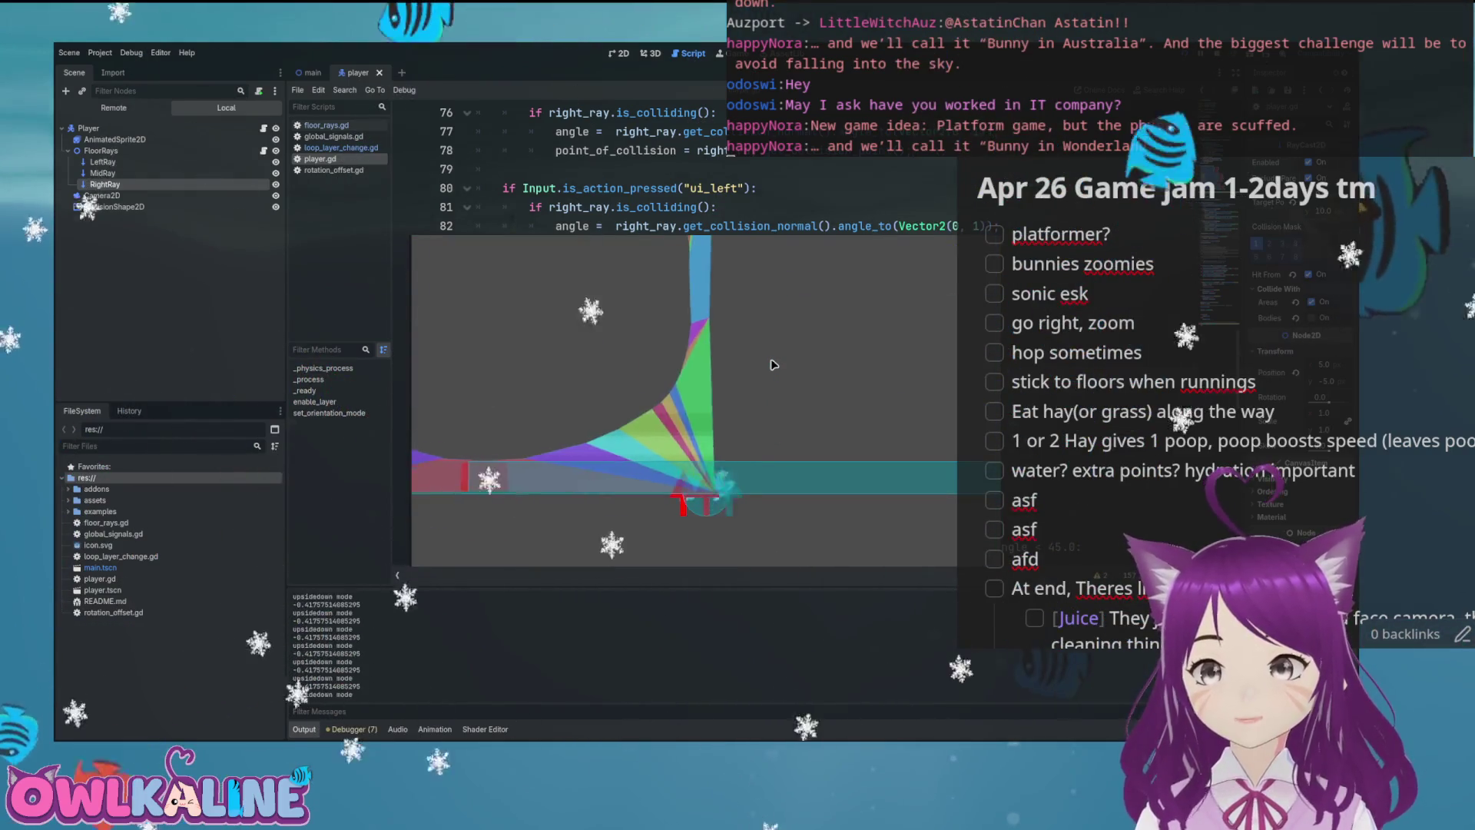
{"action": "key", "text": "Left"}
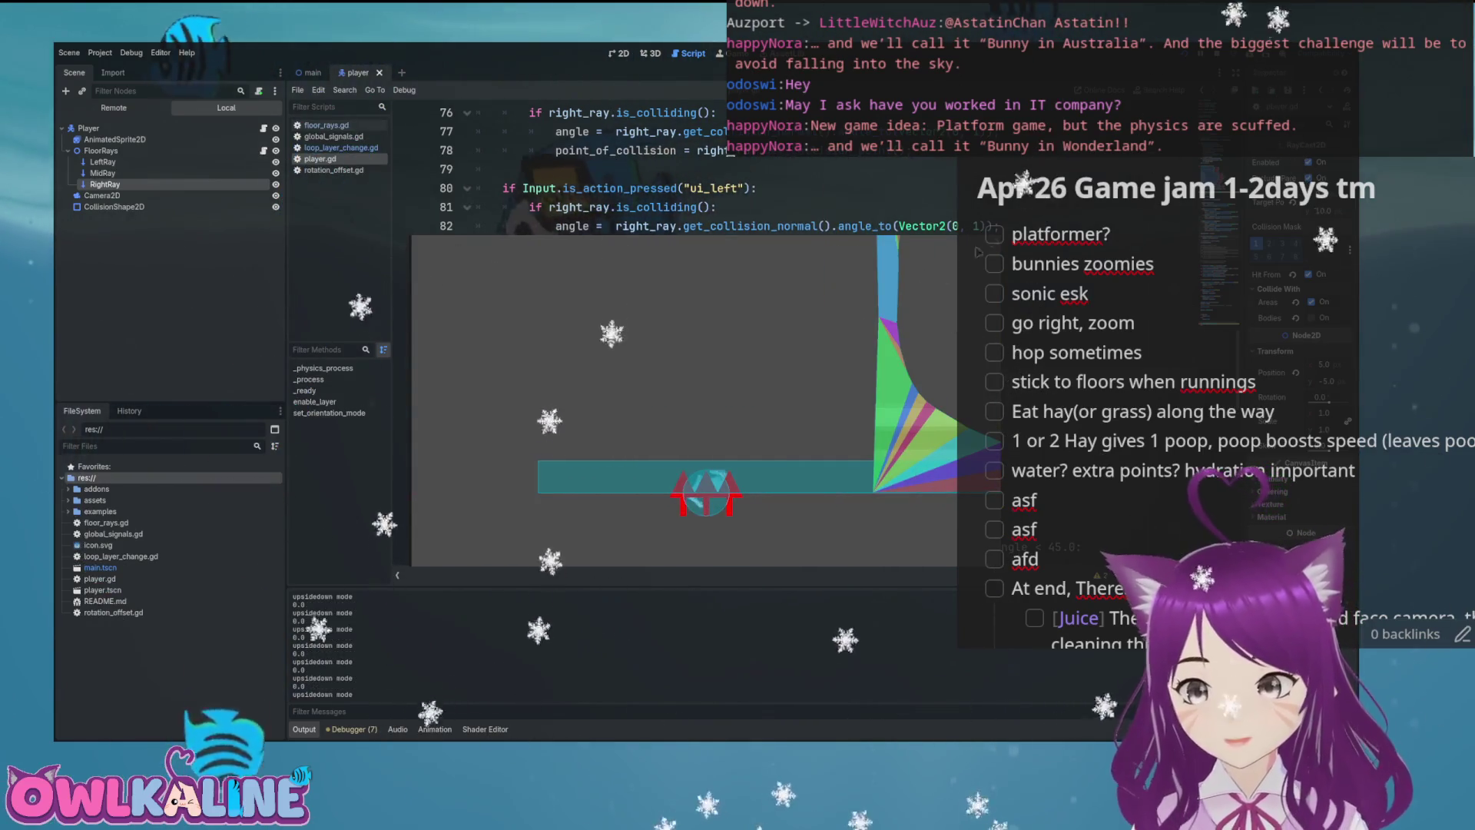
{"action": "key", "text": "F5"}
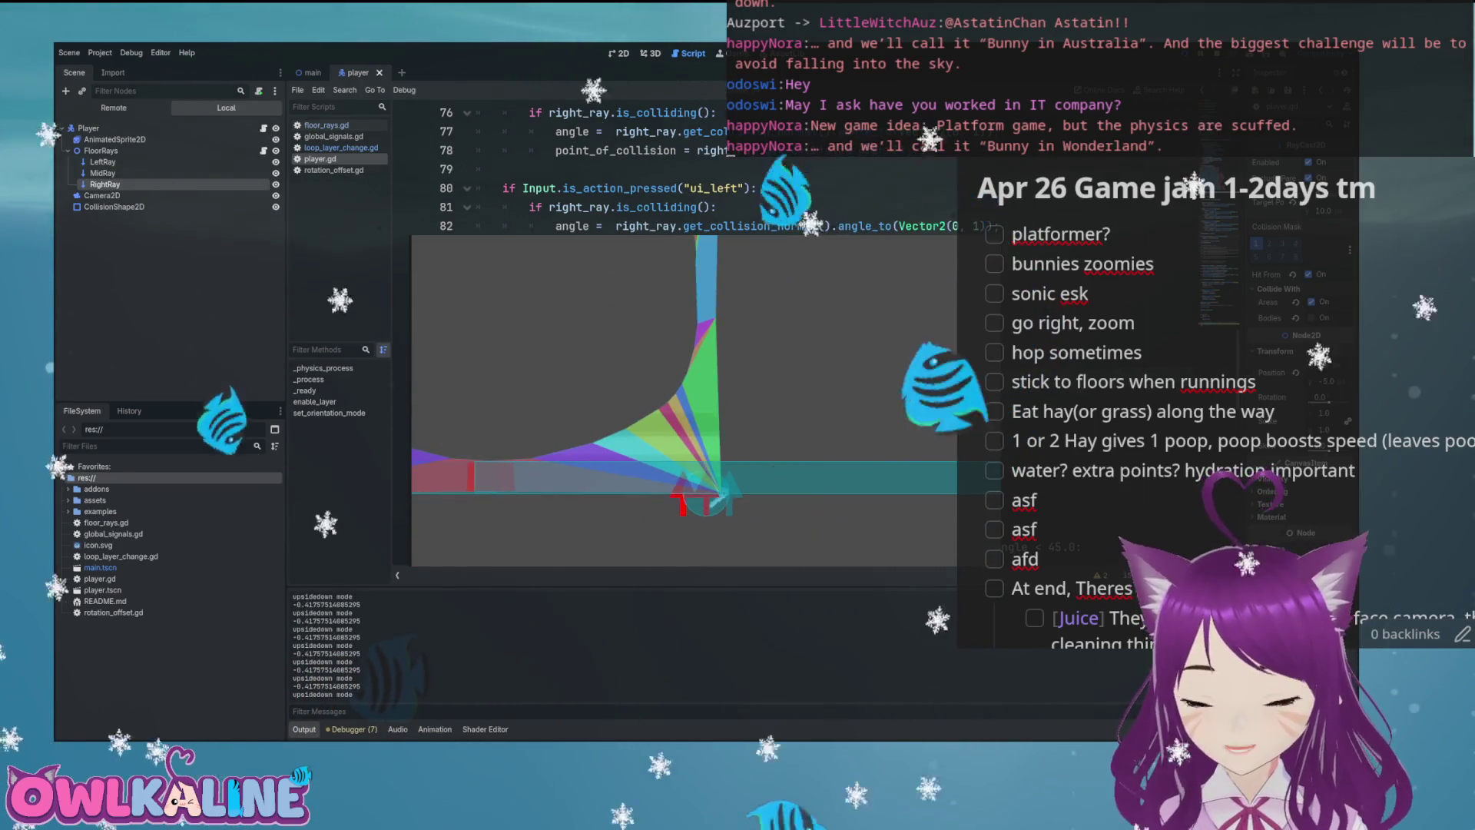
{"action": "key", "text": "F8"}
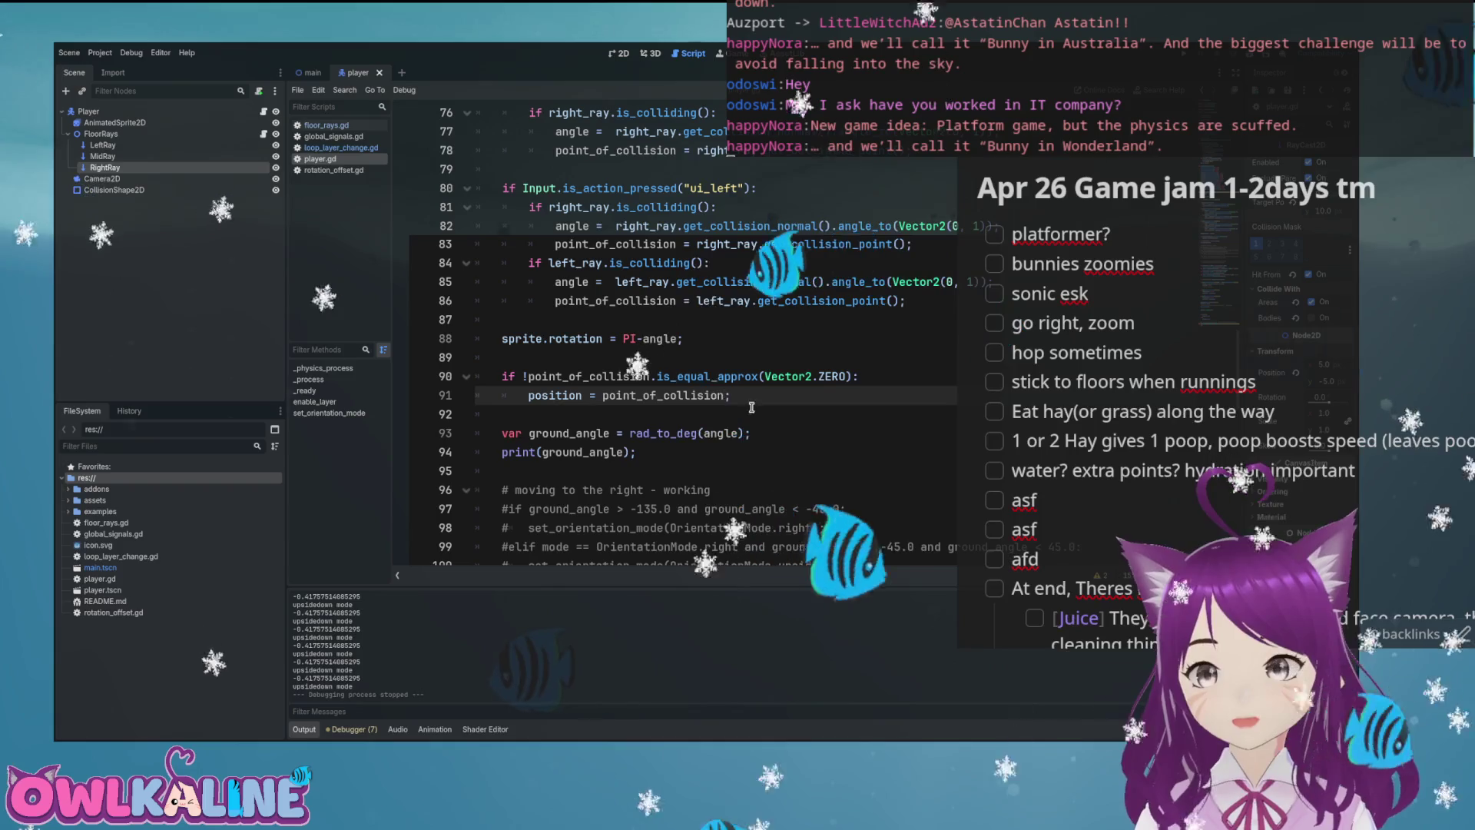
Step: Extend line 91 to 'point_of_collision + (position-point_of_collision).no' using autocomplete
{"action": "mouse_move", "coordinate": [844, 371]}
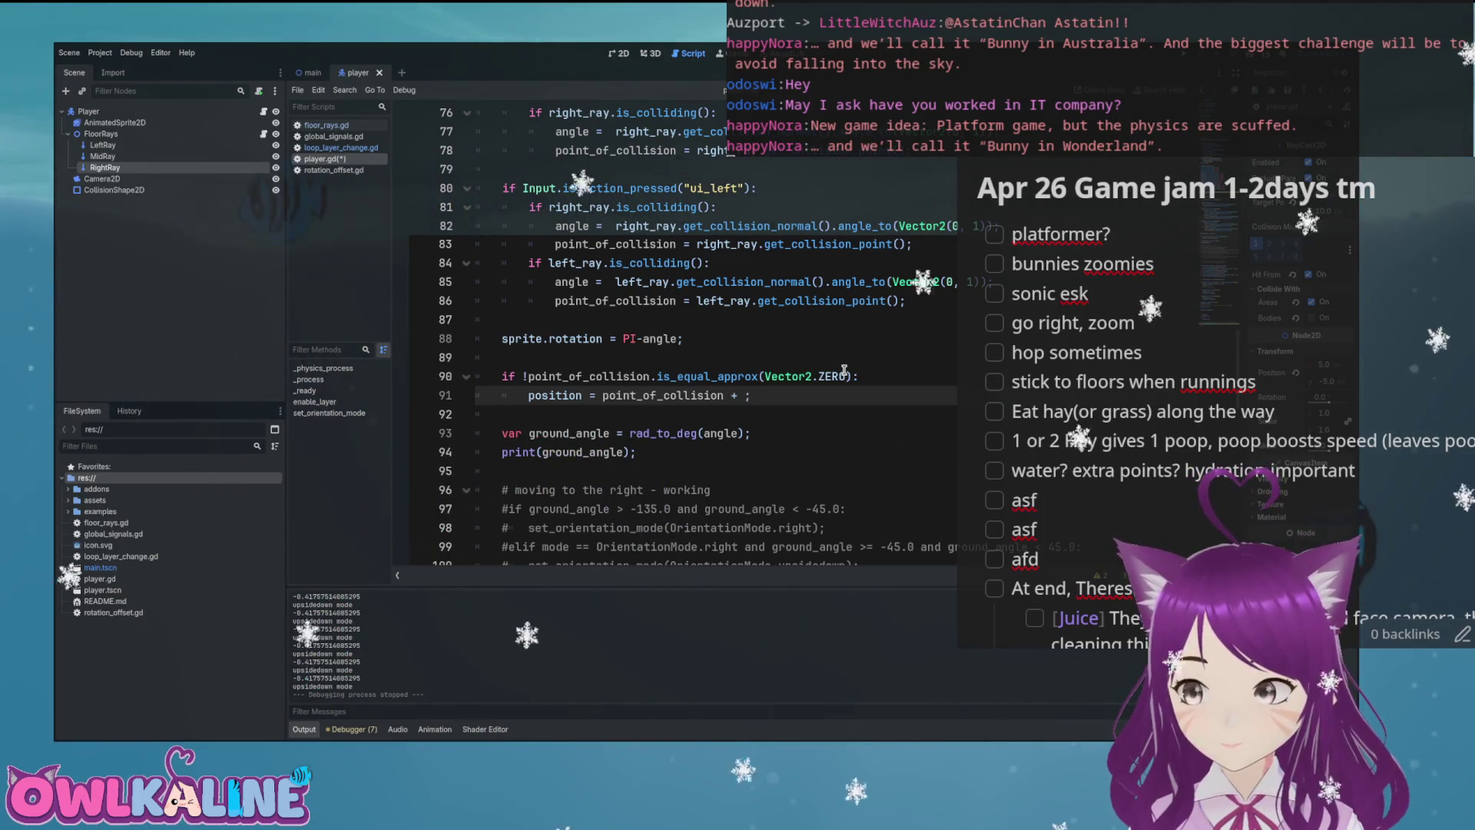
{"action": "type", "text": "i"}
{"action": "type", "text": "sitio"}
{"action": "key", "text": "BackSpace"}
{"action": "key", "text": "BackSpace"}
{"action": "key", "text": "BackSpace"}
{"action": "type", "text": "sition"}
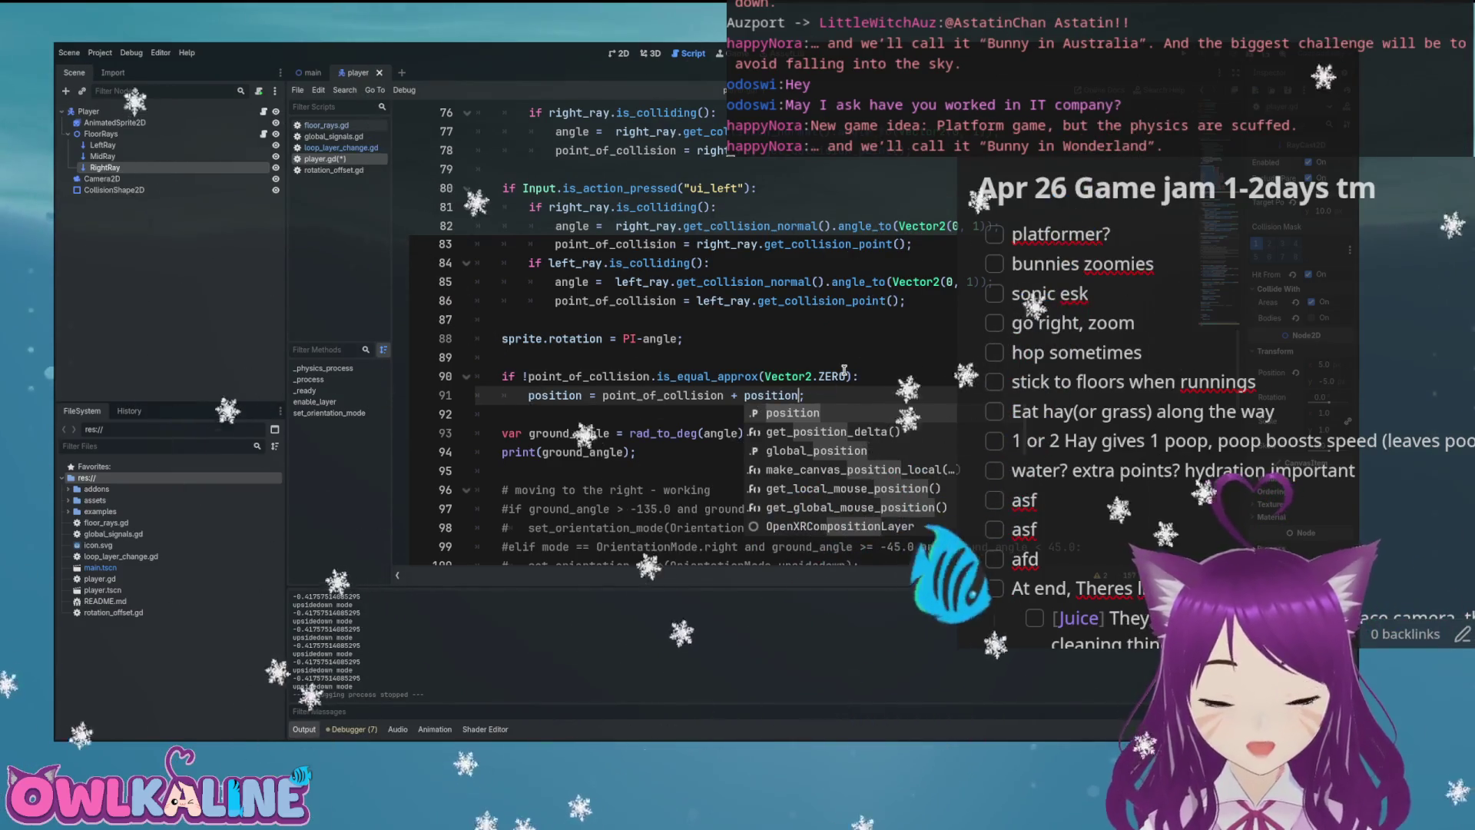
{"action": "type", "text": "-p"}
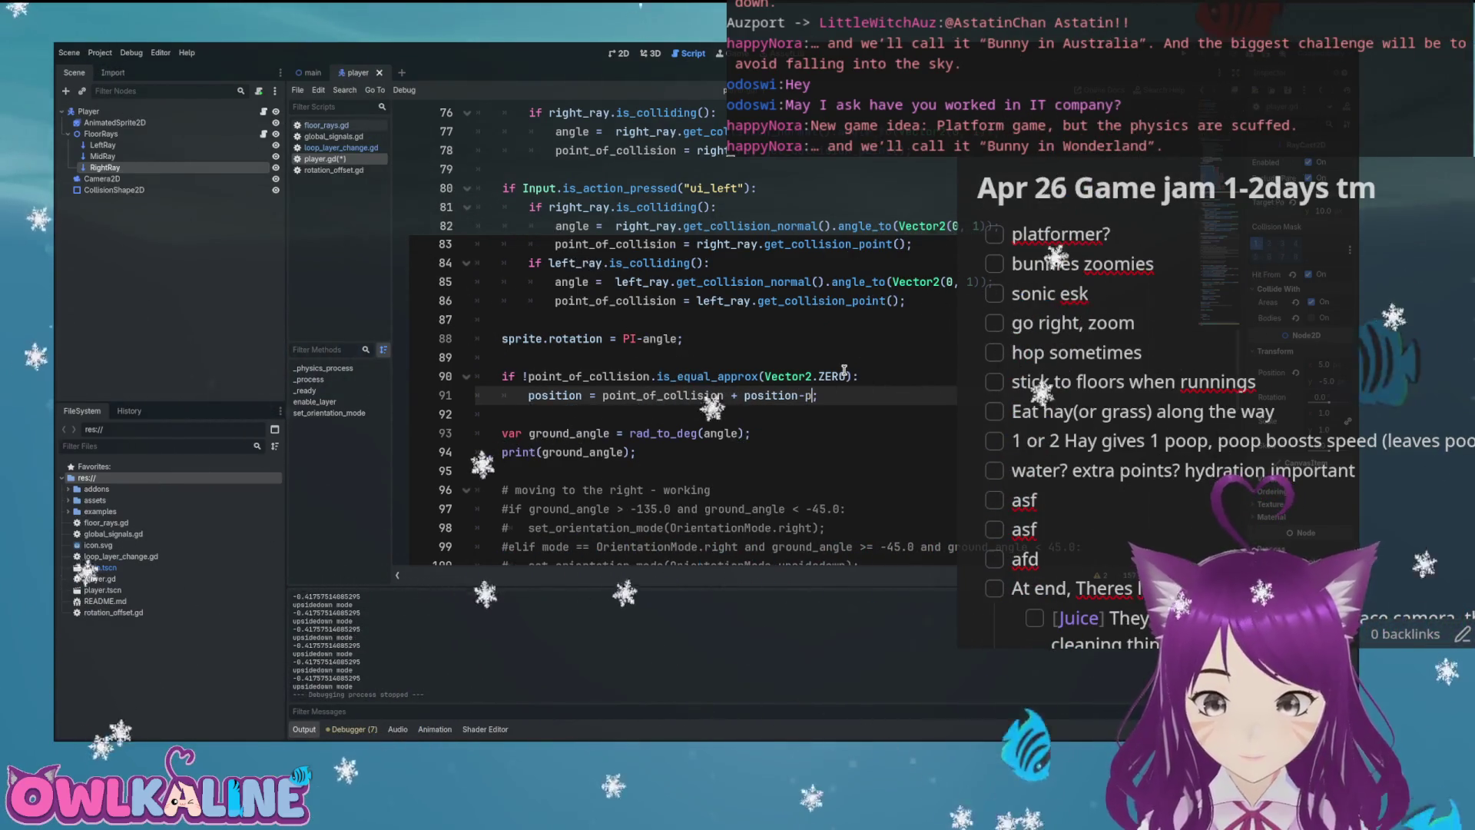
{"action": "type", "text": "o"}
{"action": "key", "text": "Return"}
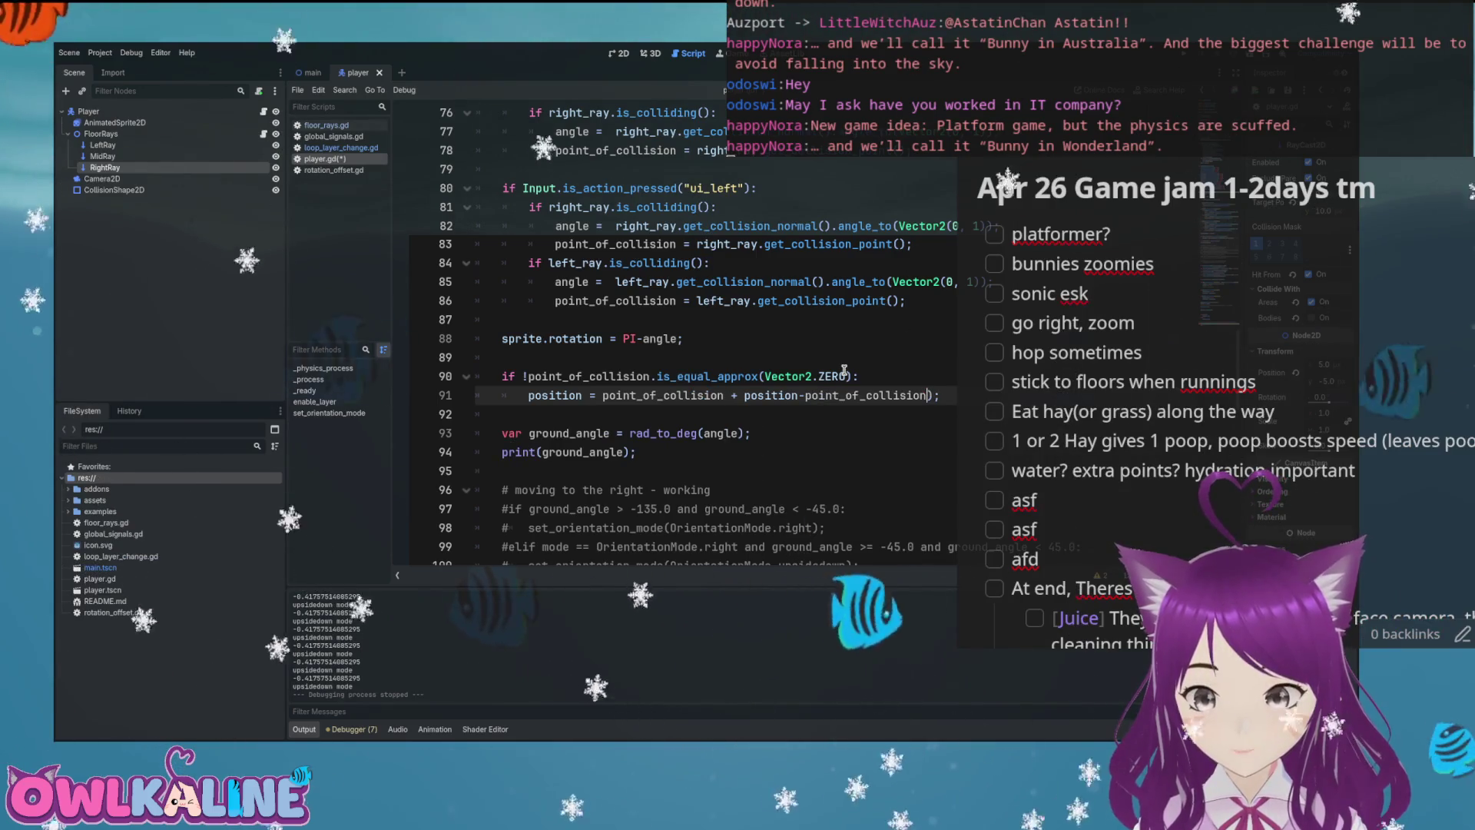
{"action": "type", "text": "."}
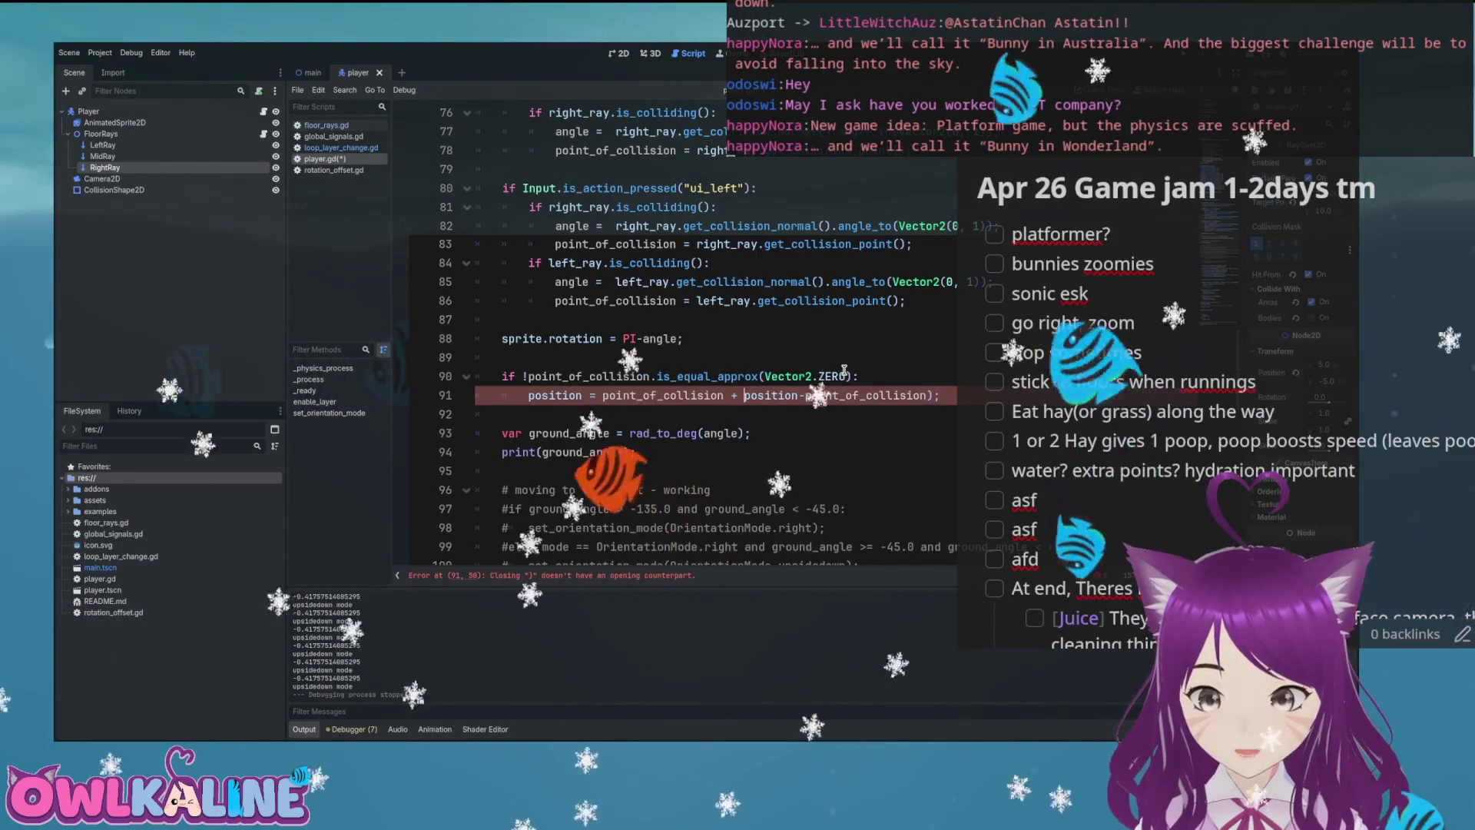
{"action": "type", "text": "no"}
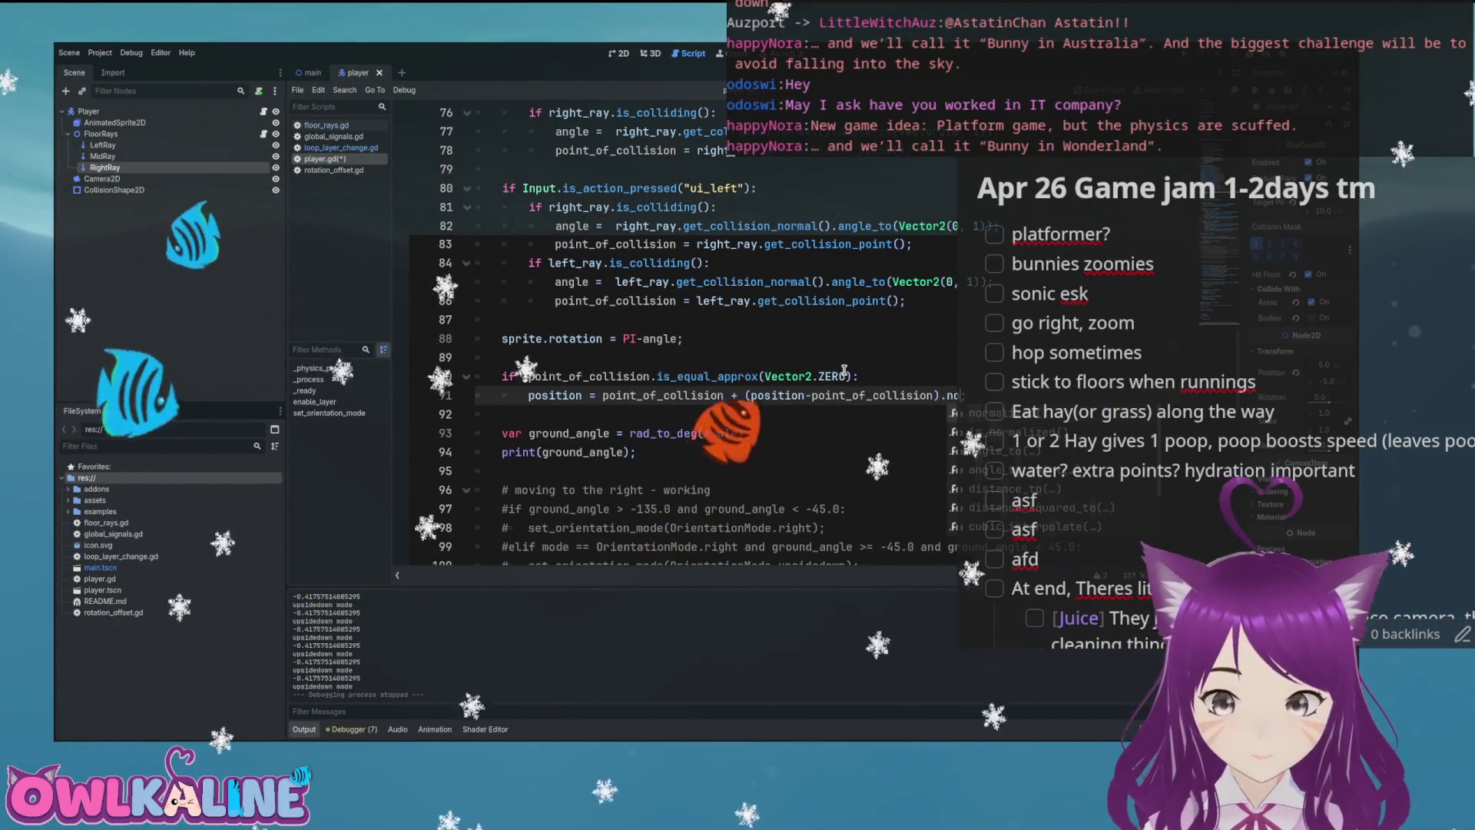
Step: Choose normalized() from the vector method suggestions
{"action": "key", "text": "Down"}
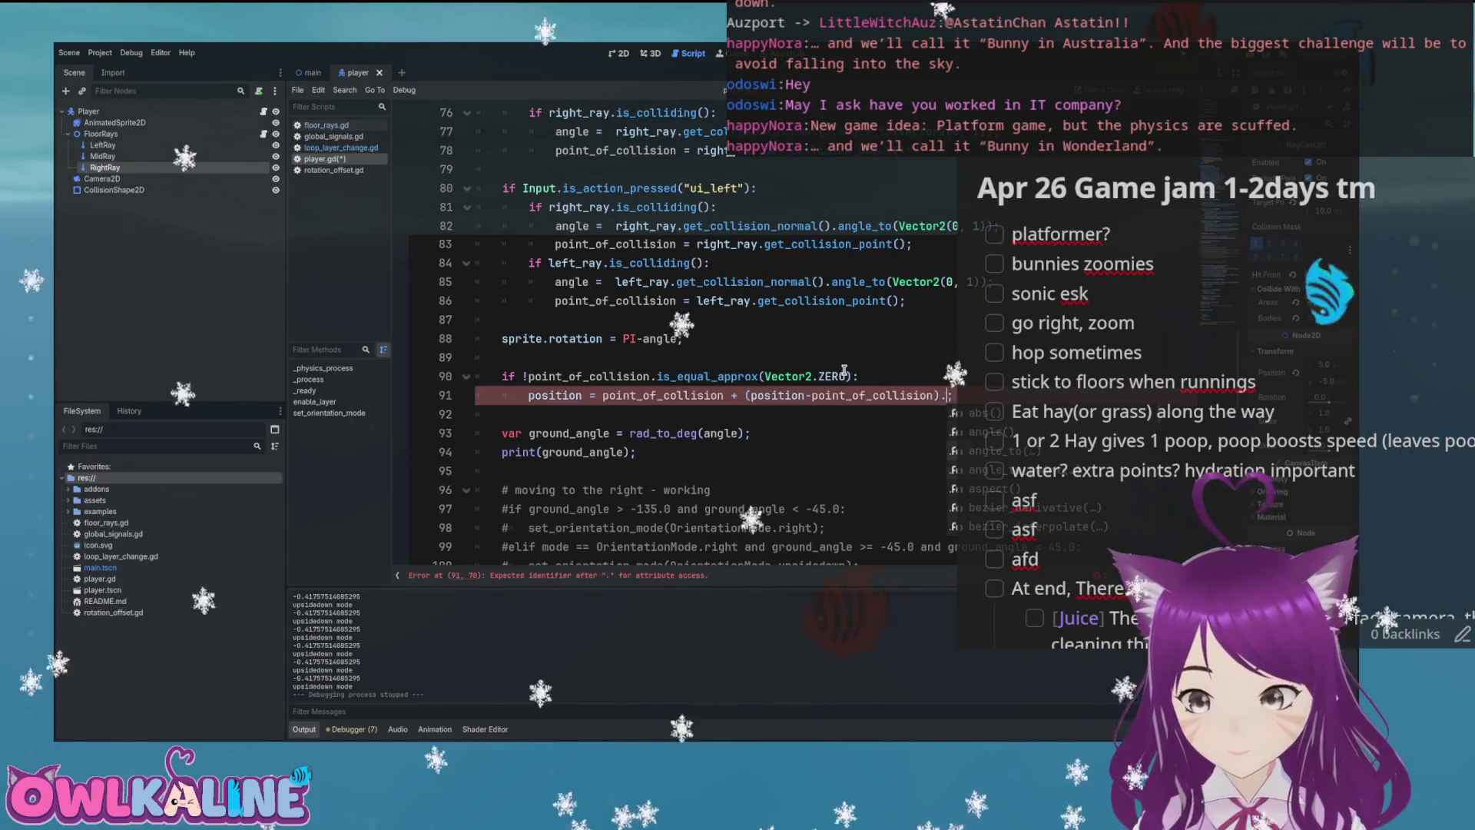
{"action": "key", "text": "Down"}
{"action": "key", "text": "Down"}
{"action": "key", "text": "Down"}
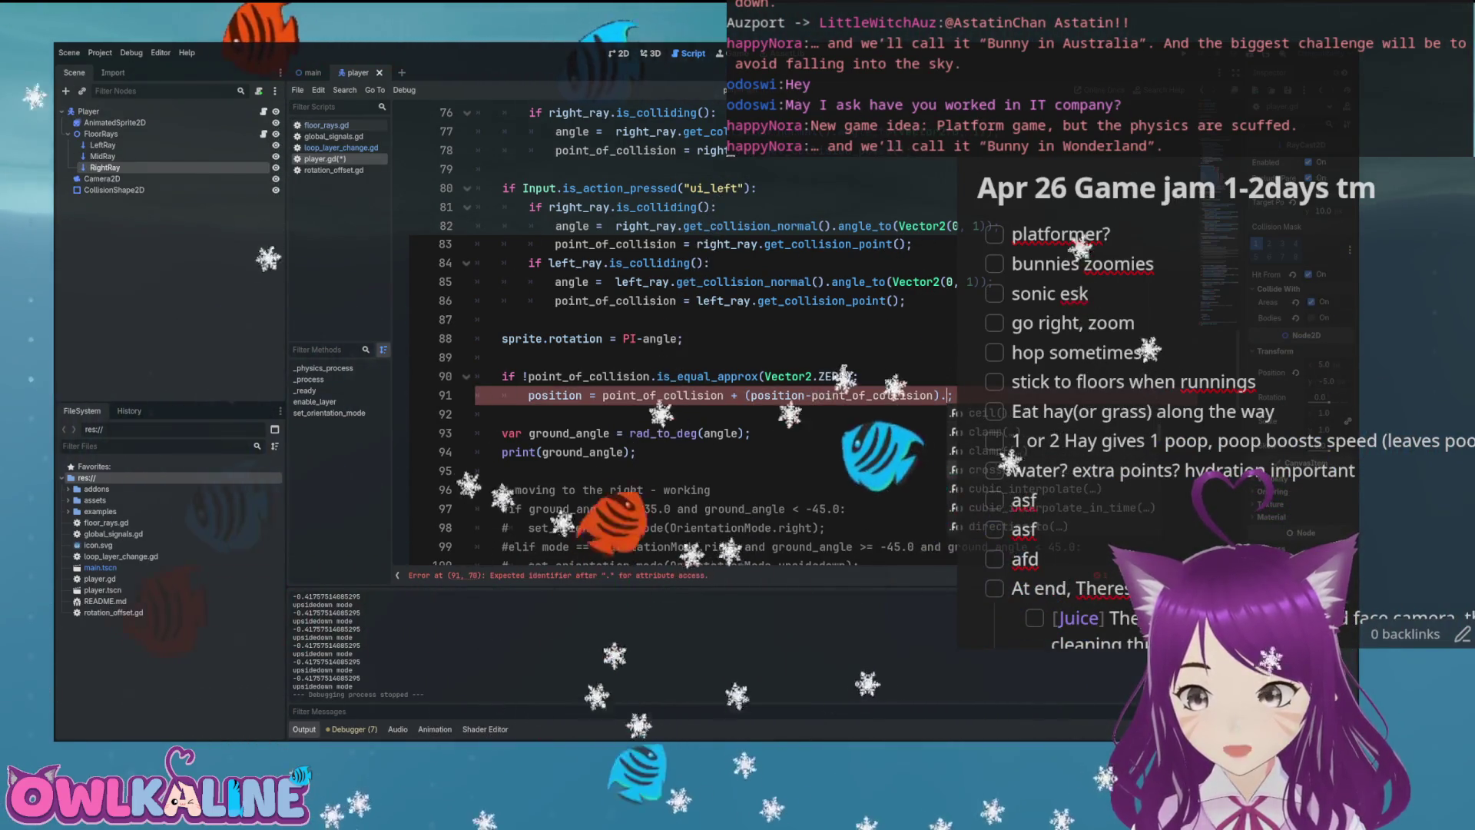
{"action": "key", "text": "Down"}
{"action": "key", "text": "Down"}
{"action": "key", "text": "Down"}
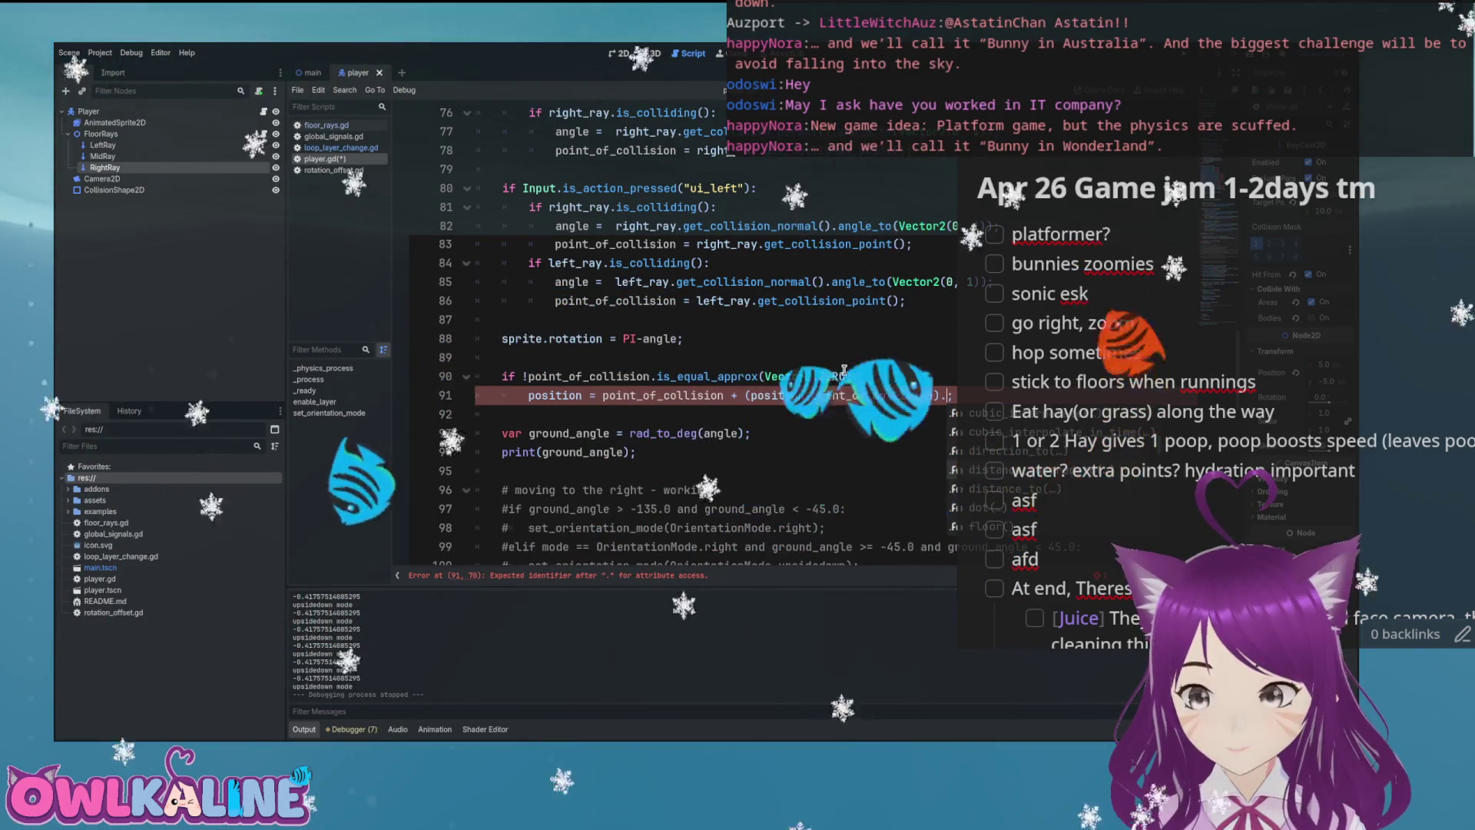
{"action": "key", "text": "Down"}
{"action": "key", "text": "Down"}
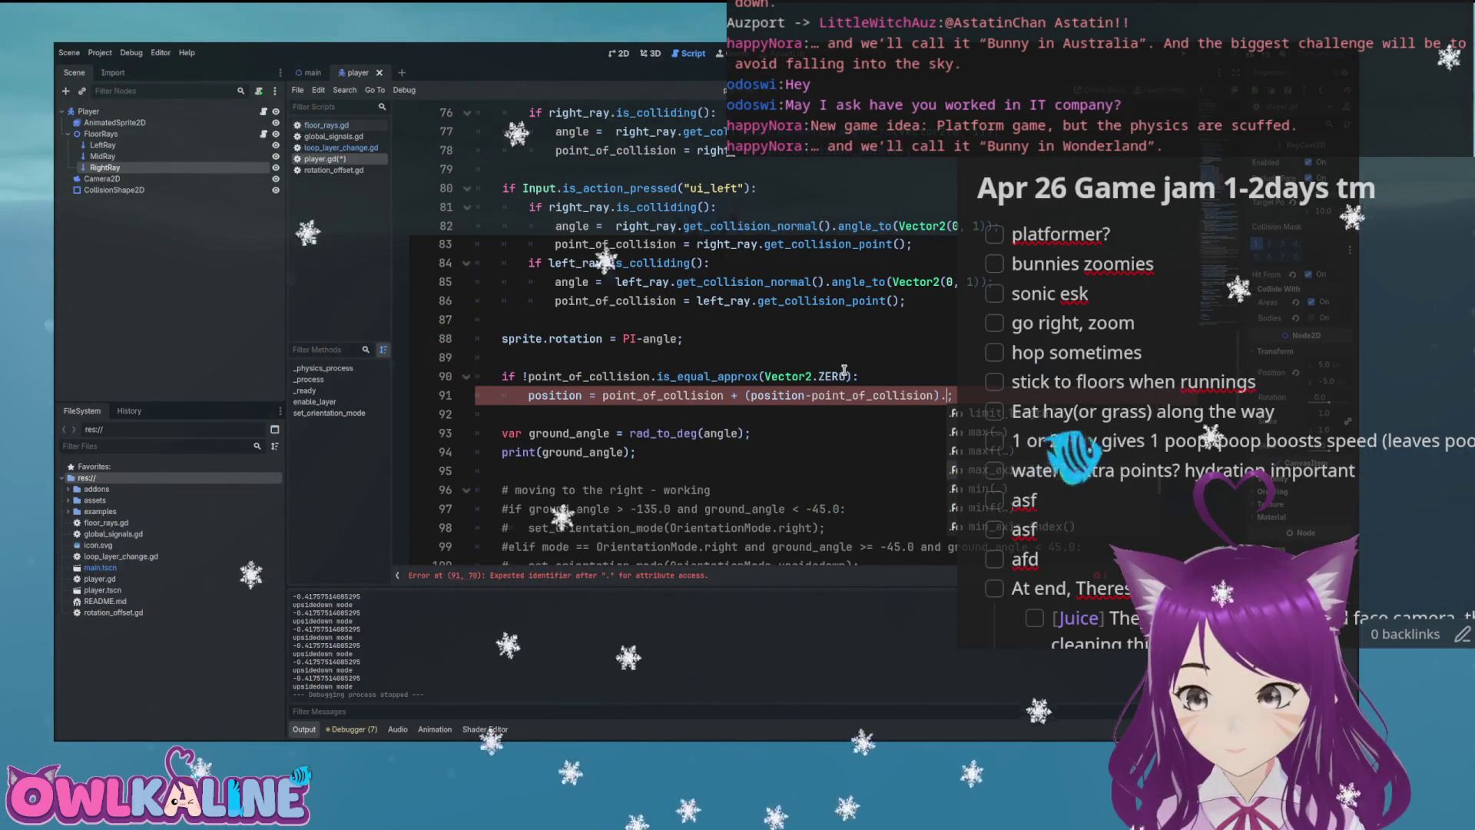
{"action": "key", "text": "Down"}
{"action": "key", "text": "Down"}
{"action": "key", "text": "Down"}
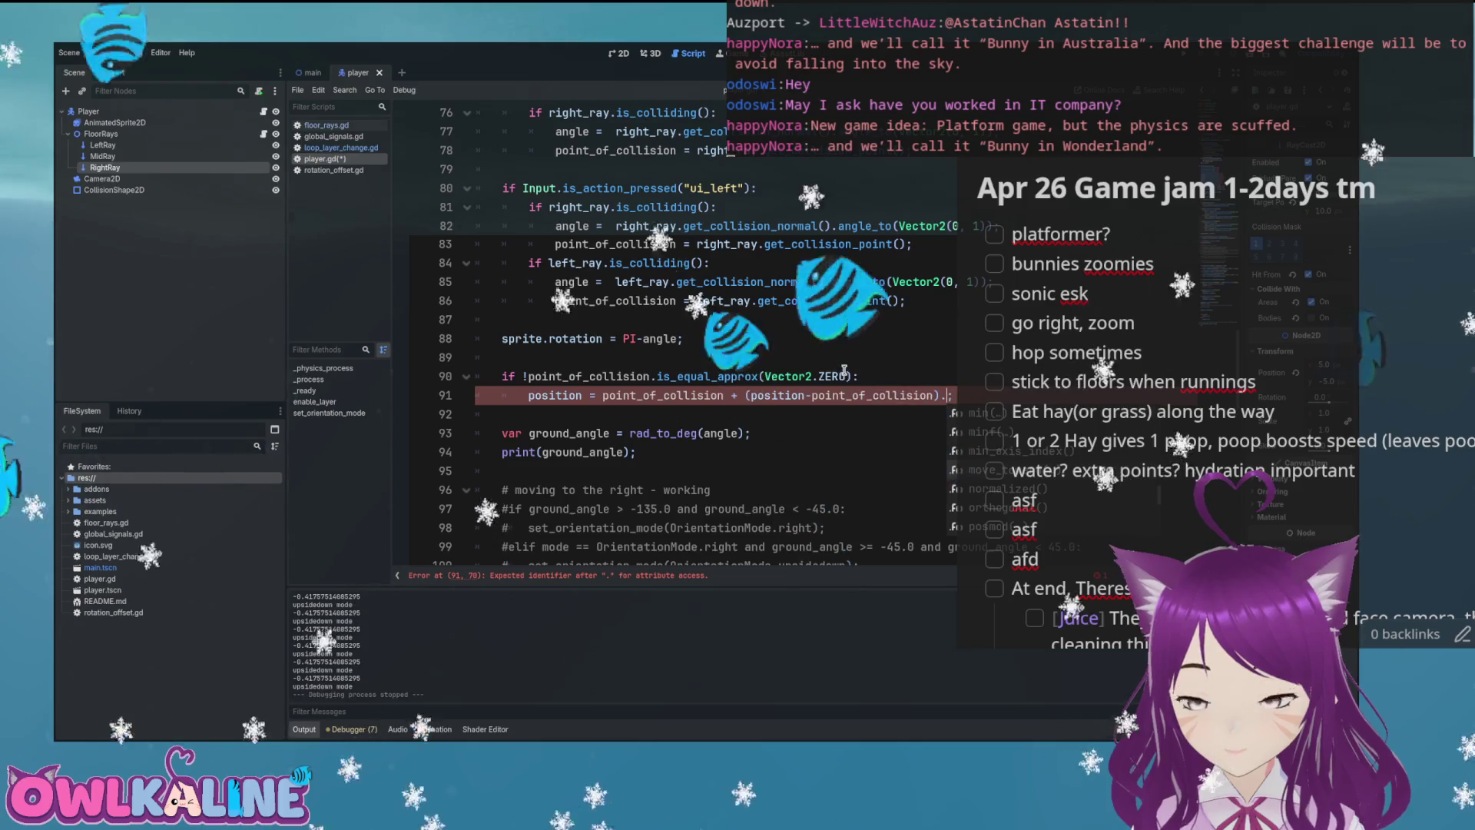
{"action": "key", "text": "Up"}
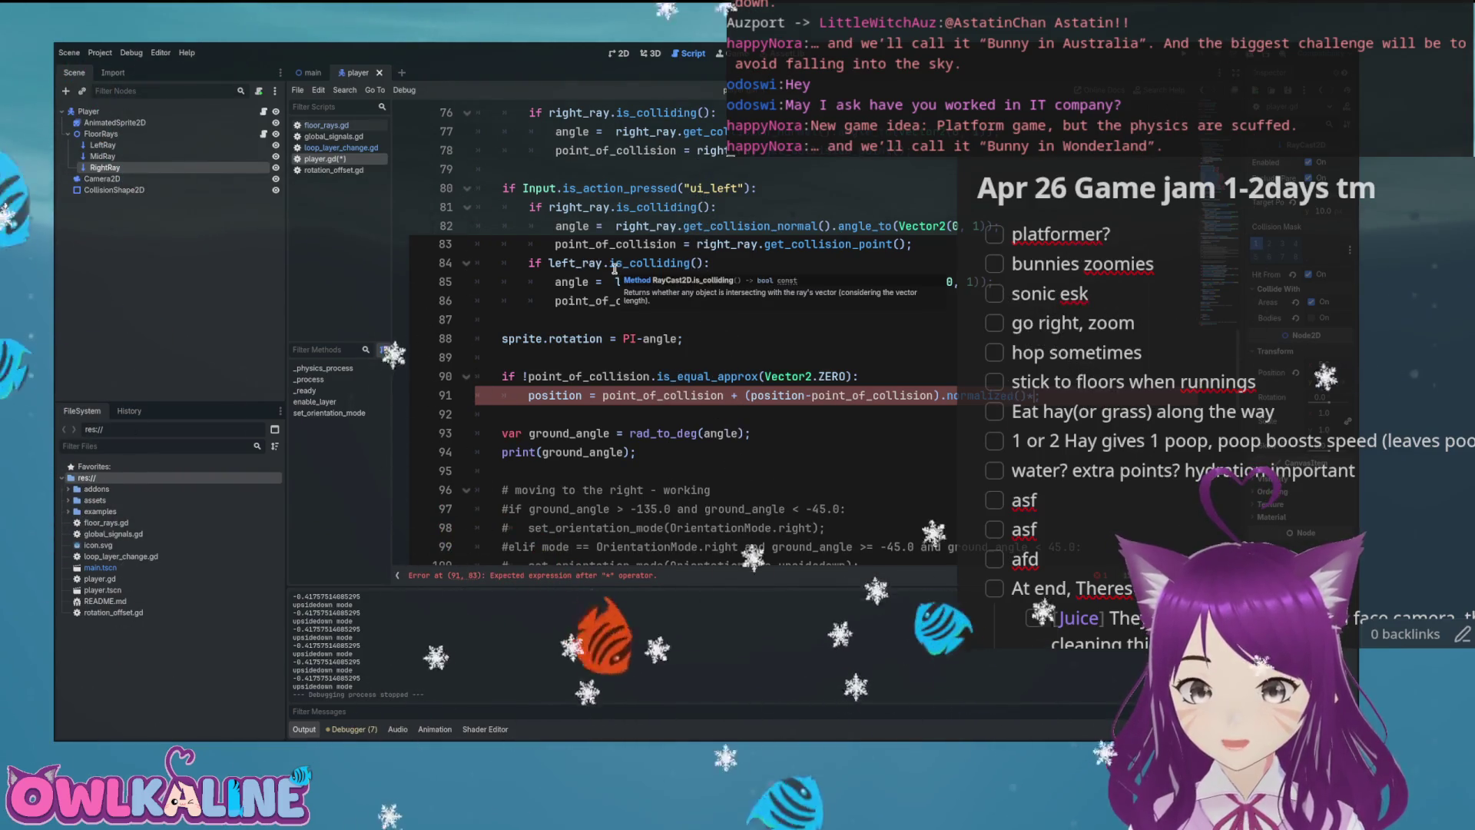
Step: Multiply the offset by mid_ray.target_position.y*0.5, then run the game
{"action": "type", "text": "mid_ray."}
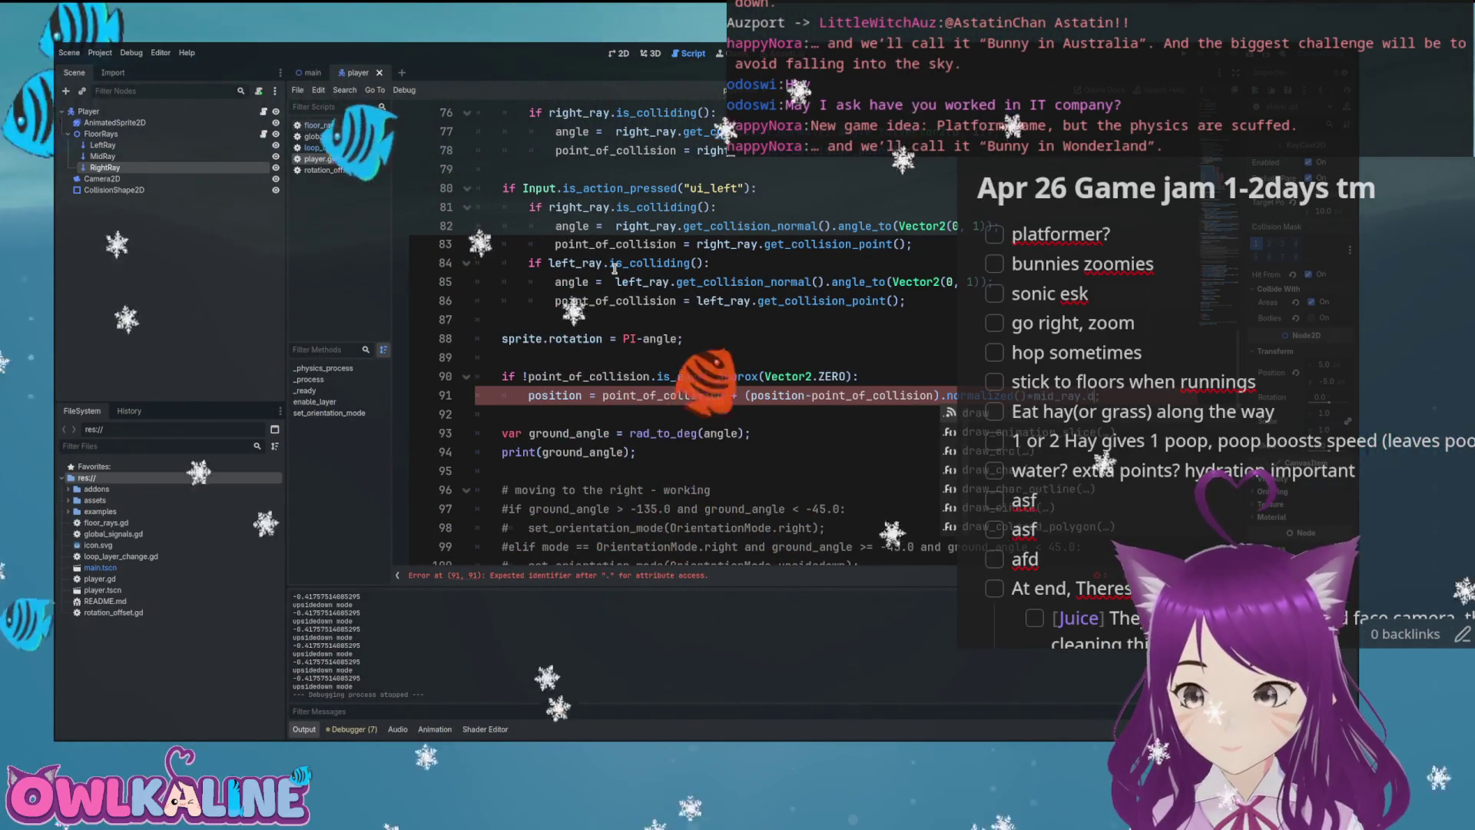
{"action": "type", "text": "dir"}
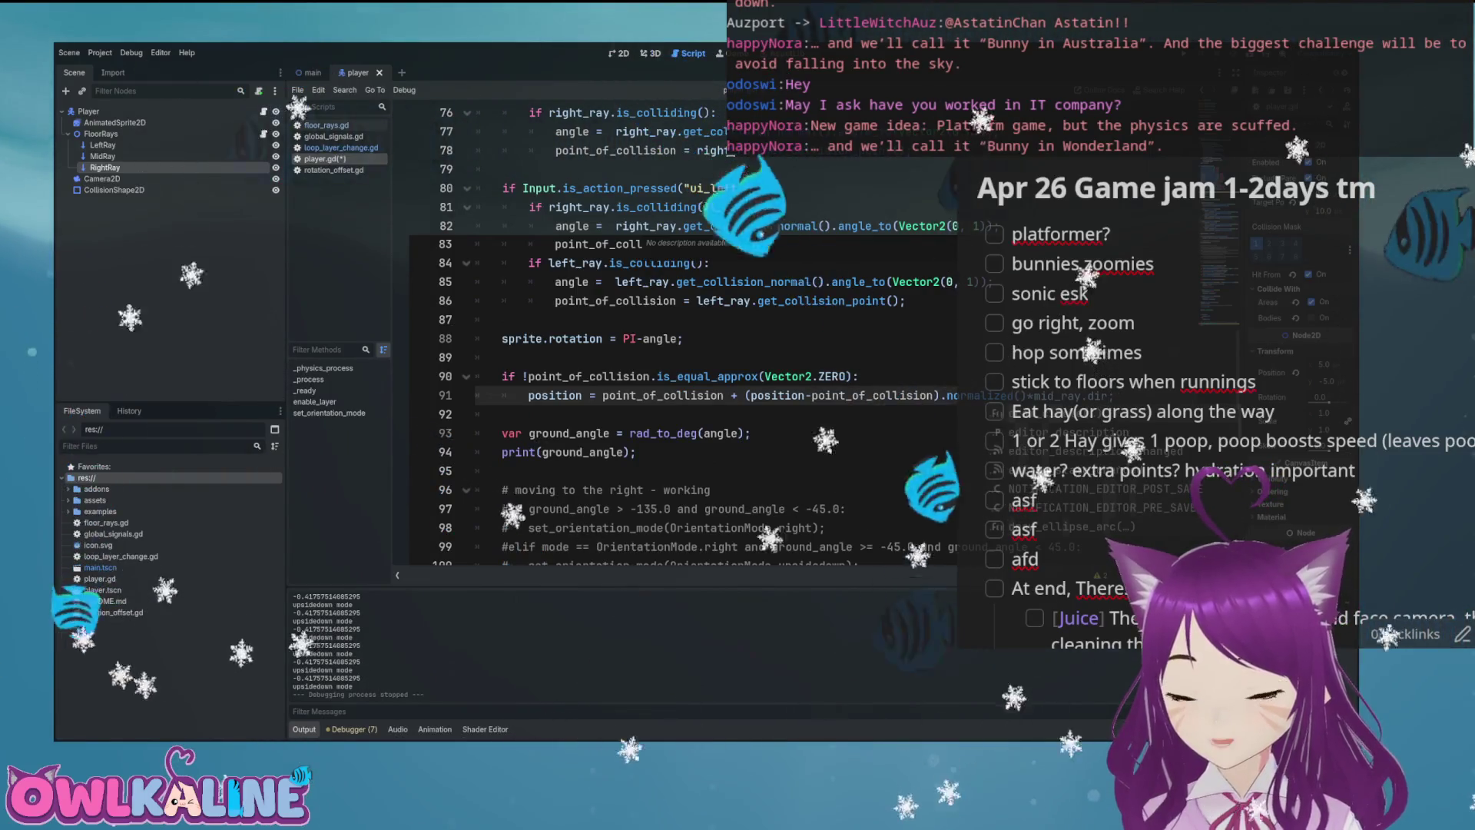
{"action": "key", "text": "BackSpace"}
{"action": "key", "text": "BackSpace"}
{"action": "key", "text": "BackSpace"}
{"action": "type", "text": "t"}
{"action": "key", "text": "Return"}
{"action": "type", "text": ".y*0.5"}
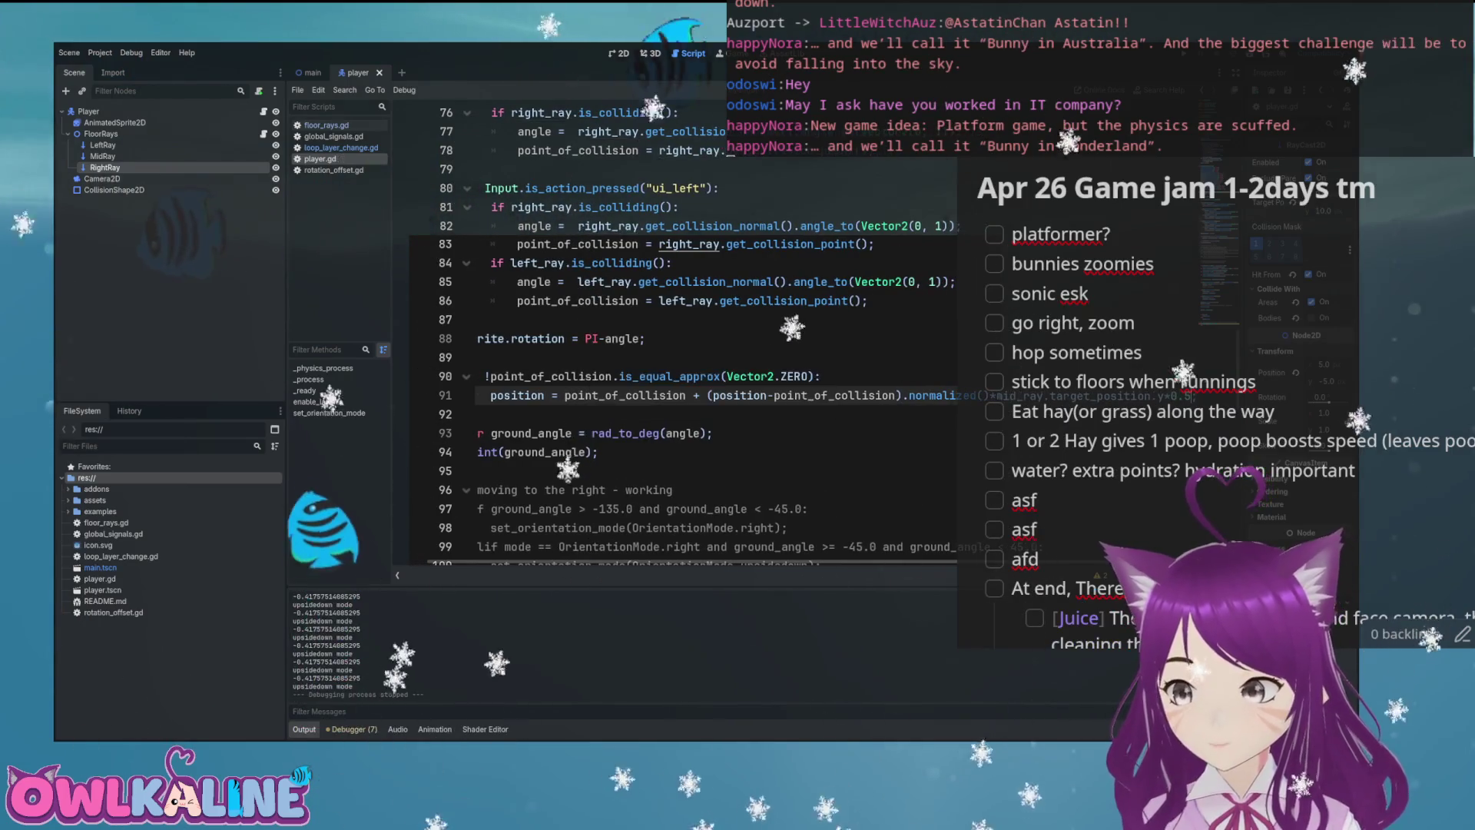
{"action": "left_click", "coordinate": [939, 375]}
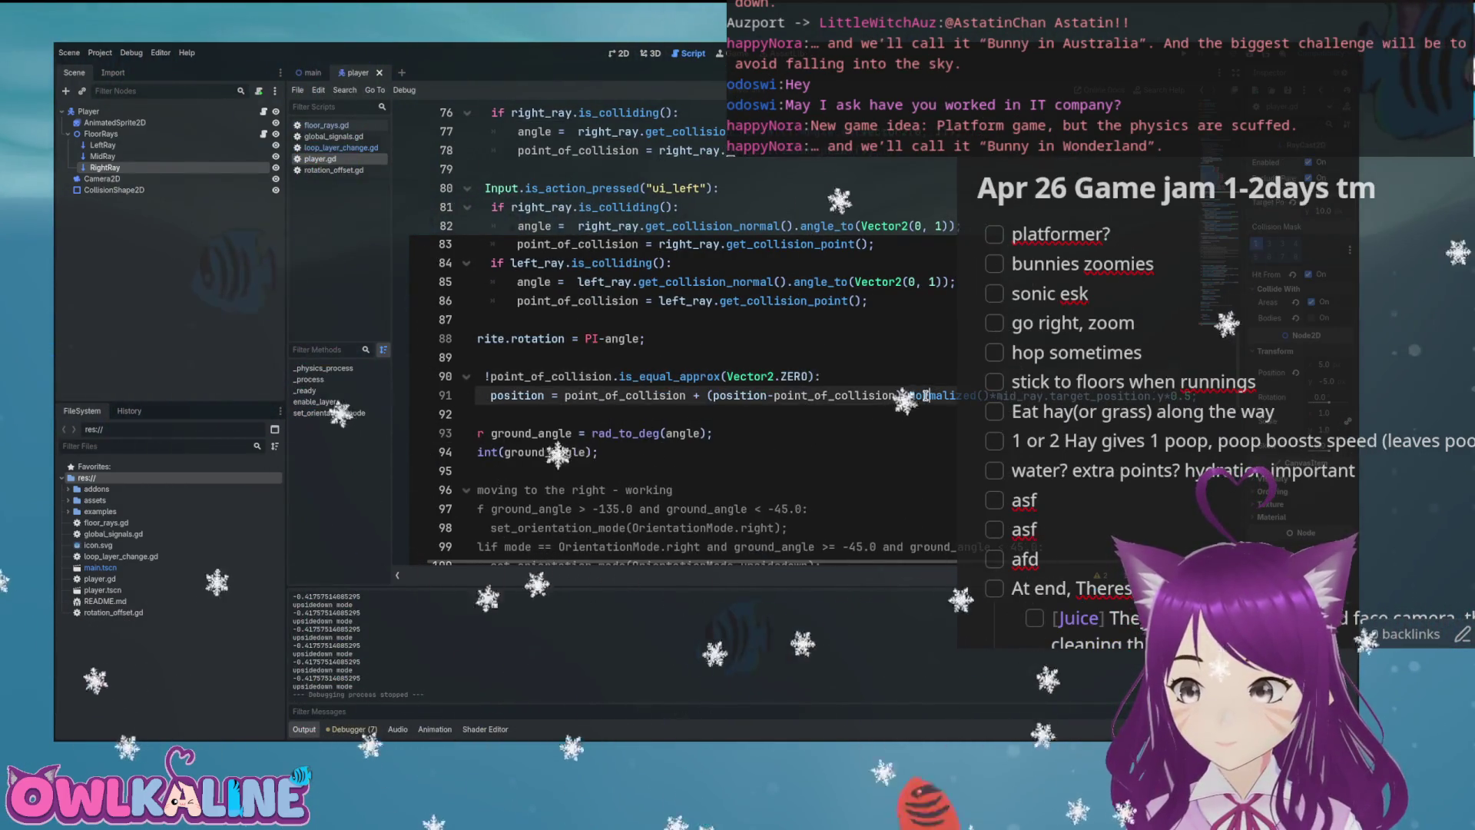
{"action": "scroll", "coordinate": [779, 563], "scroll_direction": "left", "scroll_amount": 2}
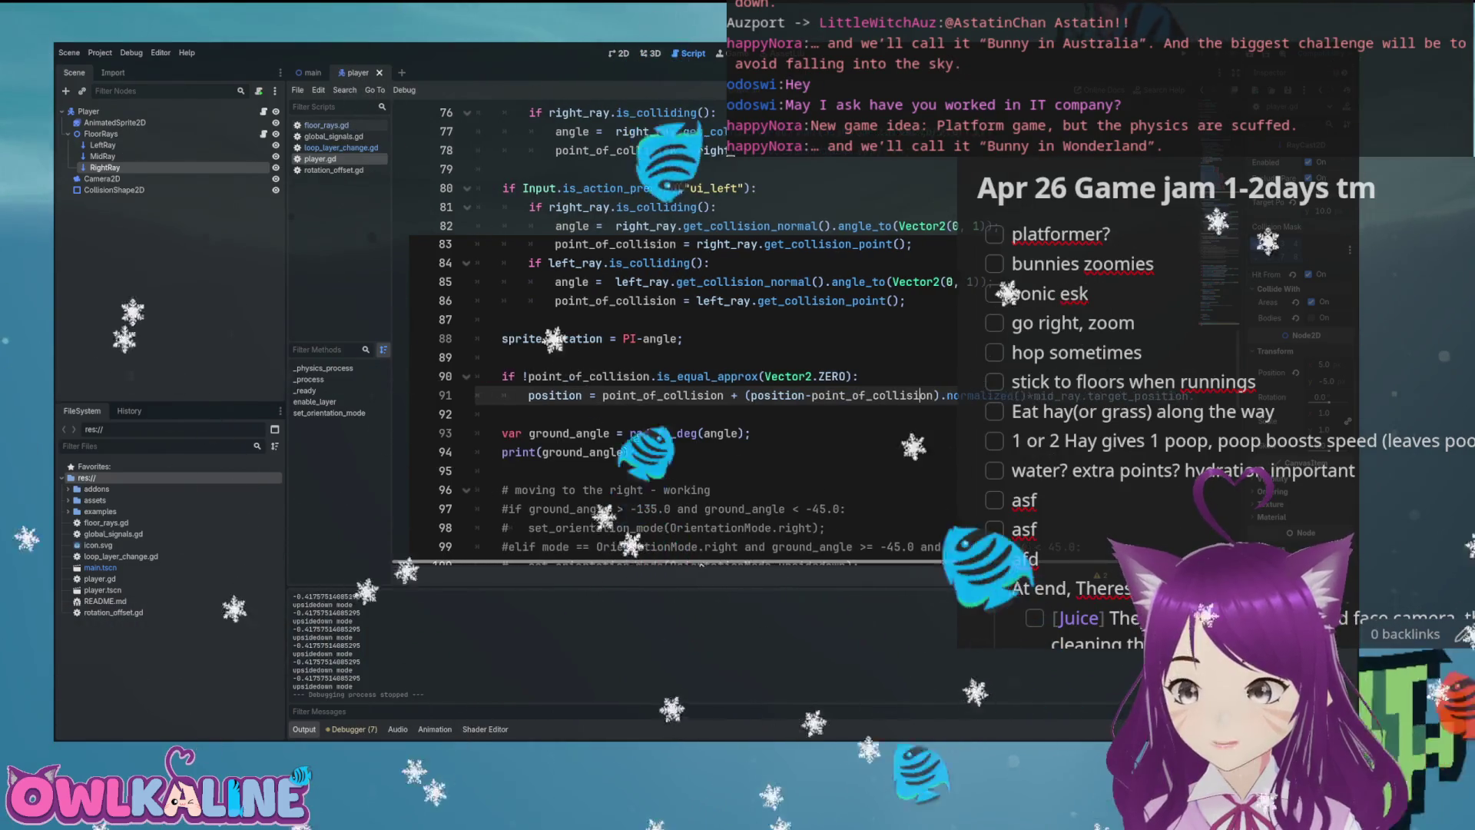
{"action": "key", "text": "F5"}
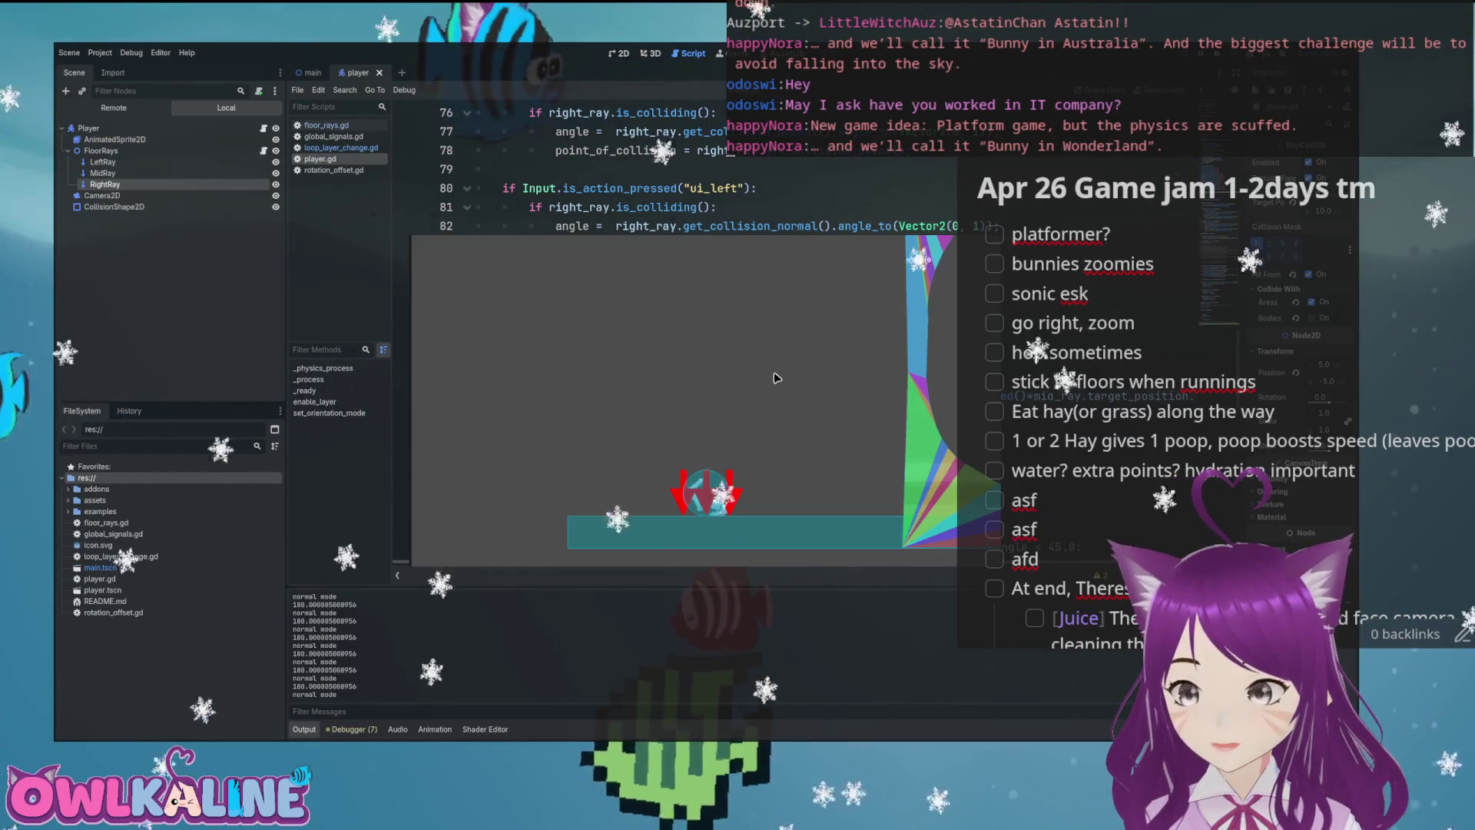
Step: Drive the bunny up the loop and back along the floor, then stop, relaunch and stop the game
{"action": "key", "text": "Right"}
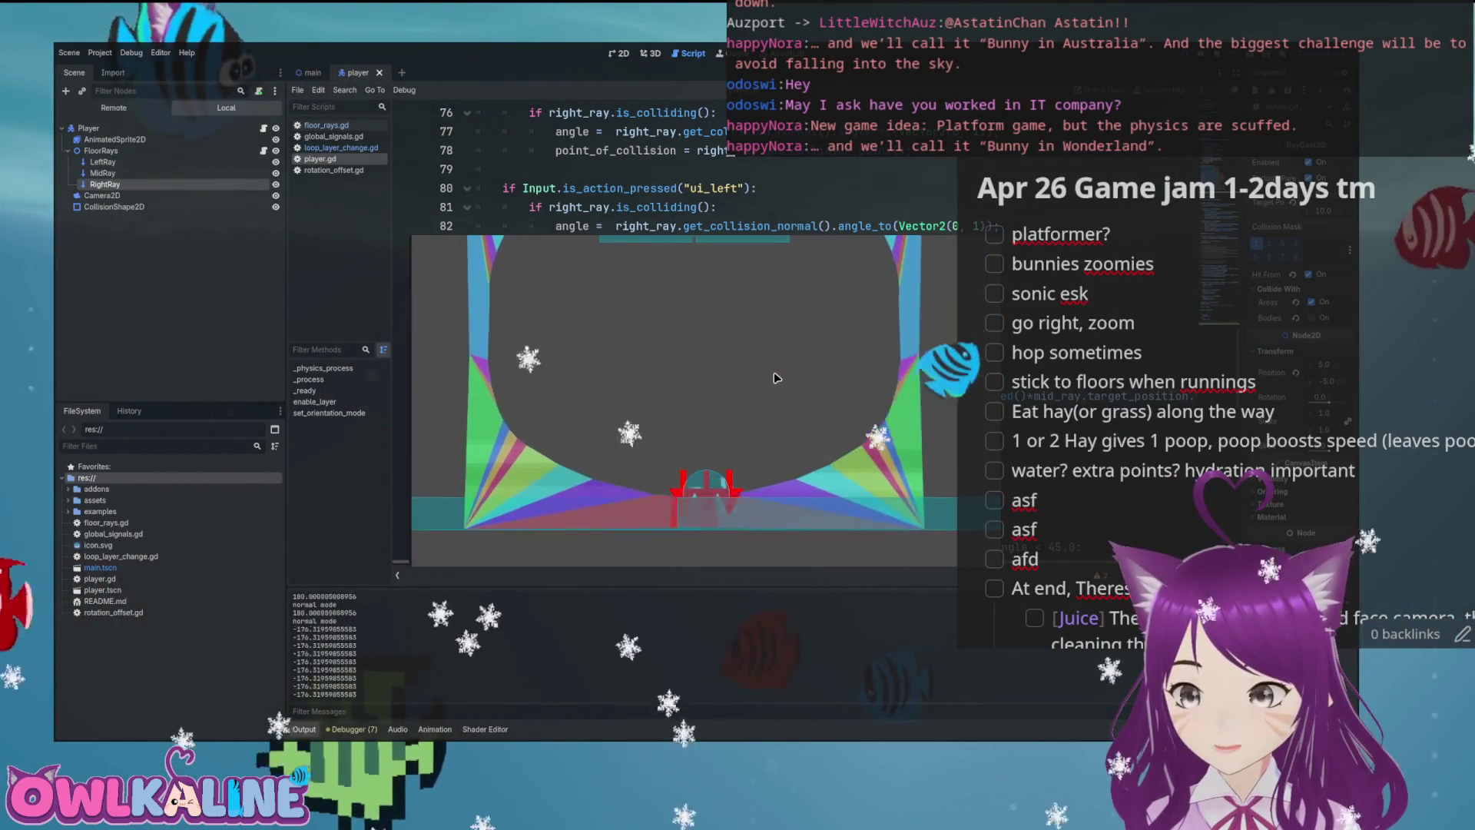
{"action": "key", "text": "Right"}
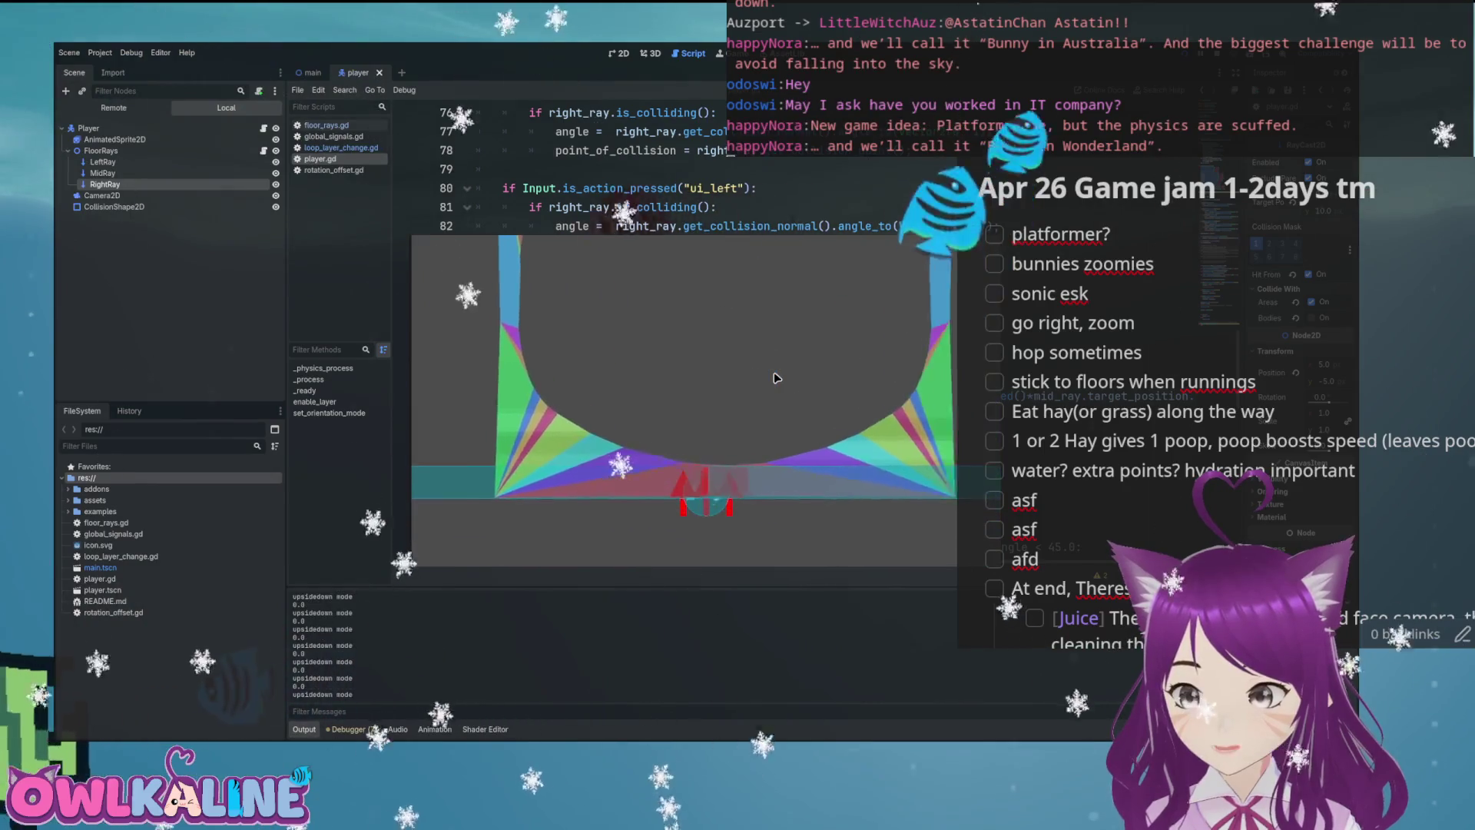
{"action": "key", "text": "Left"}
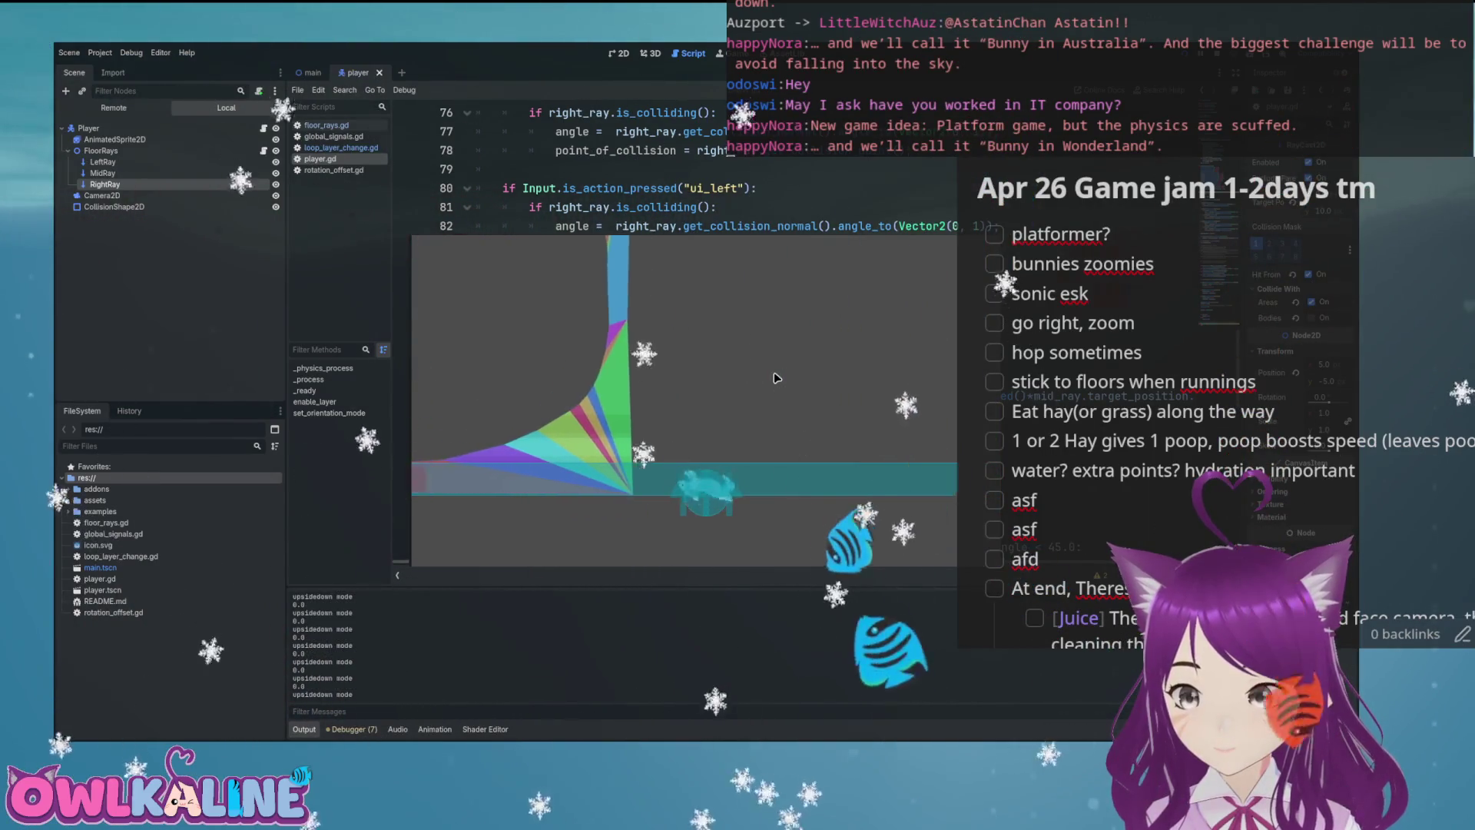
{"action": "key", "text": "Left"}
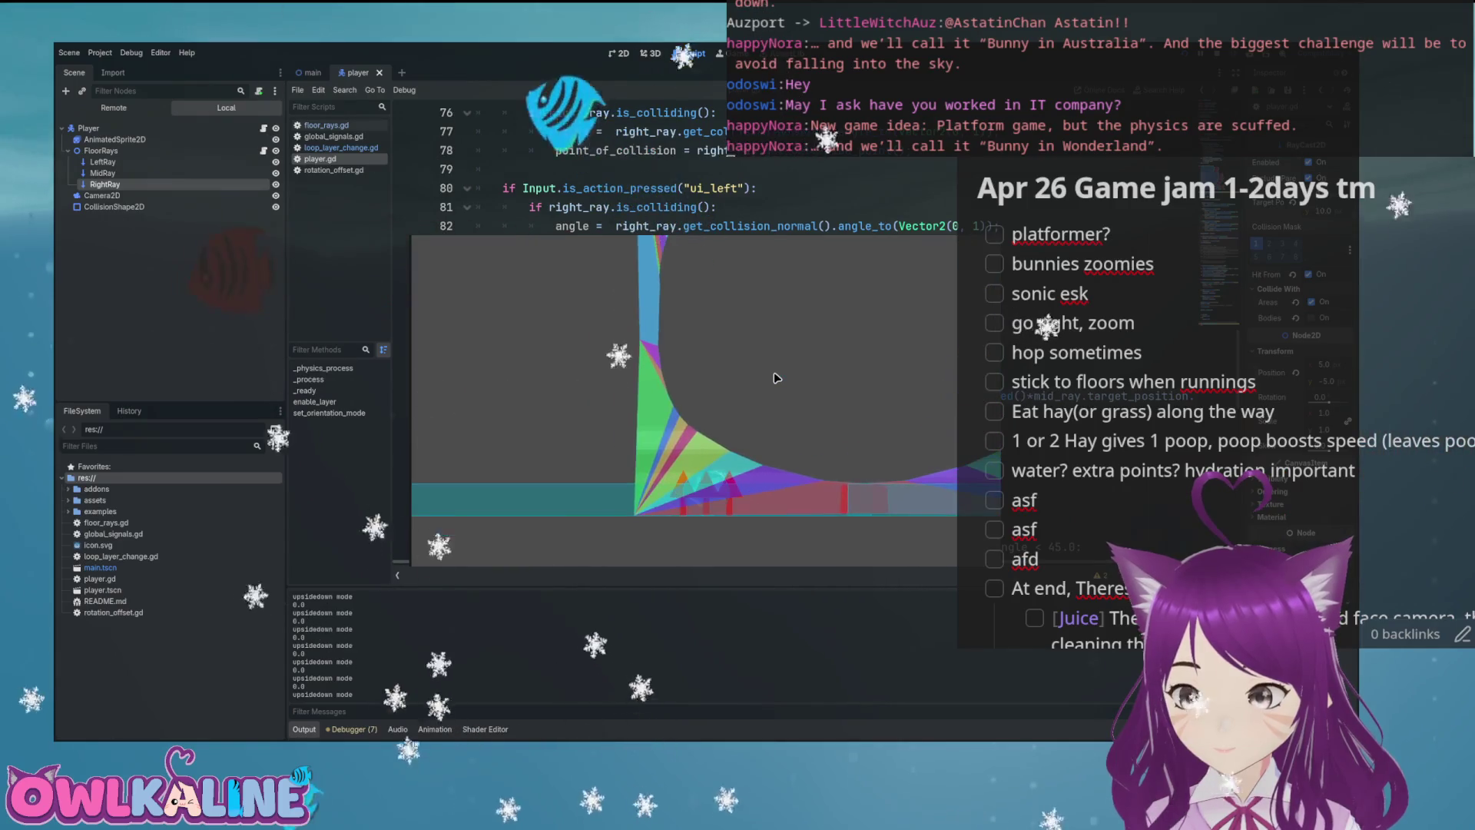
{"action": "key", "text": "F8"}
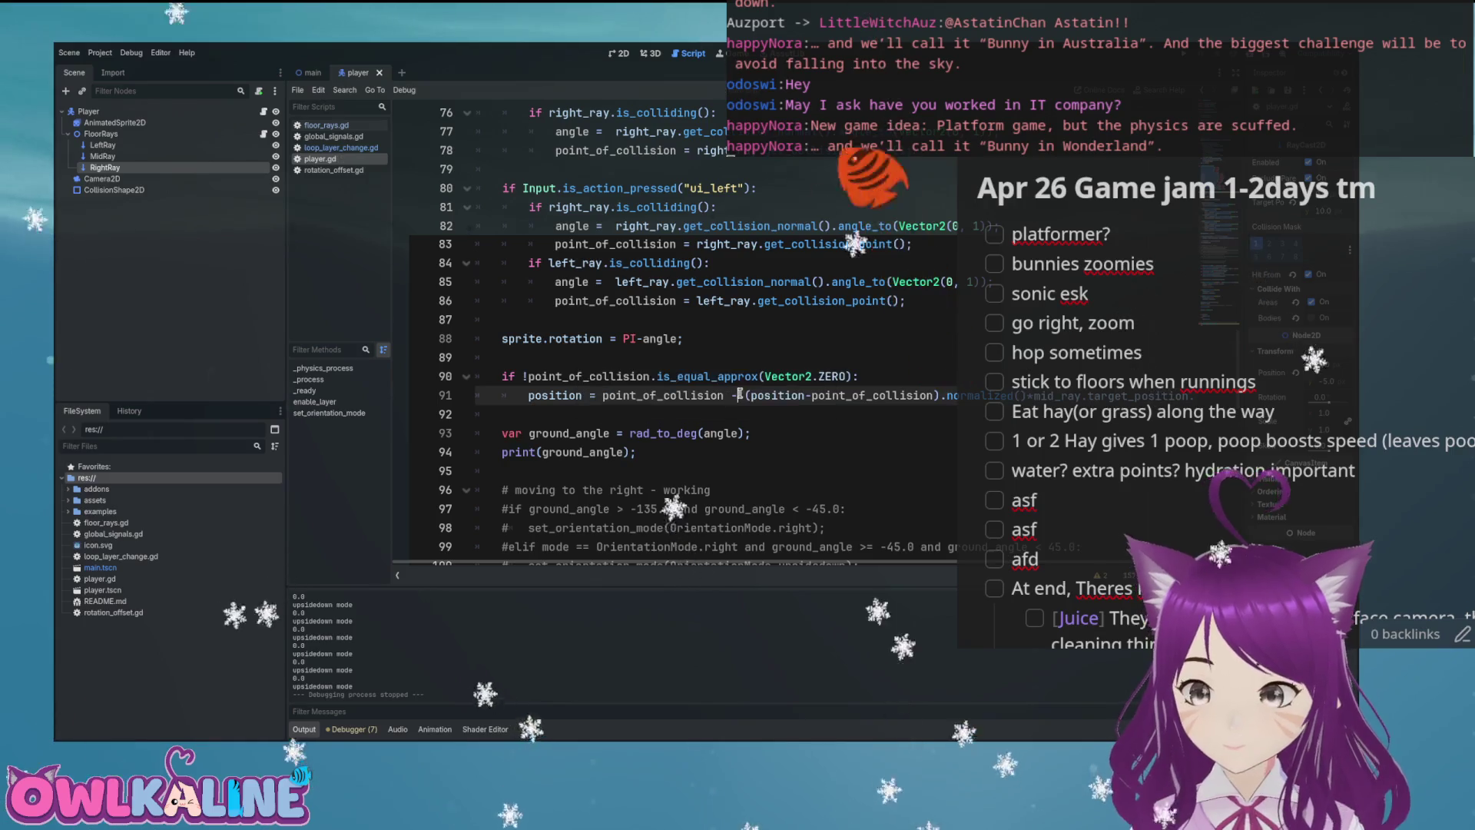
{"action": "key", "text": "F5"}
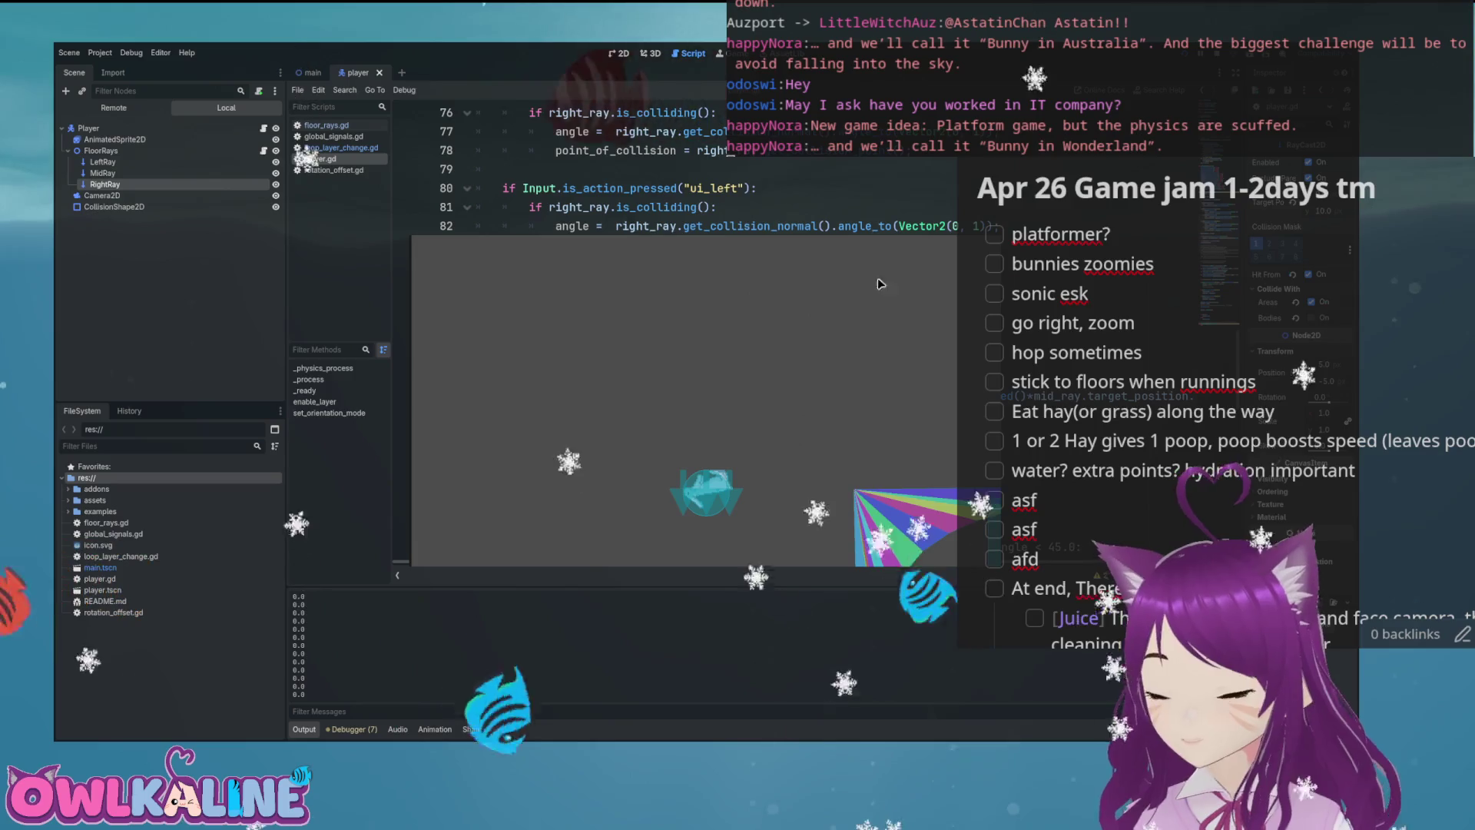
{"action": "key", "text": "F8"}
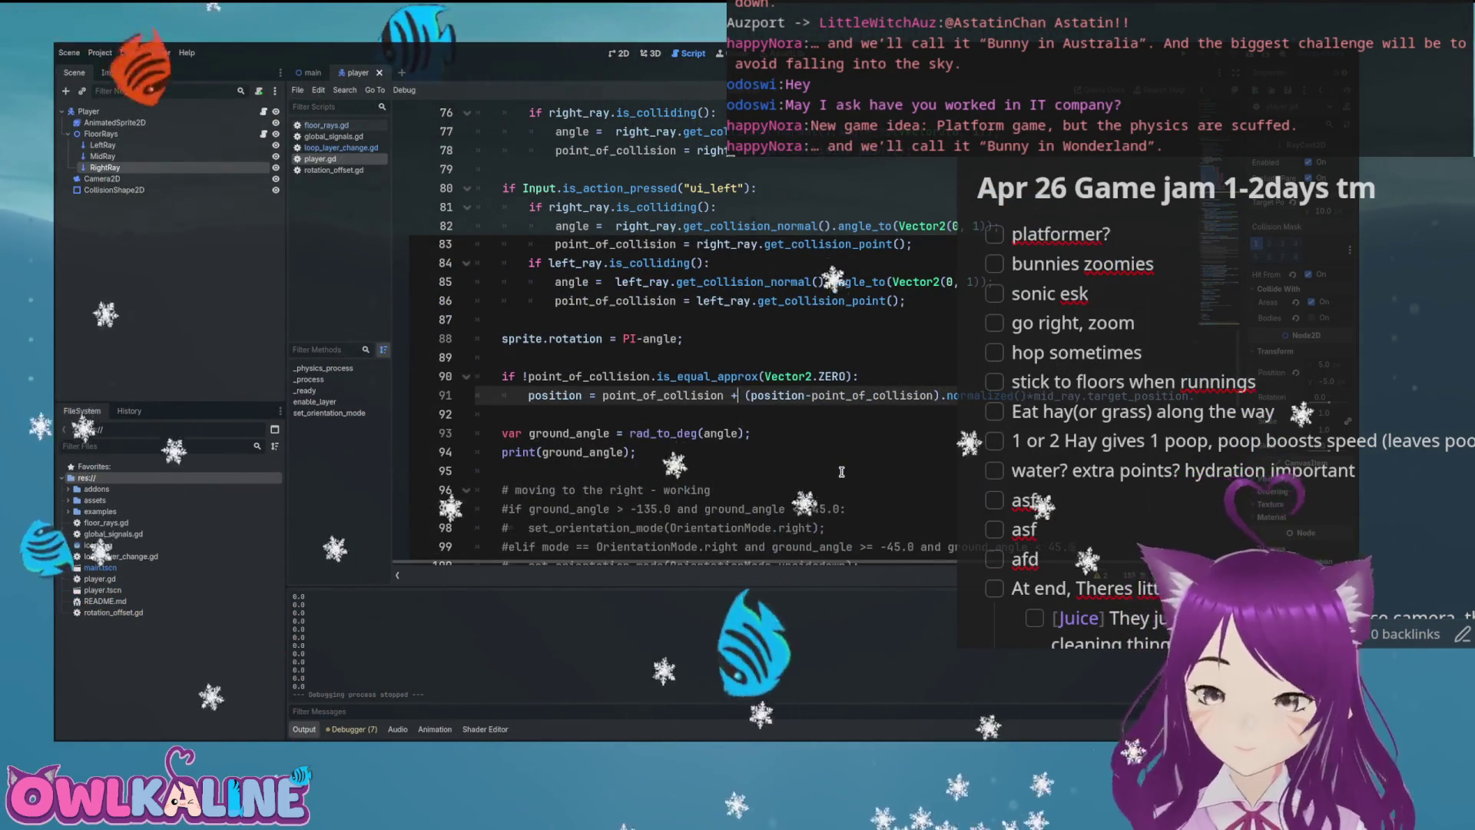
Step: Save player.gd with line 91 now offsetting from global_position
{"action": "scroll", "coordinate": [806, 425], "scroll_direction": "right", "scroll_amount": 1}
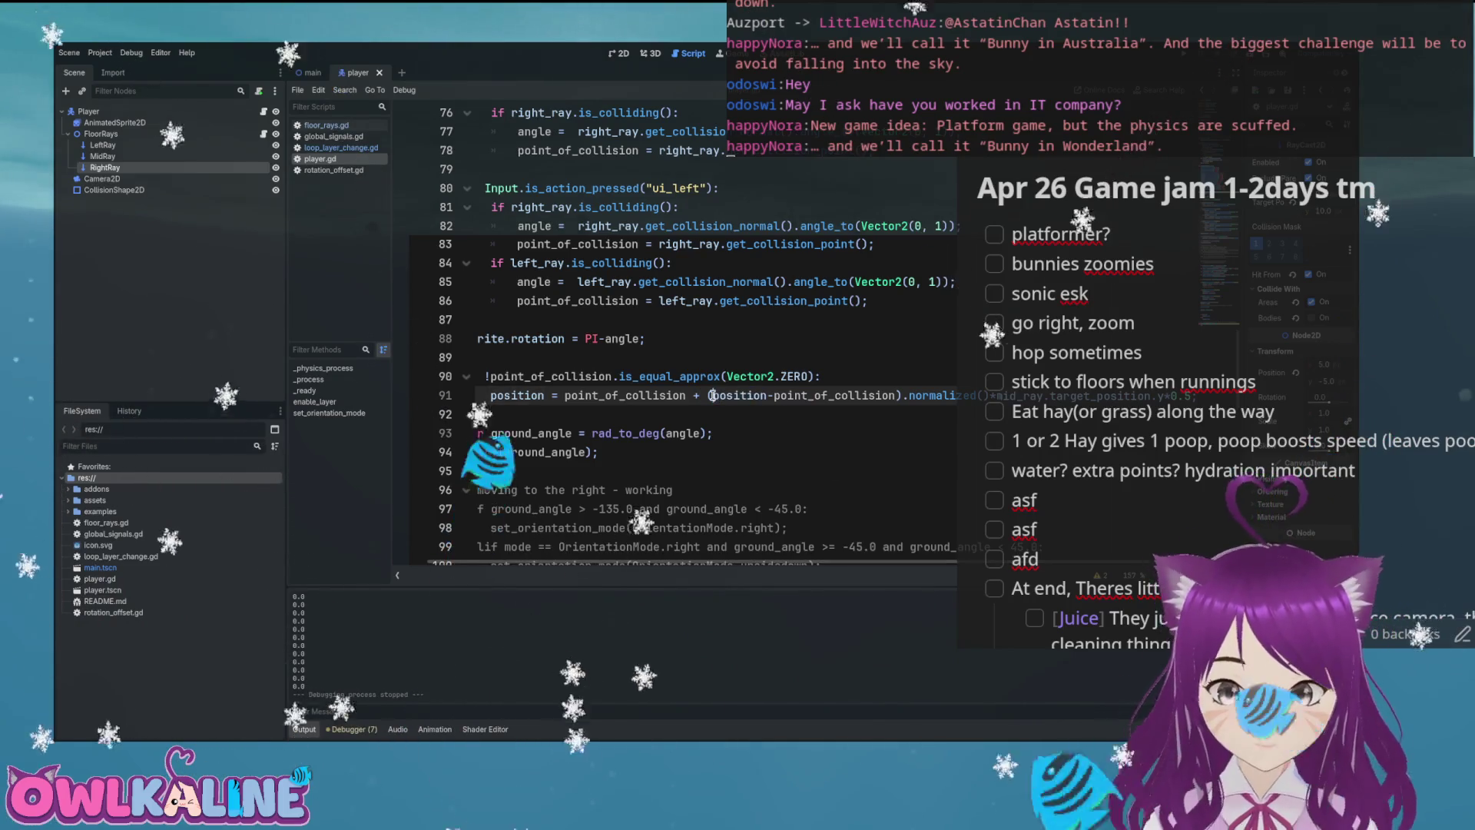
{"action": "key", "text": "ctrl+s"}
{"action": "key", "text": "Up"}
{"action": "key", "text": "Up"}
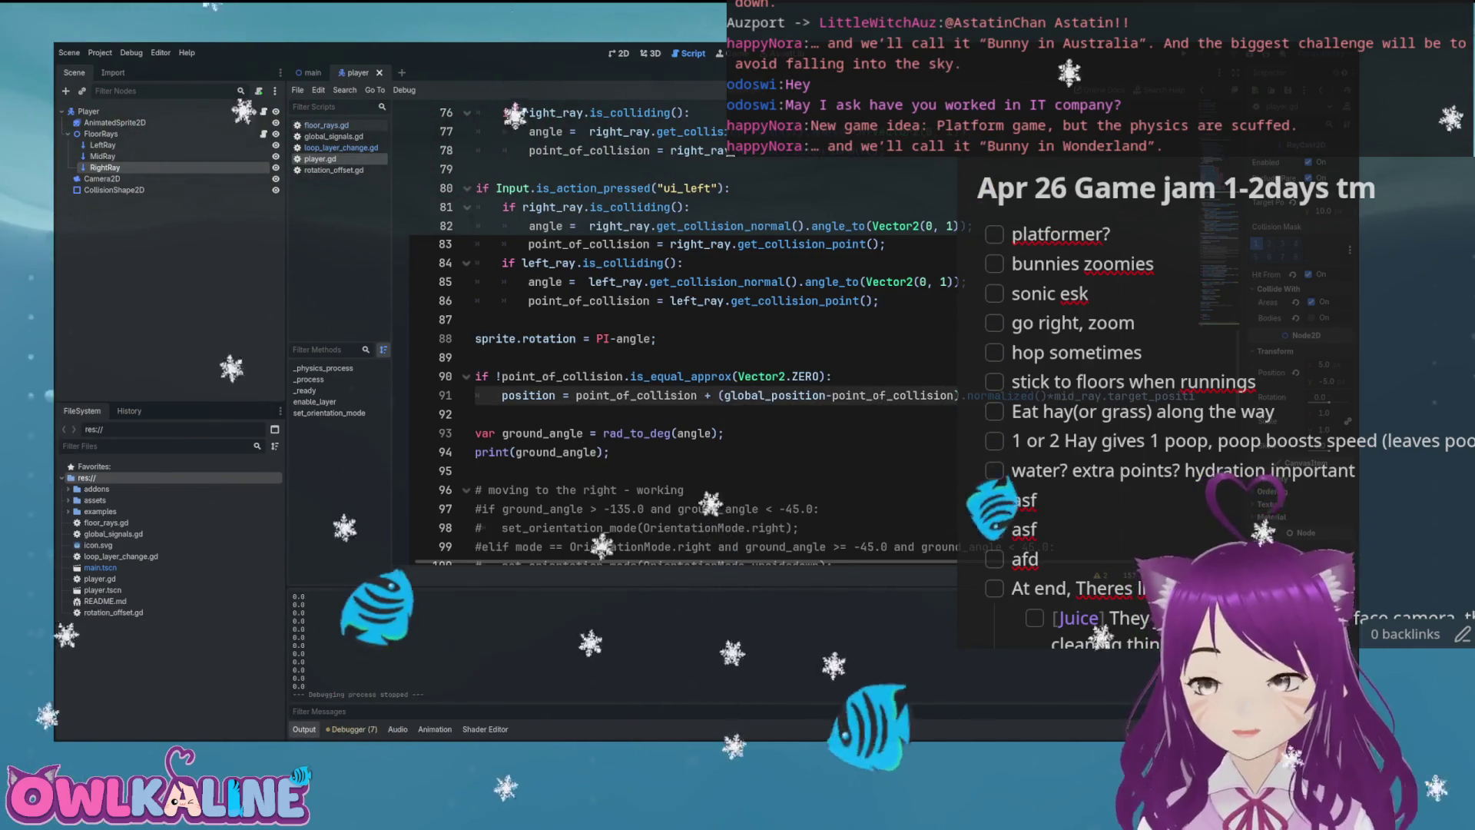
Step: Test-run the game, driving the player right into the loop and back left, then close it
{"action": "key", "text": "F5"}
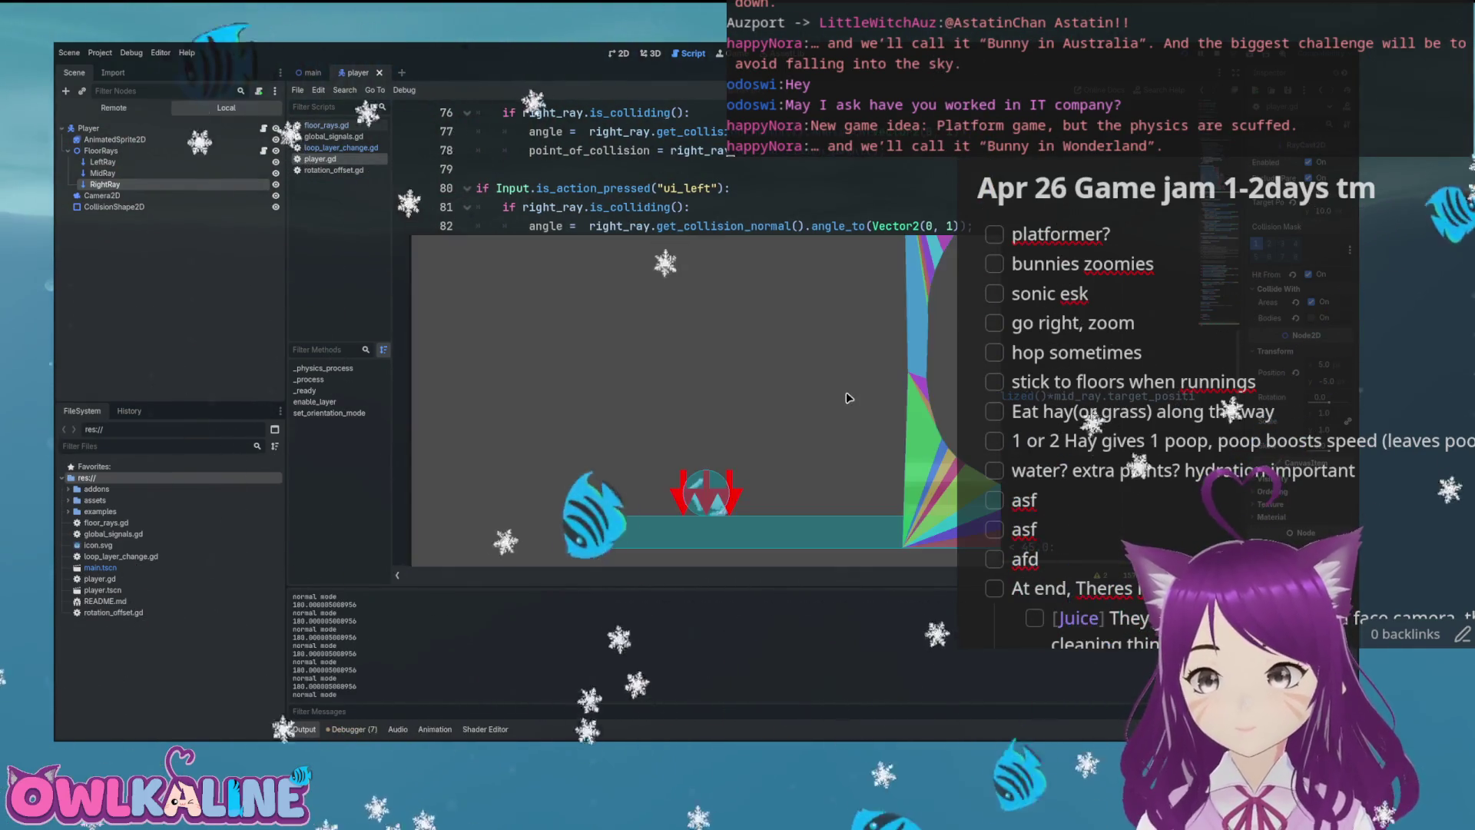
{"action": "key", "text": "Right"}
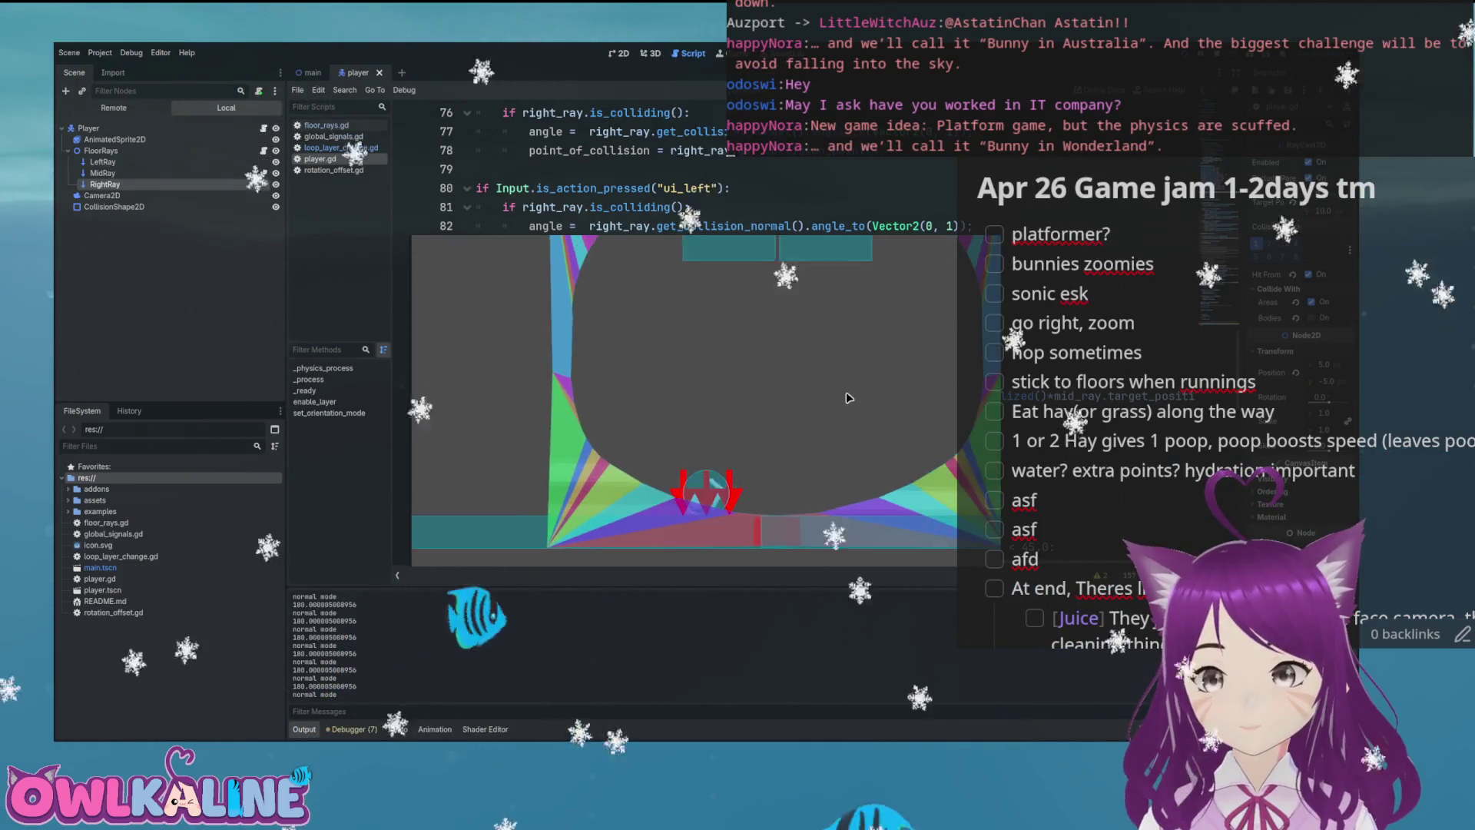
{"action": "key", "text": "Right"}
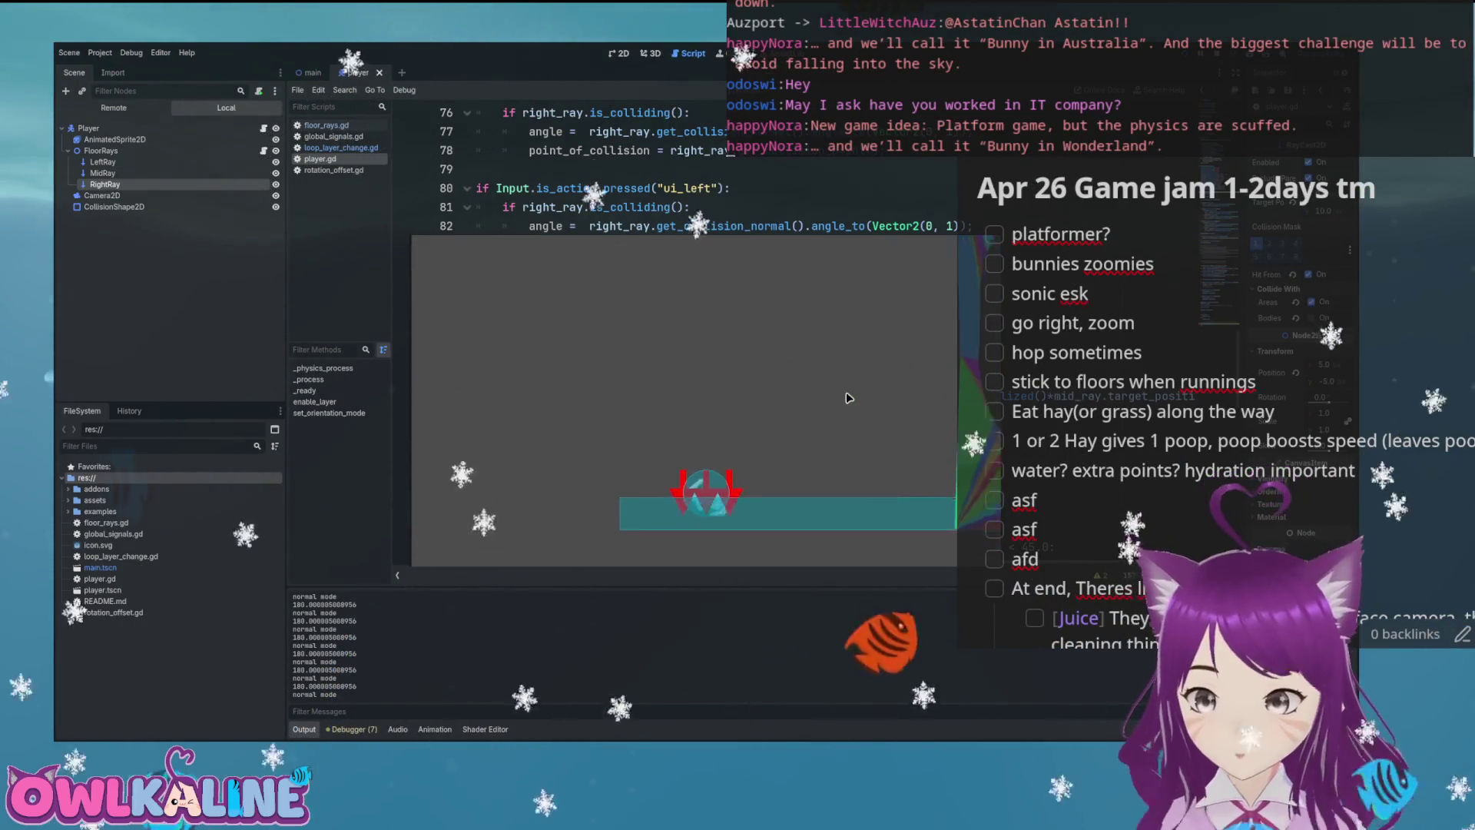
{"action": "key", "text": "Right"}
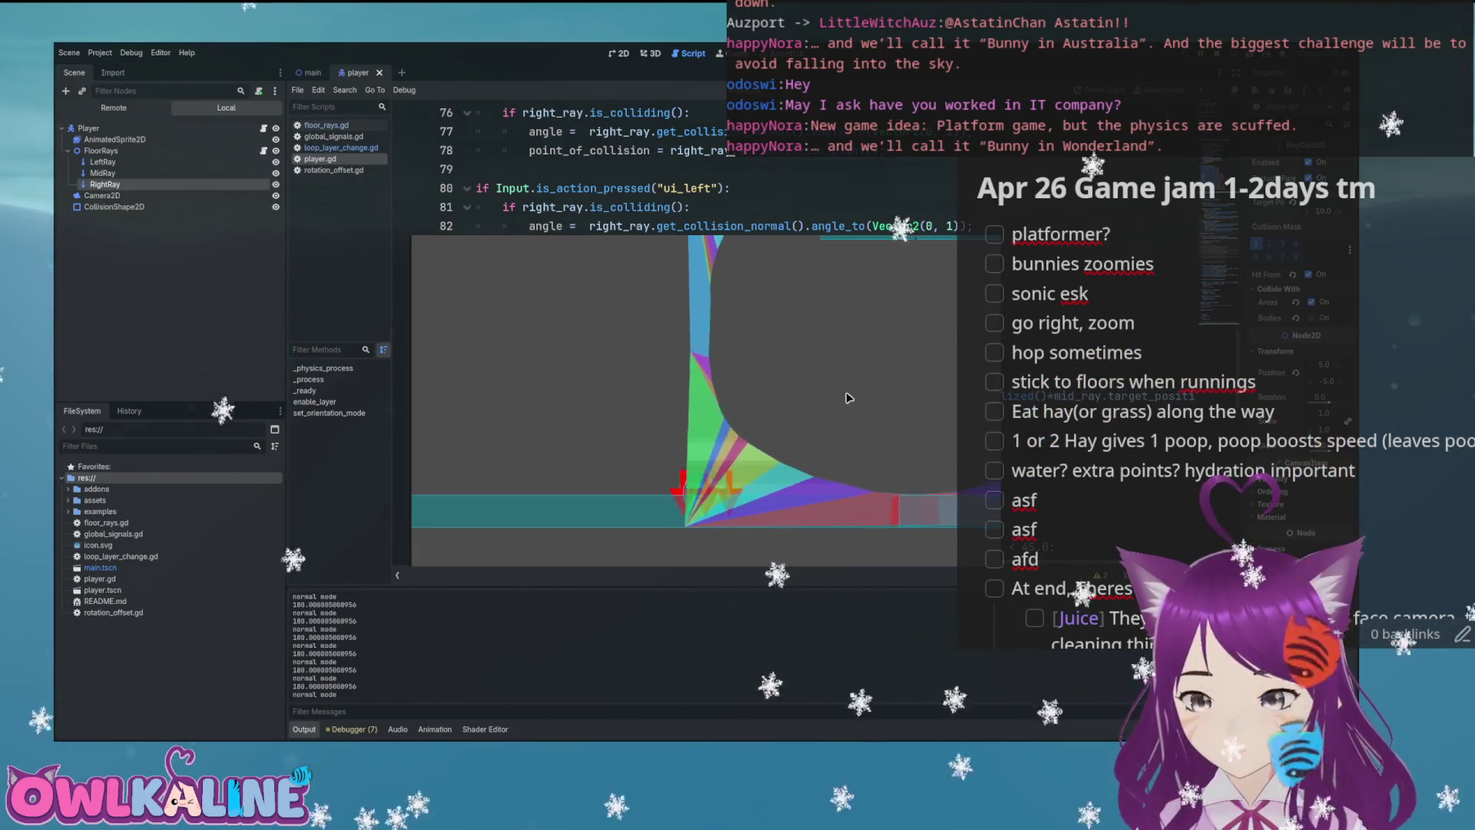
{"action": "key", "text": "Left"}
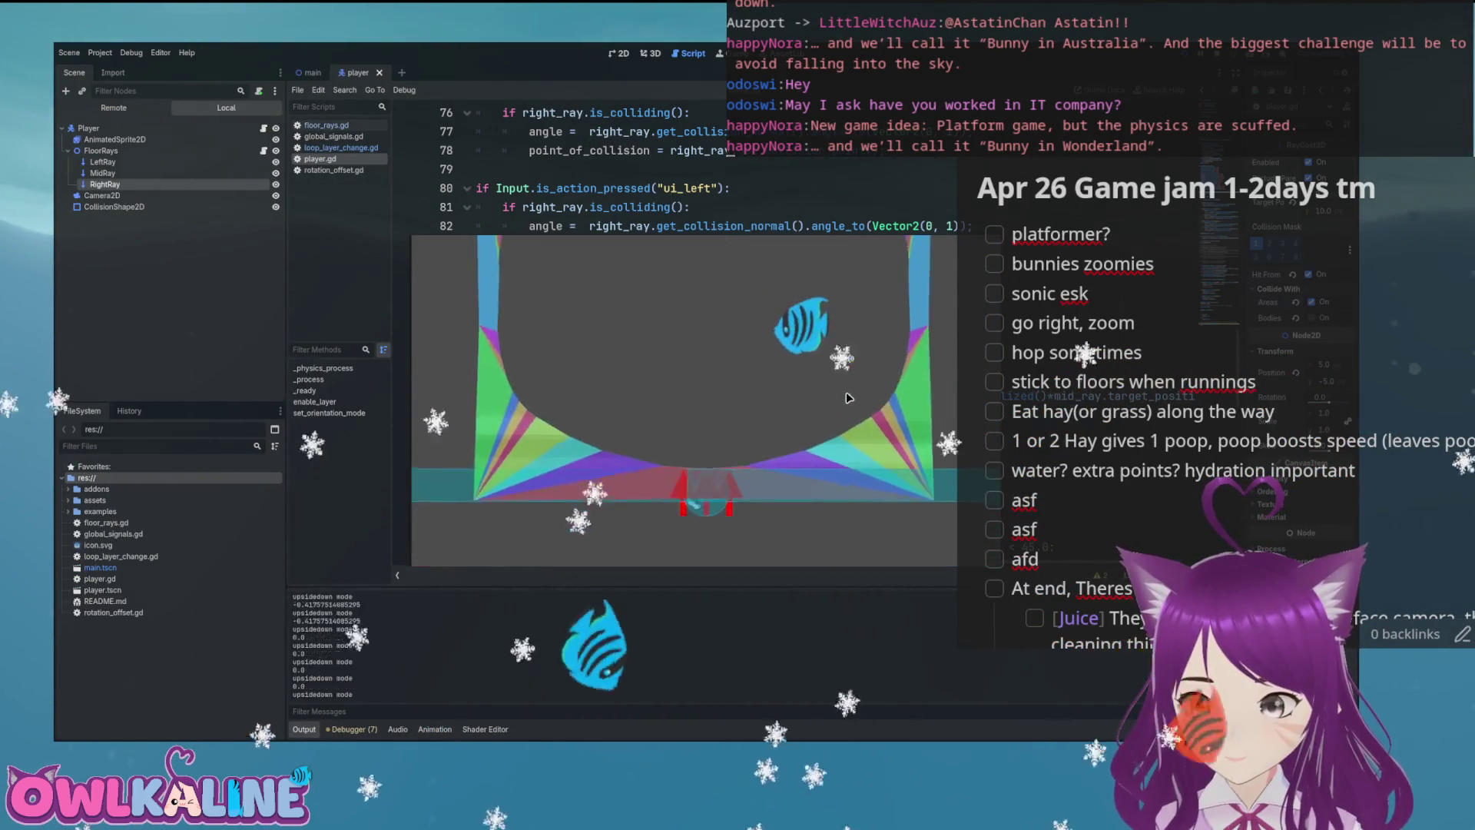
{"action": "key", "text": "Left"}
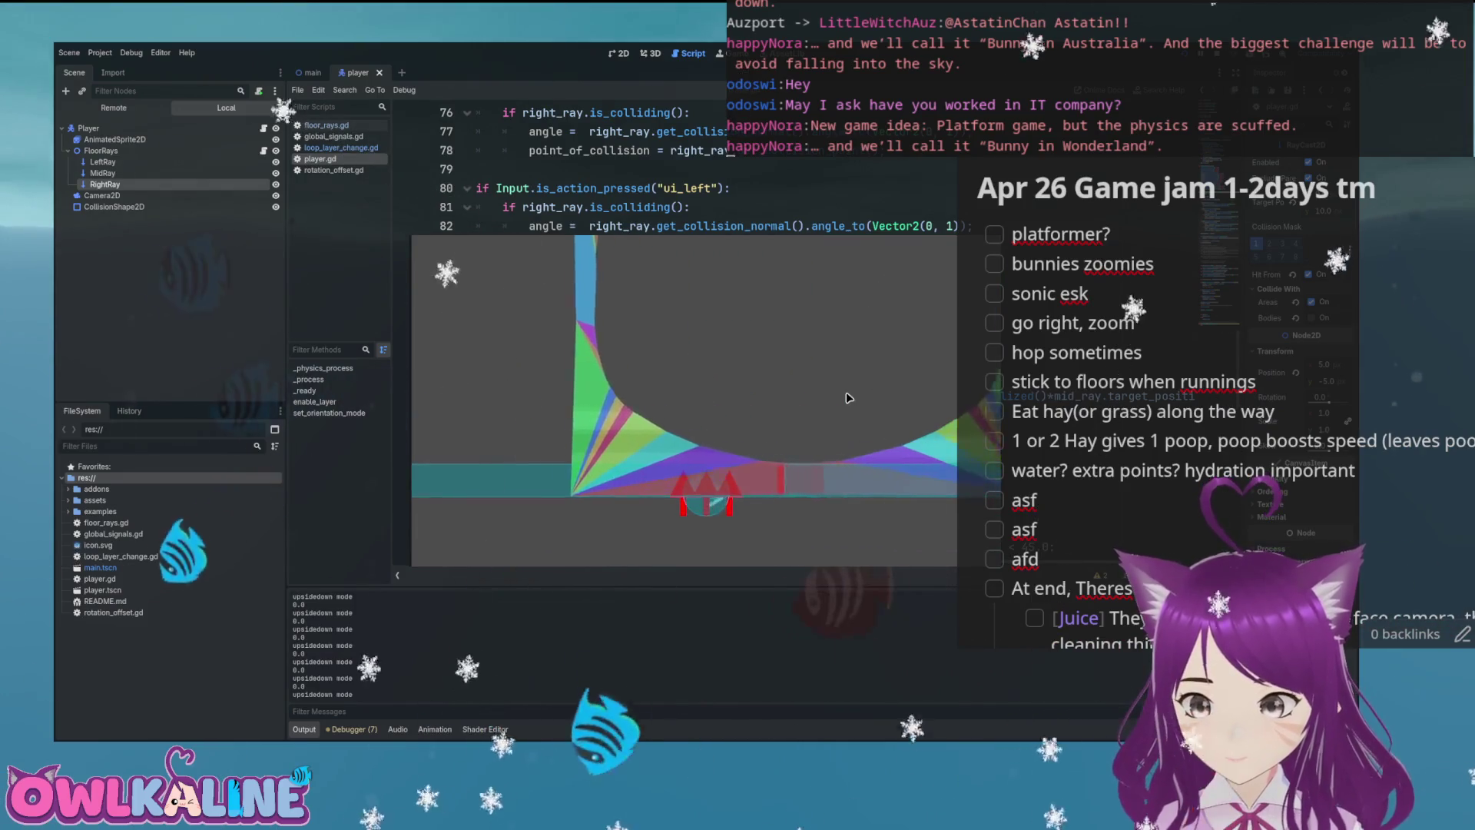
{"action": "key", "text": "Right"}
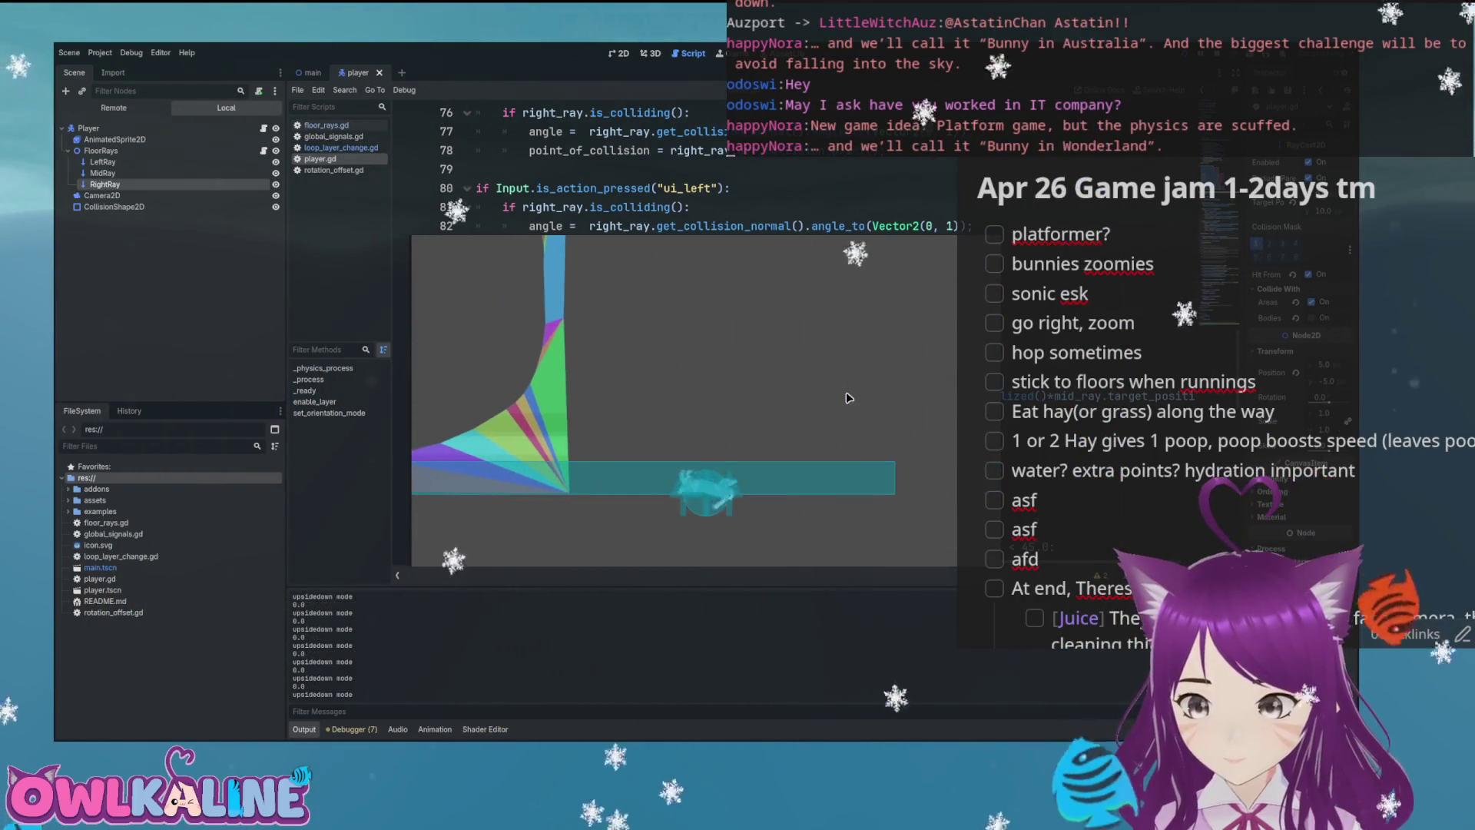
{"action": "key", "text": "Left"}
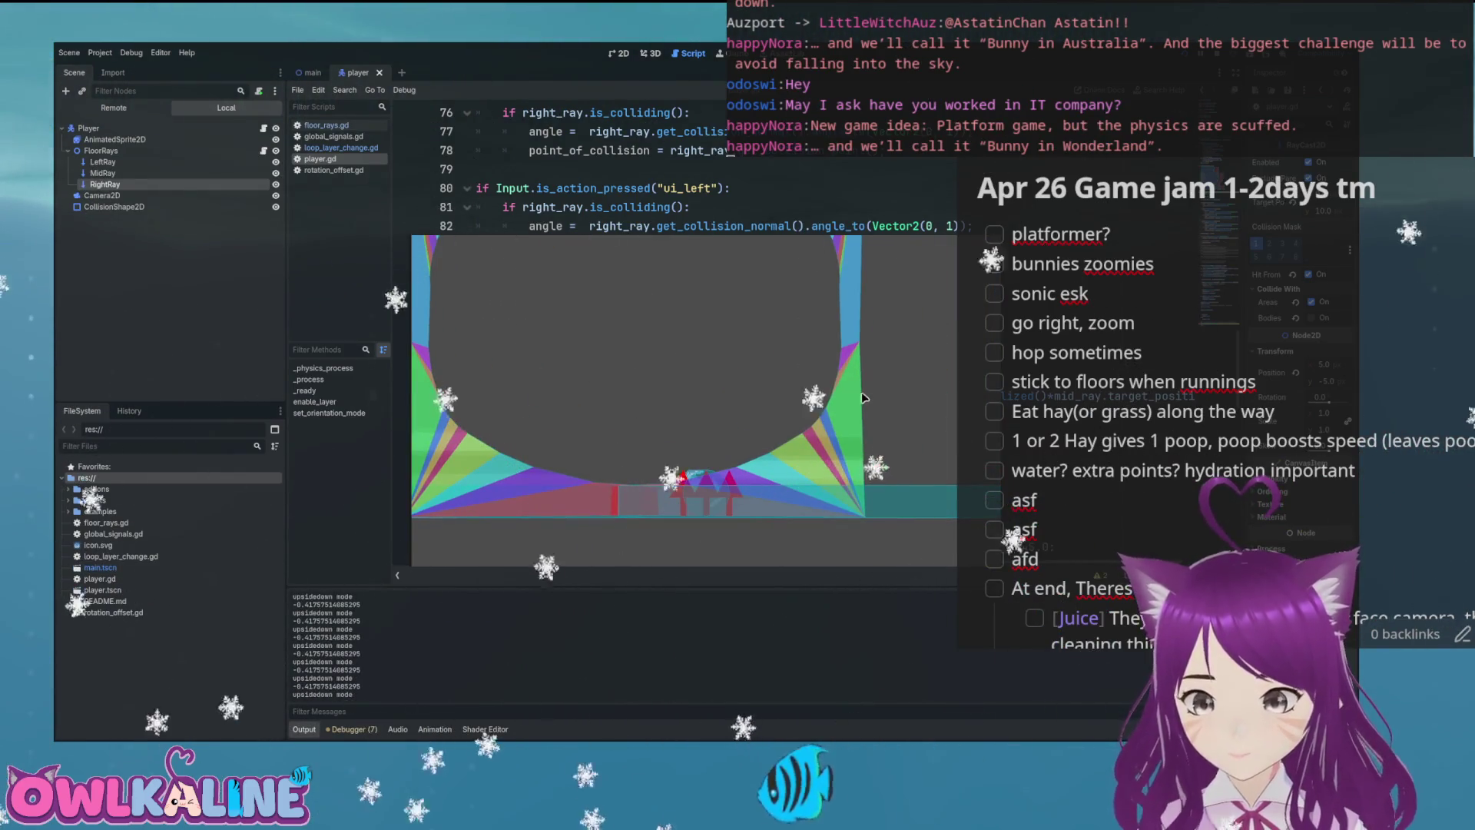
{"action": "key", "text": "alt+F4"}
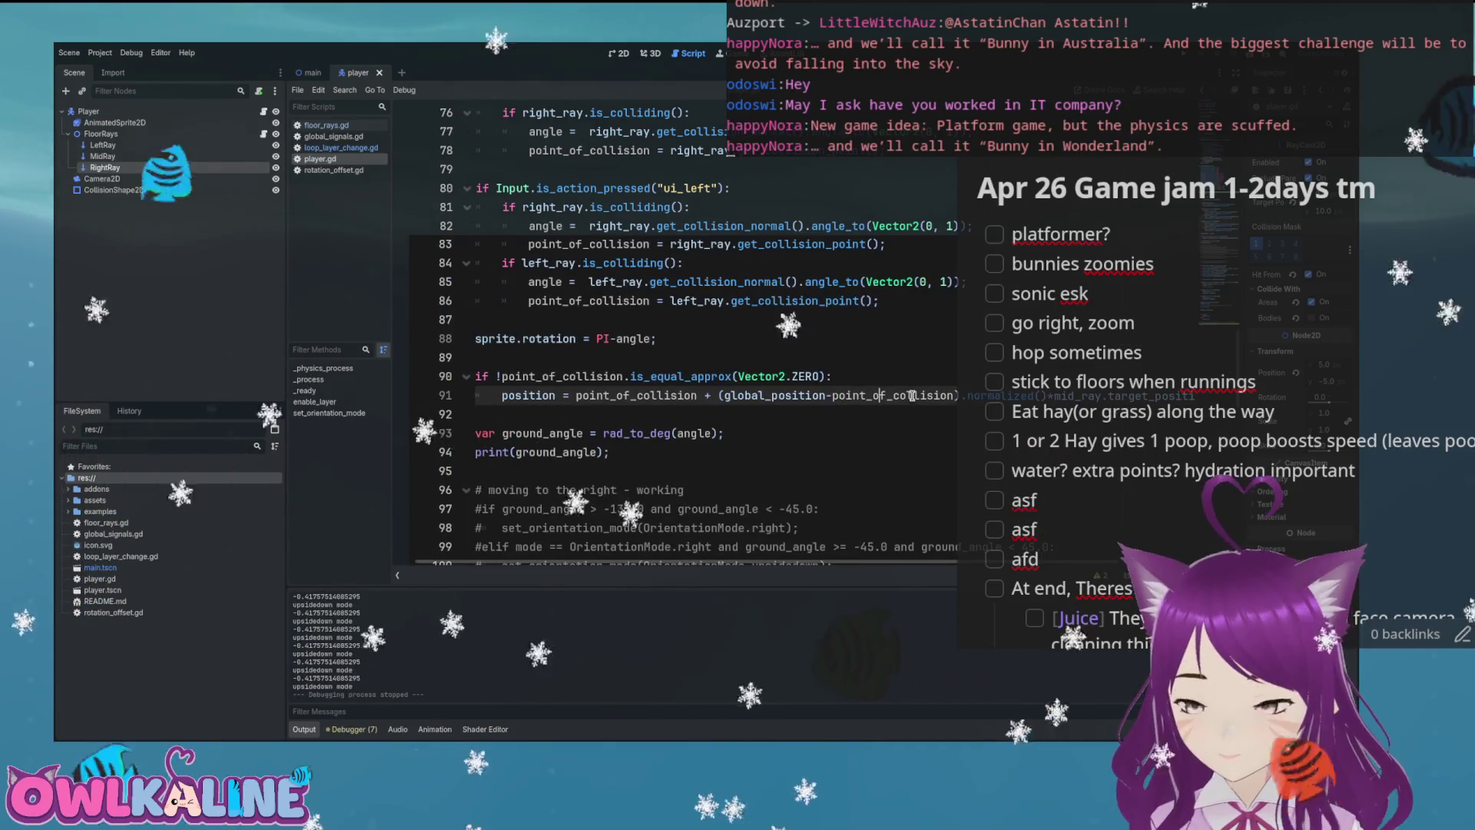
Step: Rewrite line 91 as point_of_collision minus the normalized (point_of_collision-global_position) offset
{"action": "key", "text": "BackSpace"}
{"action": "type", "text": "-global_position-"}
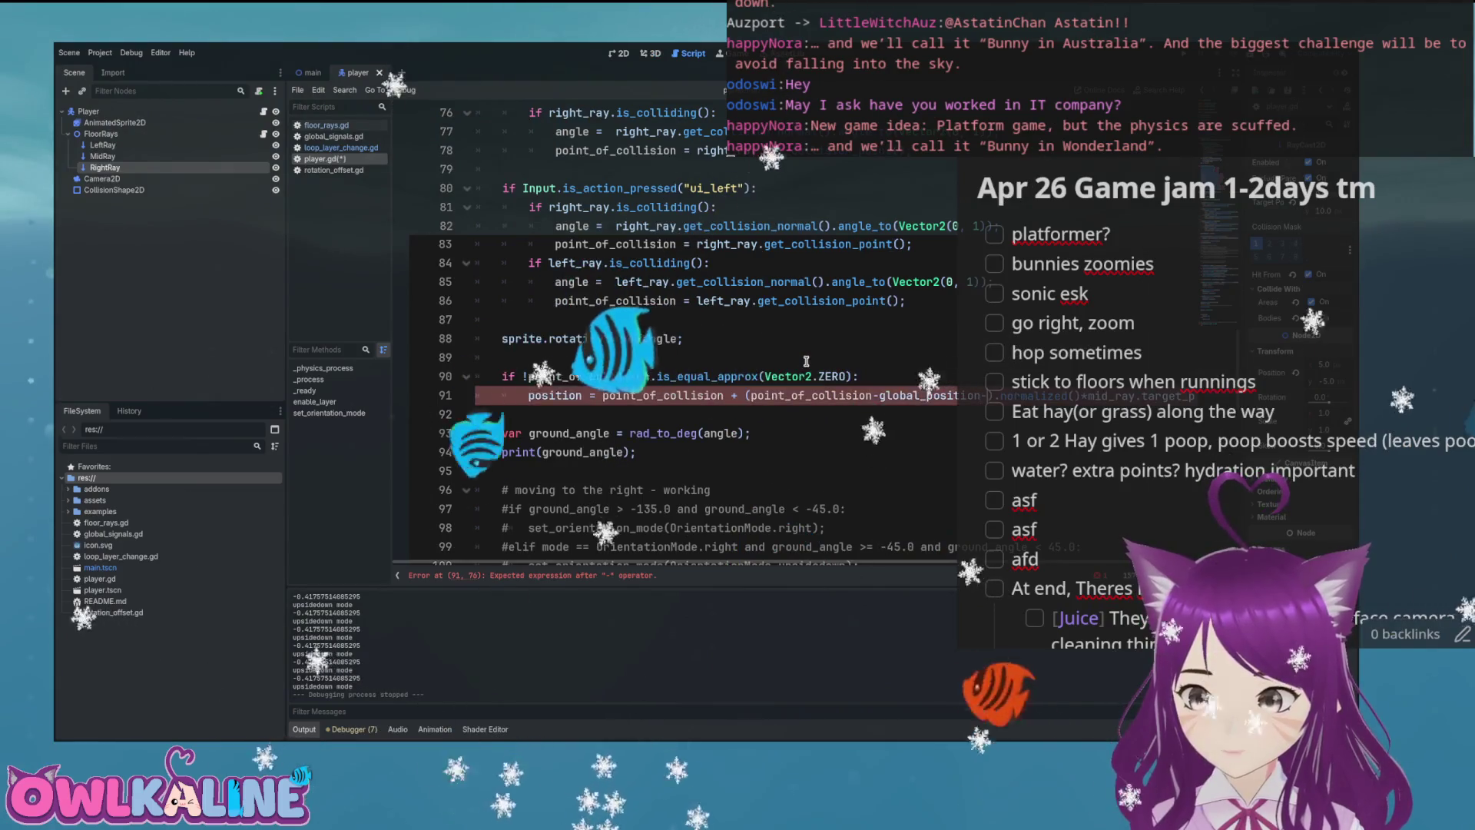
{"action": "key", "text": "ctrl+z"}
{"action": "key", "text": "ctrl+z"}
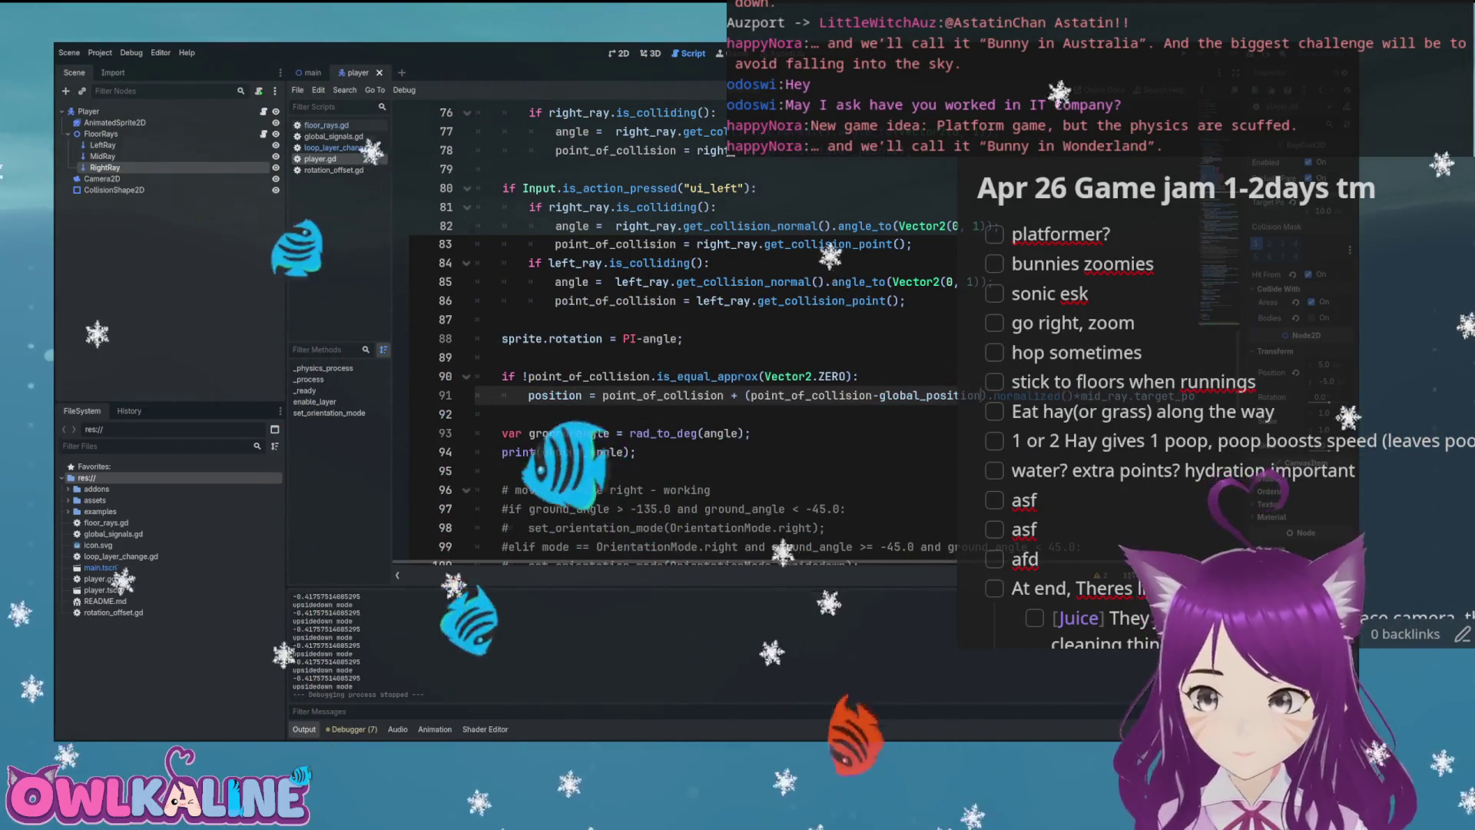
Step: Test the reversed offset twice by moving the player around the loop, stopping each run
{"action": "key", "text": "F5"}
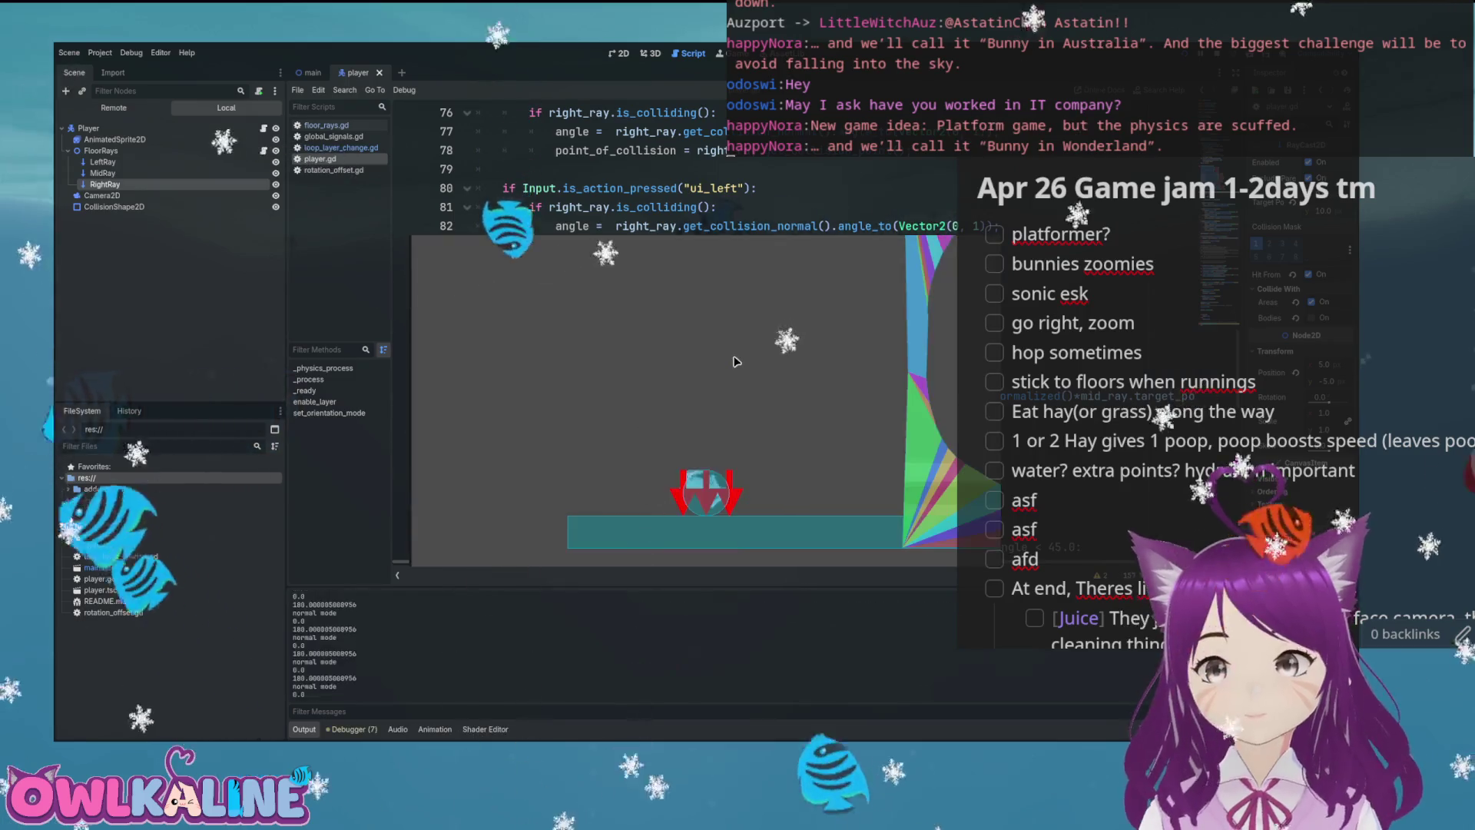
{"action": "key", "text": "Right"}
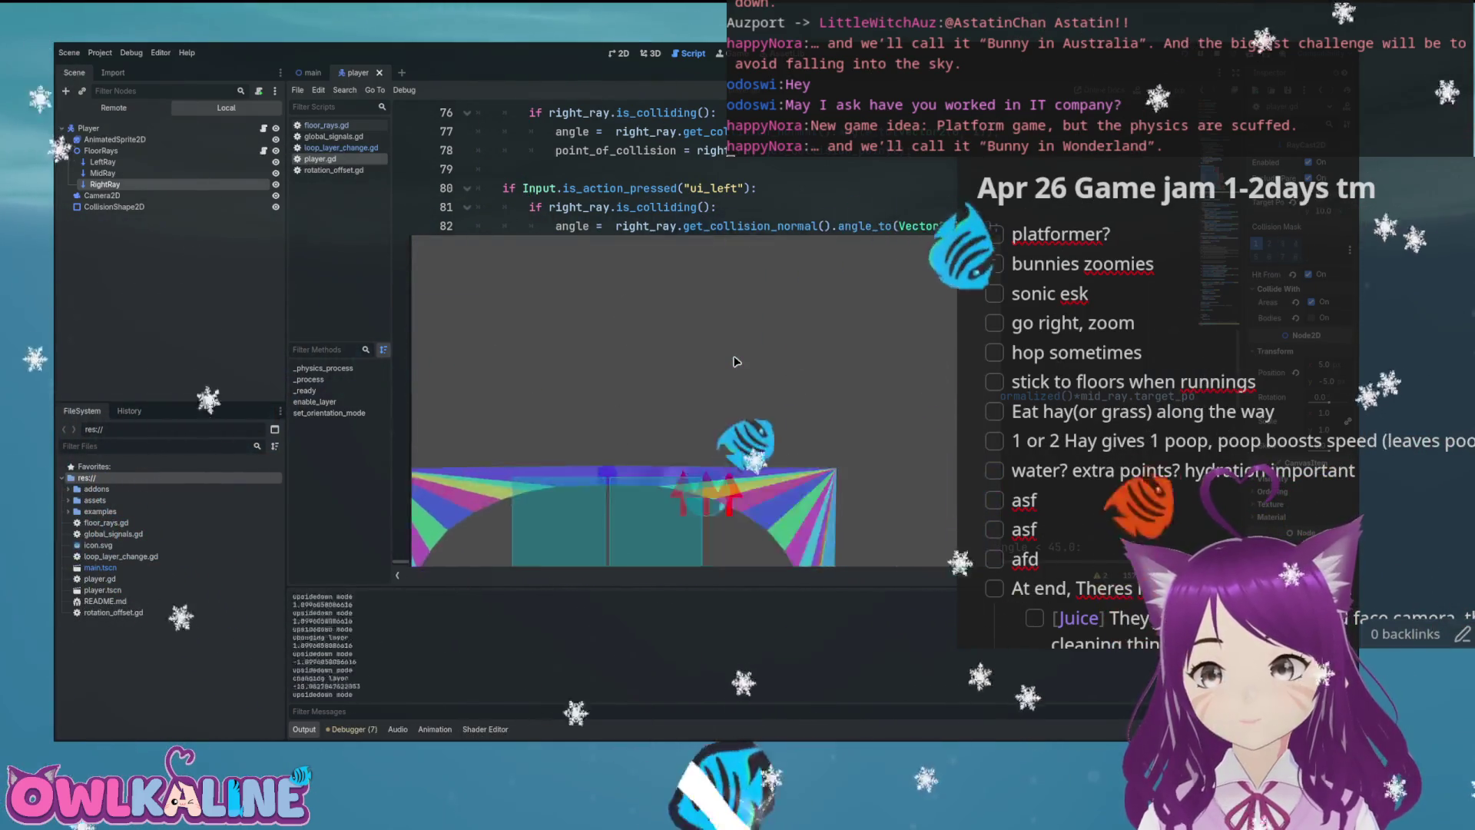
{"action": "key", "text": "Left"}
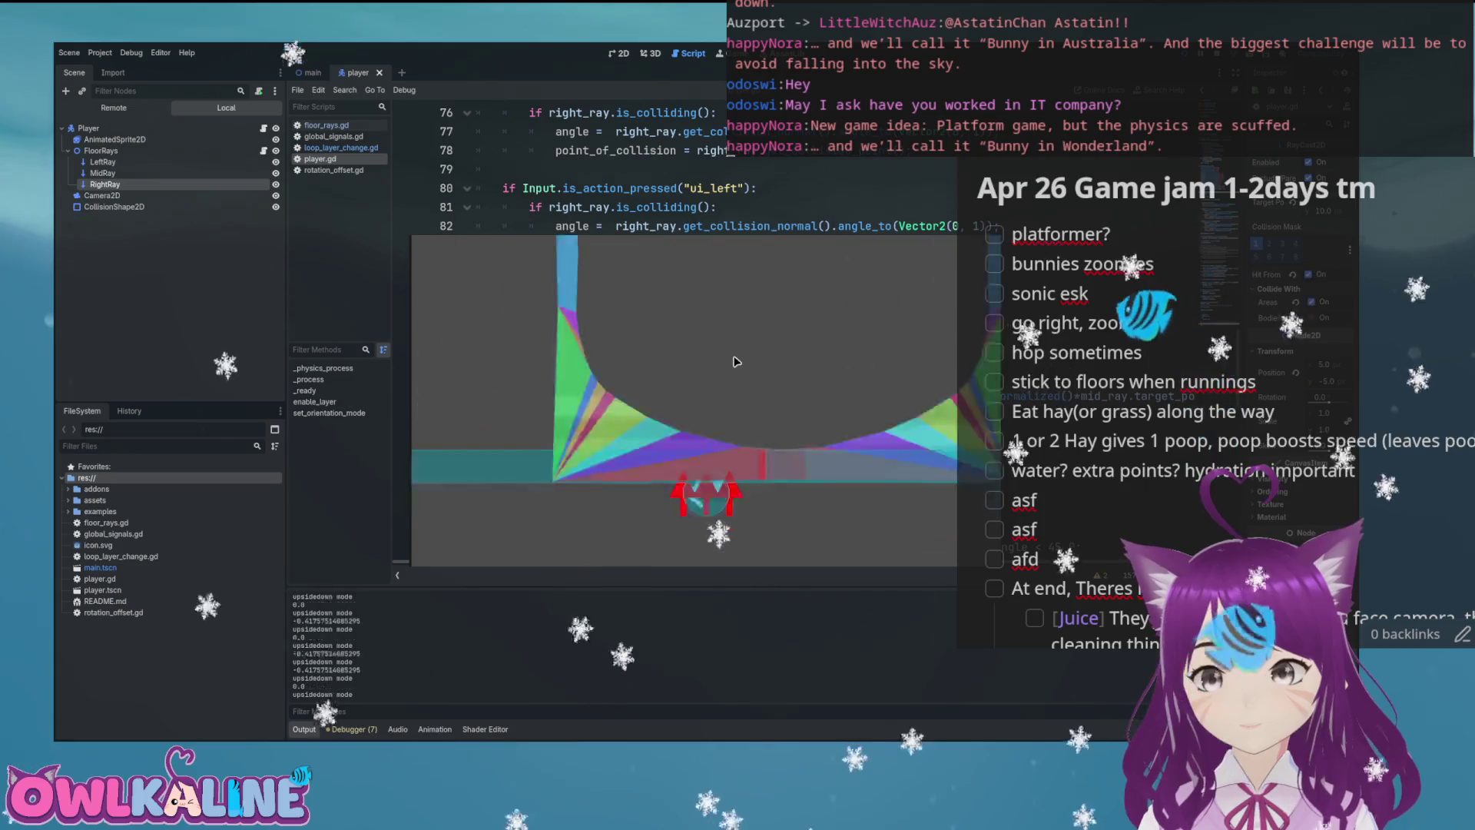
{"action": "key", "text": "F8"}
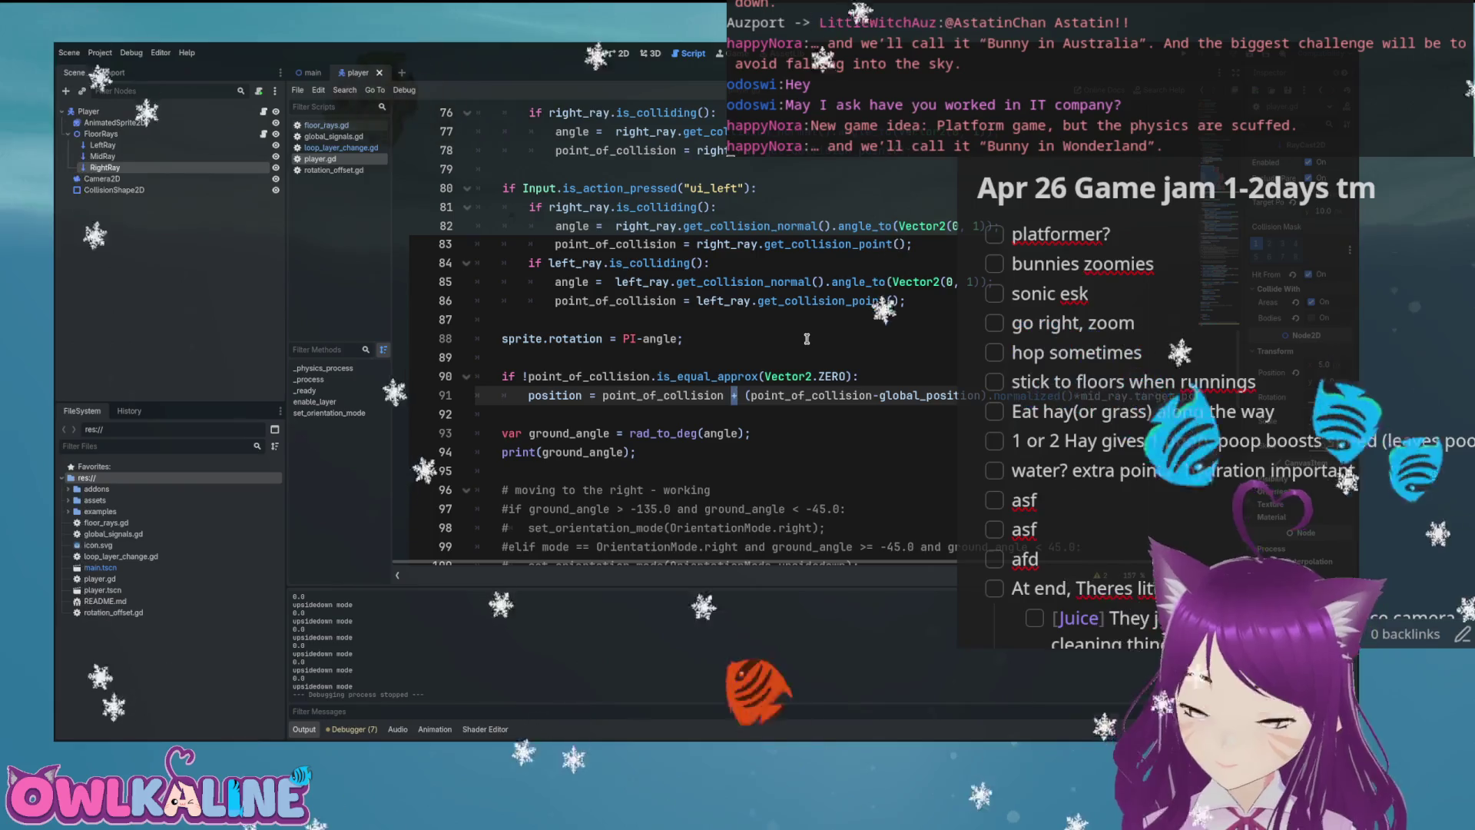
{"action": "key", "text": "F5"}
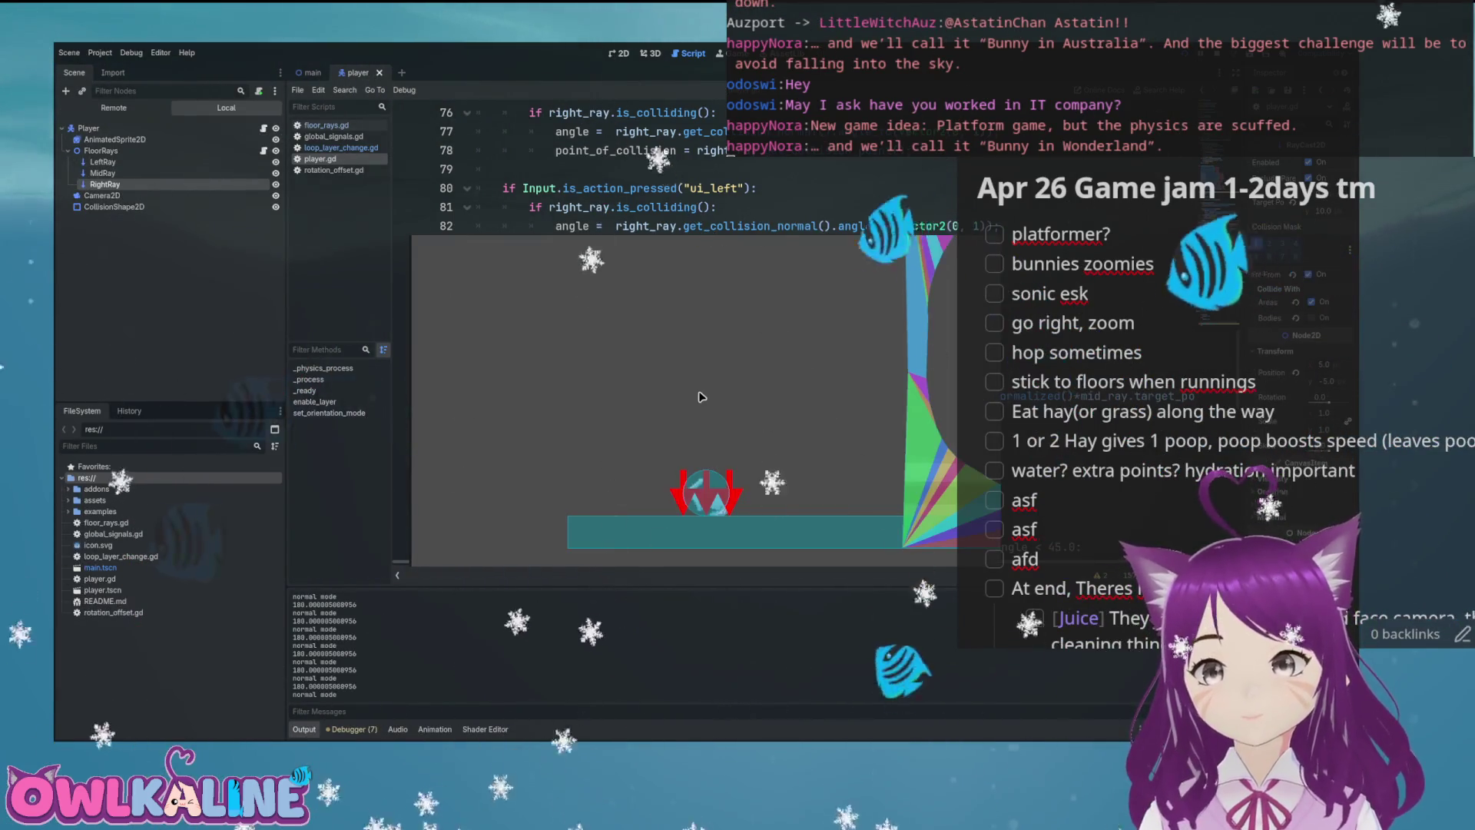
{"action": "key", "text": "Left"}
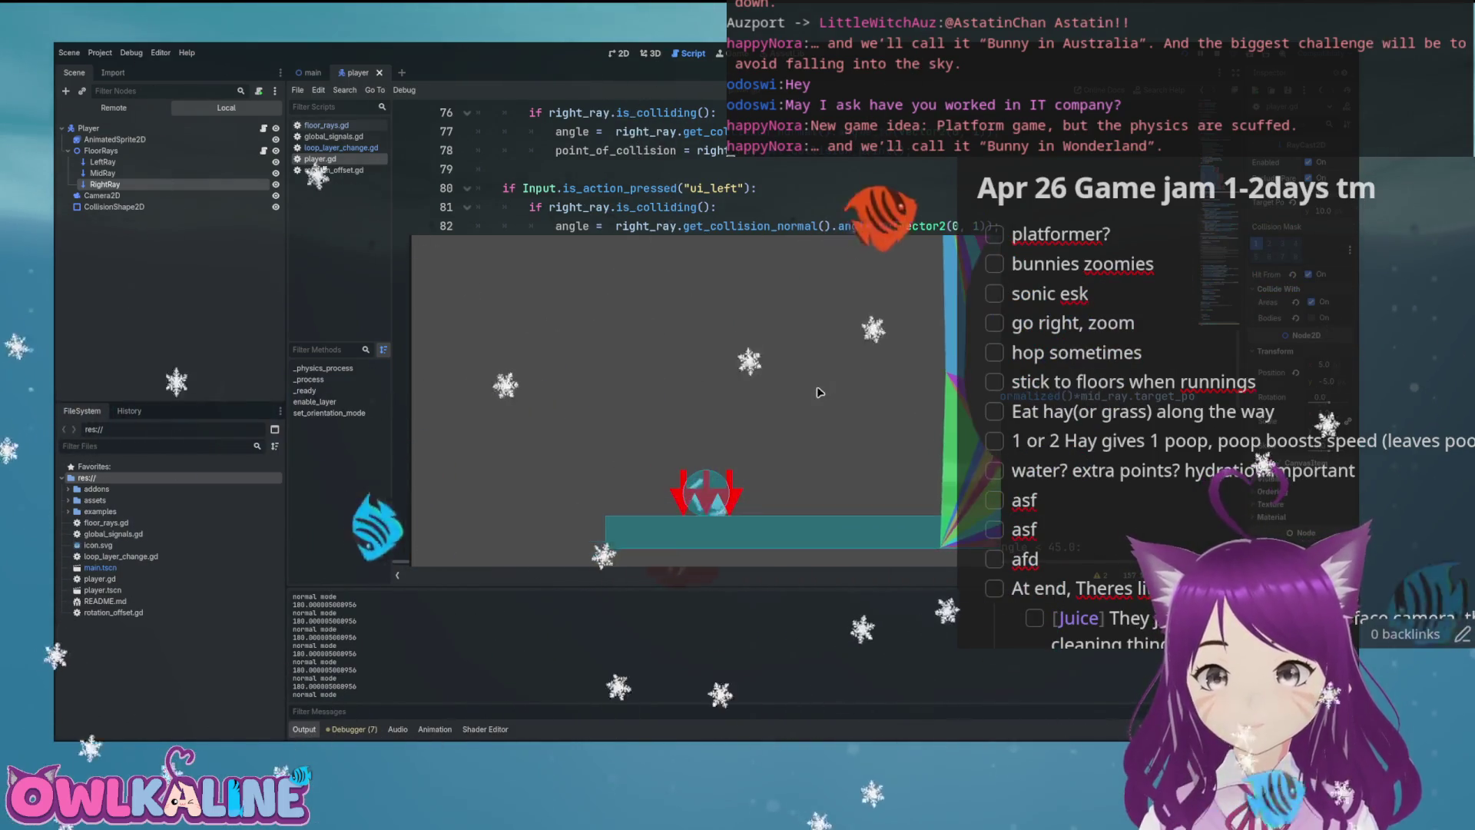
{"action": "key", "text": "Right"}
{"action": "key", "text": "Right"}
{"action": "key", "text": "Right"}
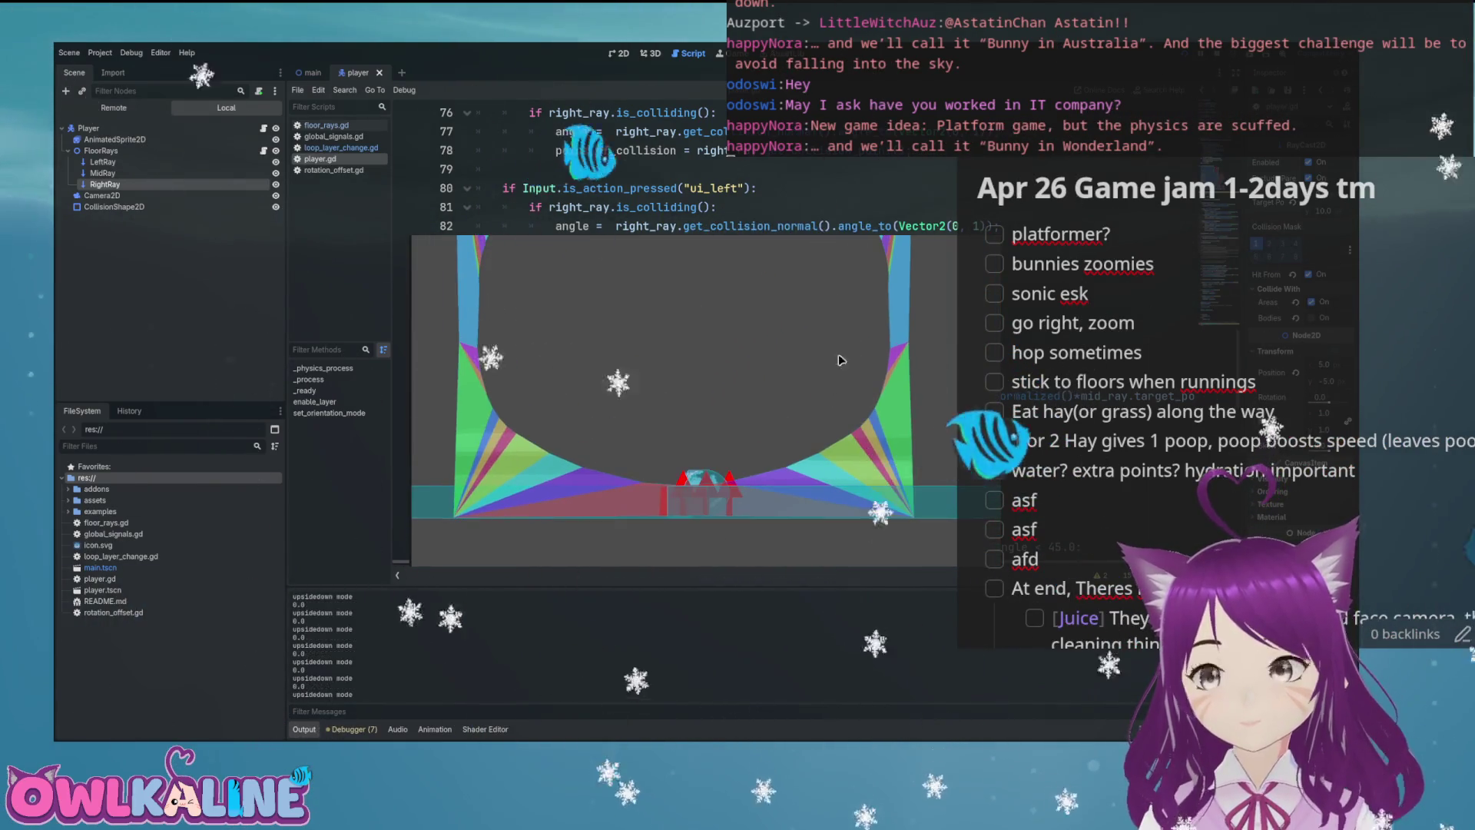
{"action": "key", "text": "F8"}
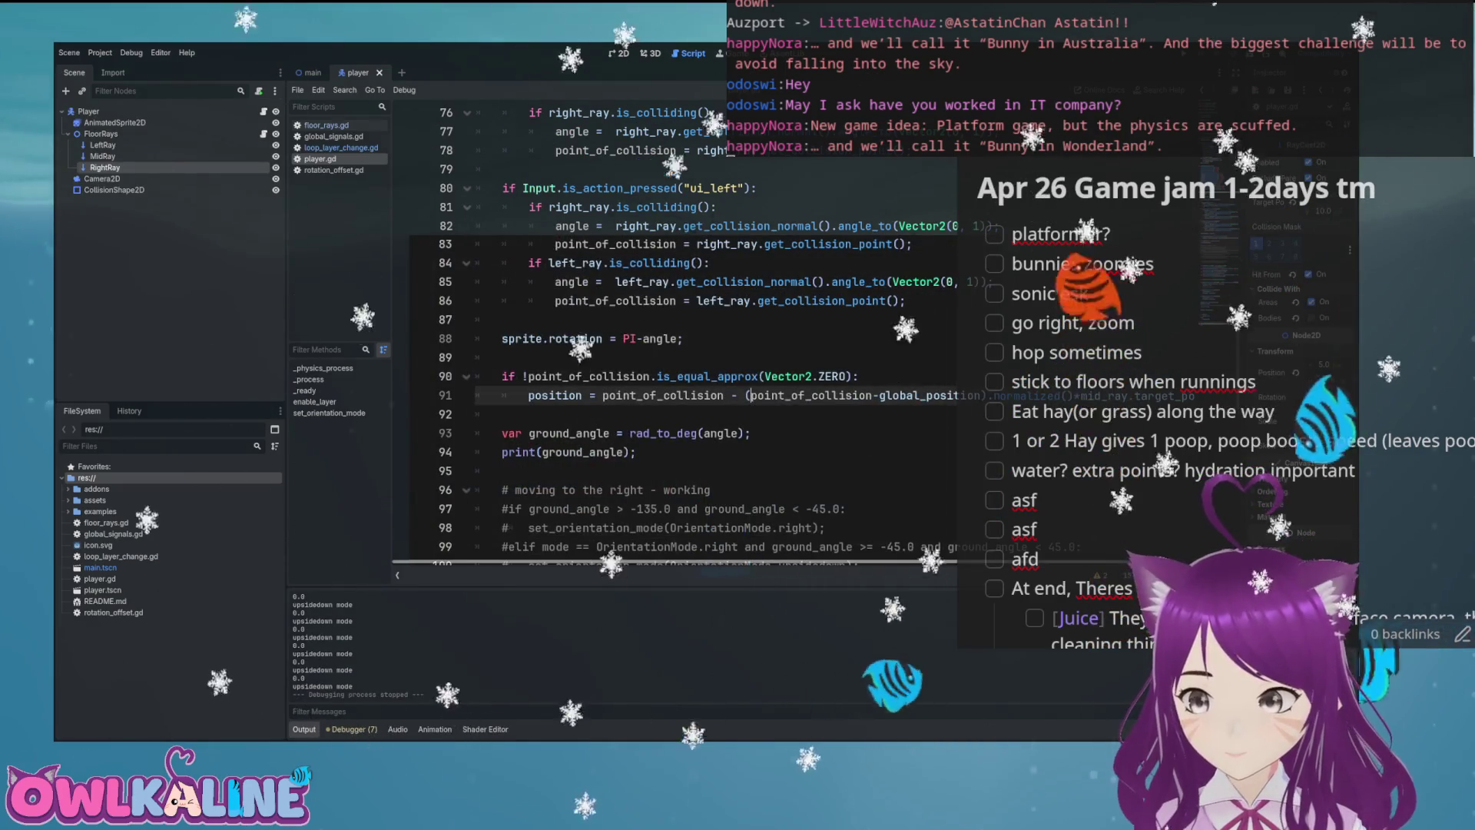
Step: Tweak a script value to 2, then test-run the player around the loop twice
{"action": "scroll", "coordinate": [692, 330], "scroll_direction": "right", "scroll_amount": 2}
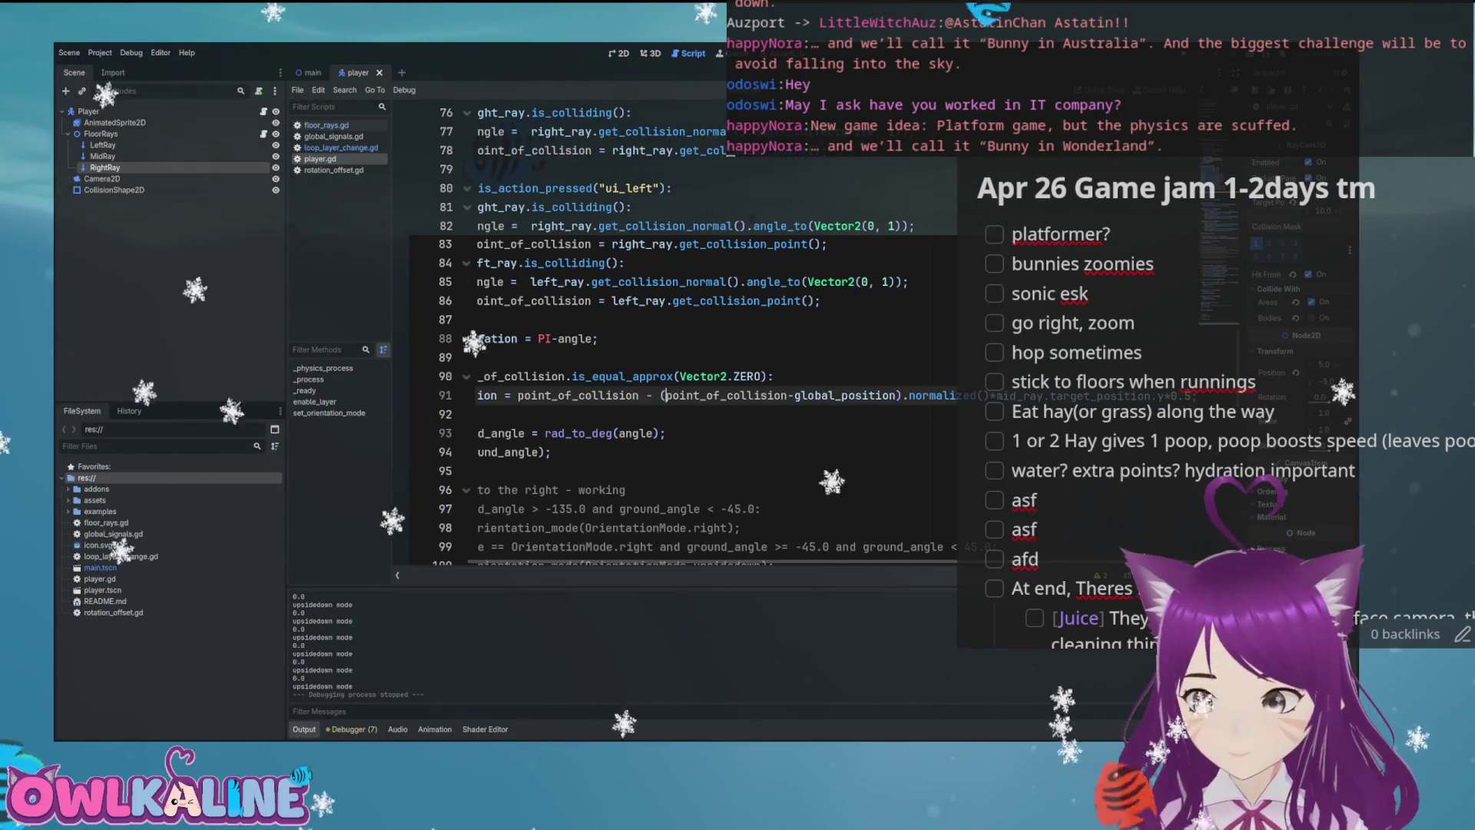
{"action": "type", "text": "2"}
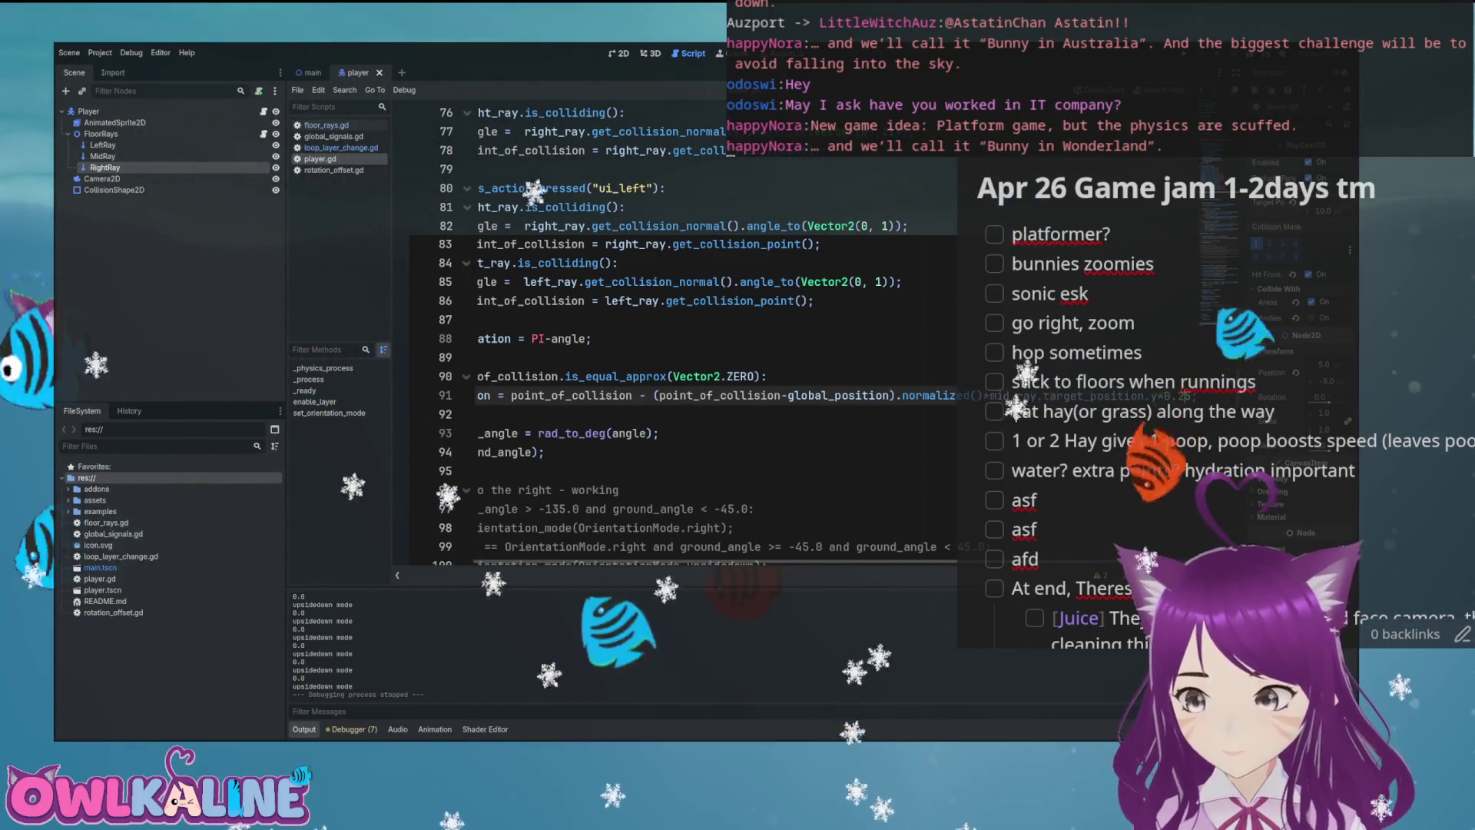
{"action": "key", "text": "F5"}
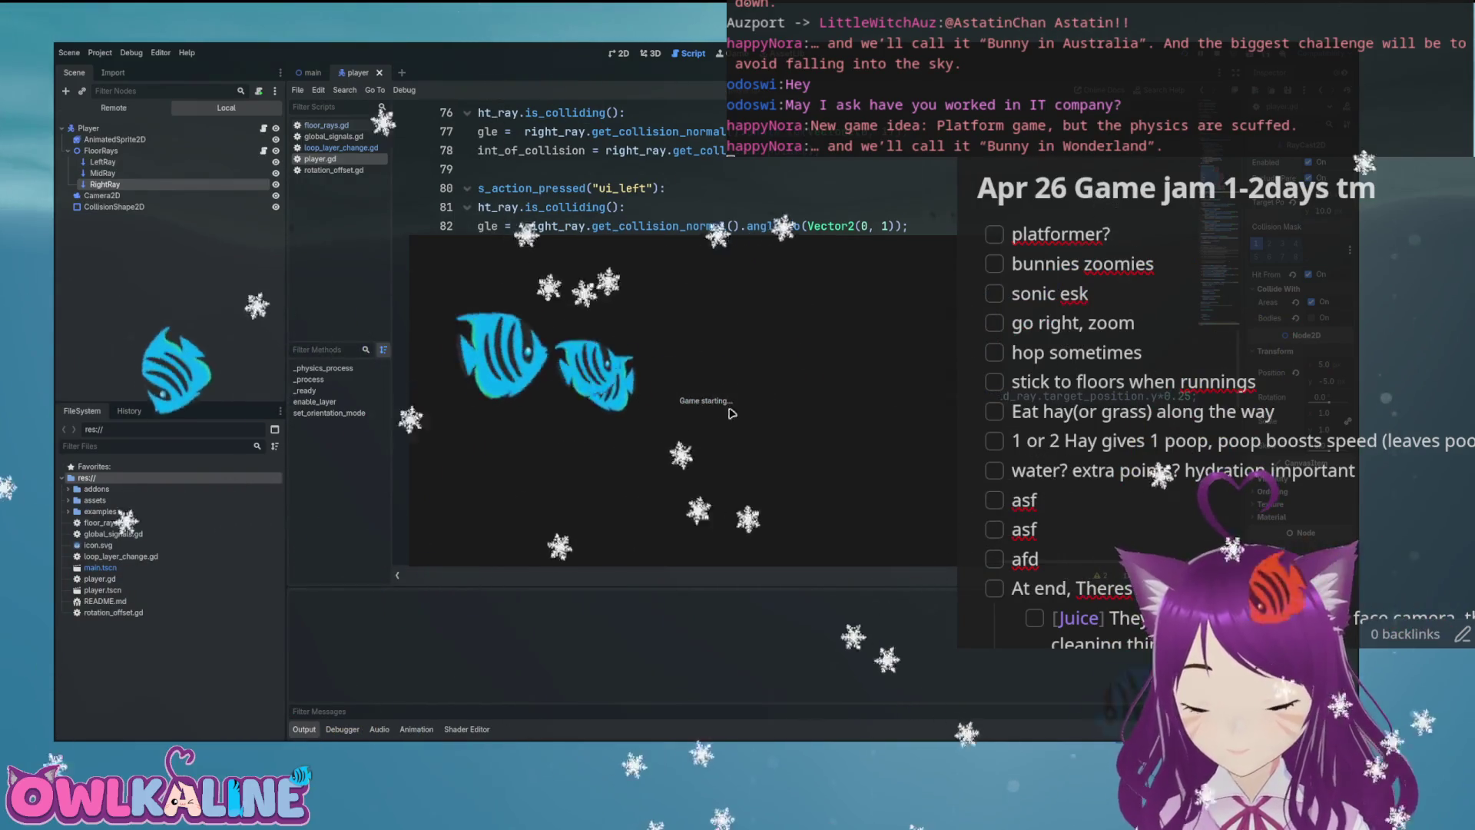
{"action": "key", "text": "Right"}
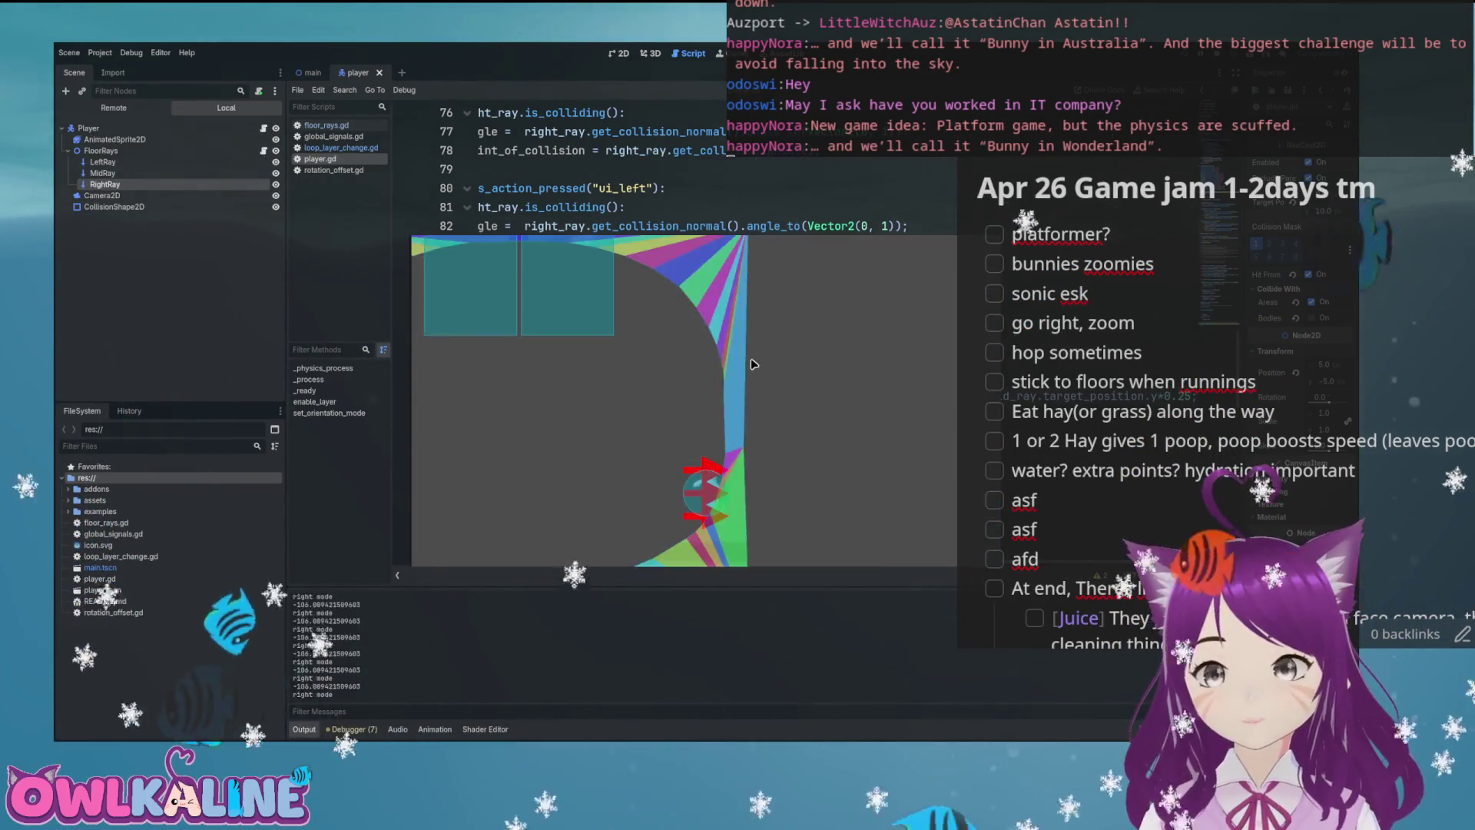
{"action": "key", "text": "Right"}
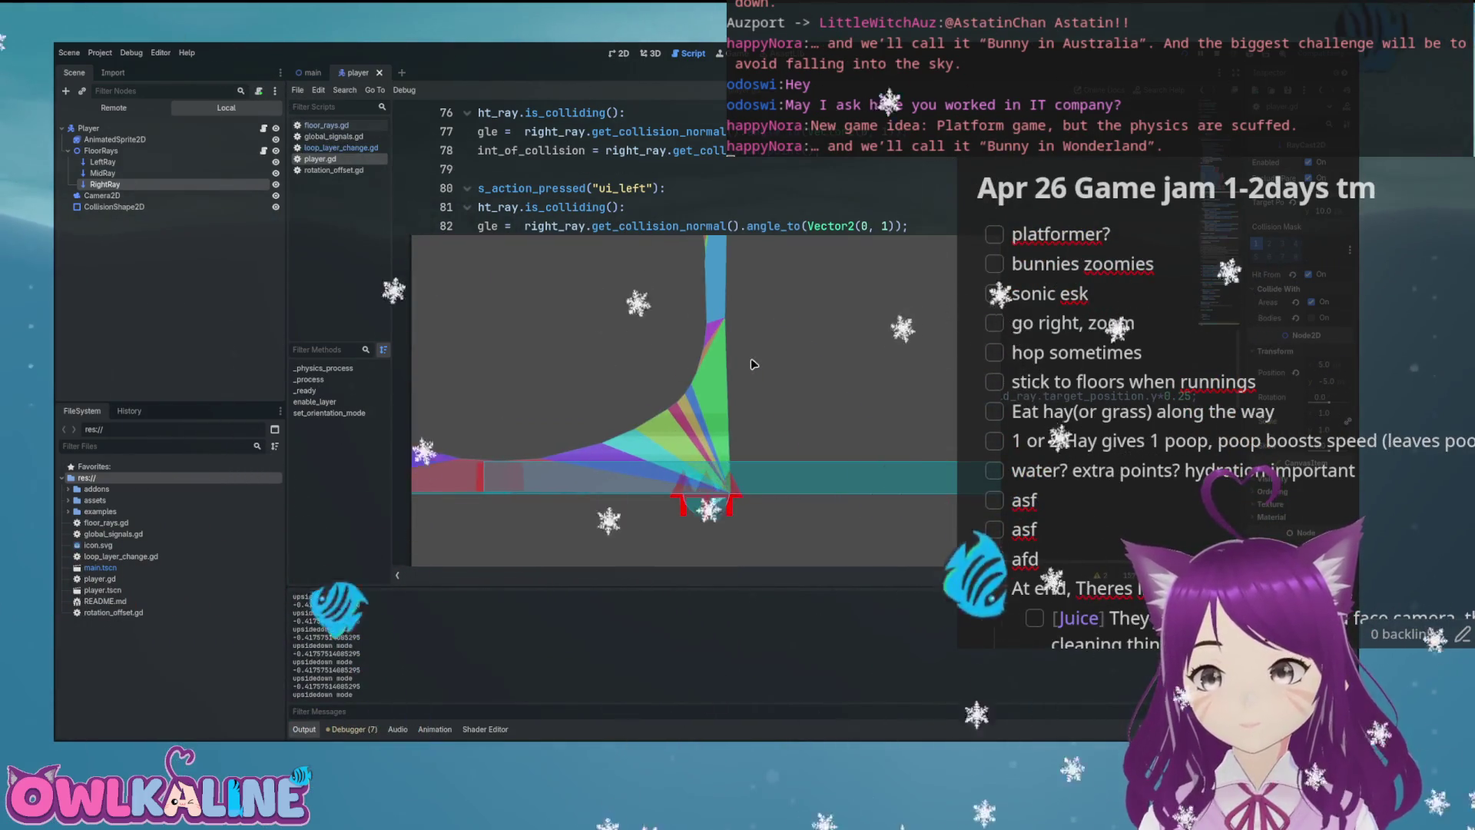
{"action": "key", "text": "Left"}
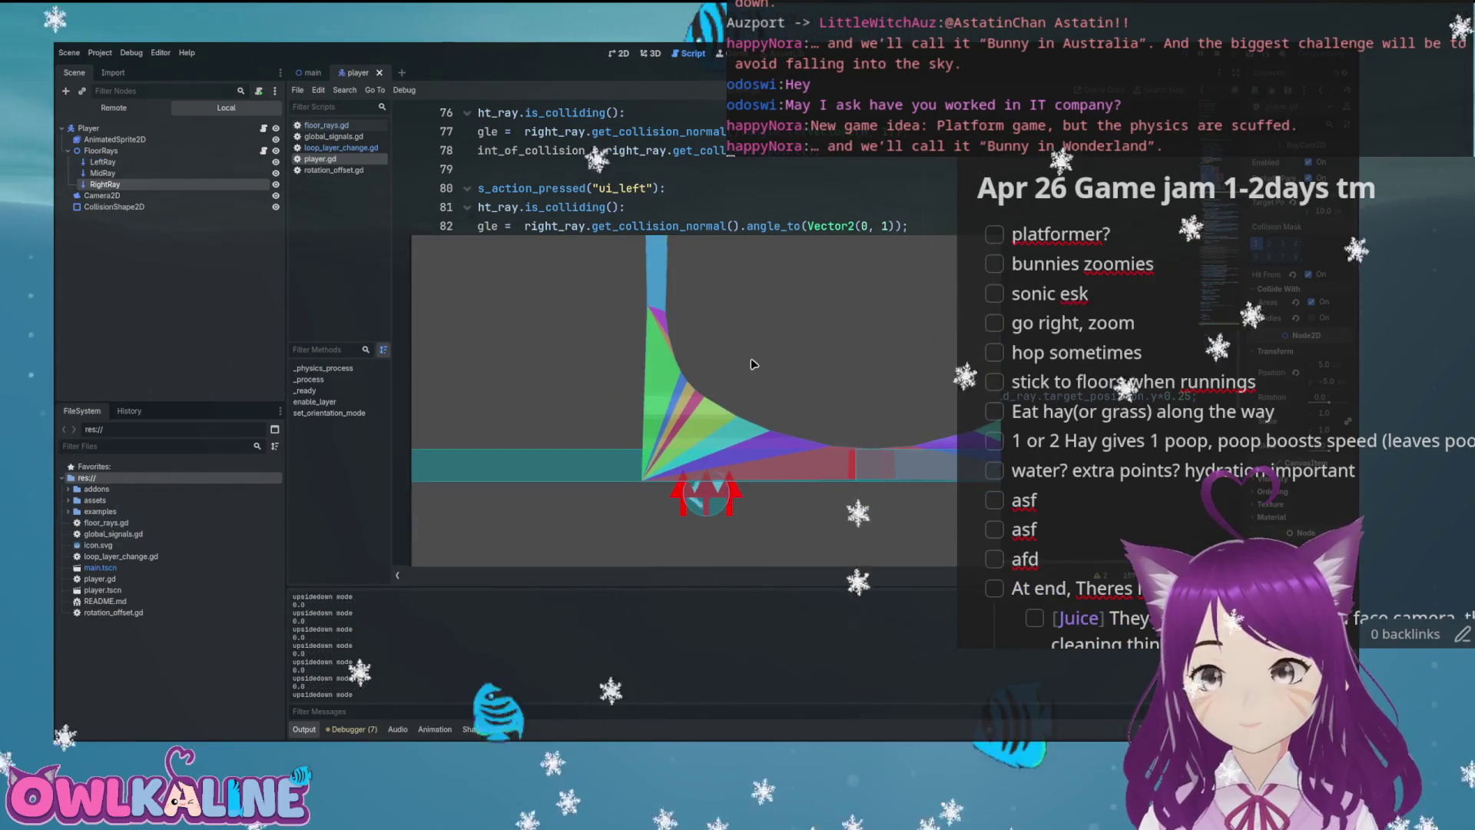
{"action": "key", "text": "F8"}
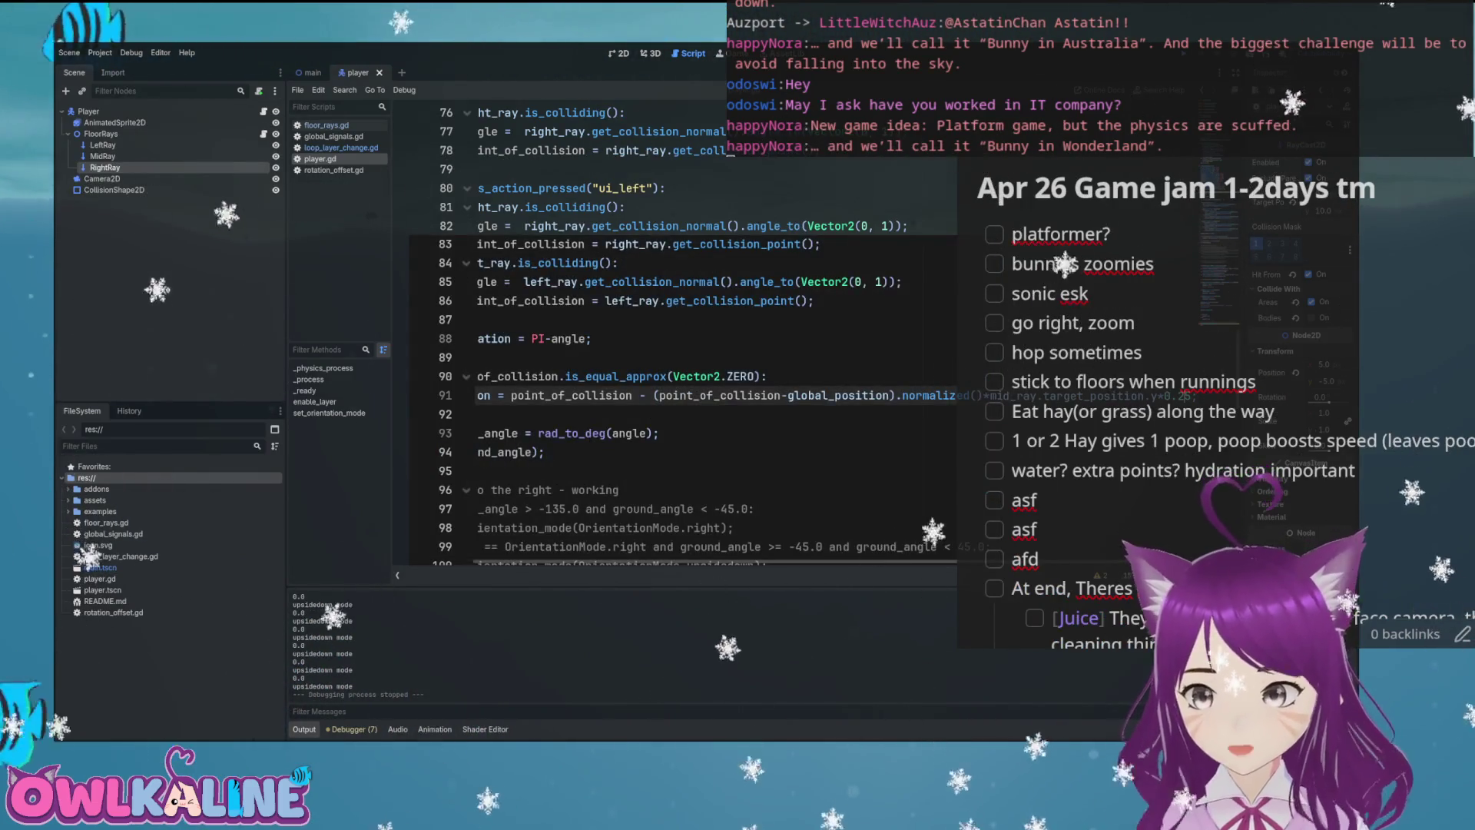
{"action": "key", "text": "F5"}
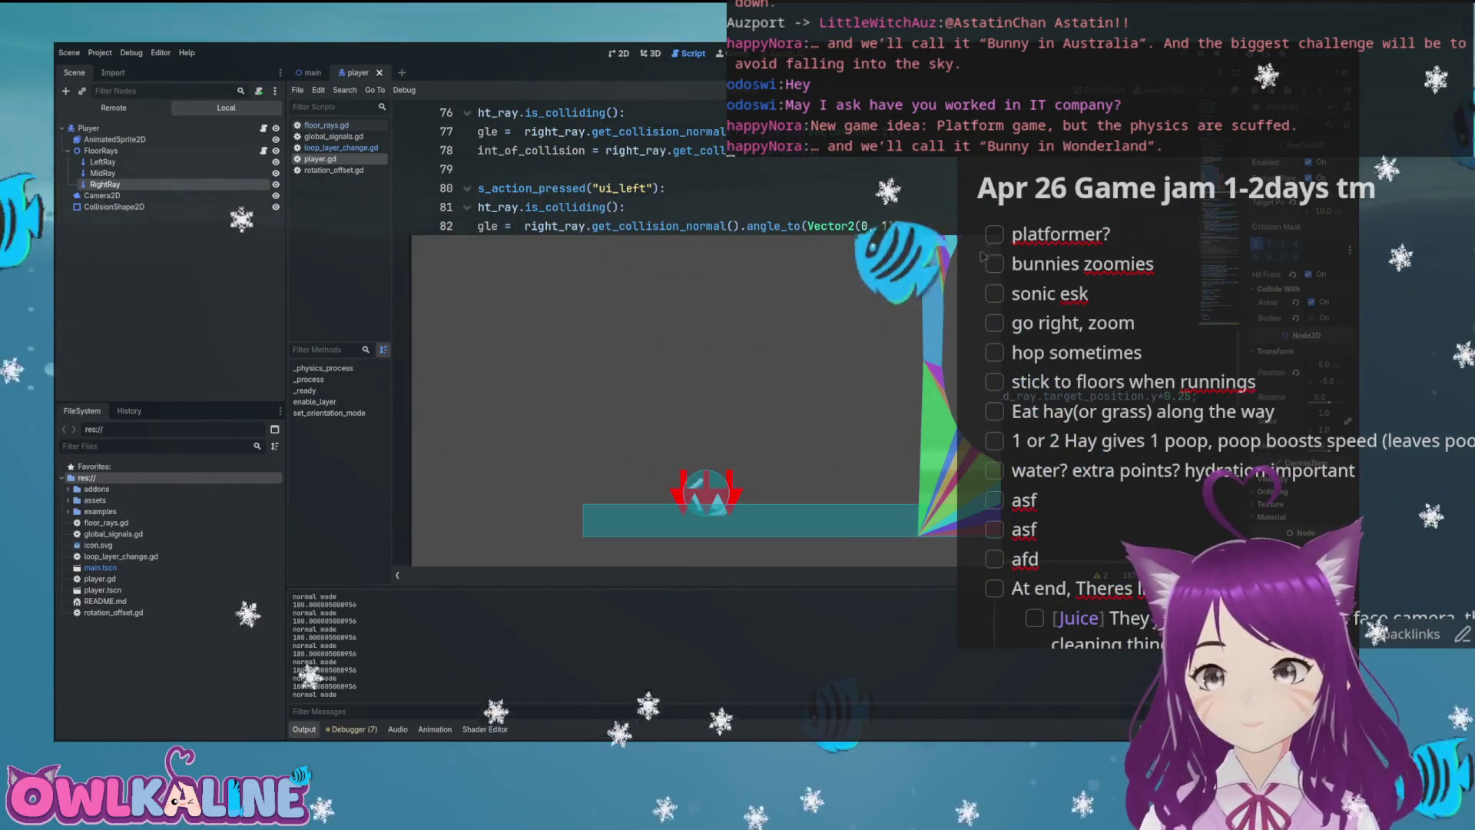
{"action": "key", "text": "F8"}
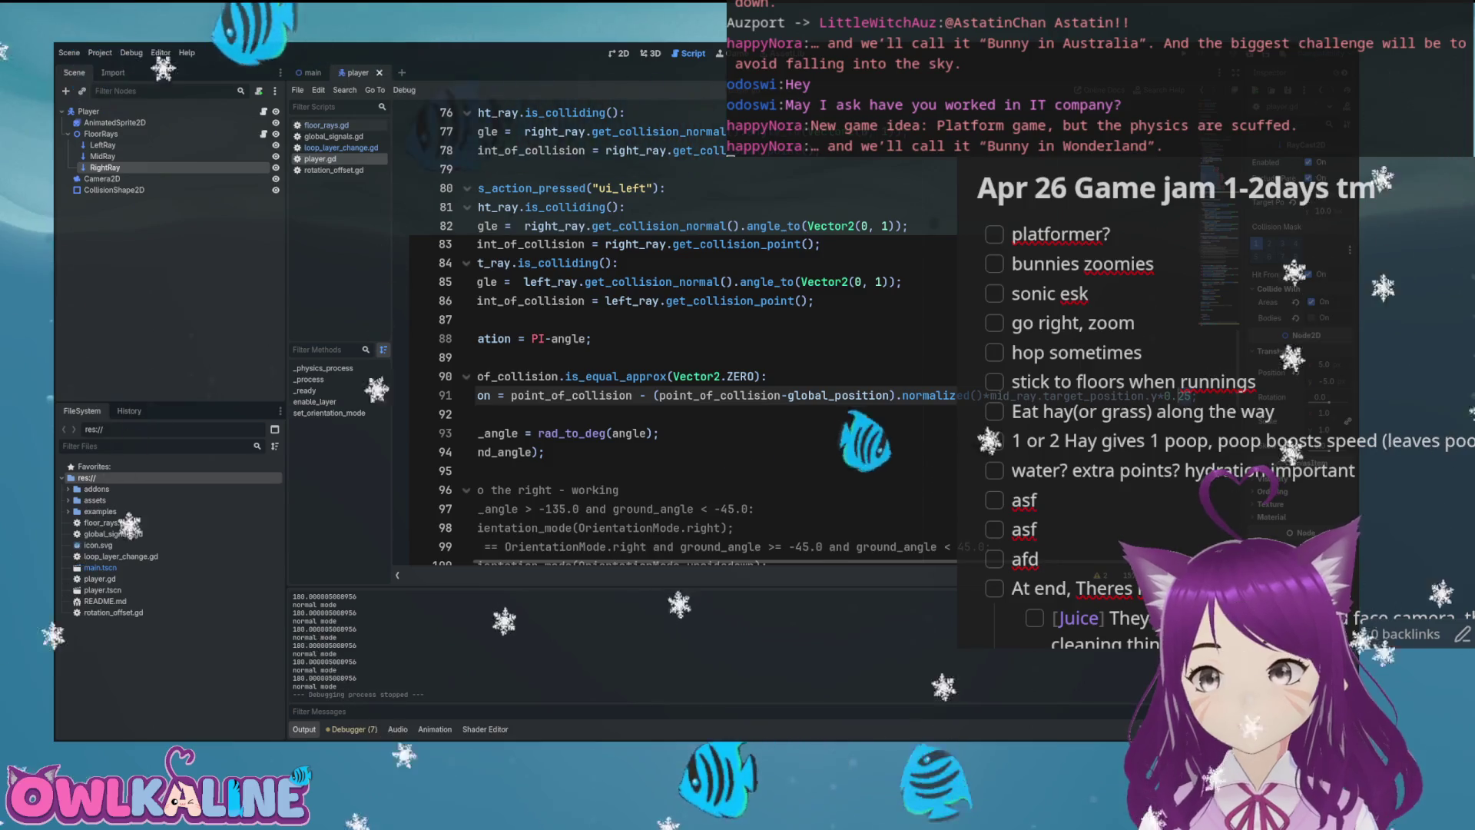
Step: Delete the point_of_collision guard and position snap on lines 90–91, save, and relaunch
{"action": "double_click", "coordinate": [851, 395]}
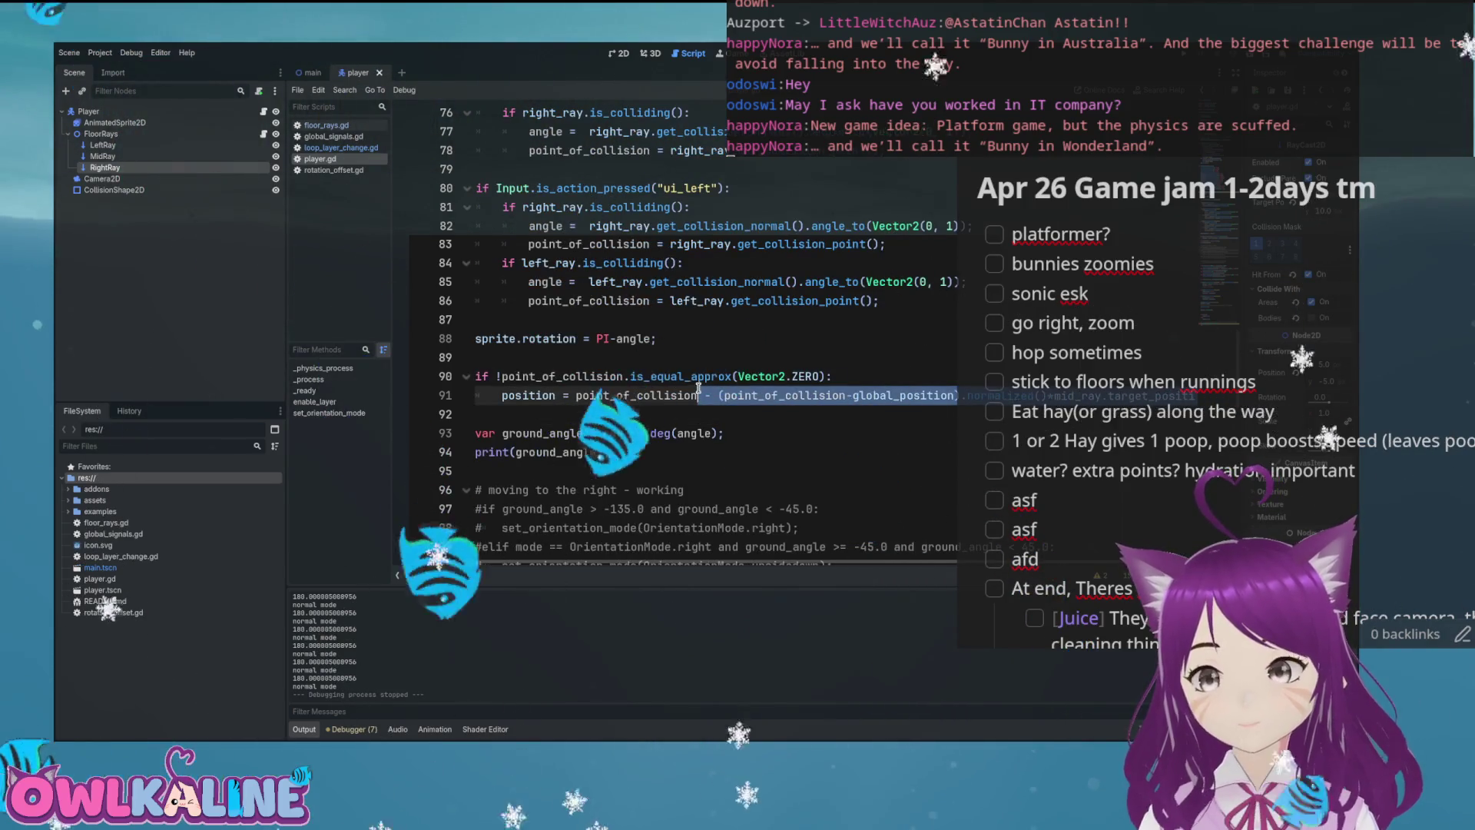
{"action": "key", "text": "BackSpace"}
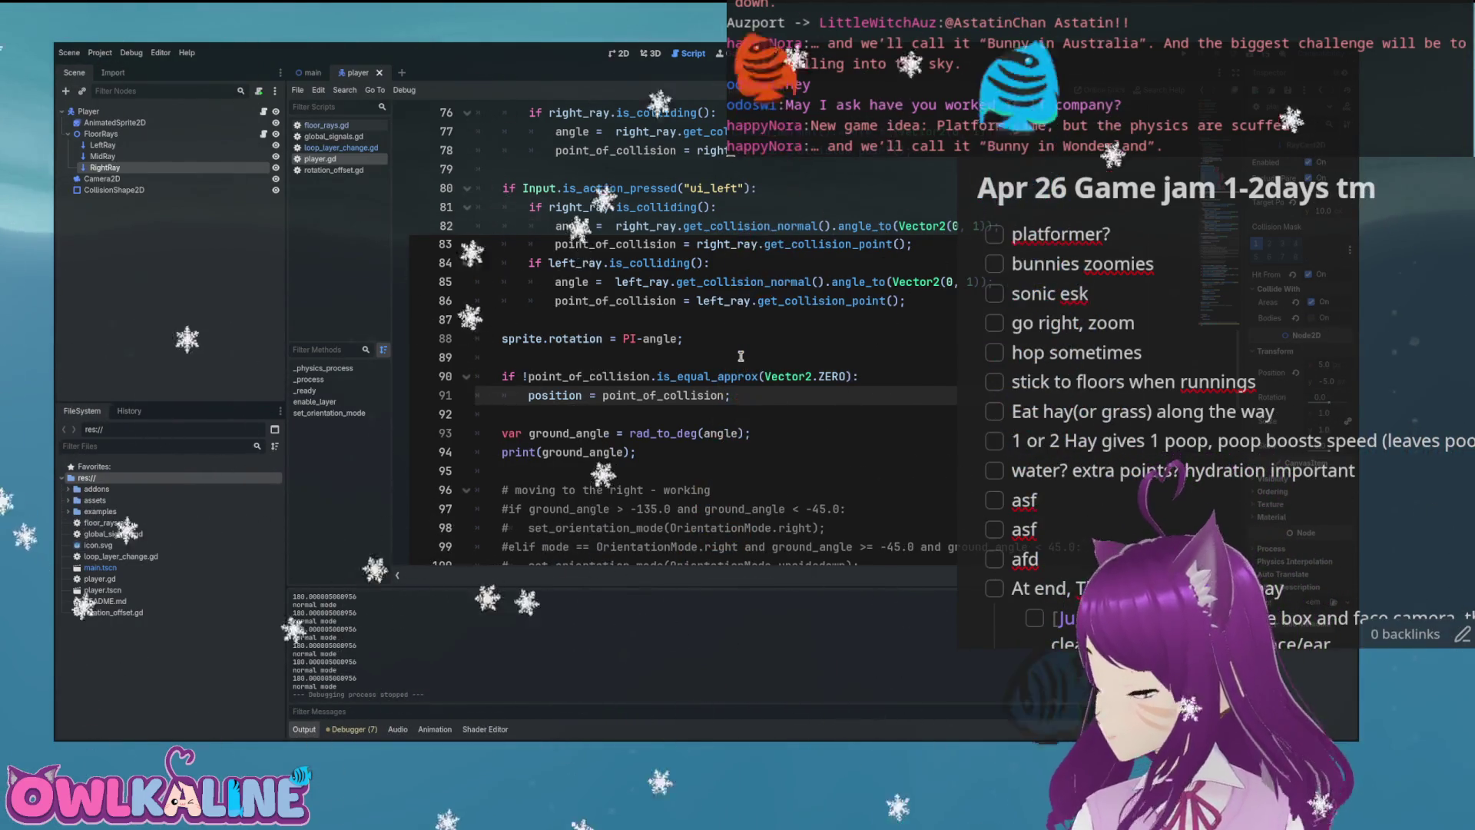
{"action": "left_click_drag", "start_coordinate": [730, 395], "coordinate": [535, 380]}
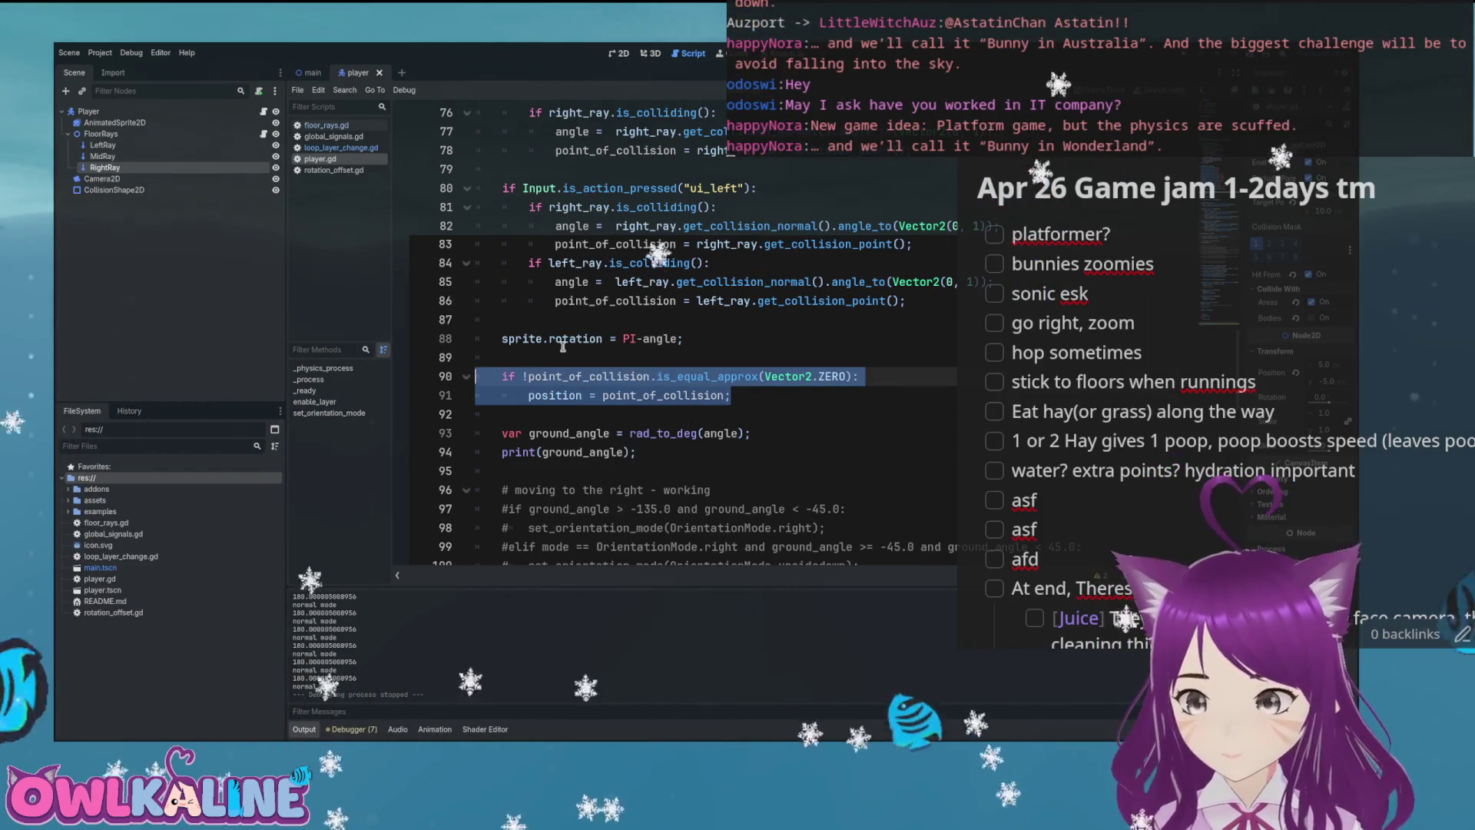
{"action": "key", "text": "BackSpace"}
{"action": "key", "text": "BackSpace"}
{"action": "key", "text": "BackSpace"}
{"action": "key", "text": "ctrl+s"}
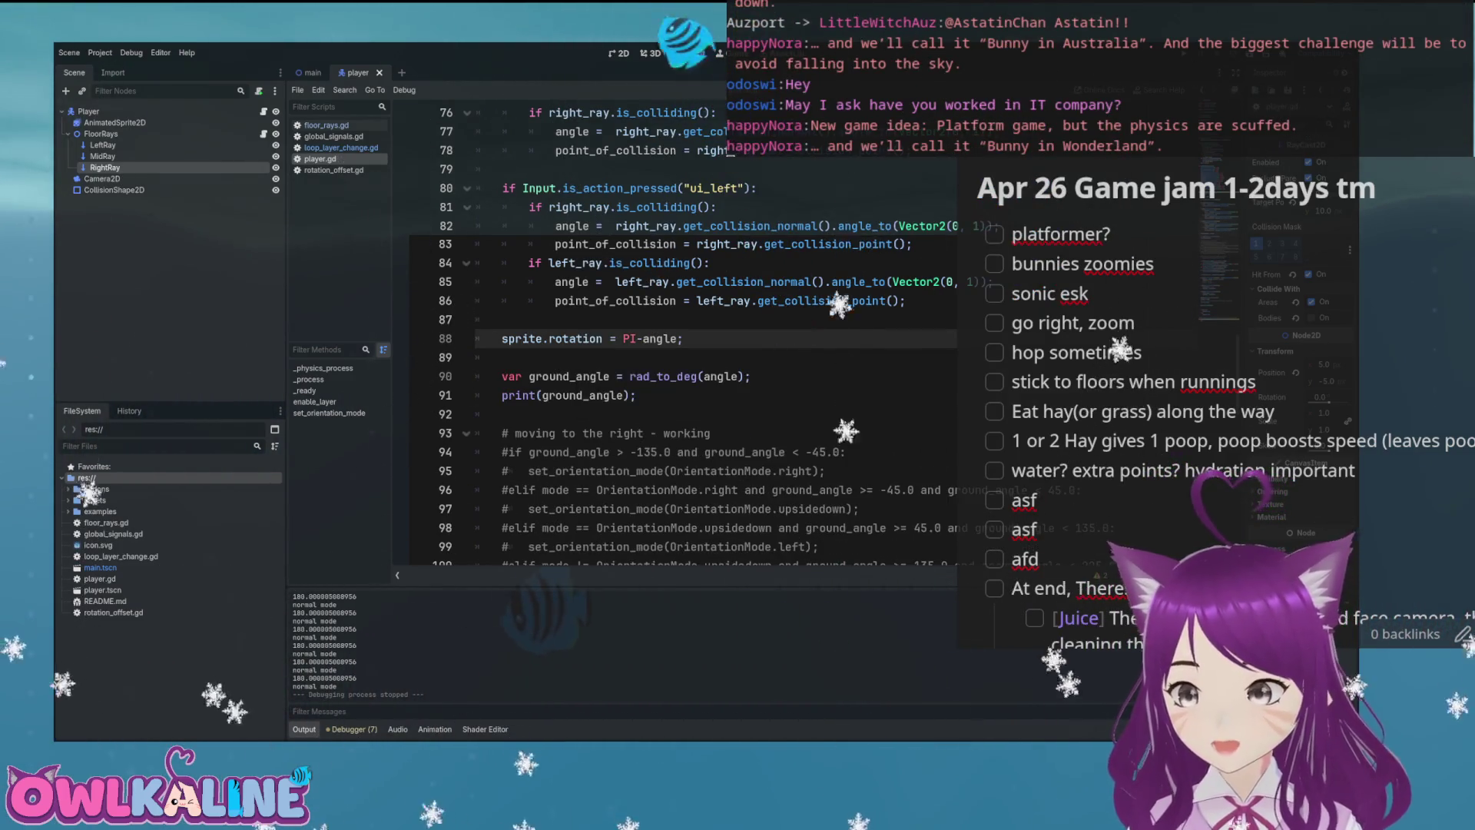
{"action": "key", "text": "F5"}
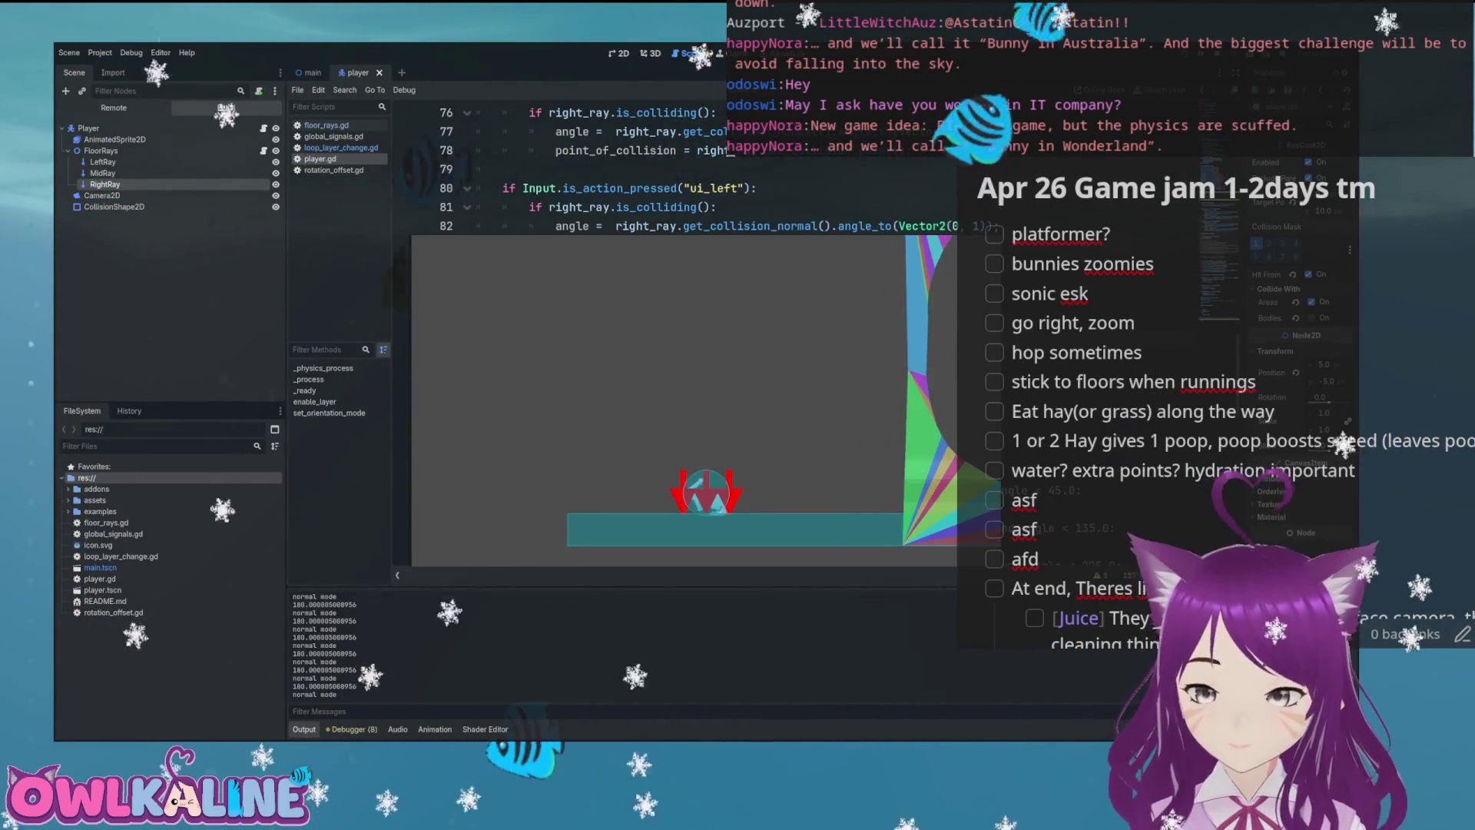
Step: Drive the bunny left along the loop's walls and ceiling, then stop the game
{"action": "key", "text": "Left"}
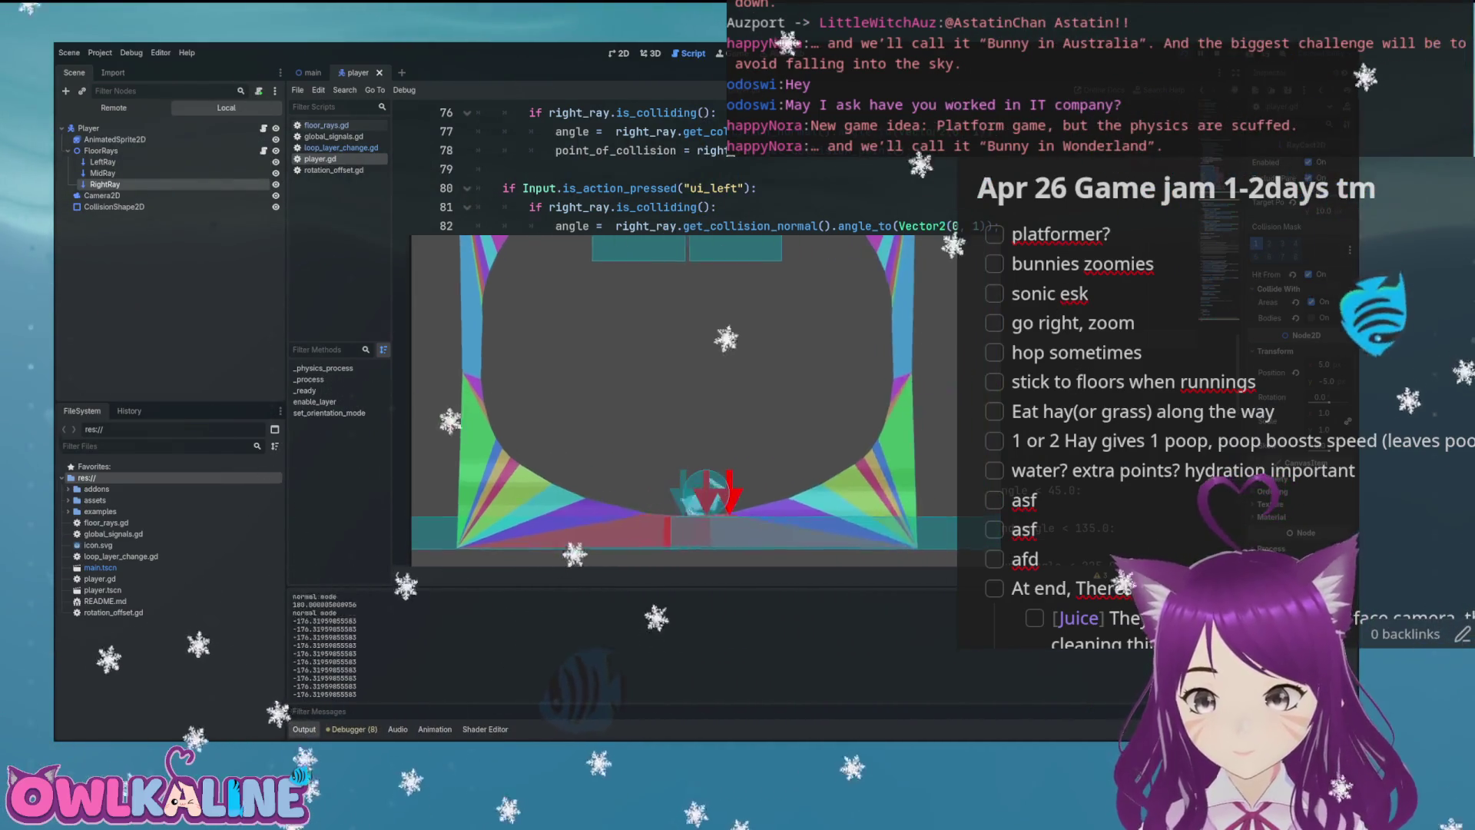
{"action": "key", "text": "Left"}
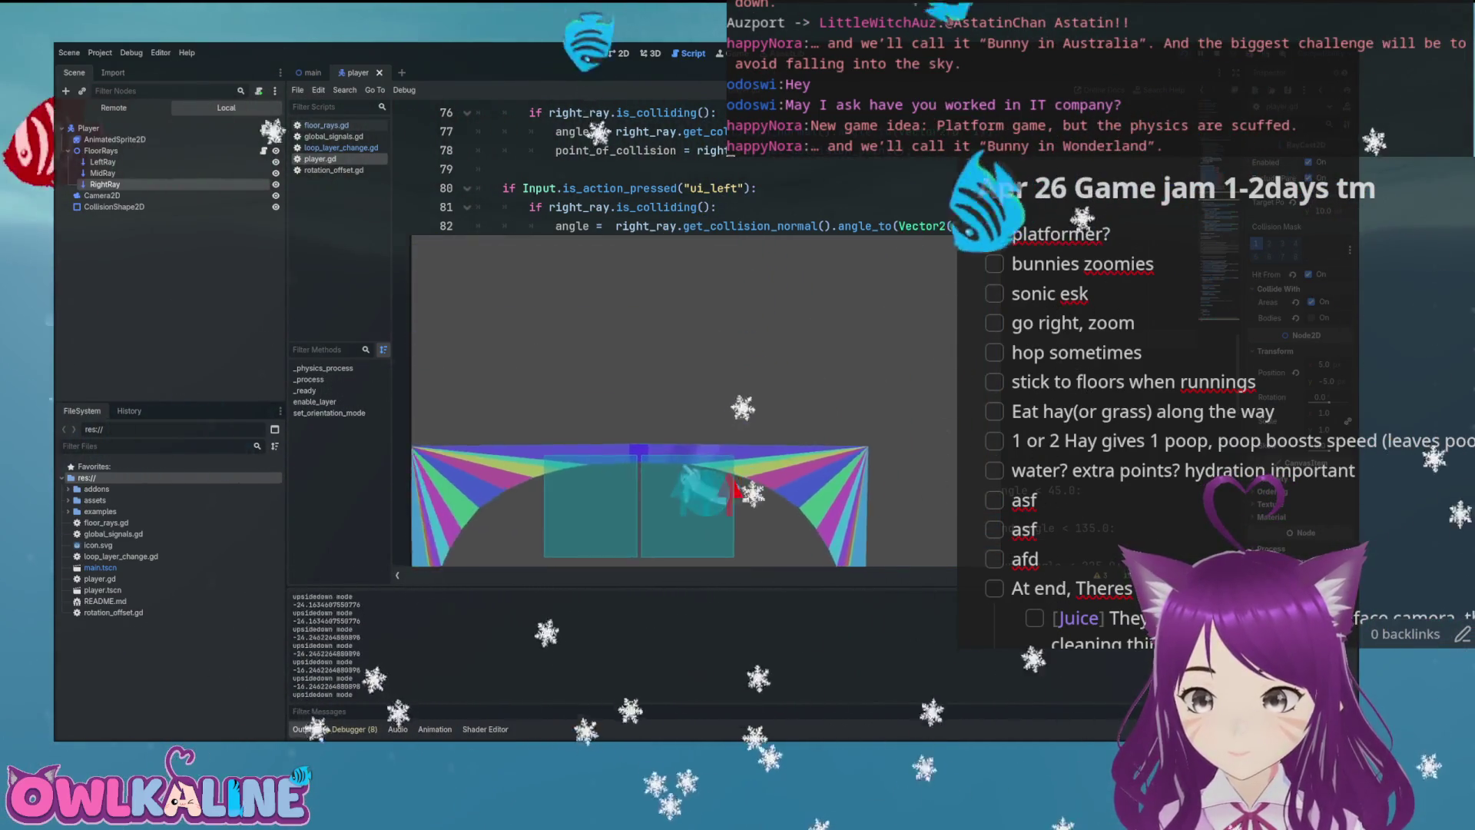
{"action": "key", "text": "Left"}
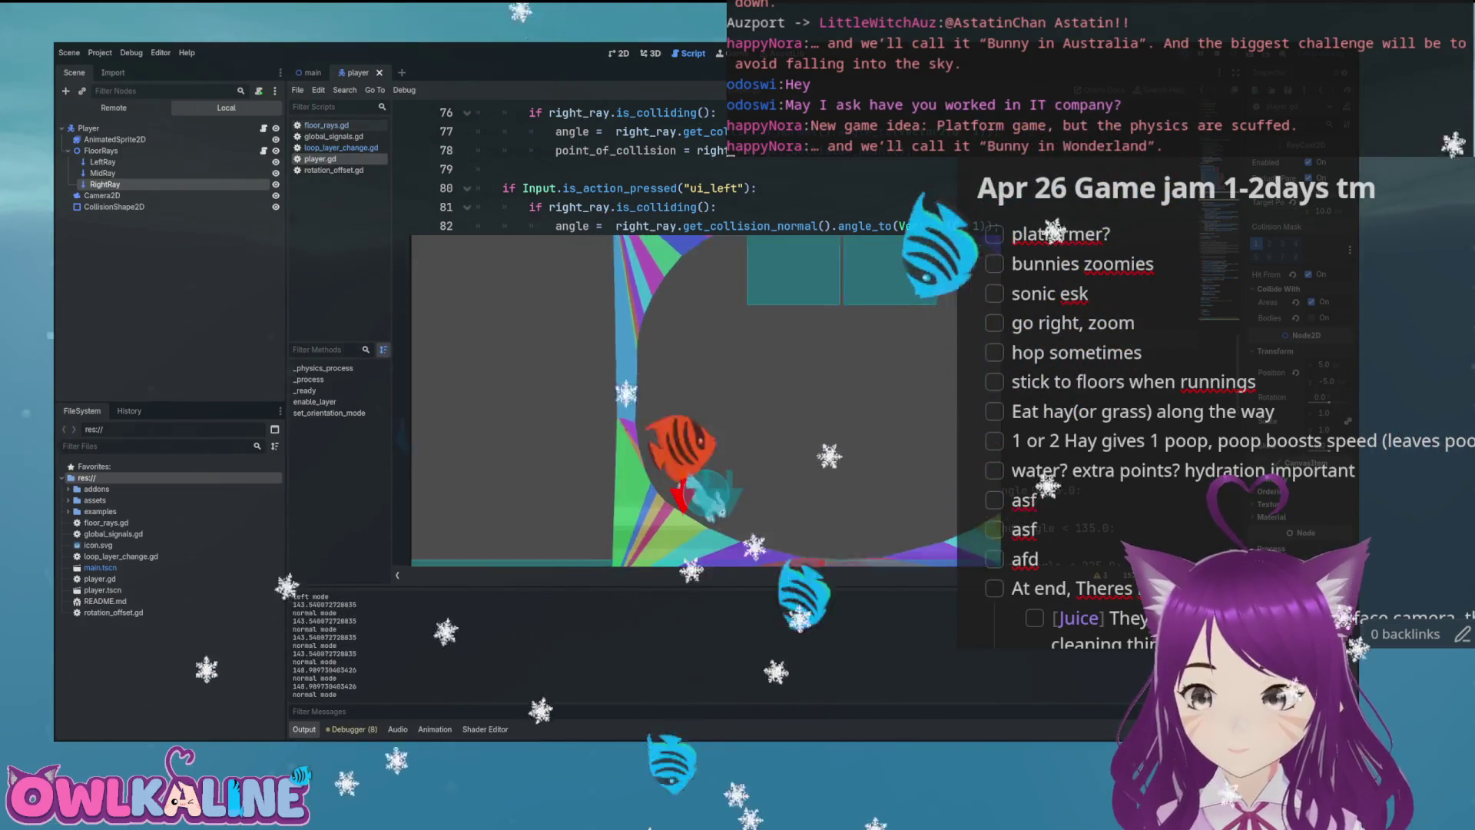
{"action": "key", "text": "Left"}
{"action": "key", "text": "Left"}
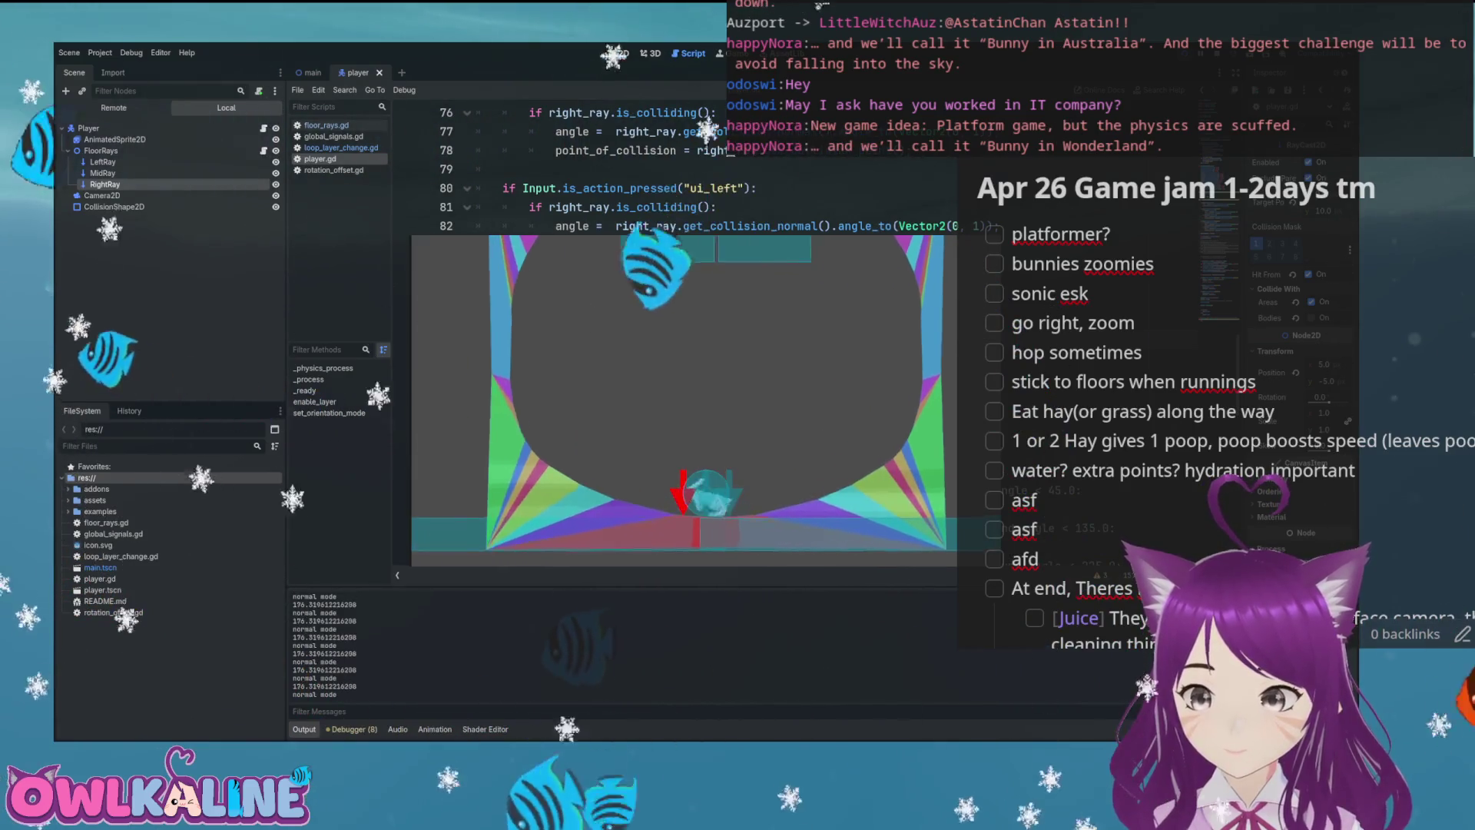
{"action": "key", "text": "Left"}
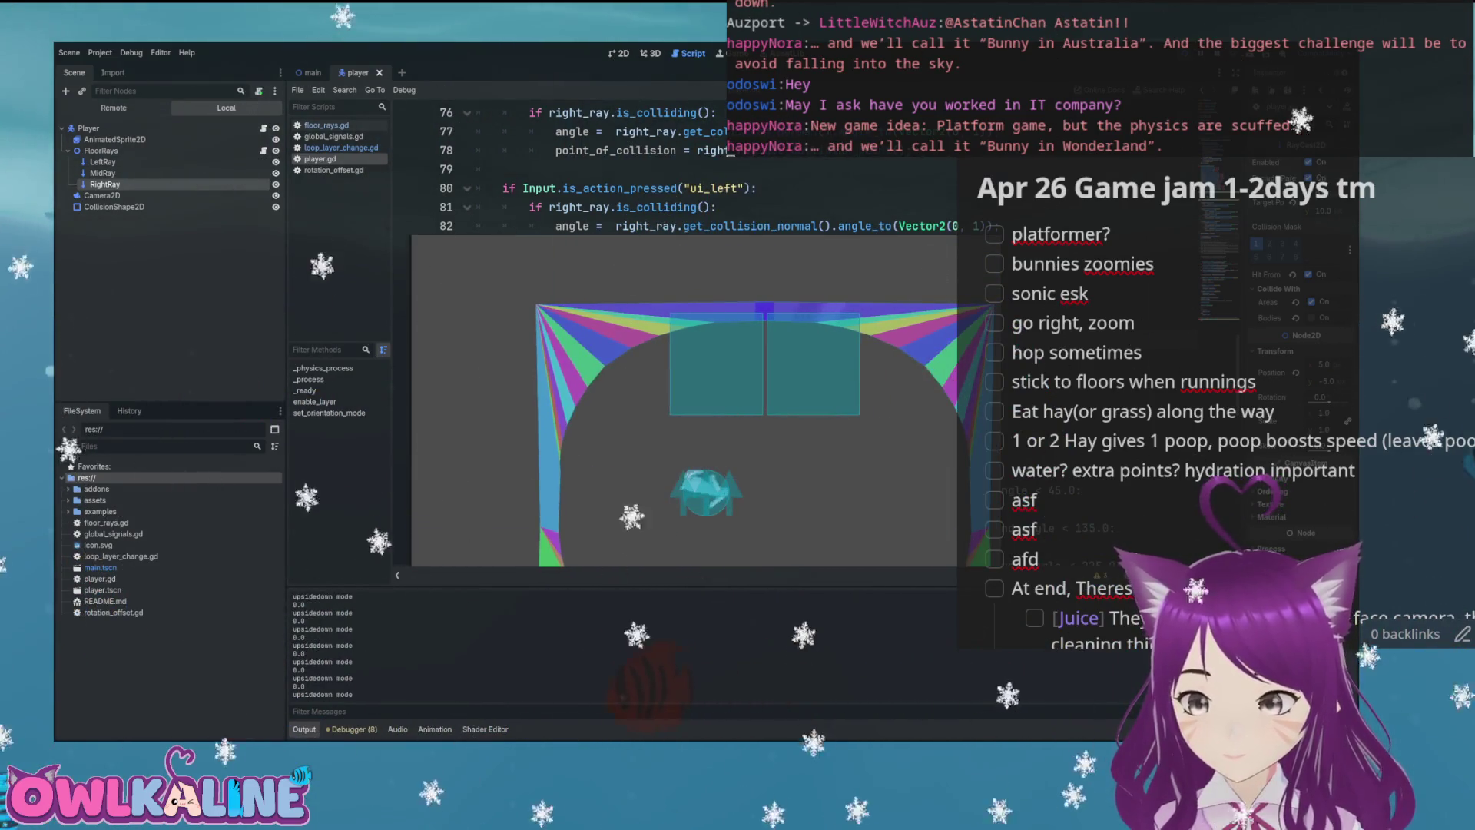
{"action": "key", "text": "Left"}
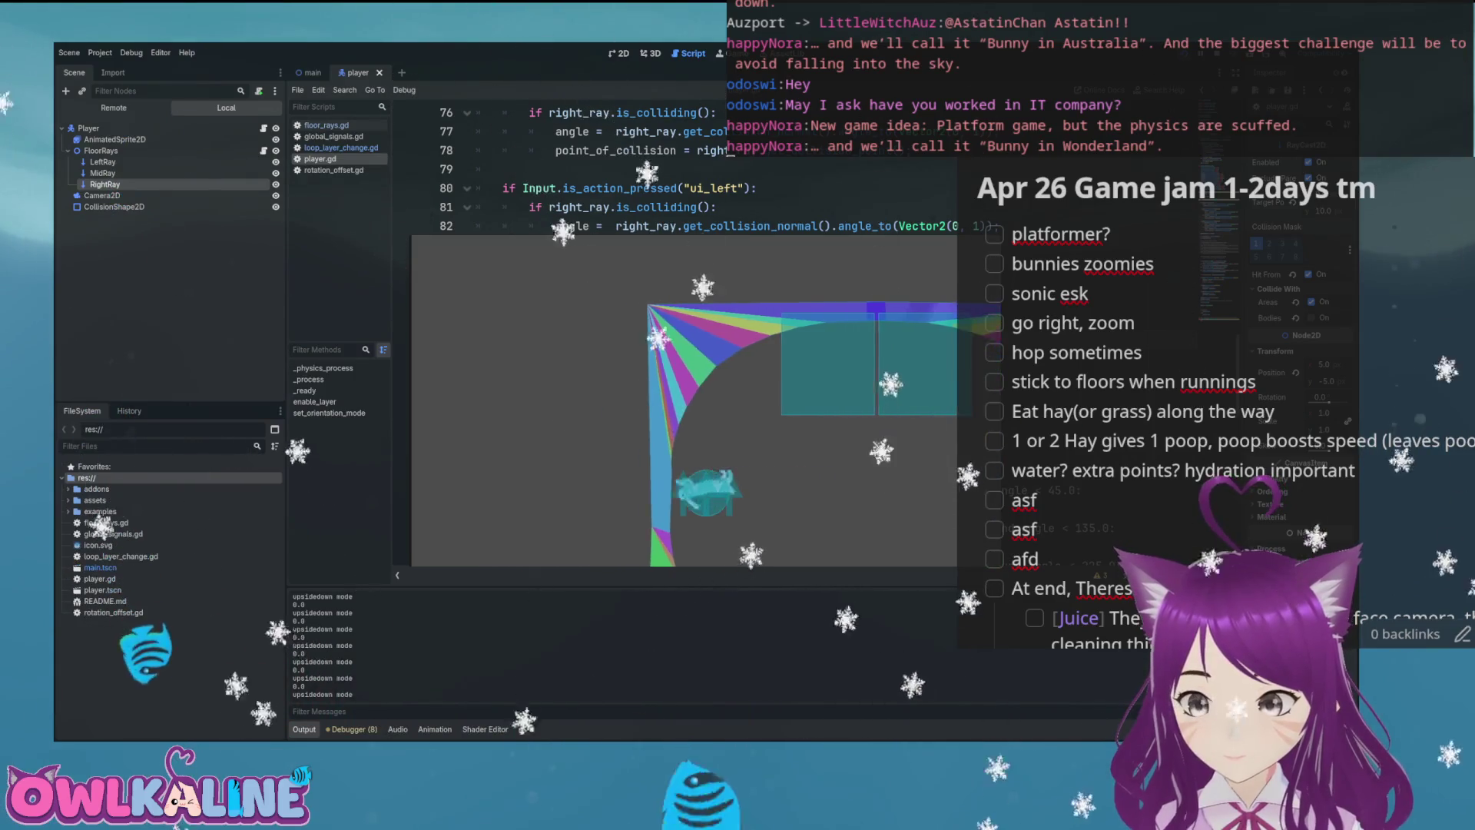
{"action": "key", "text": "Left"}
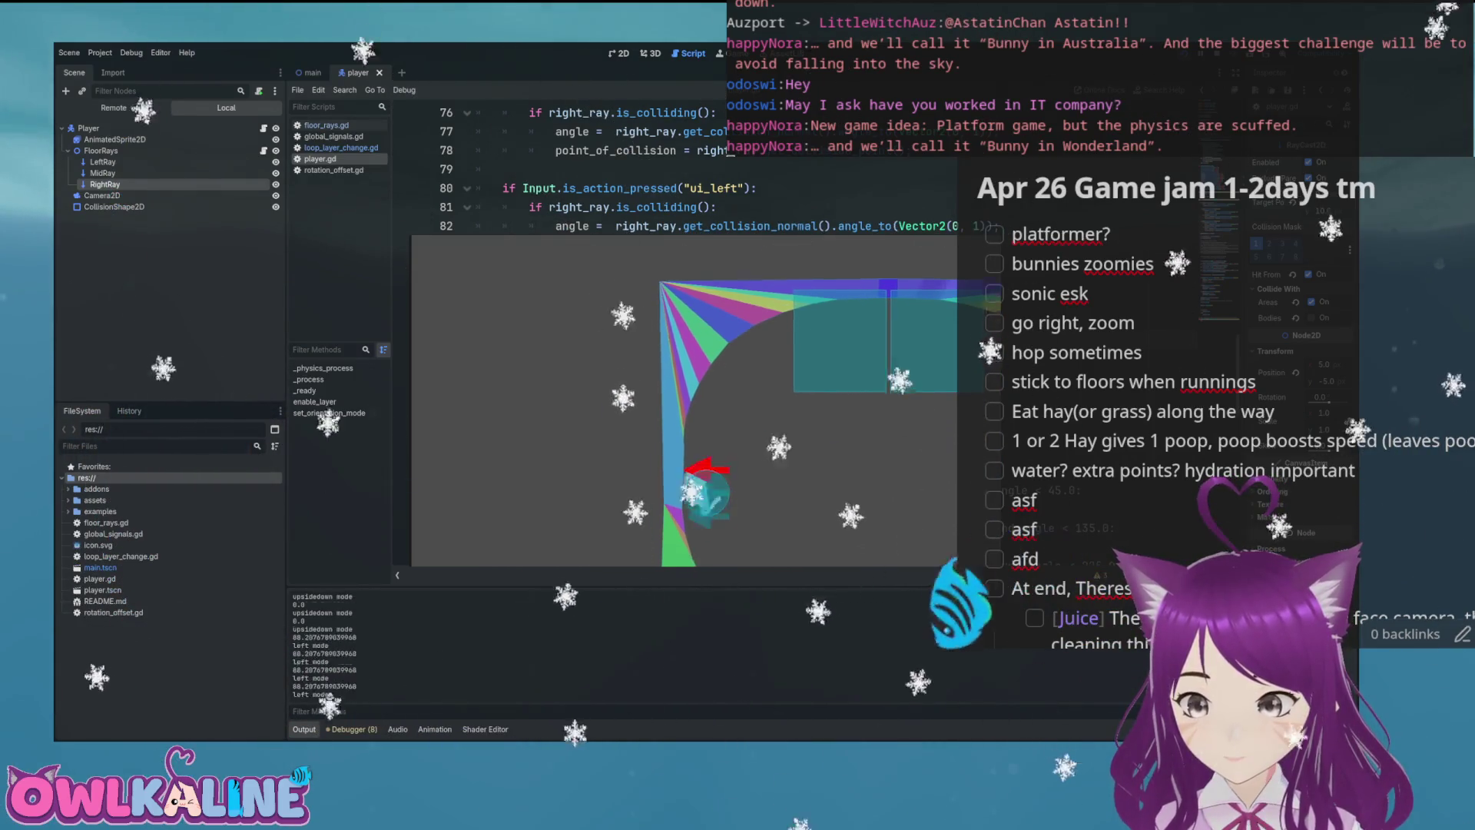
{"action": "key", "text": "Left"}
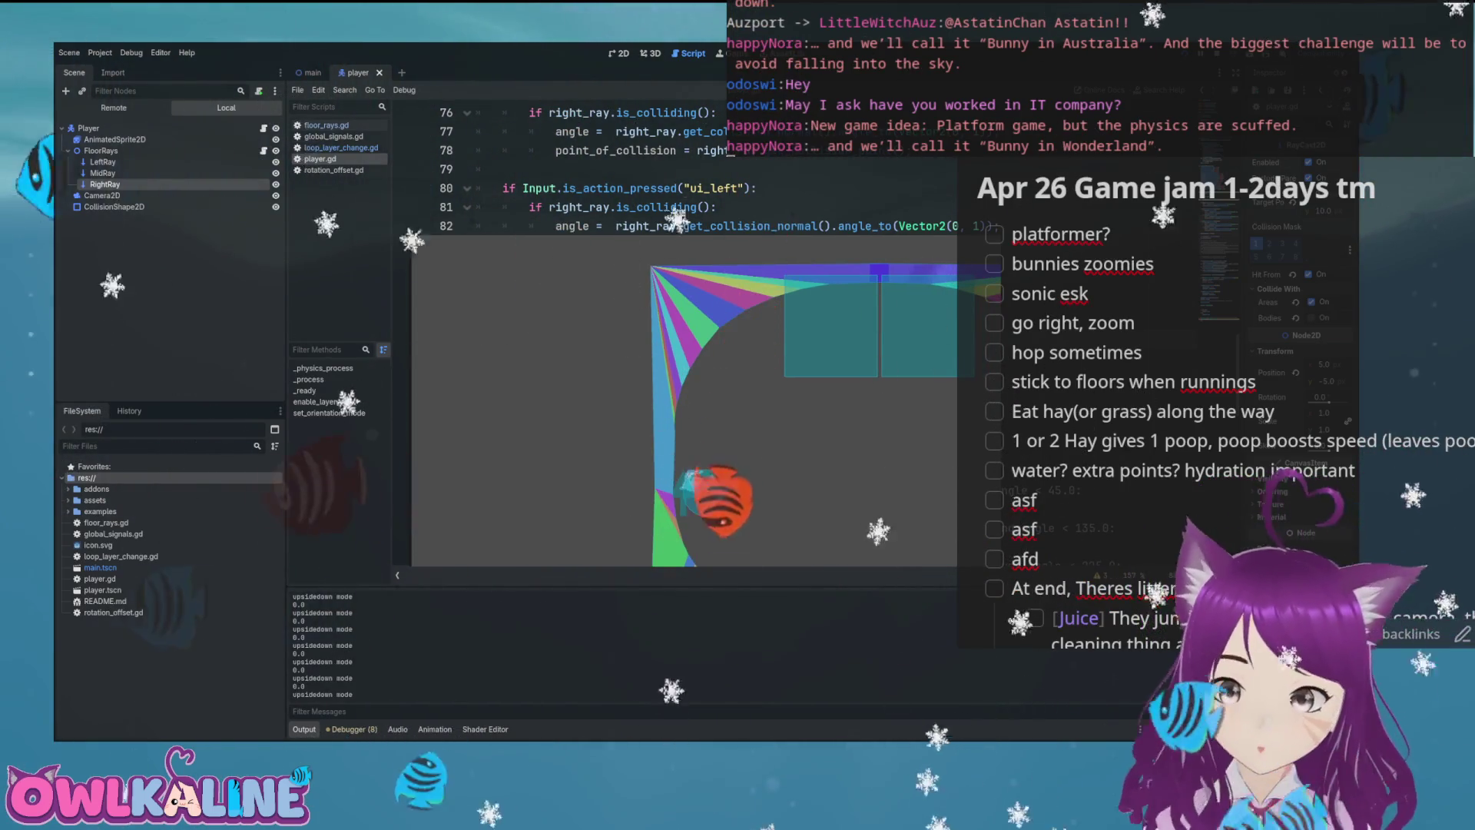
{"action": "key", "text": "F8"}
{"action": "scroll", "coordinate": [872, 355], "scroll_direction": "up", "scroll_amount": 7}
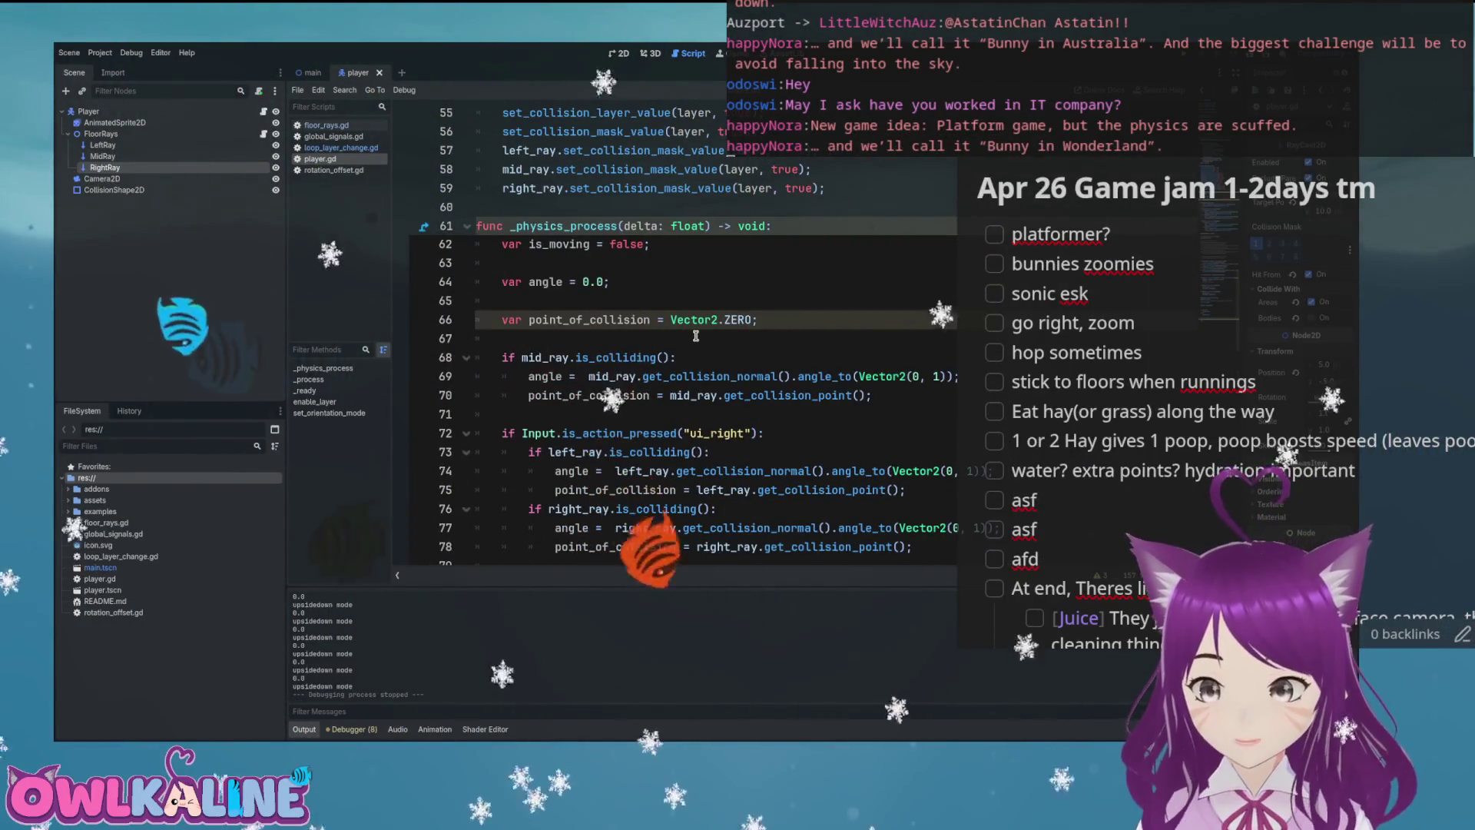
Step: Look through the is_colliding uses around line 76 of player.gd
{"action": "scroll", "coordinate": [695, 335], "scroll_direction": "down", "scroll_amount": 3}
{"action": "double_click", "coordinate": [659, 339]}
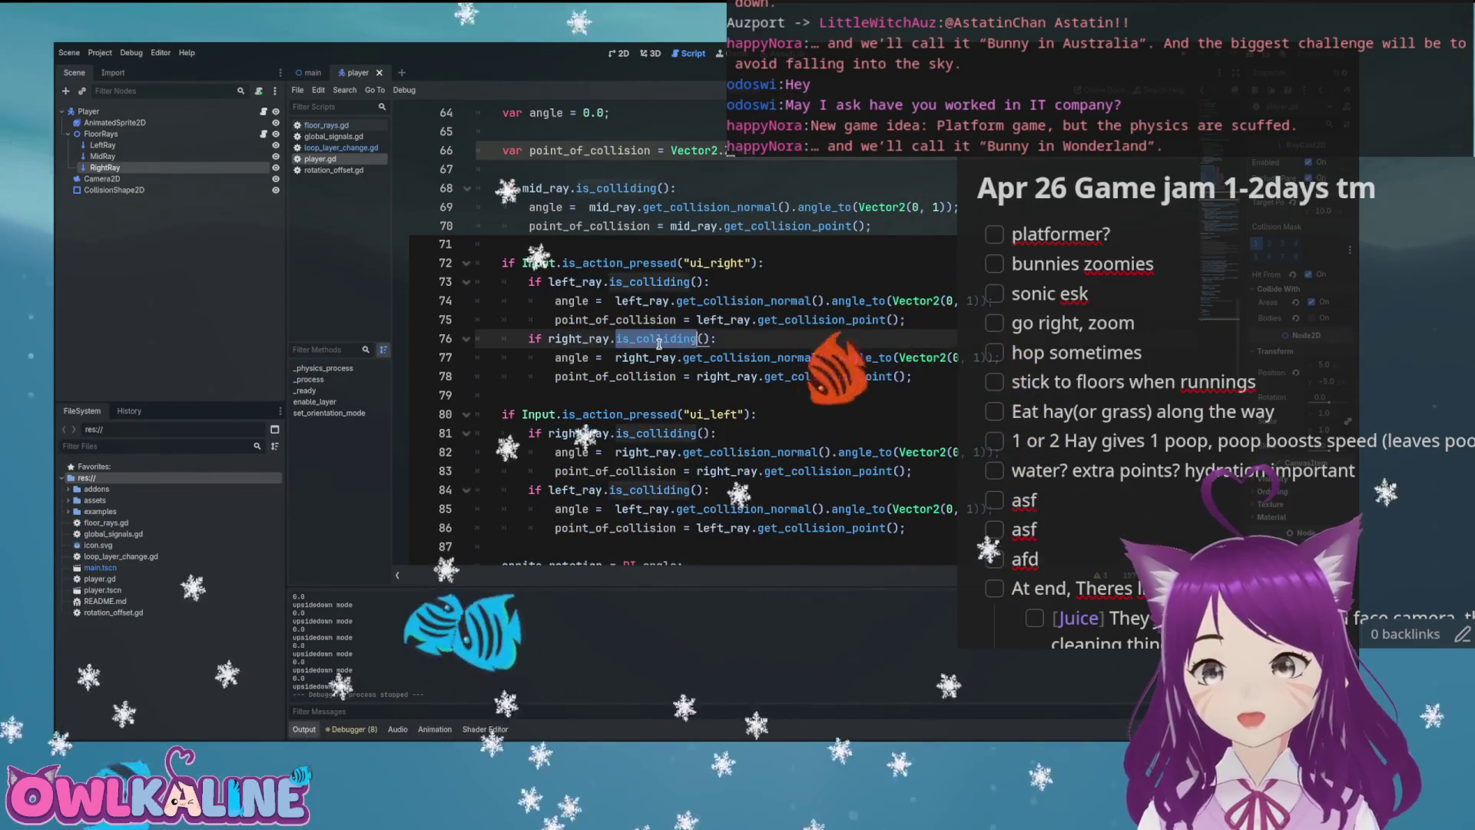
{"action": "key", "text": "shift+F3"}
{"action": "key", "text": "shift+F3"}
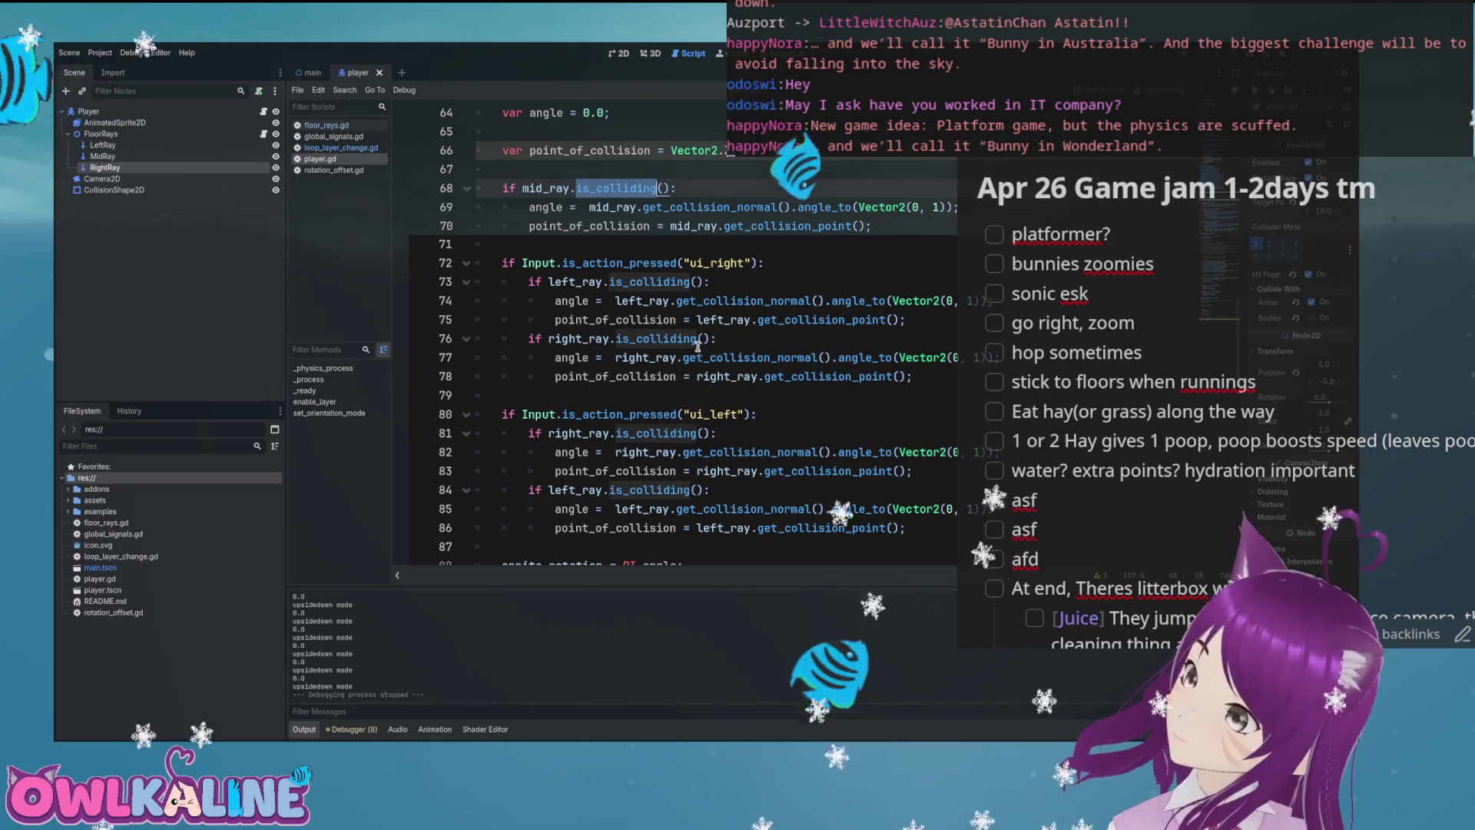
{"action": "scroll", "coordinate": [695, 346], "scroll_direction": "up", "scroll_amount": 2}
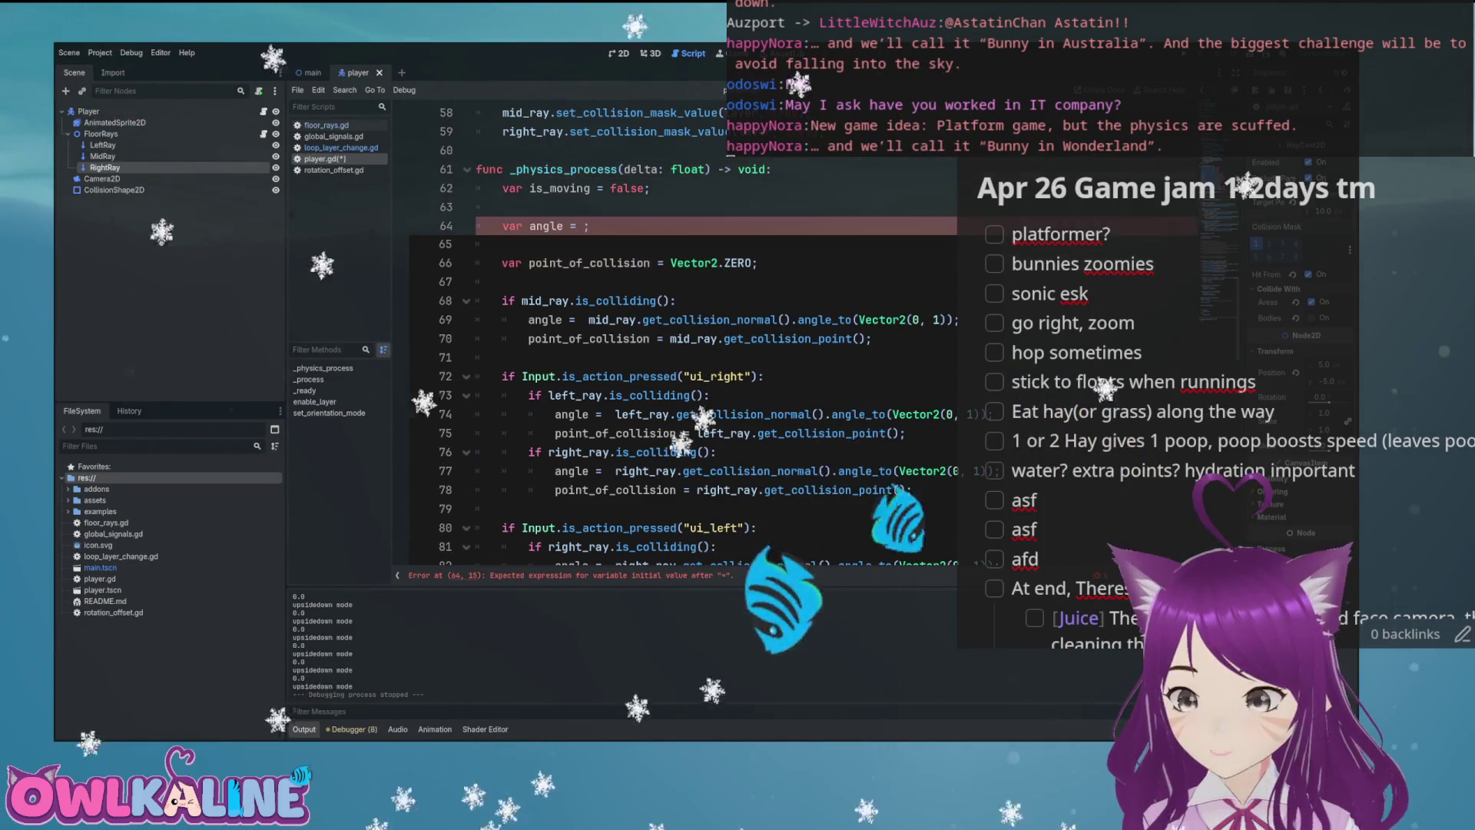
Step: Initialize angle on line 64 to floor_ray_node.rotation via autocomplete and run the game
{"action": "type", "text": "floor_ray_node."}
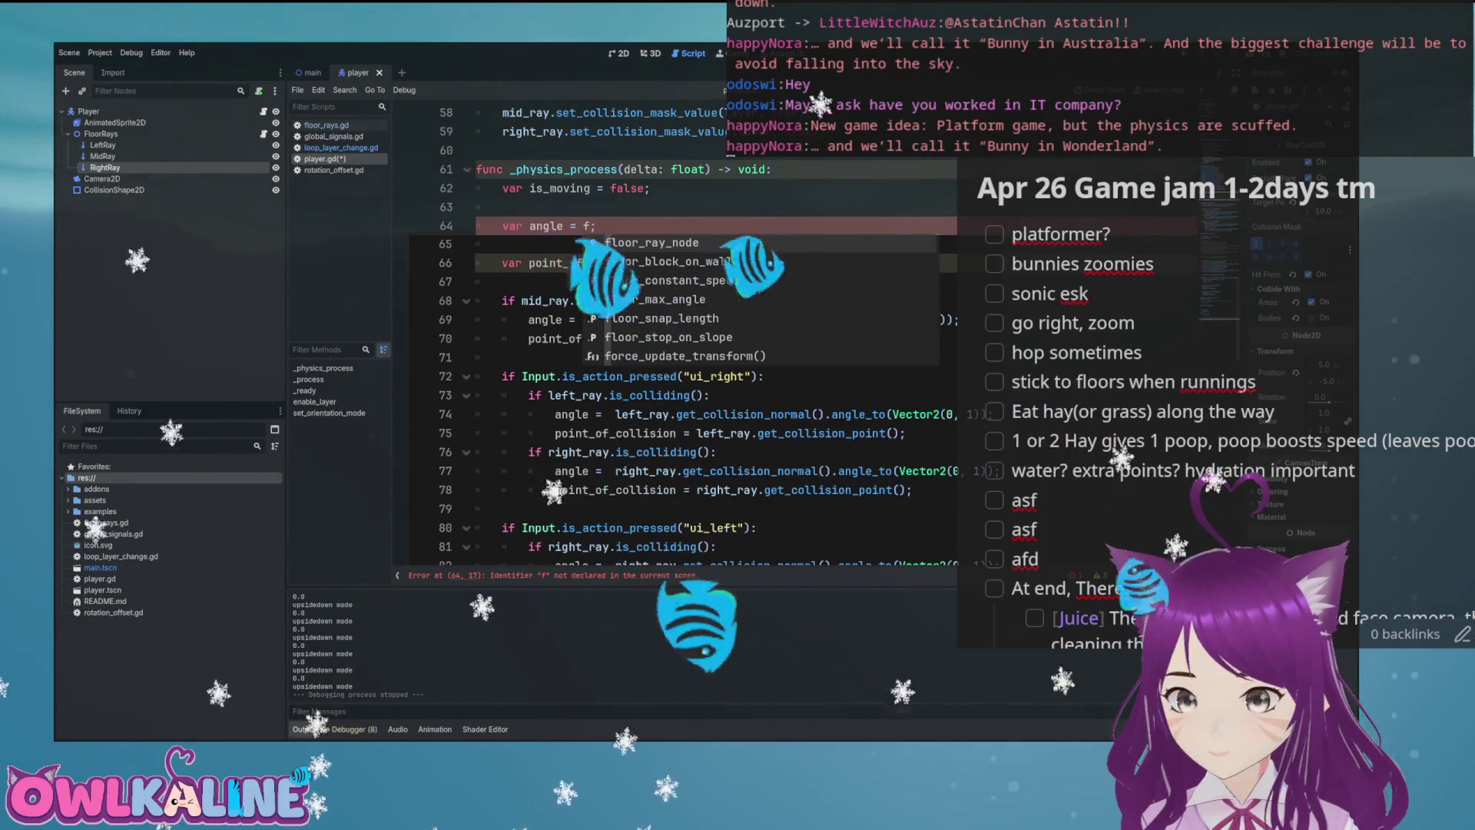
{"action": "type", "text": "an"}
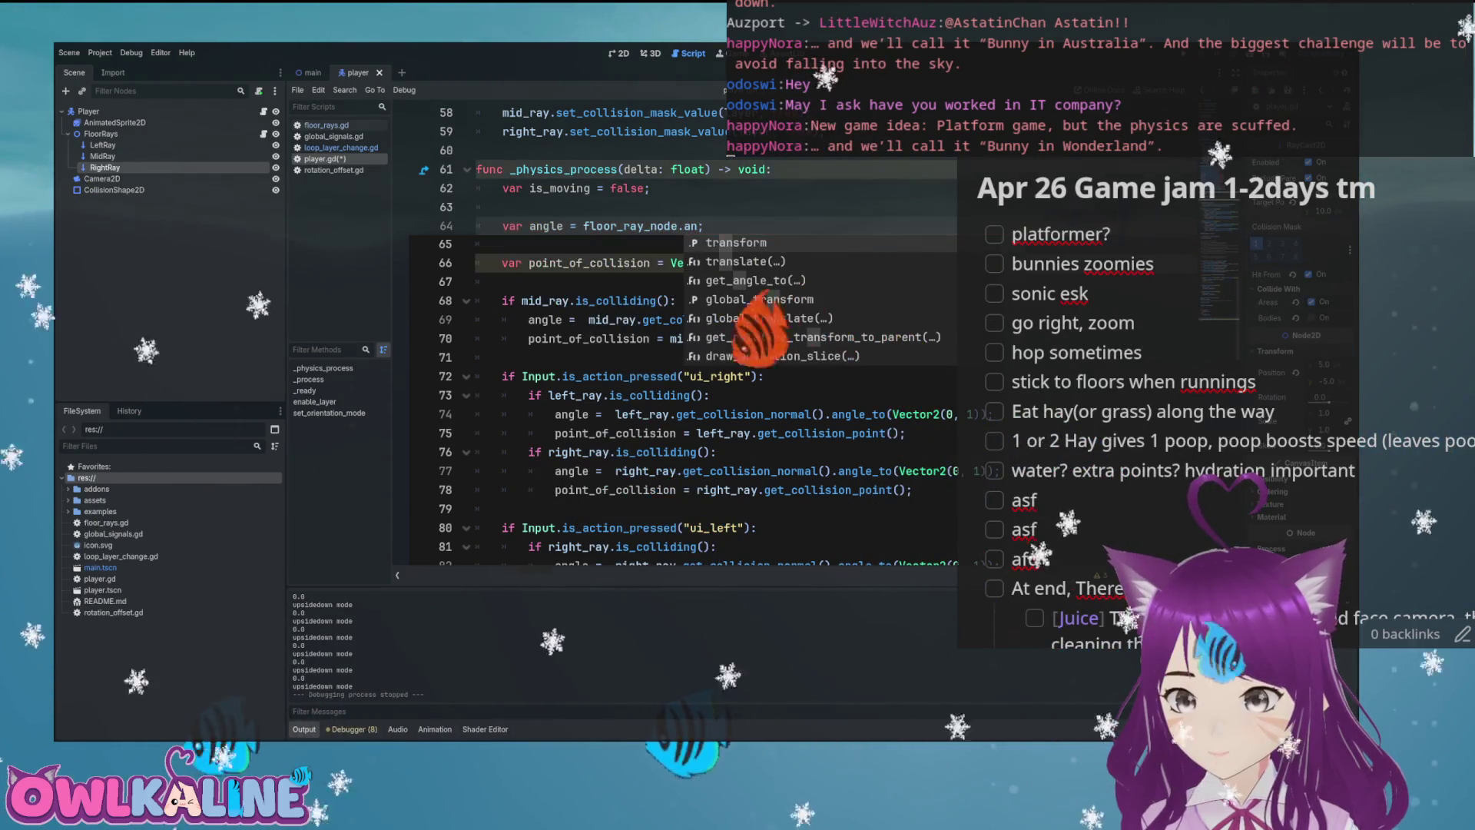
{"action": "key", "text": "BackSpace"}
{"action": "key", "text": "BackSpace"}
{"action": "key", "text": "Down"}
{"action": "key", "text": "Return"}
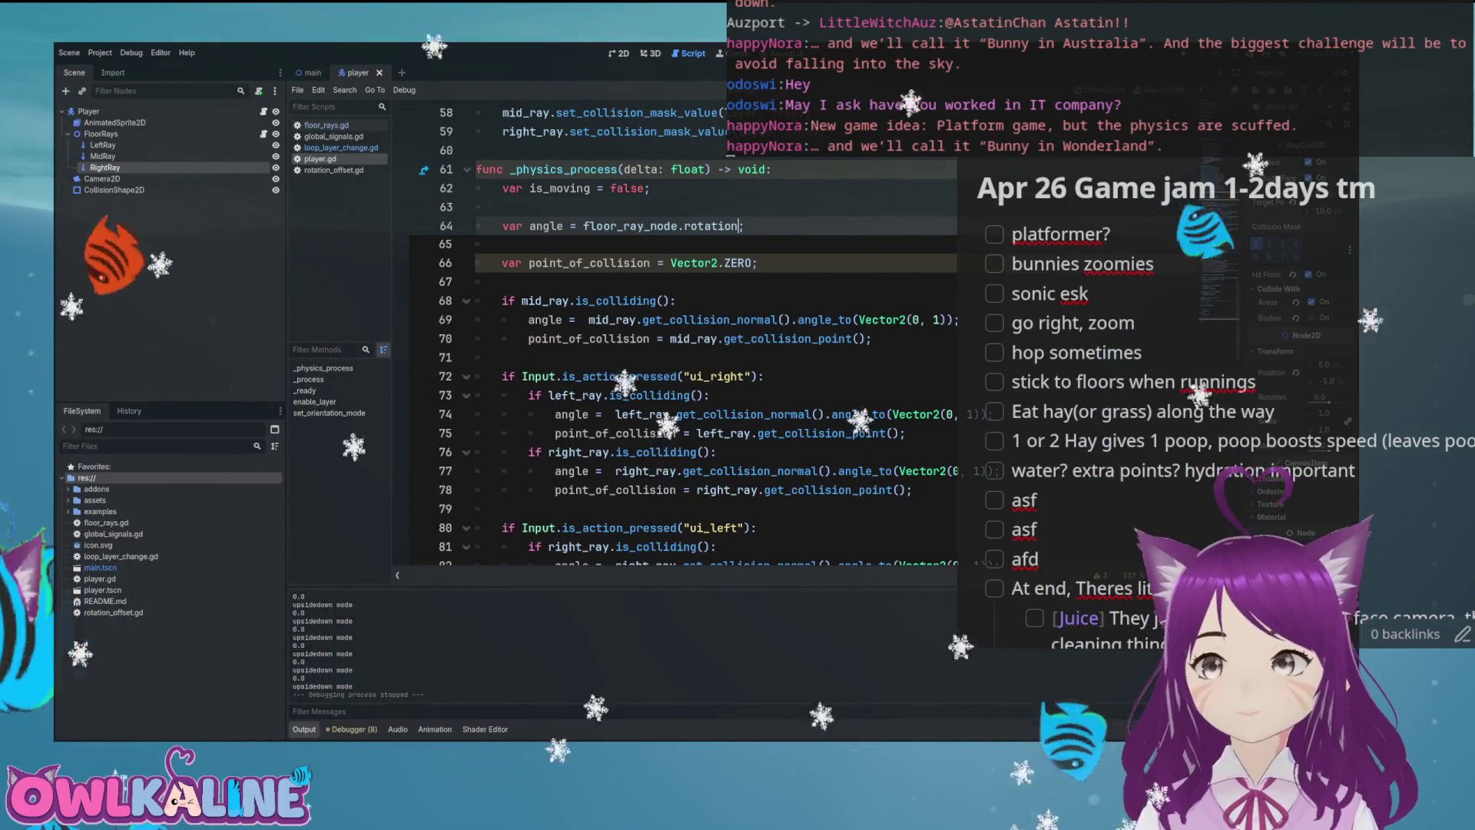
{"action": "key", "text": "F5"}
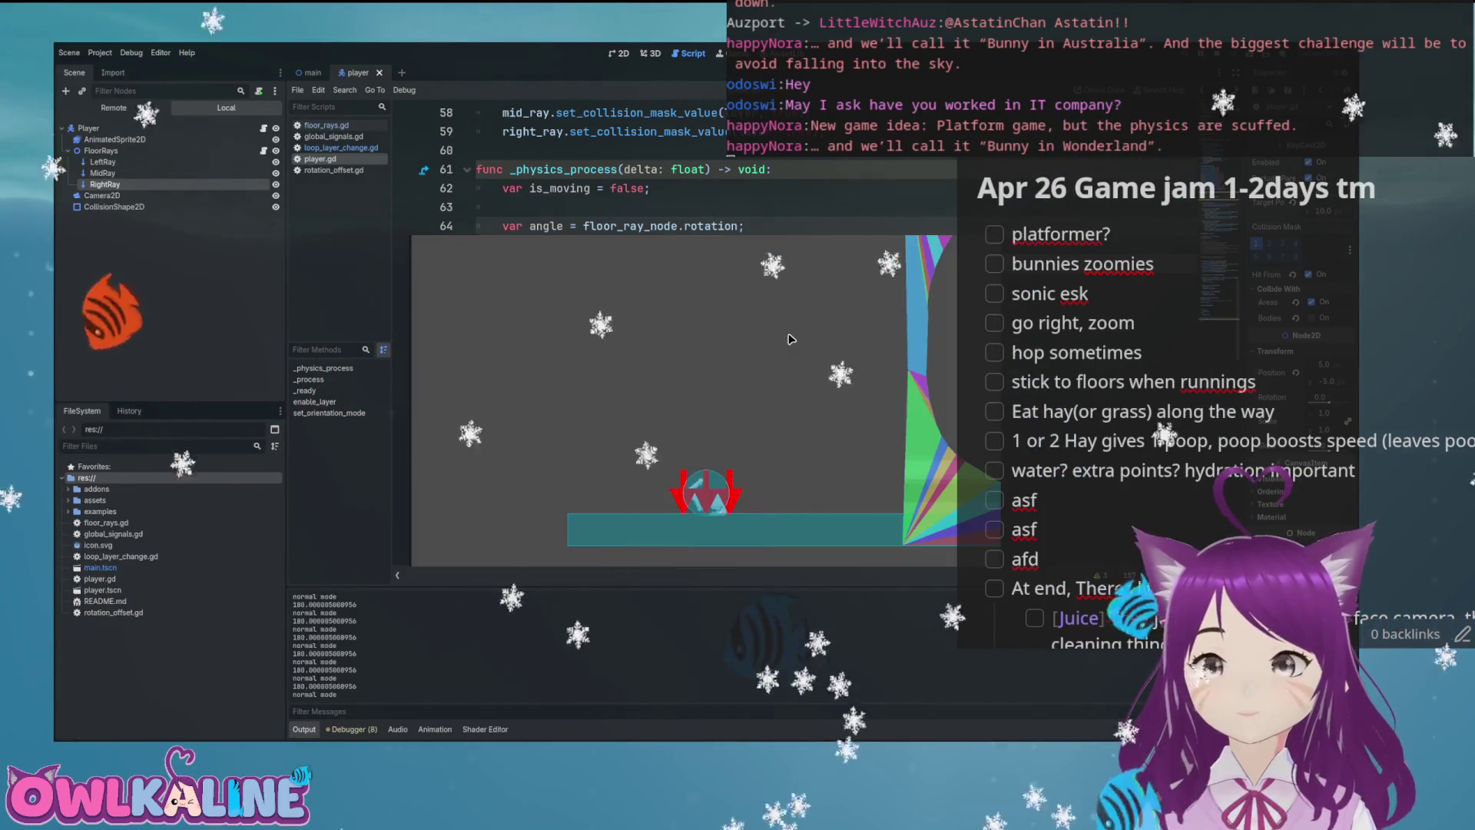
Step: Carry the bunny right up the loop, across its ceiling, down the left side and onto the floor
{"action": "key", "text": "Right"}
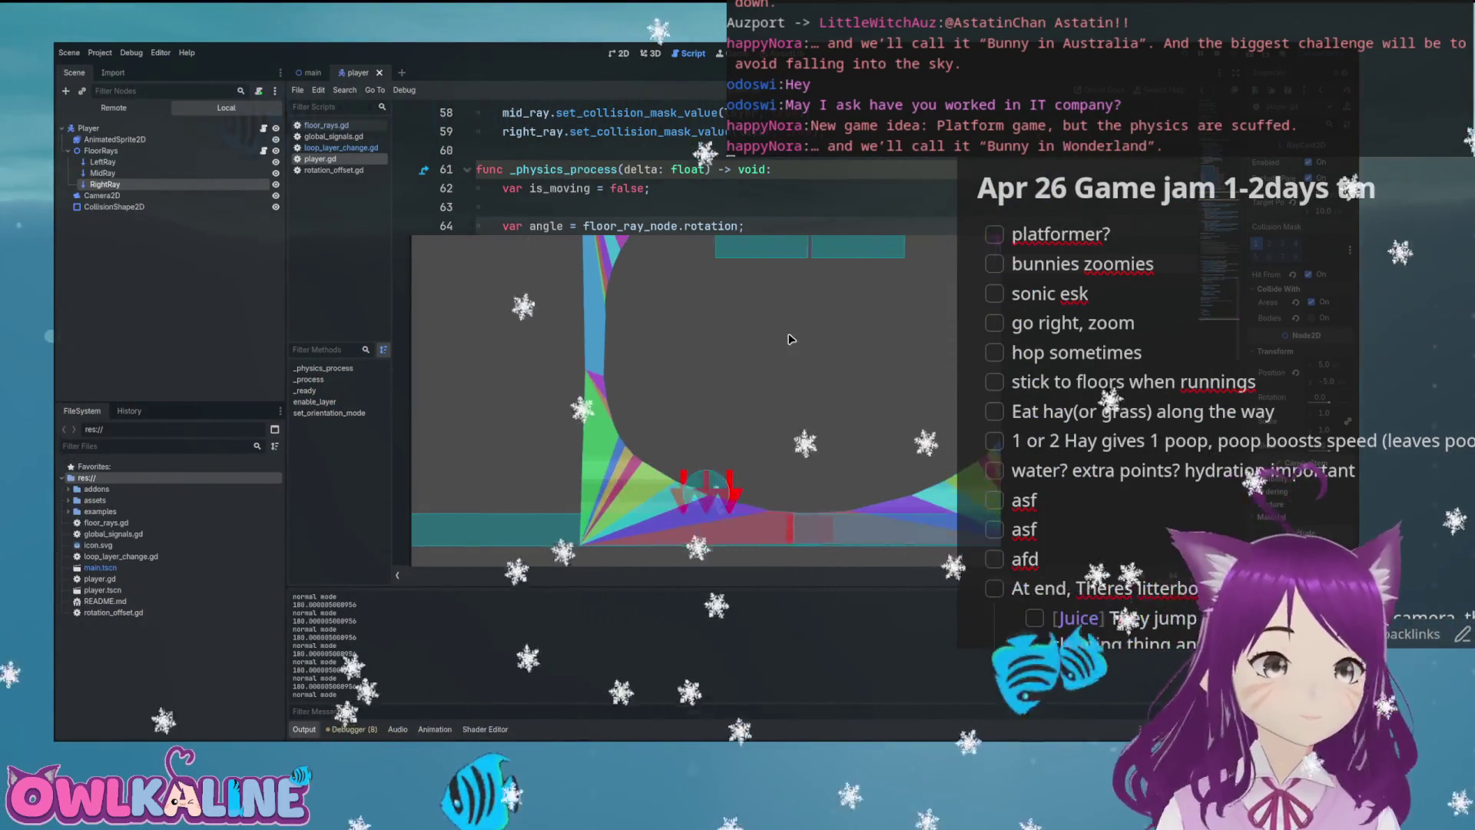
{"action": "key", "text": "Right"}
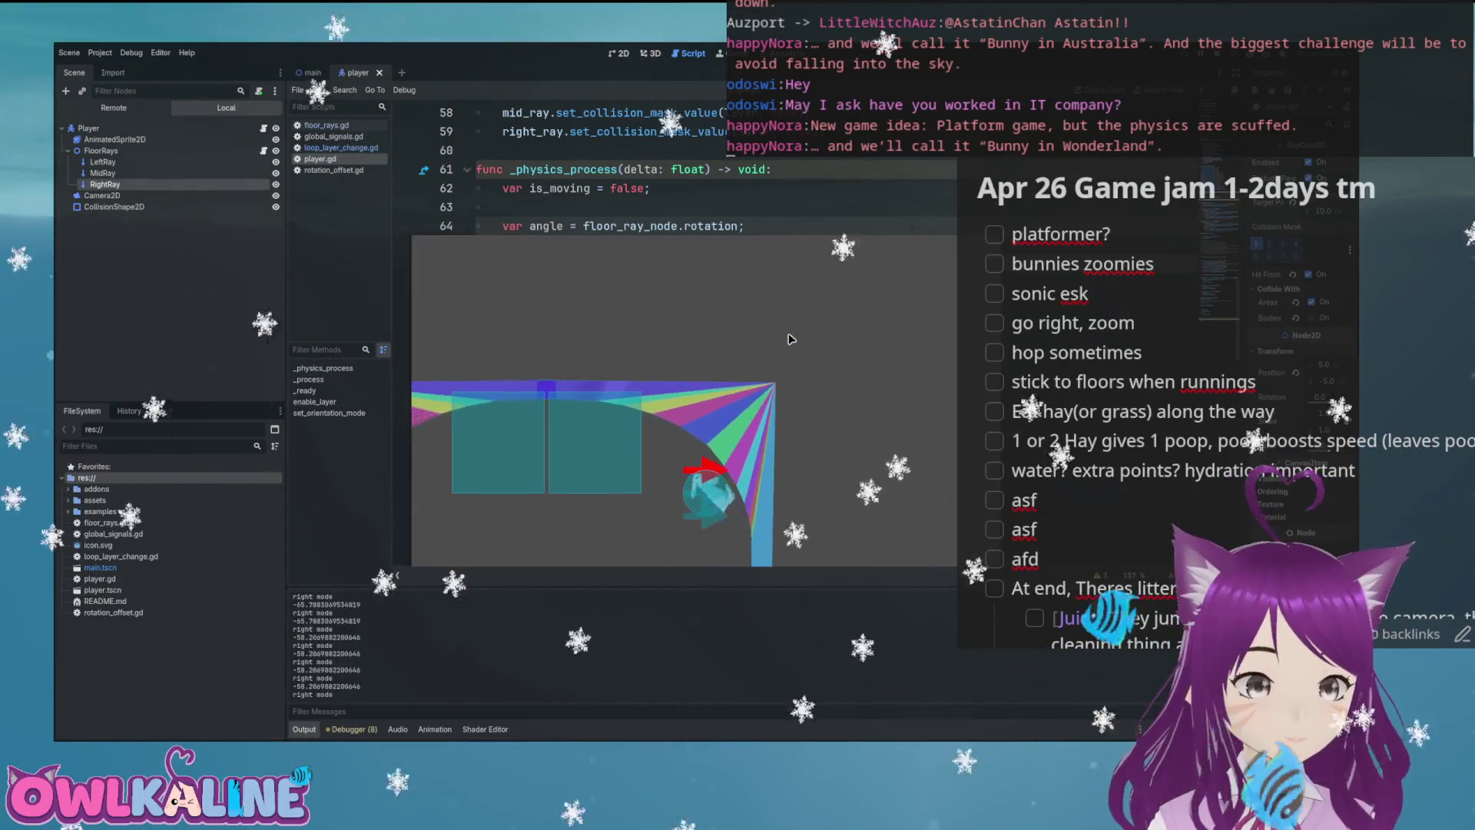
{"action": "key", "text": "Right"}
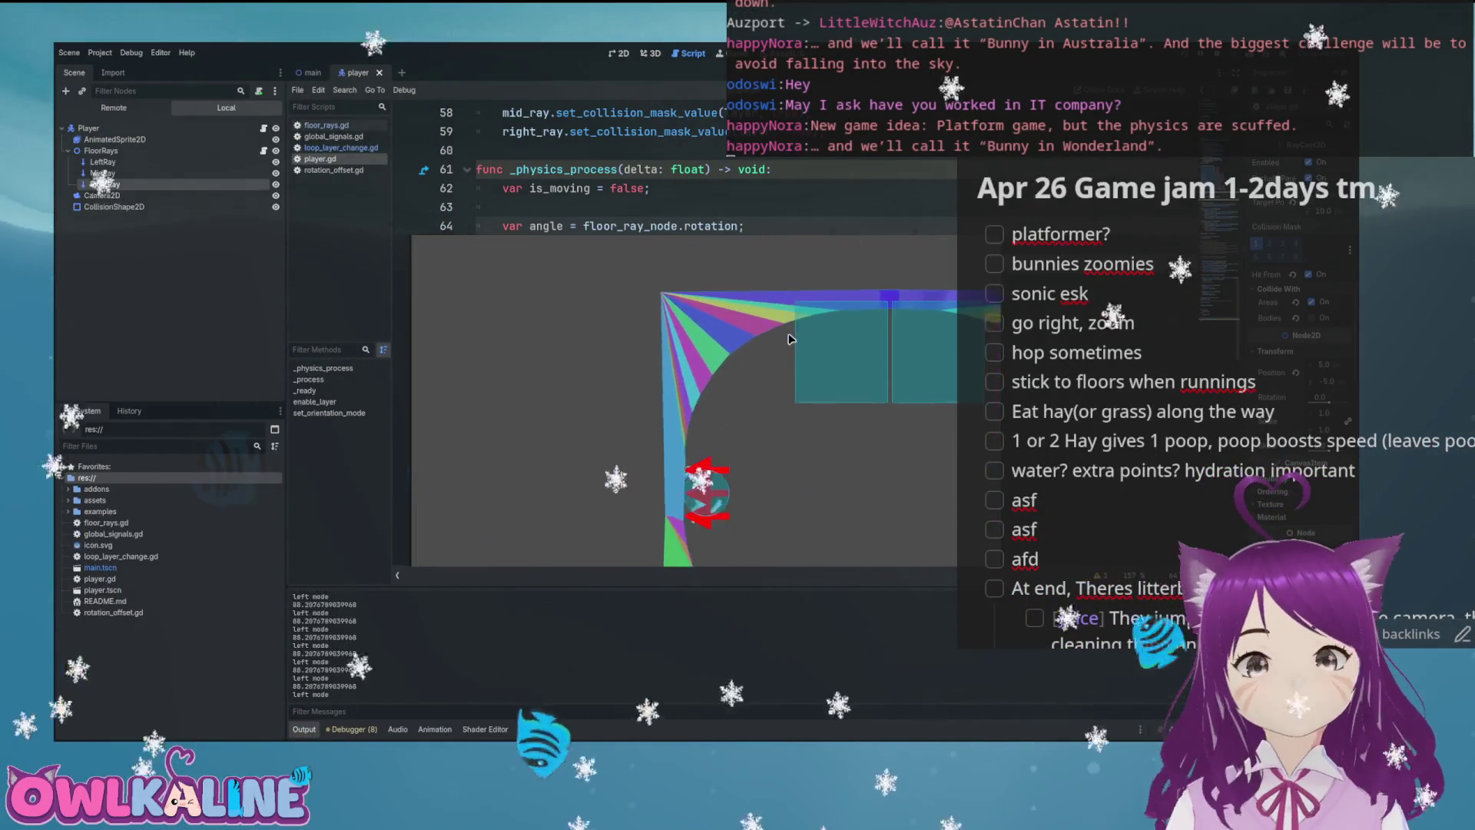
{"action": "key", "text": "Right"}
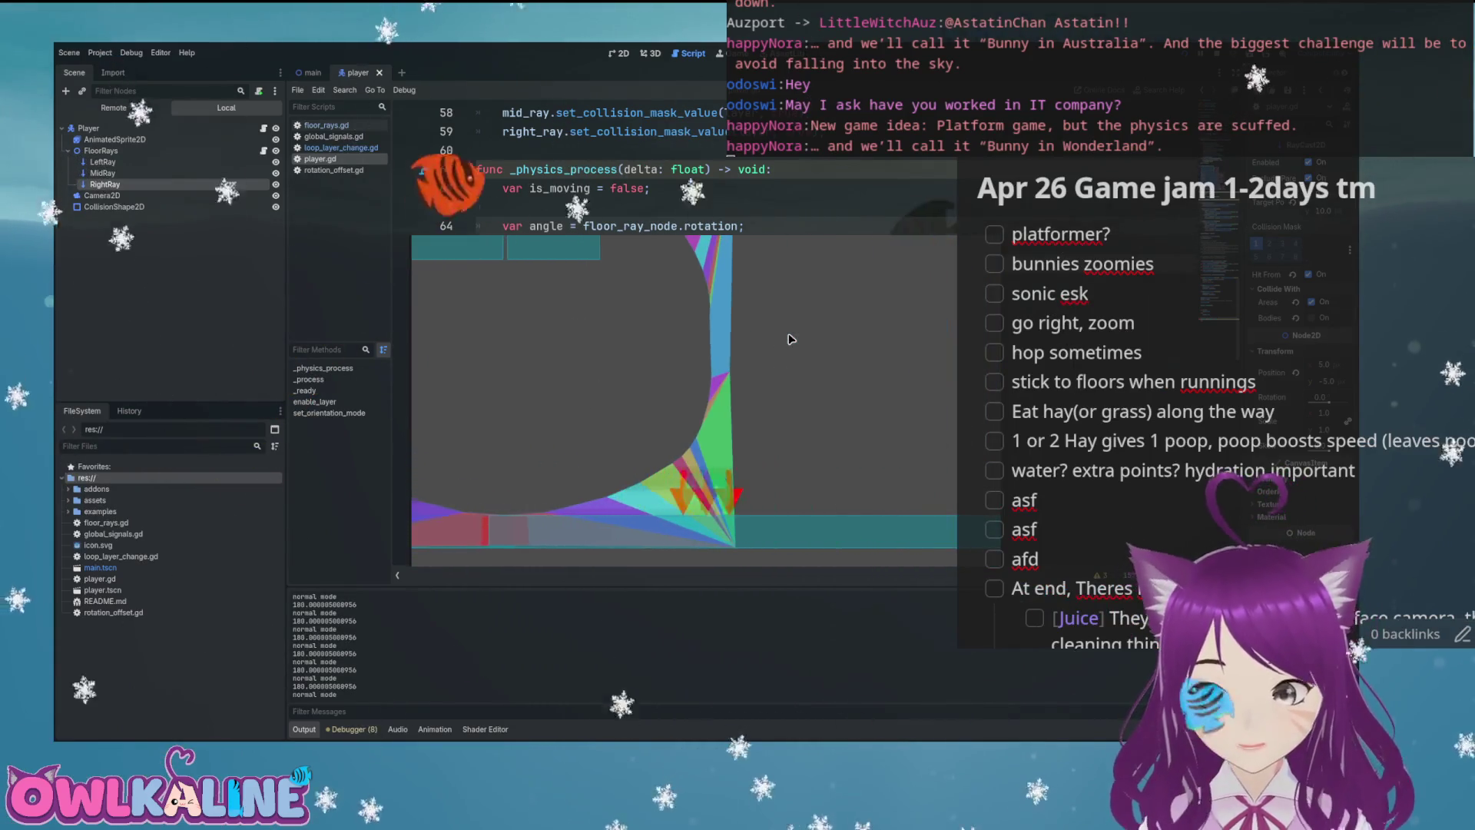
{"action": "key", "text": "Right"}
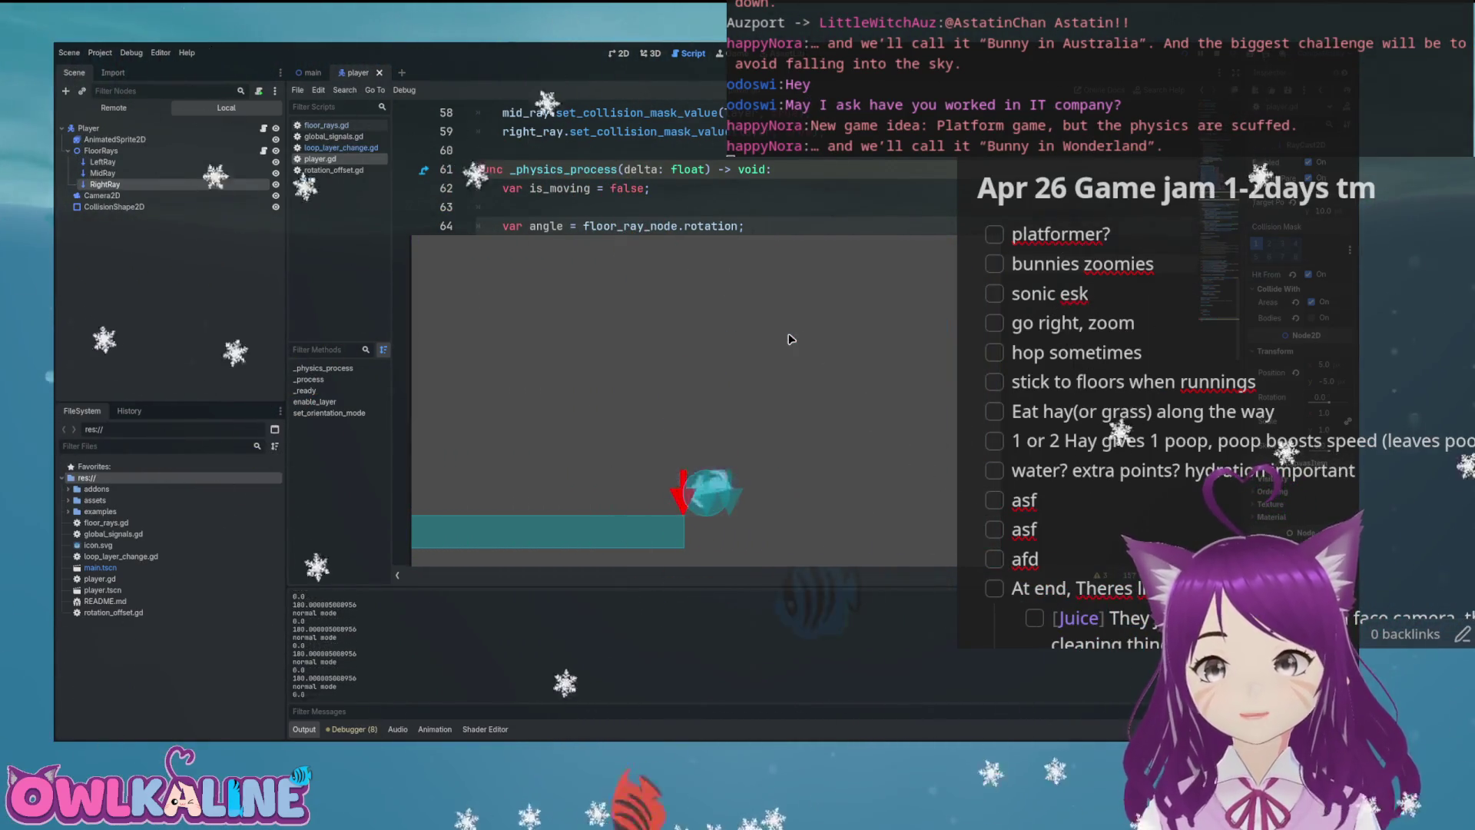
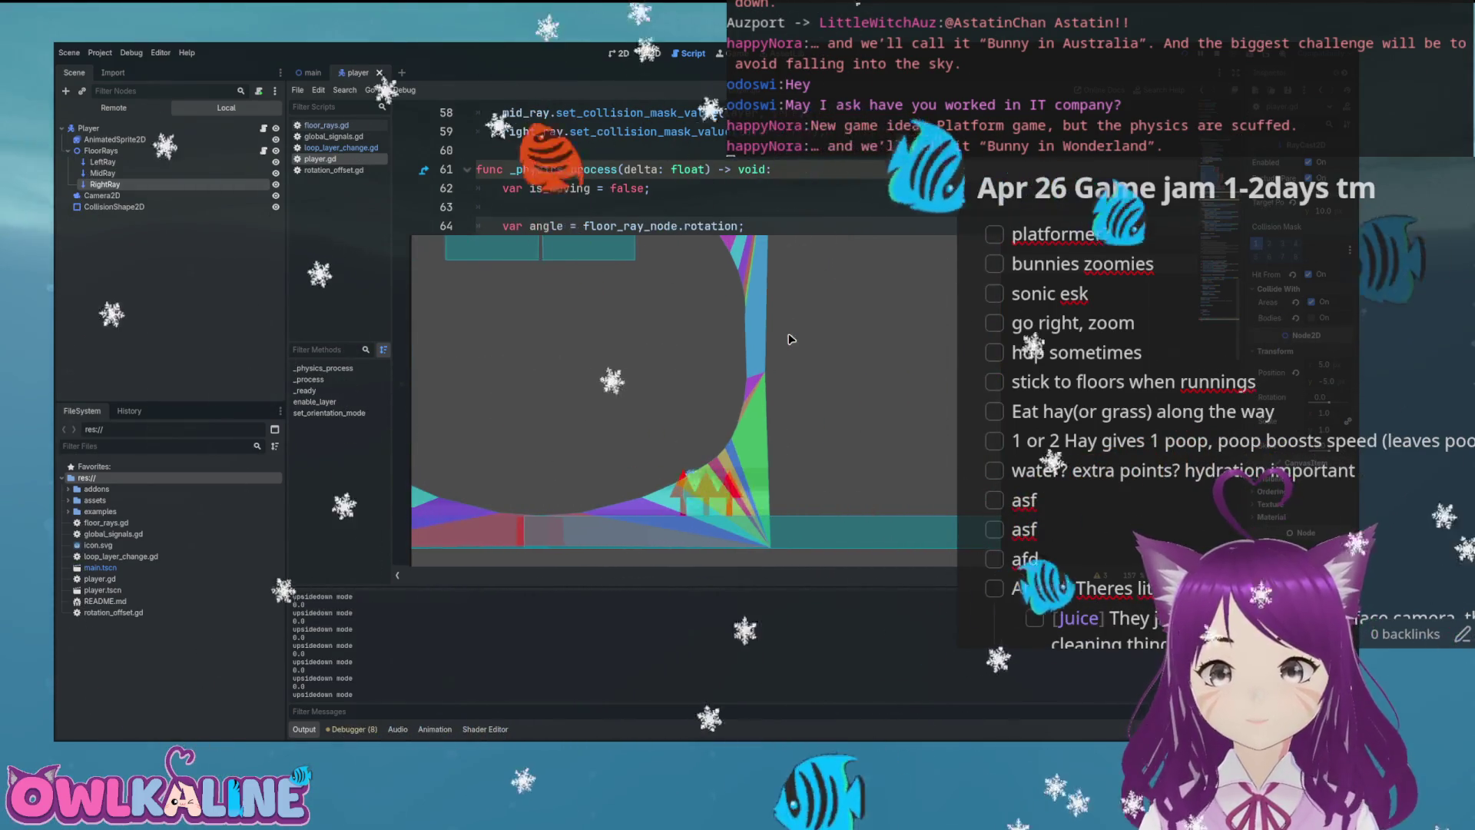
Step: Stop the game and return to the main level scene, zoomed in on the red floor collision edge
{"action": "key", "text": "F8"}
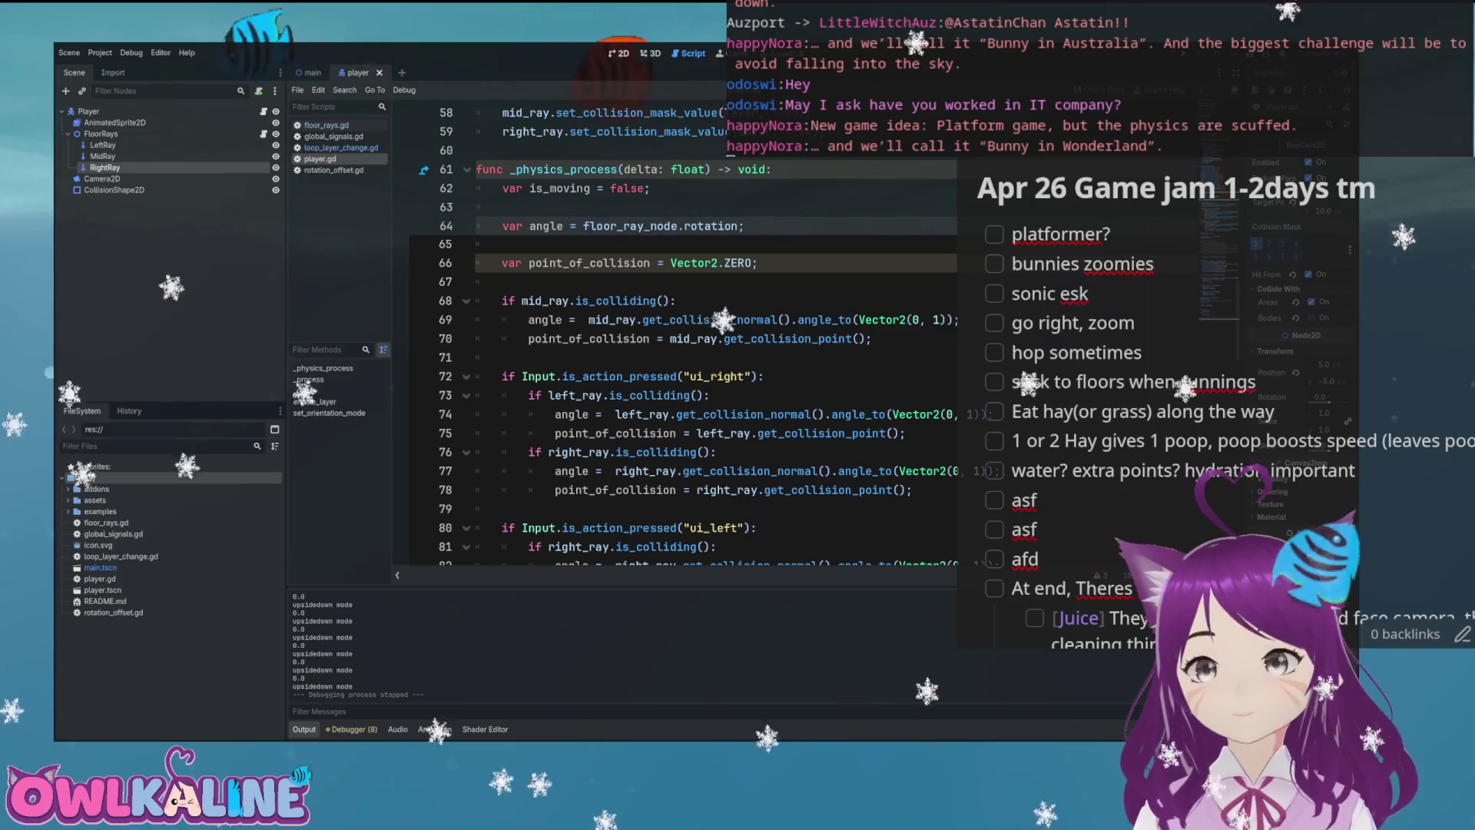
{"action": "key", "text": "ctrl+F1"}
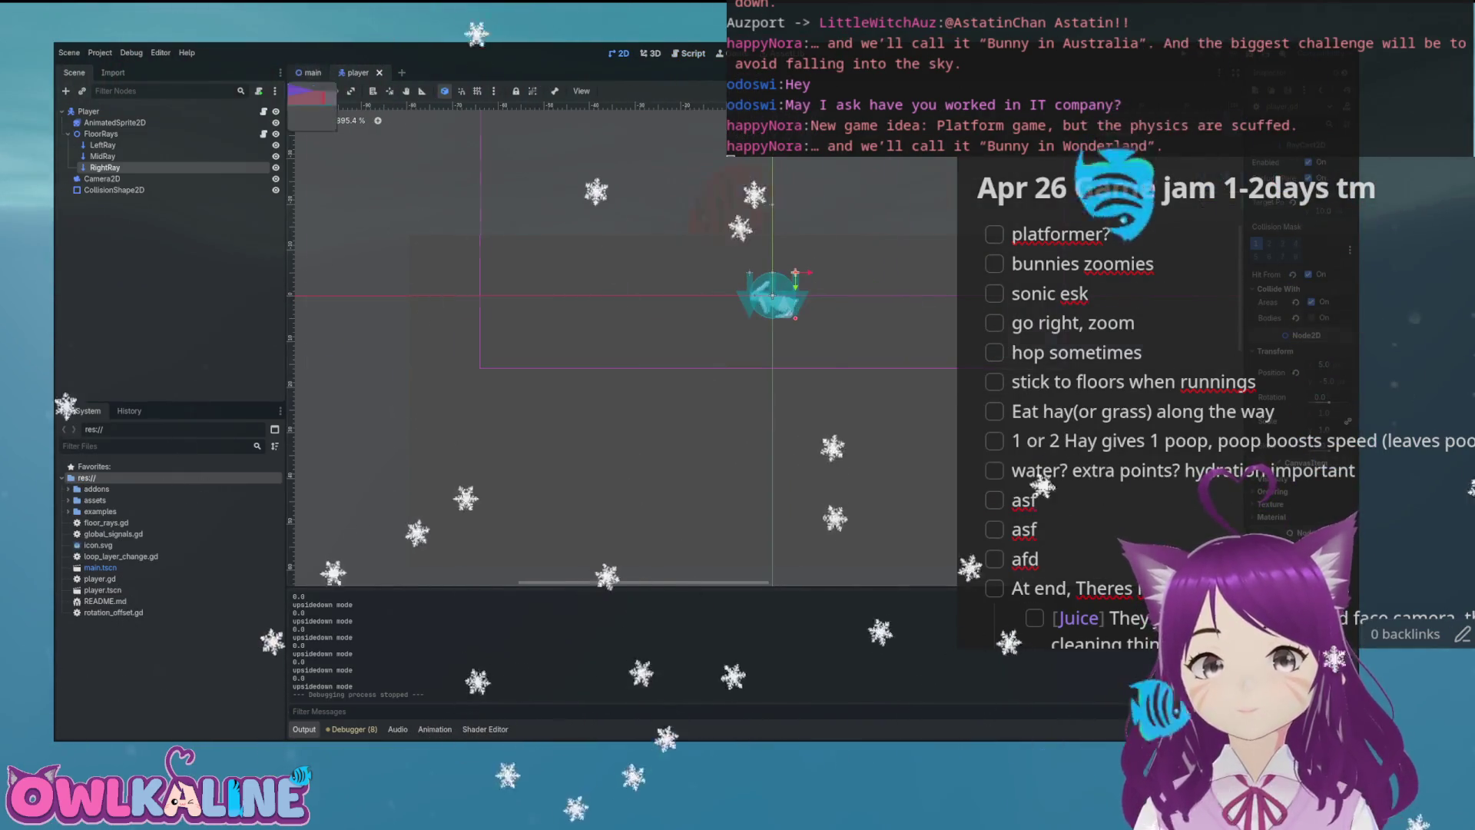
{"action": "left_click", "coordinate": [308, 72]}
{"action": "scroll", "coordinate": [918, 374], "scroll_direction": "up", "scroll_amount": 10}
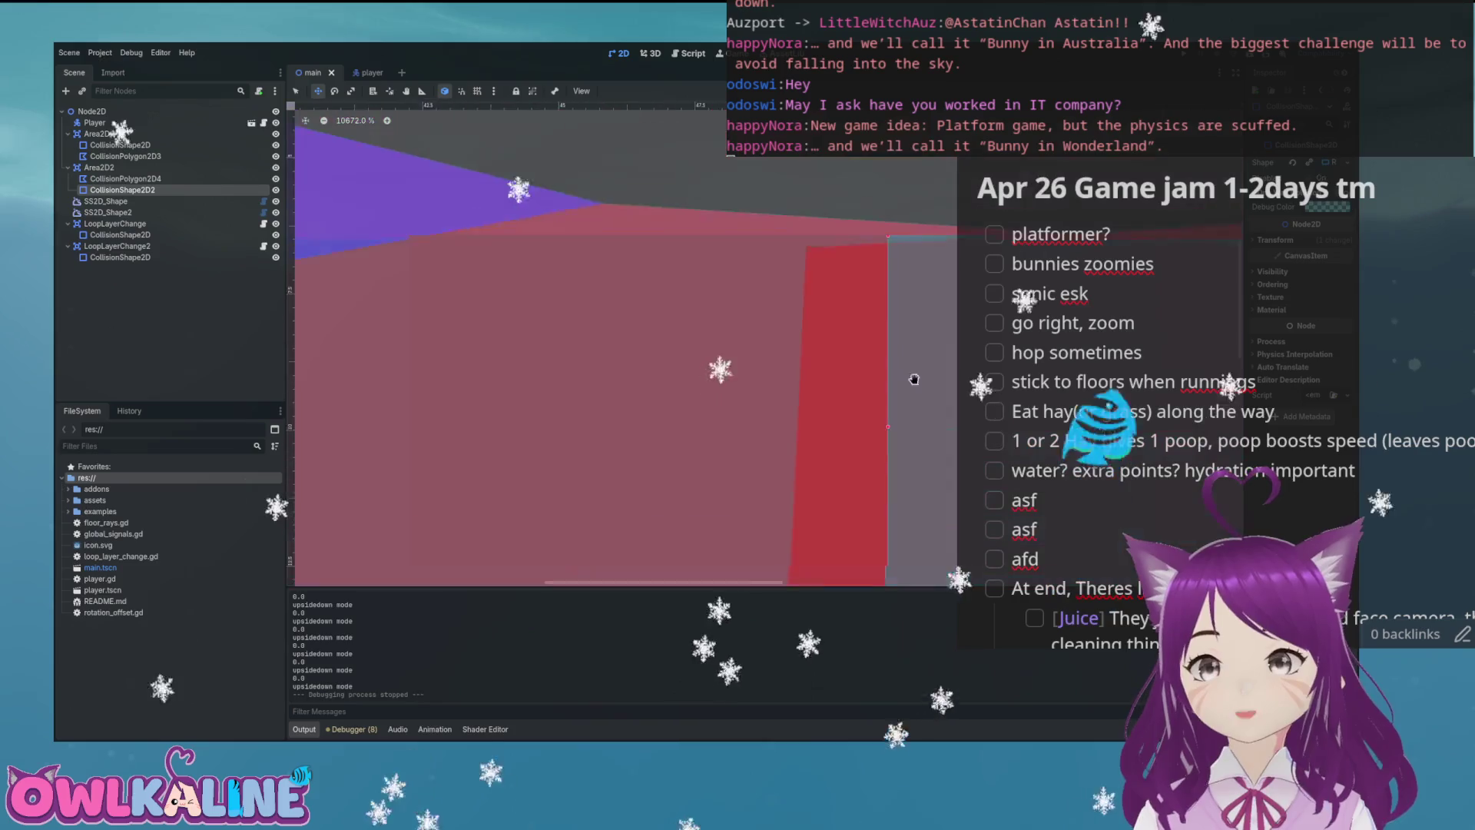
{"action": "scroll", "coordinate": [864, 374], "scroll_direction": "up", "scroll_amount": 1}
{"action": "left_click_drag", "start_coordinate": [881, 327], "coordinate": [665, 323]}
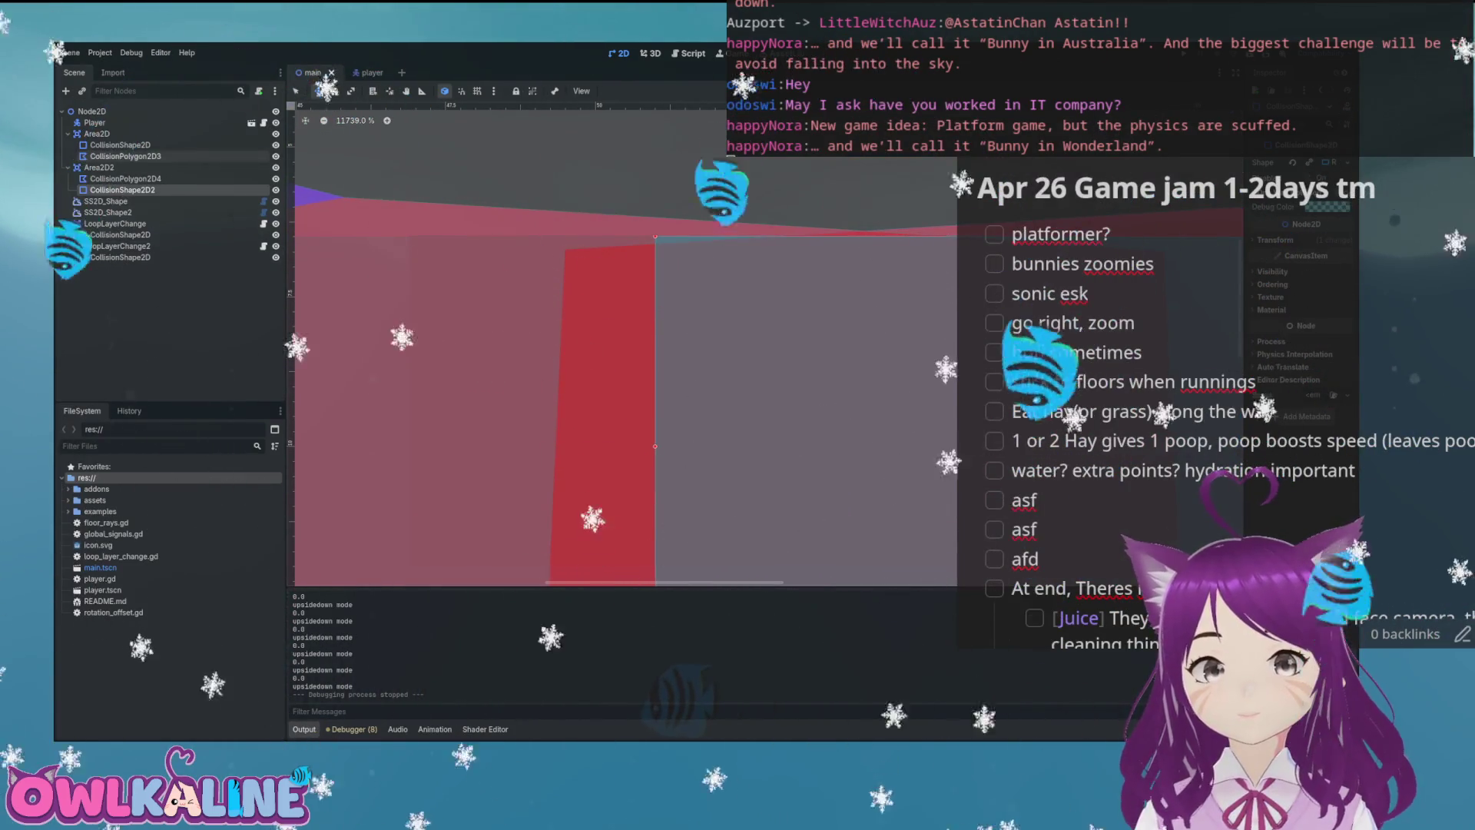
Step: Compare CollisionShape2D, CollisionPolygon2D3 and CollisionPolygon2D4 to see where the floor shapes join
{"action": "left_click", "coordinate": [120, 144]}
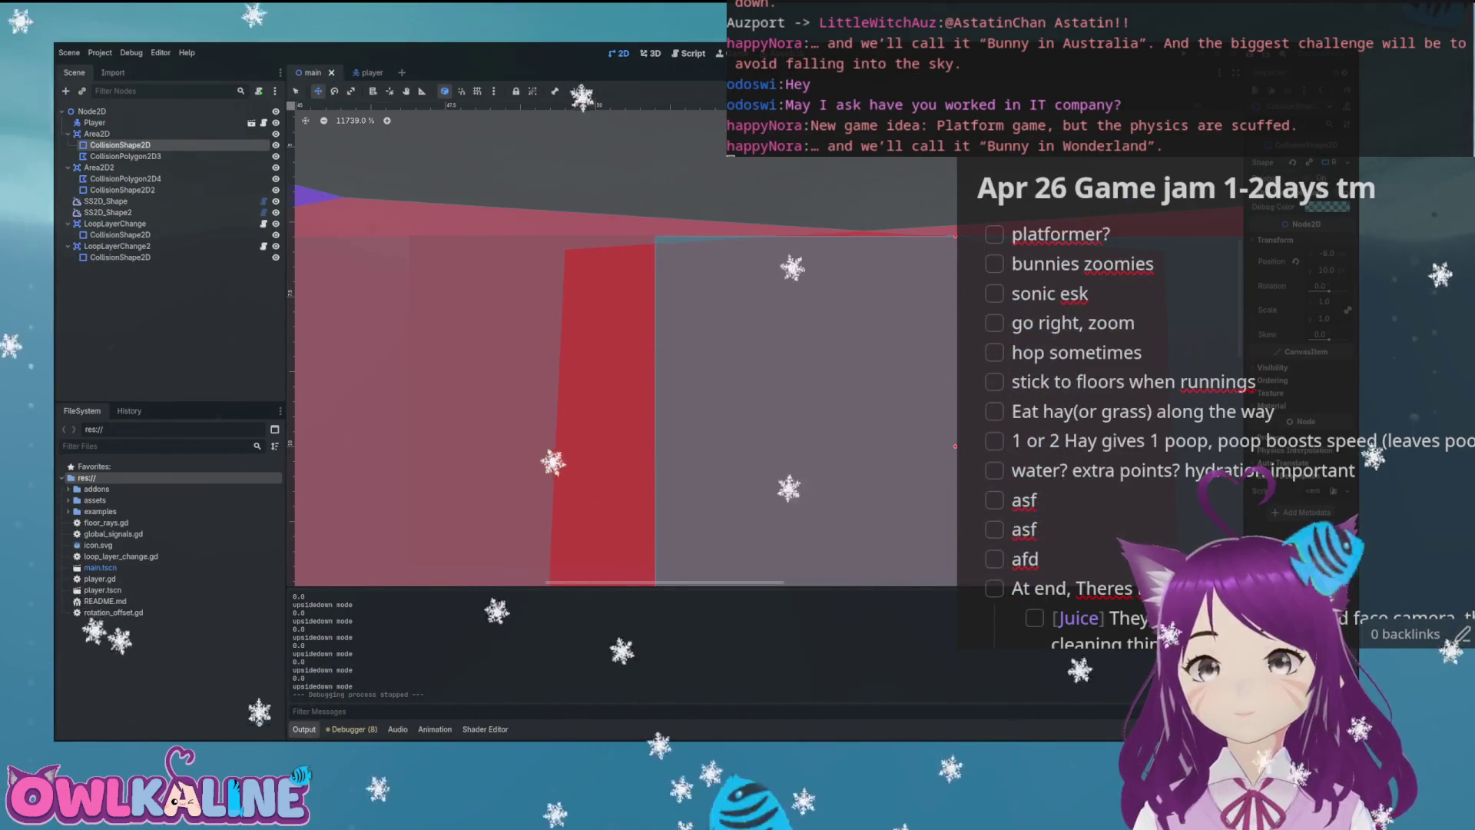
{"action": "left_click", "coordinate": [125, 156]}
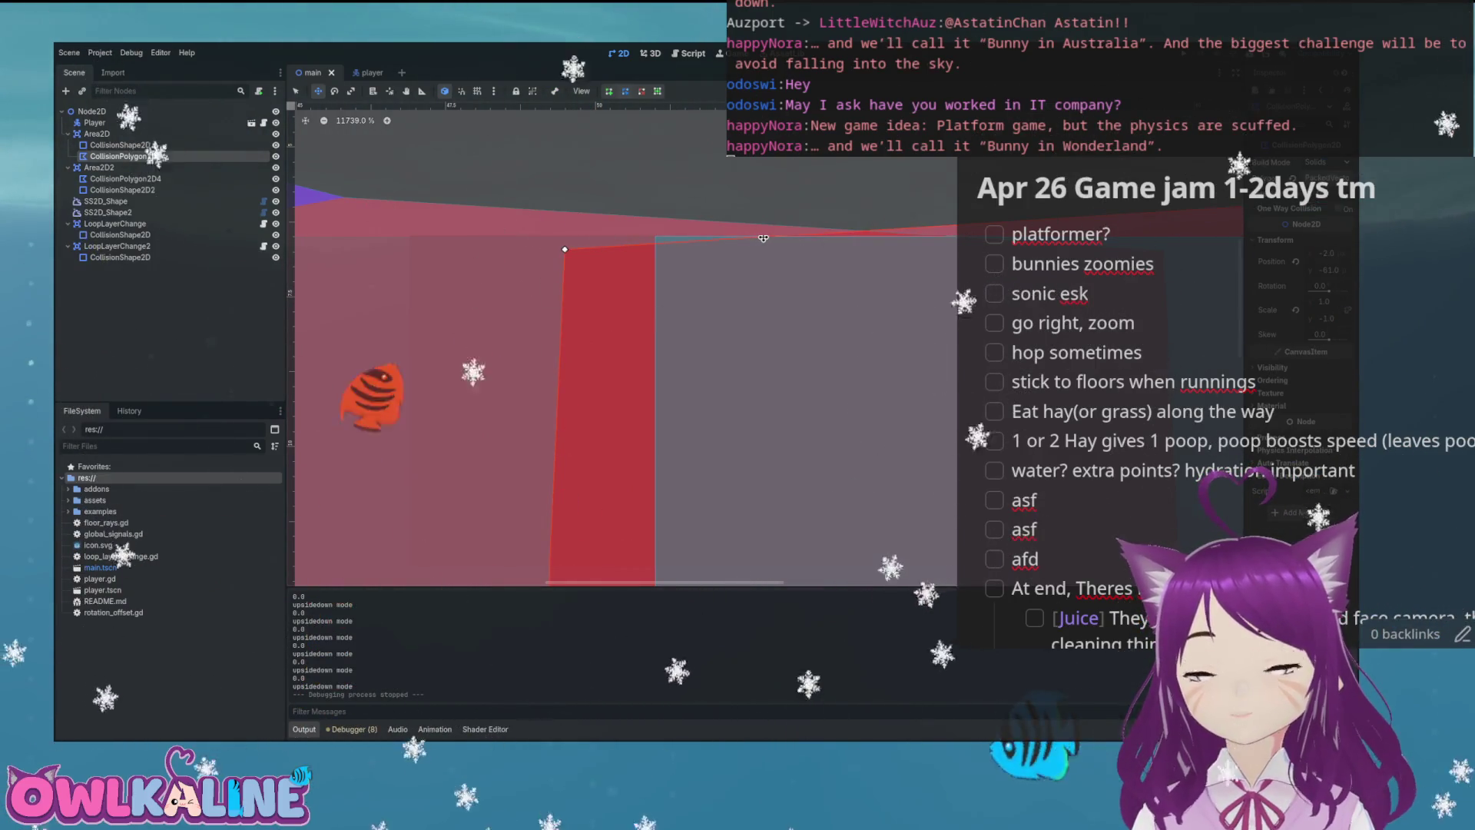
{"action": "left_click", "coordinate": [125, 178]}
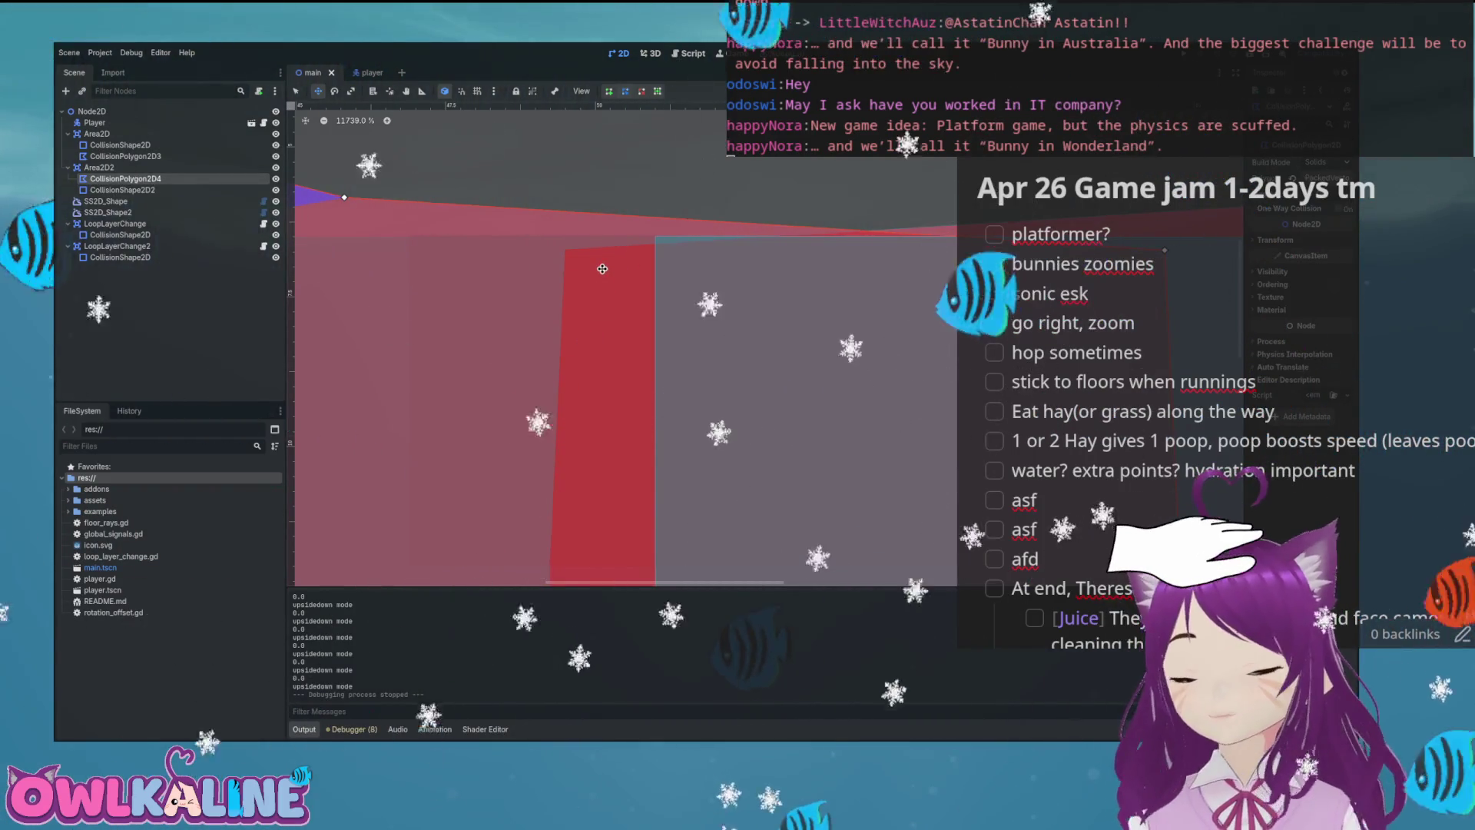
{"action": "key", "text": "Up"}
{"action": "key", "text": "Up"}
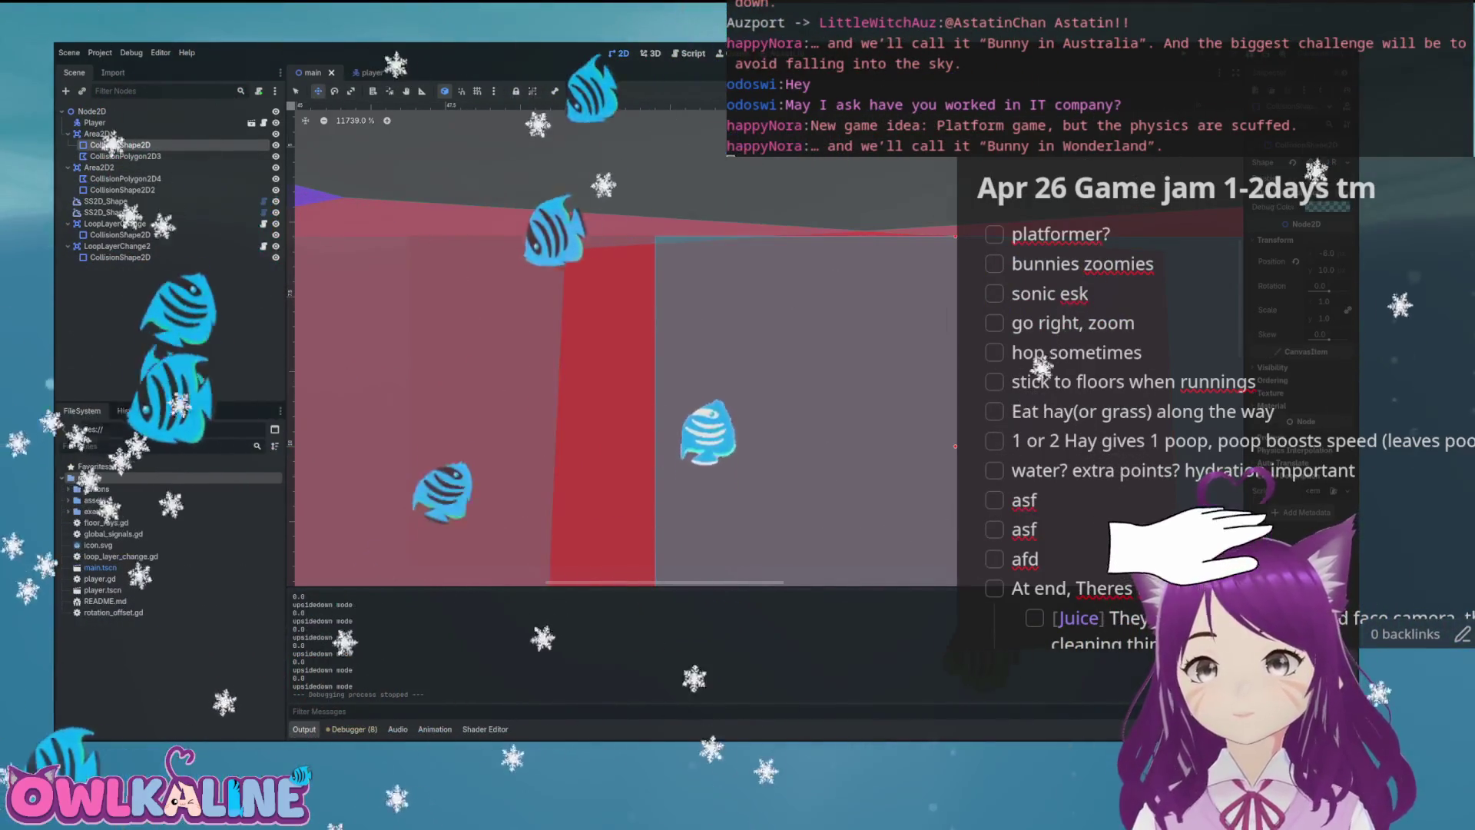
{"action": "left_click", "coordinate": [125, 178]}
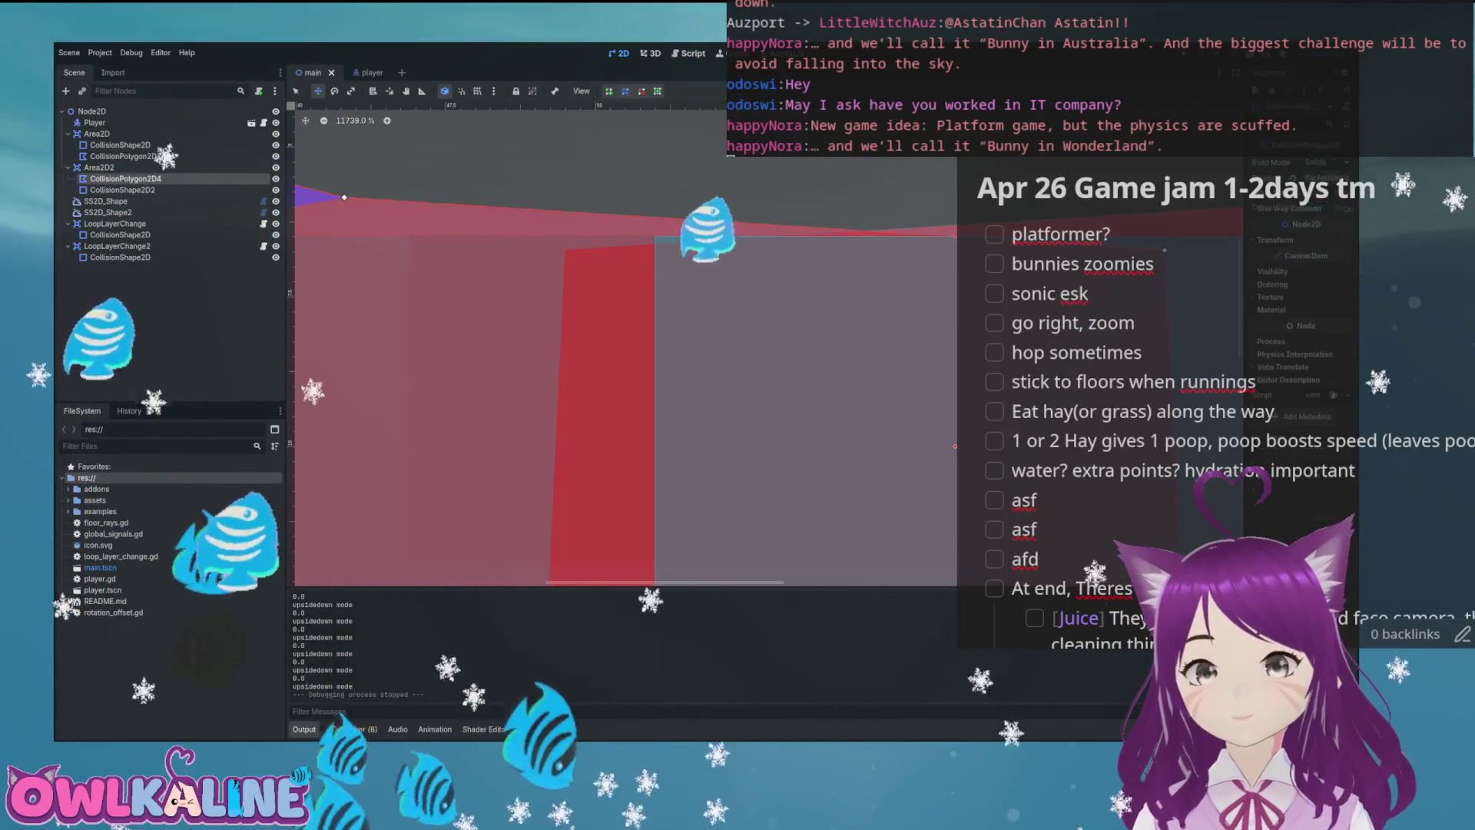
{"action": "key", "text": "Down"}
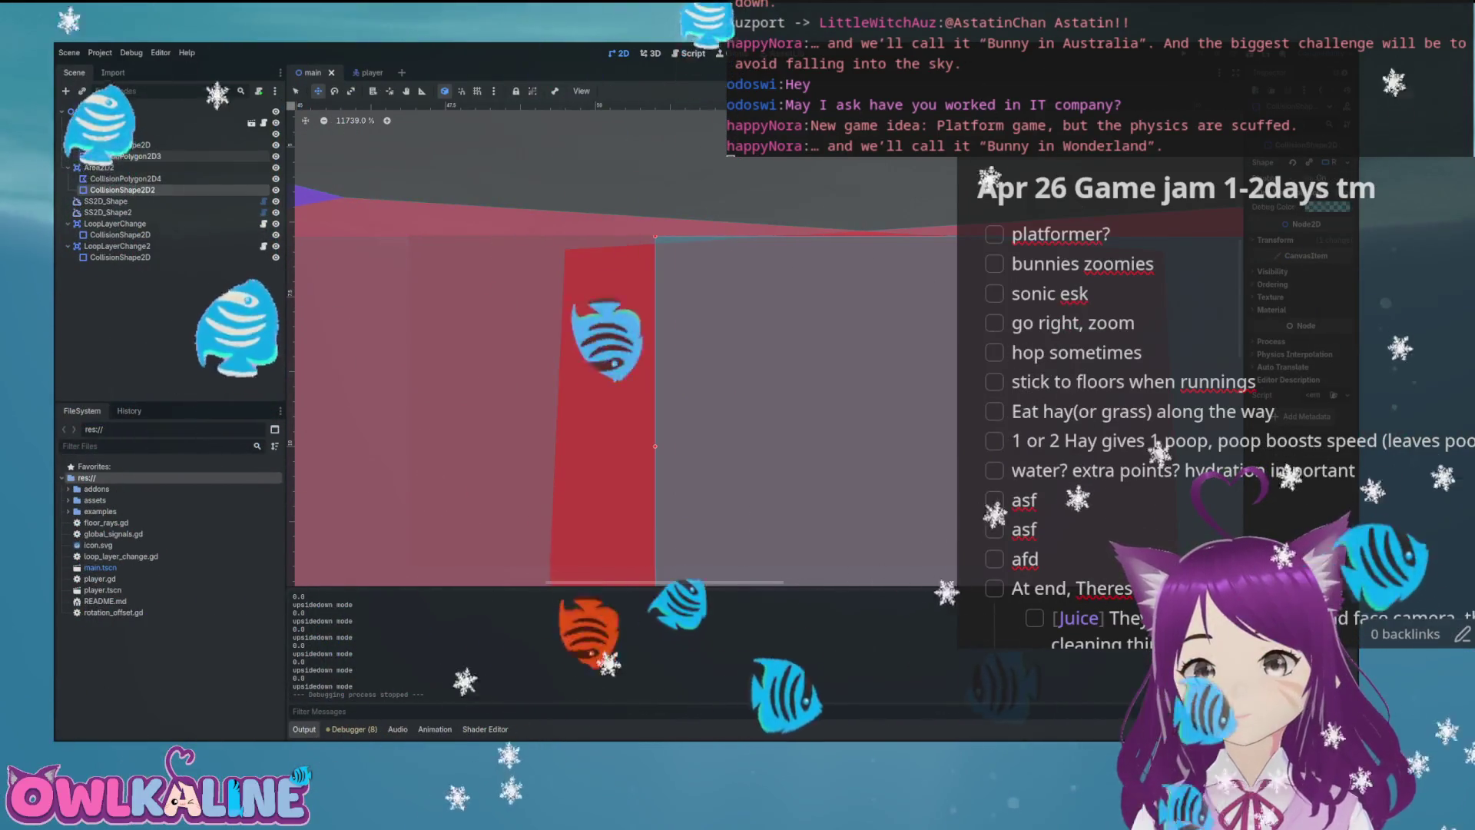
{"action": "left_click", "coordinate": [120, 145]}
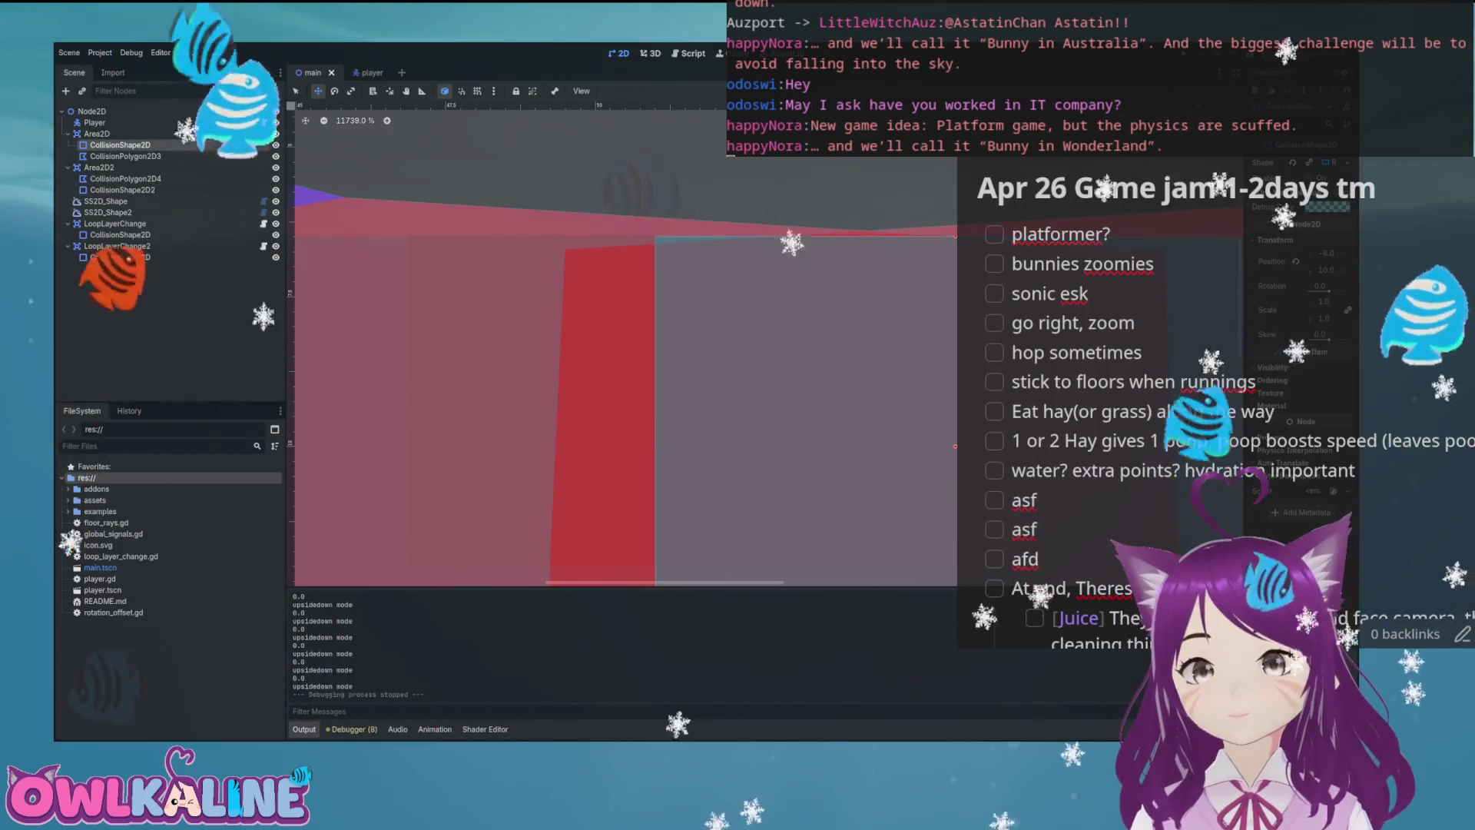
{"action": "scroll", "coordinate": [559, 306], "scroll_direction": "down", "scroll_amount": 6}
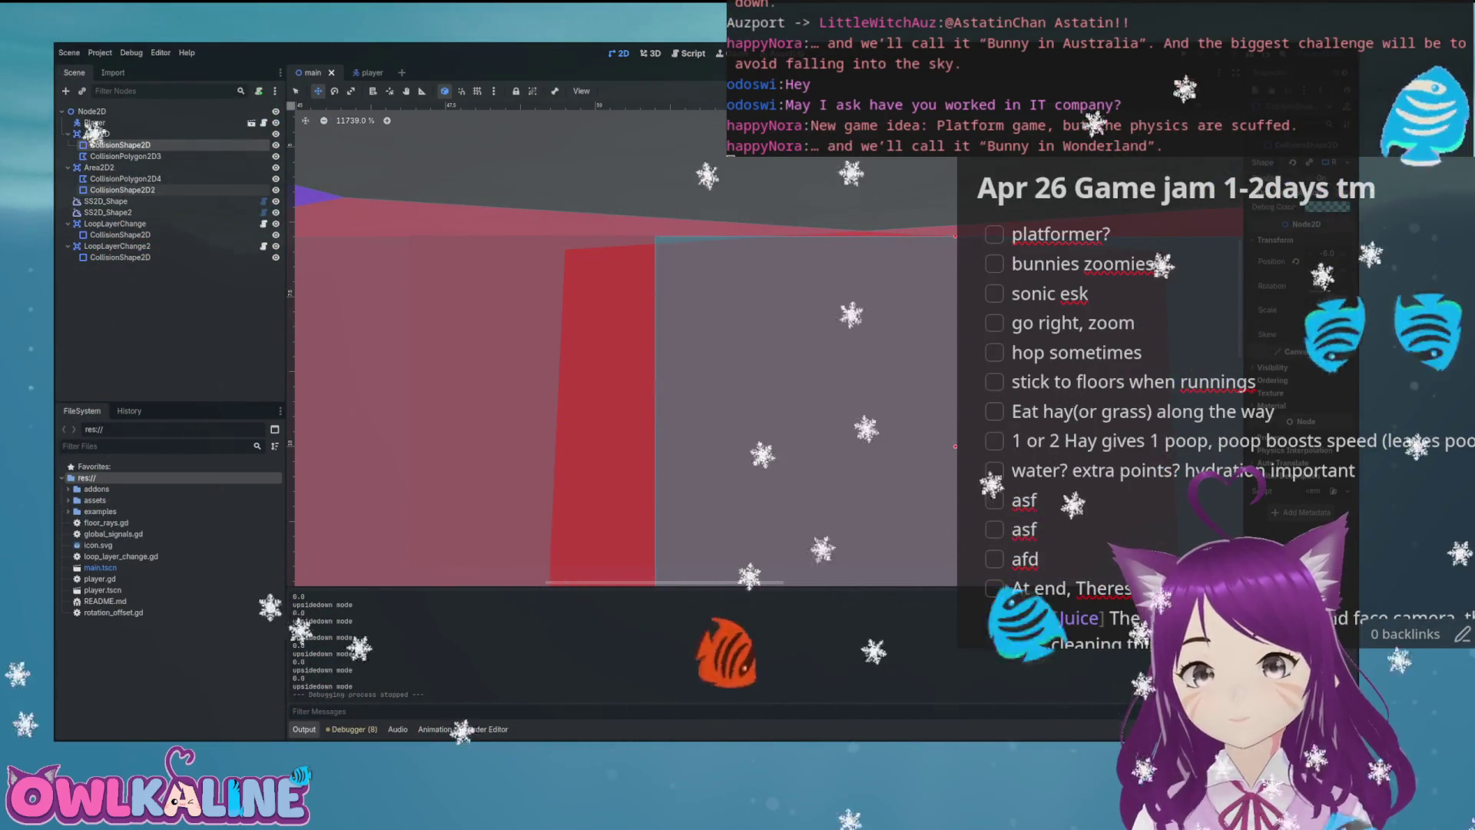
{"action": "scroll", "coordinate": [559, 307], "scroll_direction": "down", "scroll_amount": 5}
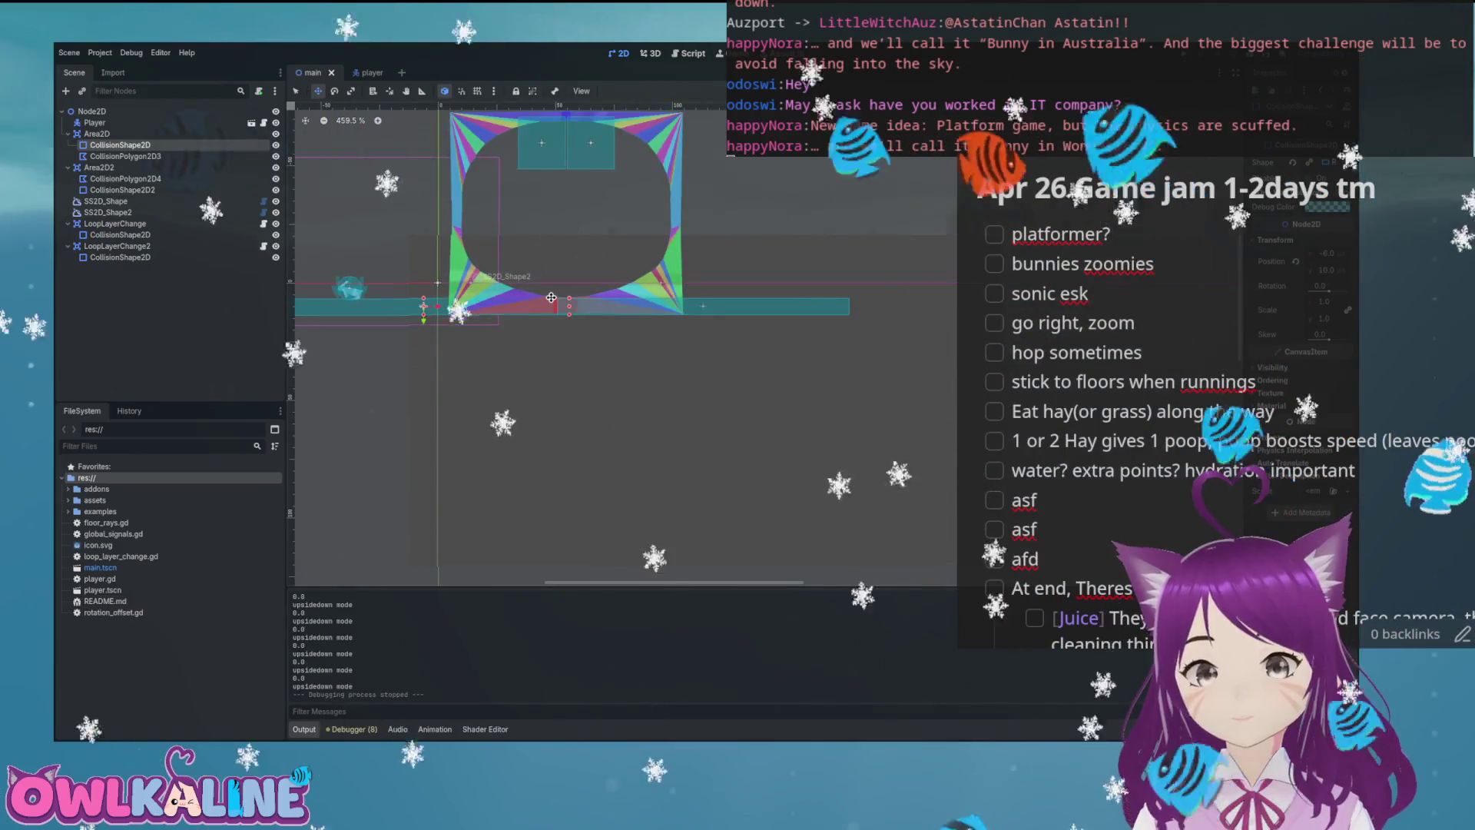
{"action": "left_click_drag", "start_coordinate": [651, 392], "coordinate": [788, 395]}
{"action": "scroll", "coordinate": [486, 271], "scroll_direction": "up", "scroll_amount": 3}
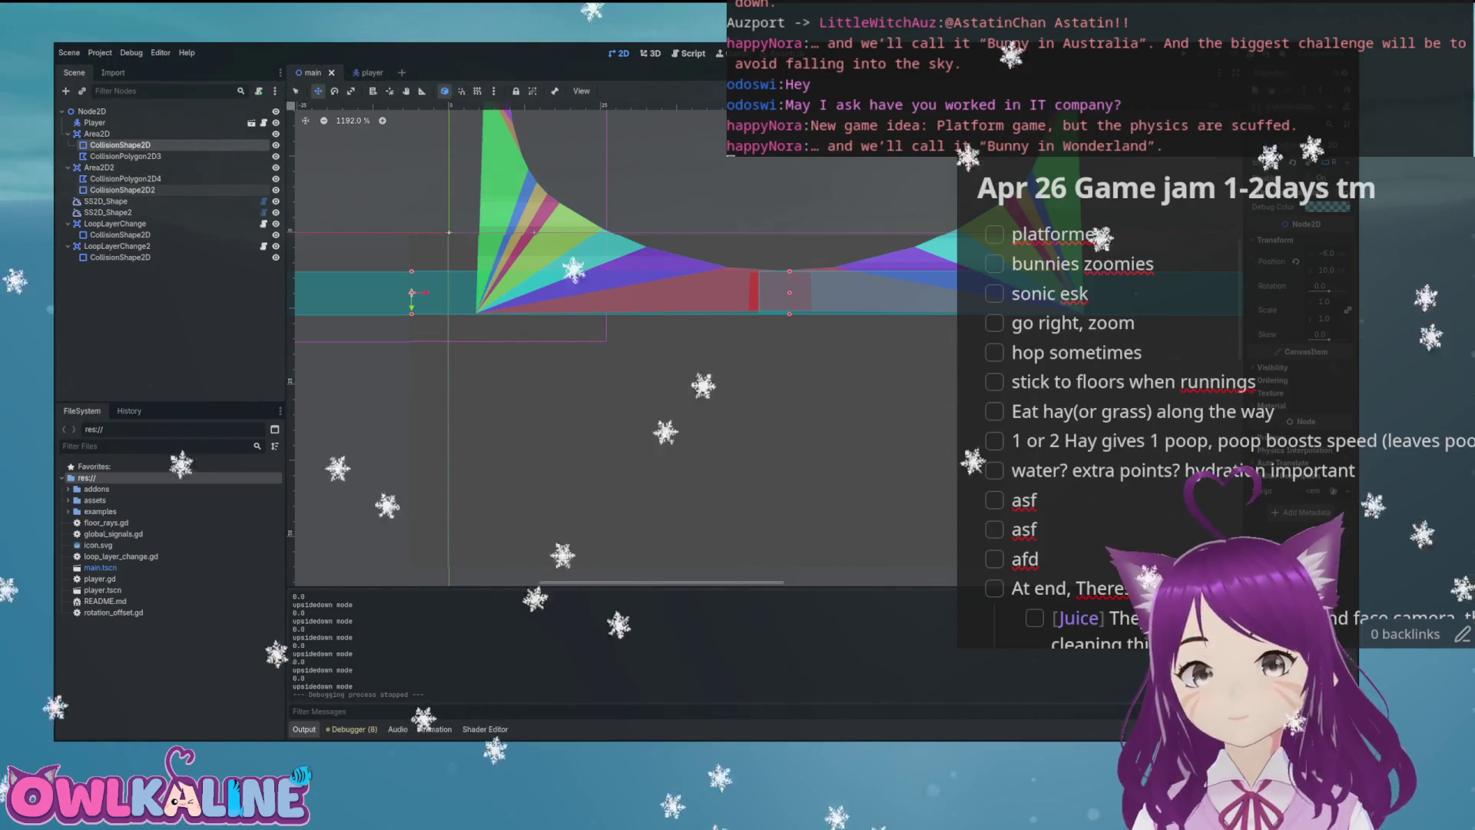
{"action": "scroll", "coordinate": [668, 332], "scroll_direction": "up", "scroll_amount": 4}
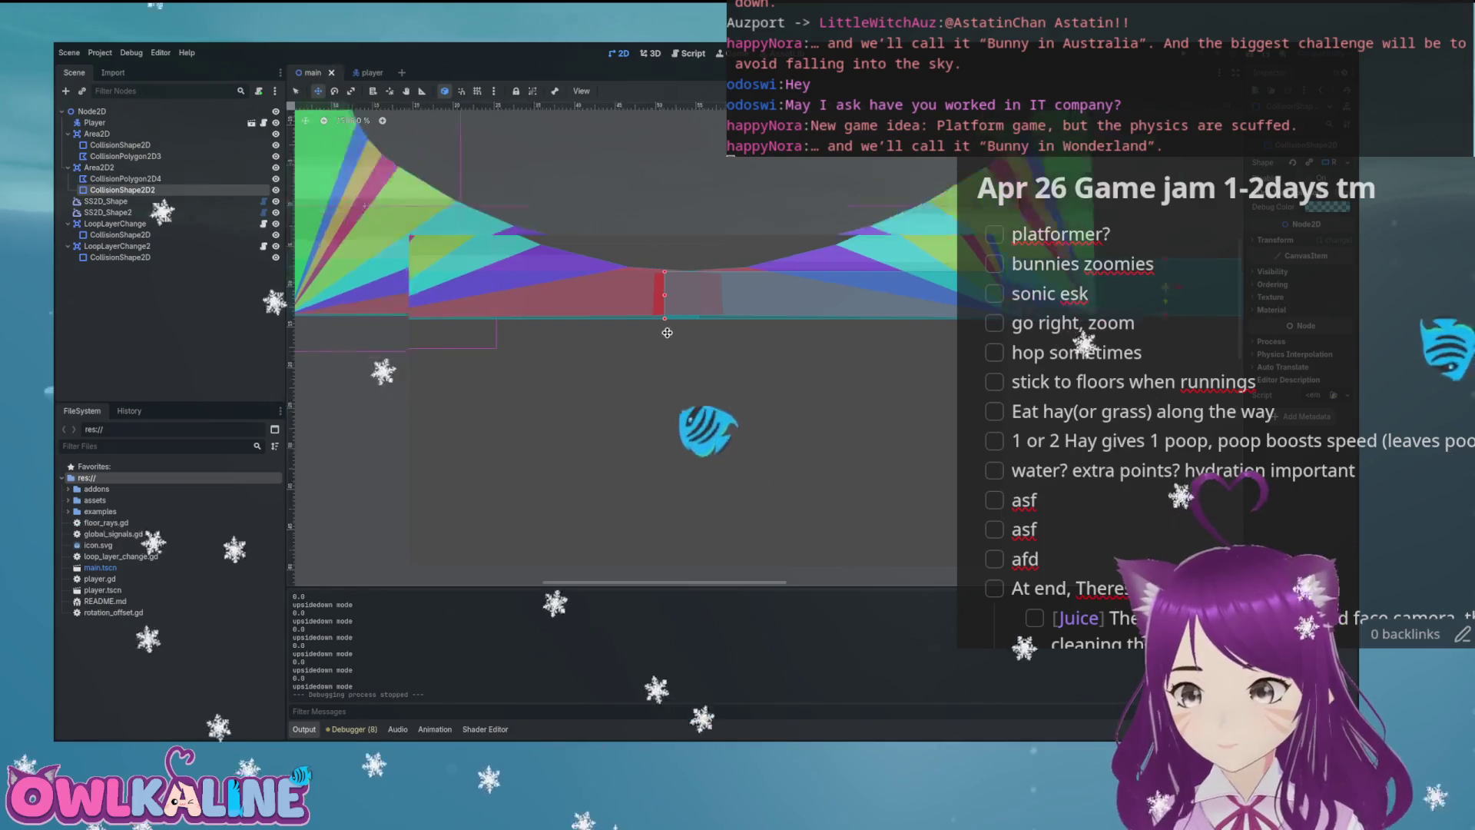
{"action": "scroll", "coordinate": [666, 330], "scroll_direction": "down", "scroll_amount": 6}
{"action": "scroll", "coordinate": [680, 331], "scroll_direction": "up", "scroll_amount": 5}
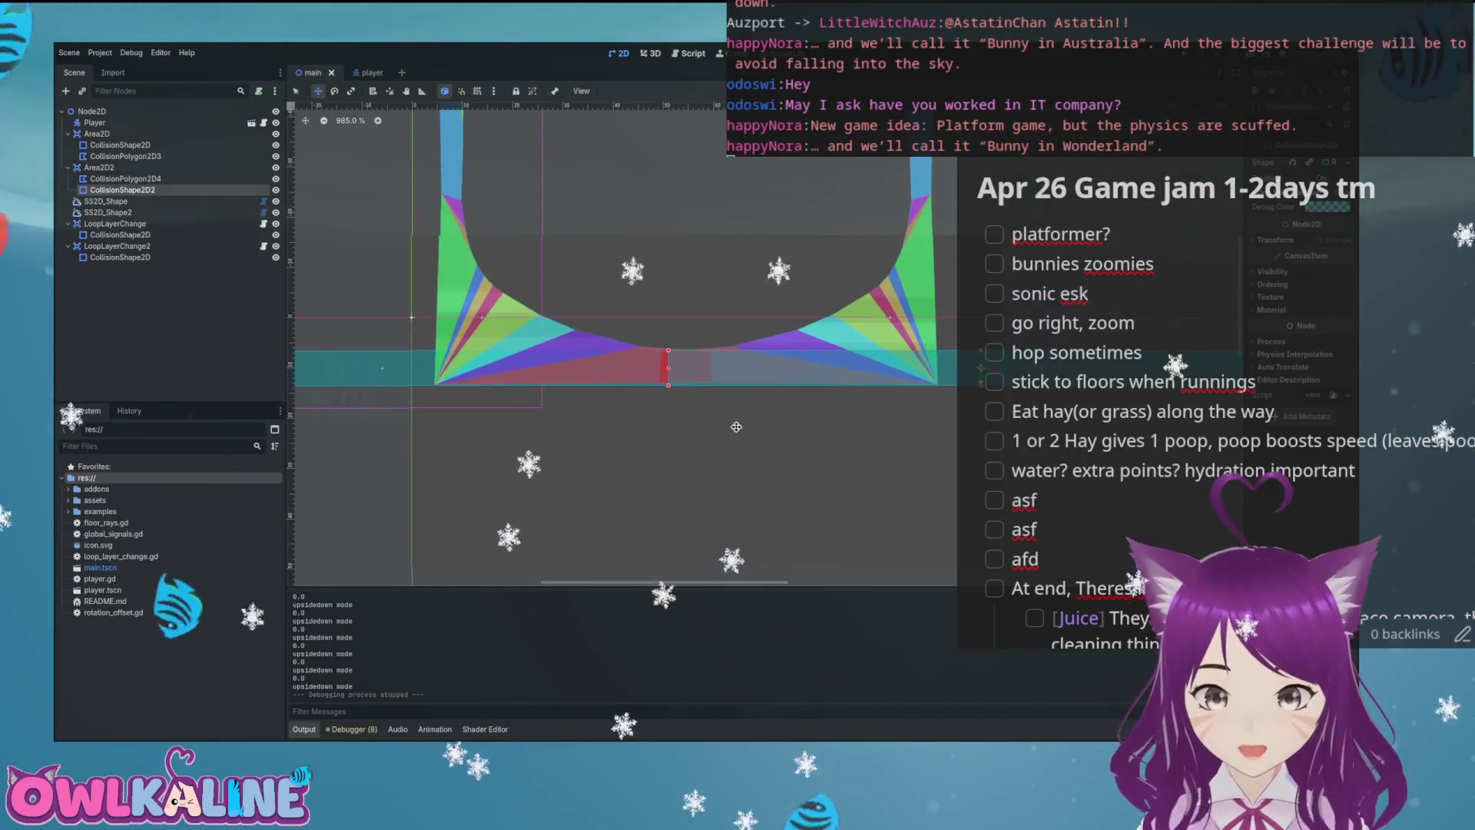
{"action": "scroll", "coordinate": [683, 331], "scroll_direction": "up", "scroll_amount": 2}
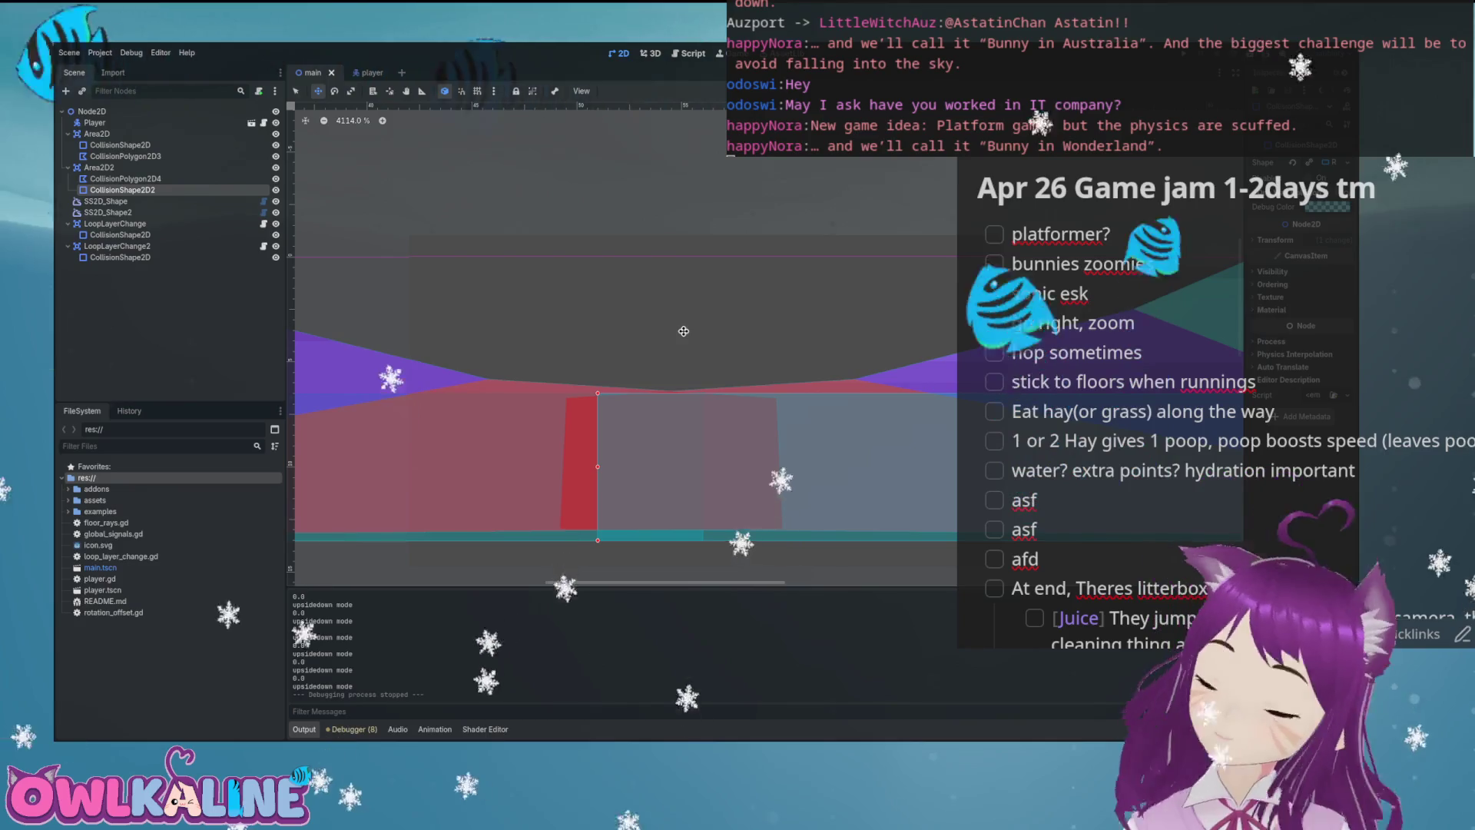
{"action": "scroll", "coordinate": [680, 330], "scroll_direction": "down", "scroll_amount": 5}
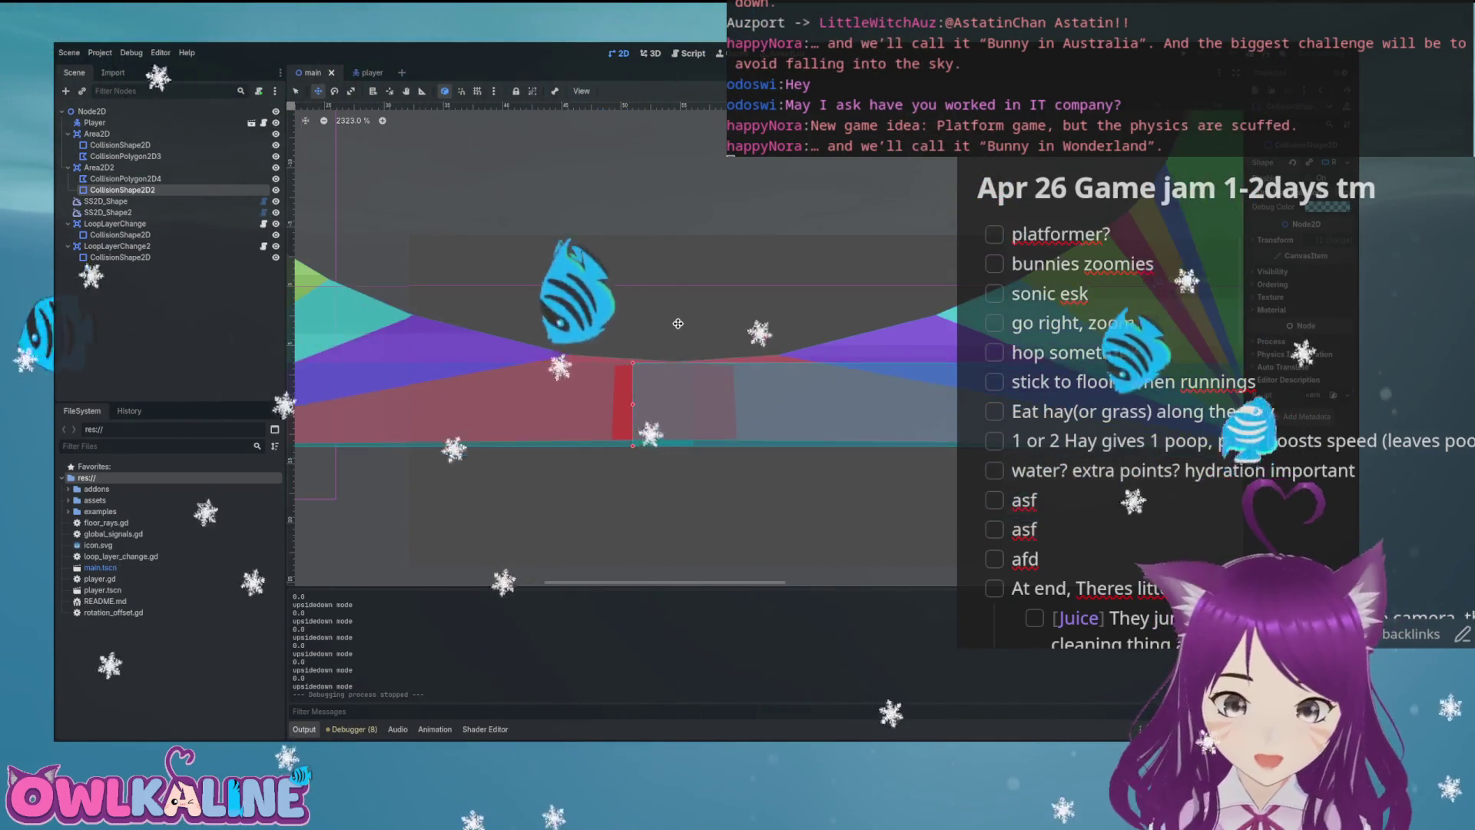
{"action": "scroll", "coordinate": [676, 330], "scroll_direction": "down", "scroll_amount": 2}
{"action": "left_click_drag", "start_coordinate": [676, 331], "coordinate": [688, 376]}
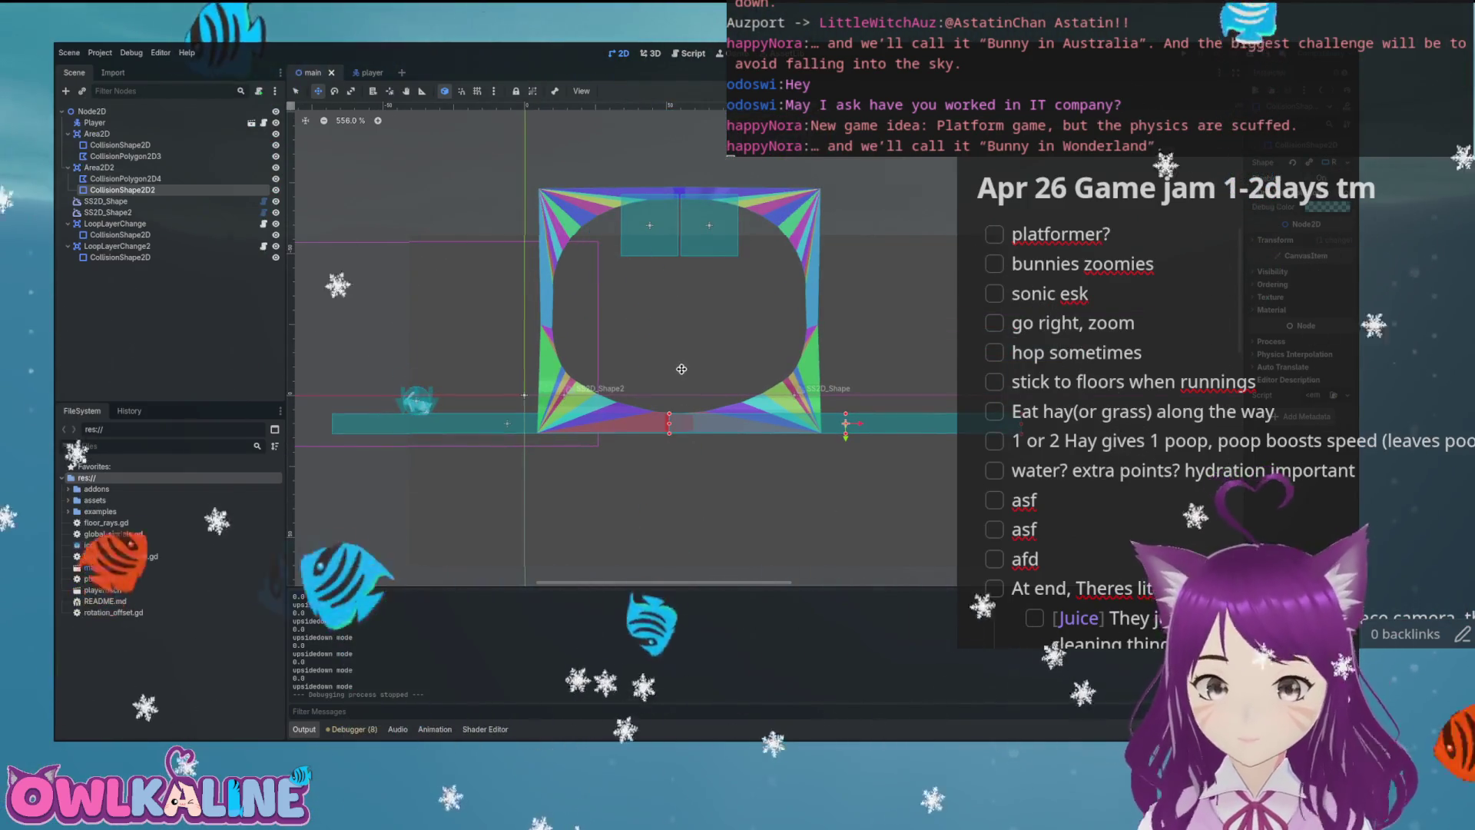
{"action": "left_click", "coordinate": [125, 178]}
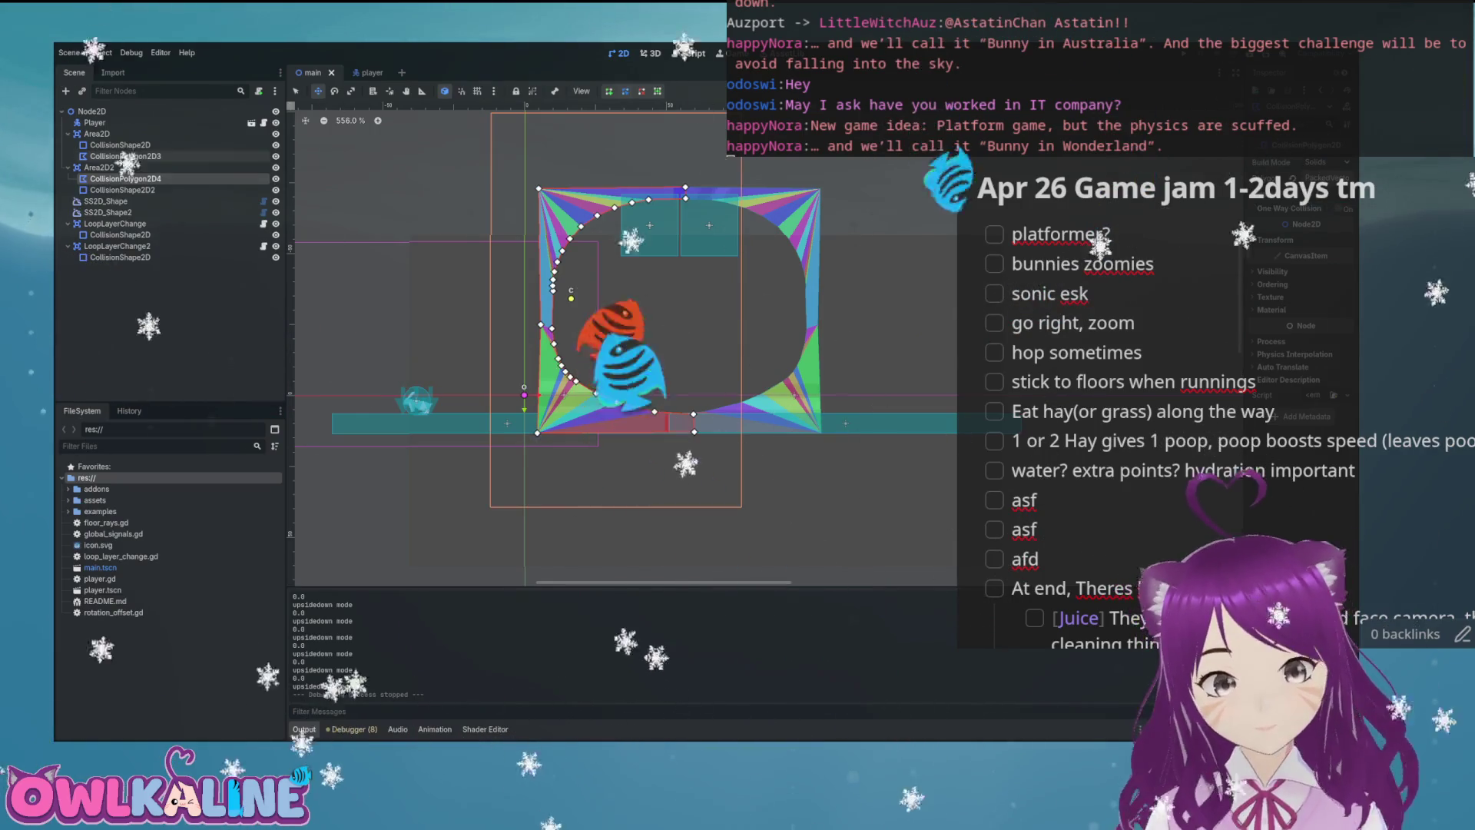
{"action": "left_click", "coordinate": [99, 167]}
{"action": "left_click", "coordinate": [122, 189]}
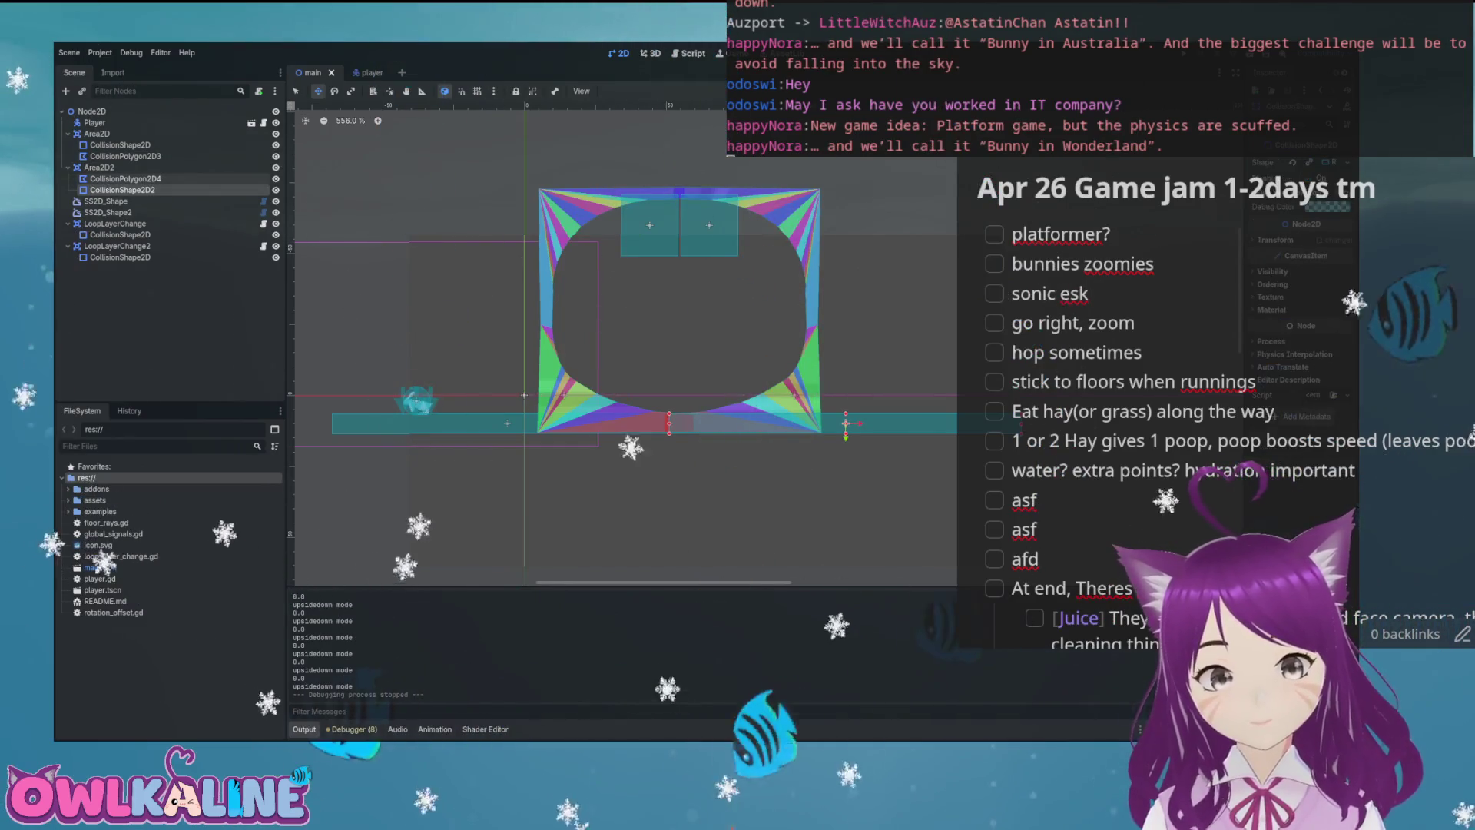
{"action": "left_click", "coordinate": [125, 156]}
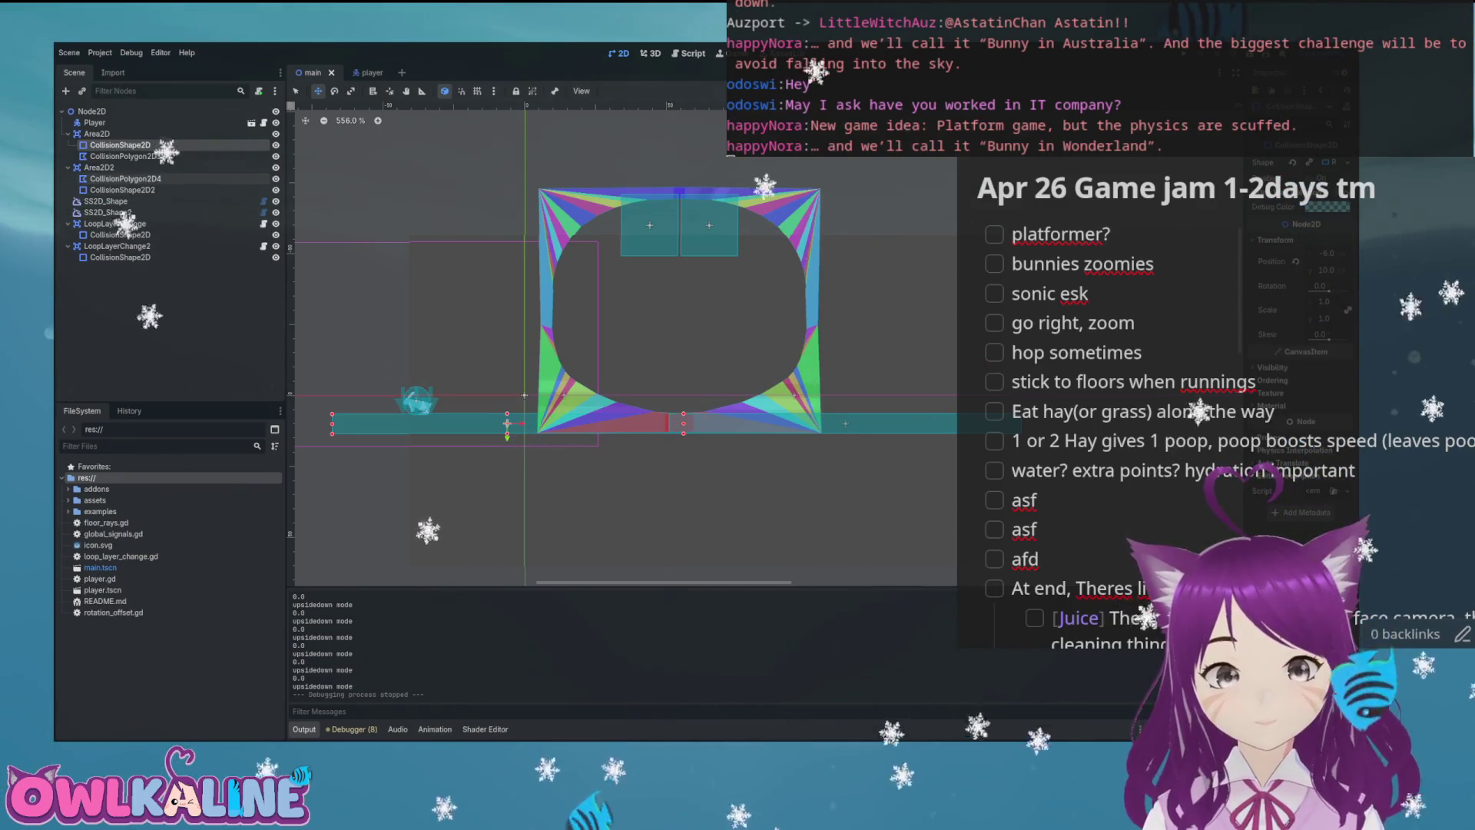
{"action": "scroll", "coordinate": [645, 227], "scroll_direction": "up", "scroll_amount": 5}
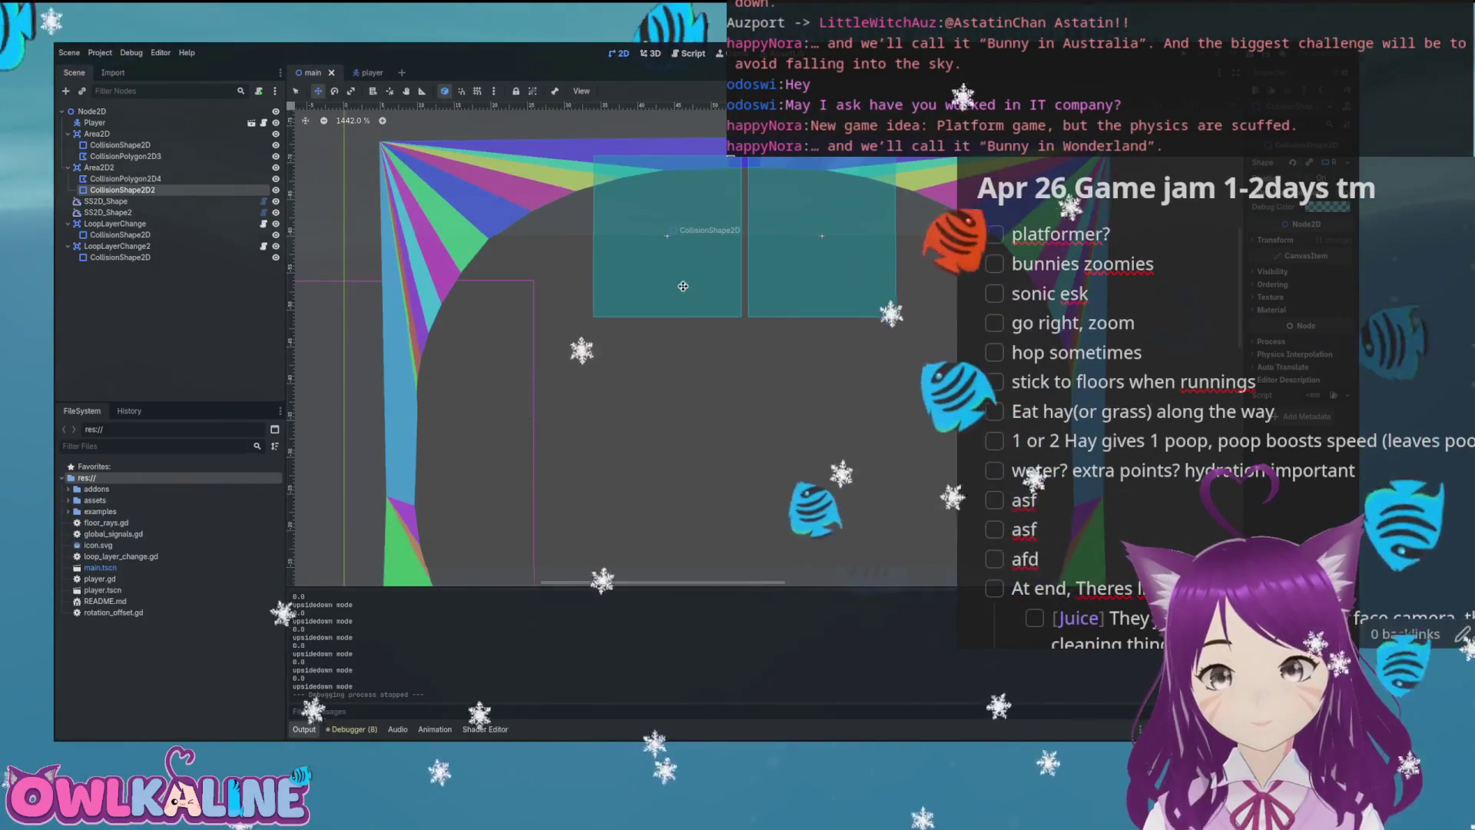
{"action": "scroll", "coordinate": [700, 257], "scroll_direction": "down", "scroll_amount": 5}
{"action": "scroll", "coordinate": [686, 287], "scroll_direction": "up", "scroll_amount": 3}
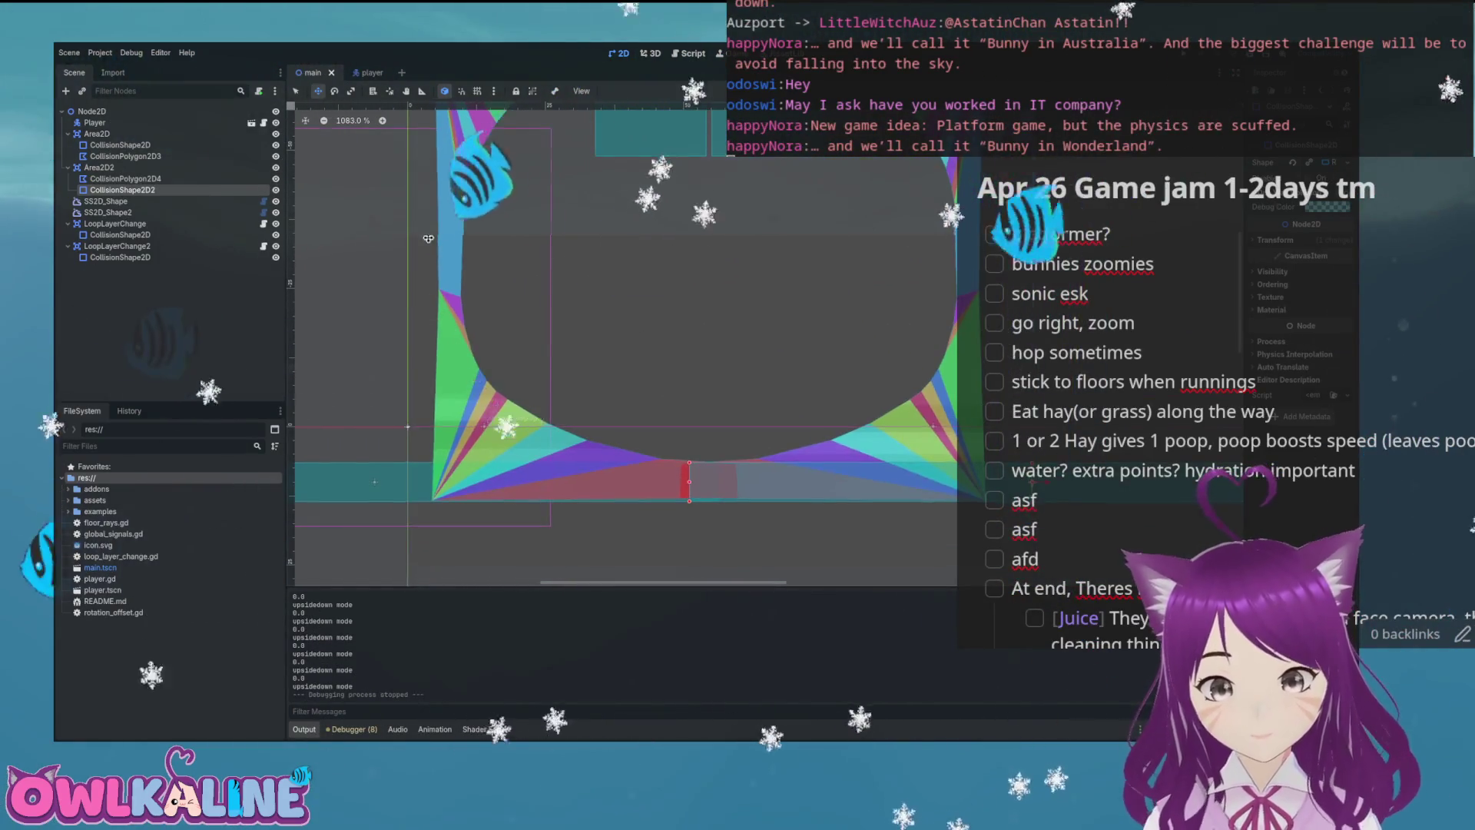
{"action": "scroll", "coordinate": [475, 276], "scroll_direction": "up", "scroll_amount": 3}
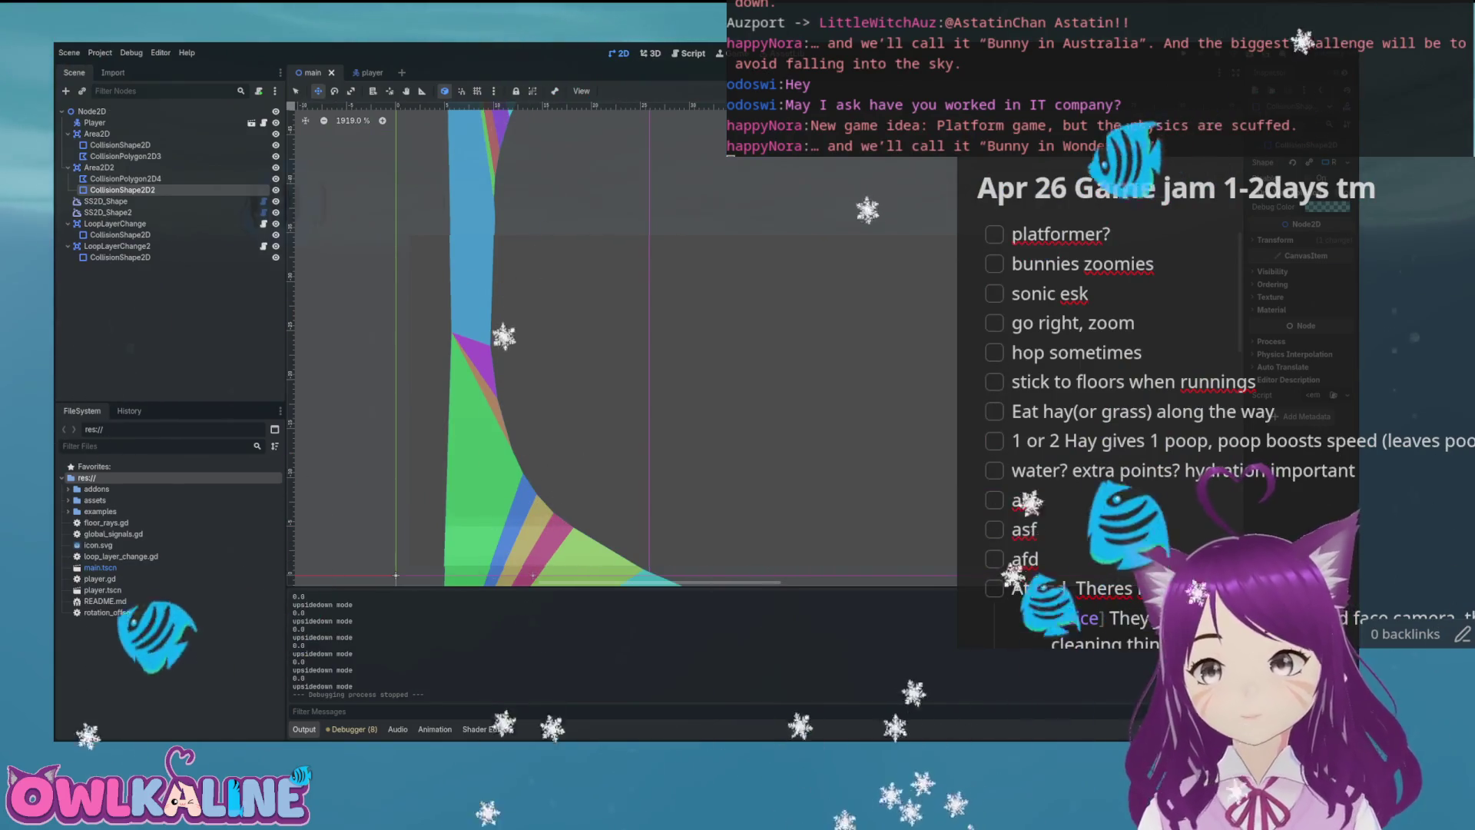
Step: Play-test the curved slopes by running the player right through the bowl, then stop
{"action": "key", "text": "F5"}
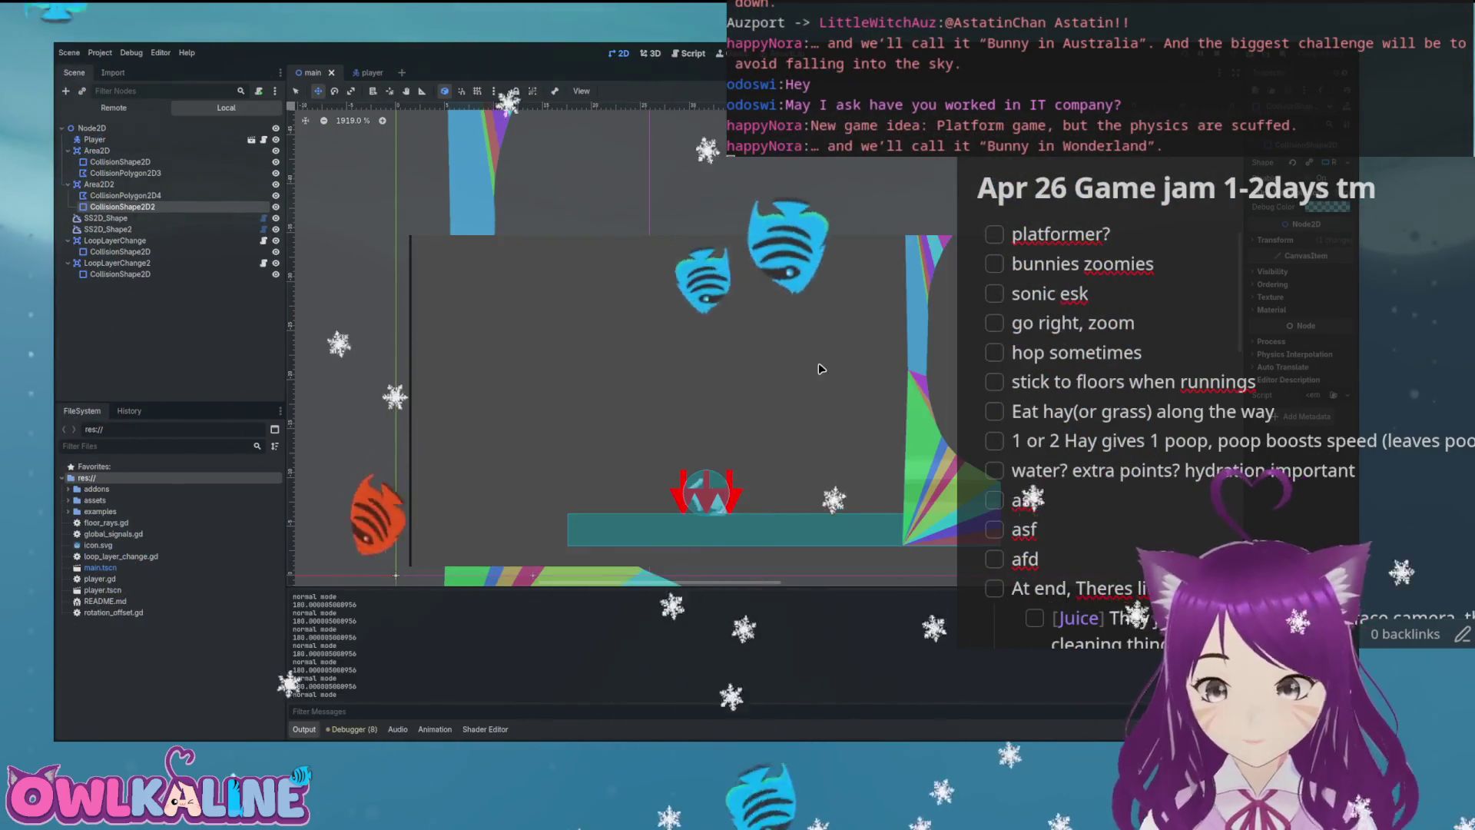
{"action": "key", "text": "Right"}
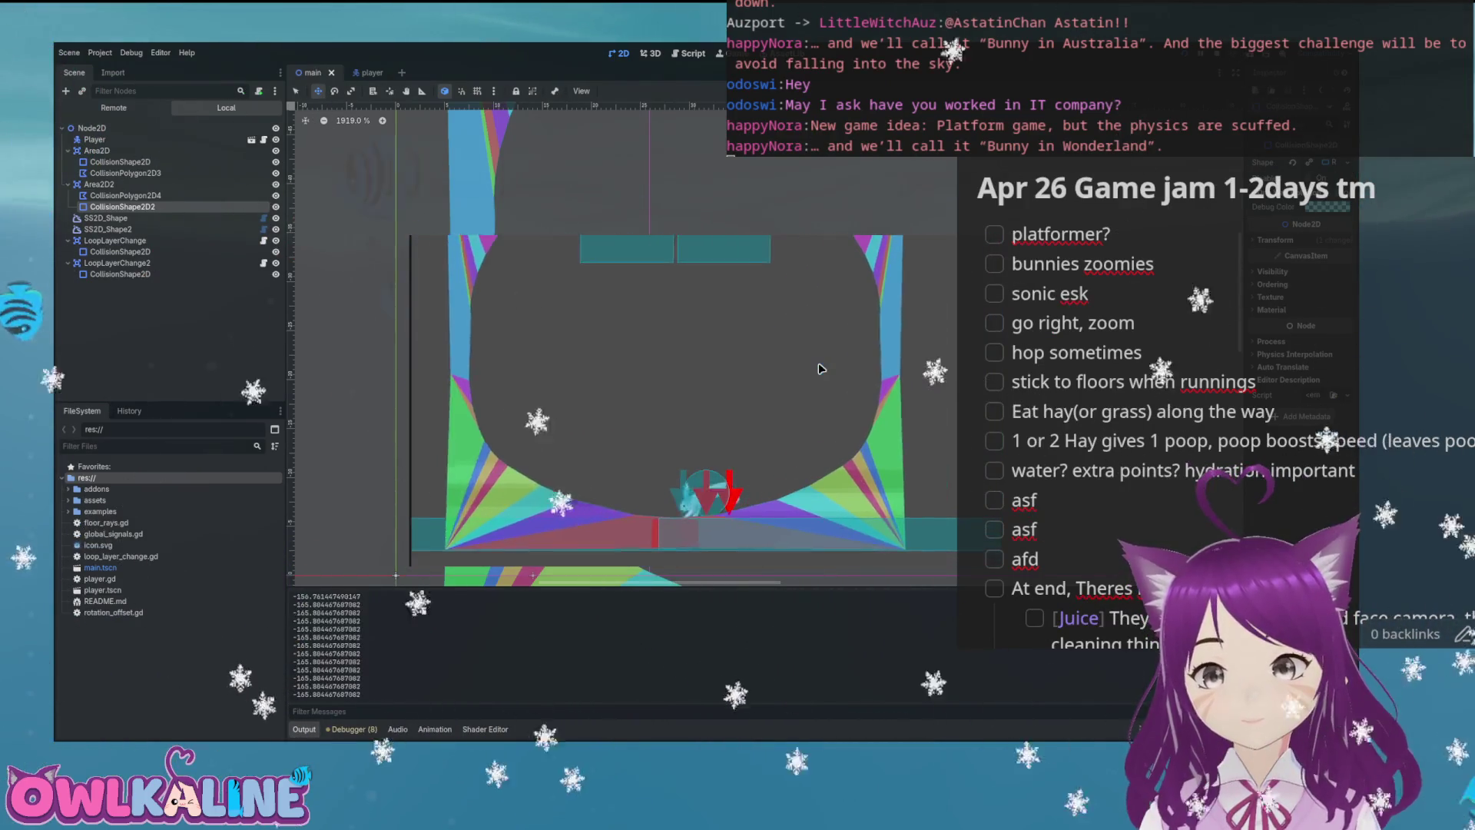
{"action": "key", "text": "Right"}
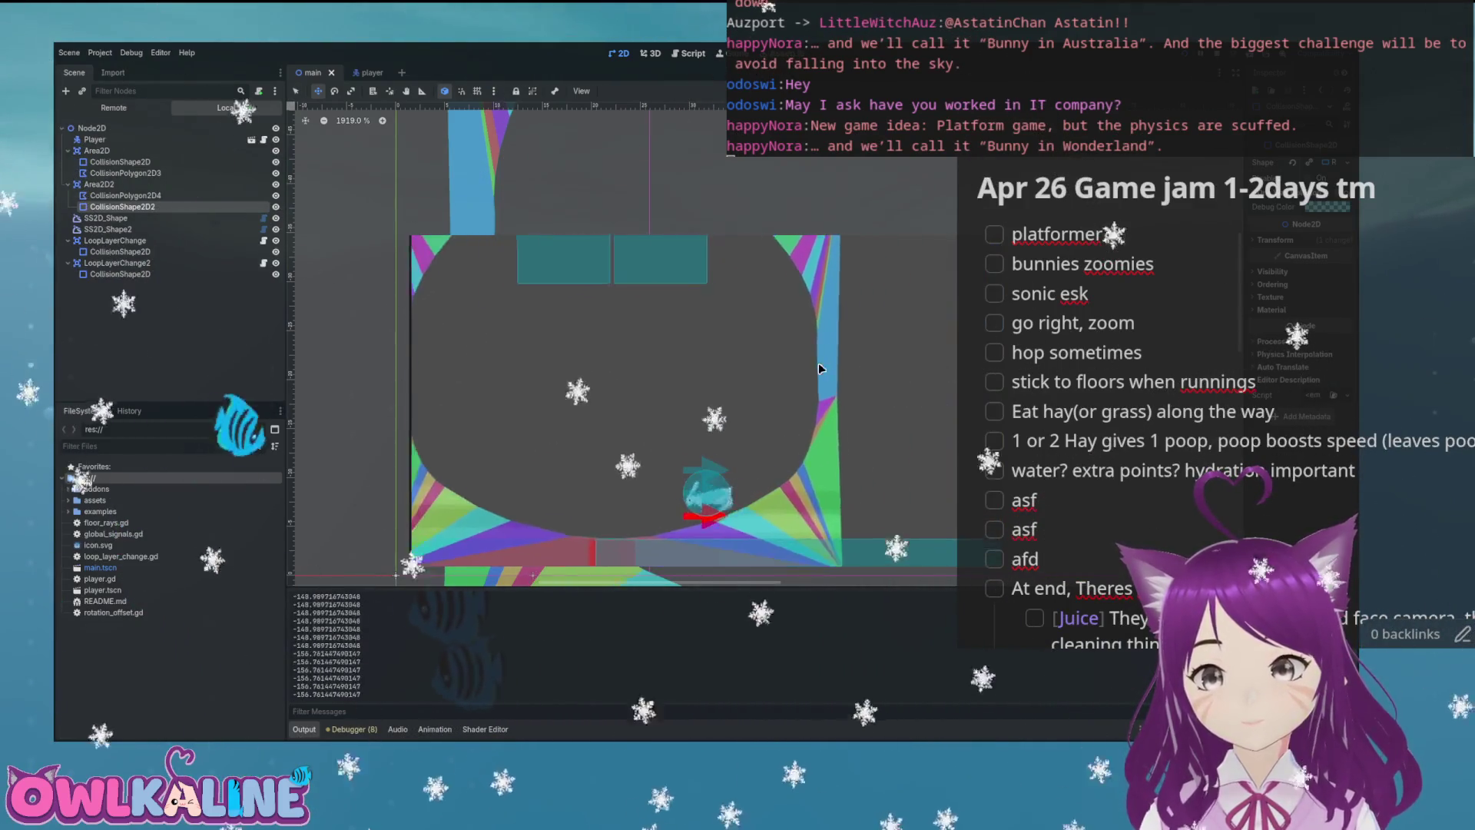
{"action": "key", "text": "Right"}
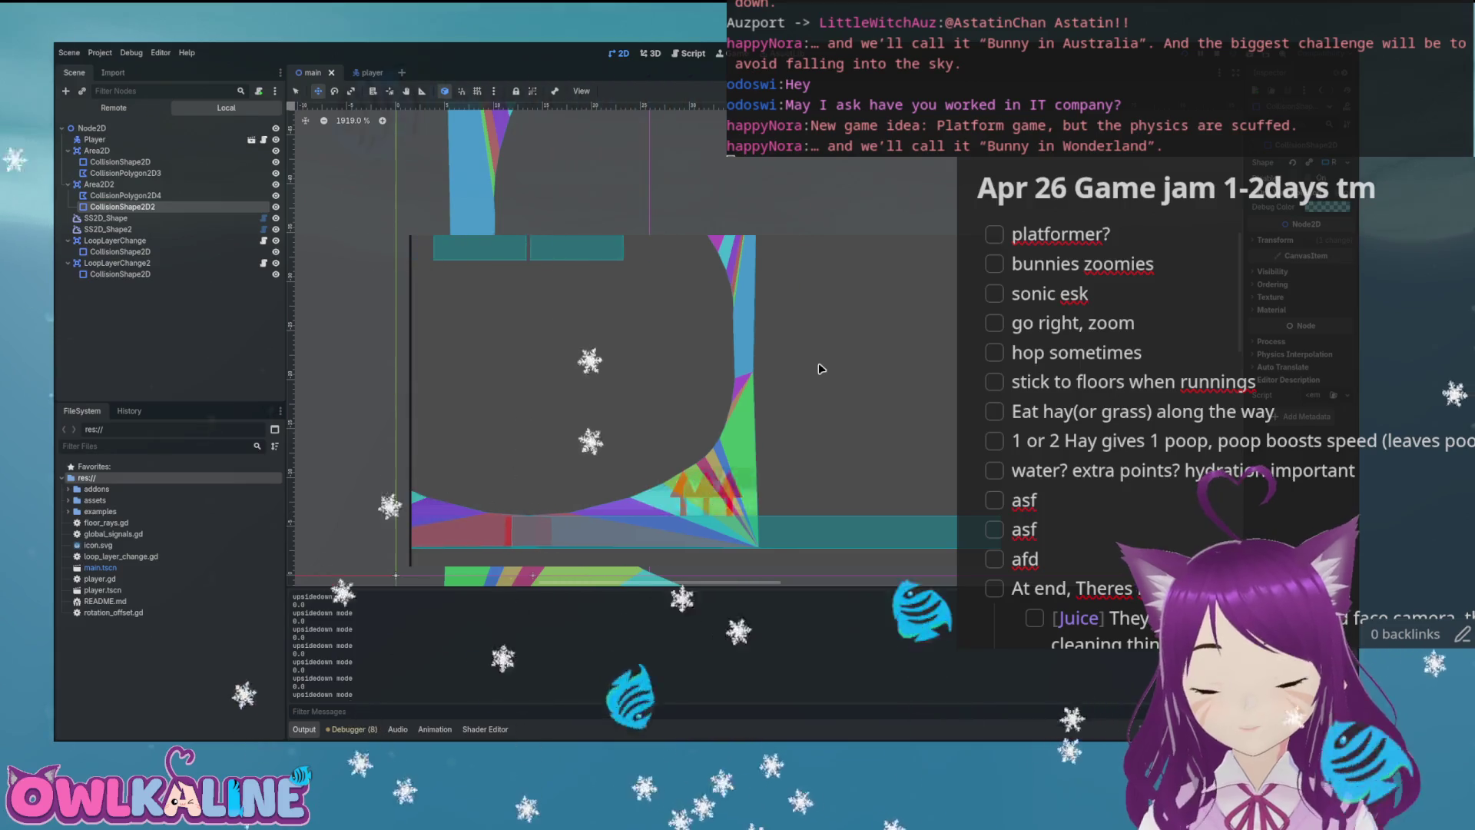
{"action": "key", "text": "Right"}
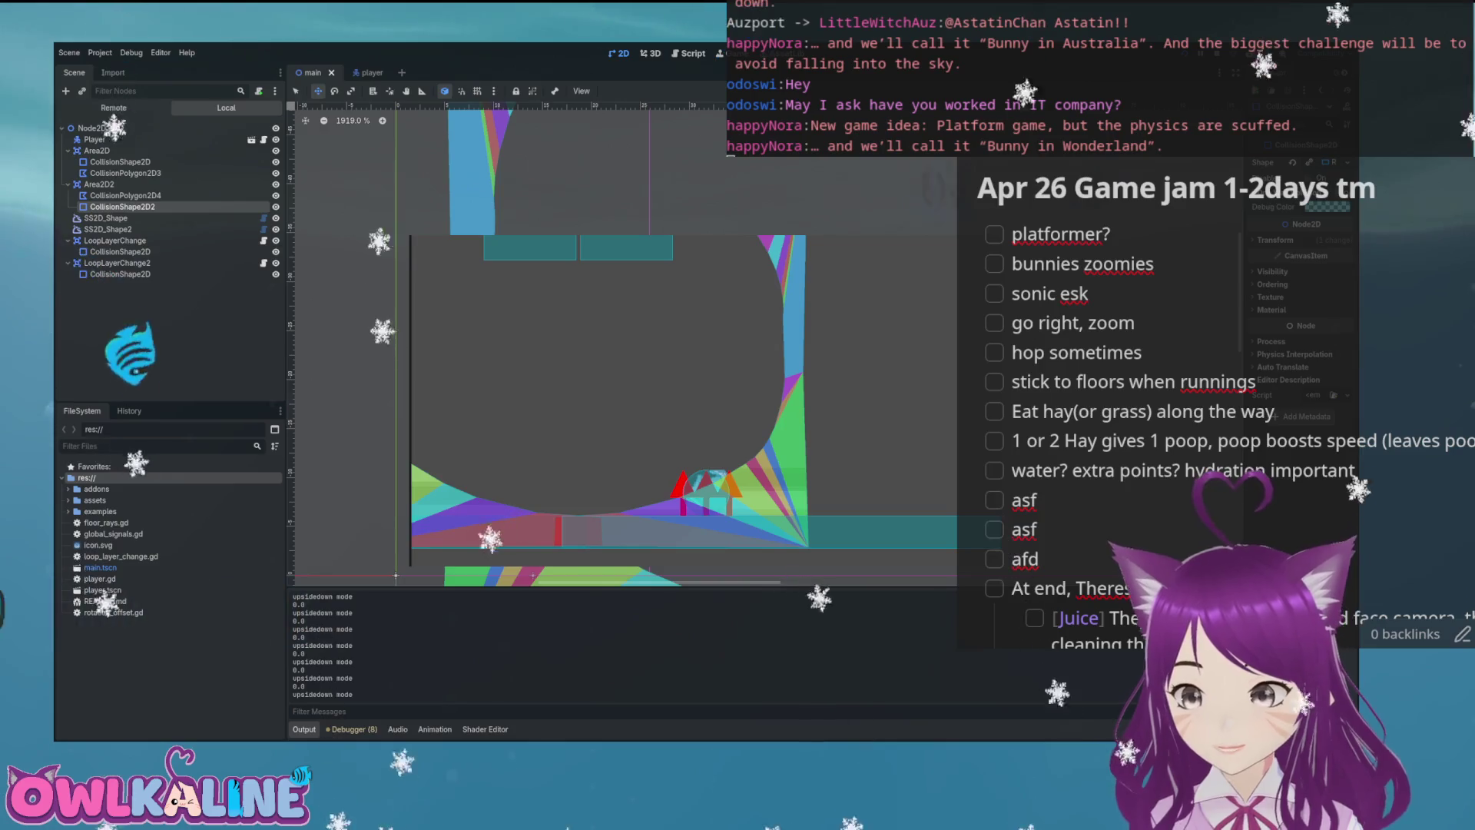
{"action": "key", "text": "F8"}
Step: Run the game once more, stop it, and bring up player.gd in the script editor
{"action": "key", "text": "F5"}
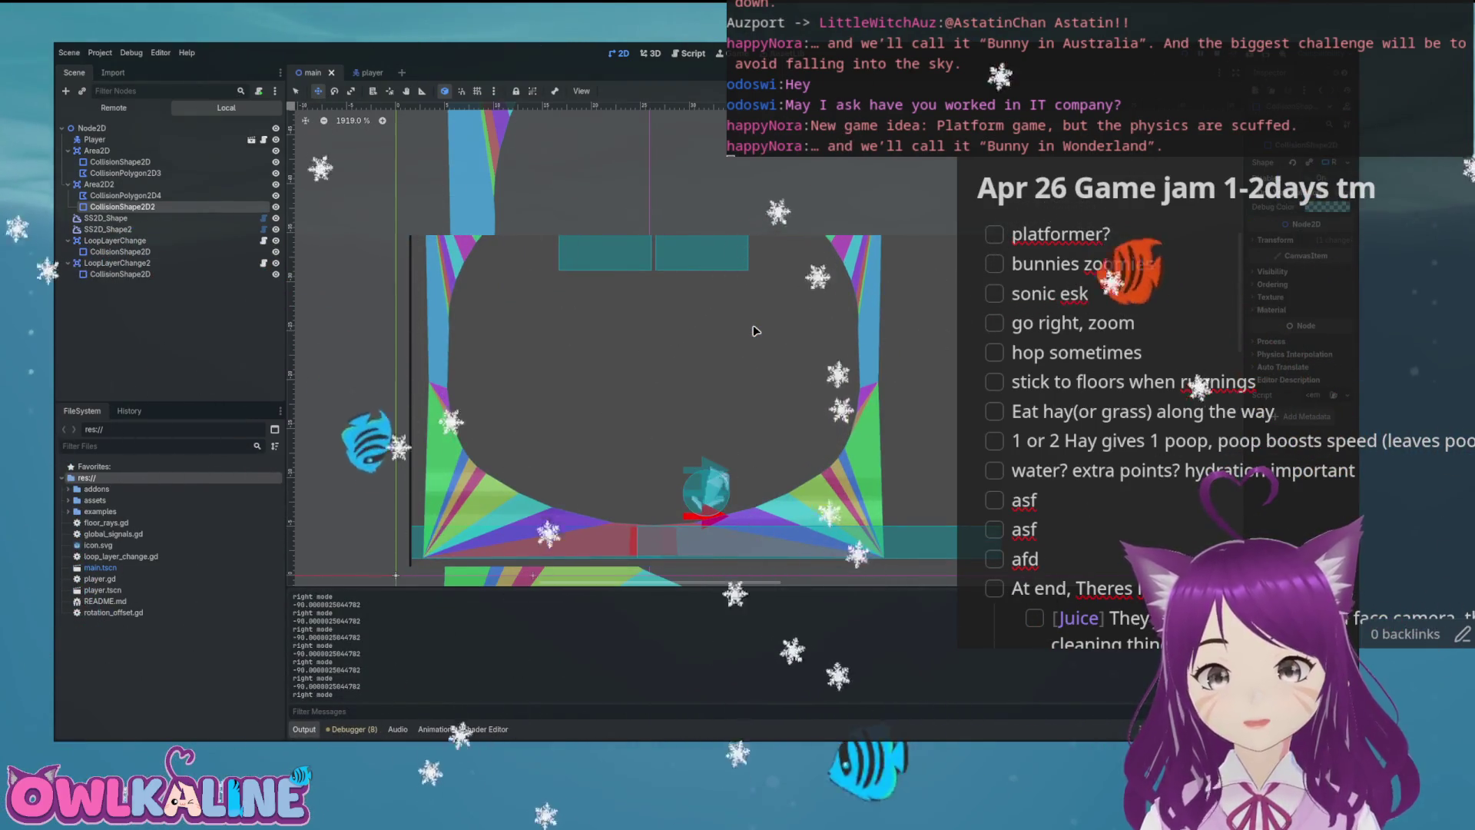
{"action": "key", "text": "F8"}
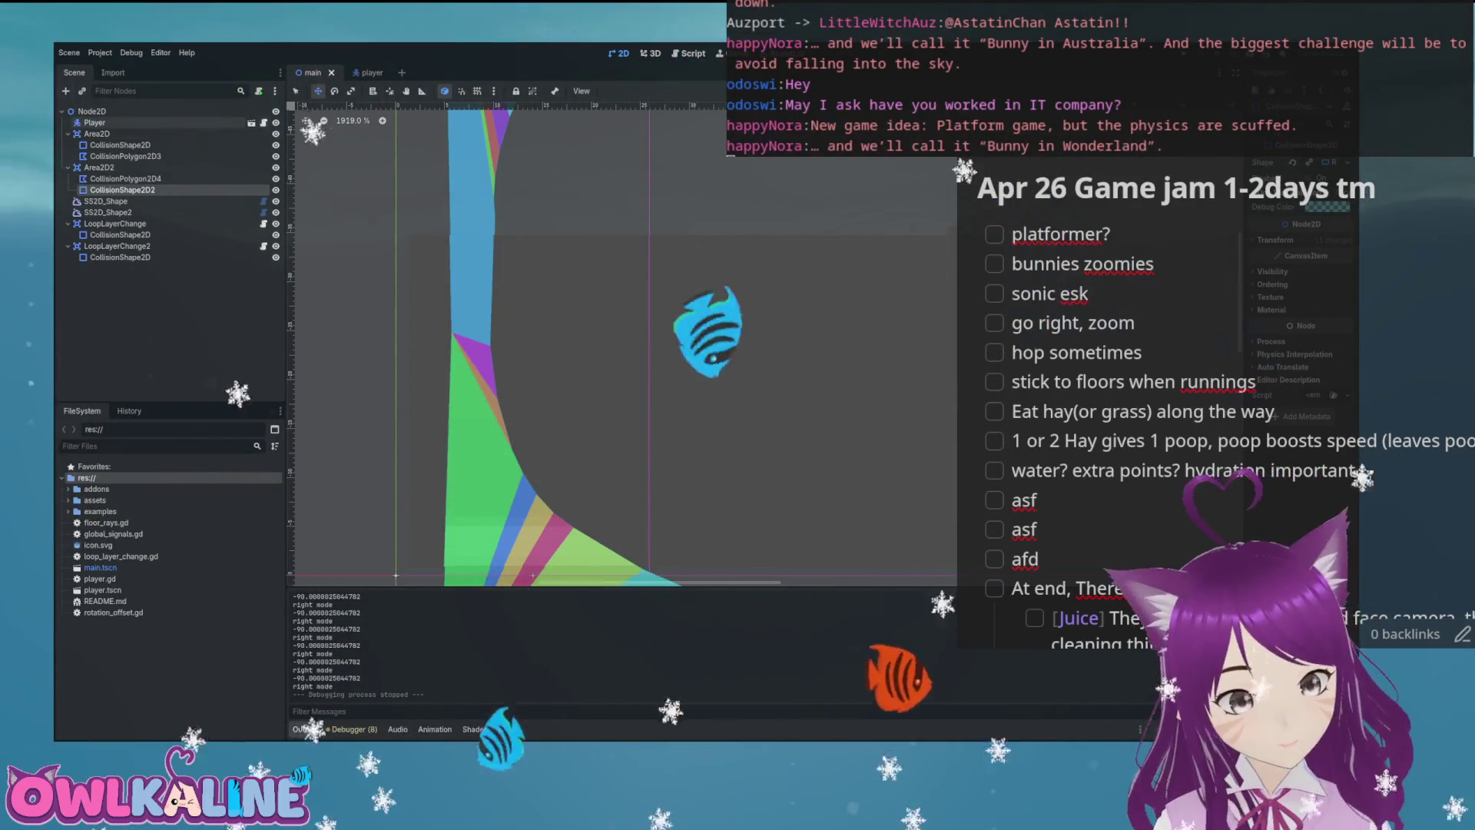
{"action": "key", "text": "ctrl+F3"}
{"action": "scroll", "coordinate": [738, 242], "scroll_direction": "down", "scroll_amount": 13}
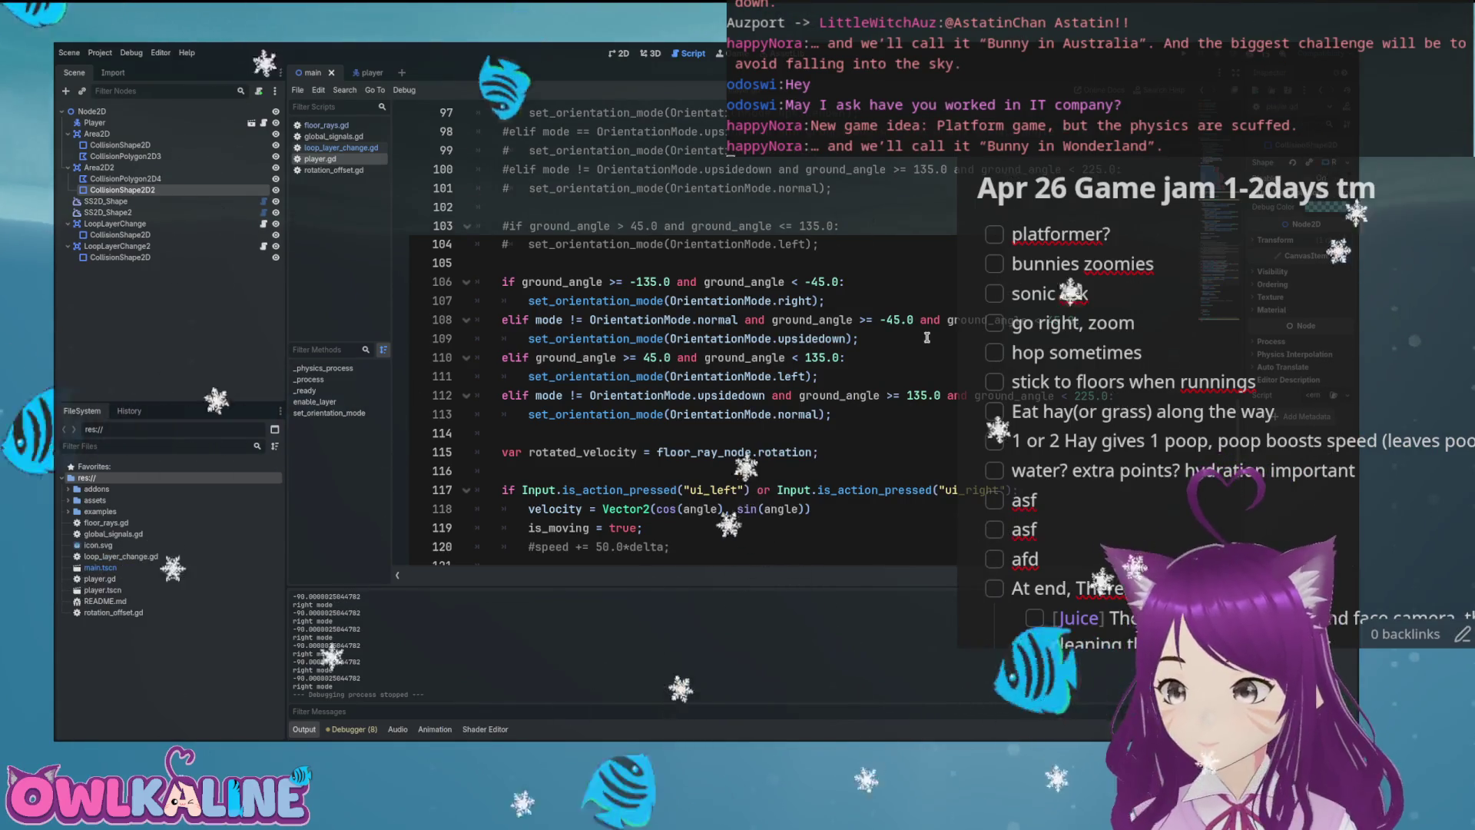
Step: Review the sprite.rotation = PI-angle code on line 88 of player.gd, then run the game again
{"action": "scroll", "coordinate": [926, 337], "scroll_direction": "down", "scroll_amount": 3}
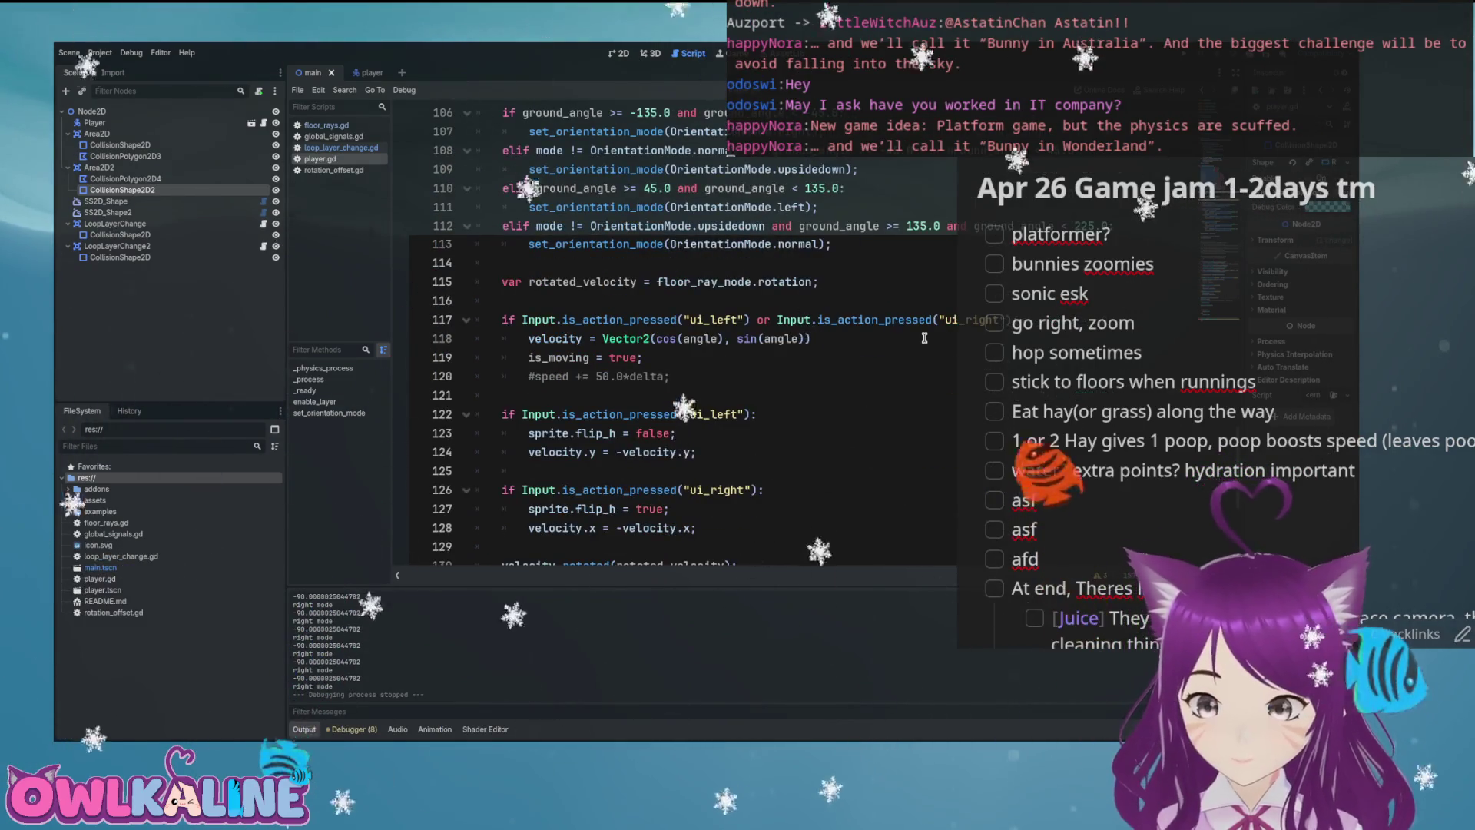
{"action": "scroll", "coordinate": [924, 338], "scroll_direction": "down", "scroll_amount": 3}
{"action": "scroll", "coordinate": [924, 338], "scroll_direction": "up", "scroll_amount": 12}
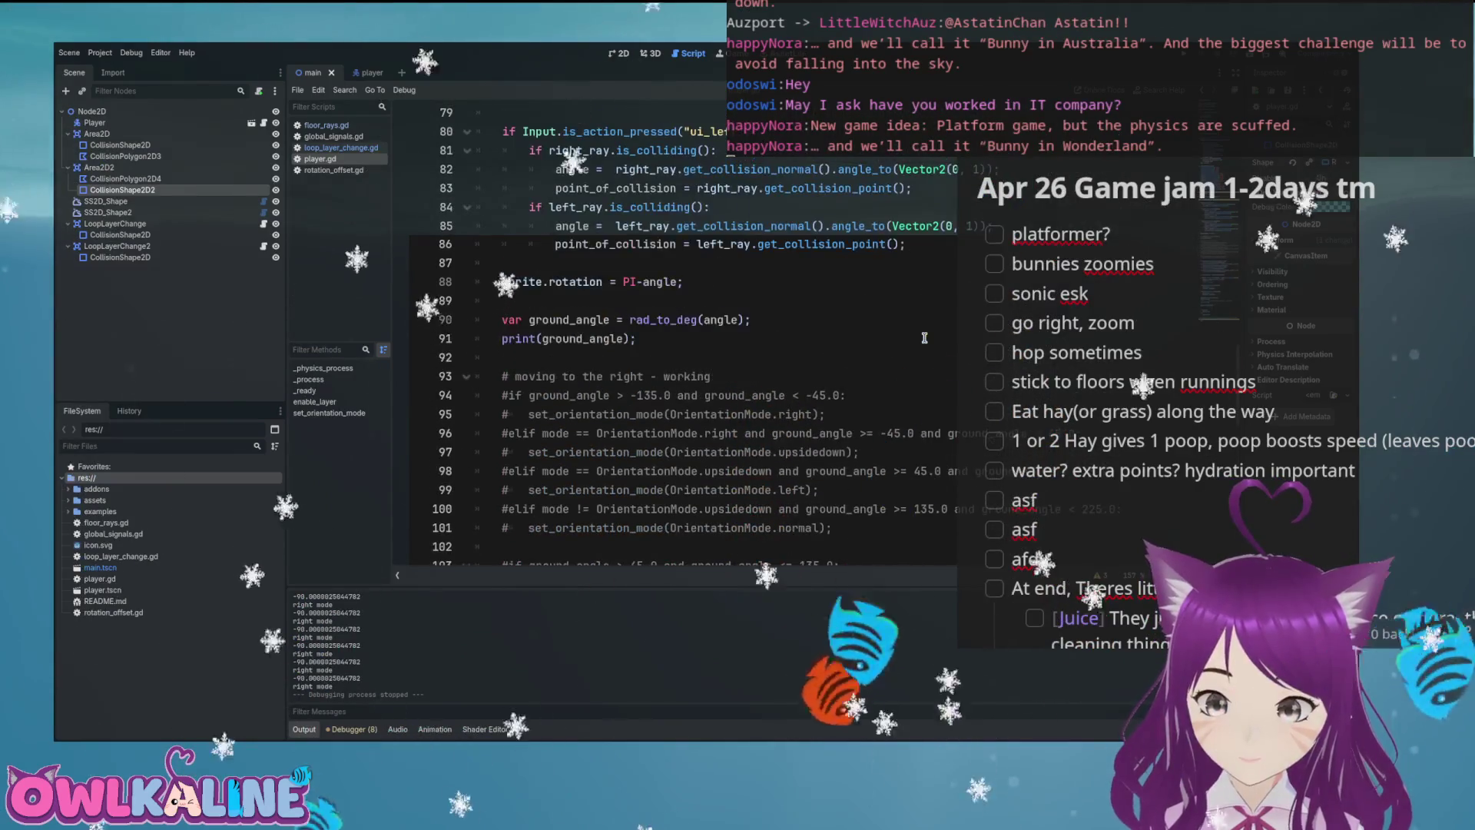
{"action": "scroll", "coordinate": [924, 338], "scroll_direction": "up", "scroll_amount": 1}
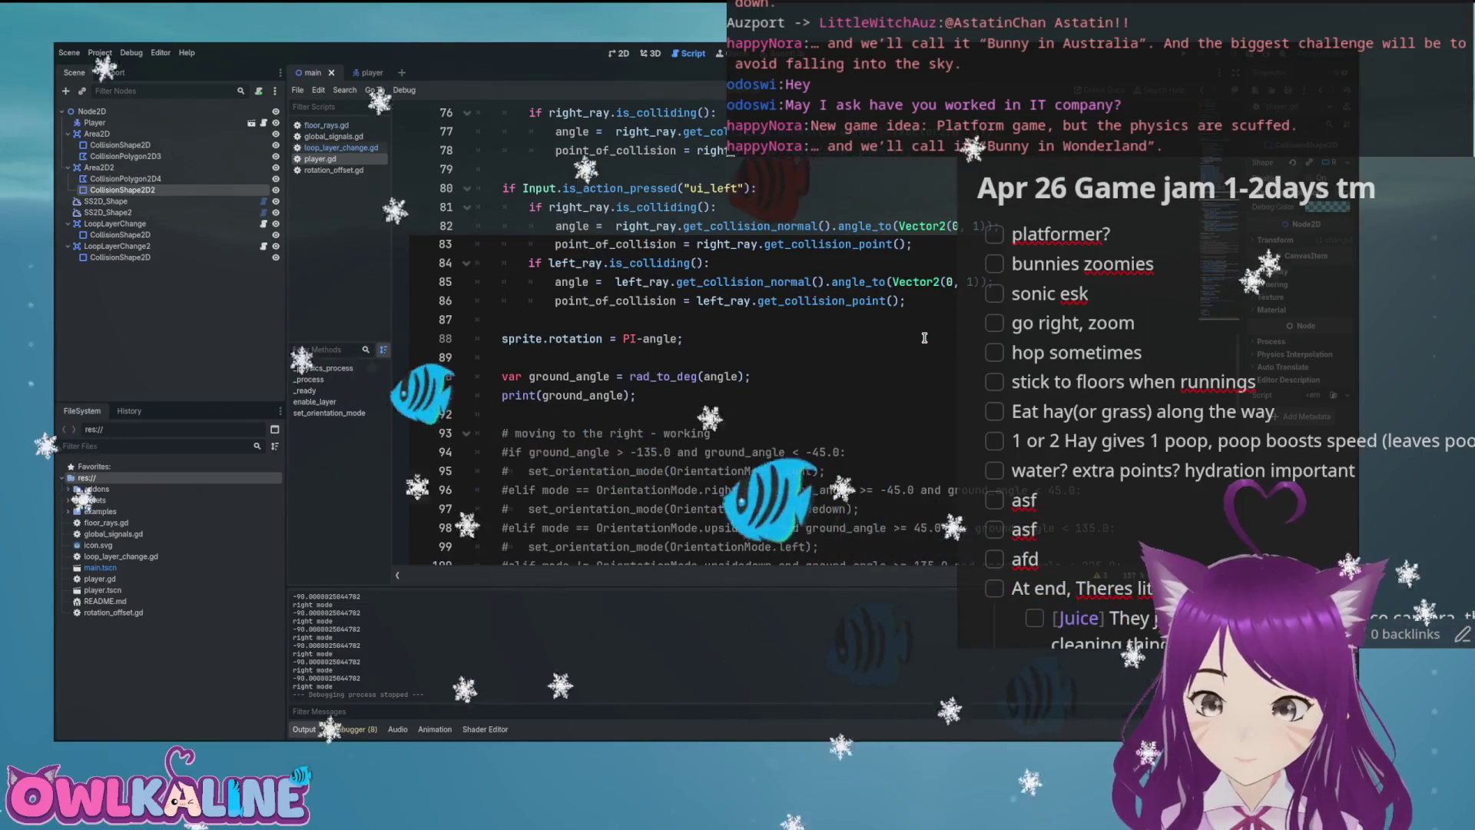
{"action": "left_click", "coordinate": [651, 338]}
{"action": "scroll", "coordinate": [693, 341], "scroll_direction": "up", "scroll_amount": 2}
{"action": "scroll", "coordinate": [693, 341], "scroll_direction": "up", "scroll_amount": 4}
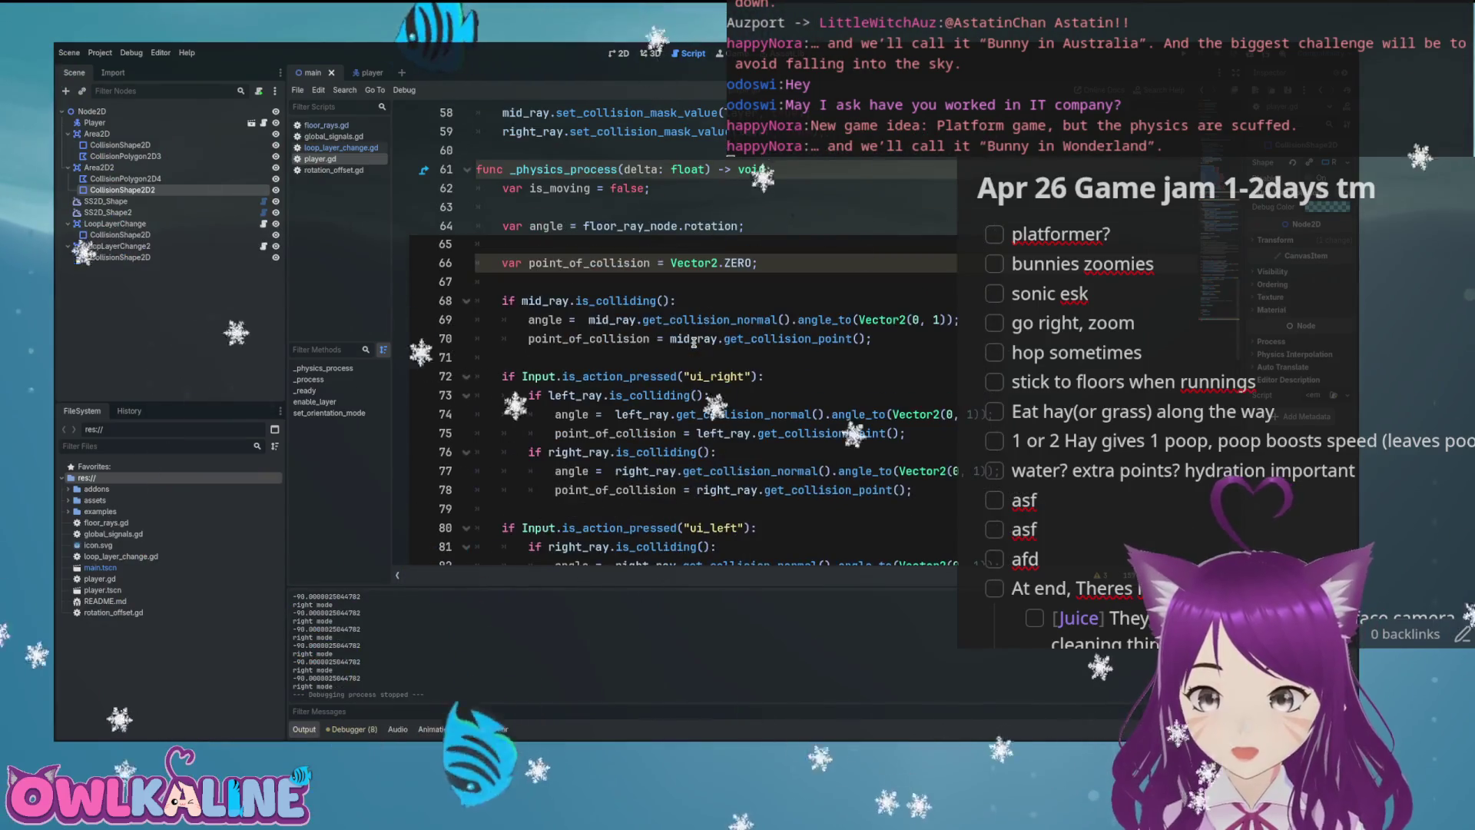
{"action": "scroll", "coordinate": [694, 341], "scroll_direction": "up", "scroll_amount": 2}
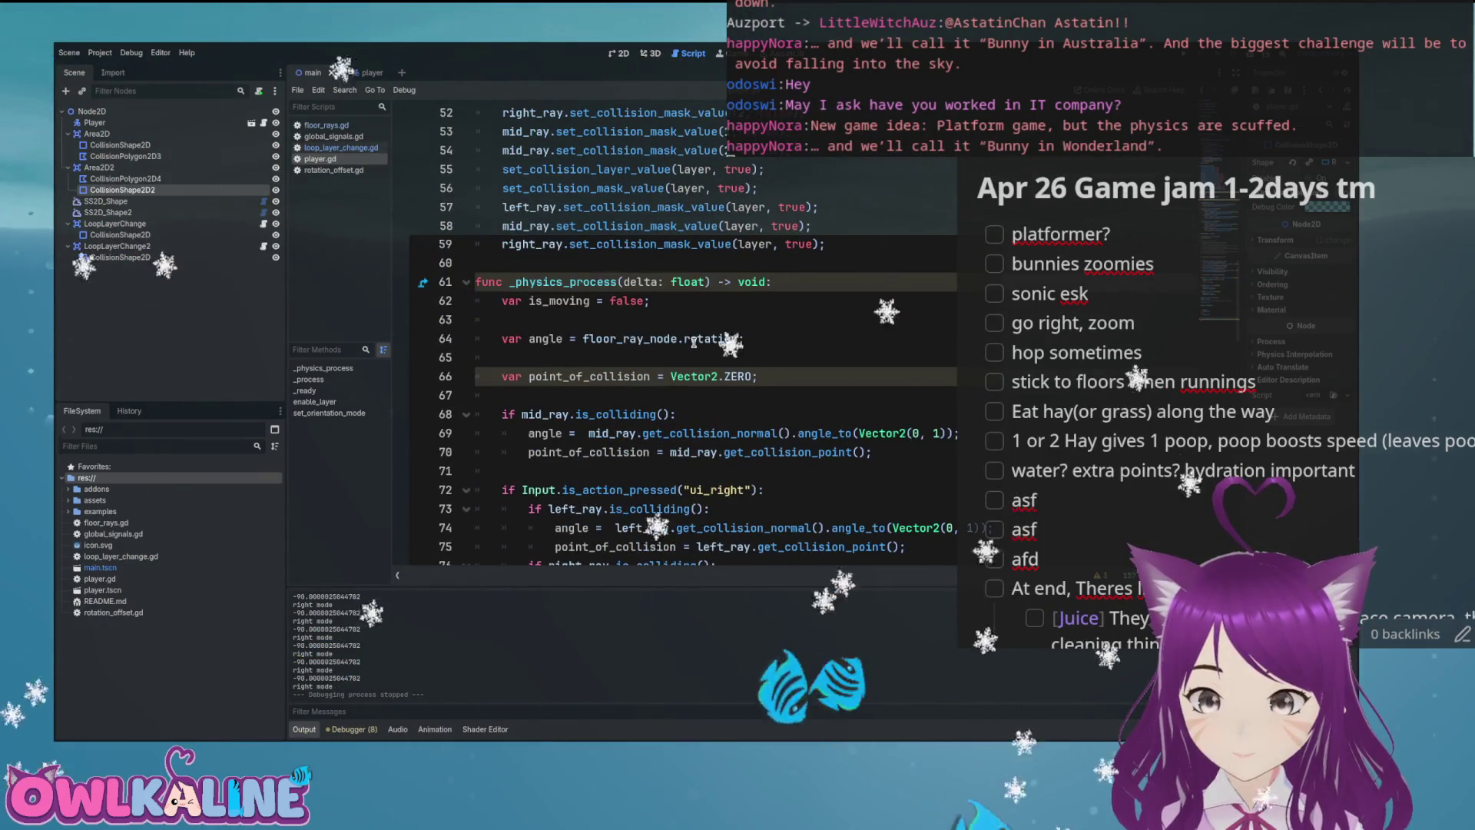
{"action": "scroll", "coordinate": [694, 341], "scroll_direction": "down", "scroll_amount": 6}
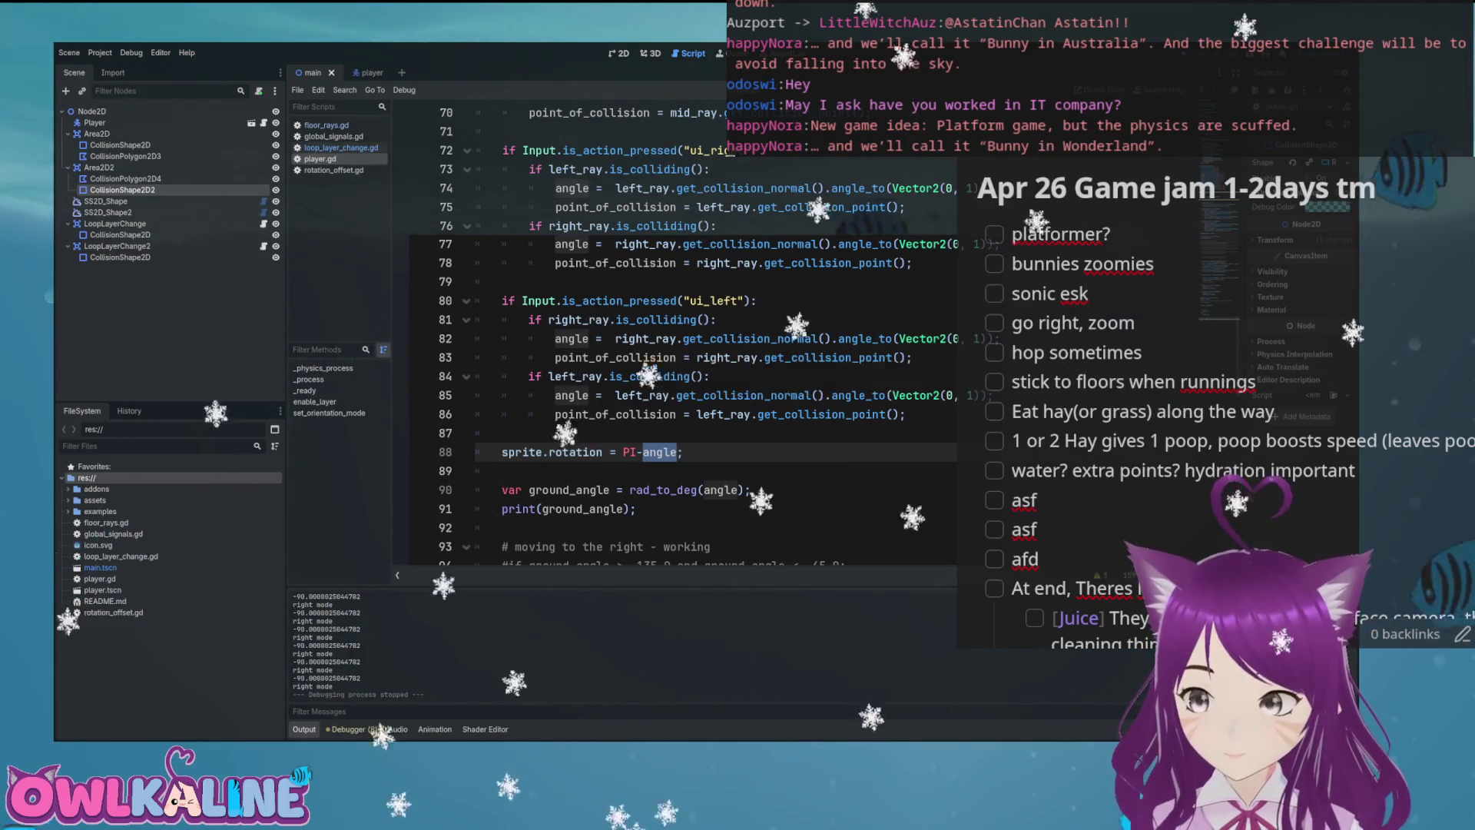
{"action": "key", "text": "F5"}
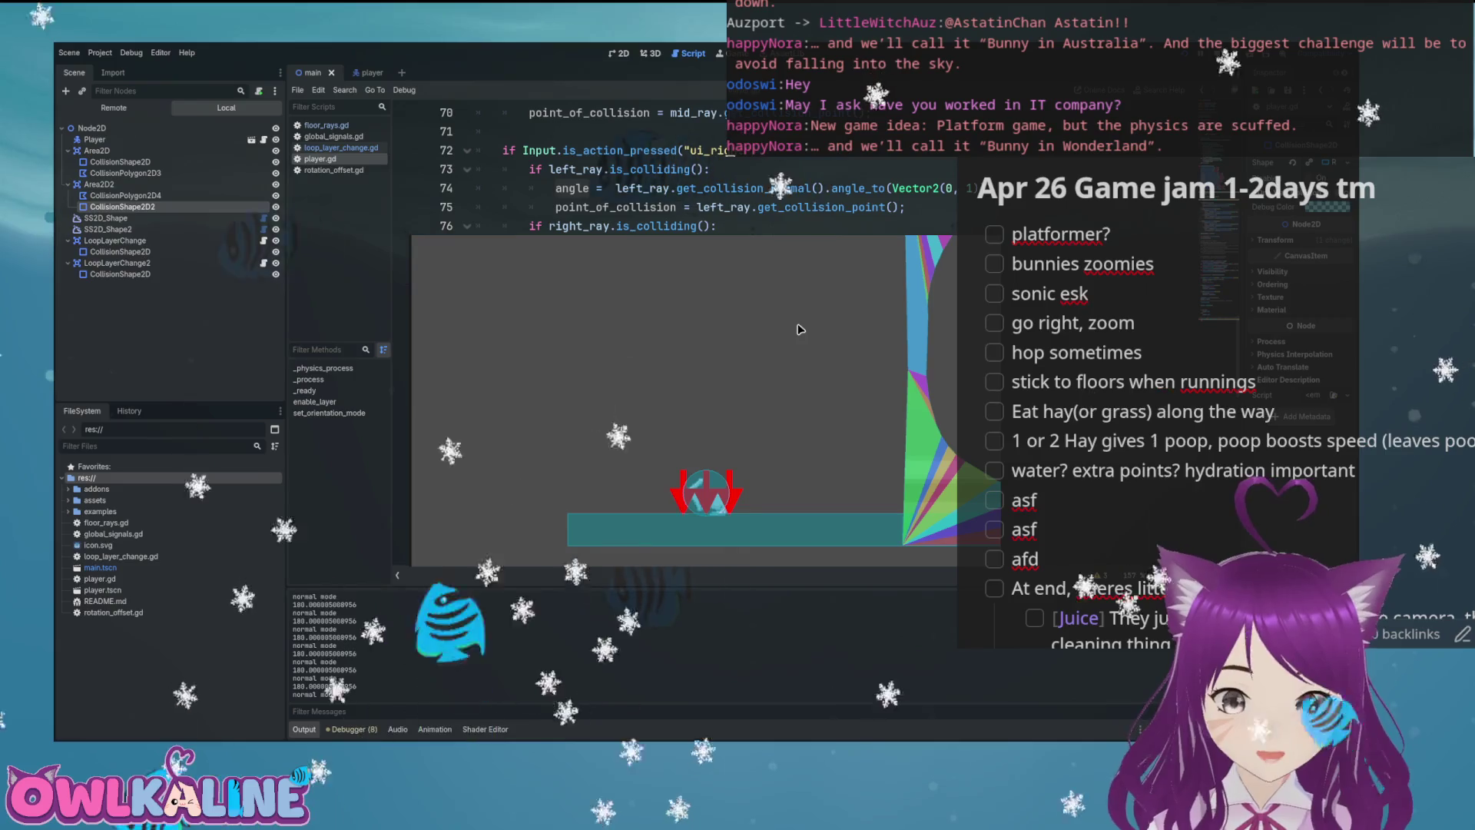
Step: Run the player into the loop, stop the game, and put the caret on the rotation line
{"action": "key", "text": "Right"}
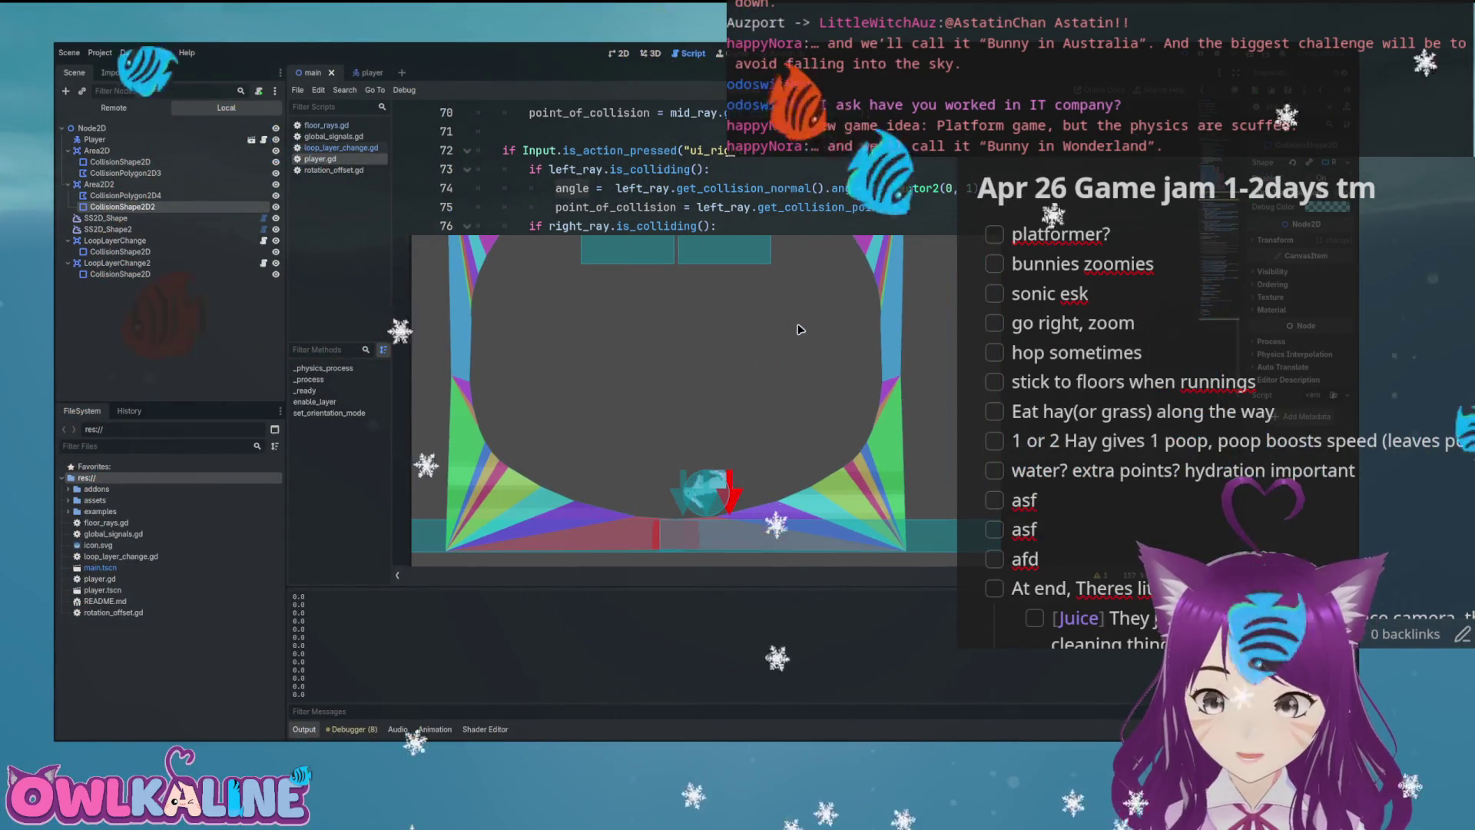
{"action": "key", "text": "F8"}
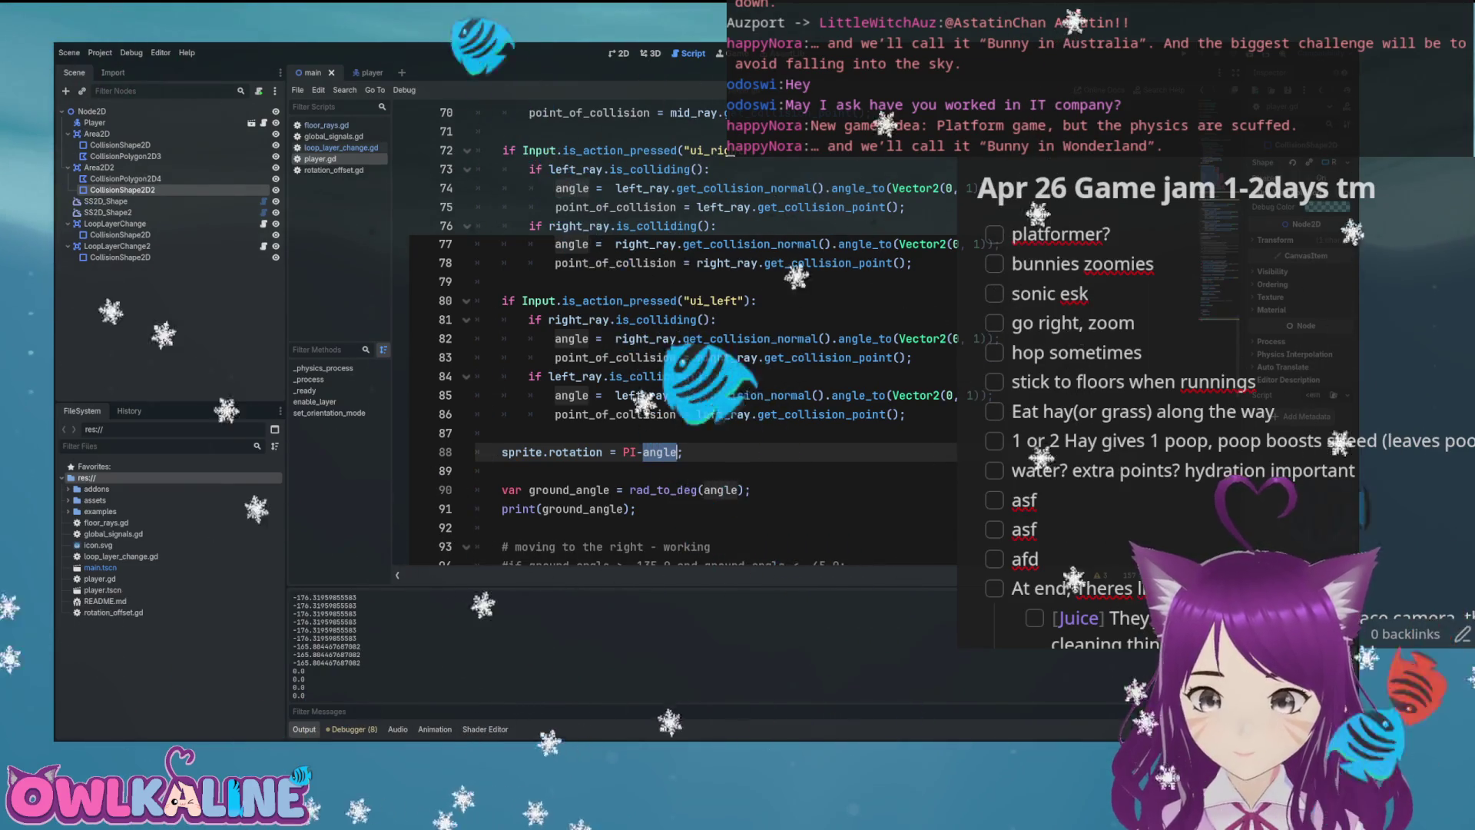
{"action": "left_click", "coordinate": [583, 430]}
{"action": "key", "text": "Return"}
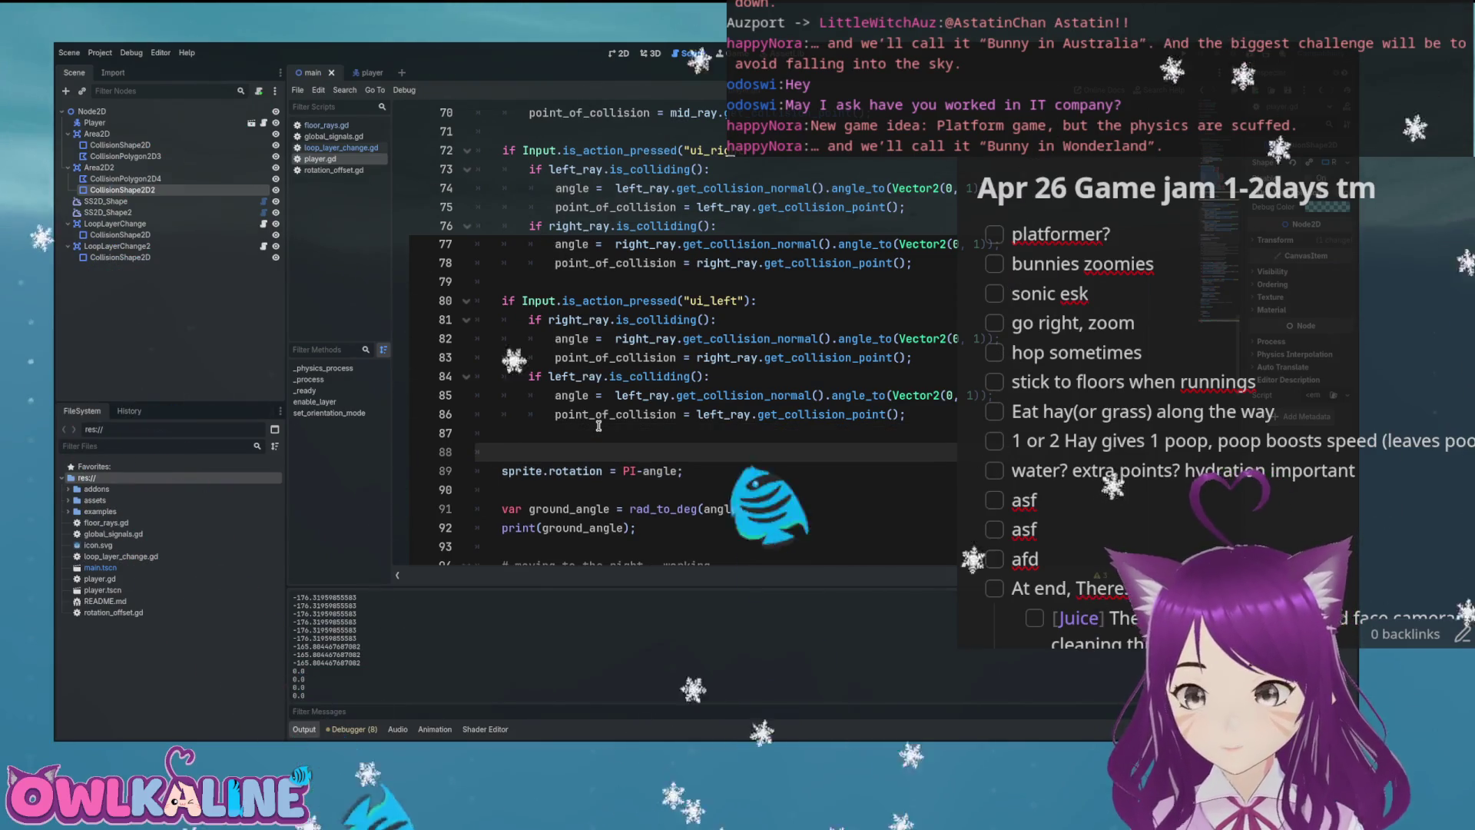
{"action": "scroll", "coordinate": [598, 425], "scroll_direction": "up", "scroll_amount": 5}
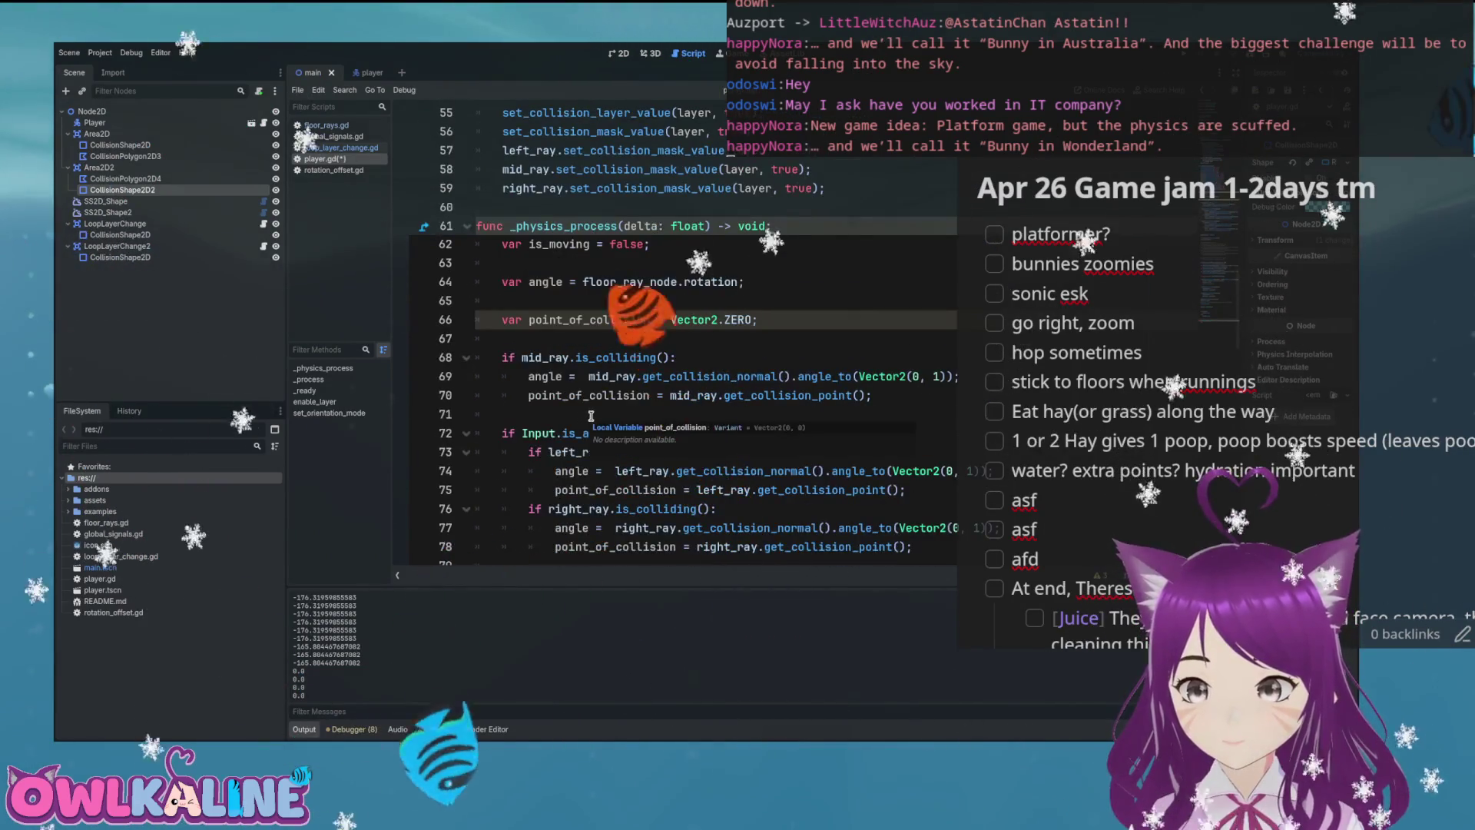
{"action": "scroll", "coordinate": [884, 341], "scroll_direction": "down", "scroll_amount": 17}
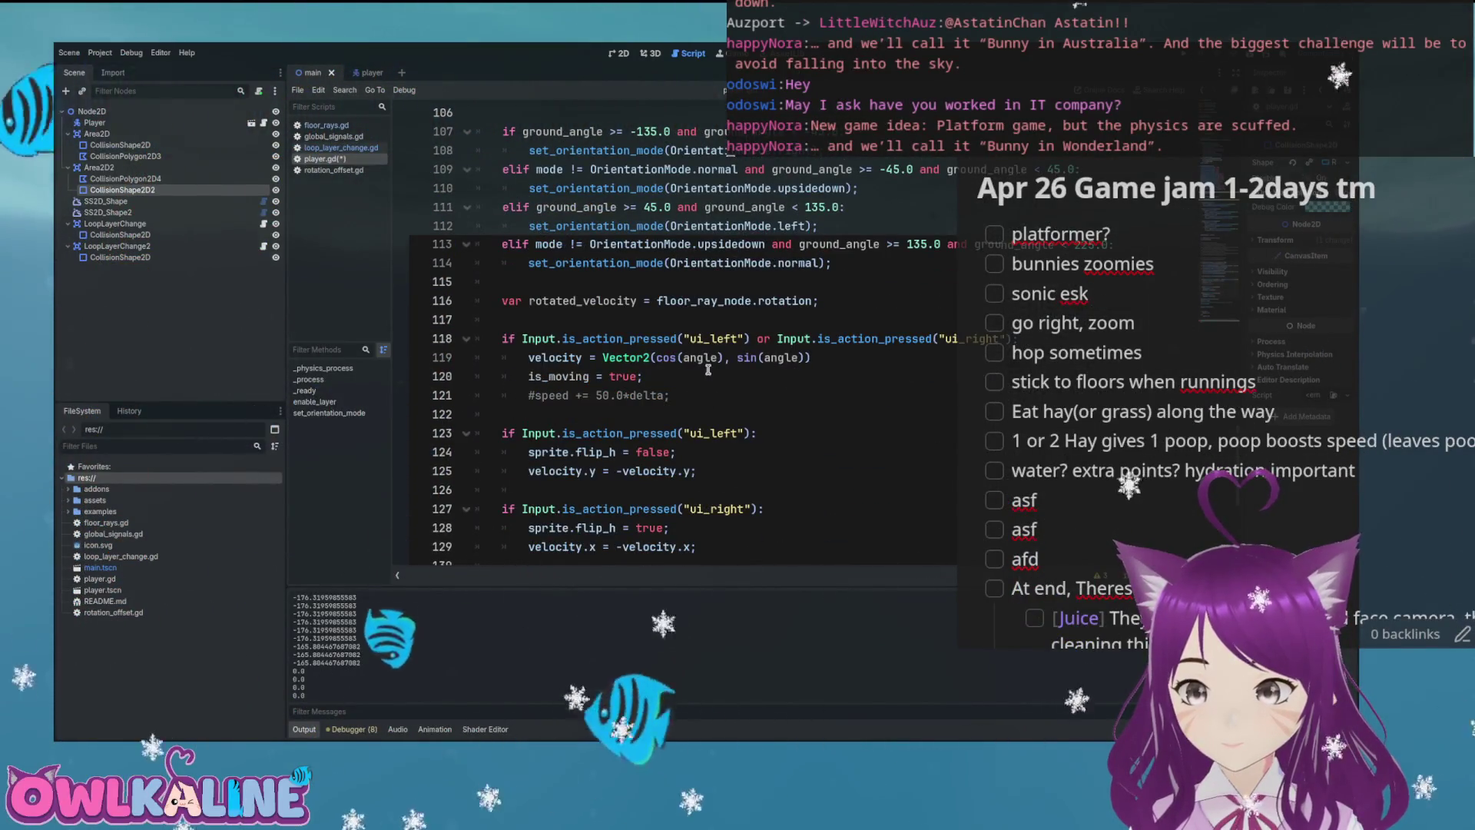
Step: Paste sprite.rotation = PI-angle on a new line right after is_moving = true
{"action": "left_click_drag", "start_coordinate": [678, 375], "coordinate": [476, 338]}
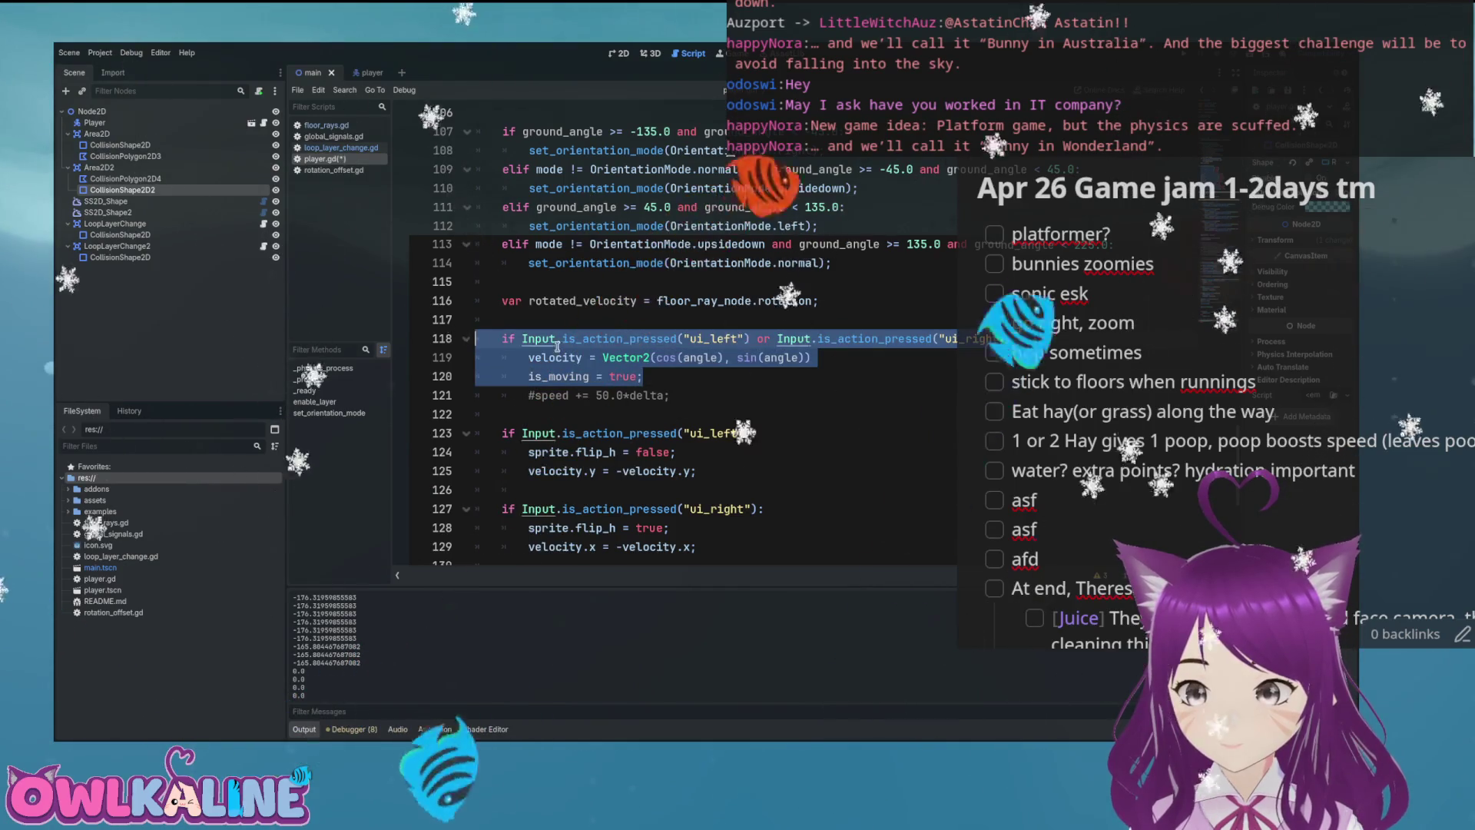
{"action": "scroll", "coordinate": [698, 359], "scroll_direction": "up", "scroll_amount": 7}
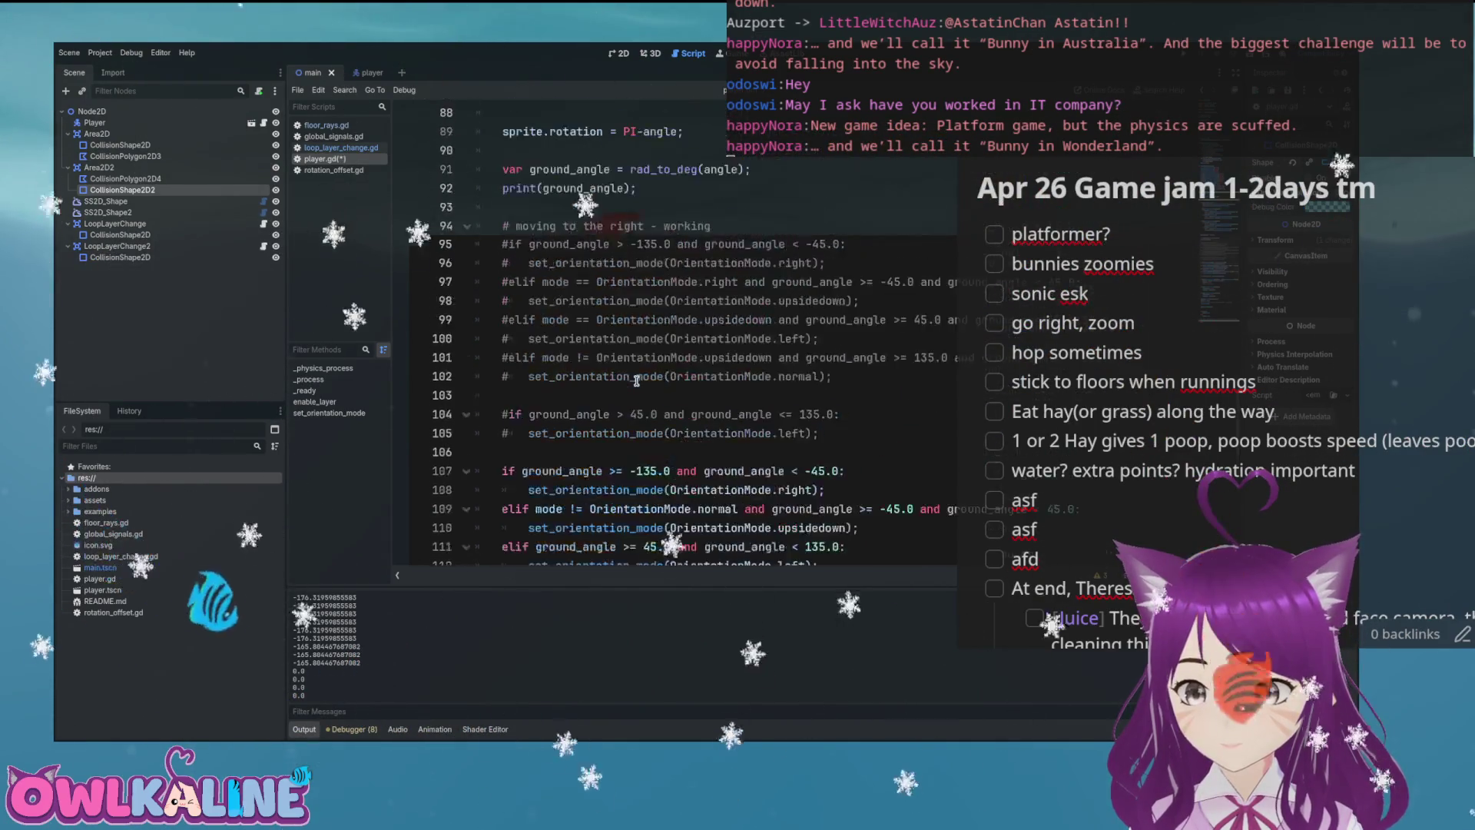
{"action": "left_click", "coordinate": [682, 188]}
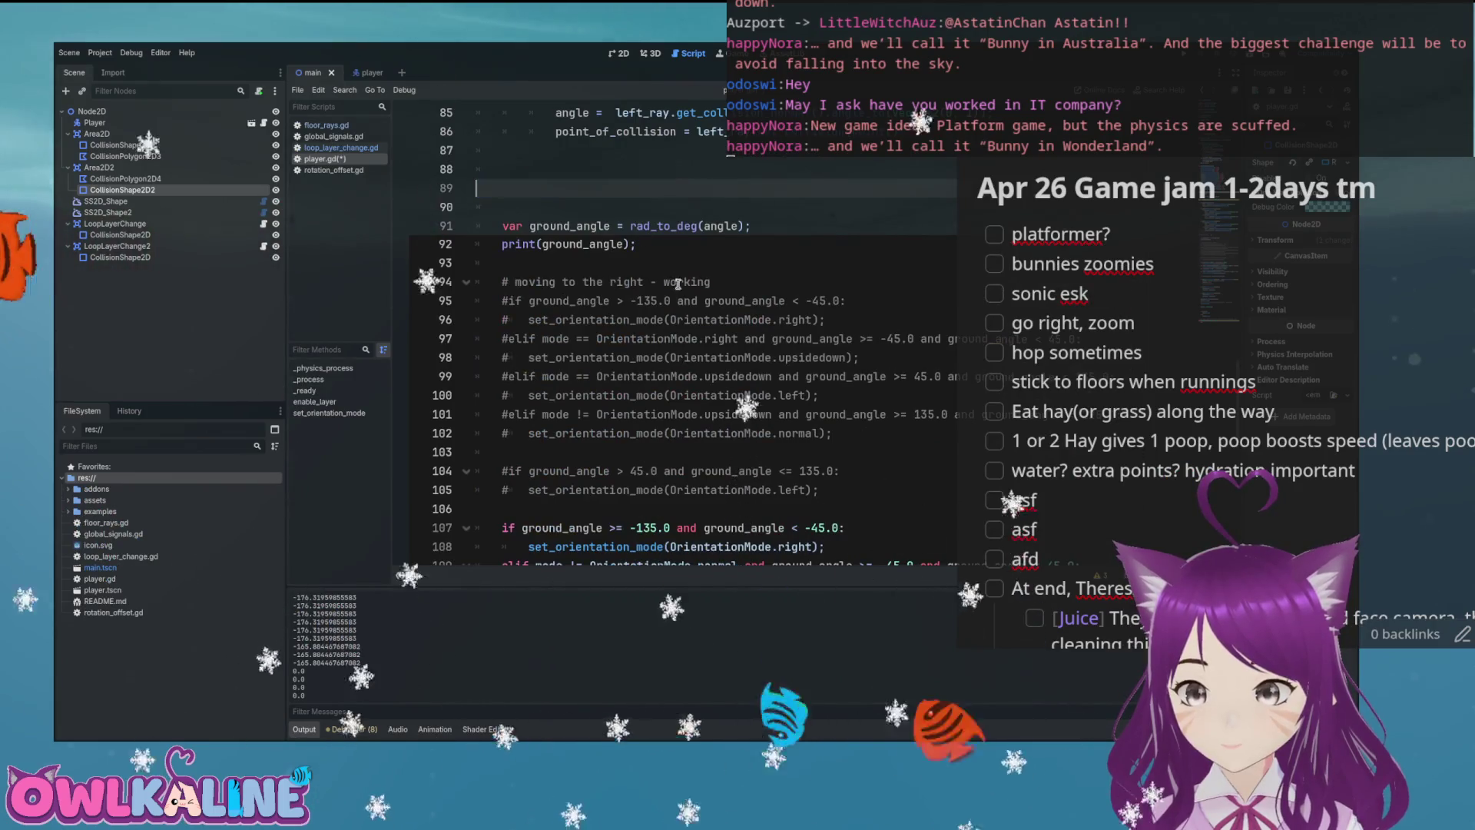
{"action": "scroll", "coordinate": [678, 308], "scroll_direction": "down", "scroll_amount": 6}
{"action": "left_click", "coordinate": [667, 432]}
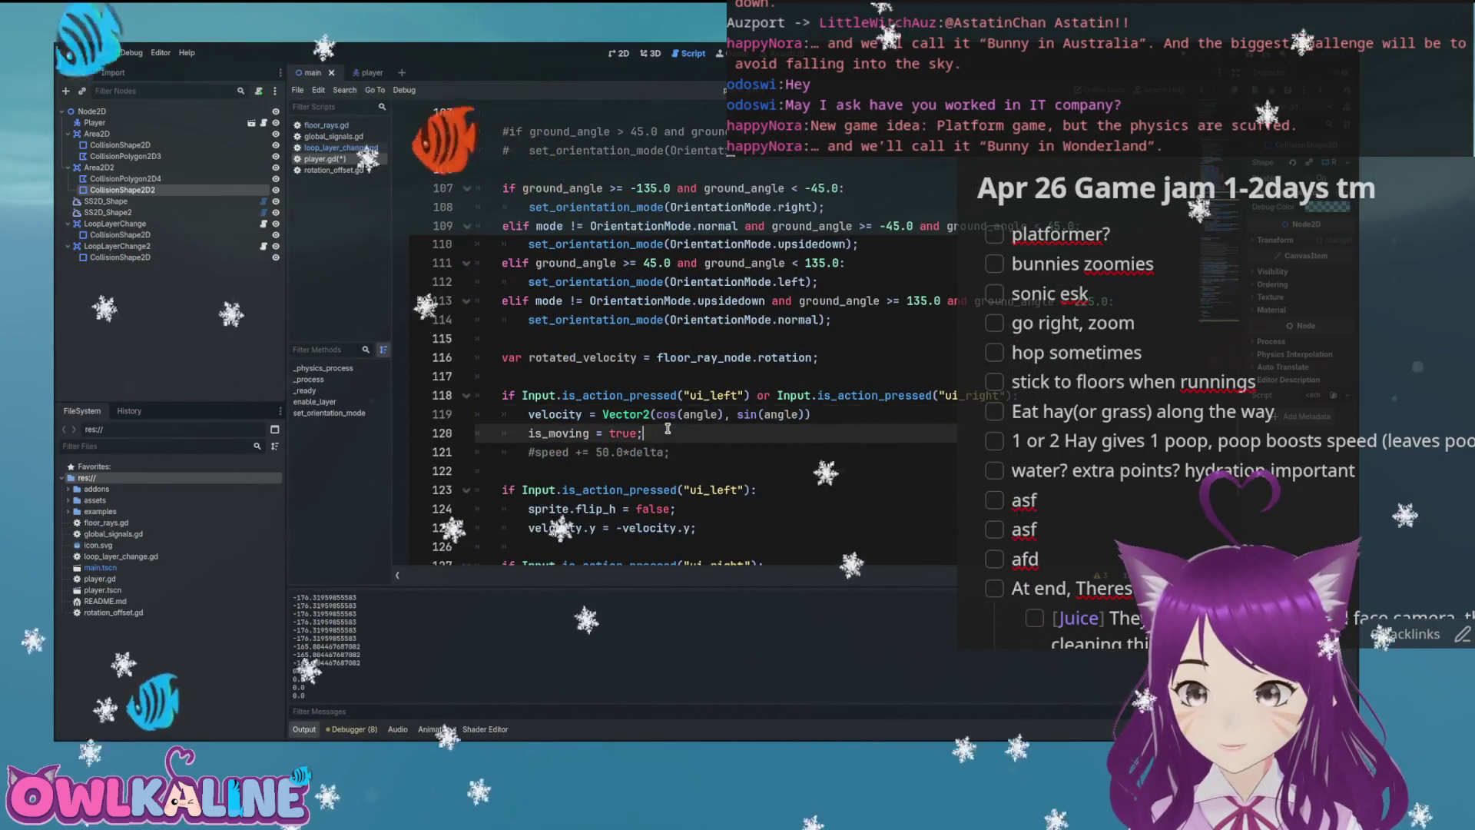
{"action": "key", "text": "Return"}
{"action": "type", "text": "sprite.rotation = PI-angle;"}
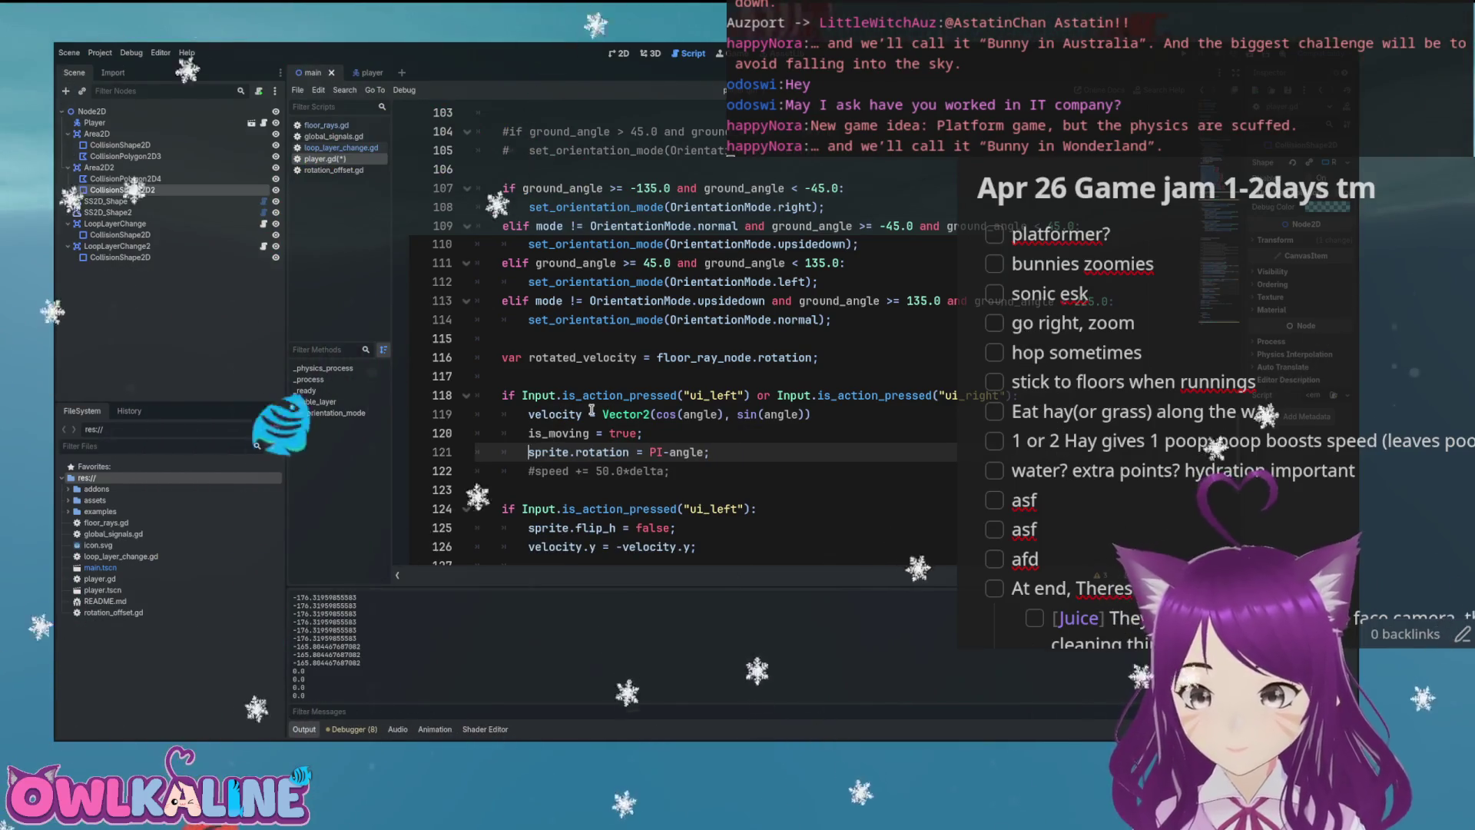
Step: Delete the leftover empty lines above var ground_angle and launch the game
{"action": "scroll", "coordinate": [625, 371], "scroll_direction": "up", "scroll_amount": 6}
{"action": "left_click", "coordinate": [478, 206]}
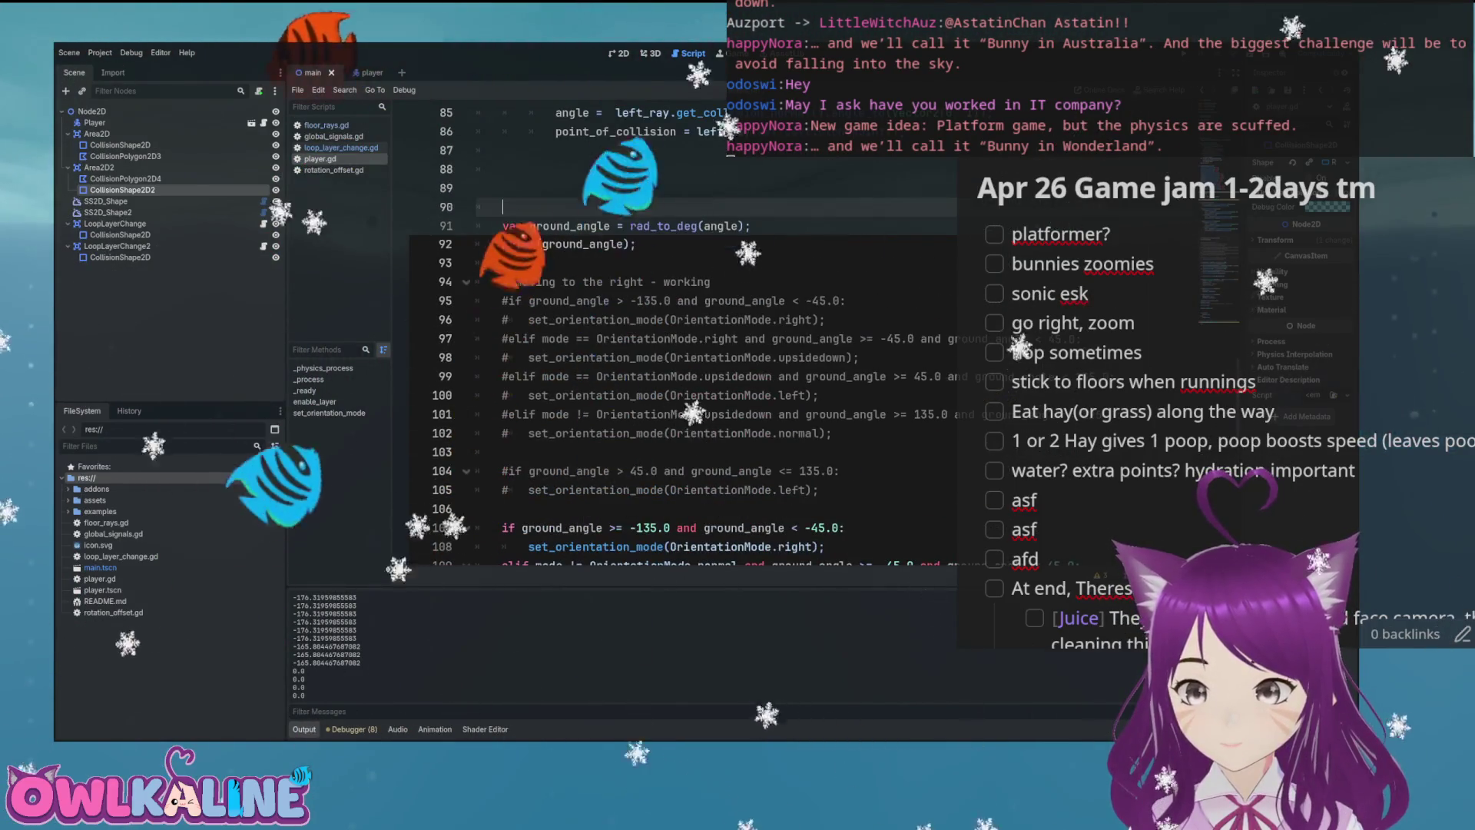
{"action": "key", "text": "BackSpace"}
{"action": "key", "text": "BackSpace"}
{"action": "key", "text": "BackSpace"}
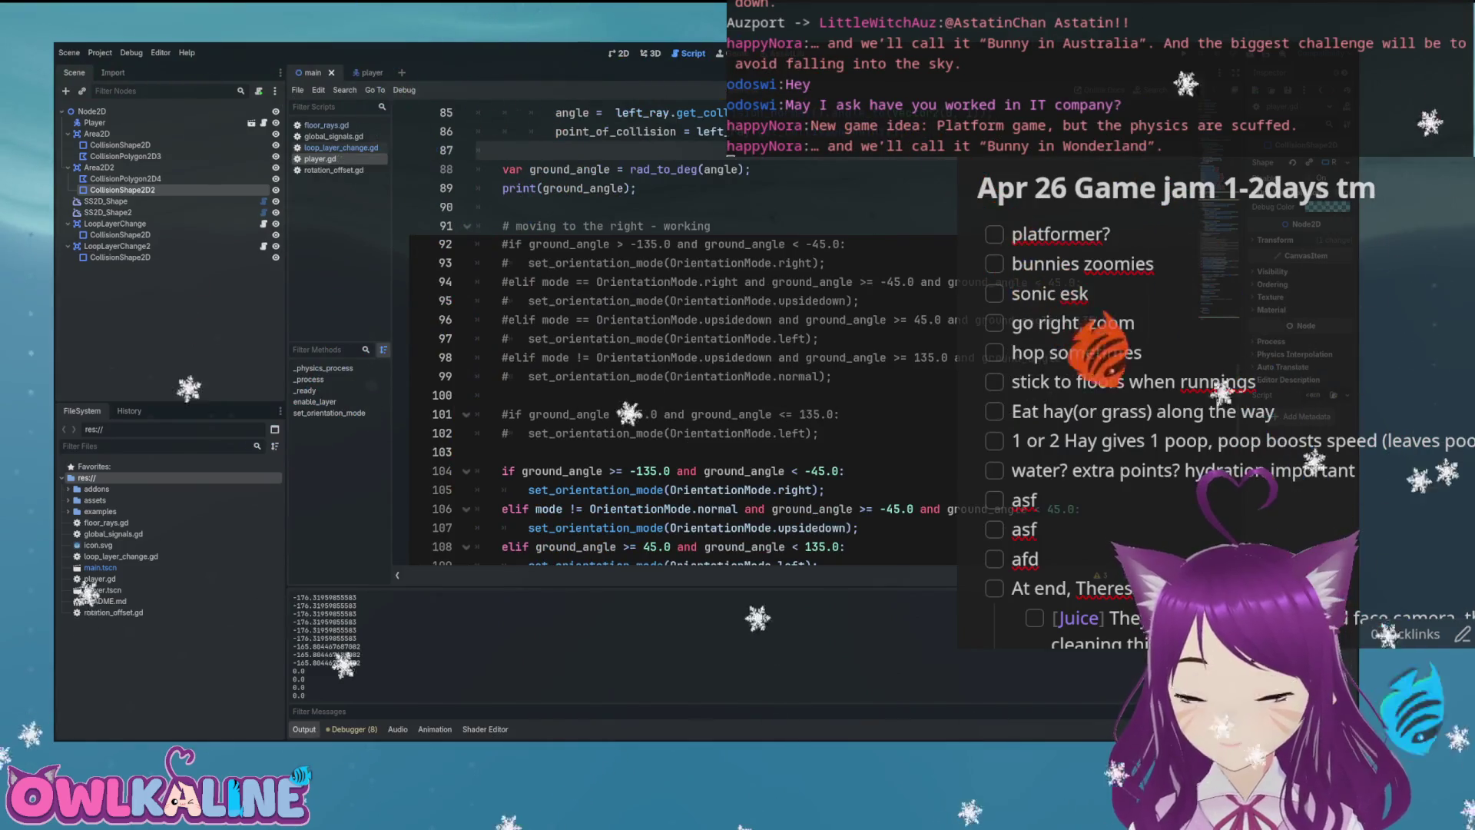
{"action": "key", "text": "F5"}
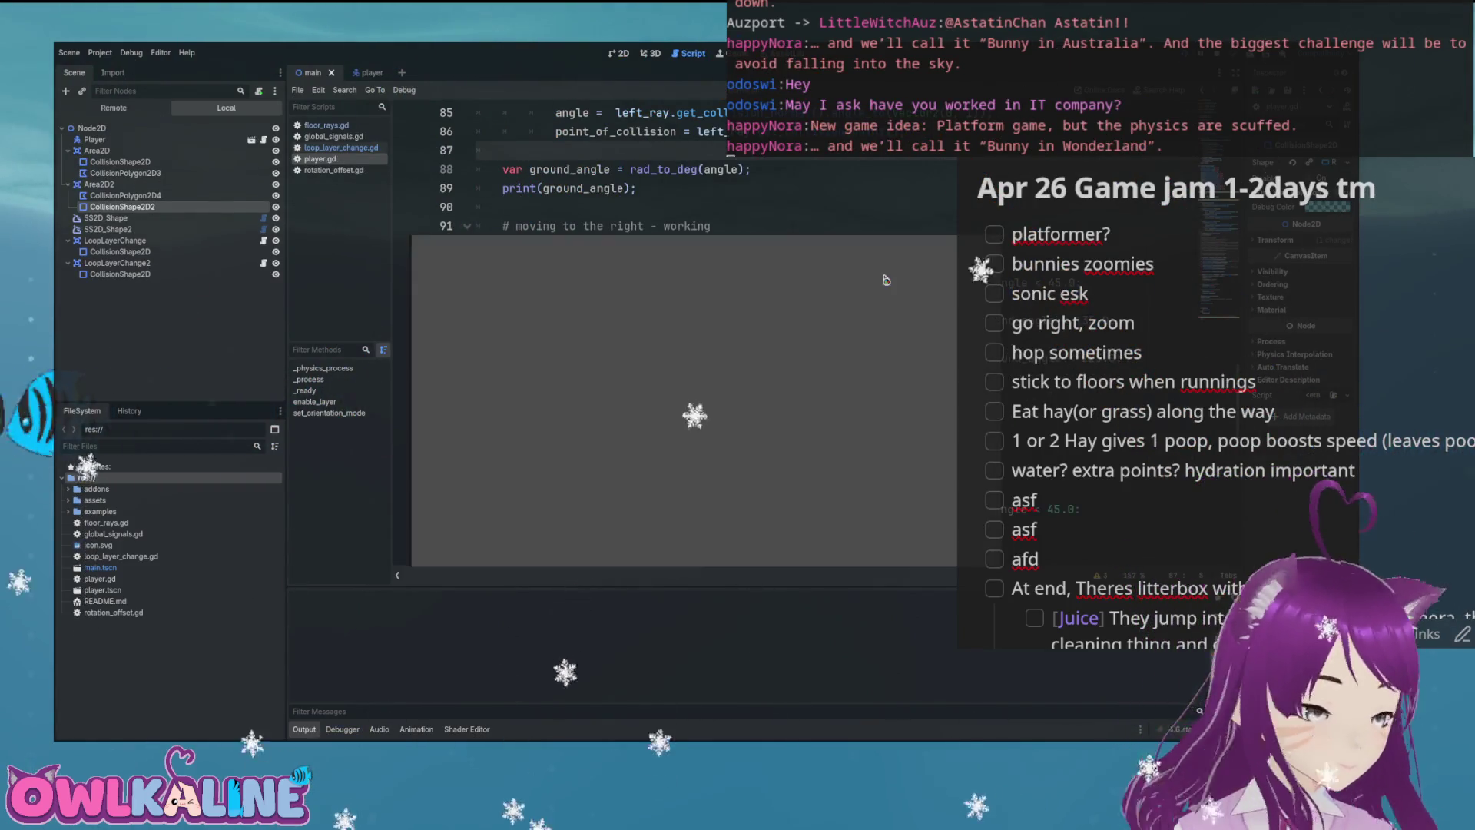
{"action": "key", "text": "Right"}
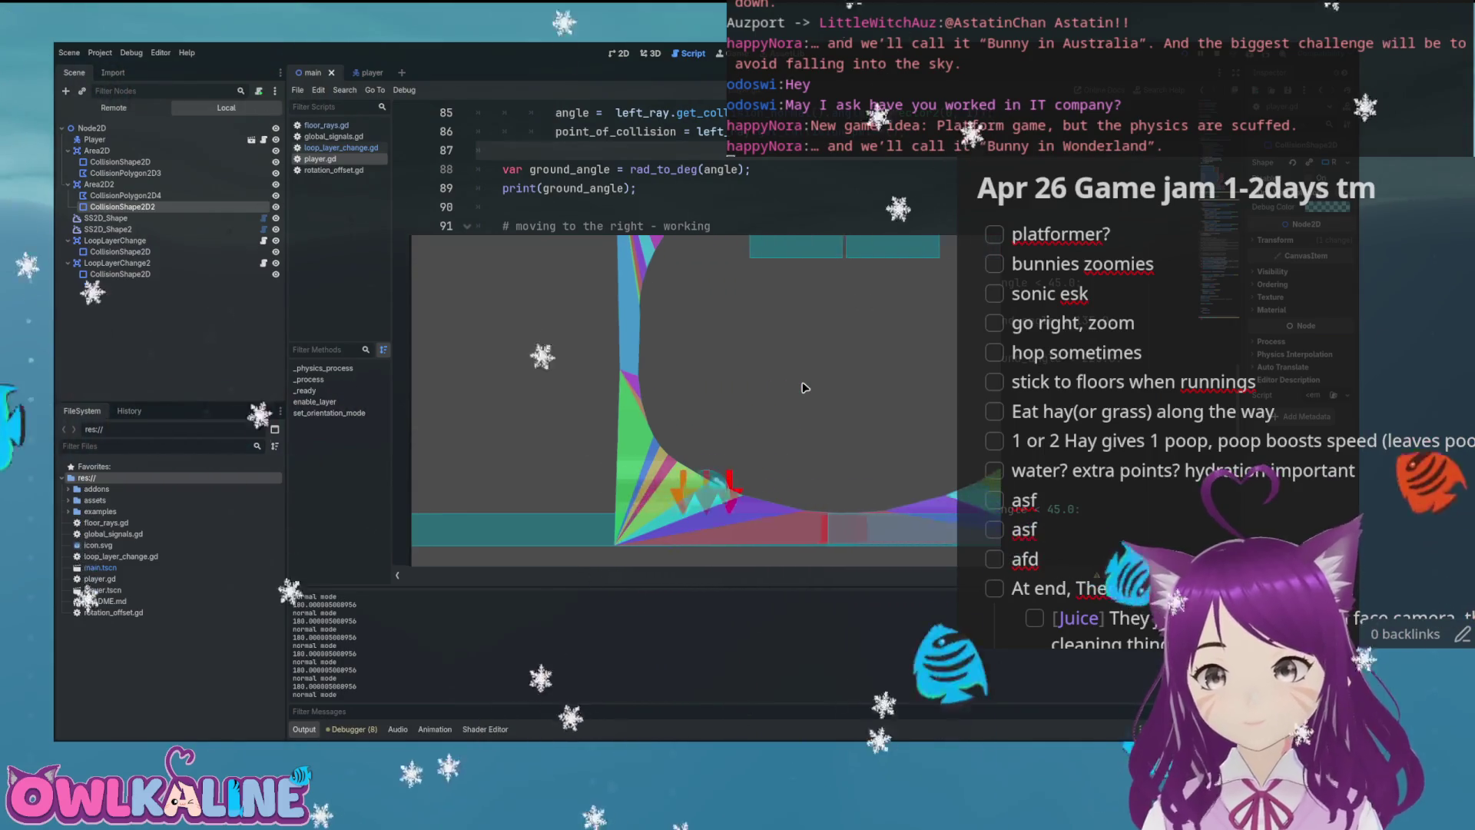
{"action": "key", "text": "Right"}
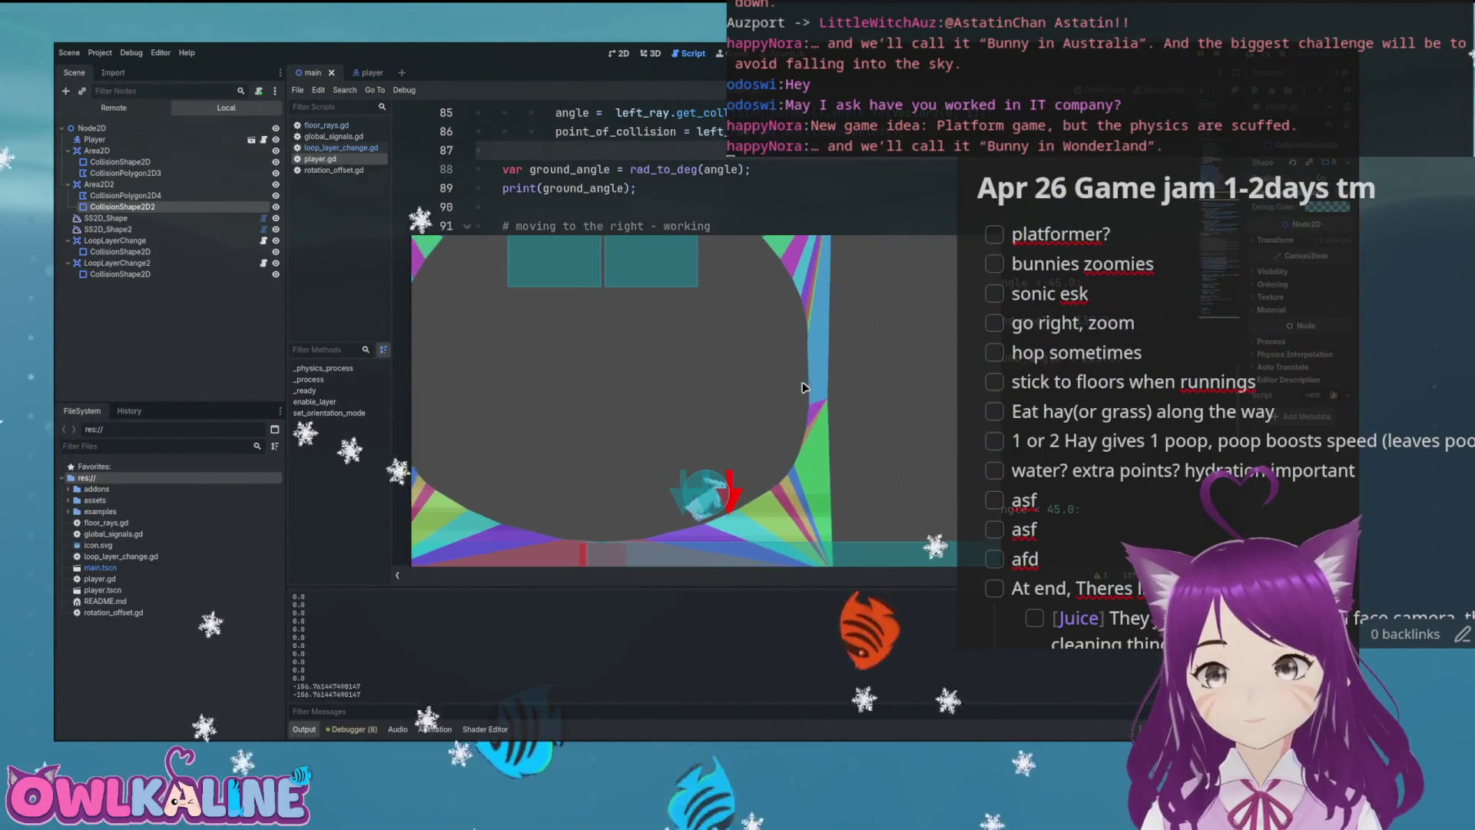
{"action": "key", "text": "Right"}
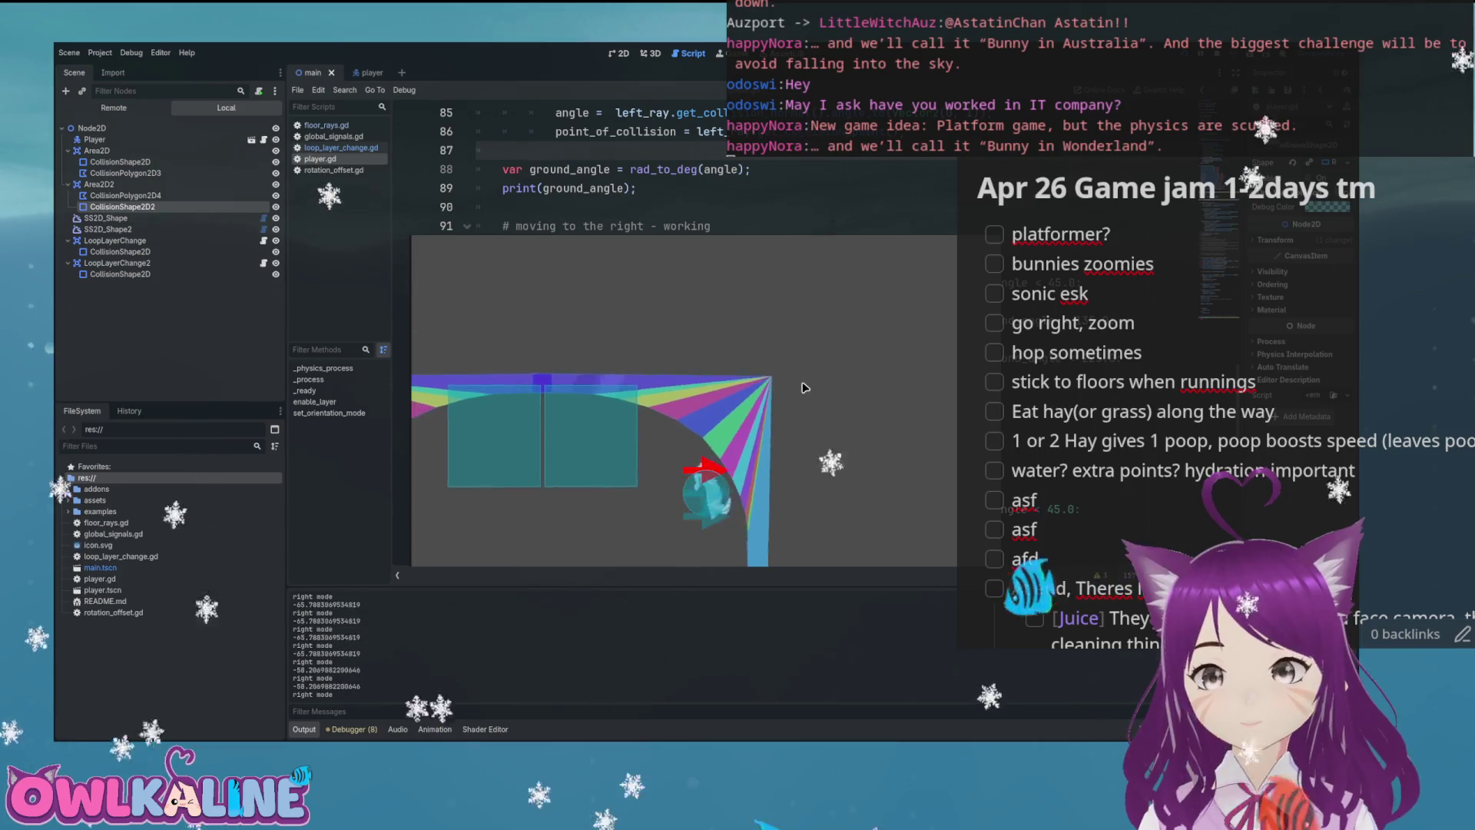
{"action": "key", "text": "Right"}
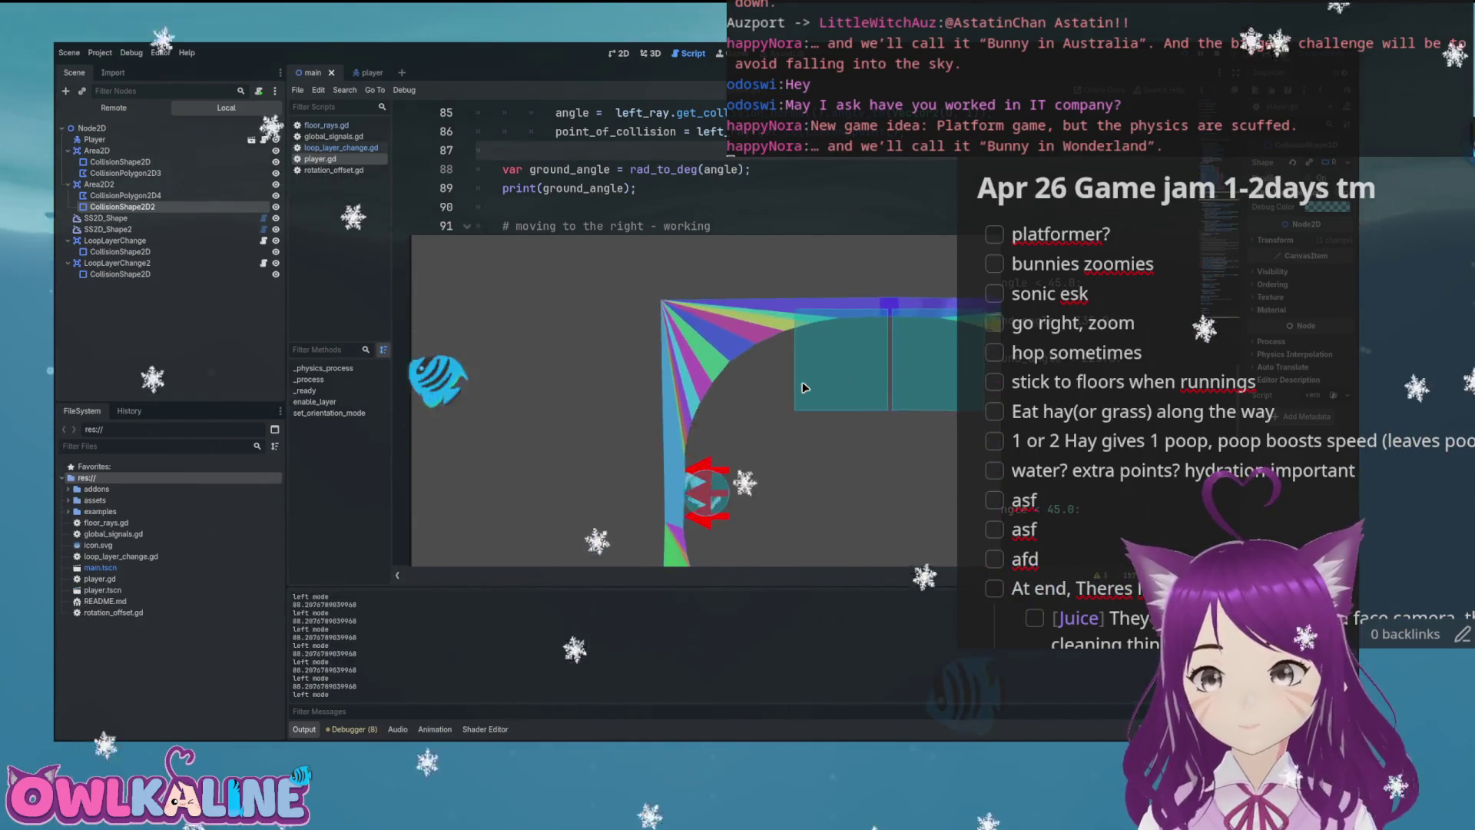
{"action": "key", "text": "Left"}
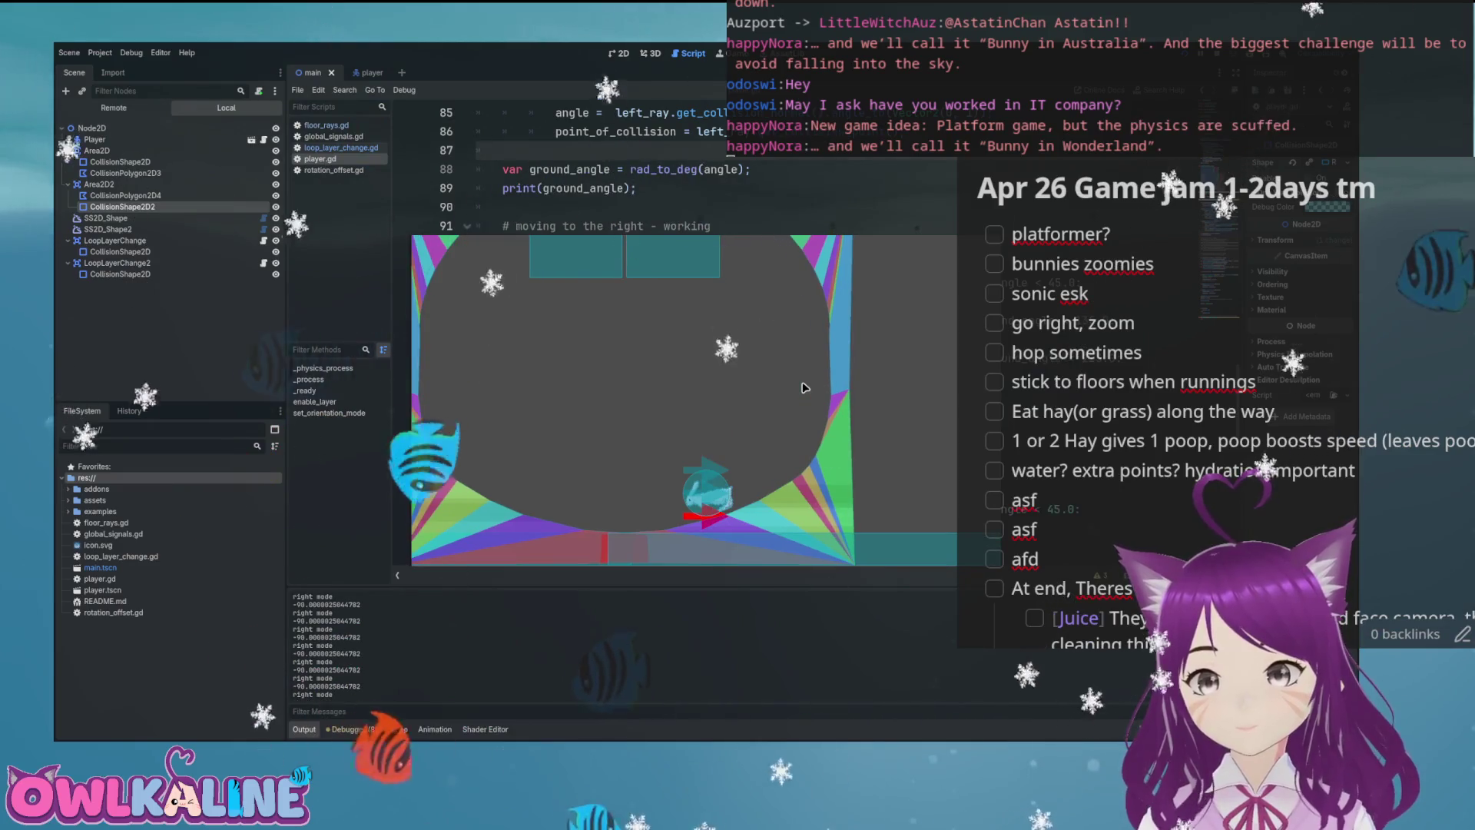
{"action": "key", "text": "Left"}
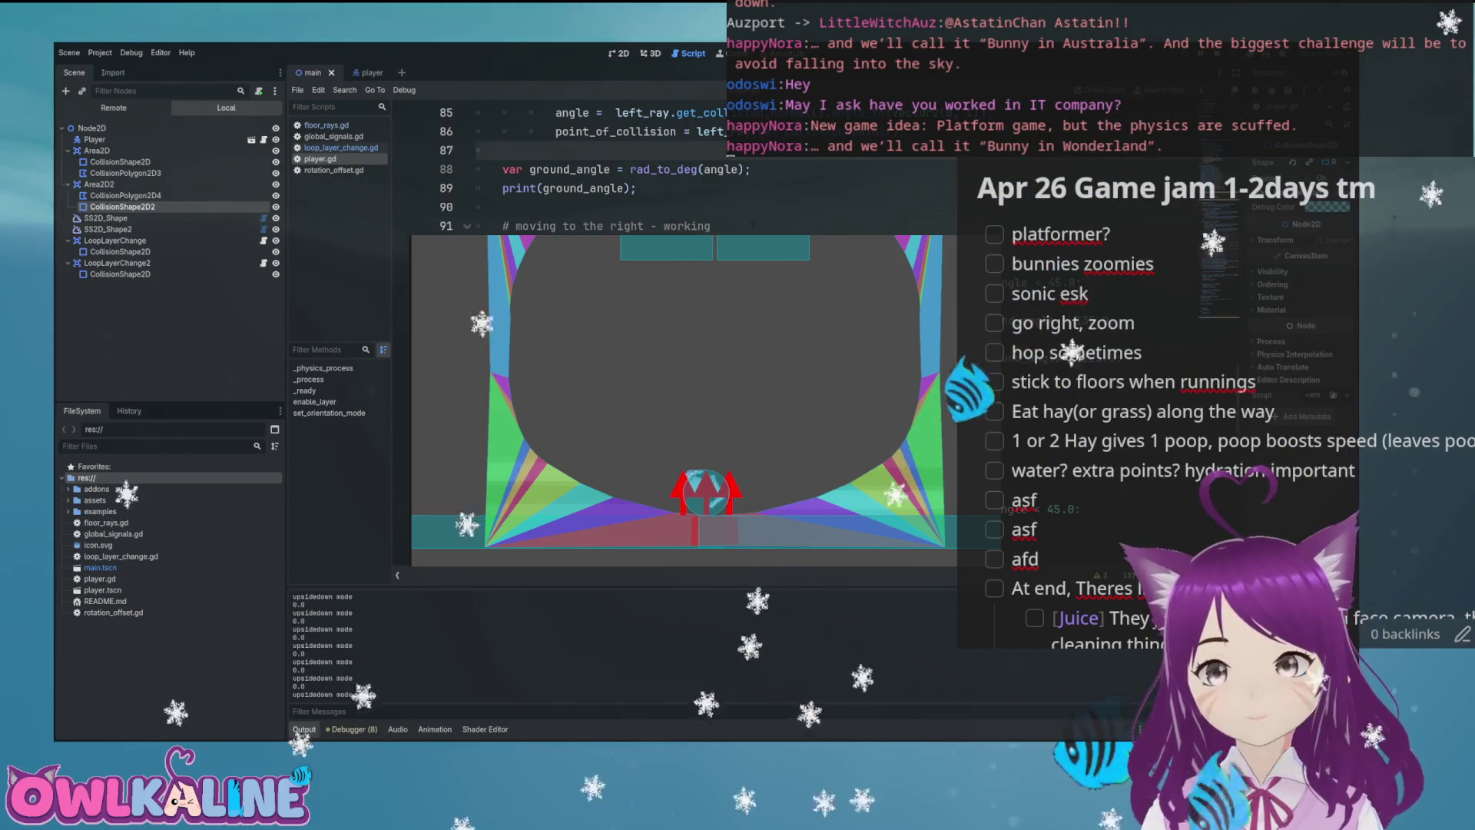
{"action": "key", "text": "F8"}
{"action": "scroll", "coordinate": [955, 312], "scroll_direction": "down", "scroll_amount": 4}
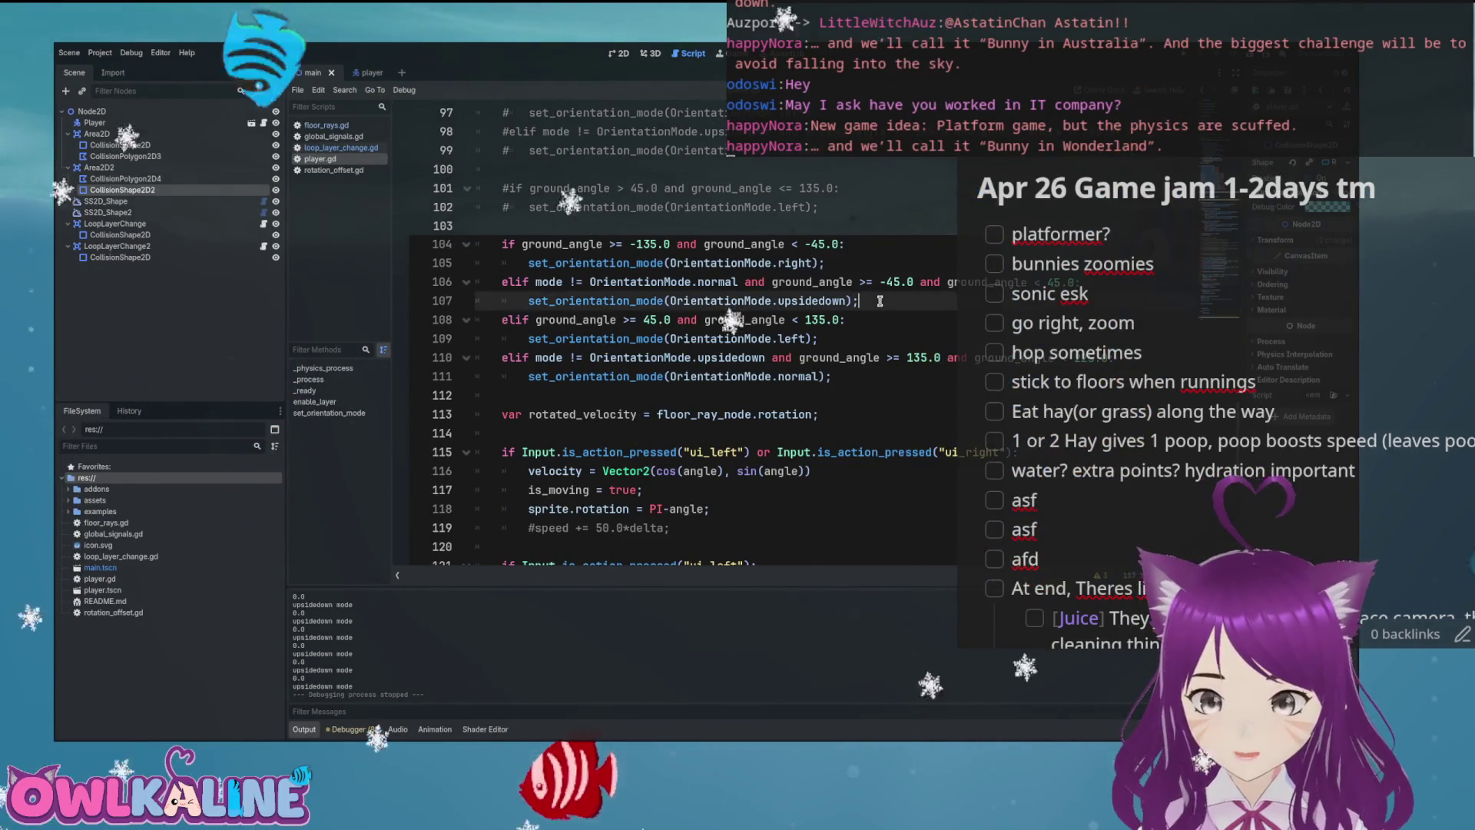
Step: Move the two-line upside-down orientation check below the normal-mode block
{"action": "left_click_drag", "start_coordinate": [880, 301], "coordinate": [458, 279]}
{"action": "key", "text": "ctrl+x"}
{"action": "left_click", "coordinate": [849, 351]}
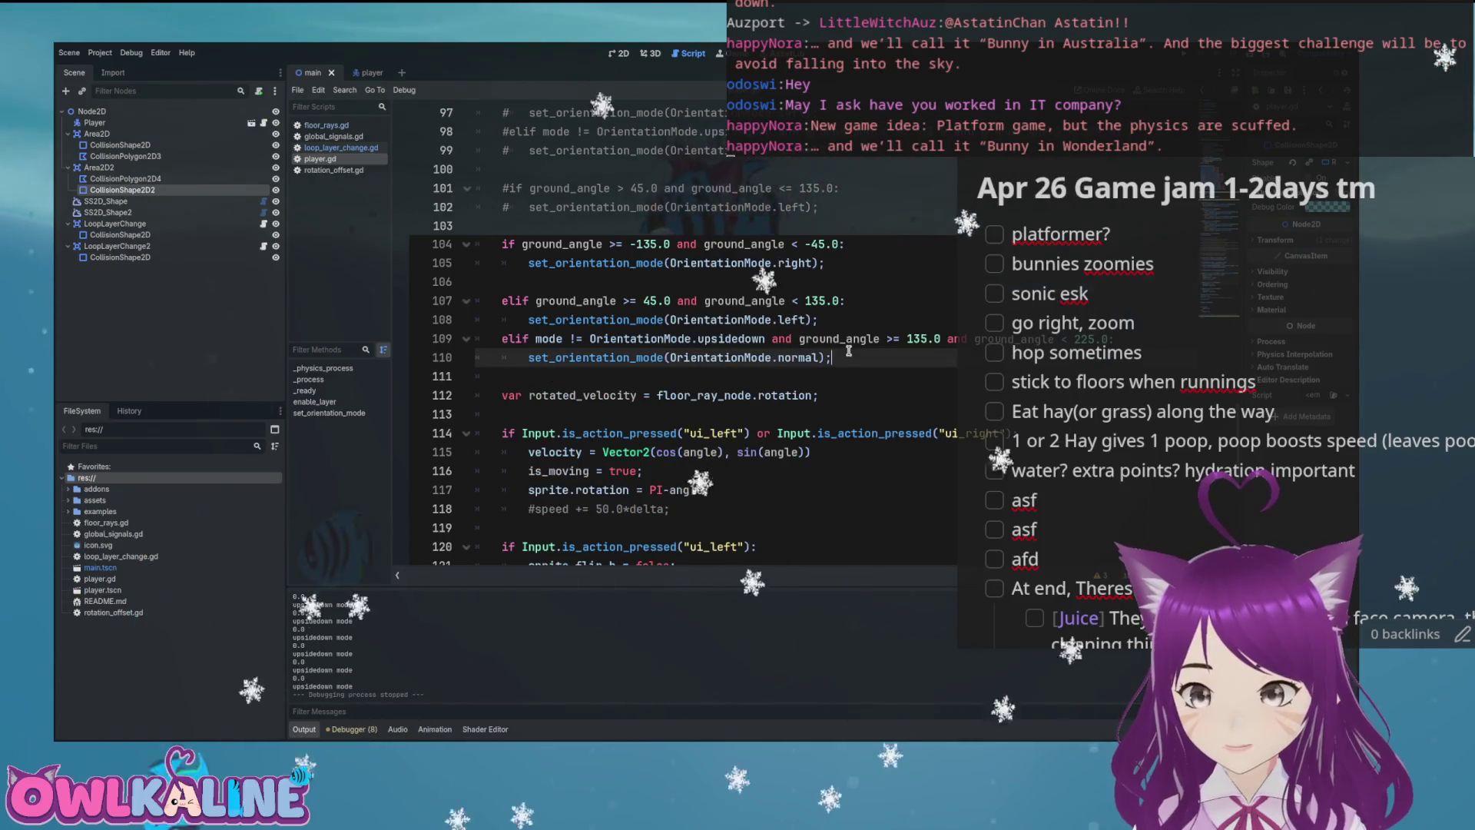
{"action": "key", "text": "Return"}
{"action": "key", "text": "ctrl+v"}
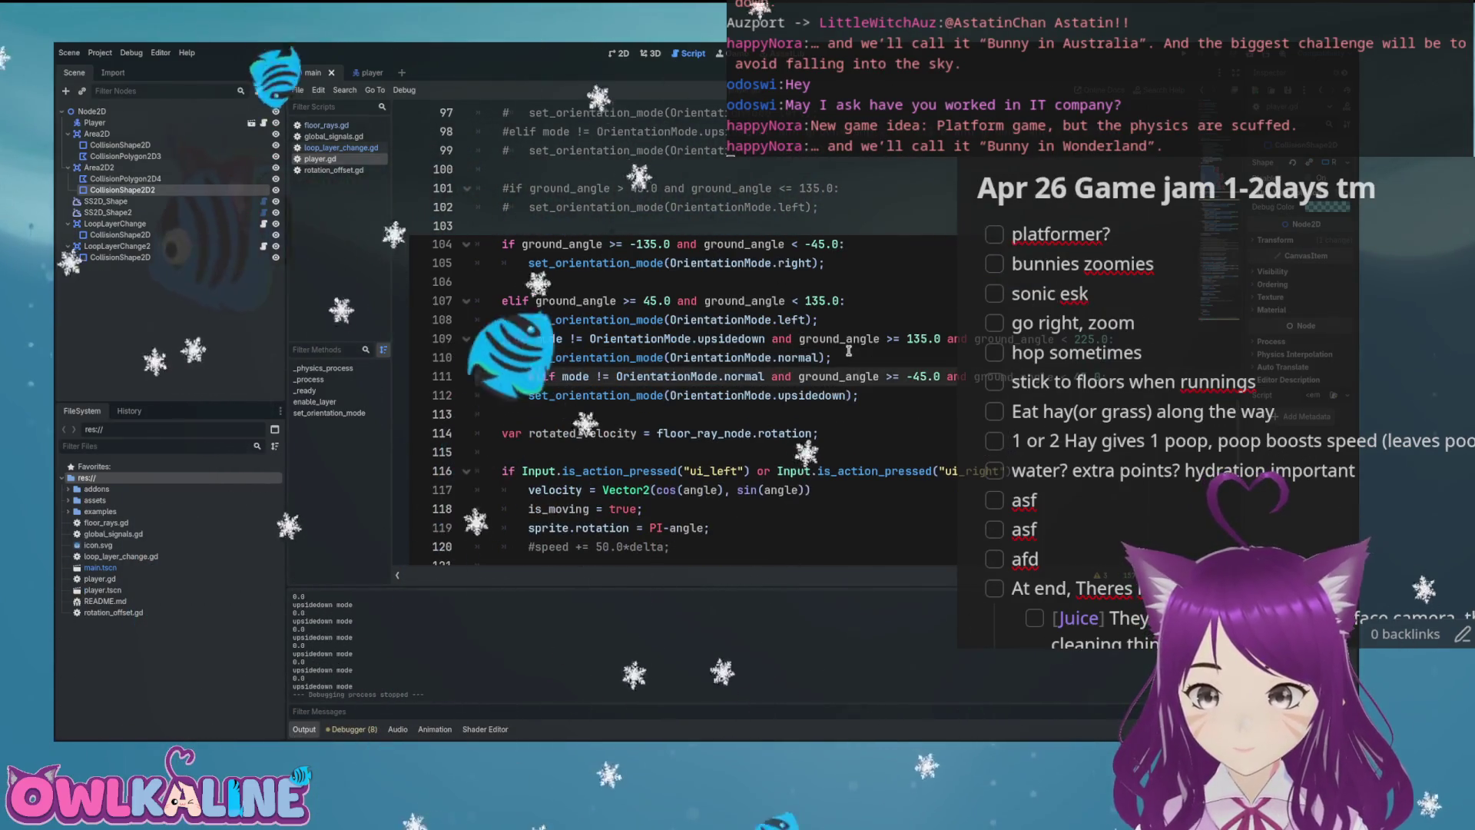
{"action": "key", "text": "Up"}
{"action": "key", "text": "Up"}
{"action": "key", "text": "Up"}
{"action": "key", "text": "BackSpace"}
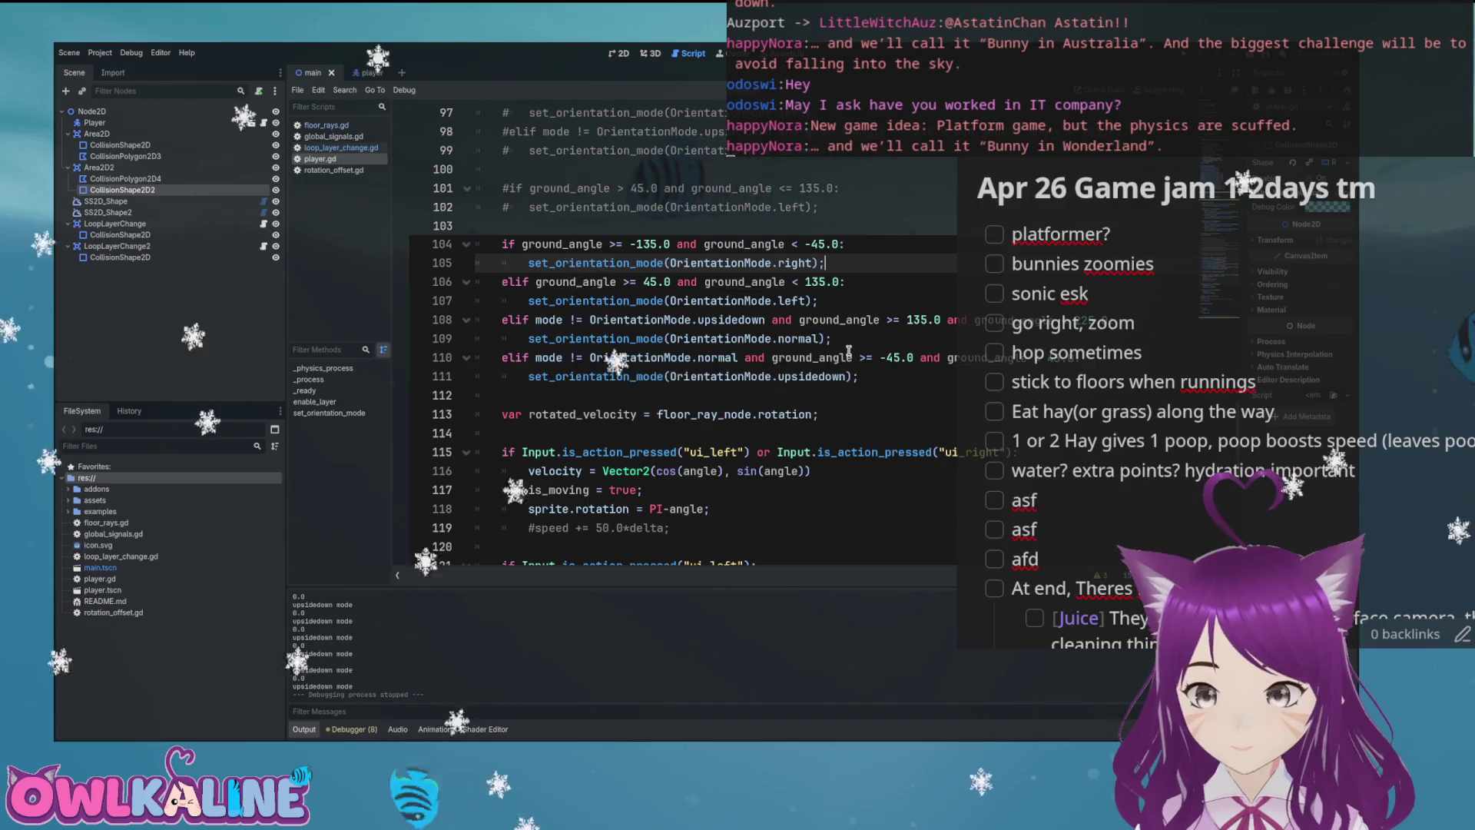
Step: Play-test the reordered checks by running the player around the loop, then stop
{"action": "key", "text": "F5"}
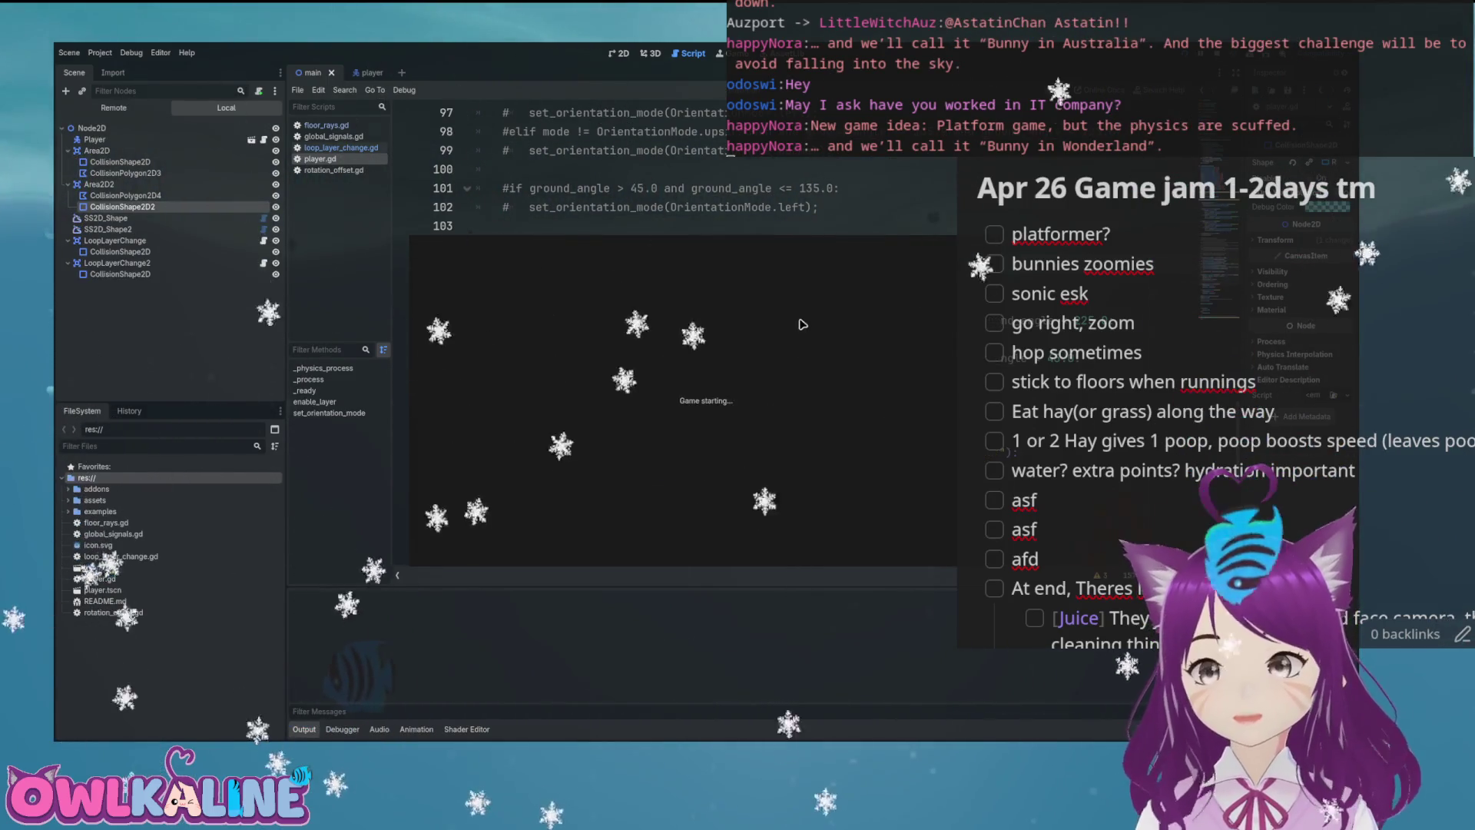
{"action": "key", "text": "Right"}
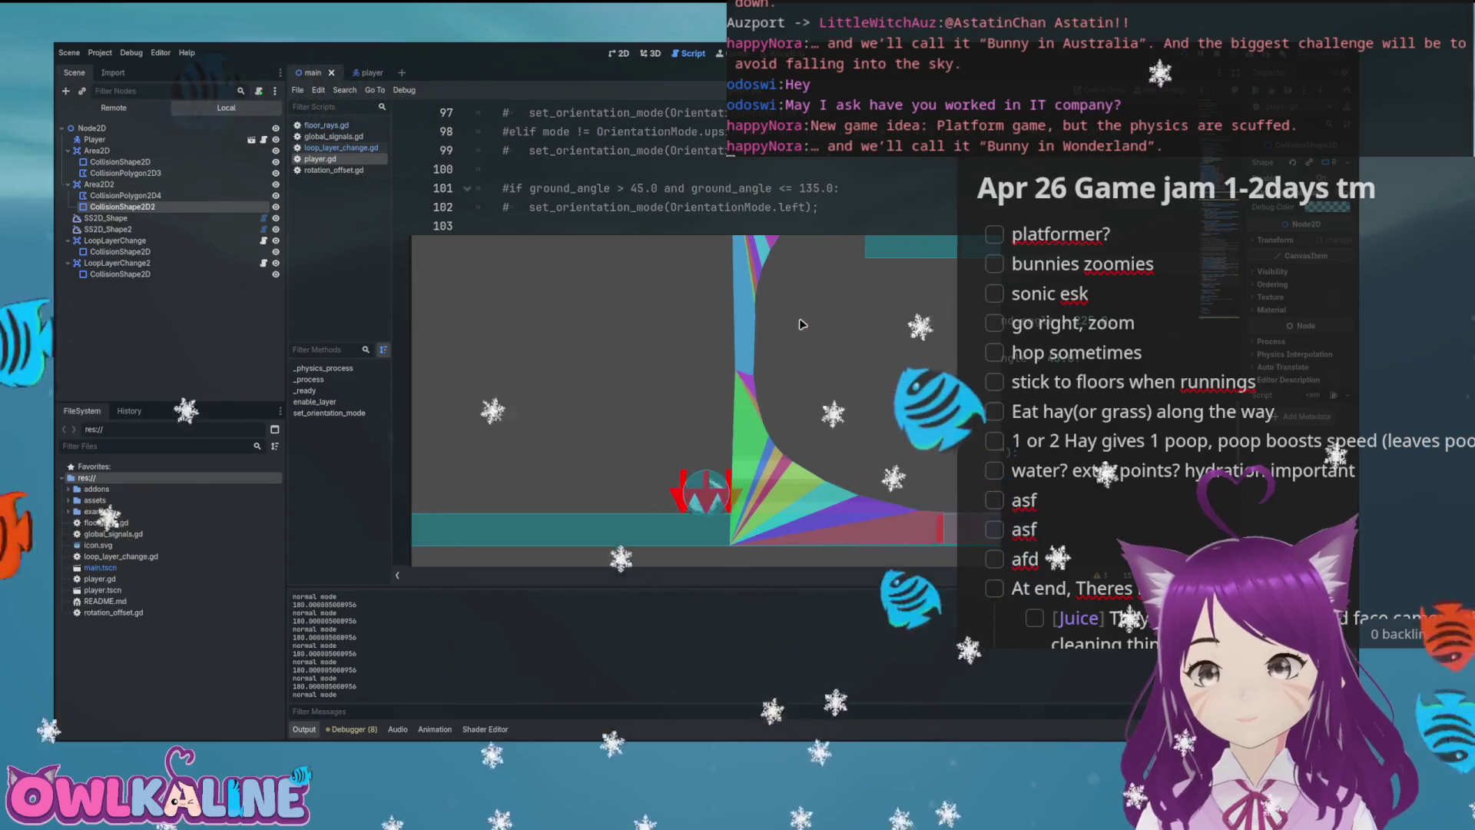
{"action": "key", "text": "Right"}
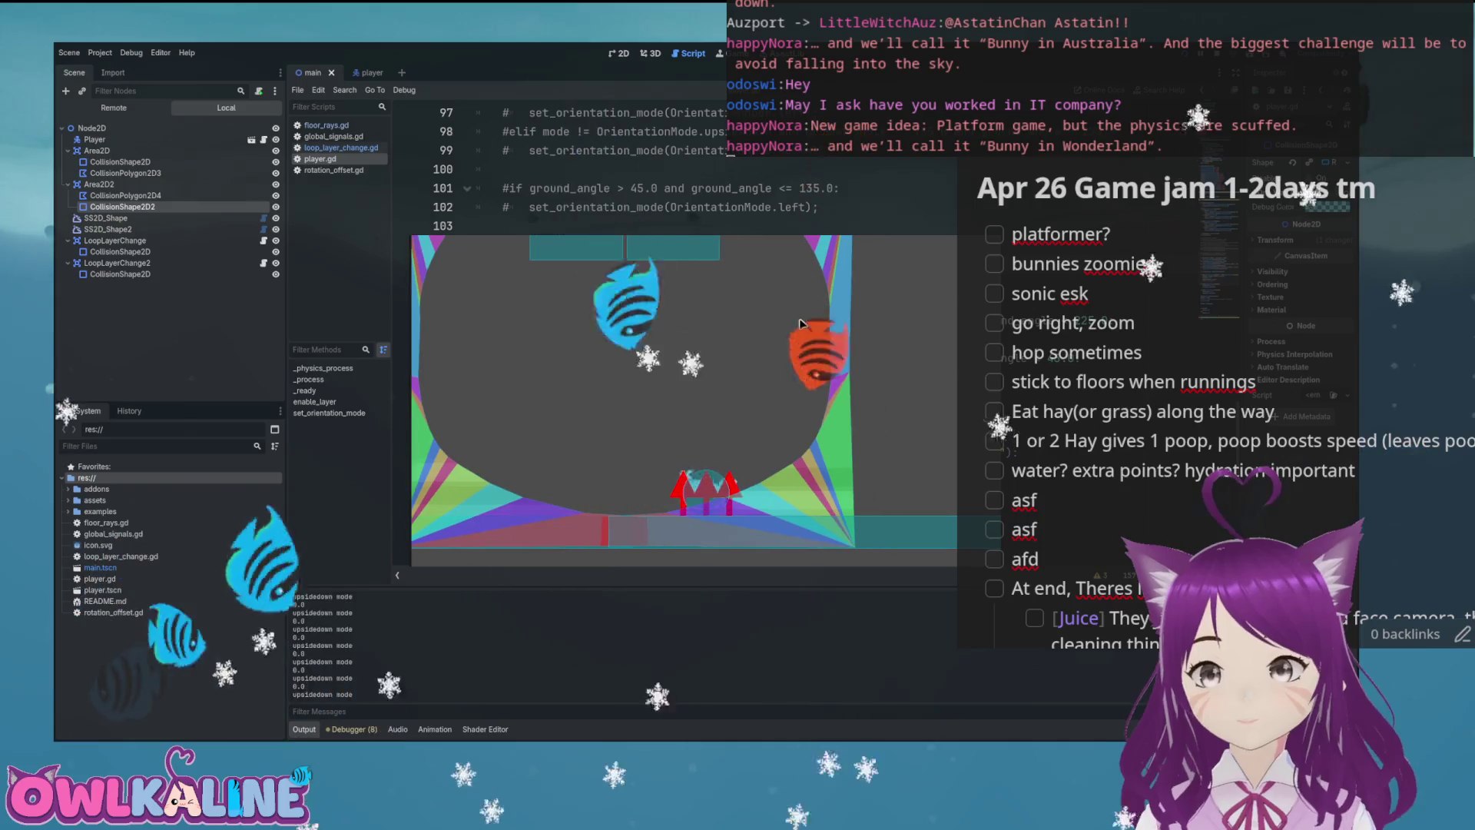
{"action": "key", "text": "Right"}
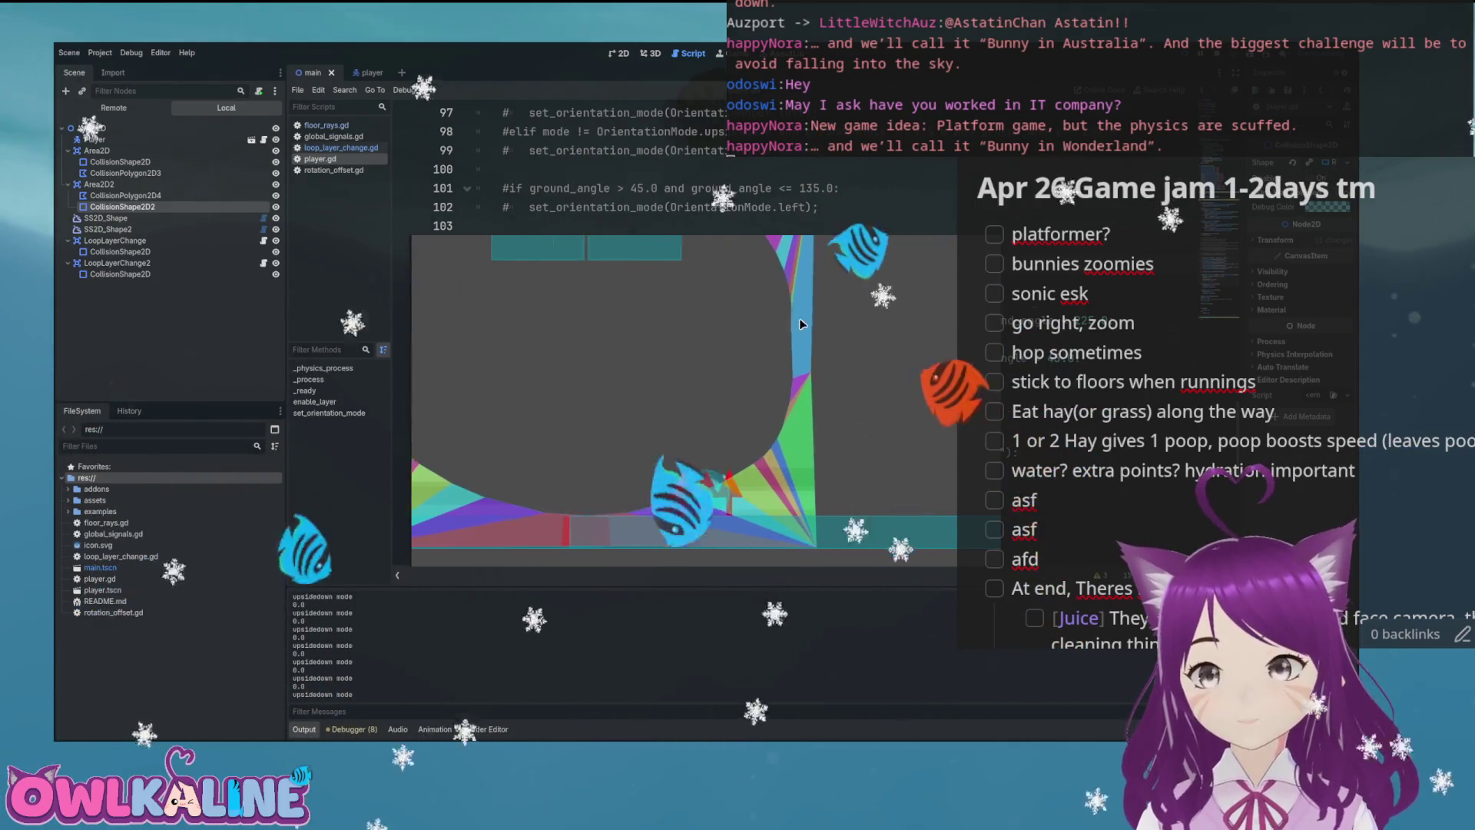
{"action": "key", "text": "F8"}
{"action": "left_click", "coordinate": [940, 374]}
Step: Undo the move to restore the original orientation-check order
{"action": "key", "text": "ctrl+z"}
{"action": "key", "text": "ctrl+z"}
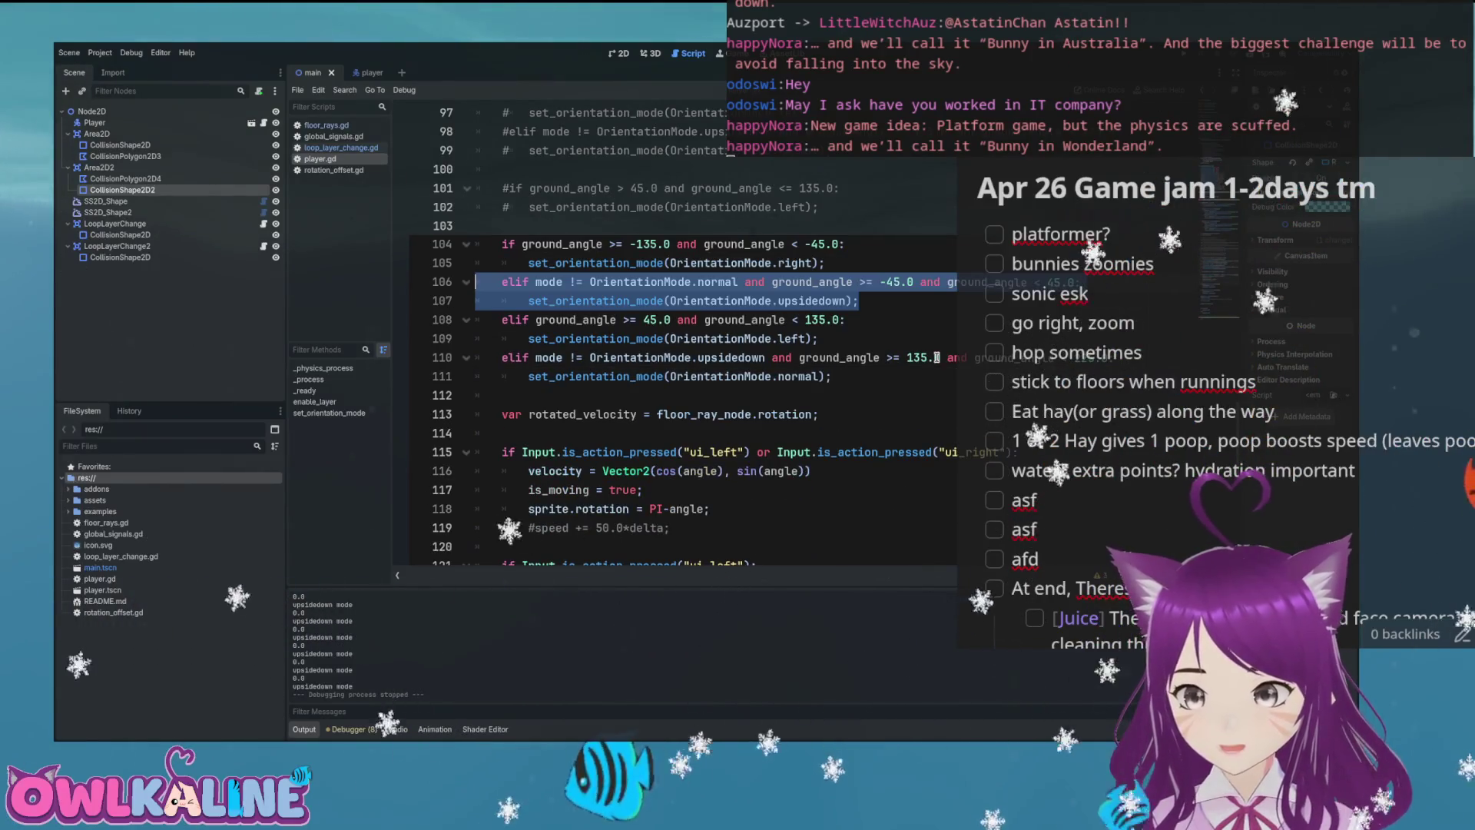
{"action": "left_click", "coordinate": [896, 321]}
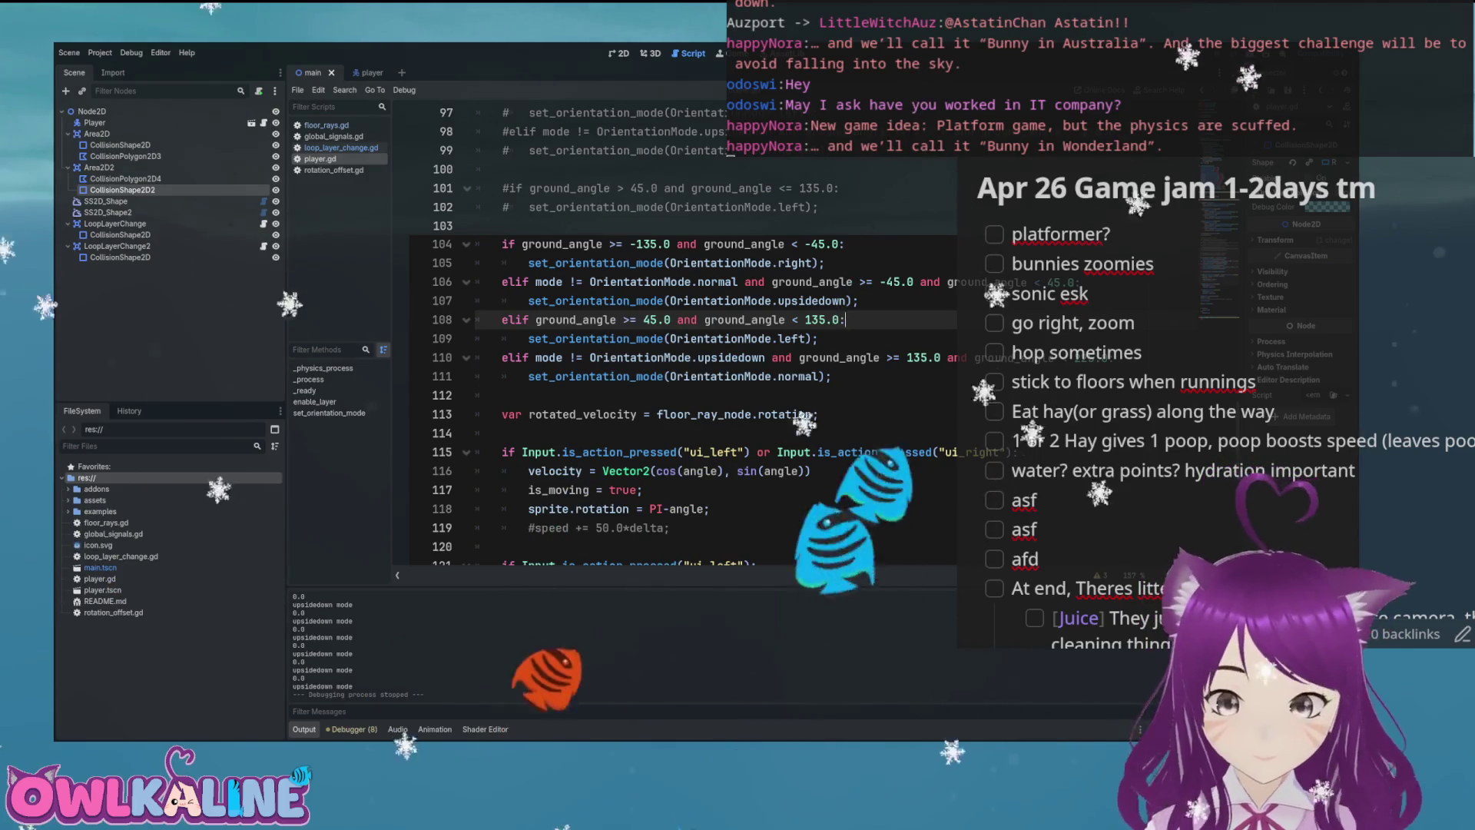
{"action": "scroll", "coordinate": [863, 347], "scroll_direction": "up", "scroll_amount": 3}
{"action": "scroll", "coordinate": [863, 347], "scroll_direction": "up", "scroll_amount": 4}
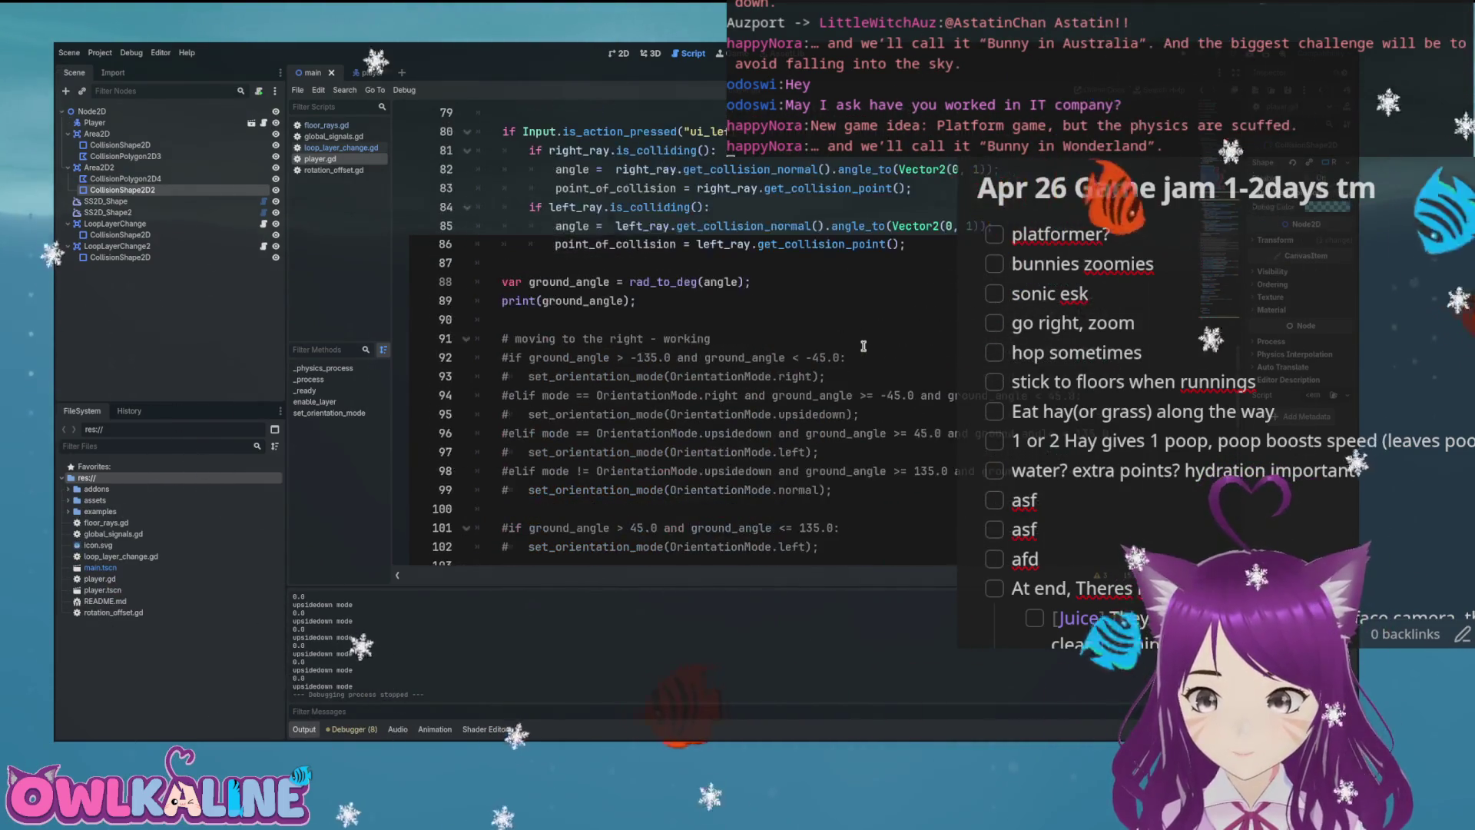
{"action": "scroll", "coordinate": [864, 346], "scroll_direction": "down", "scroll_amount": 7}
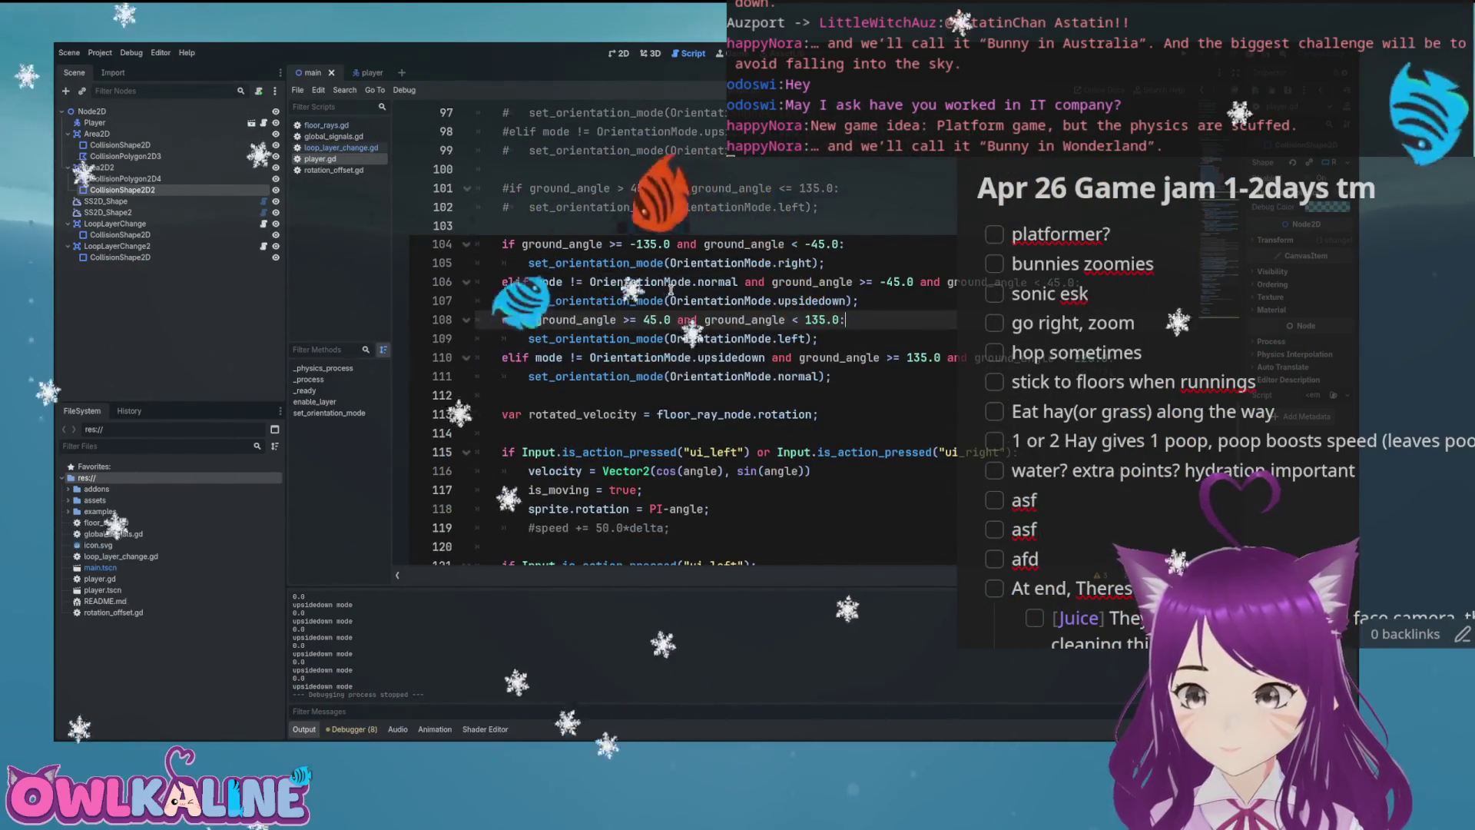
Step: Add the ui_right input check and mode == OrientationMode.right to line 106, then save
{"action": "left_click", "coordinate": [761, 282]}
{"action": "scroll", "coordinate": [784, 353], "scroll_direction": "up", "scroll_amount": 6}
{"action": "scroll", "coordinate": [809, 435], "scroll_direction": "down", "scroll_amount": 6}
{"action": "left_click_drag", "start_coordinate": [522, 452], "coordinate": [1007, 452]}
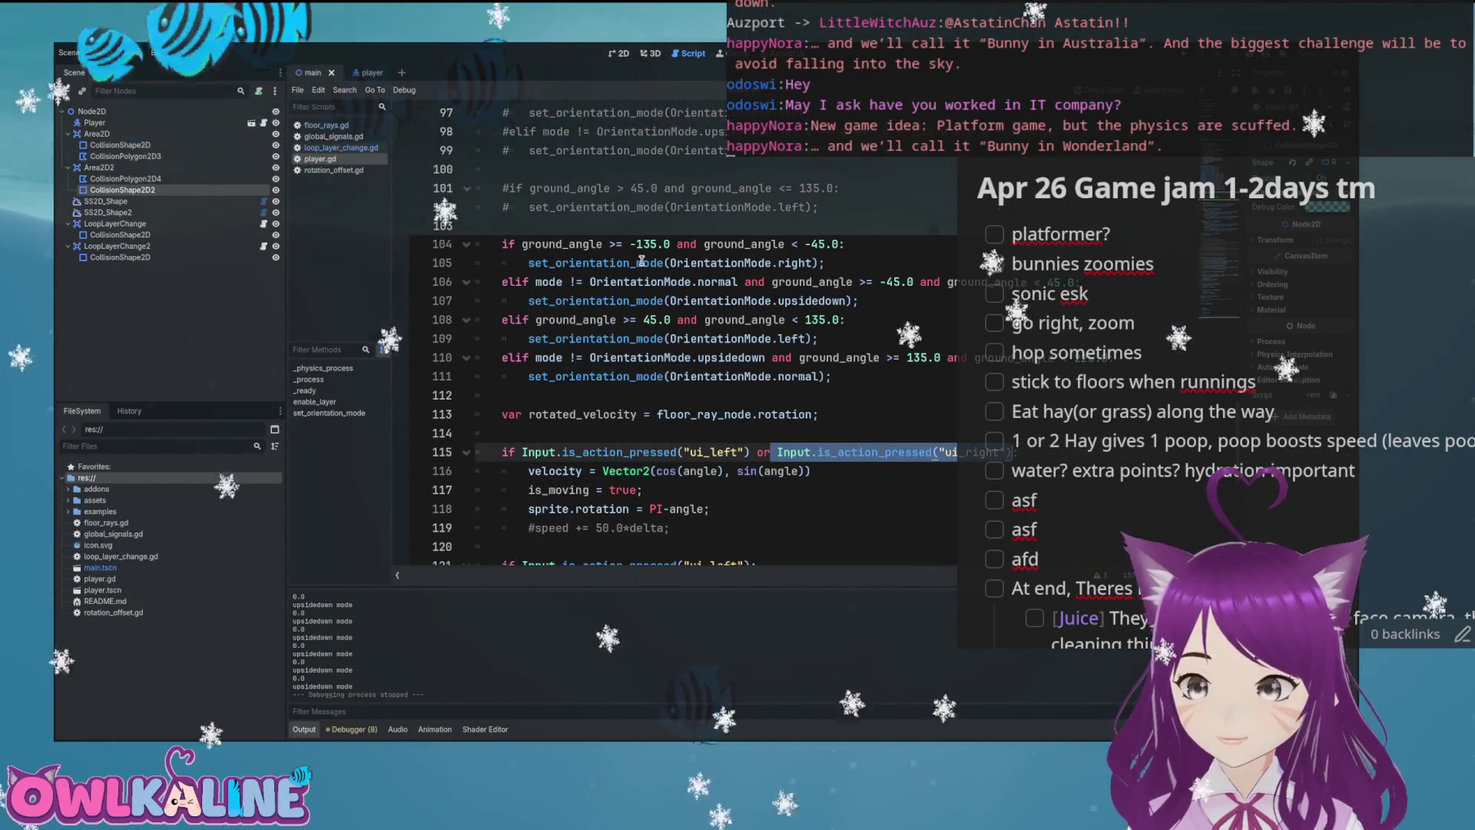
{"action": "left_click", "coordinate": [738, 281]}
{"action": "type", "text": "Input.is_action_pressed(\"ui_right\")"}
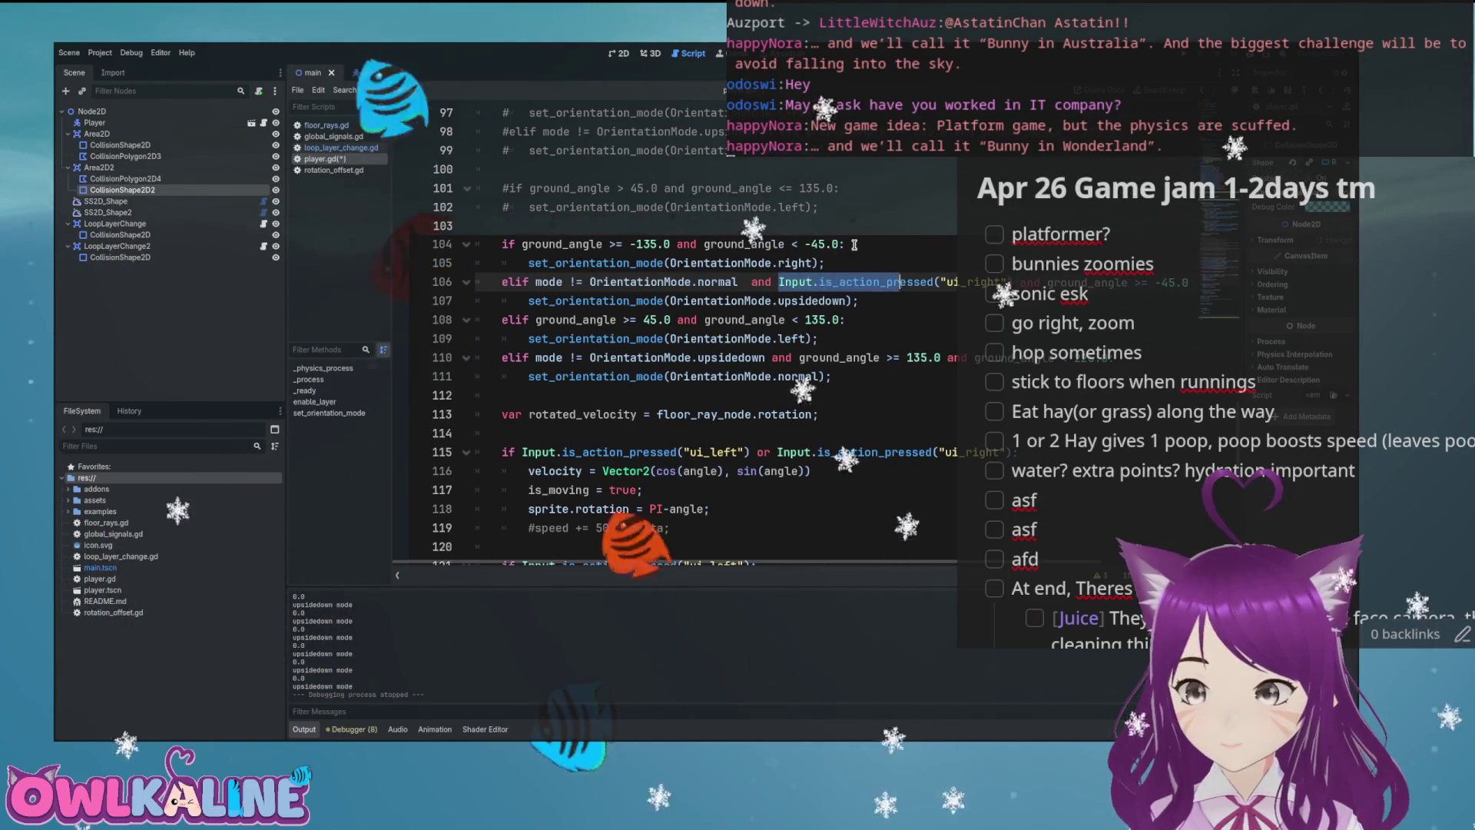
{"action": "type", "text": "m"}
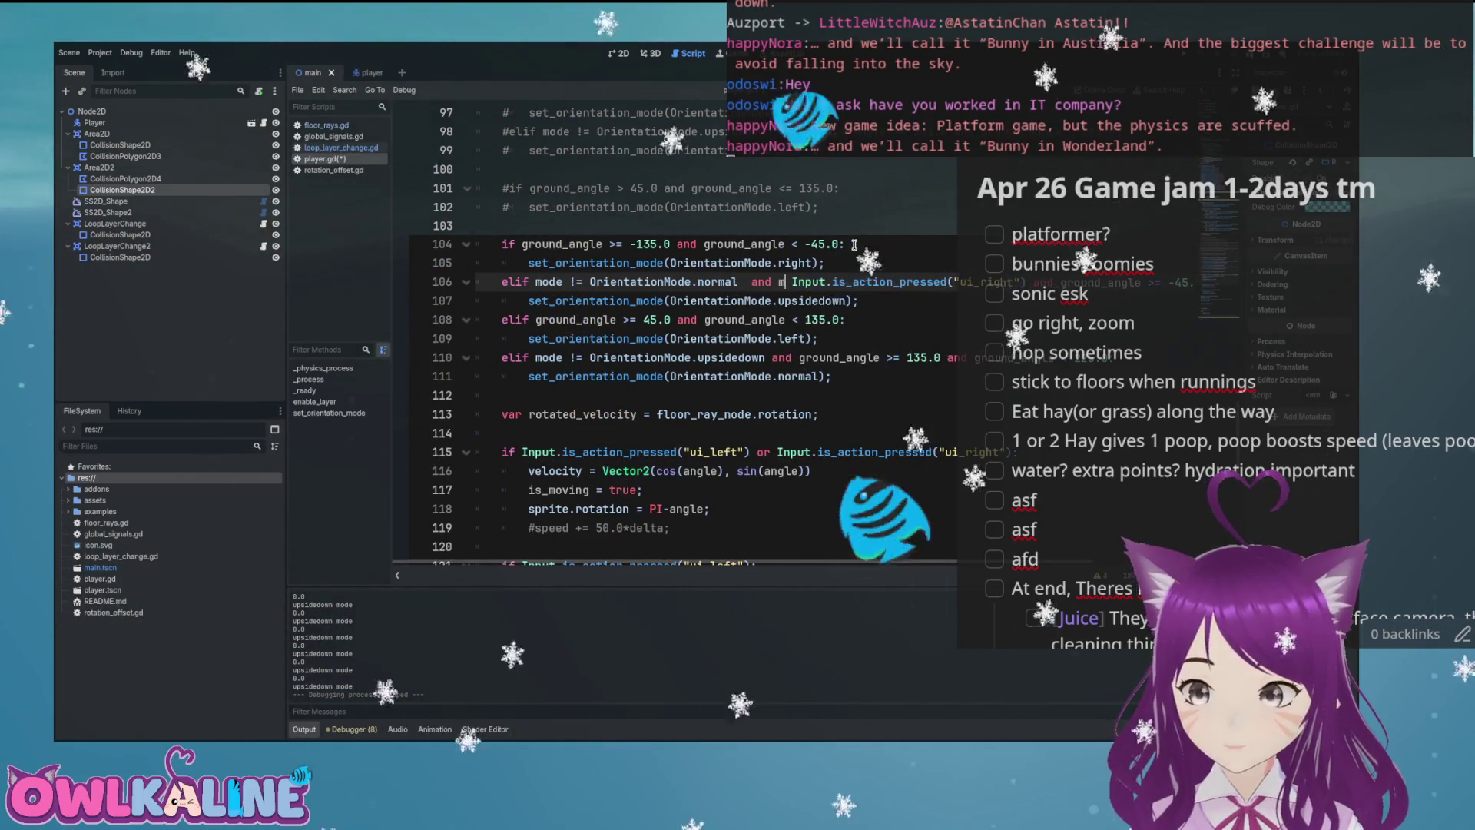
{"action": "type", "text": "ode == OrientationMode.right and"}
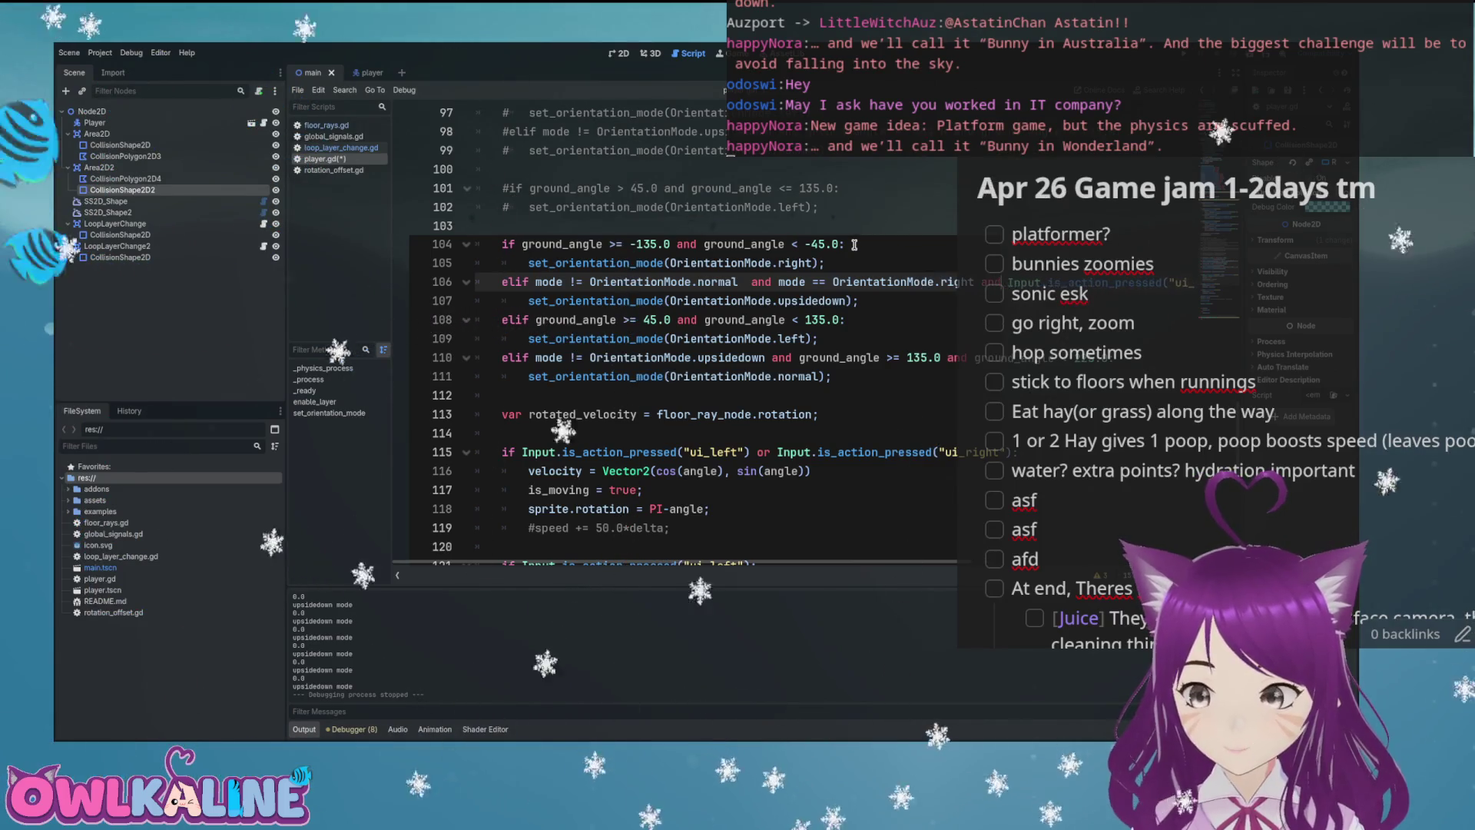
{"action": "key", "text": "End"}
{"action": "key", "text": "ctrl+s"}
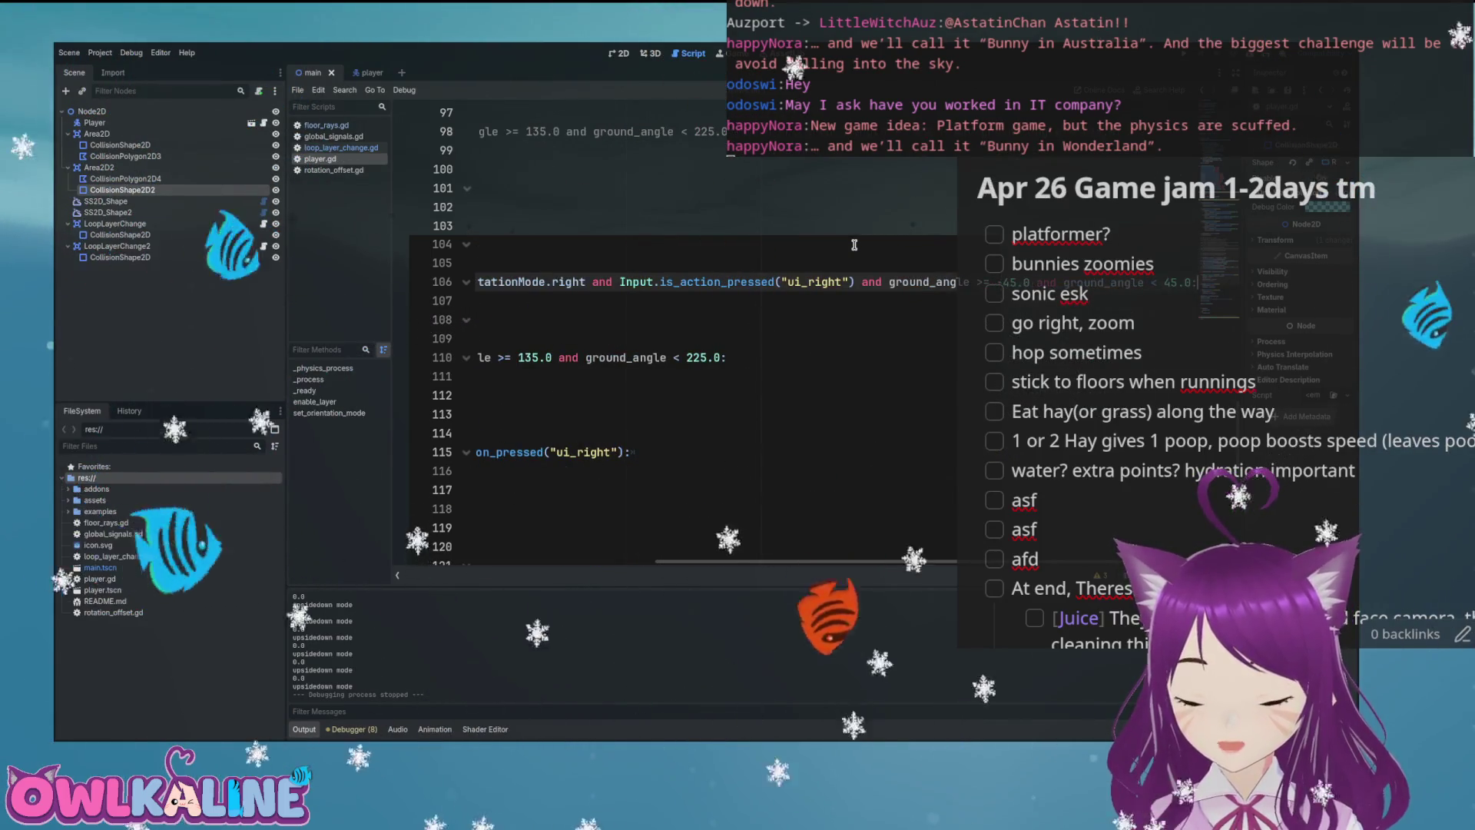
{"action": "key", "text": "Home"}
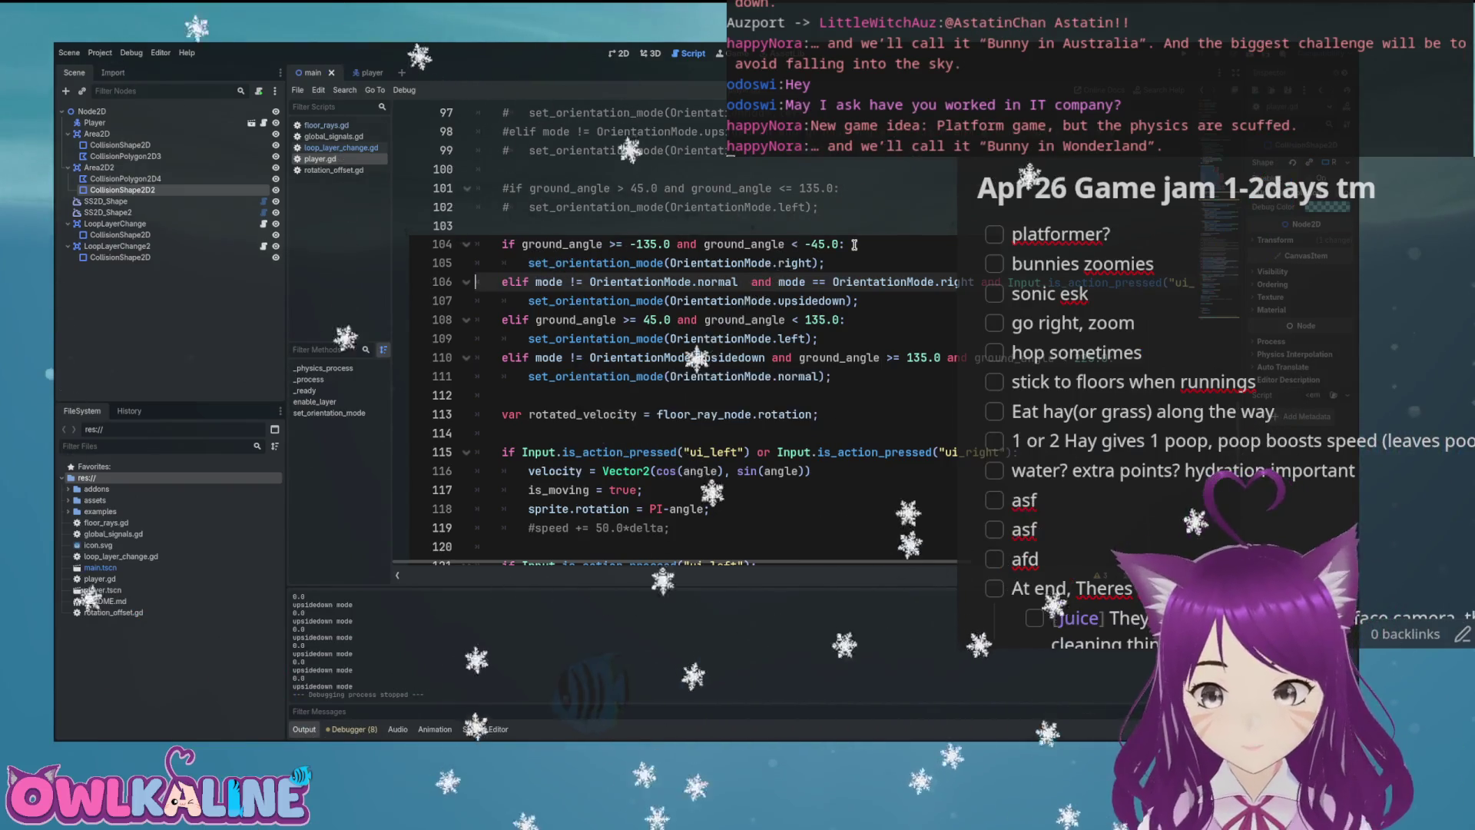
Step: Play-test the new condition, running the player over the loop and up the curved left wall
{"action": "key", "text": "F5"}
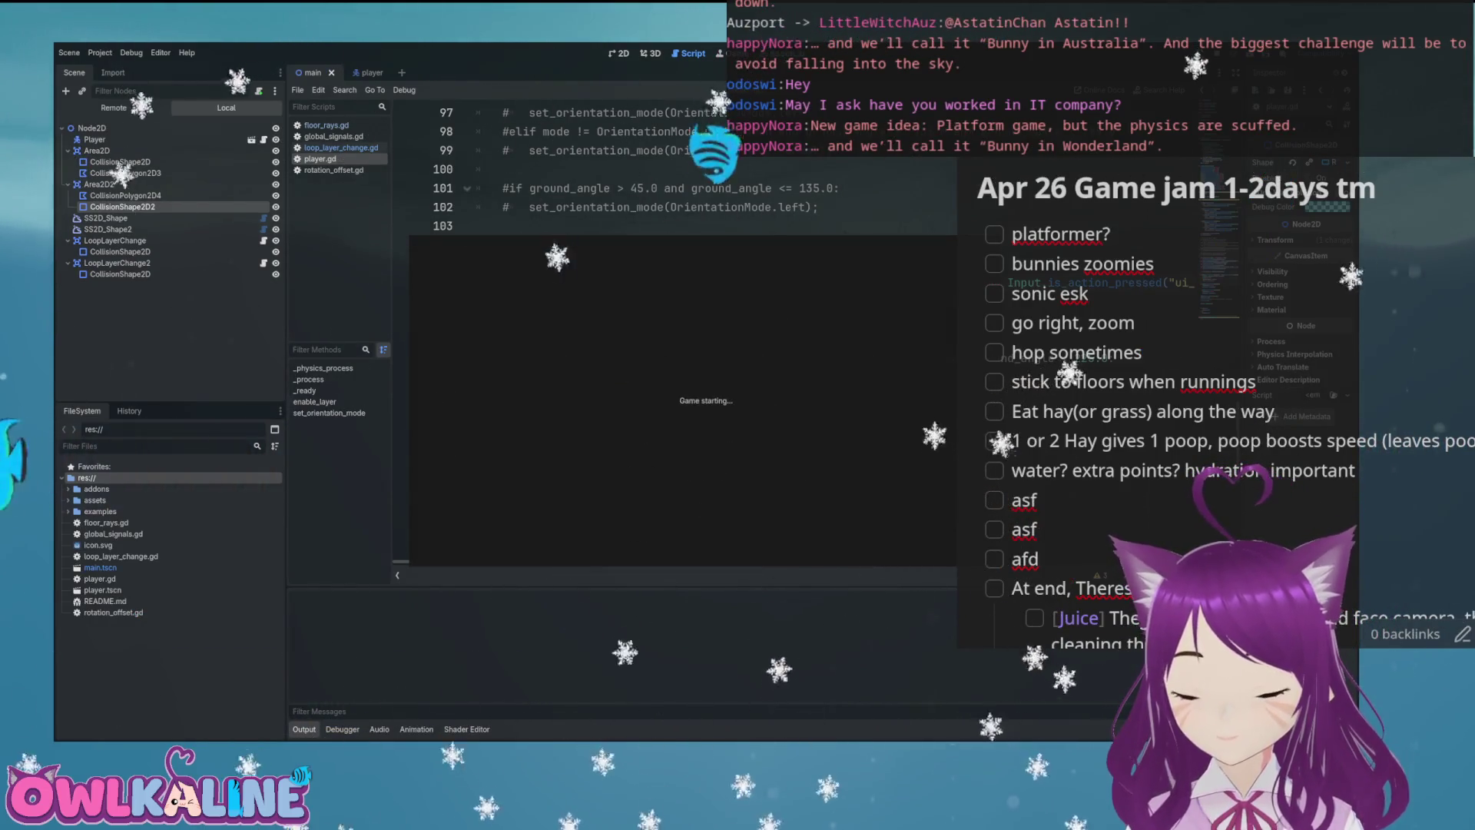
{"action": "key", "text": "Right"}
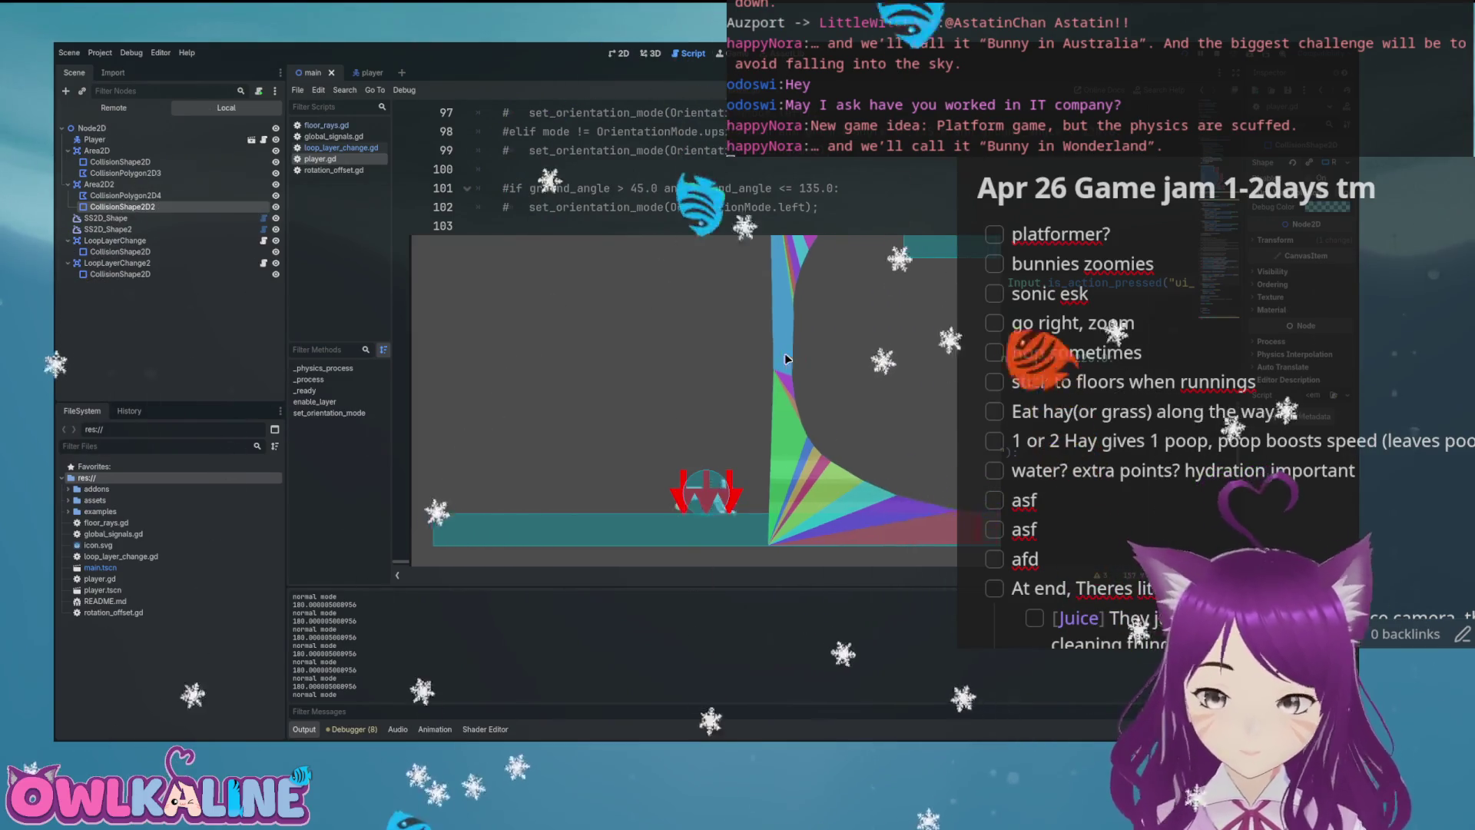
{"action": "key", "text": "Right"}
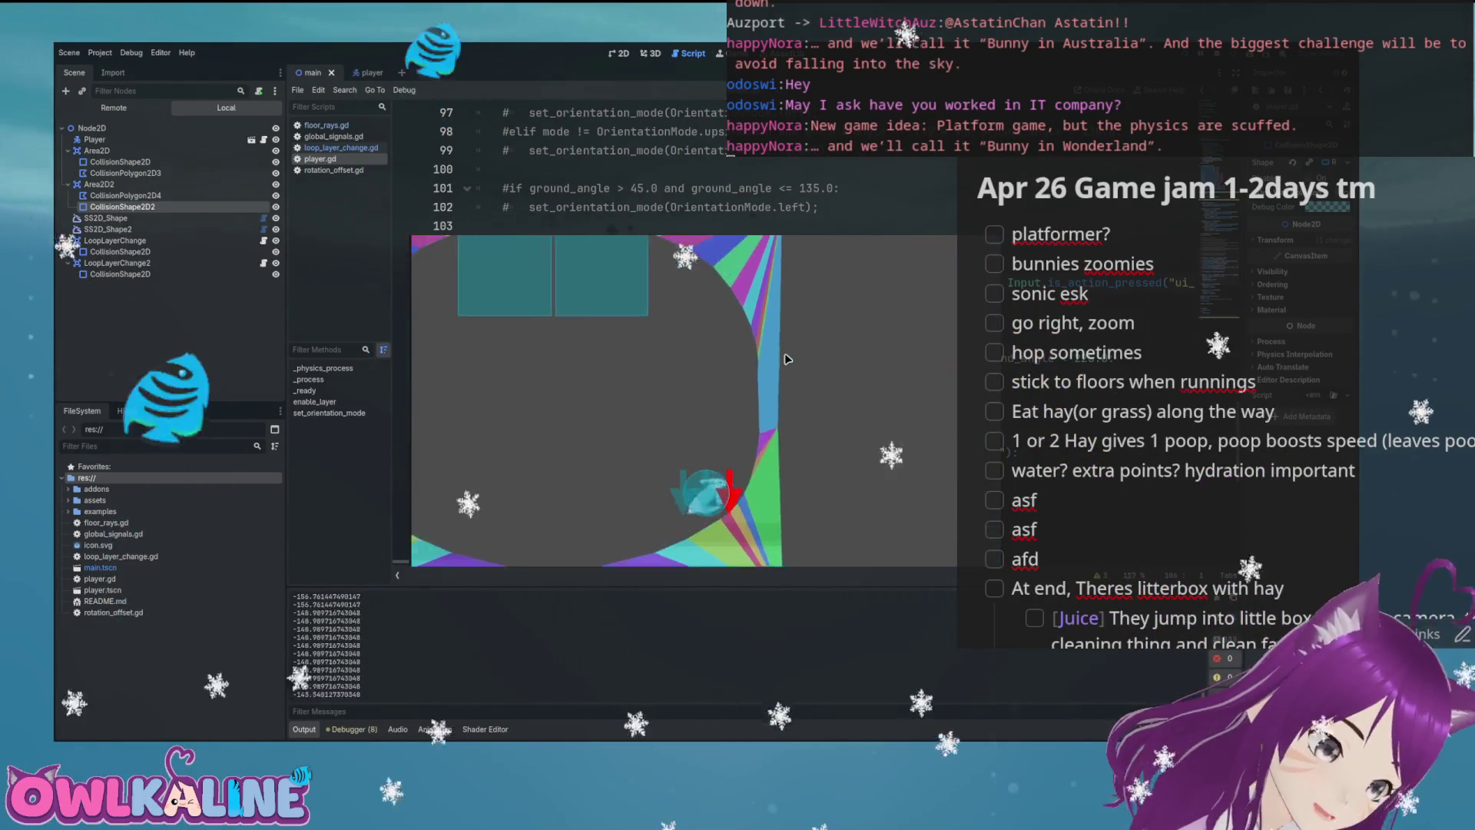
{"action": "key", "text": "Right"}
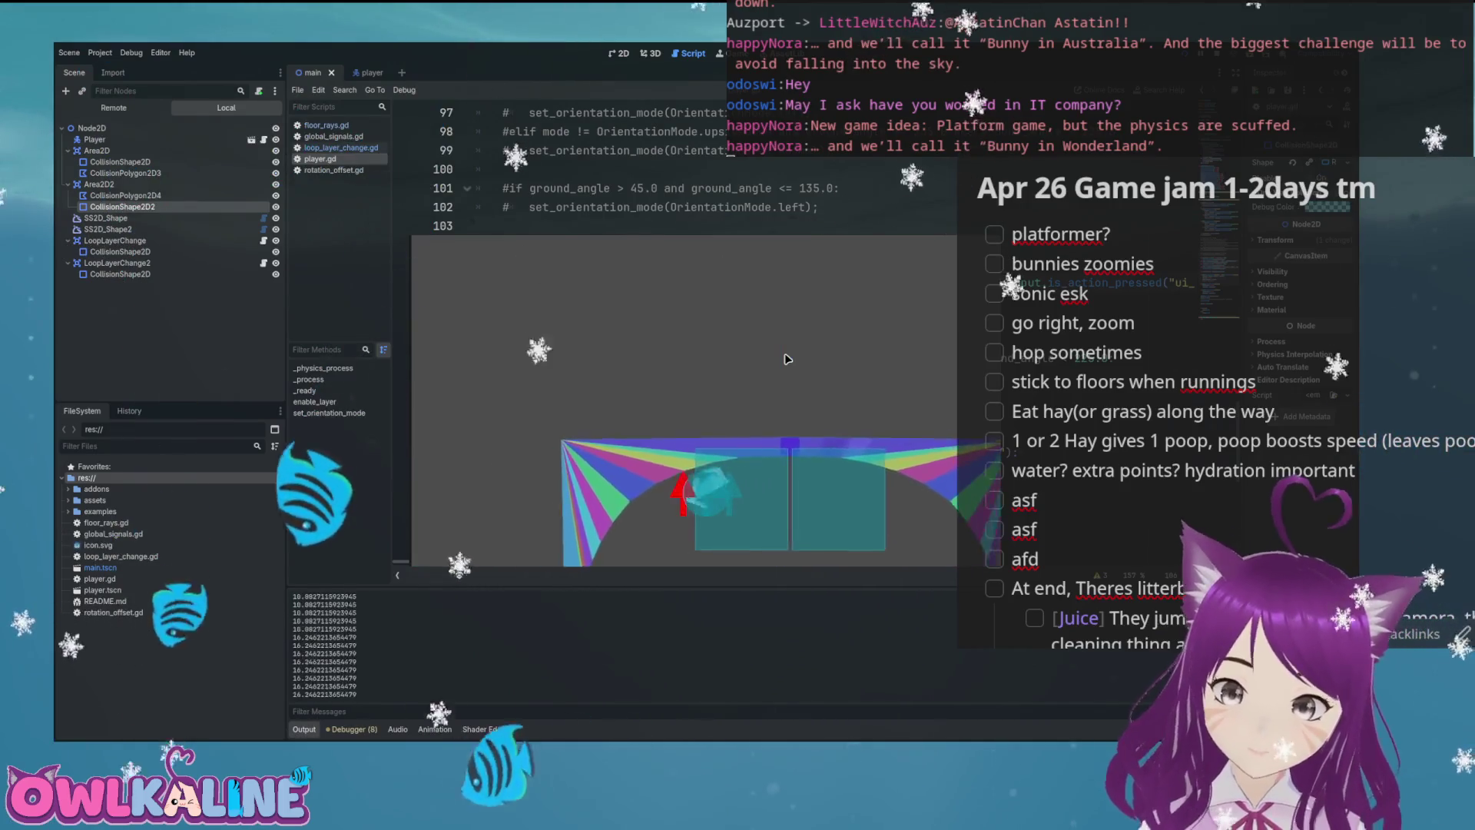
{"action": "key", "text": "Right"}
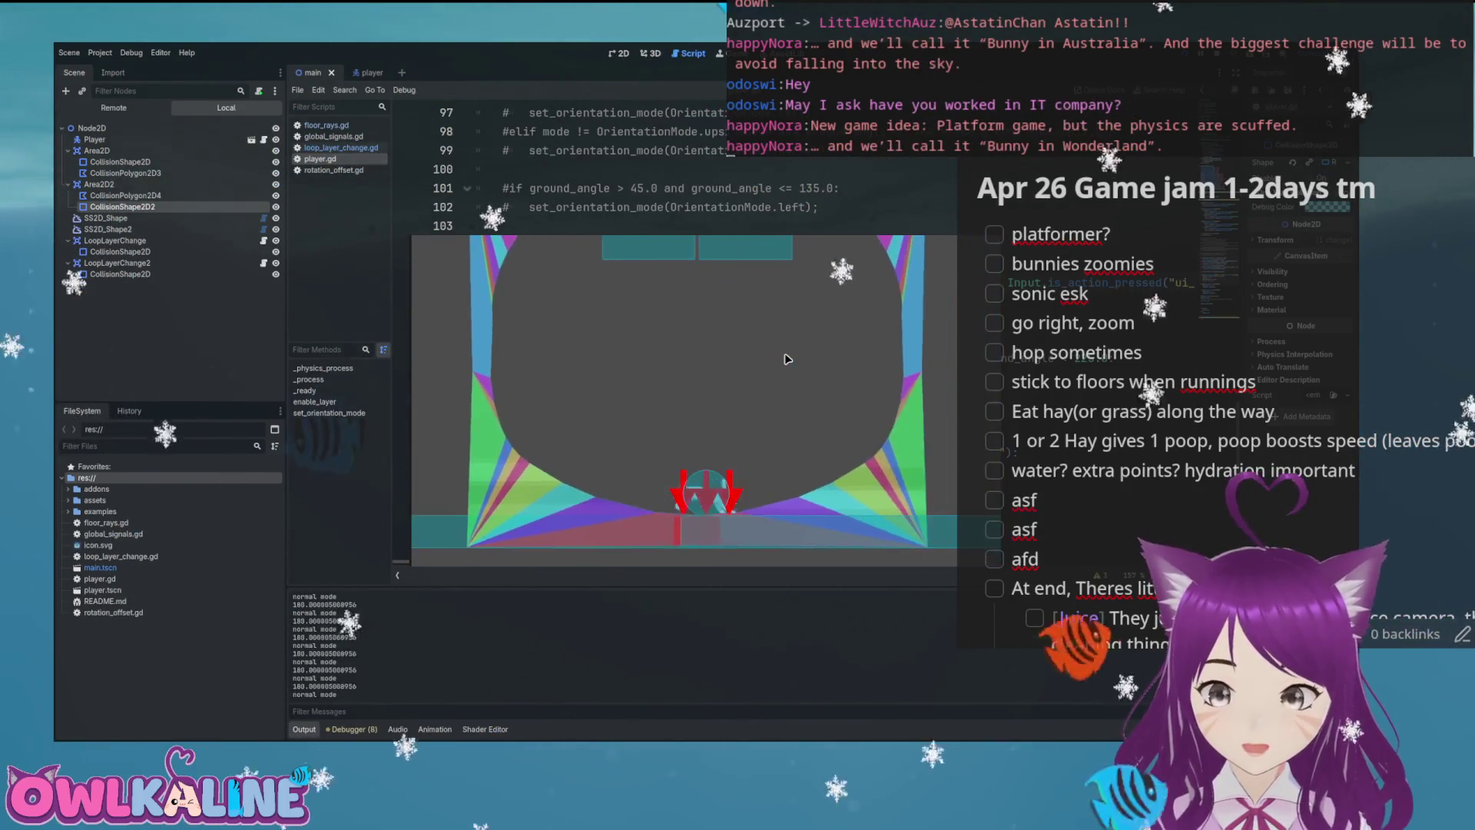
{"action": "key", "text": "Left"}
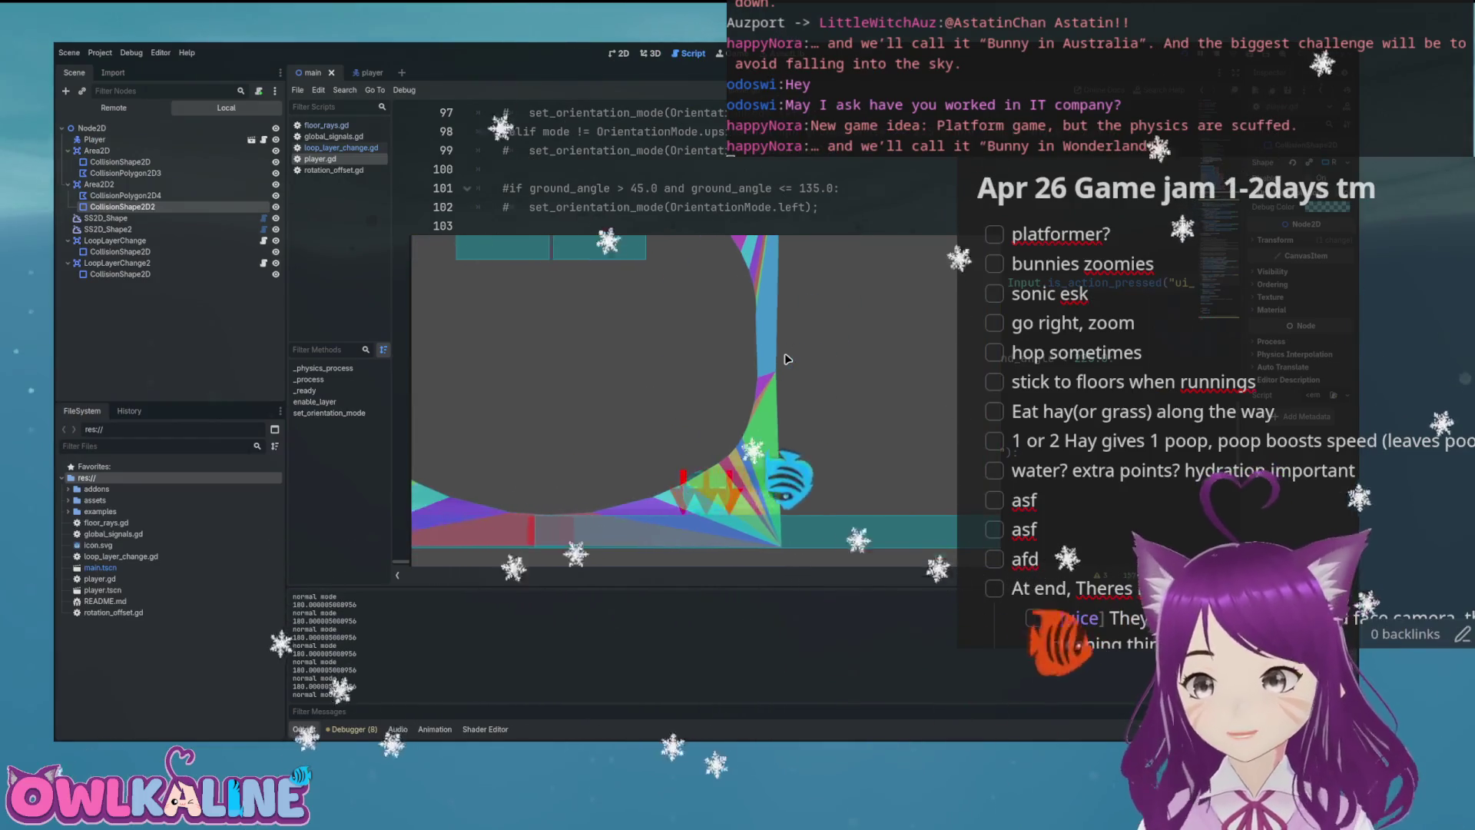
{"action": "key", "text": "Left"}
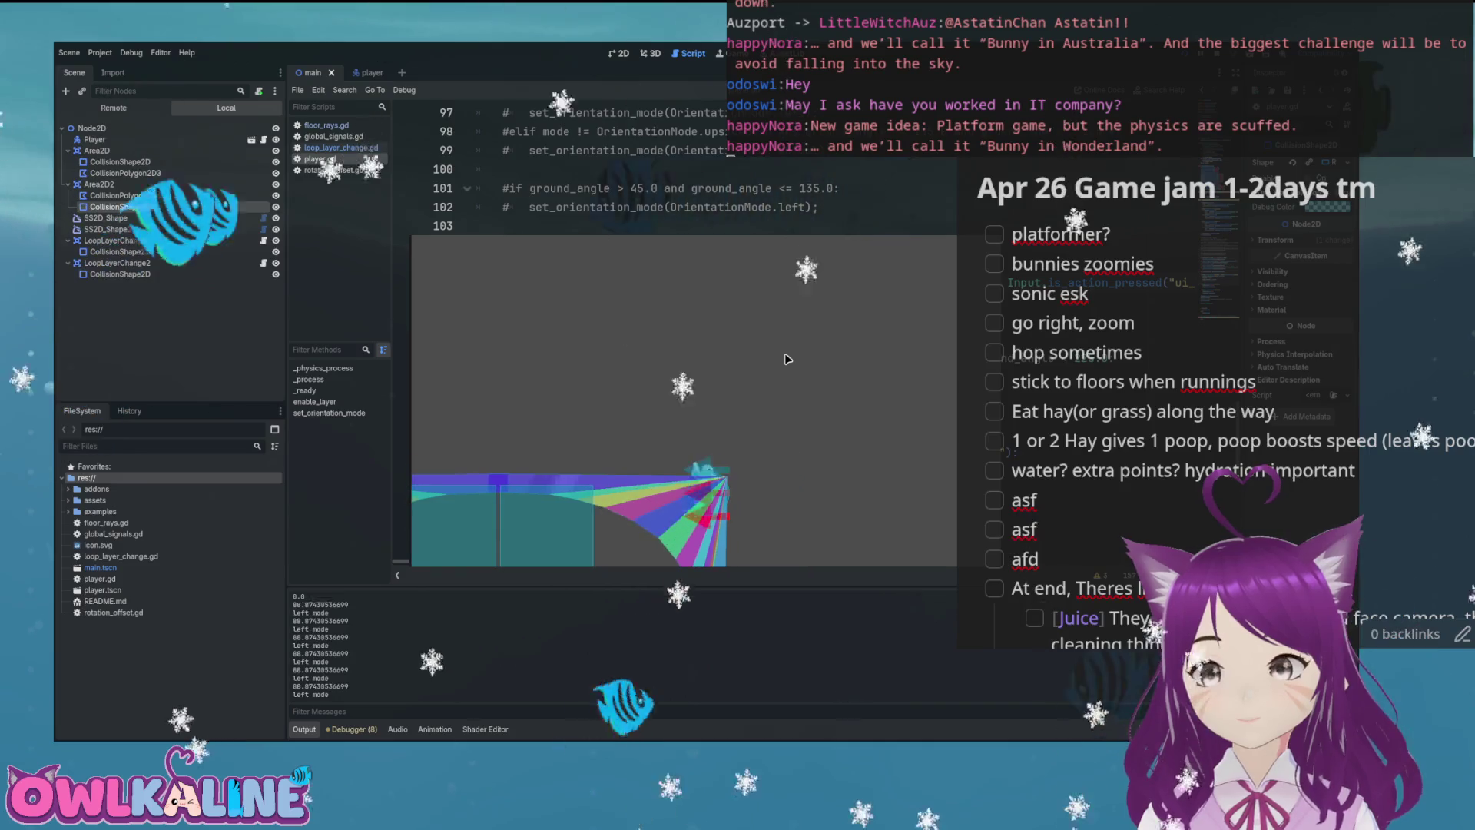
{"action": "key", "text": "F8"}
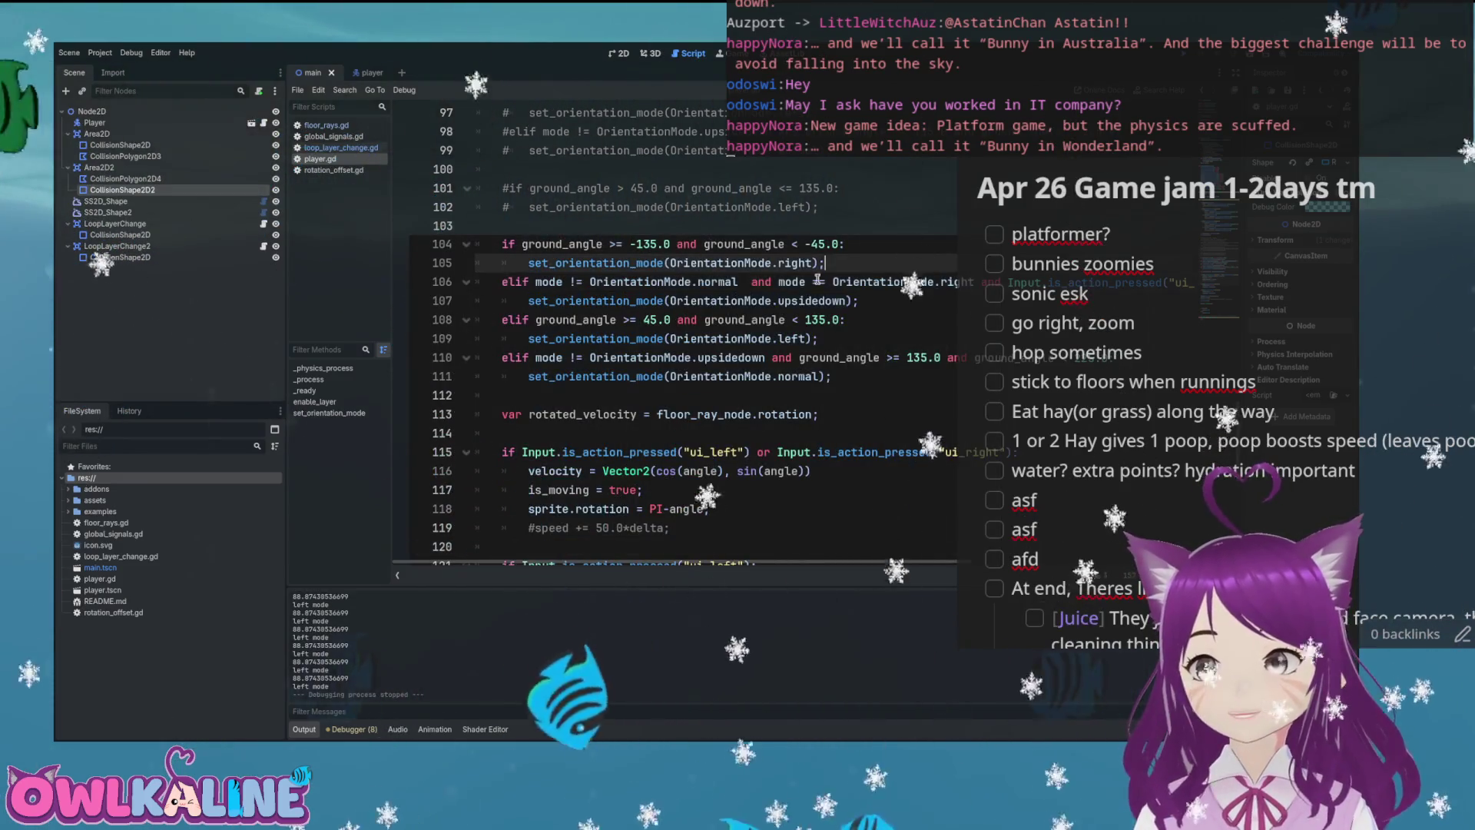
Step: Delete the added right-mode and ui_right conditions from line 106
{"action": "left_click_drag", "start_coordinate": [751, 281], "coordinate": [1229, 281]}
{"action": "key", "text": "Delete"}
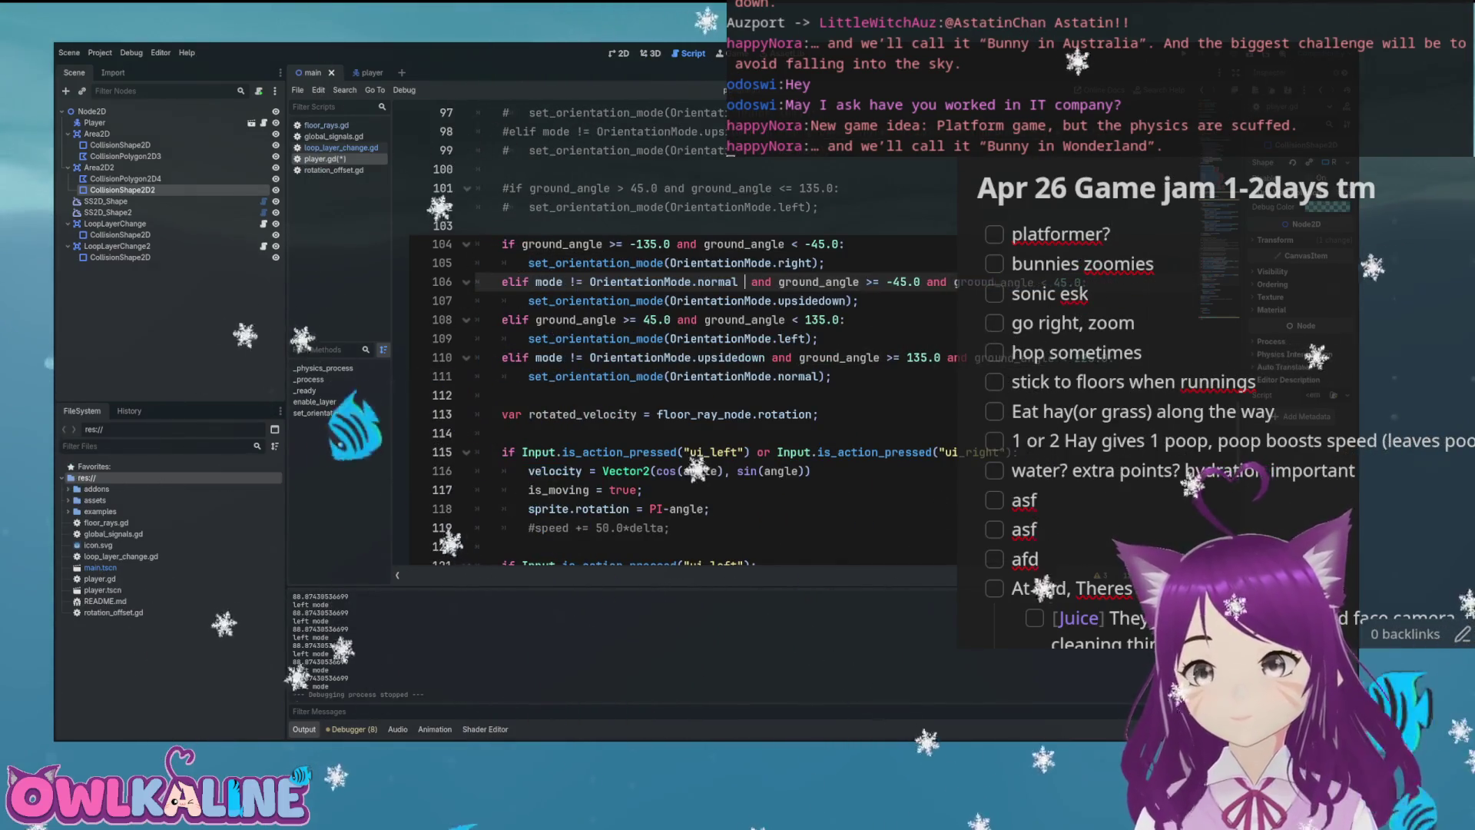
{"action": "left_click", "coordinate": [507, 282]}
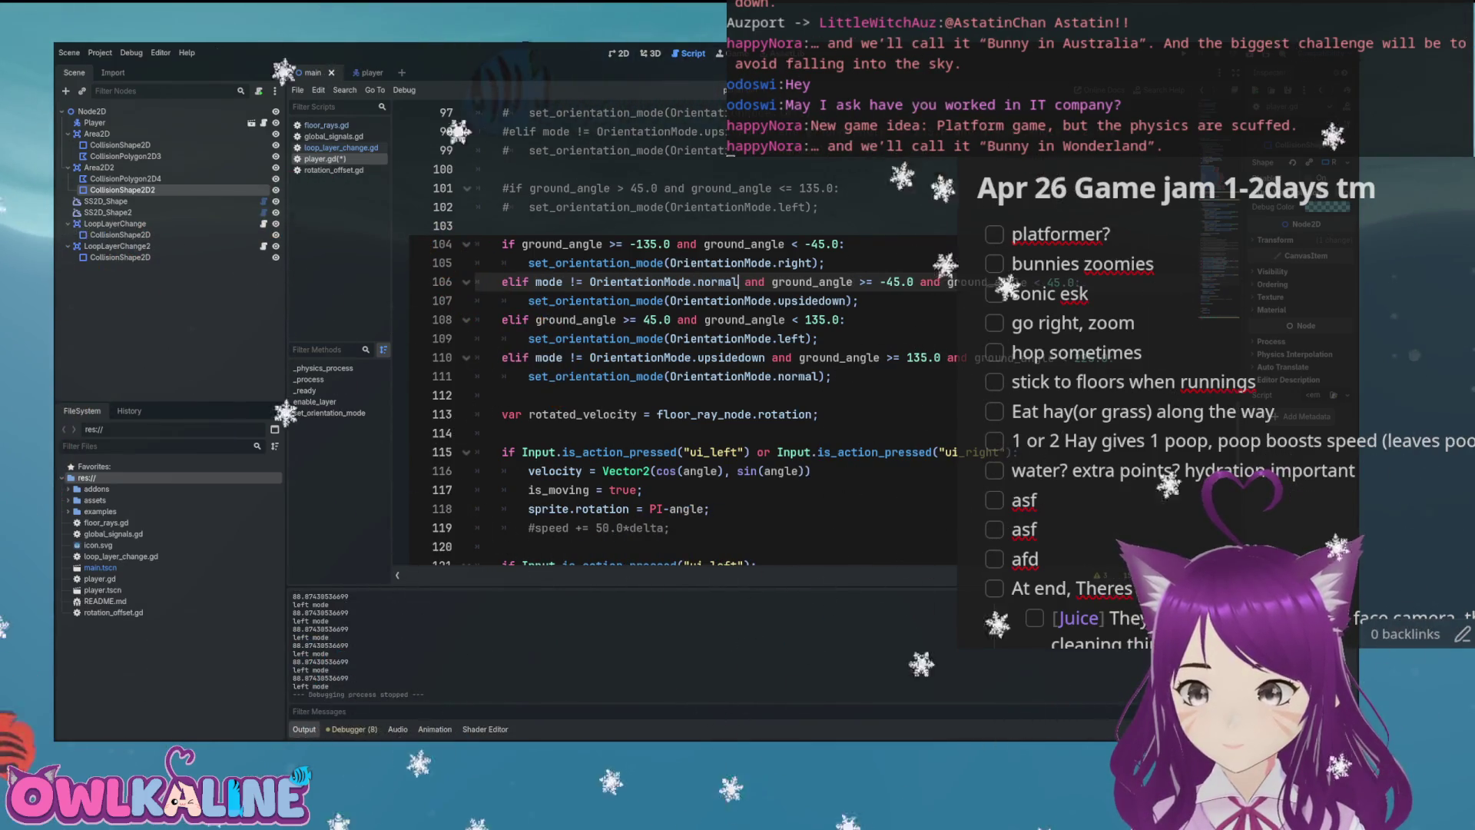
{"action": "key", "text": "Return"}
{"action": "key", "text": "ctrl+z"}
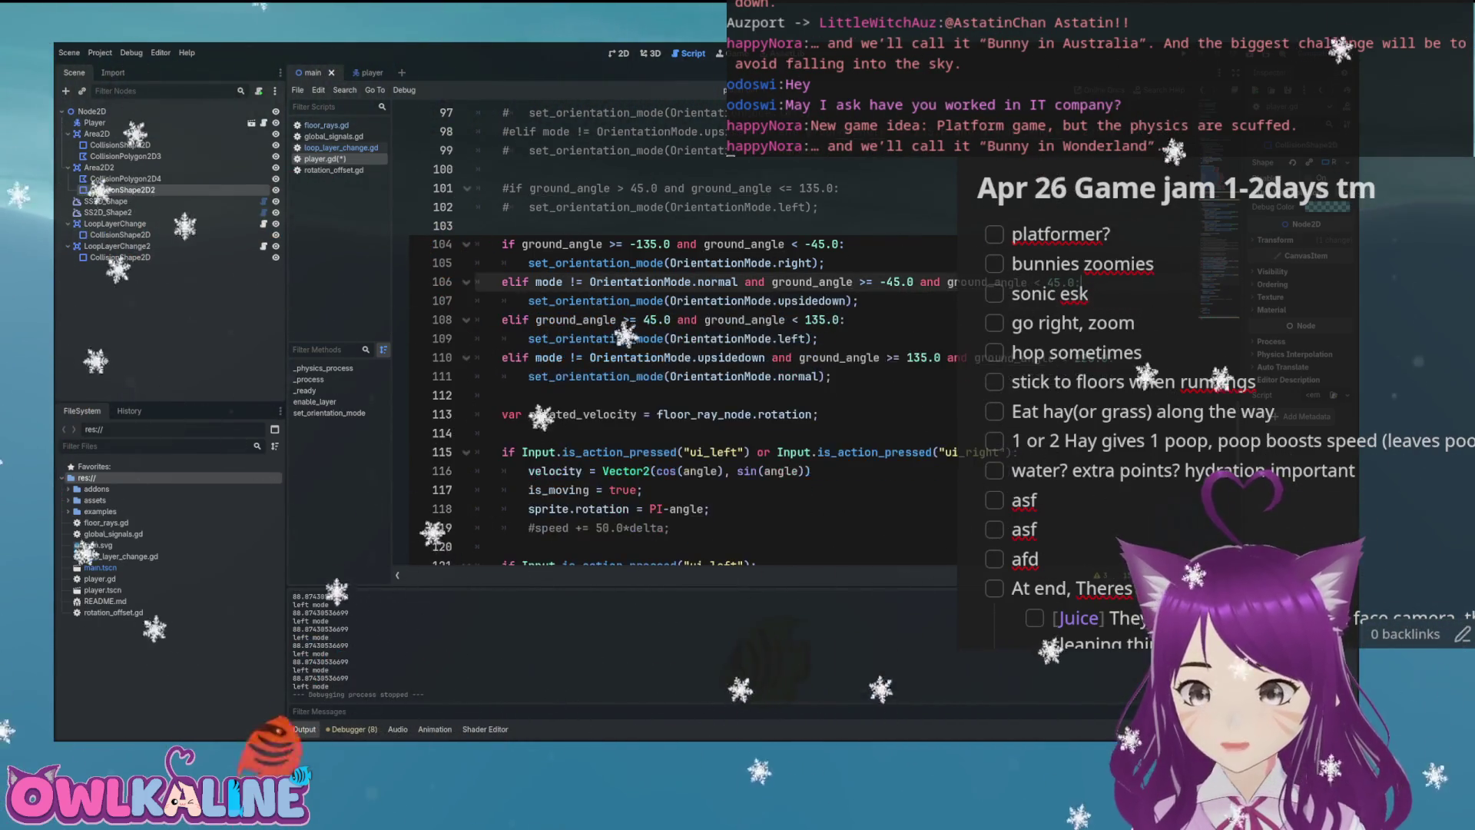
Step: On line 106, pair right mode with ui_right, adding an 'or' clause for left mode with ui_left
{"action": "type", "text": "and ("}
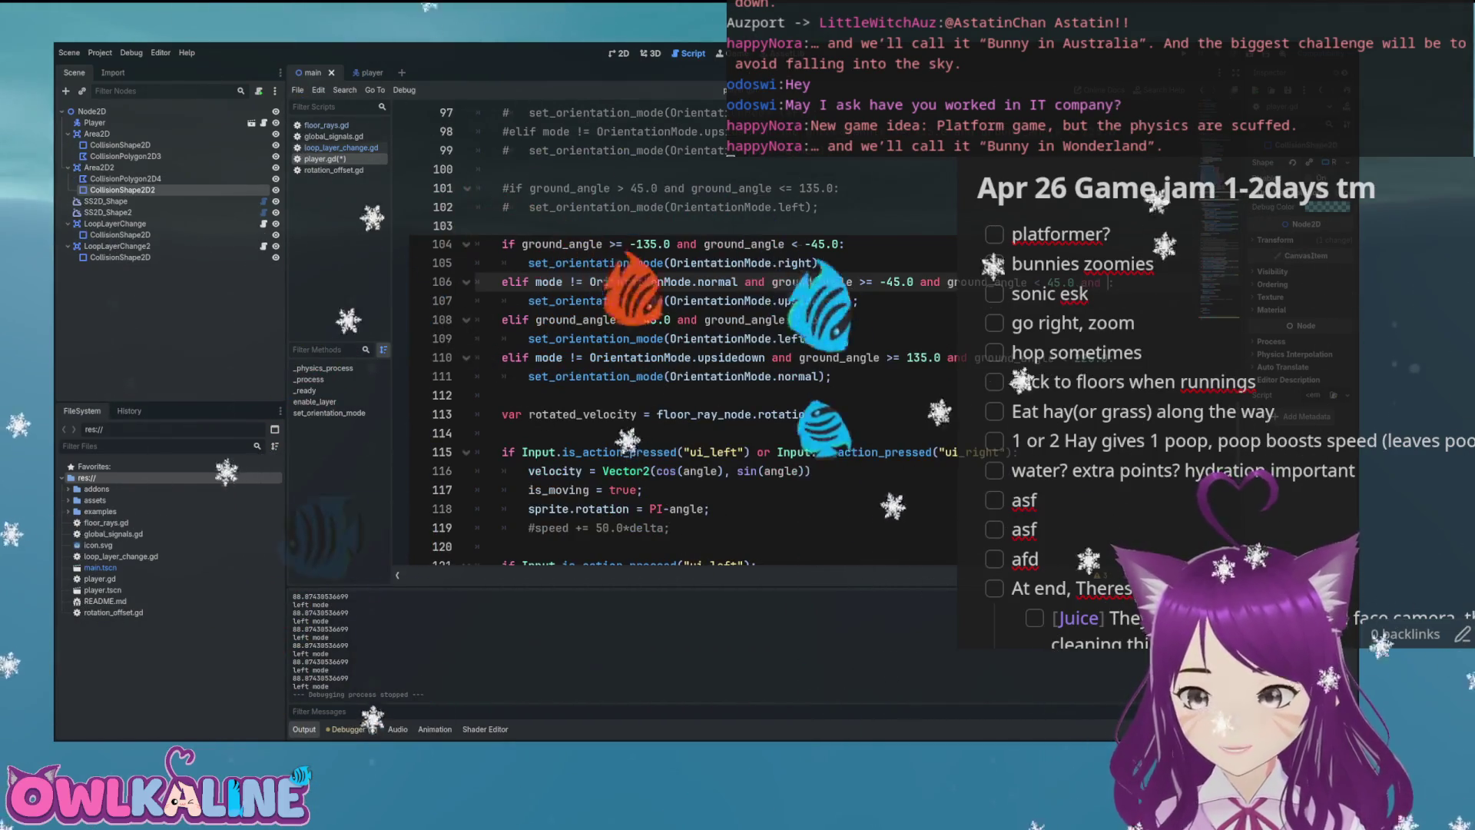
{"action": "key", "text": "ctrl+v"}
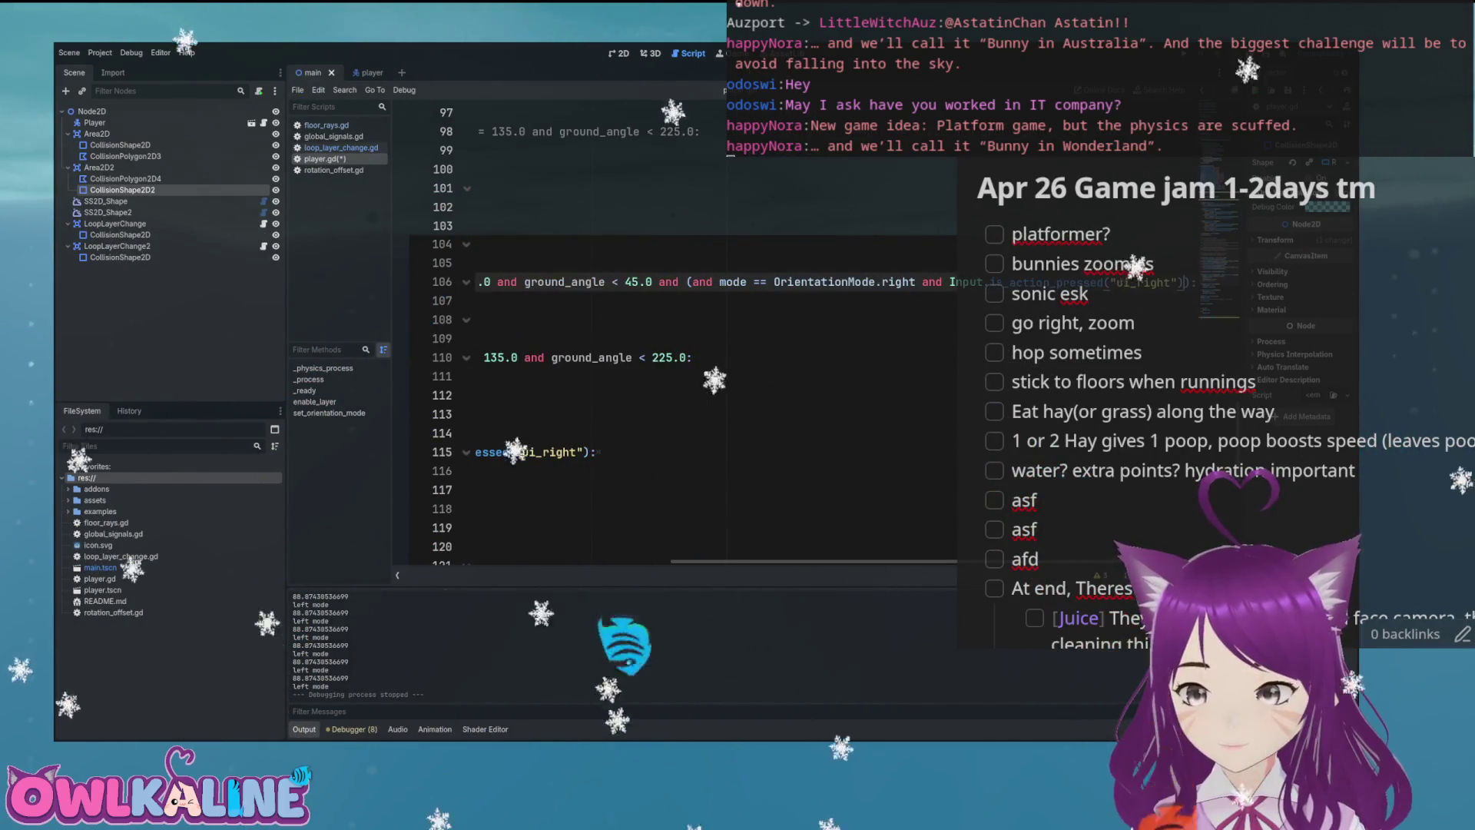
{"action": "type", "text": "or ("}
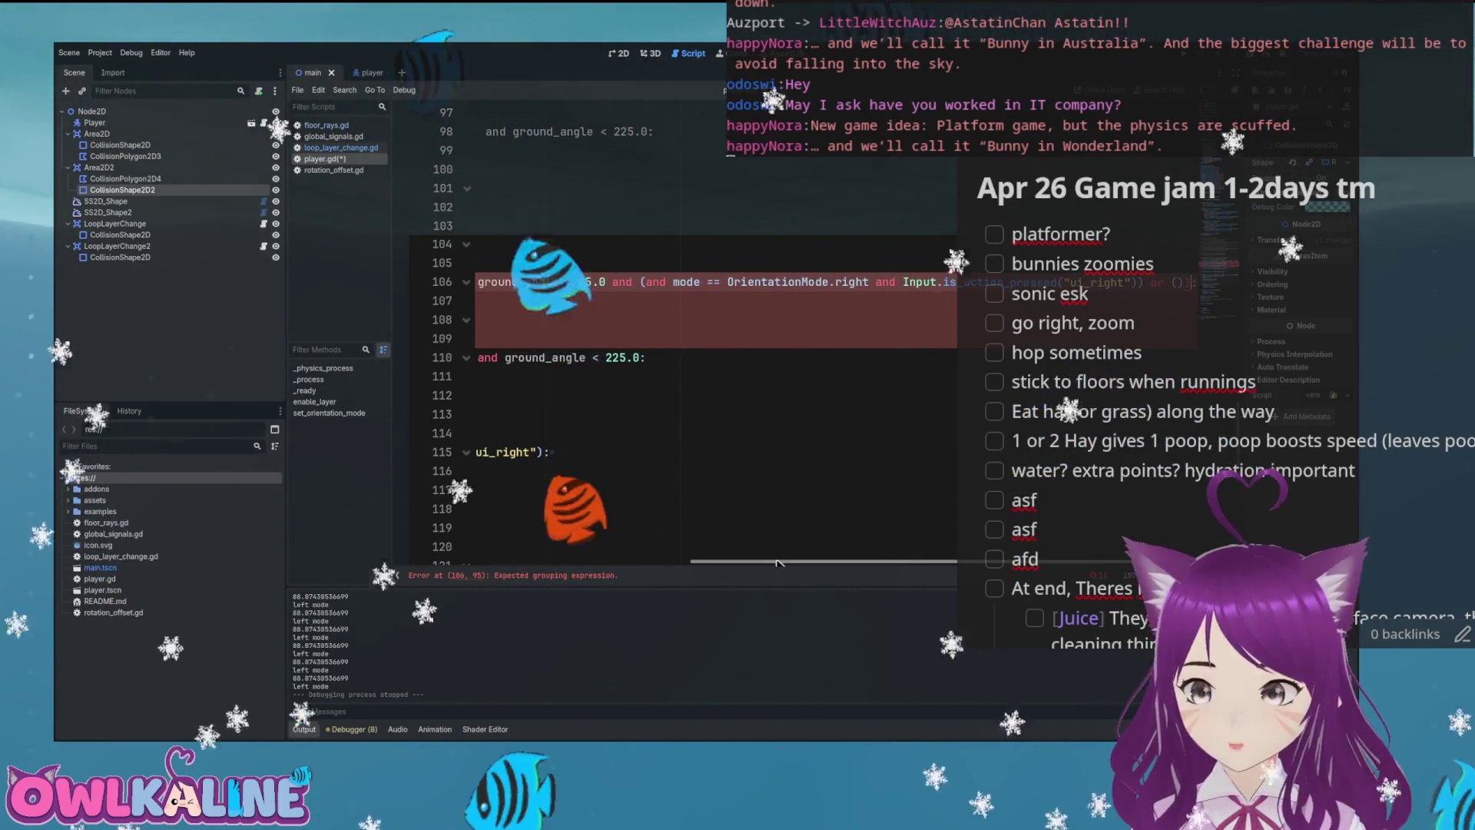
{"action": "scroll", "coordinate": [620, 487], "scroll_direction": "left", "scroll_amount": 5}
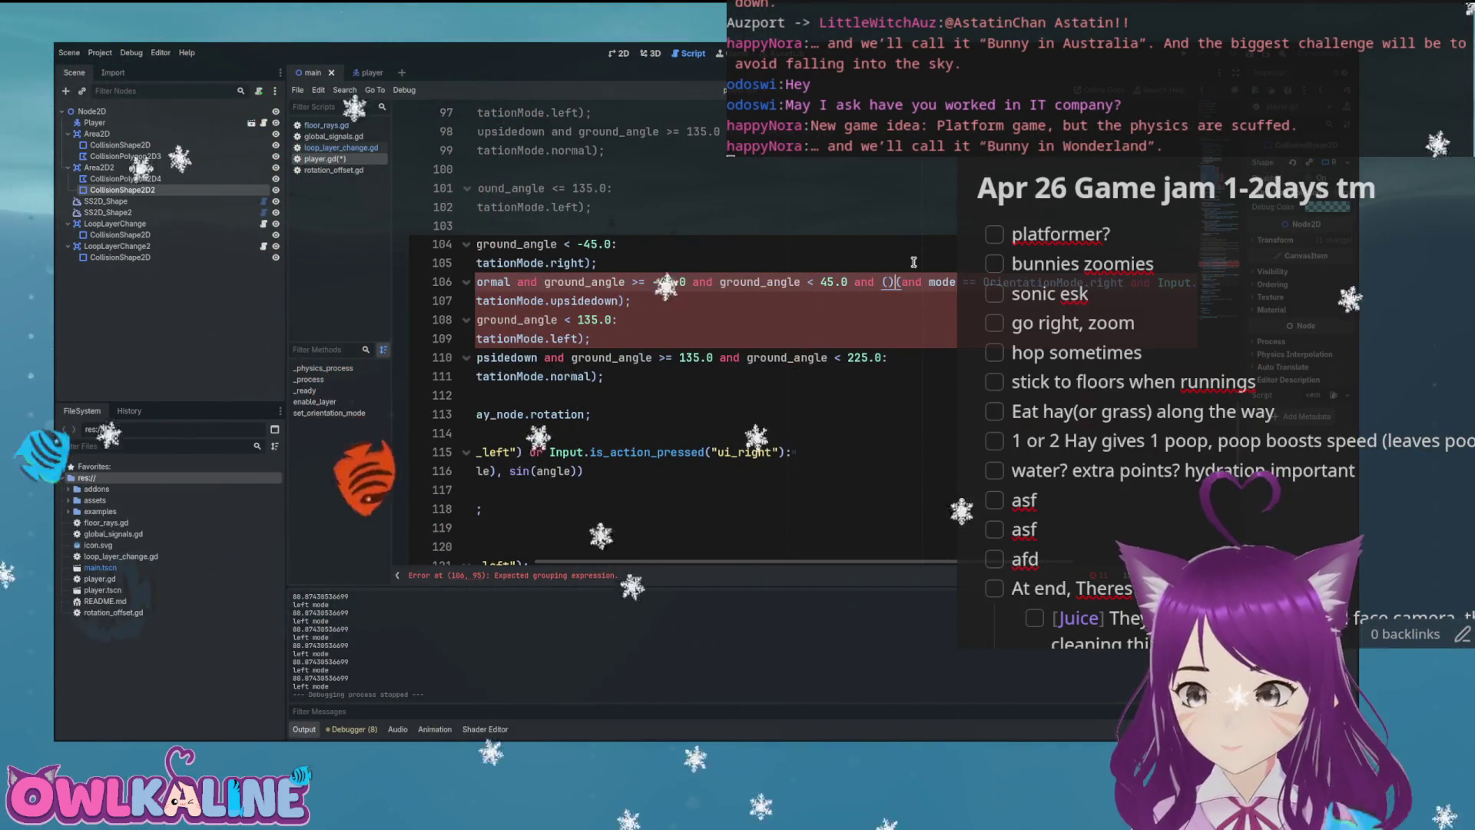
{"action": "key", "text": "Delete"}
{"action": "key", "text": "Delete"}
{"action": "key", "text": "Delete"}
{"action": "key", "text": "shift+End"}
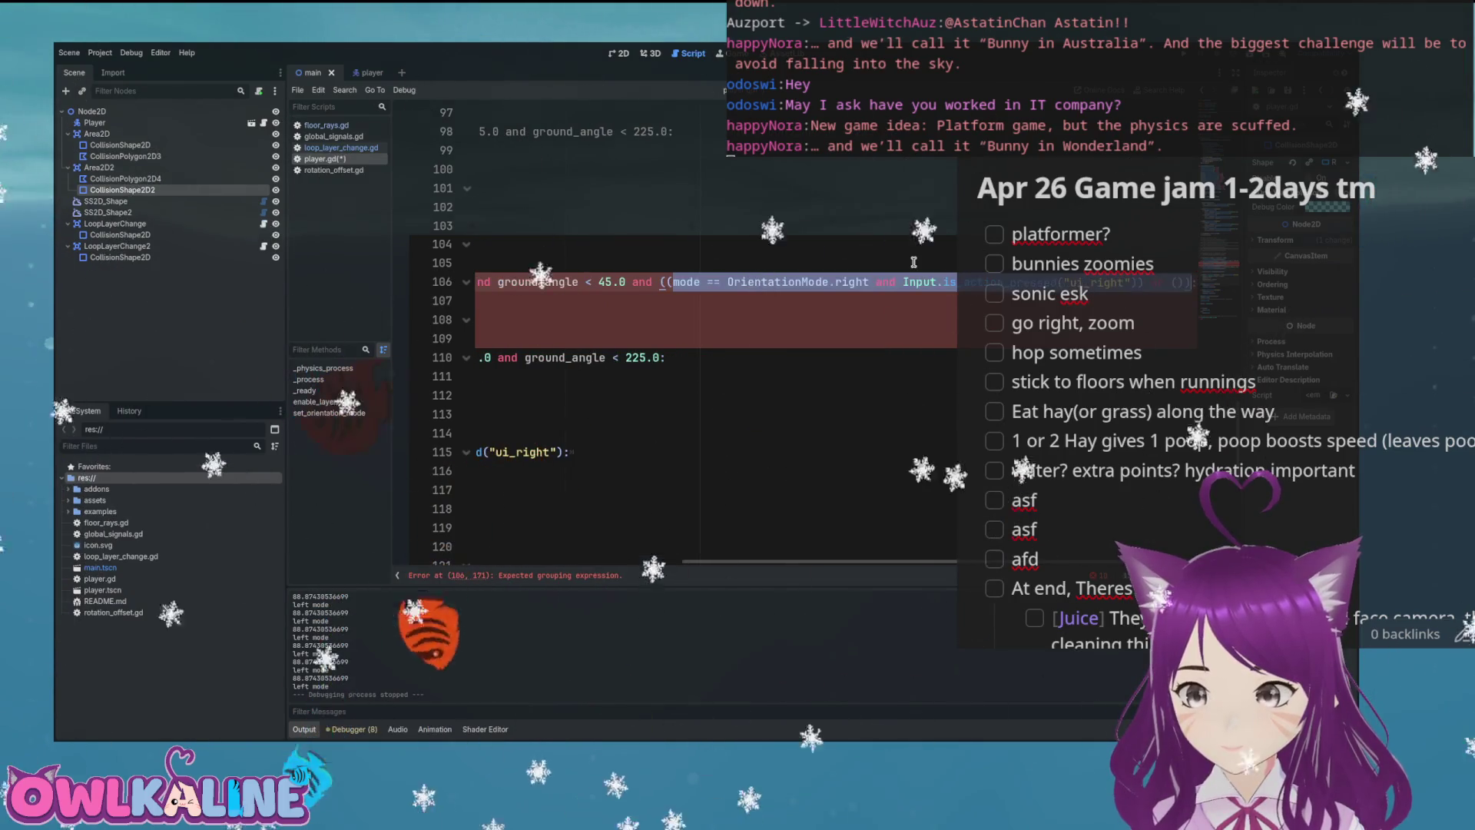
{"action": "key", "text": "End"}
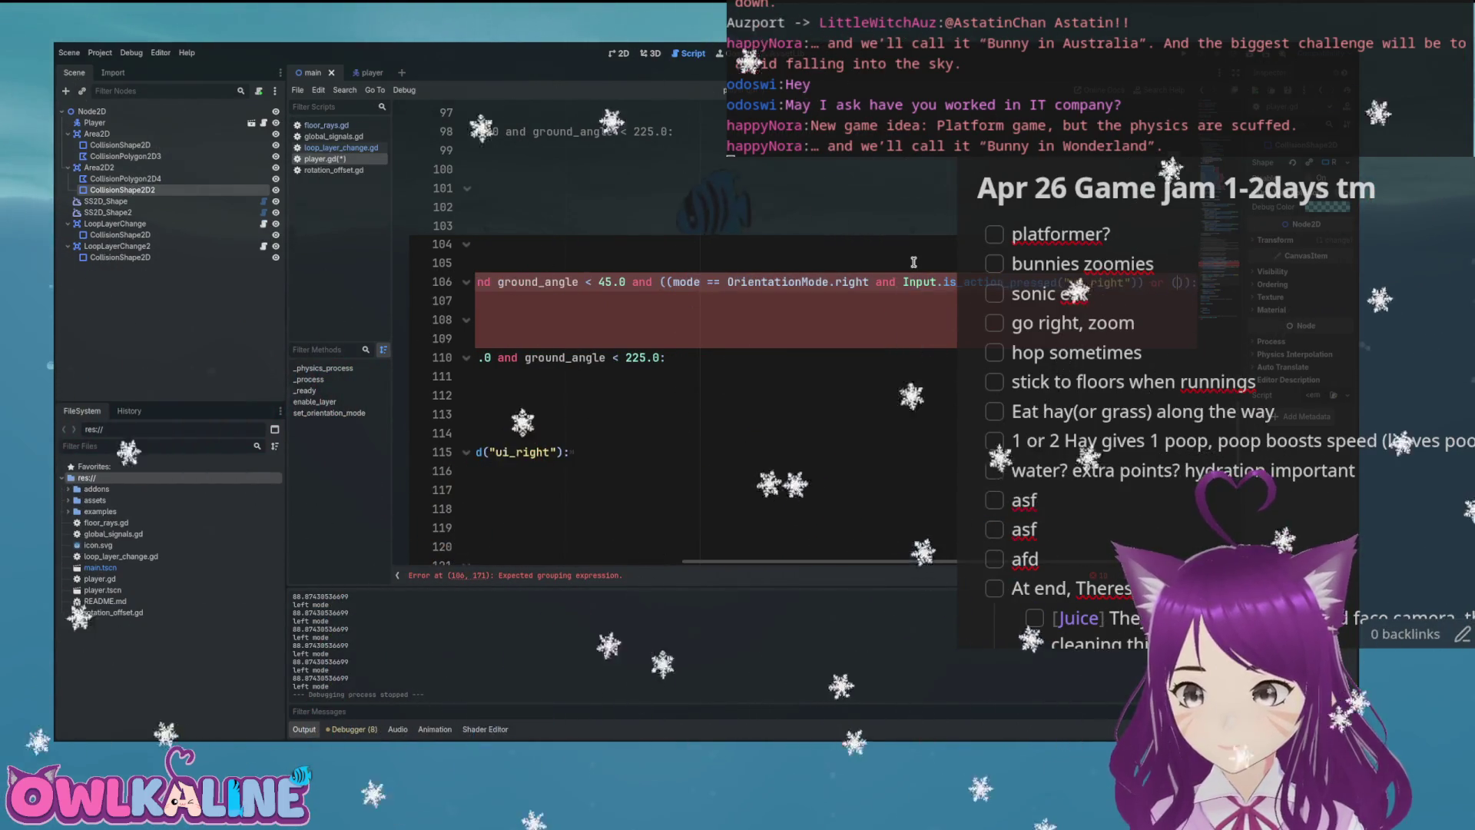
{"action": "type", "text": ")"}
{"action": "left_click", "coordinate": [906, 282]}
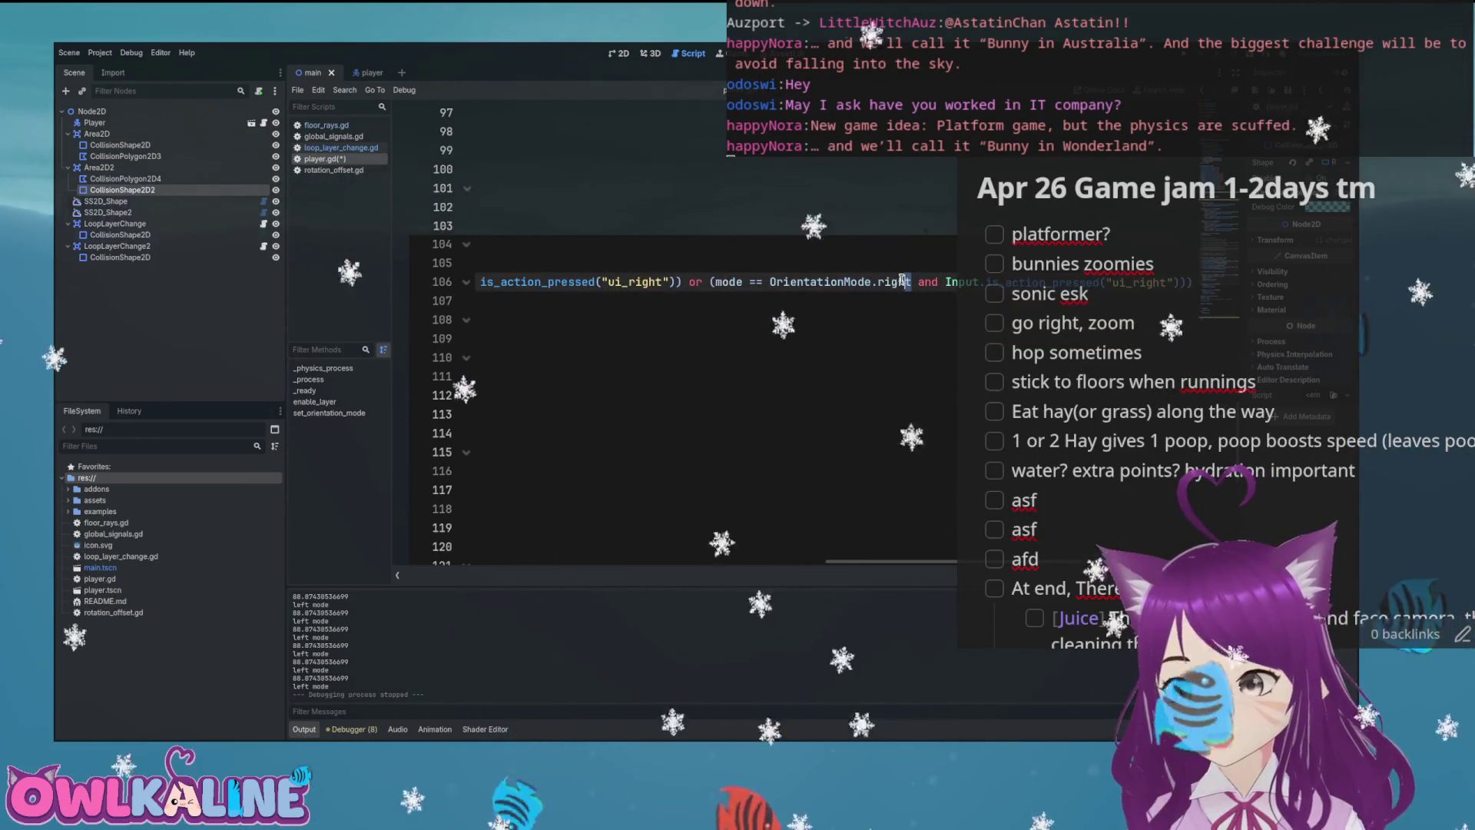
{"action": "type", "text": "left"}
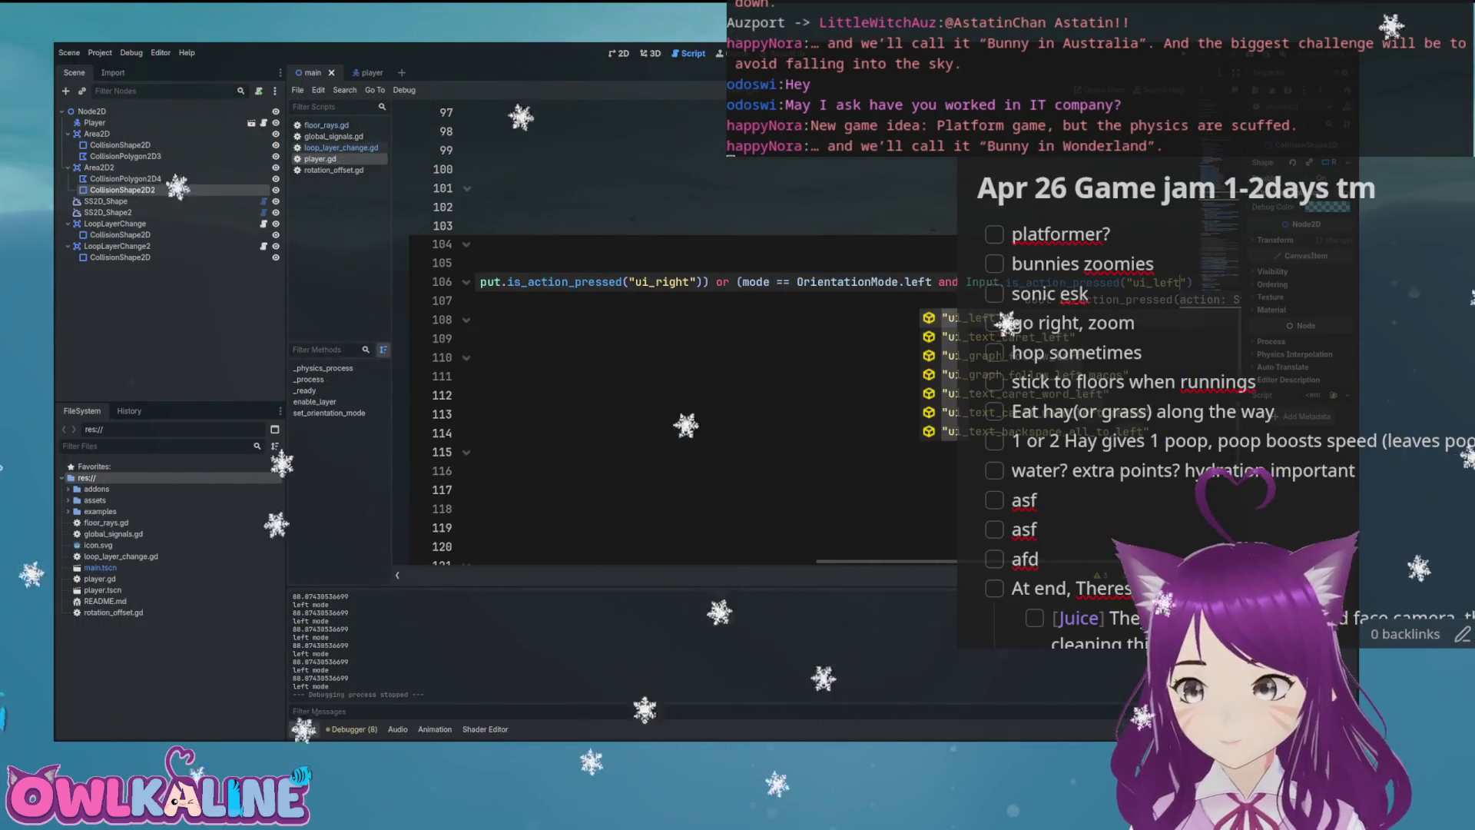
{"action": "key", "text": "Home"}
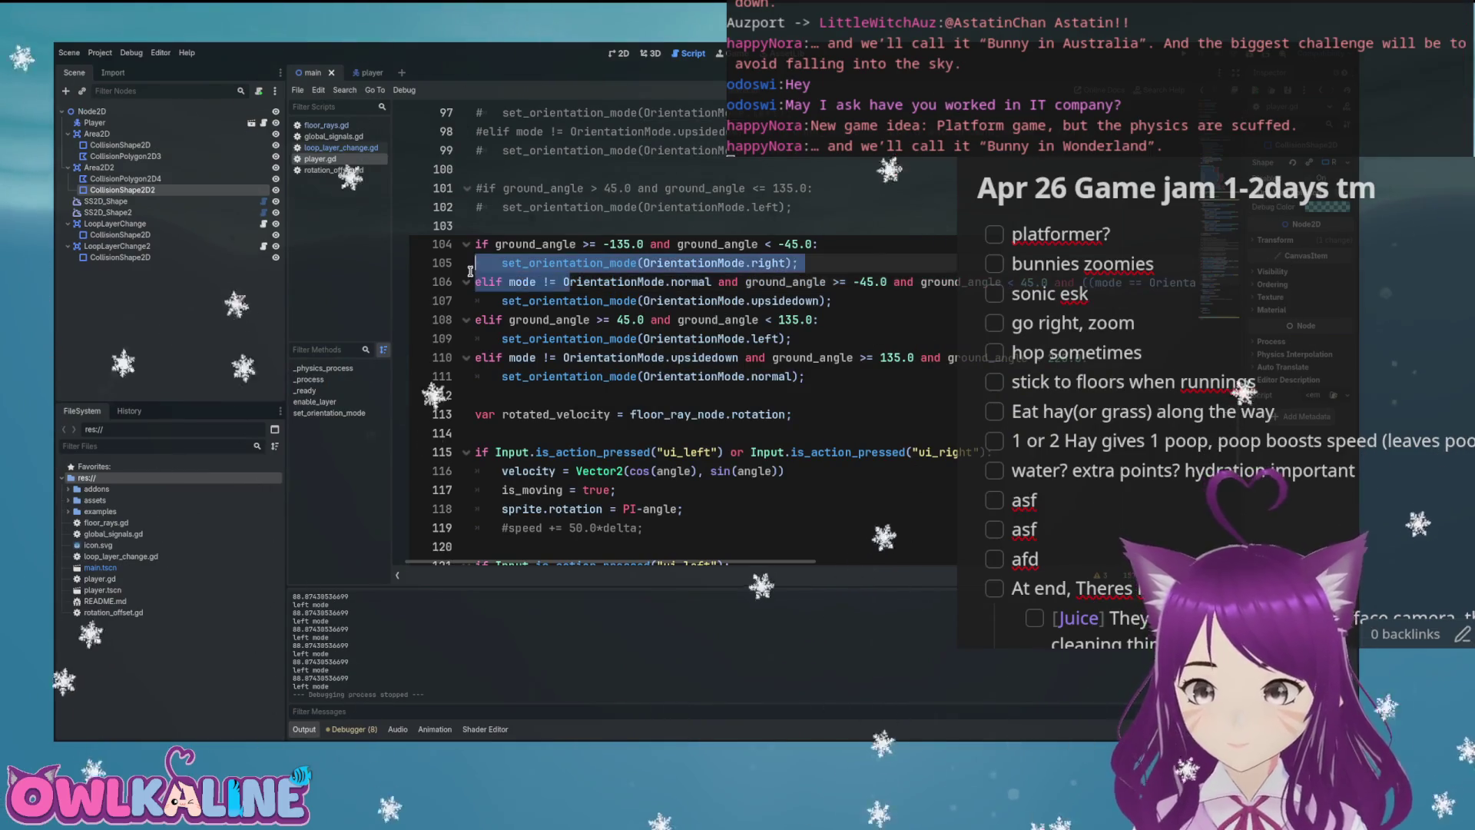
Step: Run the player right through the loop, the bowl and onto the ceiling, then stop and relaunch
{"action": "key", "text": "F5"}
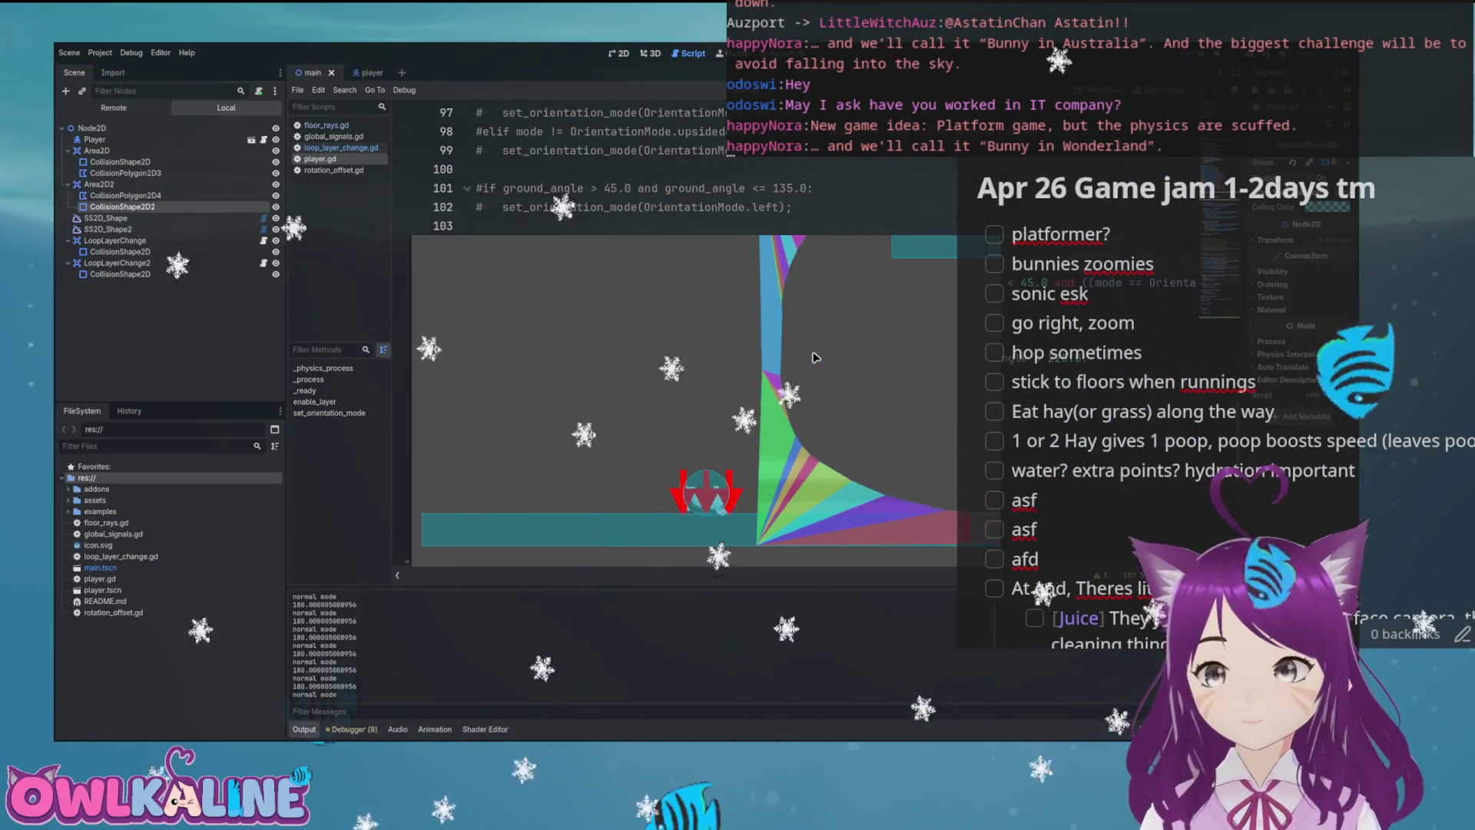
{"action": "key", "text": "Right"}
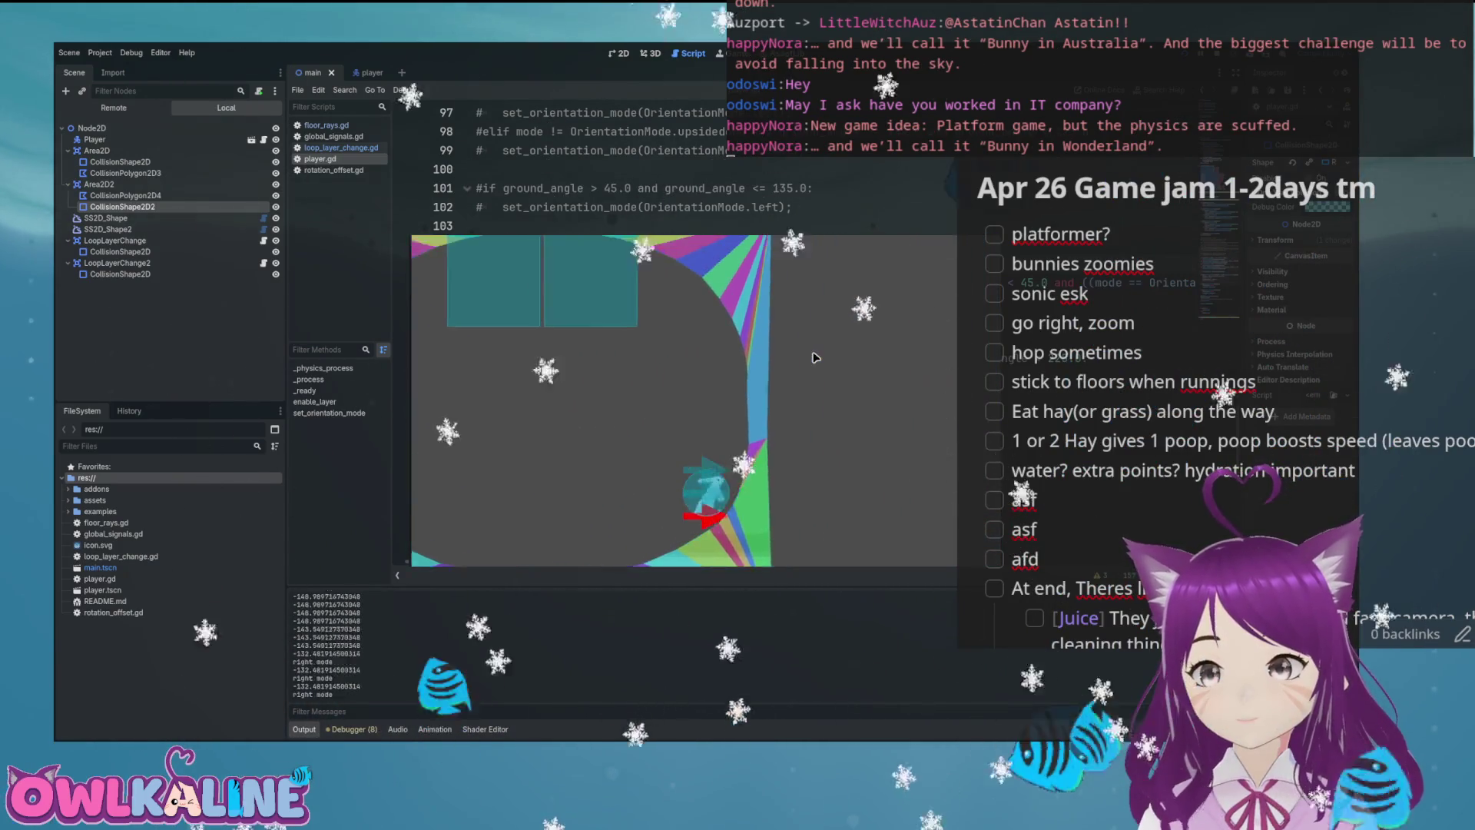
{"action": "key", "text": "Right"}
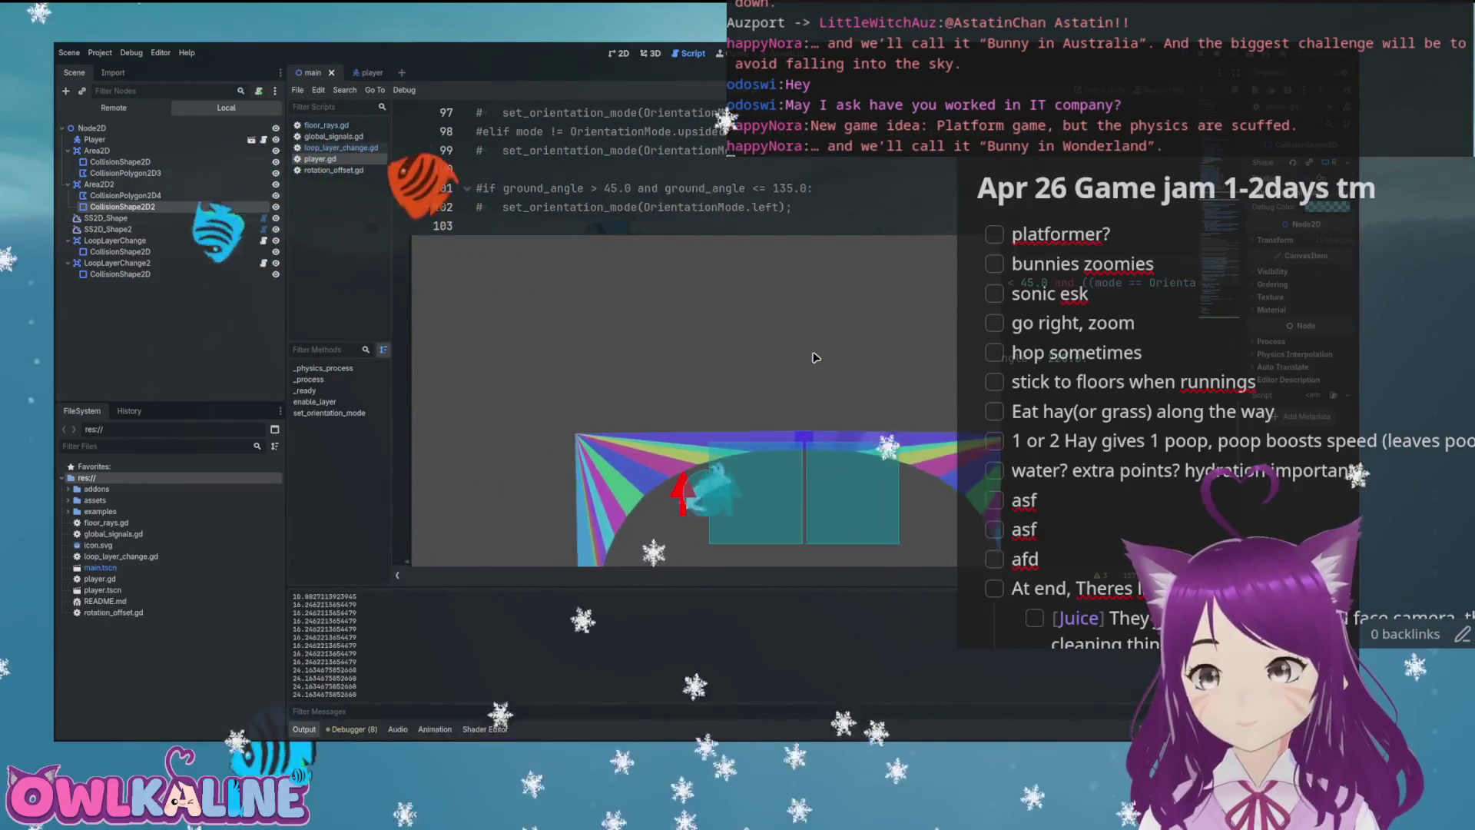
{"action": "key", "text": "Right"}
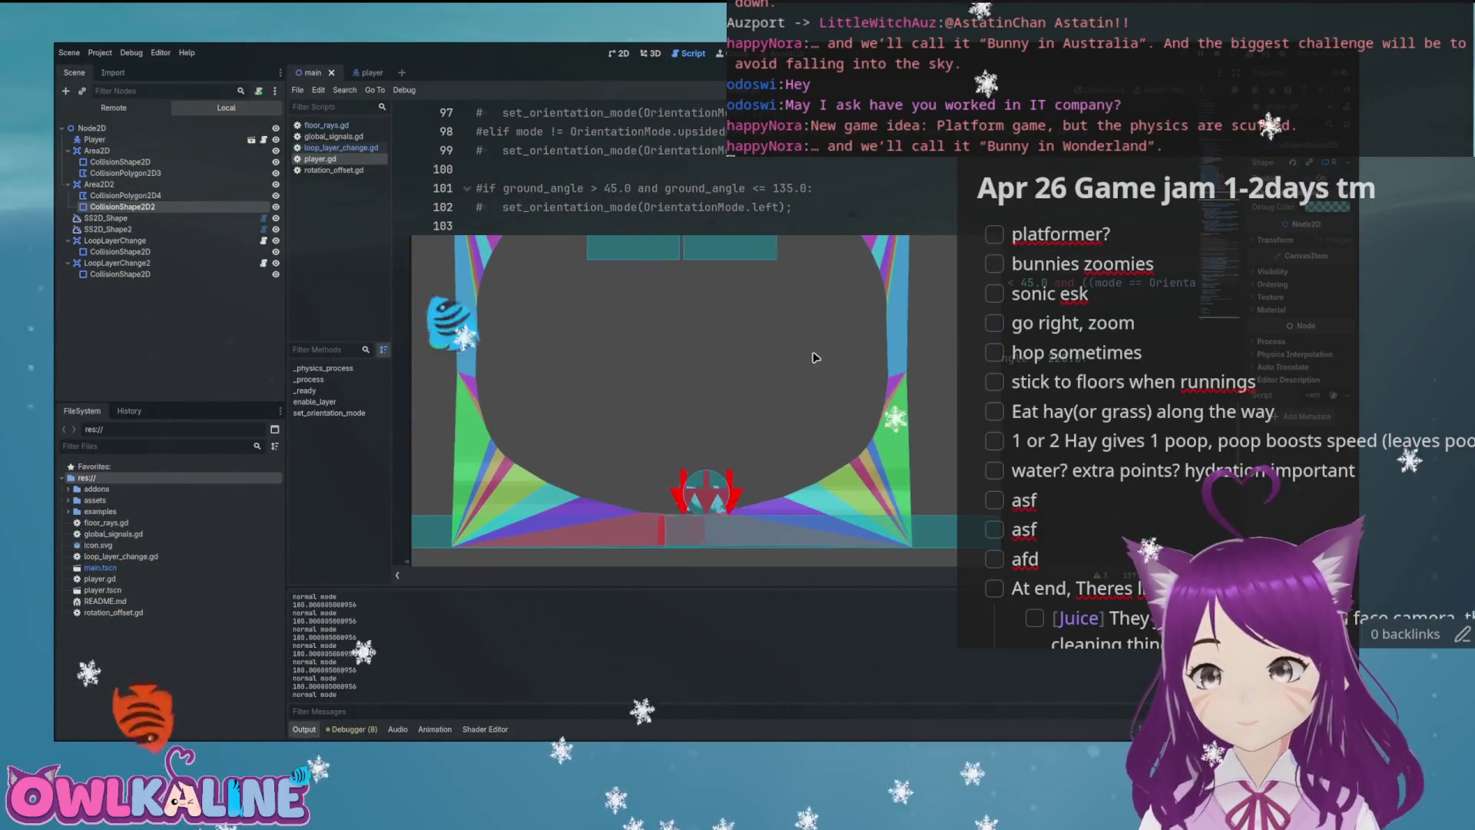
{"action": "key", "text": "Right"}
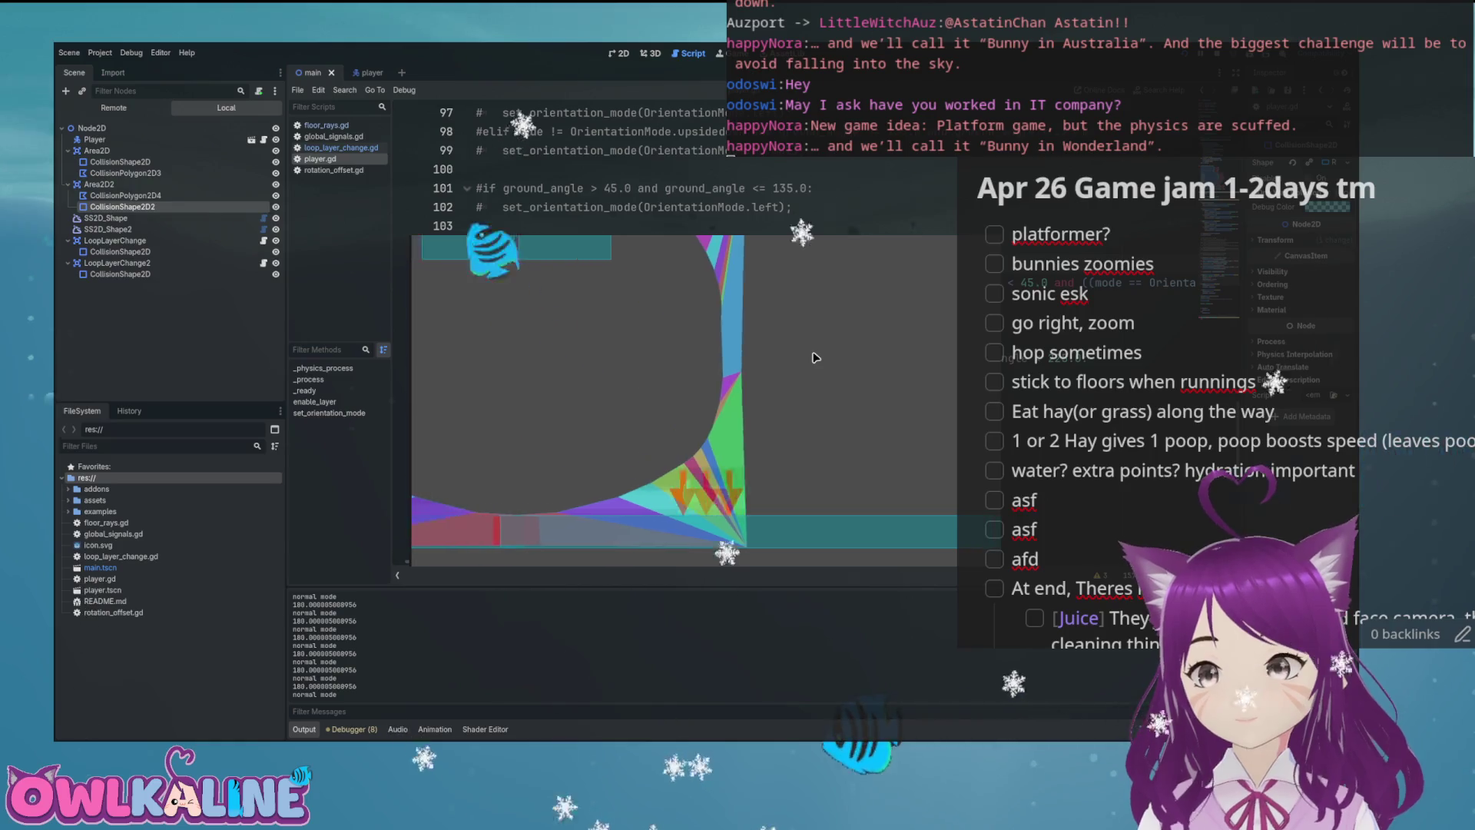
{"action": "key", "text": "Right"}
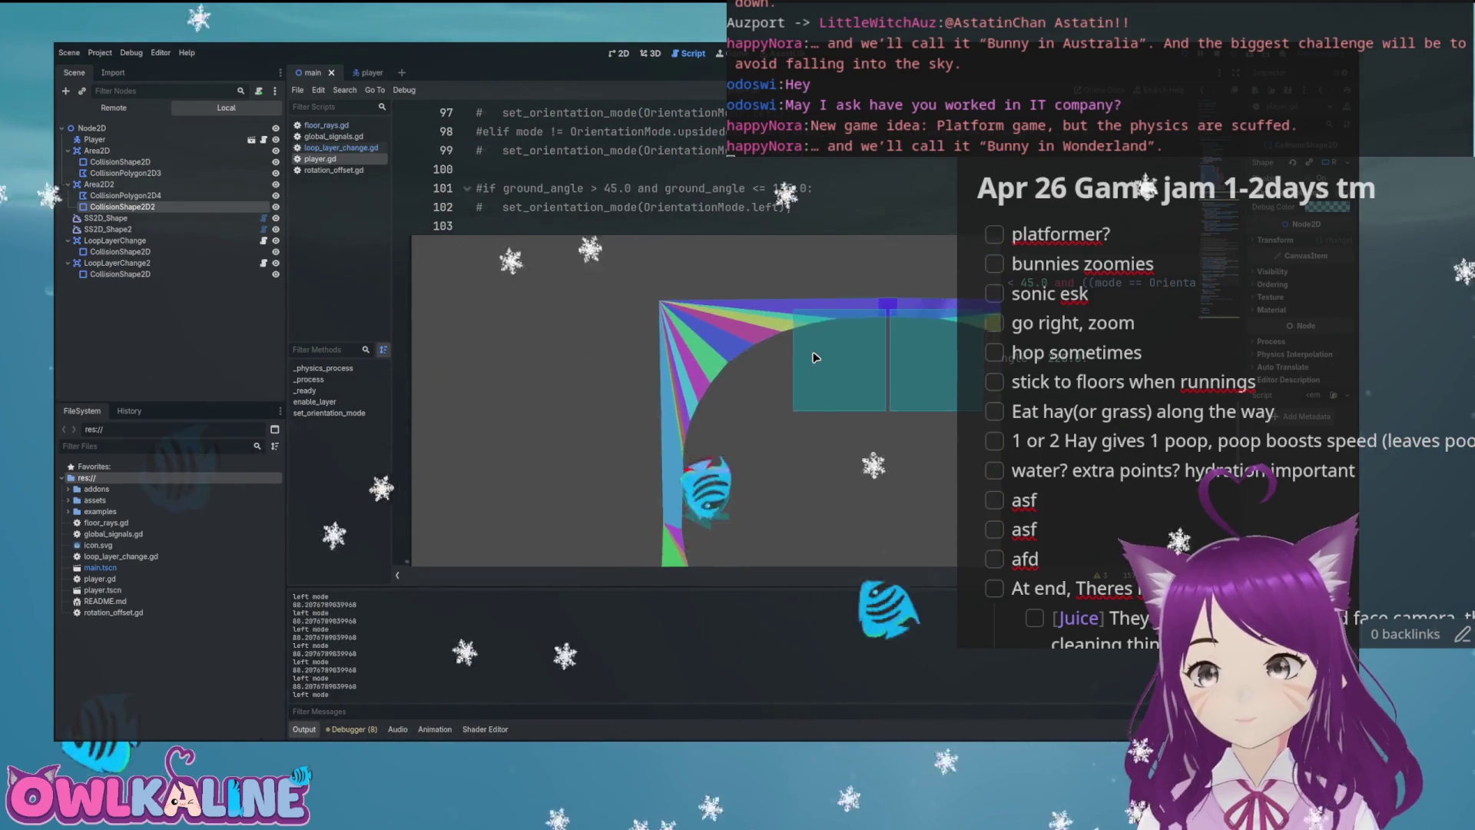
{"action": "key", "text": "Right"}
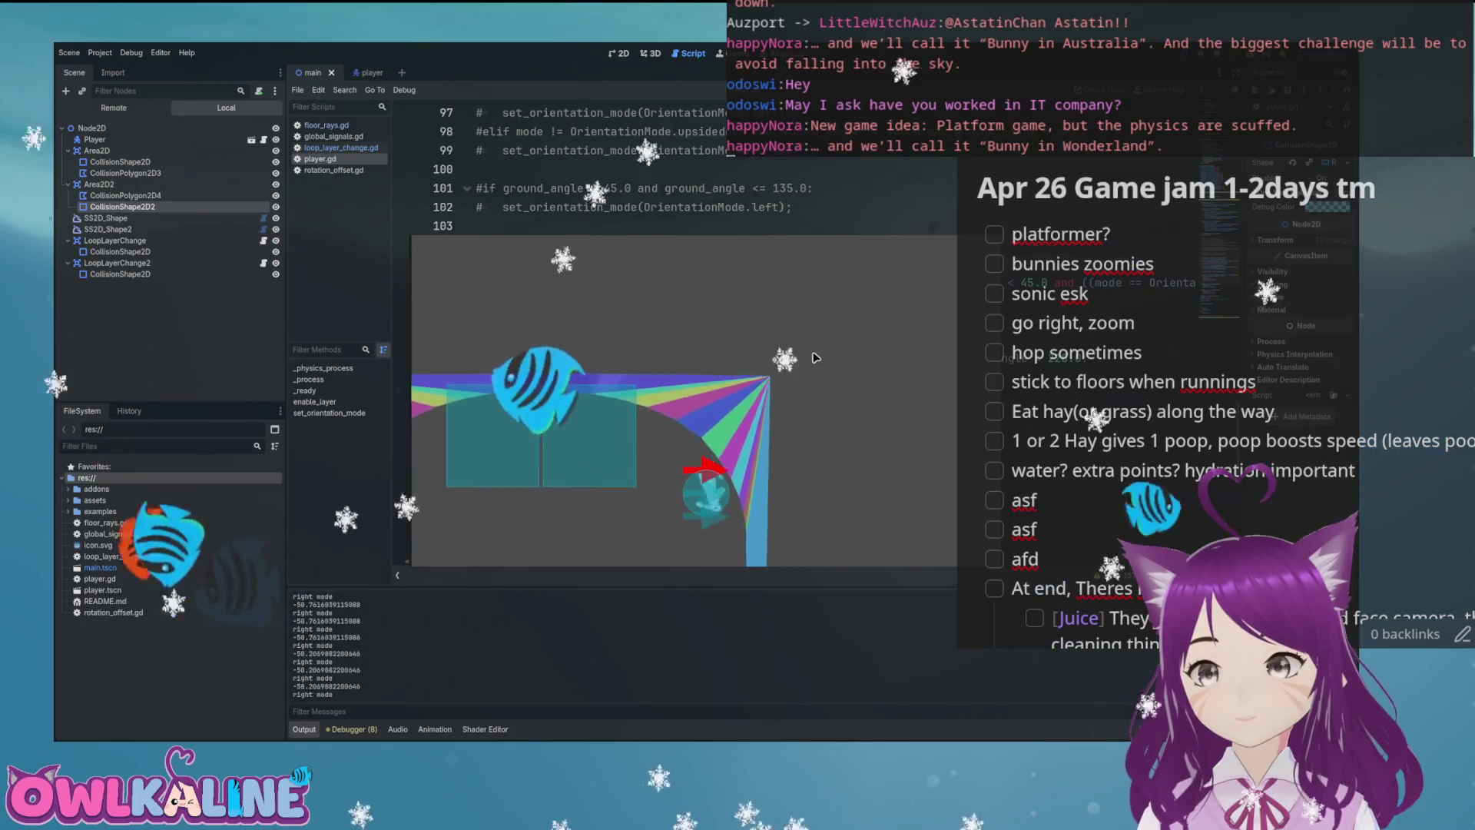
{"action": "key", "text": "Right"}
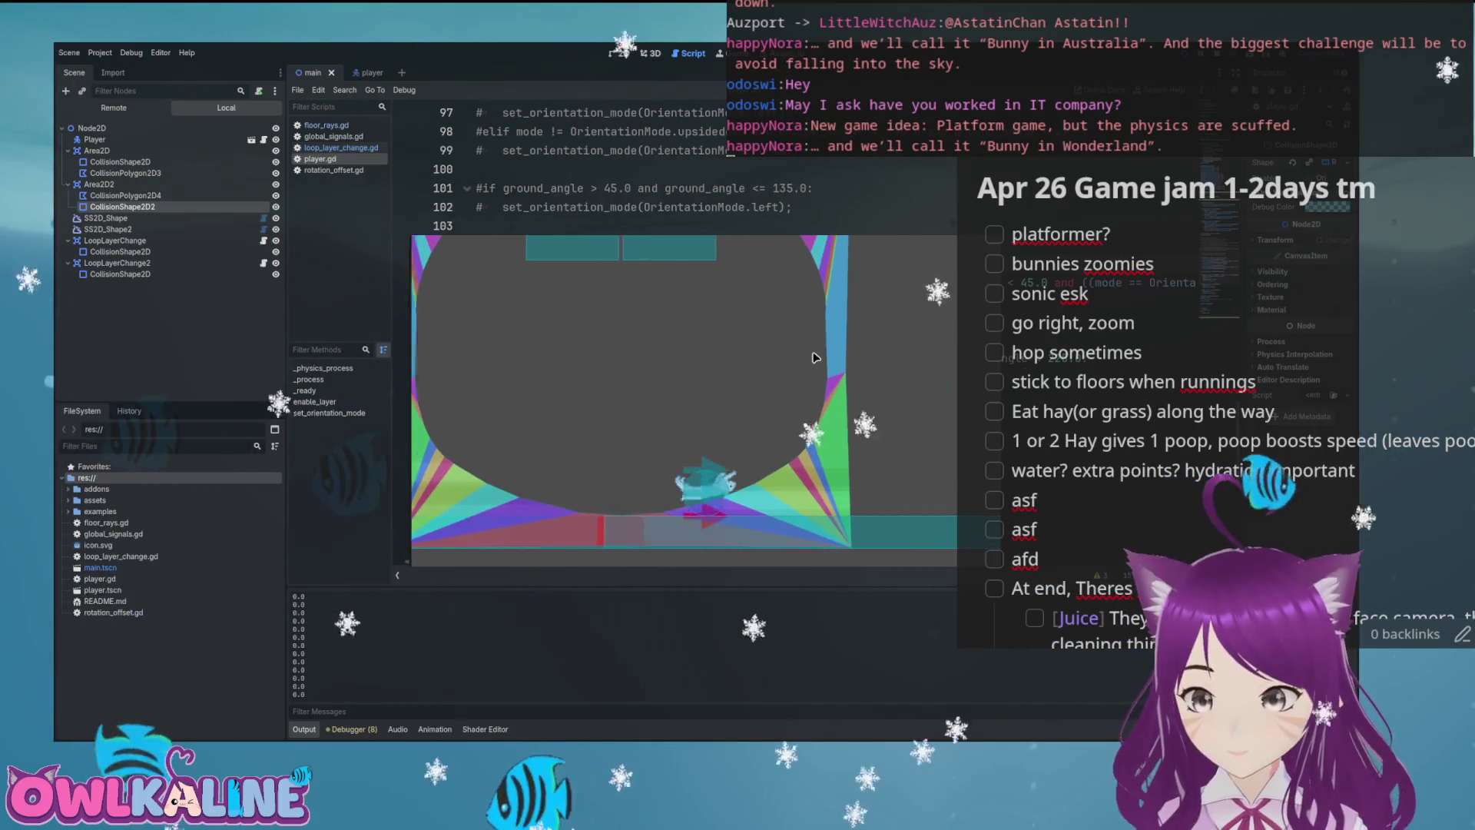
{"action": "key", "text": "Right"}
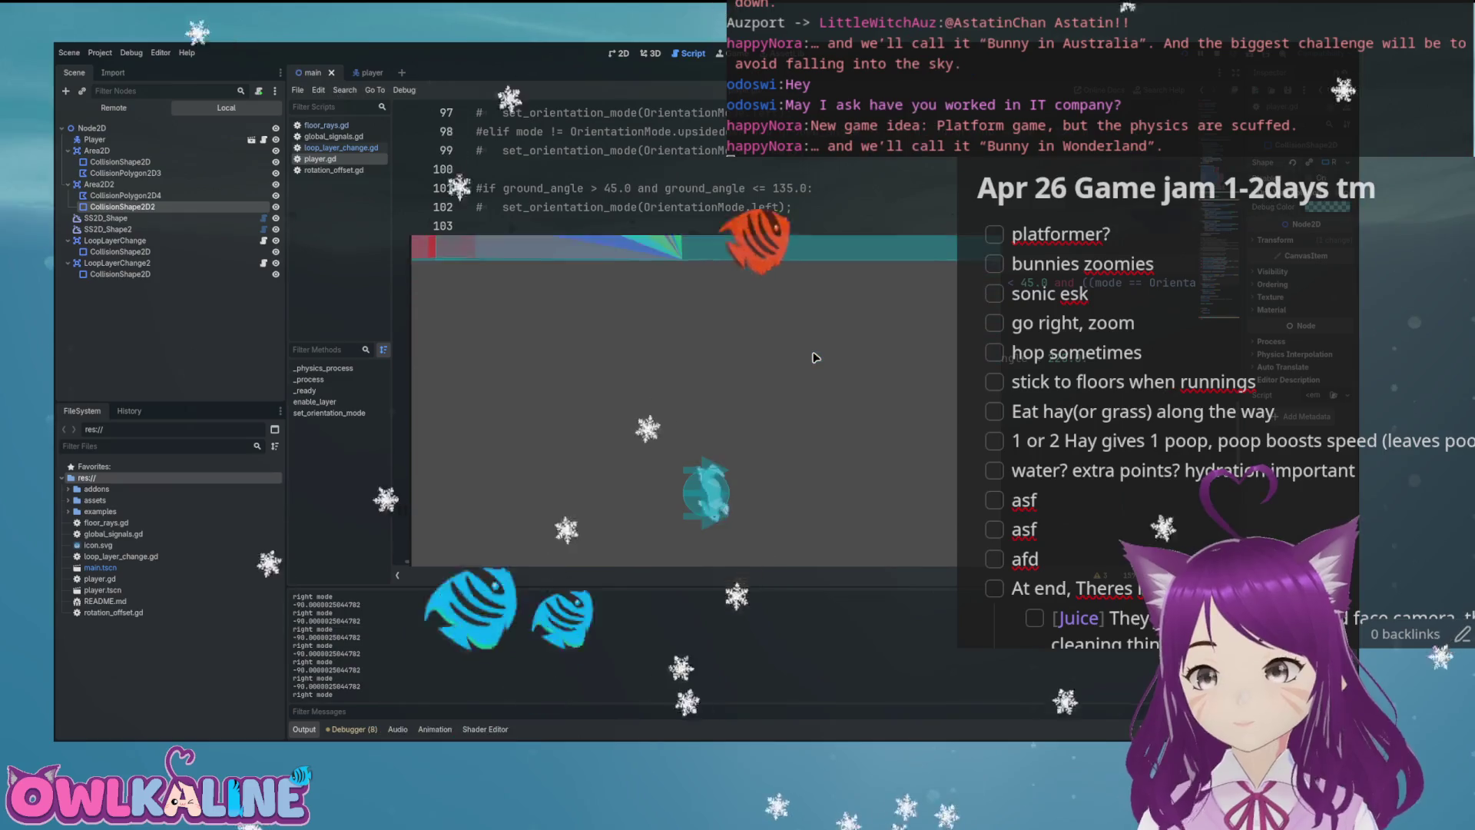
{"action": "key", "text": "F8"}
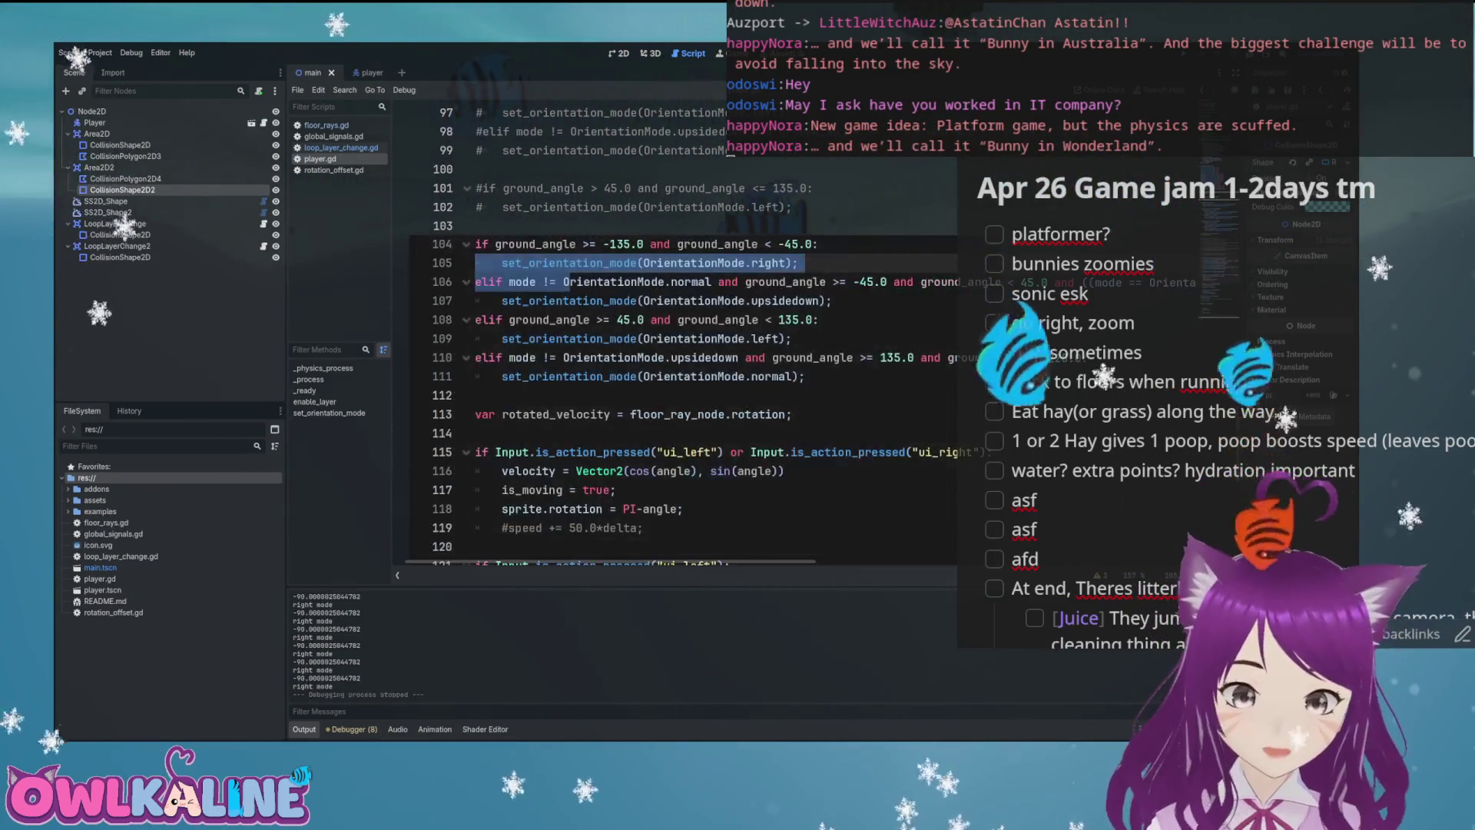
{"action": "key", "text": "F5"}
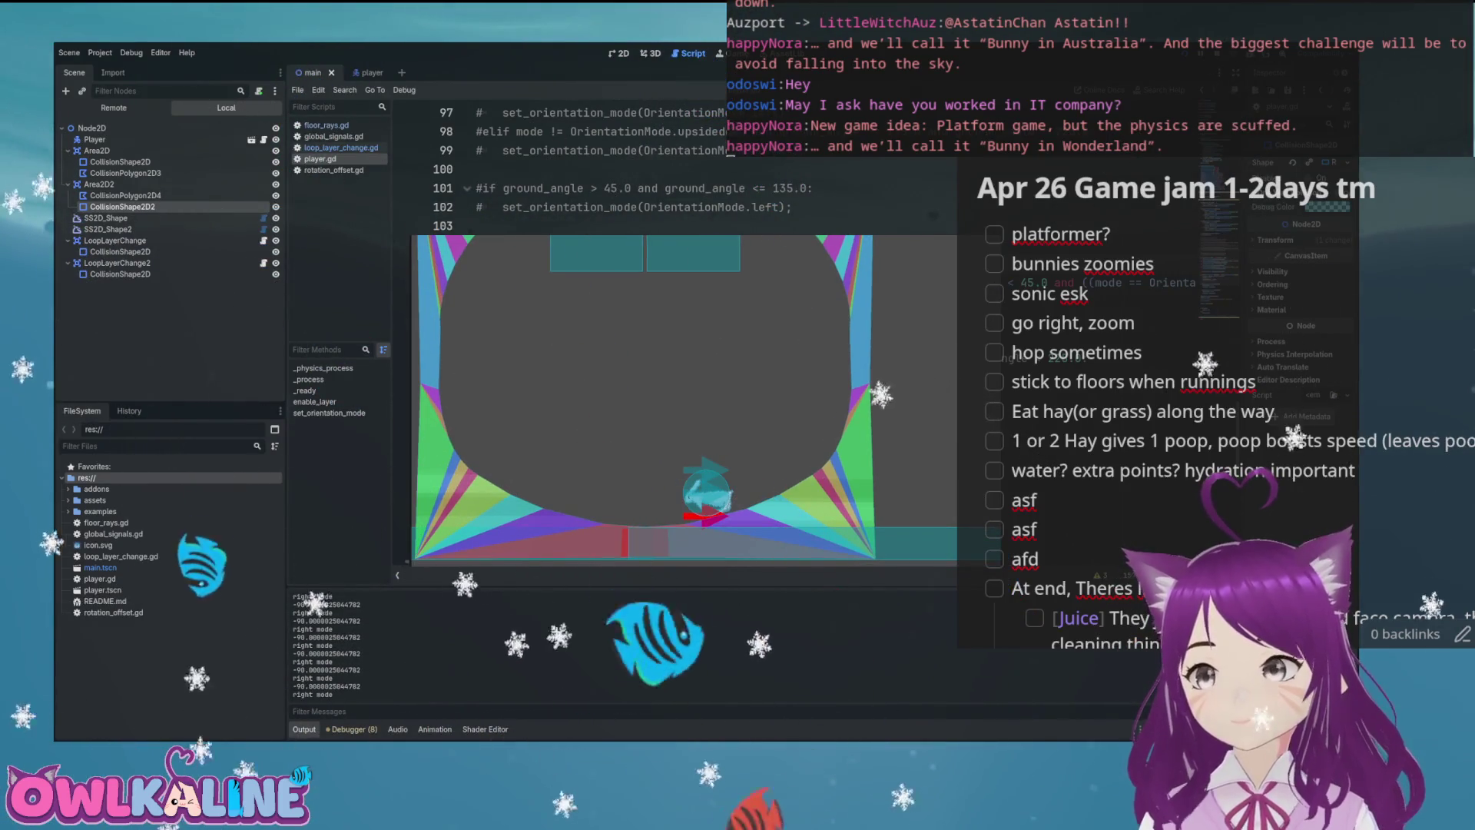
Step: Stop the test, select from line 105 into line 106, then move to line 110's condition
{"action": "key", "text": "F8"}
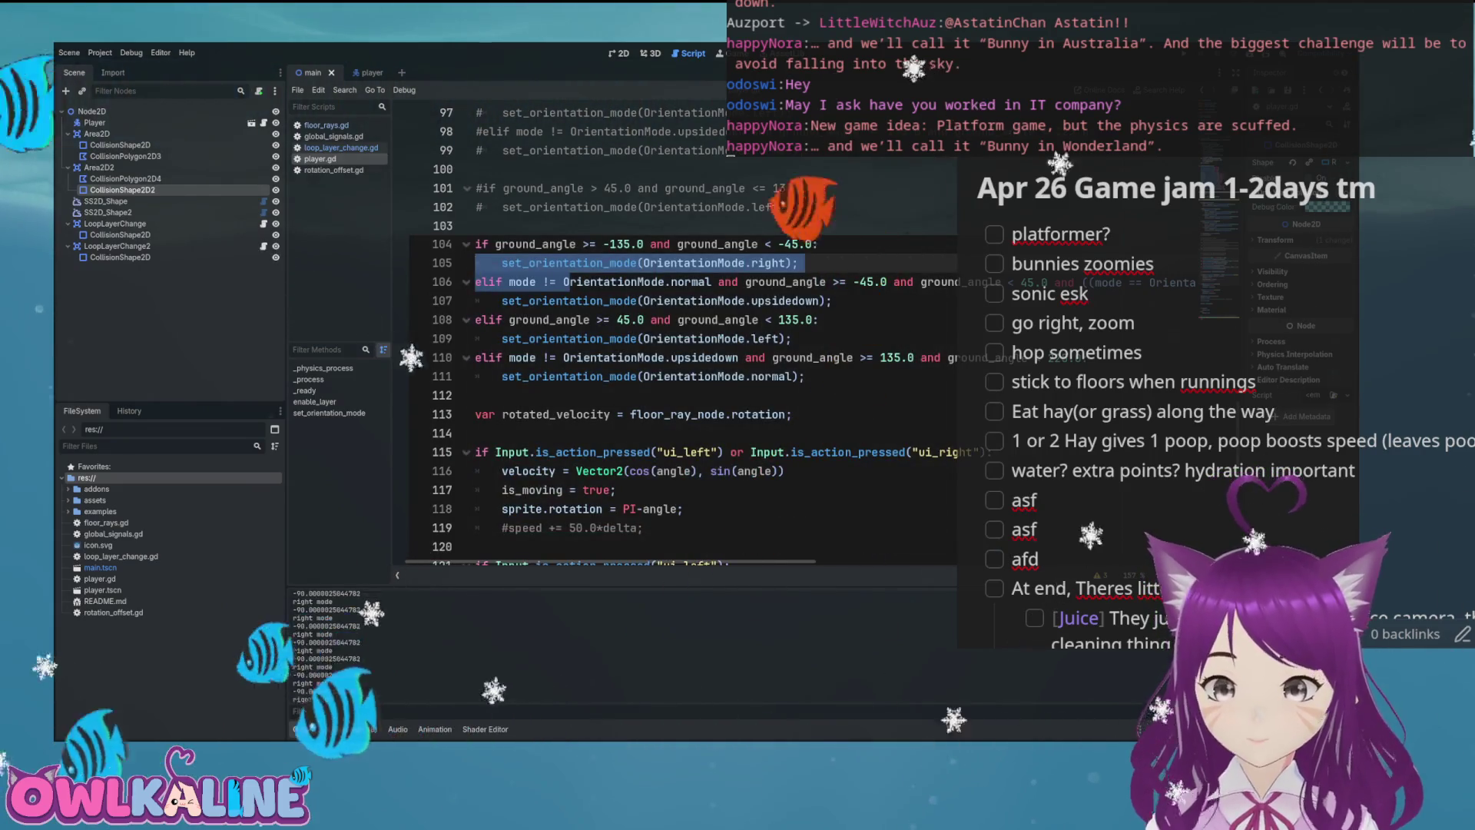
{"action": "key", "text": "shift+Home"}
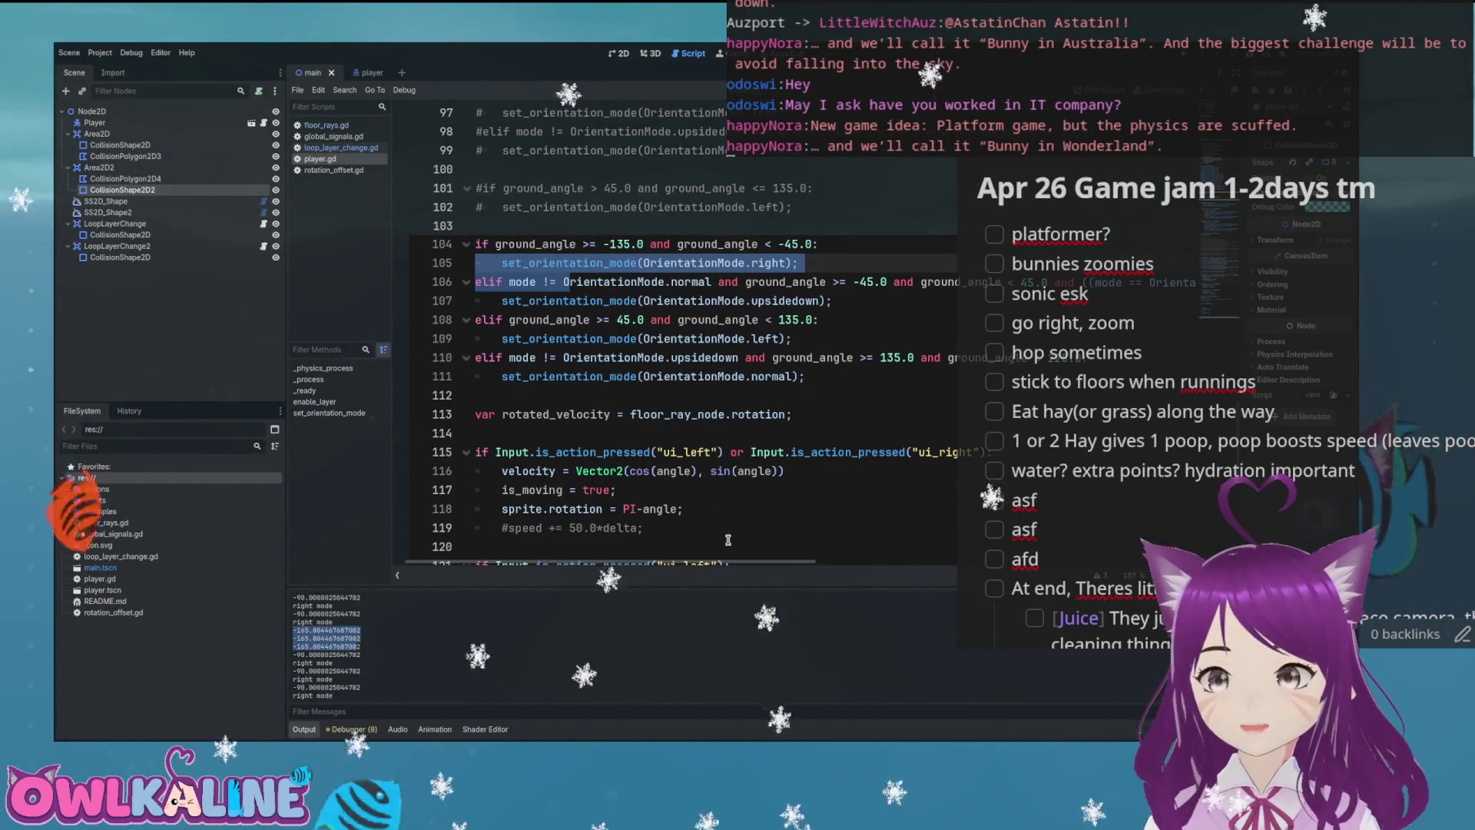
{"action": "left_click_drag", "start_coordinate": [746, 559], "coordinate": [1188, 561]}
{"action": "mouse_move", "coordinate": [679, 282]}
{"action": "left_mouse_down"}
{"action": "mouse_move", "coordinate": [491, 265]}
{"action": "mouse_move", "coordinate": [591, 283]}
{"action": "left_mouse_up"}
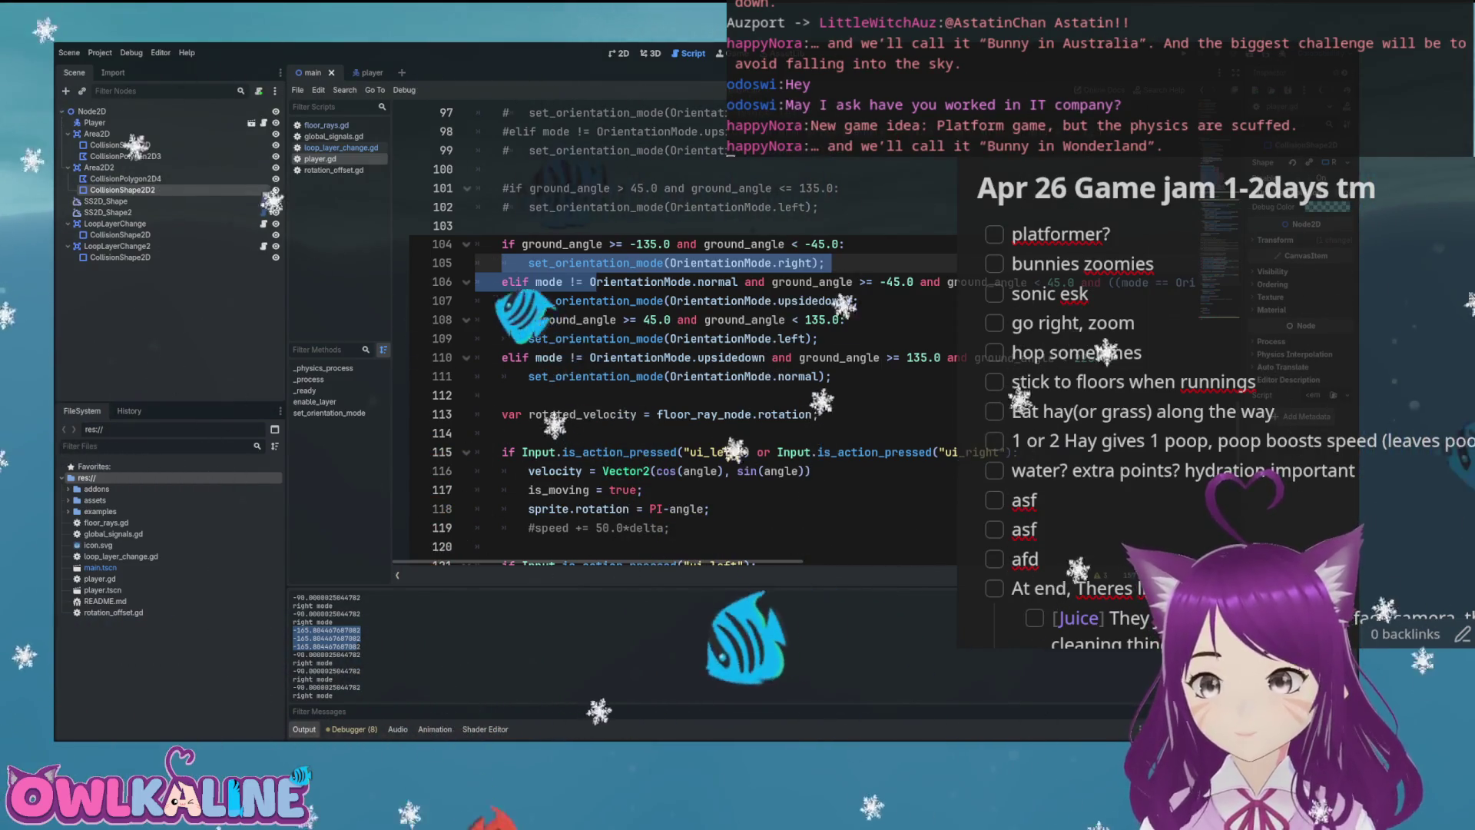
{"action": "left_click", "coordinate": [768, 357]}
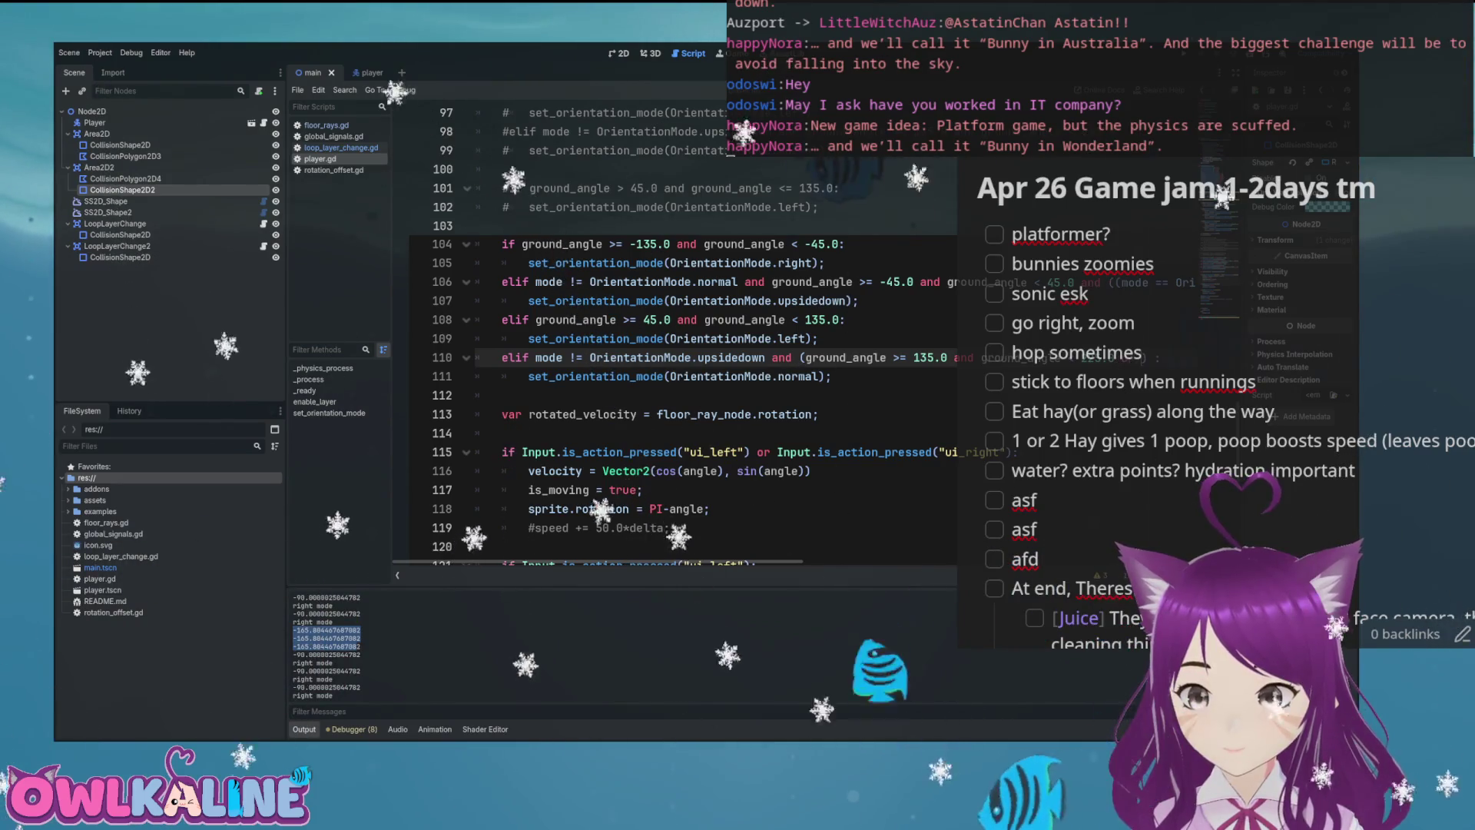
Step: Parenthesize line 110's condition, append 'ground_angle >= -225.0', and launch a test run
{"action": "scroll", "coordinate": [691, 357], "scroll_direction": "right", "scroll_amount": 2}
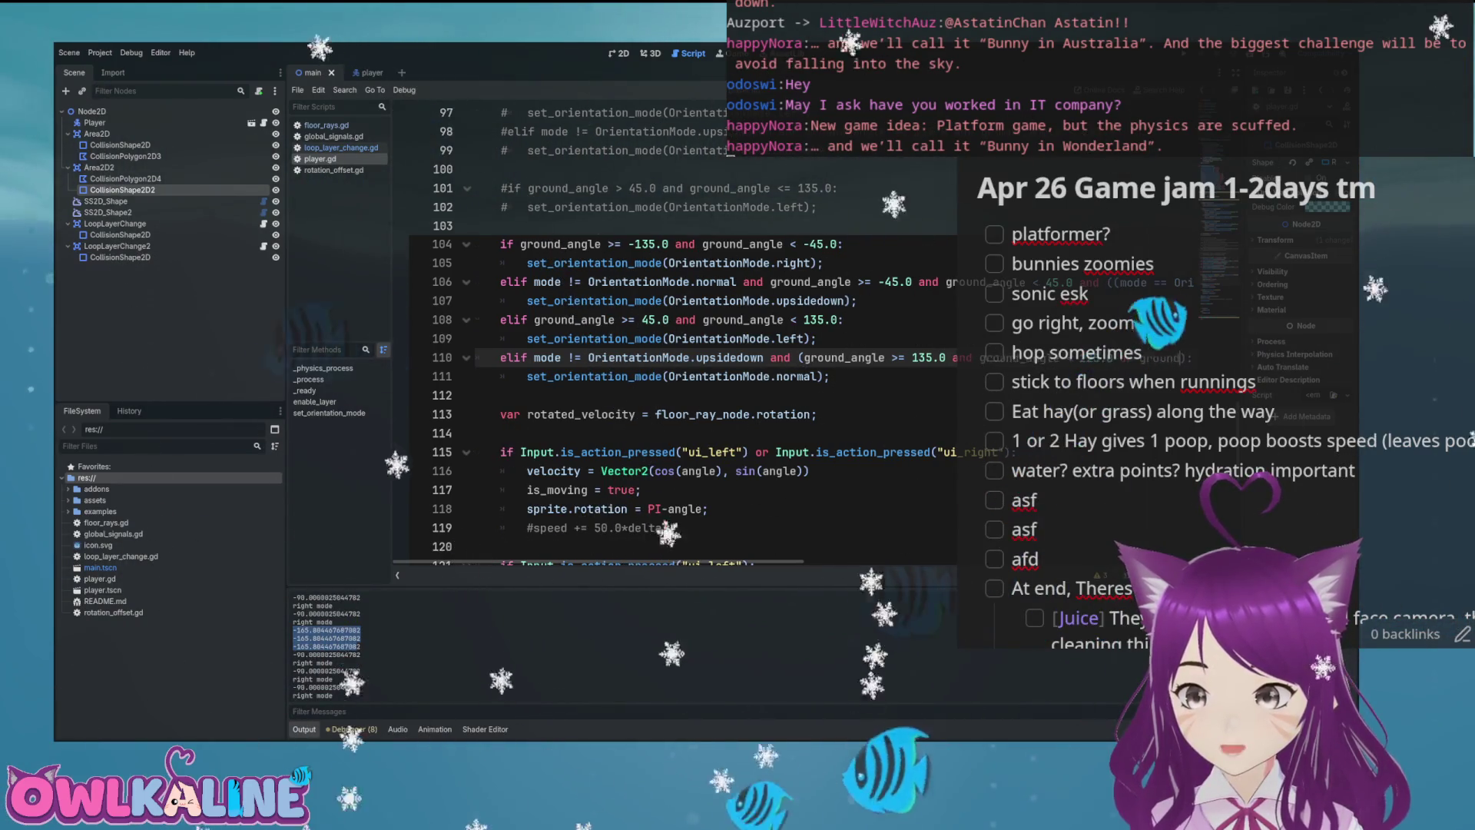
{"action": "scroll", "coordinate": [691, 357], "scroll_direction": "right", "scroll_amount": 1}
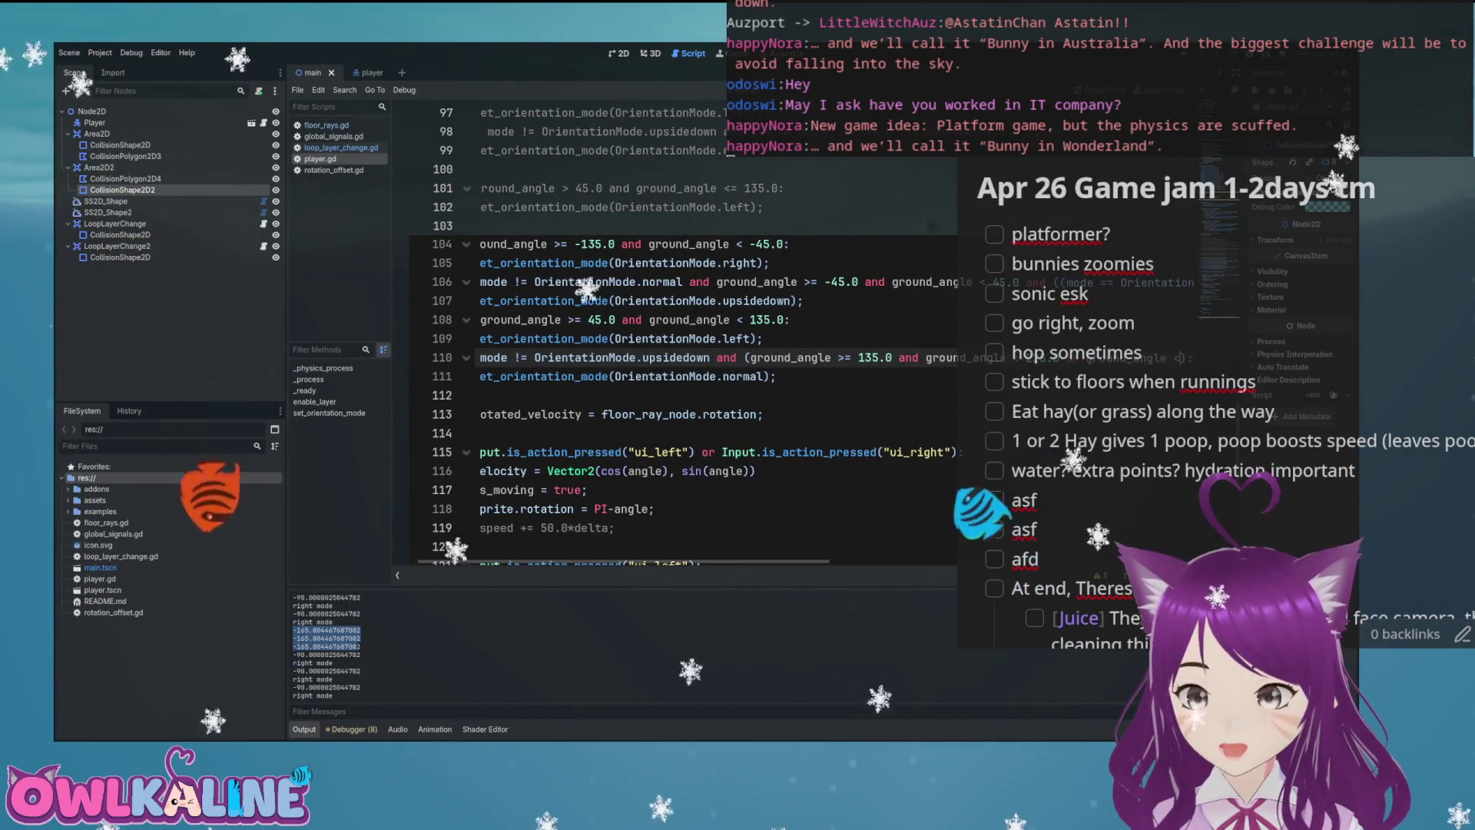
{"action": "scroll", "coordinate": [692, 357], "scroll_direction": "right", "scroll_amount": 2}
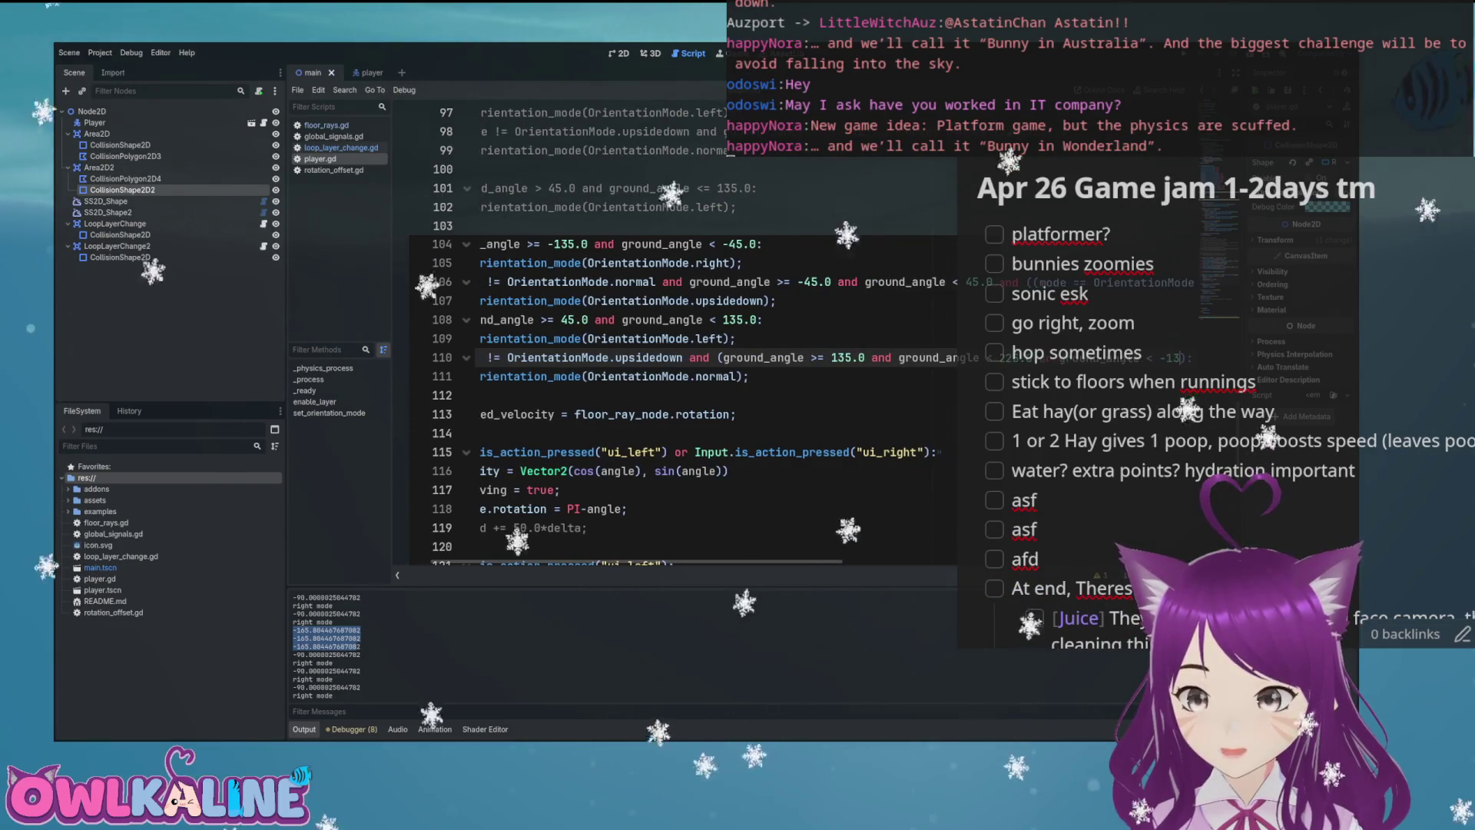
{"action": "scroll", "coordinate": [691, 357], "scroll_direction": "right", "scroll_amount": 3}
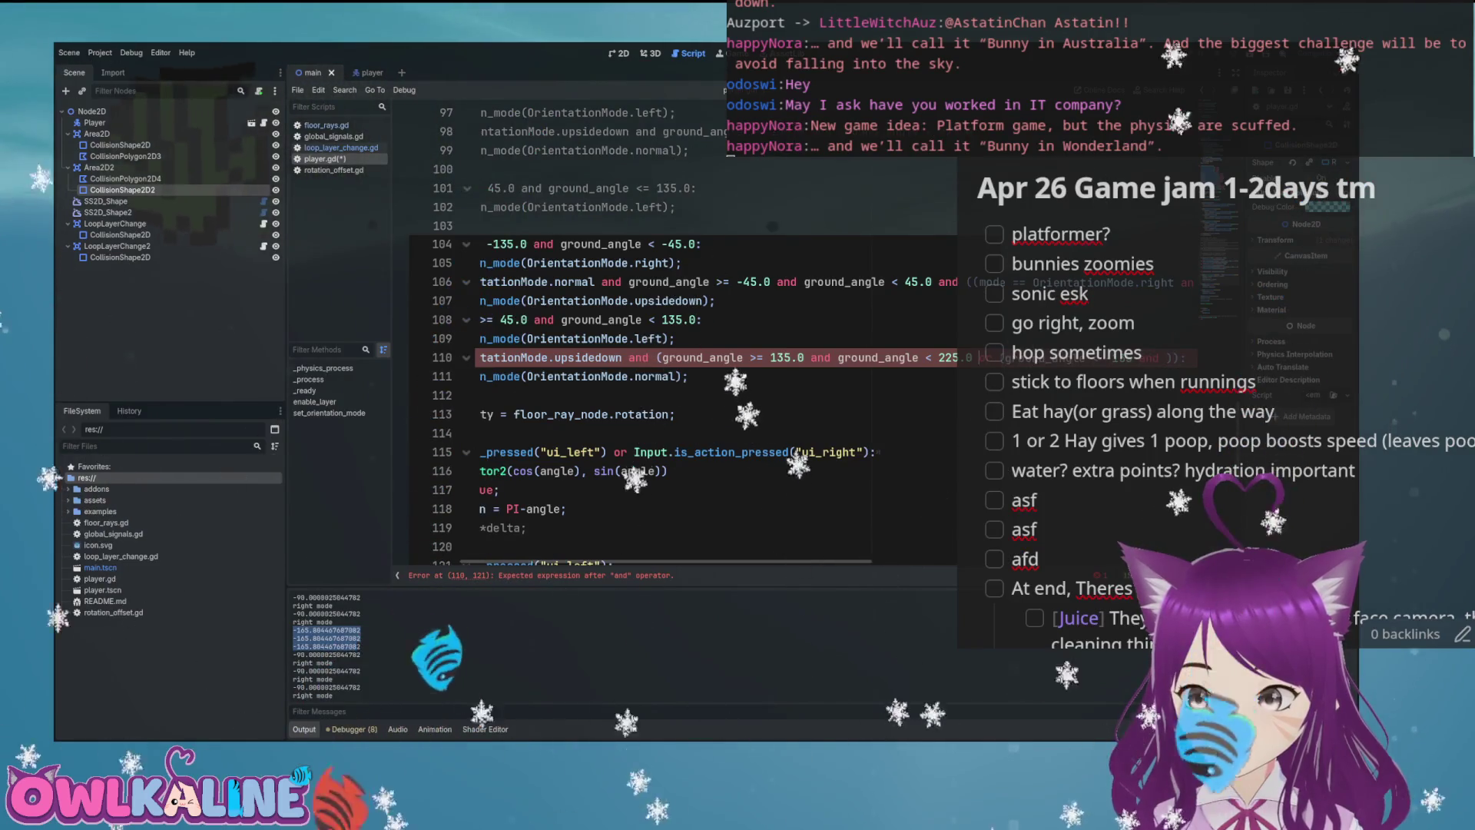
{"action": "key", "text": "BackSpace"}
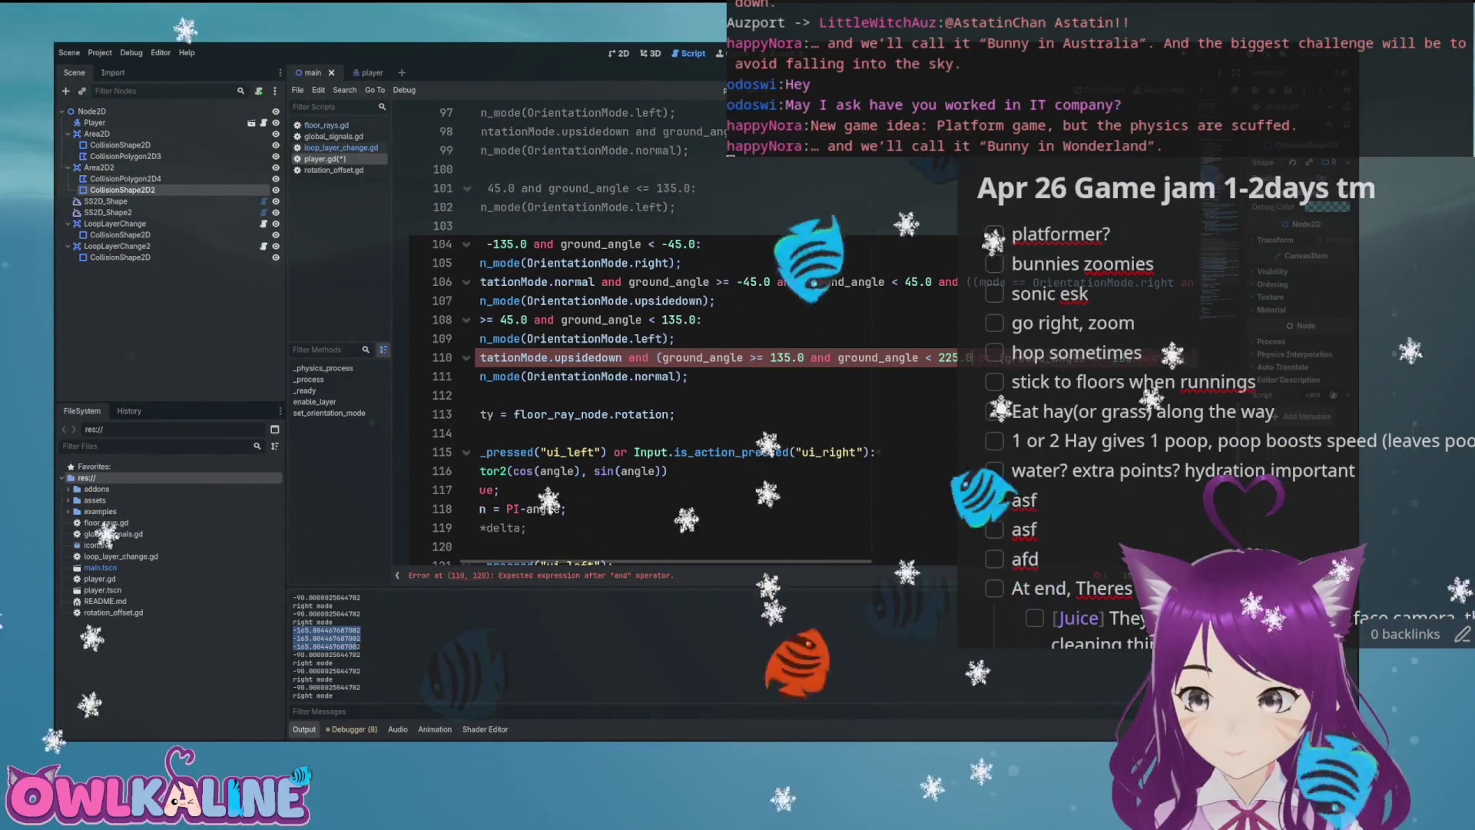
{"action": "type", "text": ")"}
{"action": "left_click", "coordinate": [659, 357]}
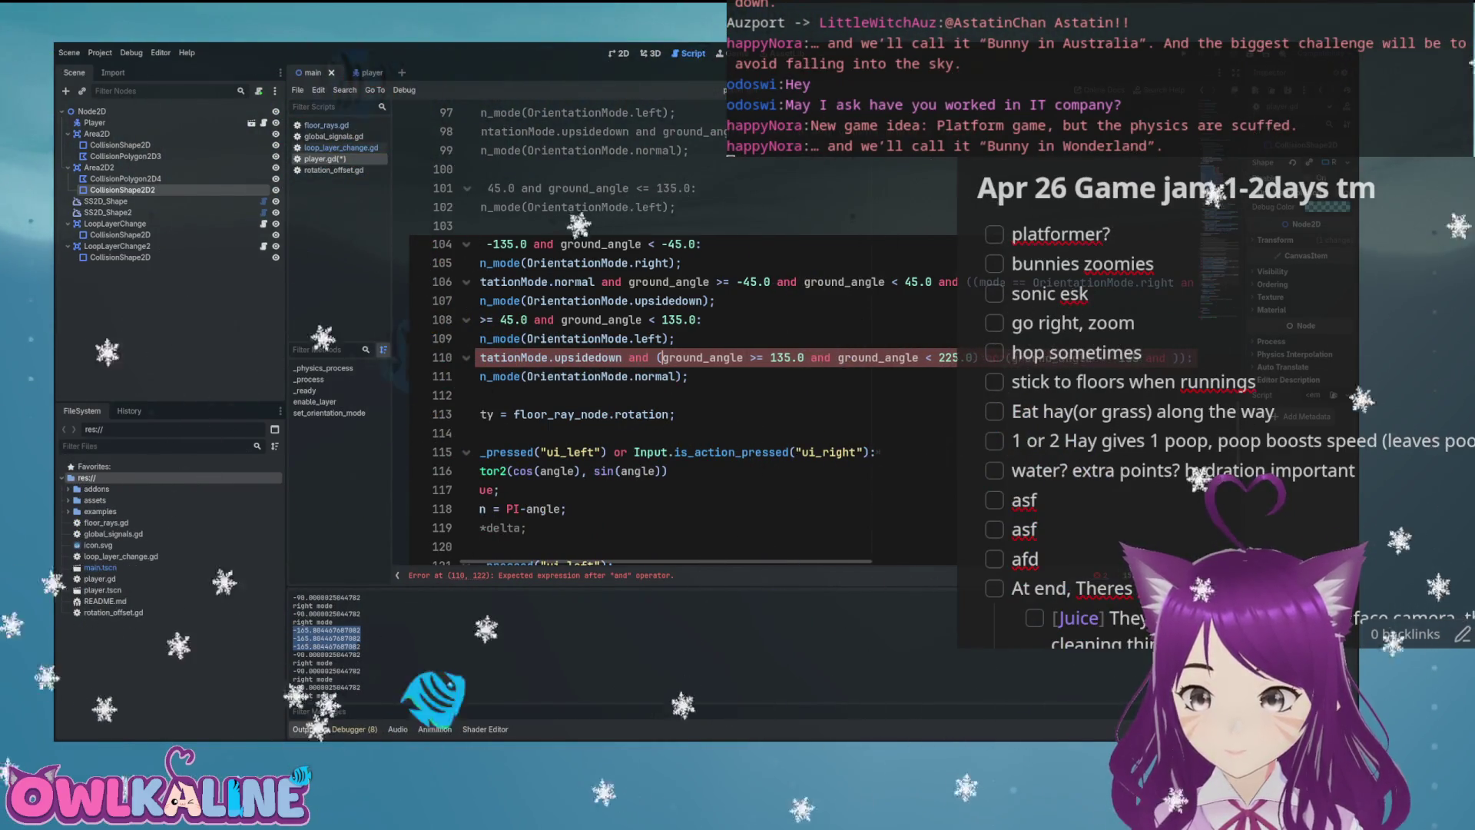
{"action": "type", "text": "("}
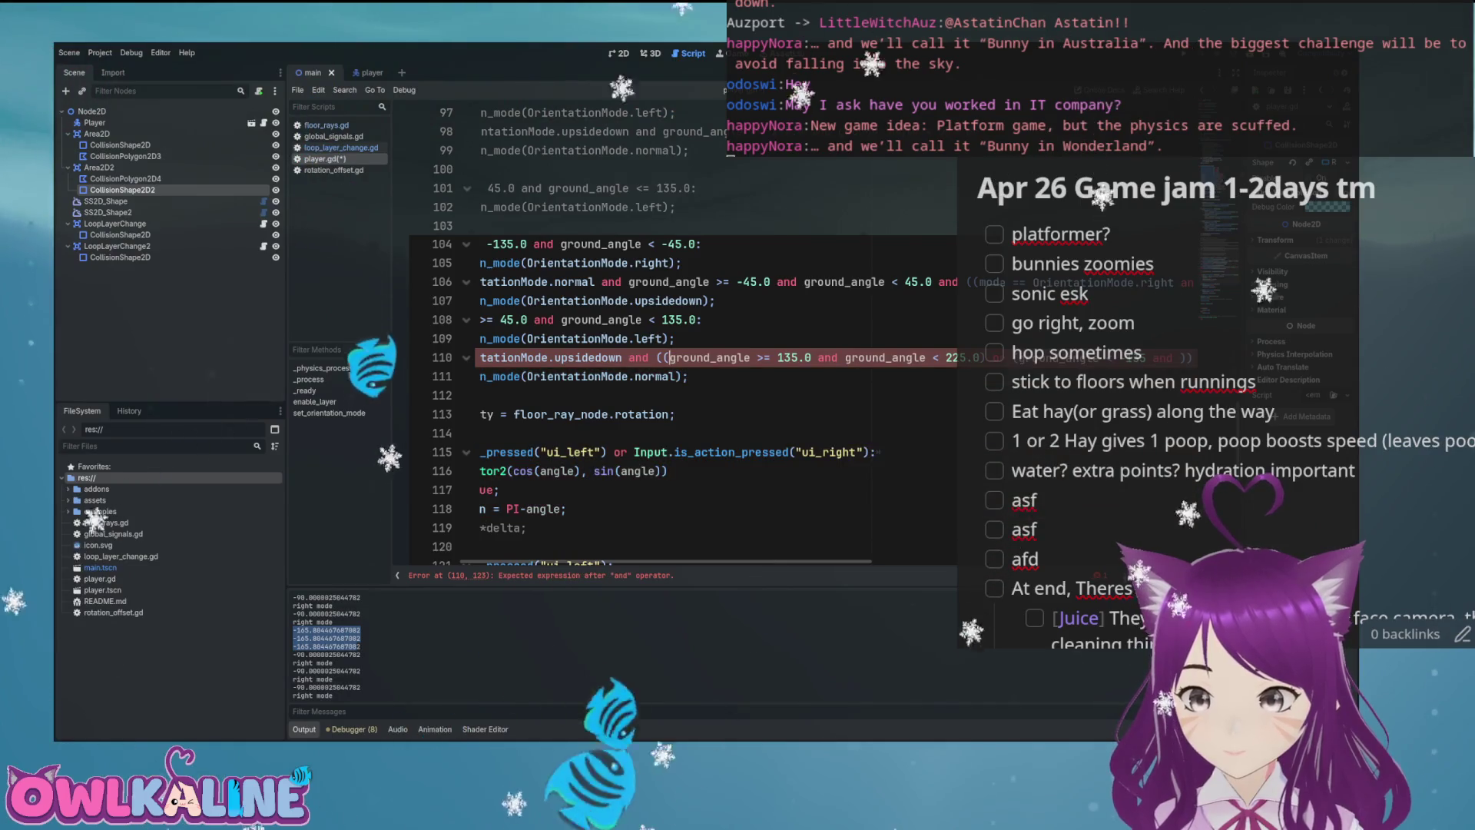
{"action": "key", "text": "End"}
{"action": "type", "text": "ground_angle"}
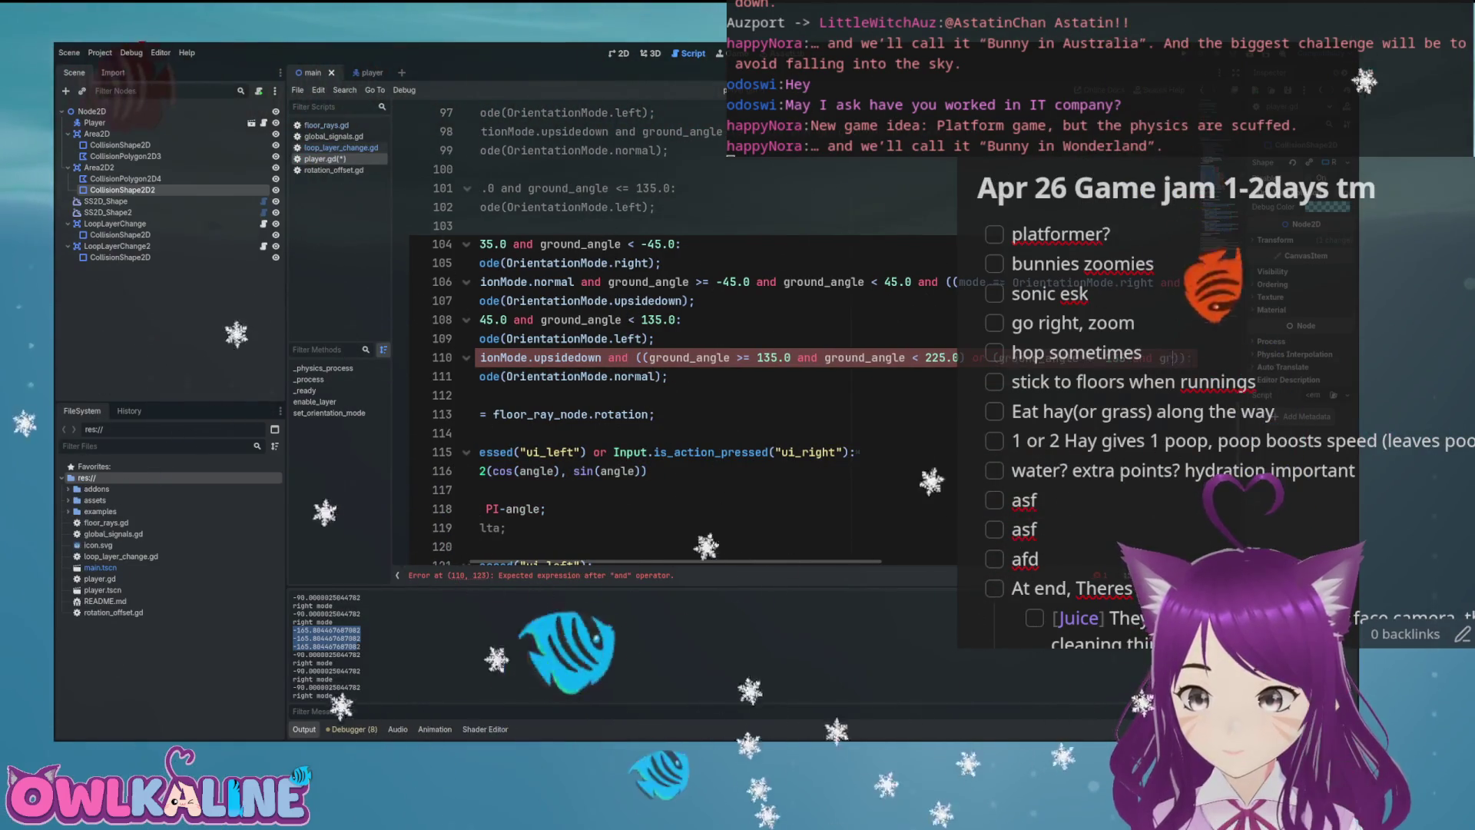
{"action": "type", "text": " >= -22"}
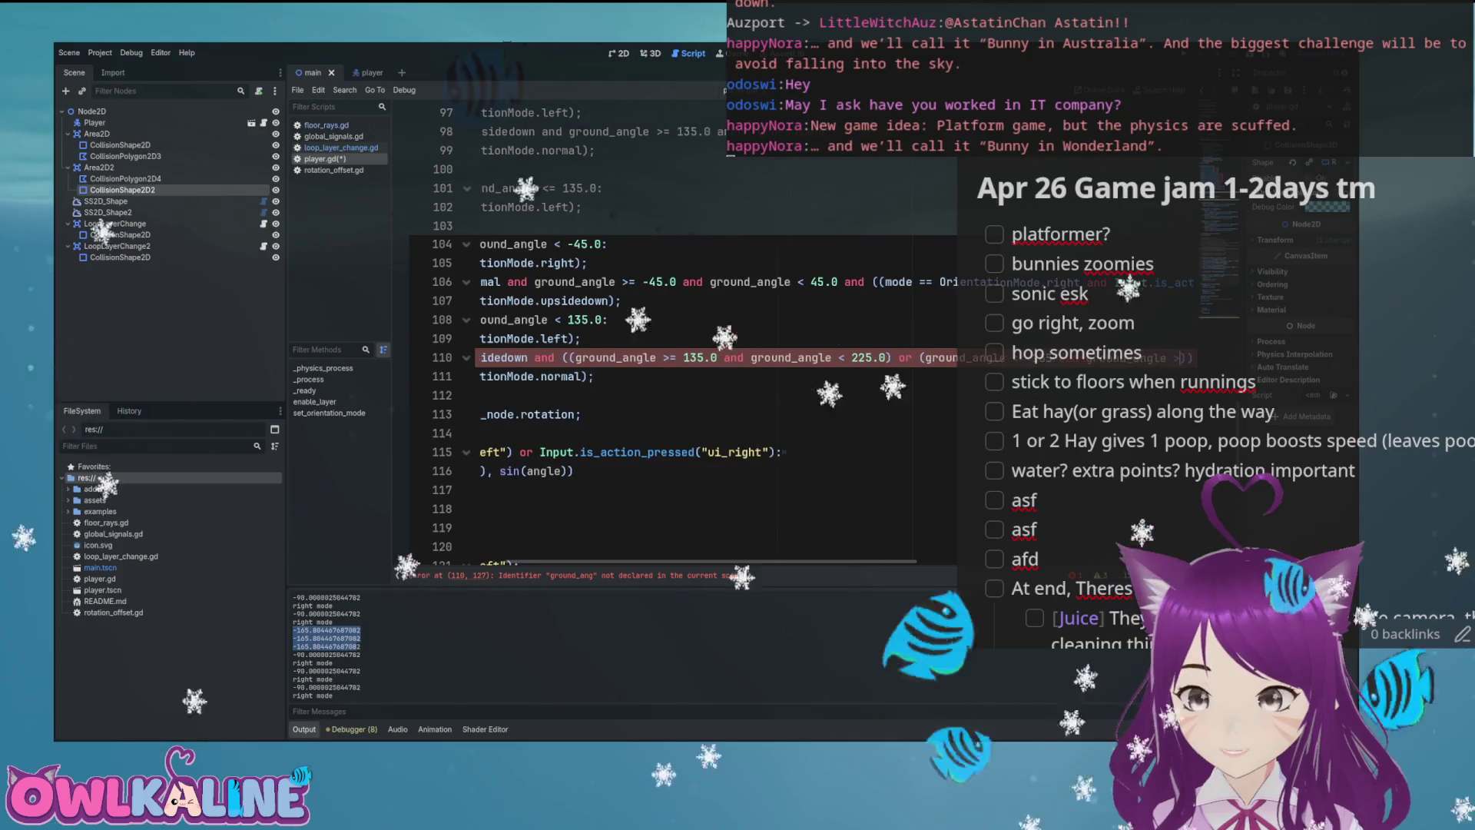
{"action": "type", "text": "5.0"}
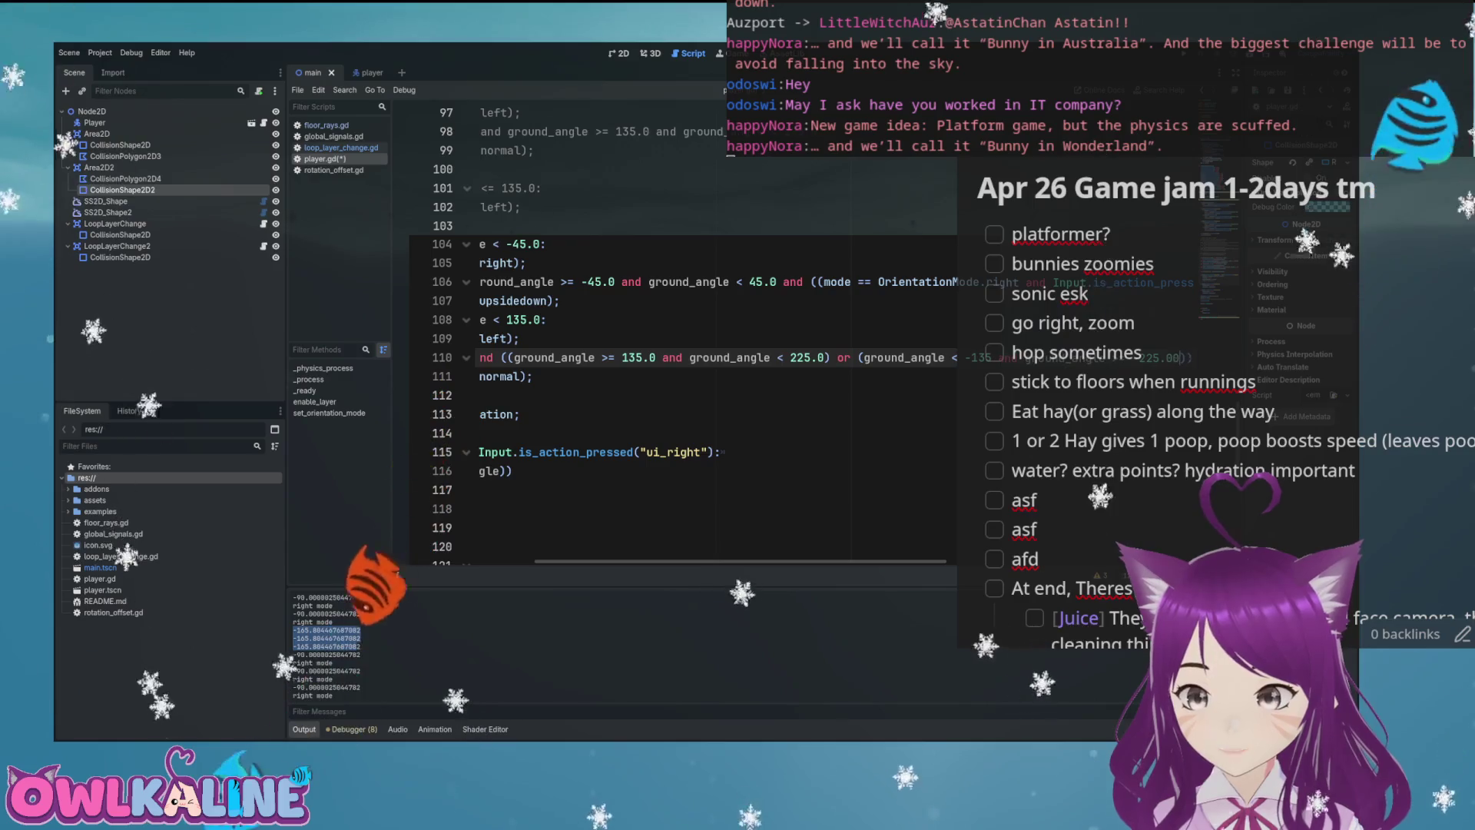
{"action": "key", "text": "Home"}
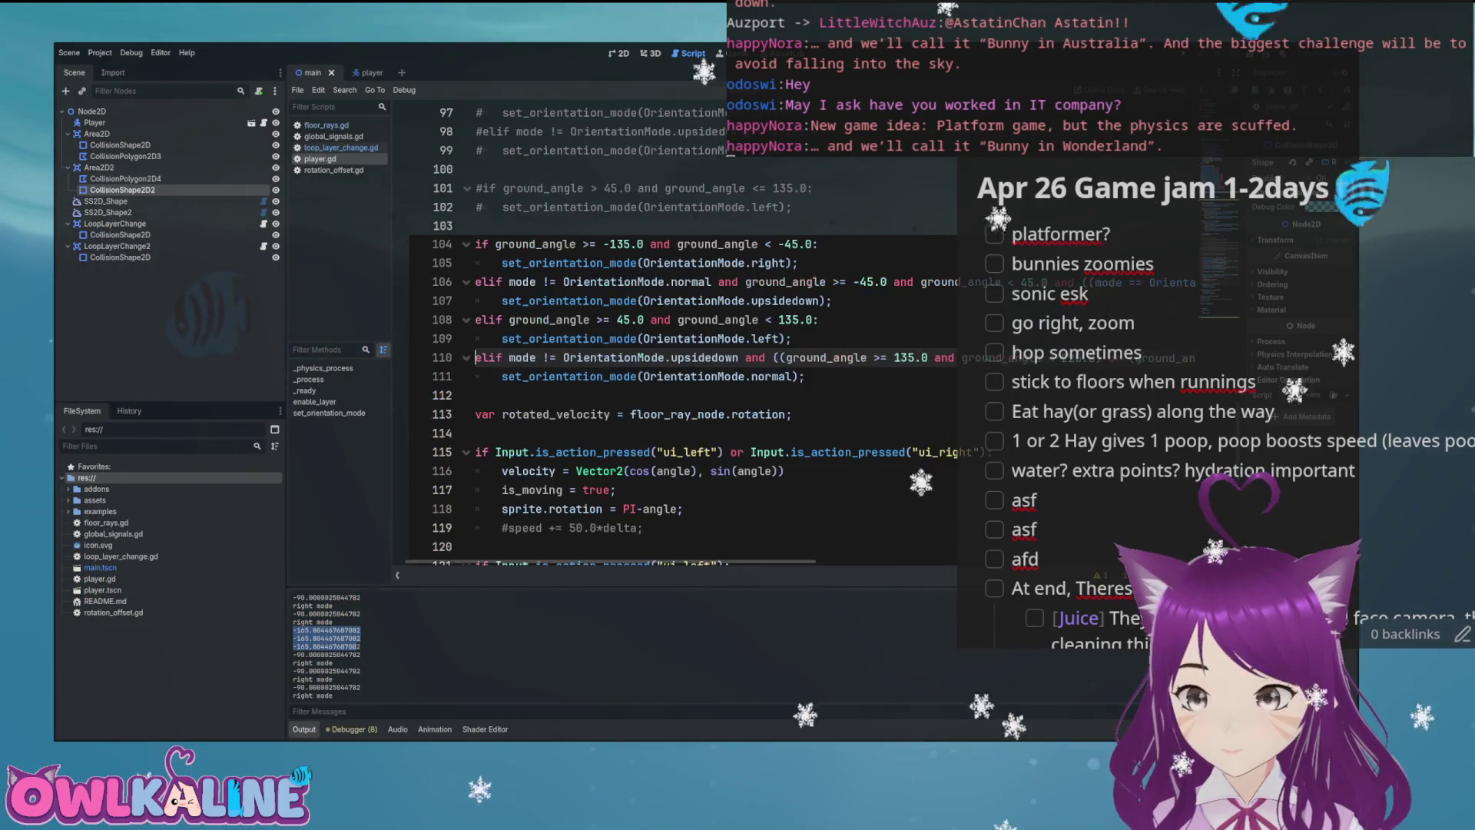
{"action": "key", "text": "F5"}
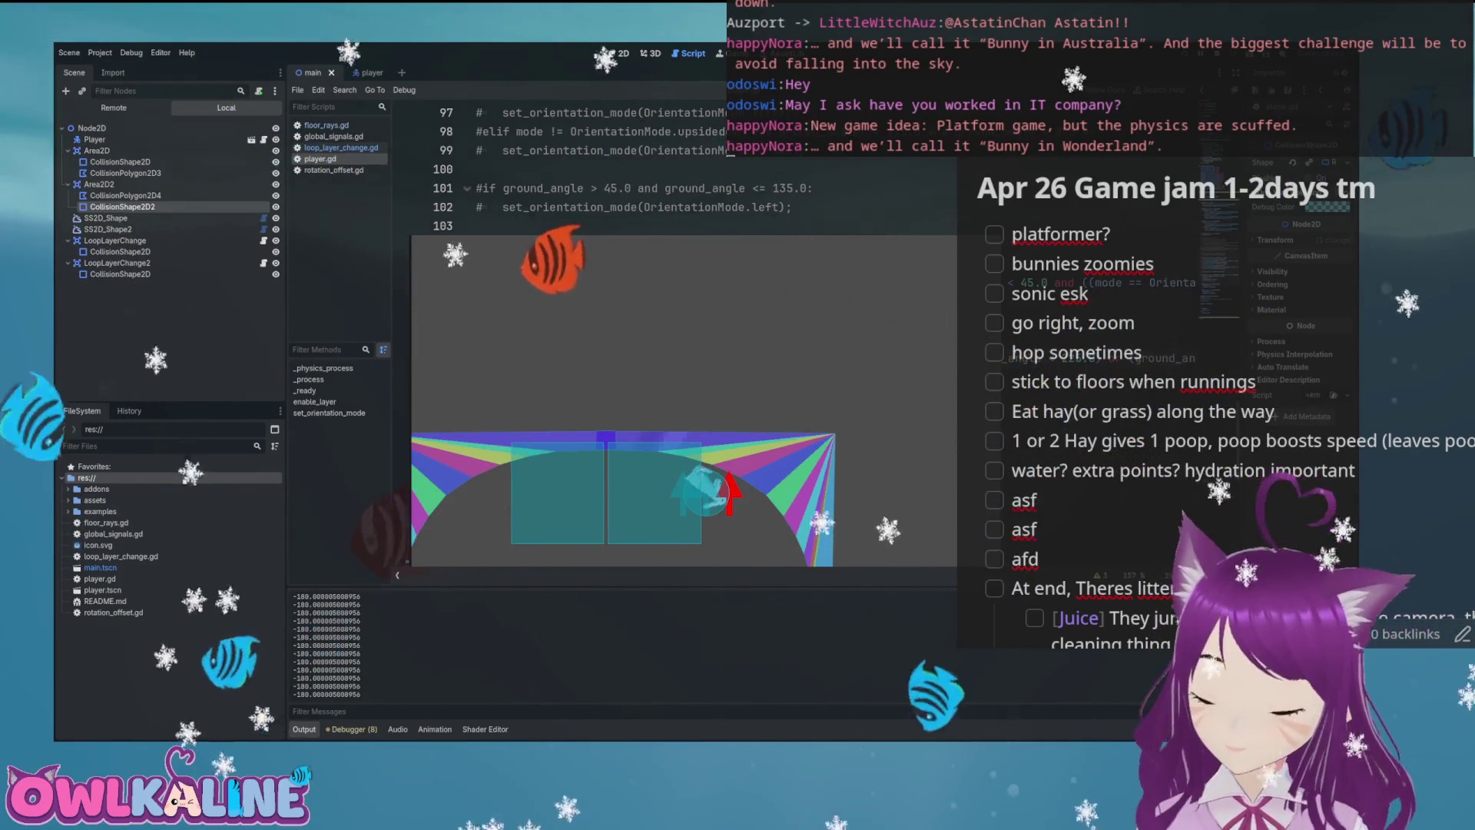
Step: Stop the running loop play test with F8
{"action": "key", "text": "F8"}
Step: Select the LoopLayerChange and LoopLayerChange2 triggers at the loop's top, then play-test running right
{"action": "key", "text": "ctrl+F1"}
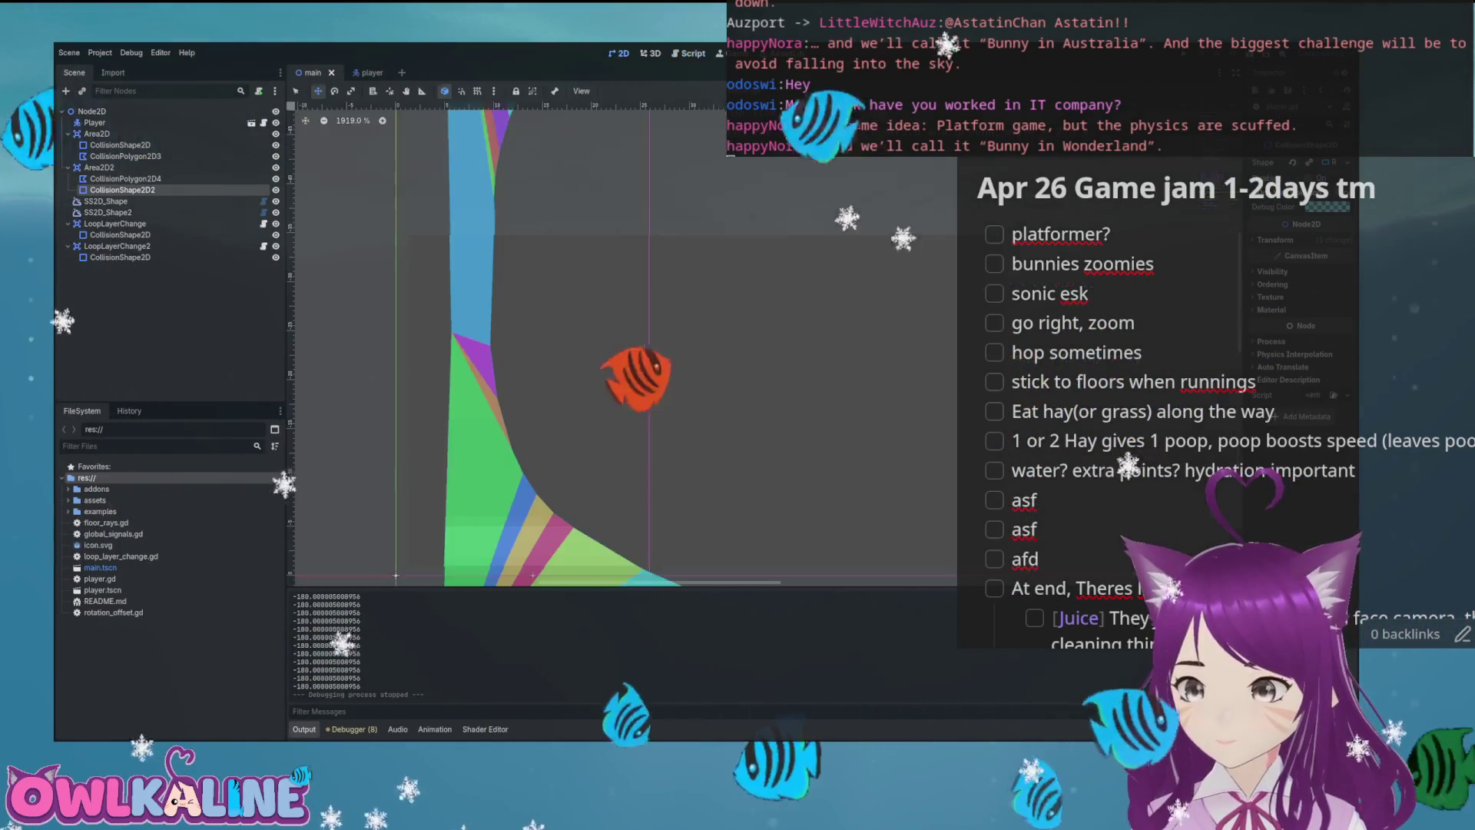
{"action": "scroll", "coordinate": [809, 260], "scroll_direction": "down", "scroll_amount": 5}
{"action": "scroll", "coordinate": [809, 261], "scroll_direction": "up", "scroll_amount": 1}
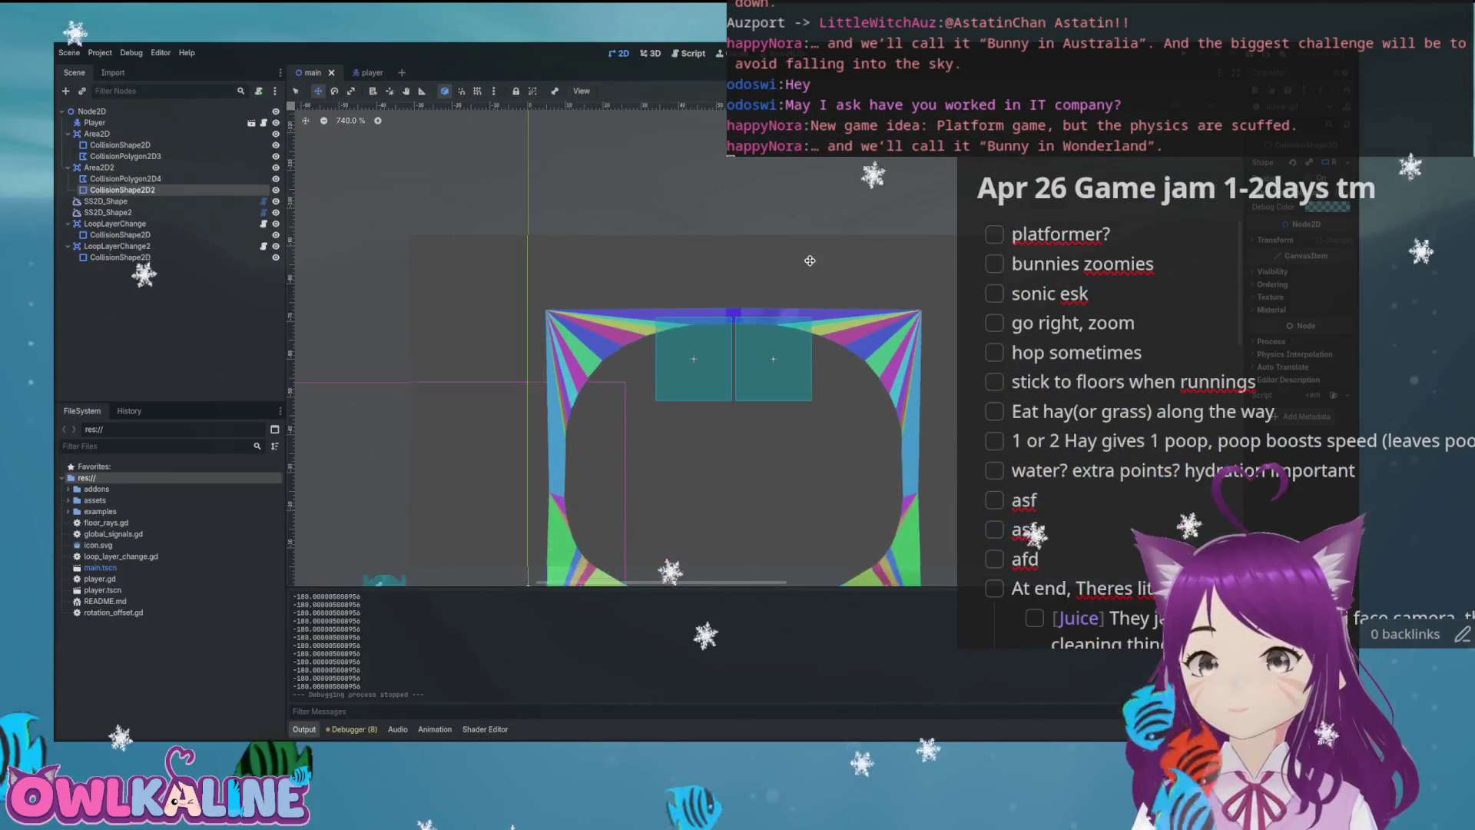
{"action": "scroll", "coordinate": [810, 261], "scroll_direction": "up", "scroll_amount": 4}
{"action": "scroll", "coordinate": [809, 260], "scroll_direction": "up", "scroll_amount": 1}
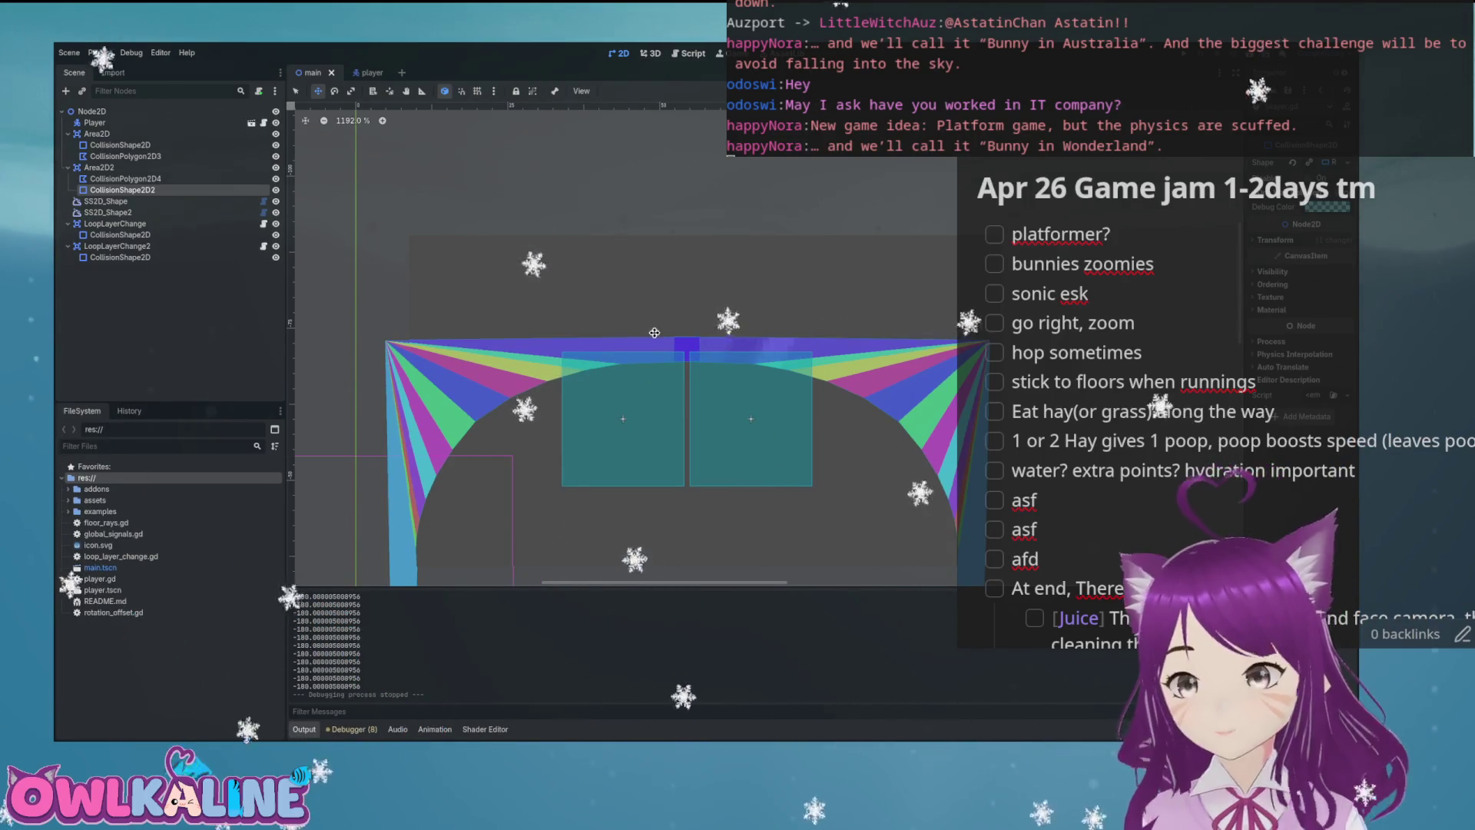
{"action": "left_click_drag", "start_coordinate": [764, 279], "coordinate": [755, 215]}
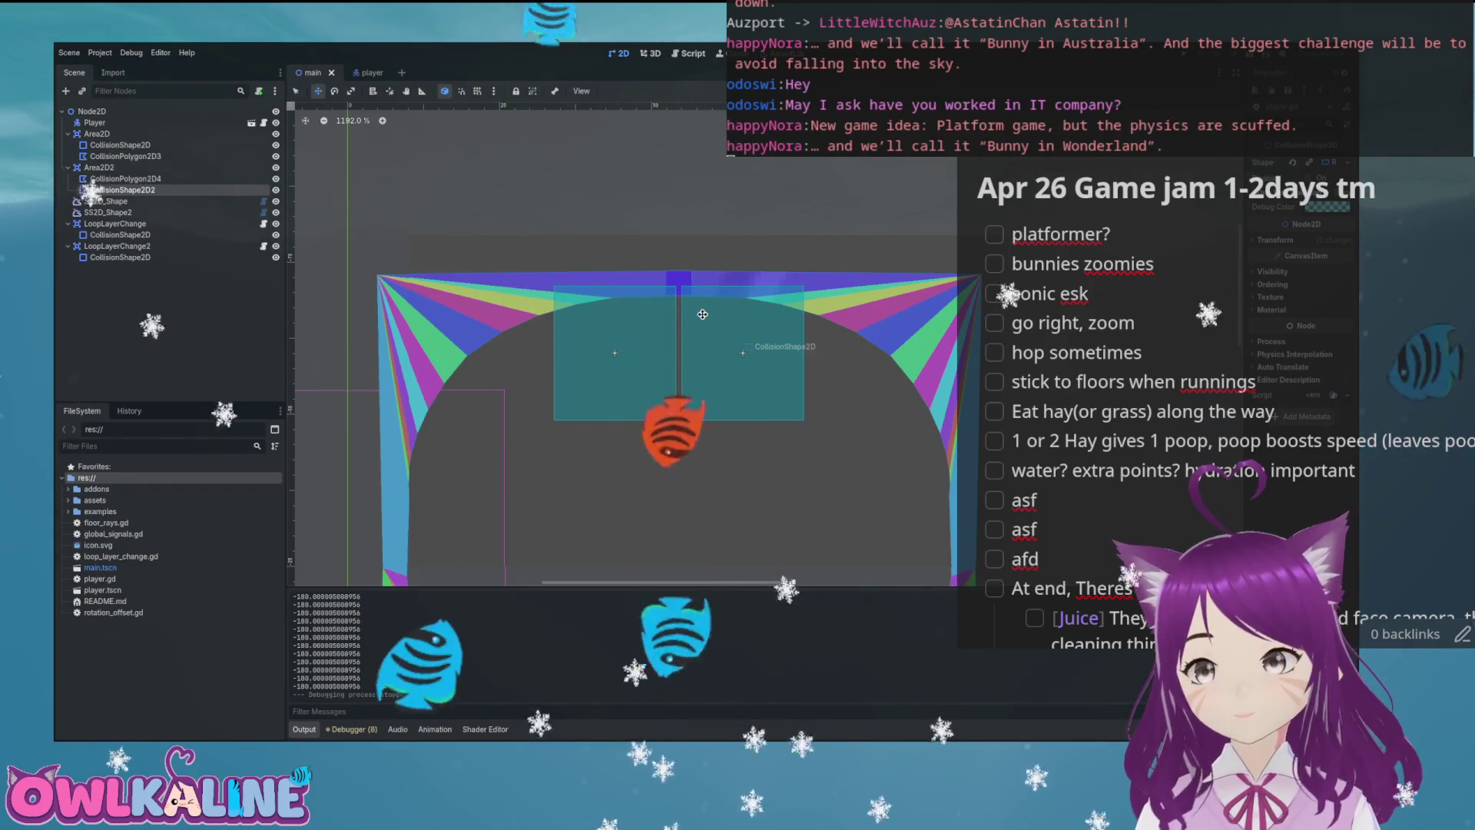
{"action": "left_click", "coordinate": [622, 346]}
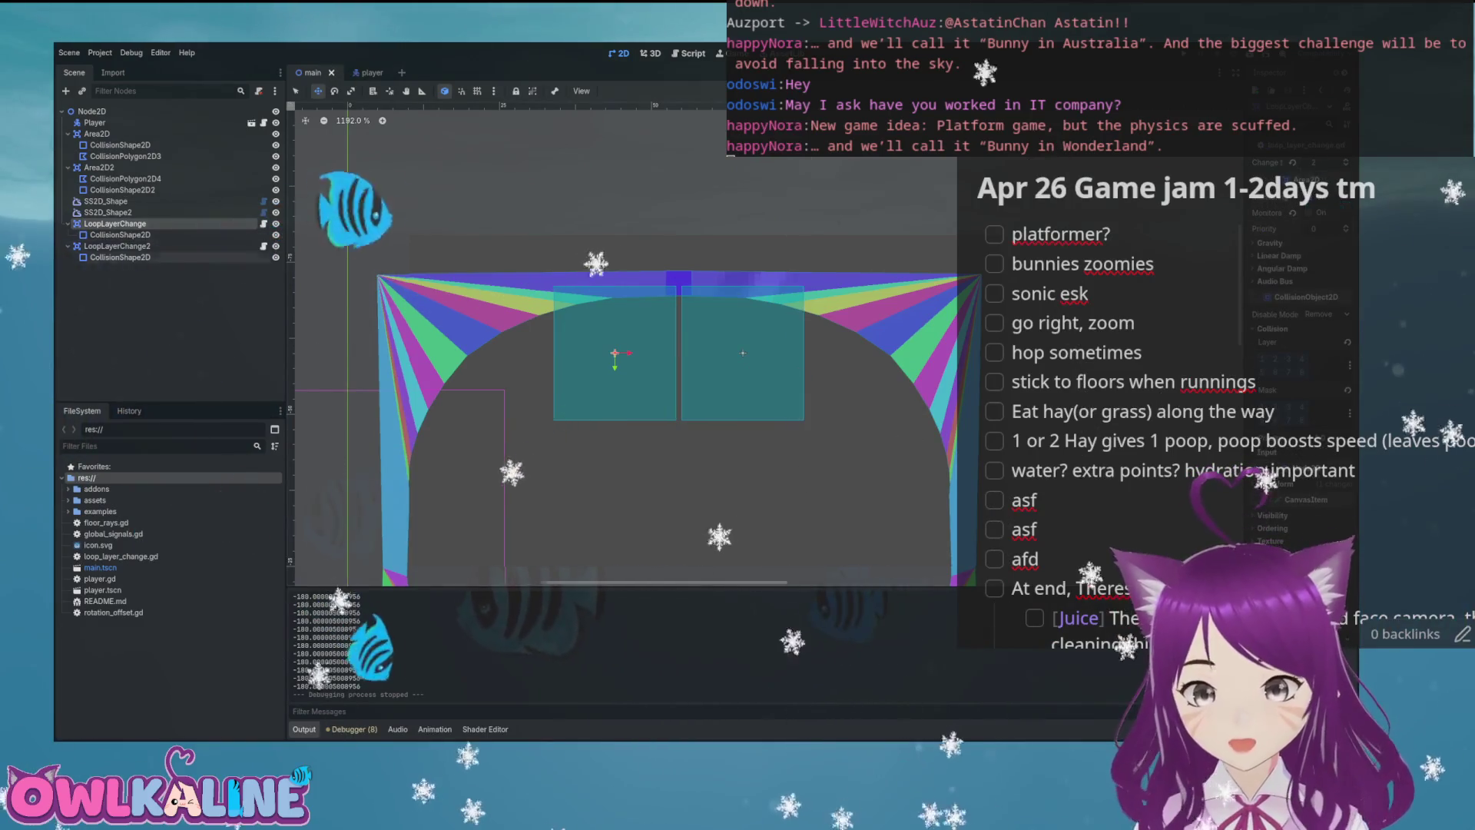
{"action": "left_click", "coordinate": [741, 357]}
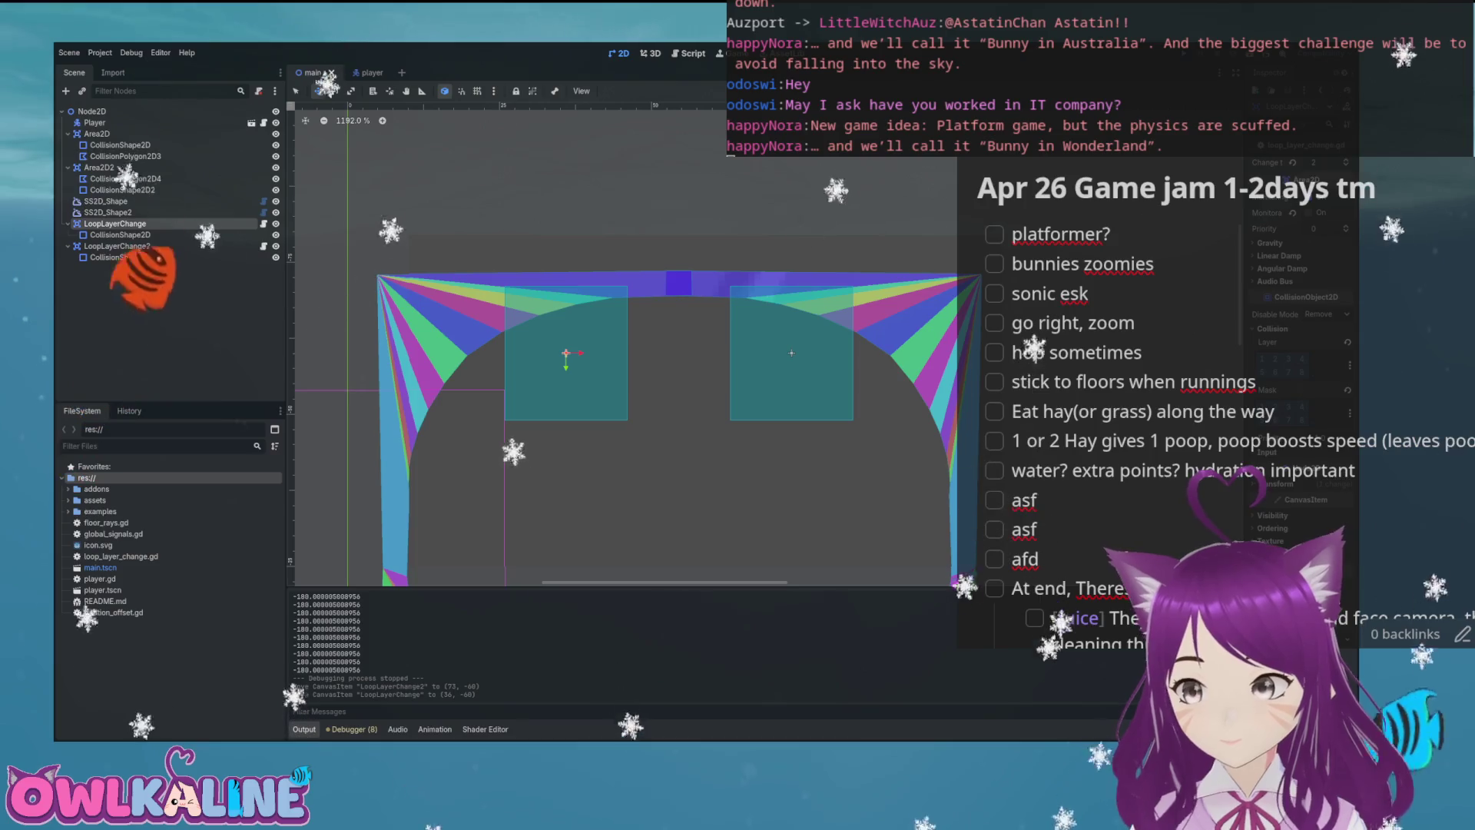
{"action": "key", "text": "F5"}
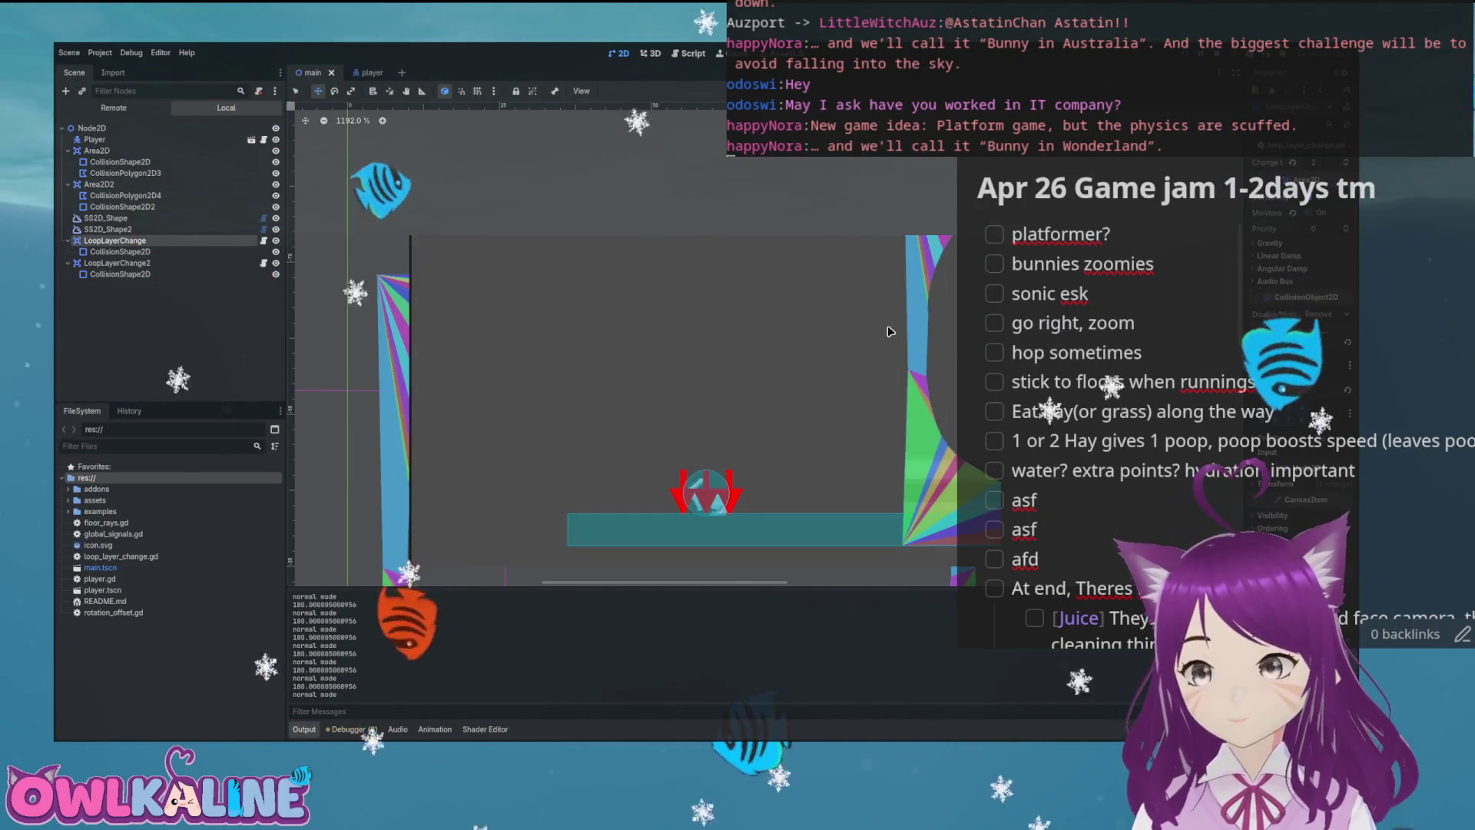
{"action": "key", "text": "Right"}
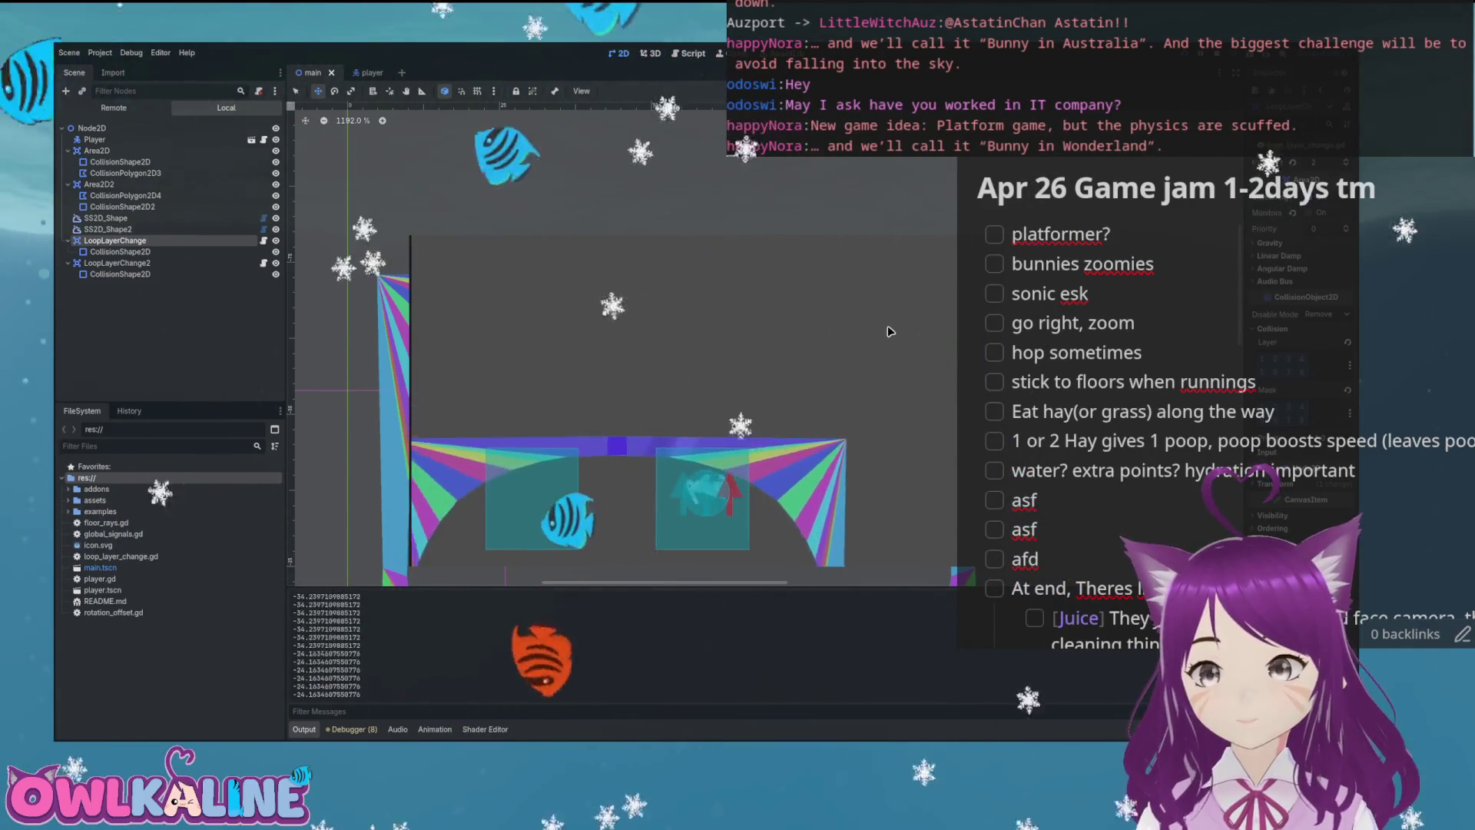
Step: Run the player left and right around the loop through the layer change
{"action": "key", "text": "Left"}
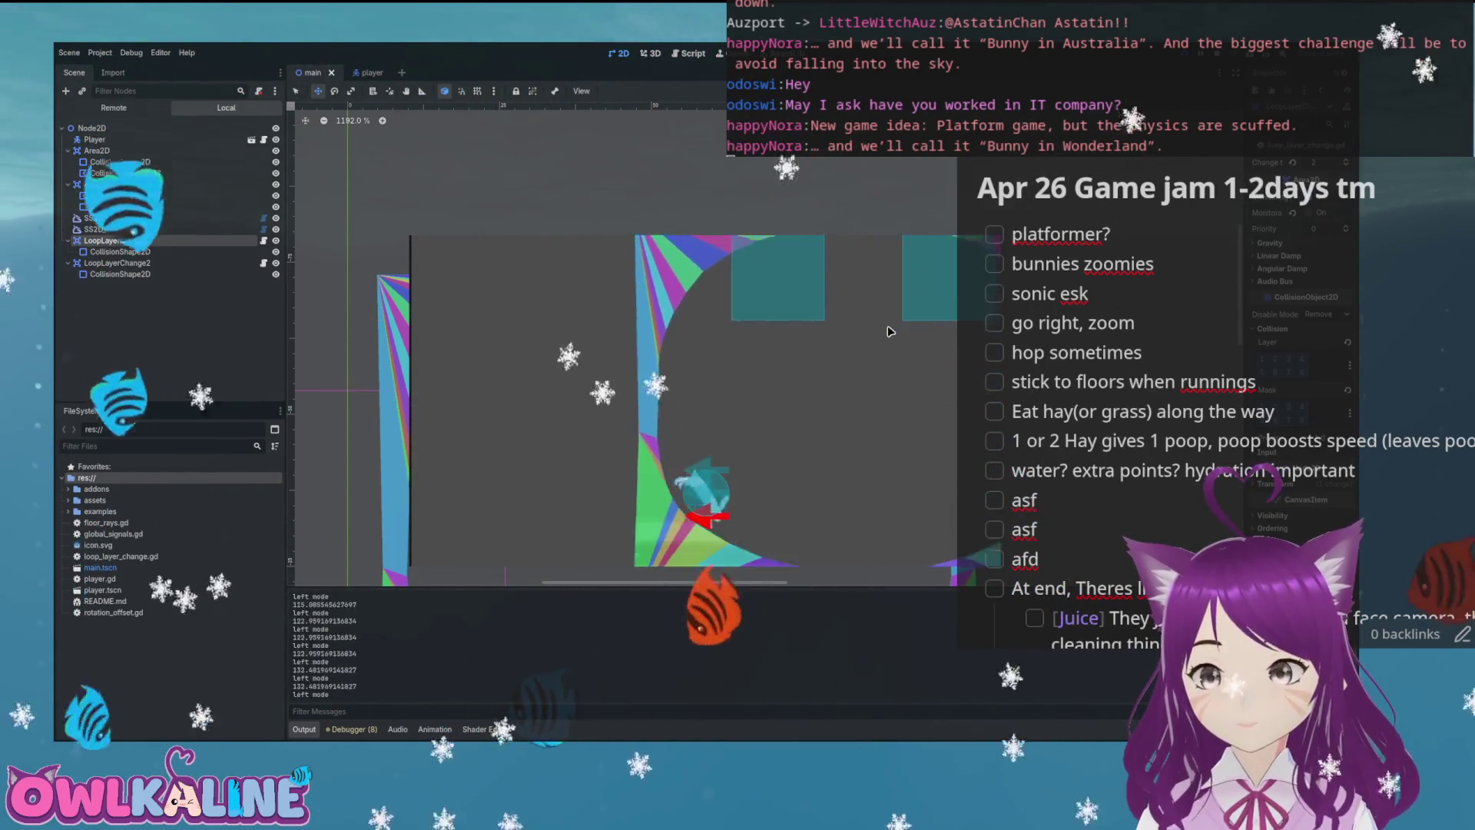
{"action": "key", "text": "Right"}
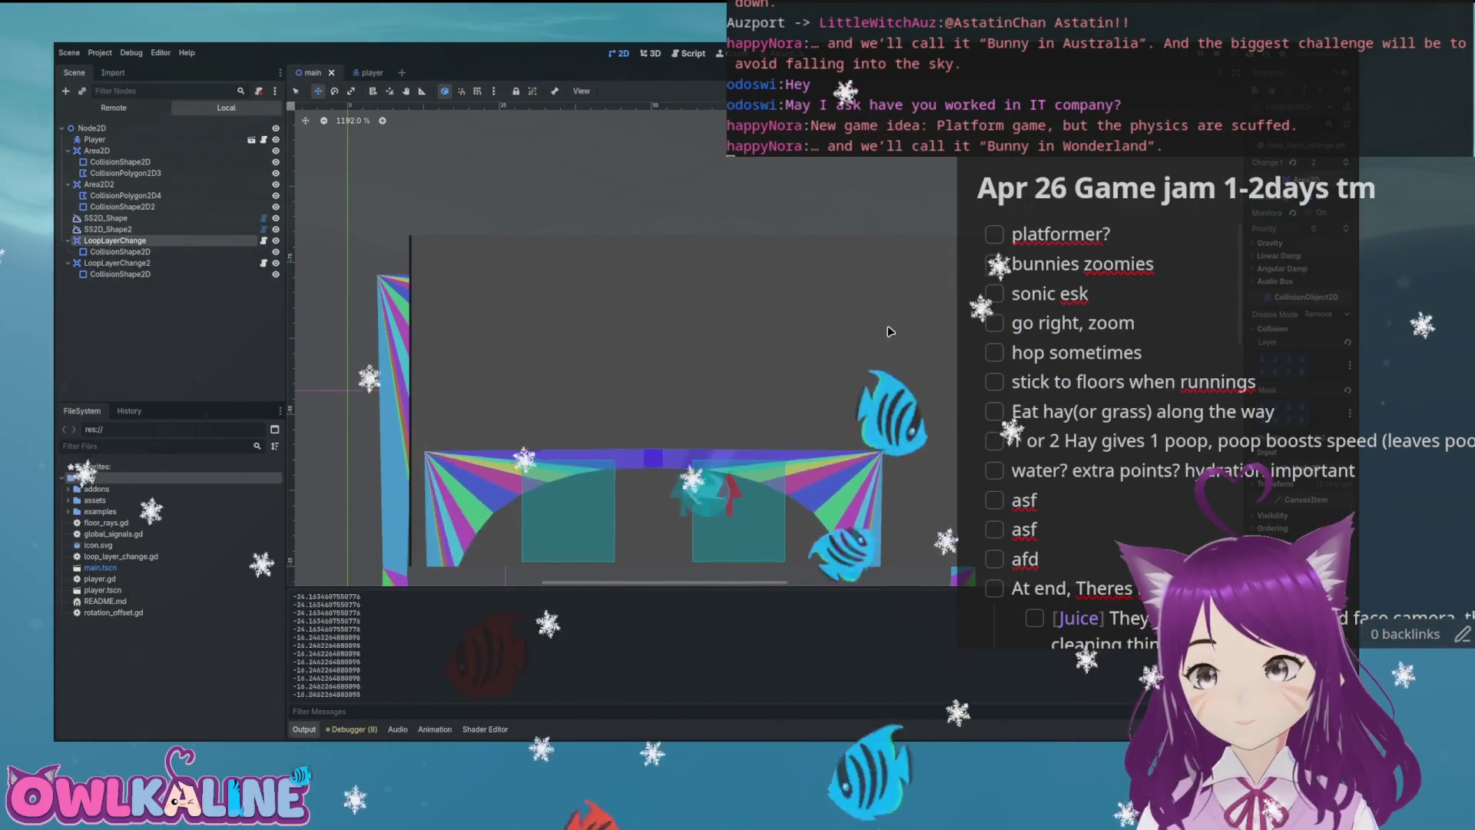
{"action": "key", "text": "Right"}
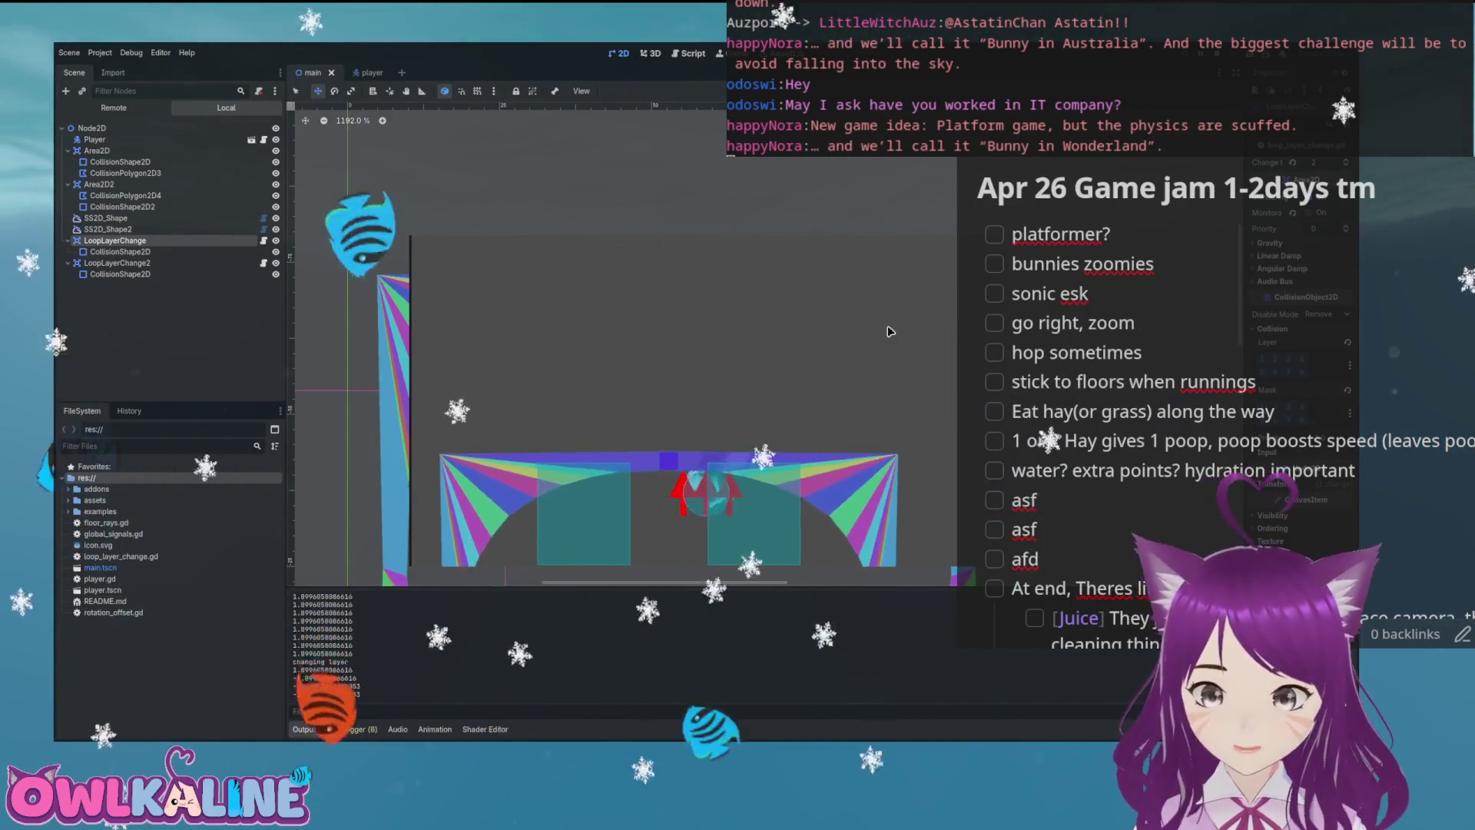
{"action": "key", "text": "Right"}
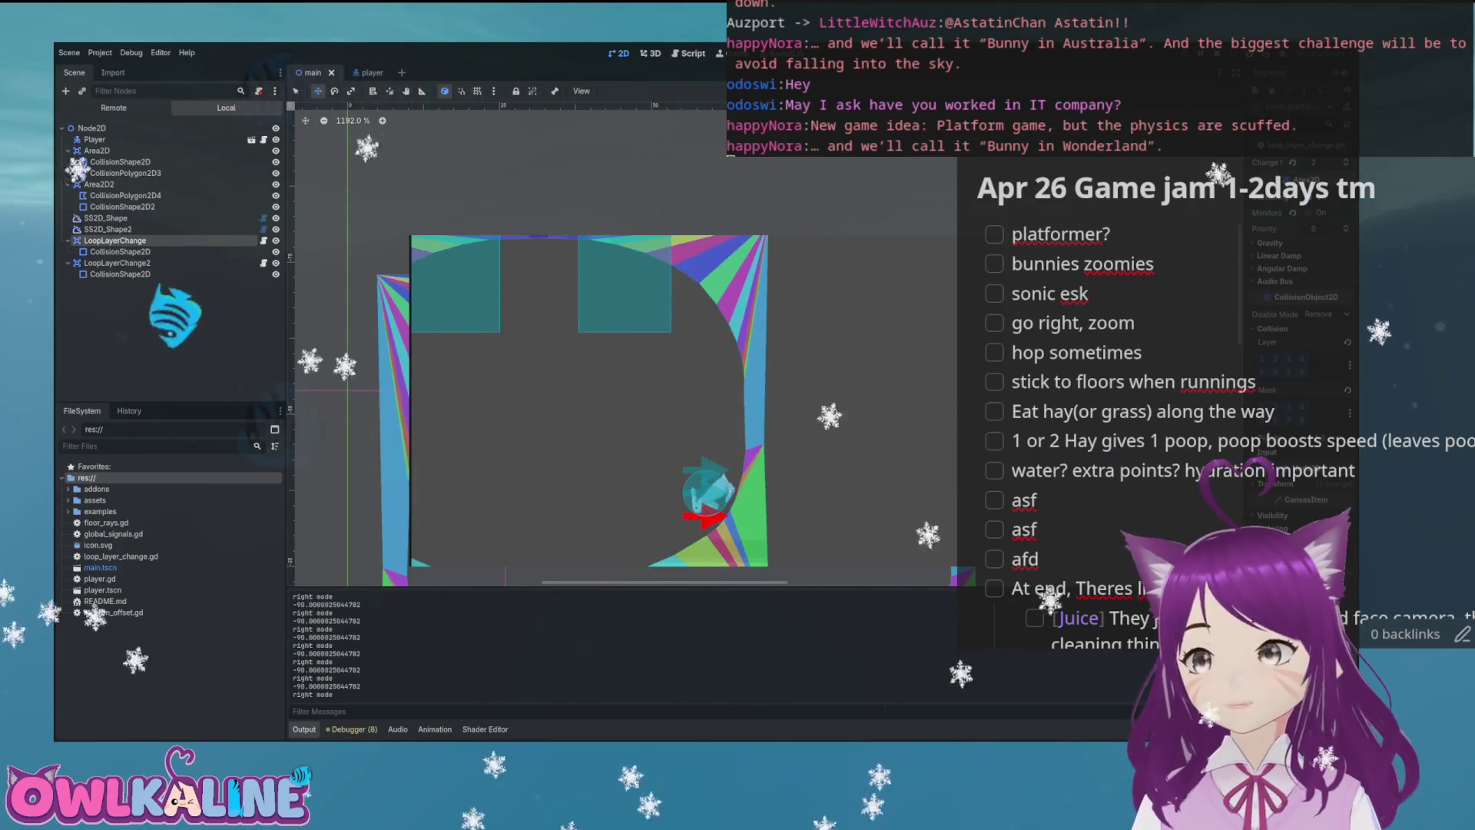
Step: Stop the game and return to the player.gd script
{"action": "key", "text": "F8"}
{"action": "key", "text": "ctrl+F3"}
{"action": "scroll", "coordinate": [668, 343], "scroll_direction": "down", "scroll_amount": 3}
{"action": "scroll", "coordinate": [668, 342], "scroll_direction": "up", "scroll_amount": 10}
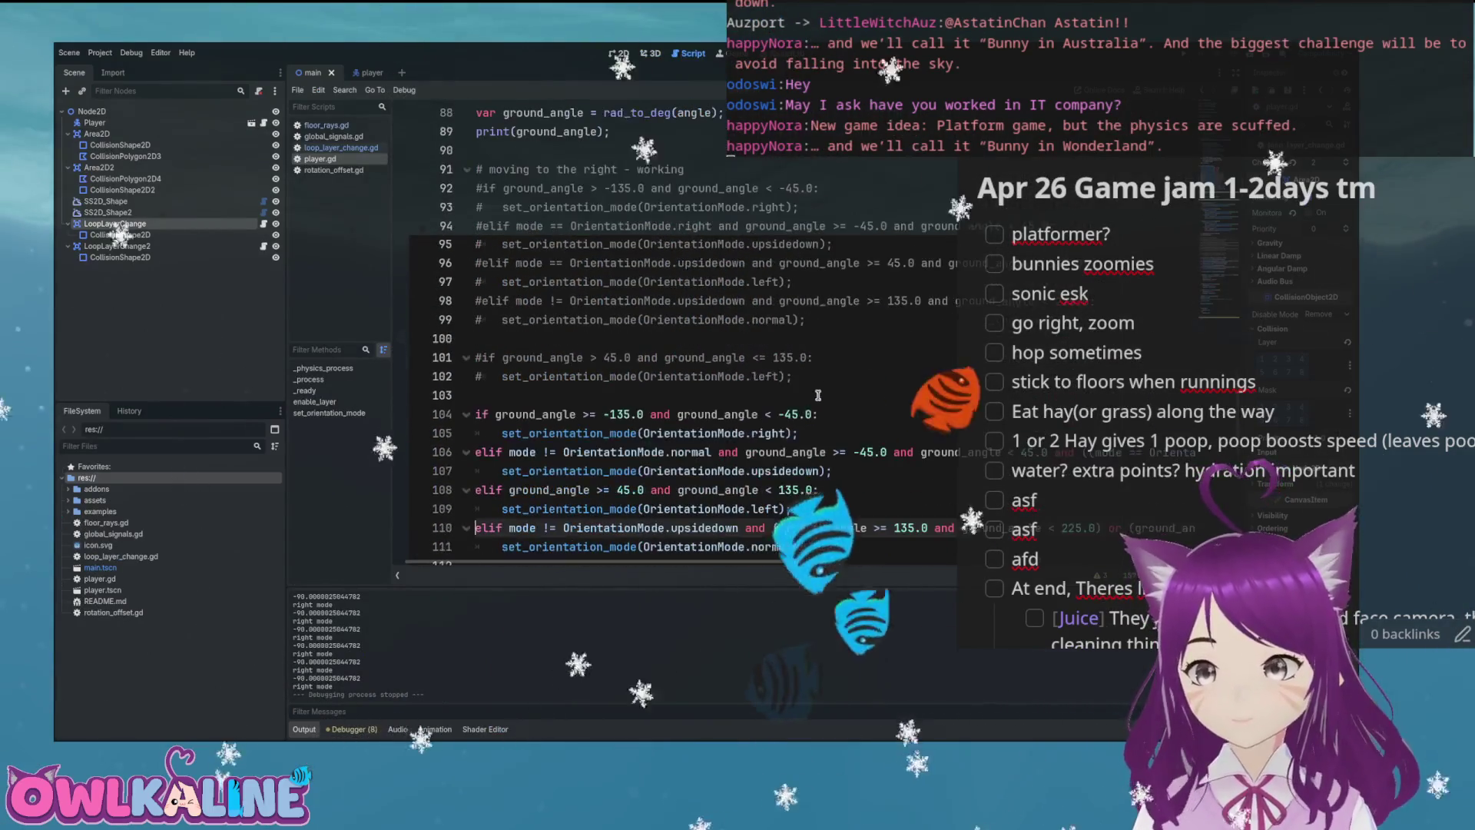
Step: Delete the commented-out orientation block and the leftover empty line in player.gd
{"action": "left_click_drag", "start_coordinate": [821, 376], "coordinate": [476, 188]}
{"action": "key", "text": "Delete"}
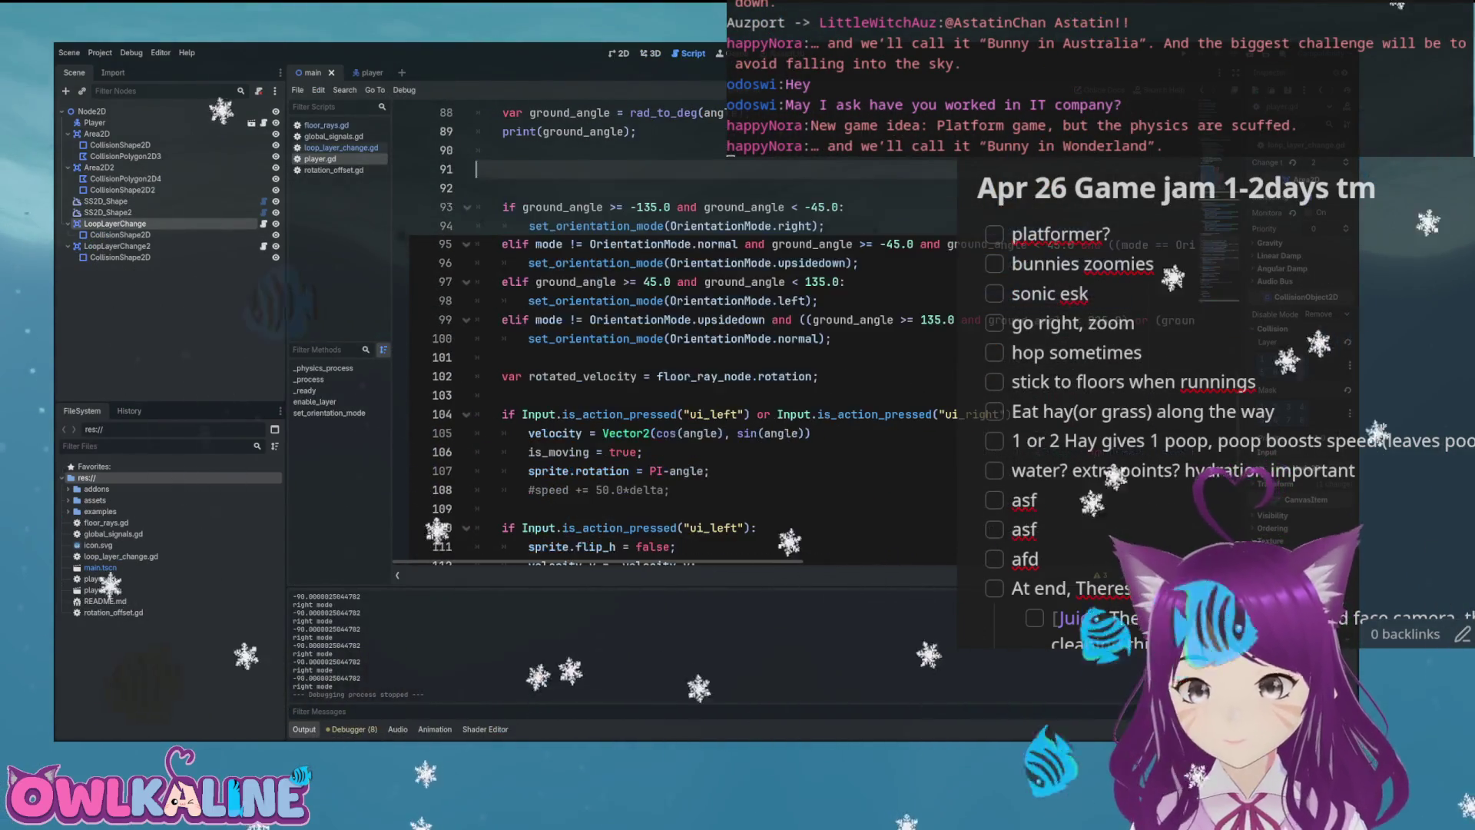
{"action": "key", "text": "BackSpace"}
{"action": "key", "text": "shift+Home"}
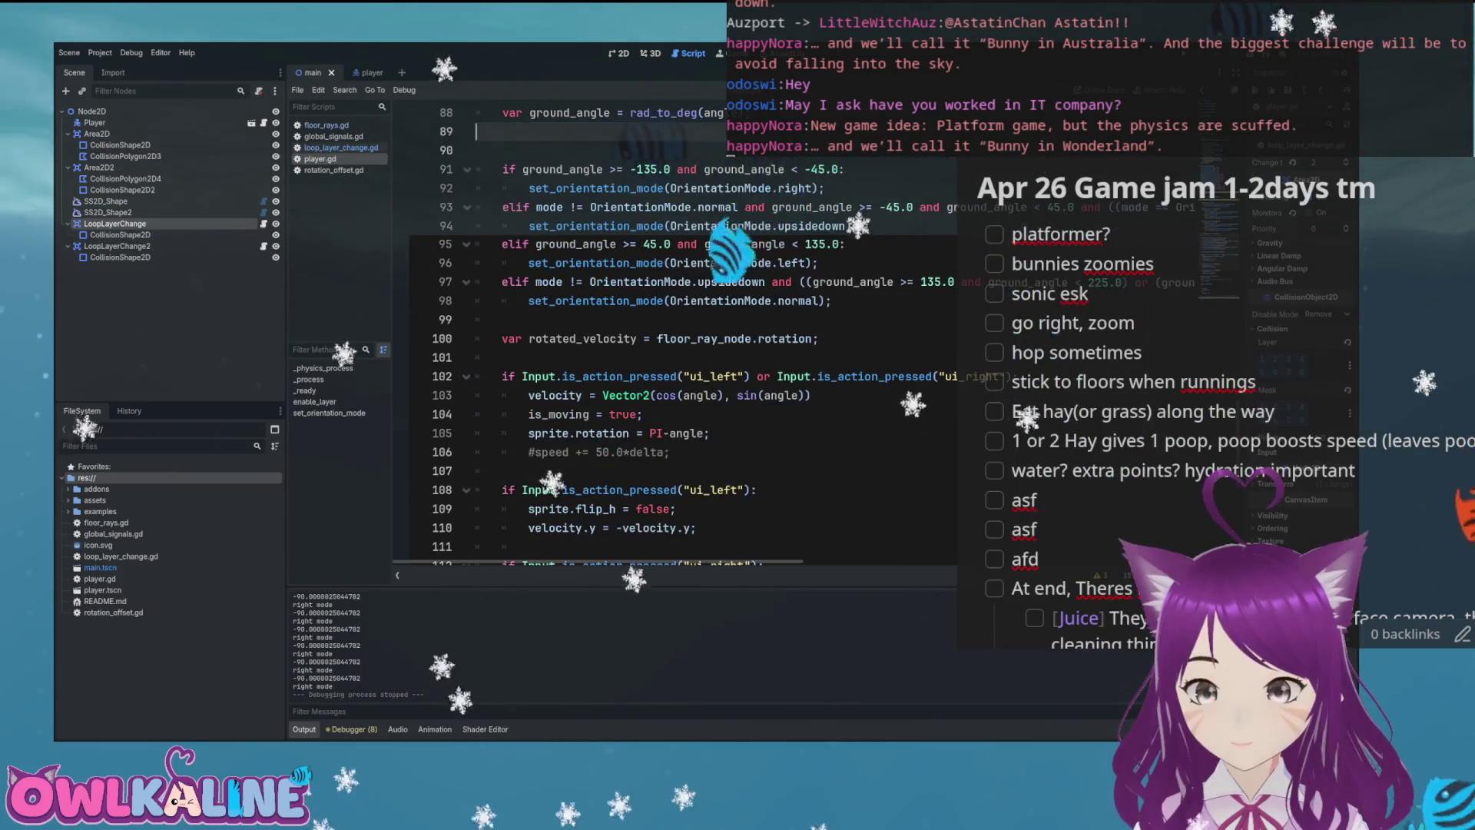
Step: Uncomment the speed increase line in the physics process code
{"action": "scroll", "coordinate": [626, 328], "scroll_direction": "up", "scroll_amount": 11}
{"action": "left_click", "coordinate": [626, 328]}
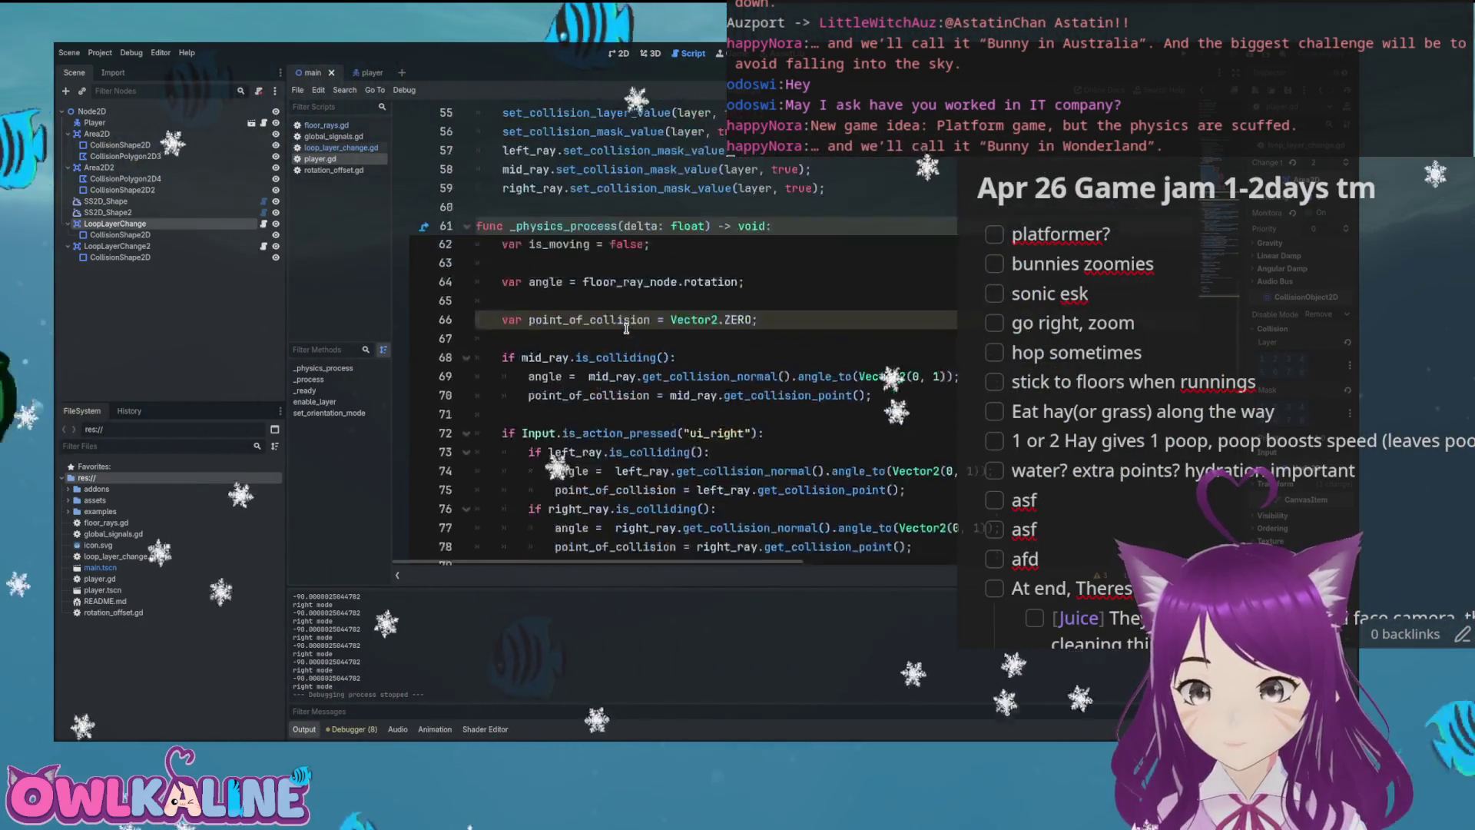
{"action": "scroll", "coordinate": [626, 328], "scroll_direction": "down", "scroll_amount": 11}
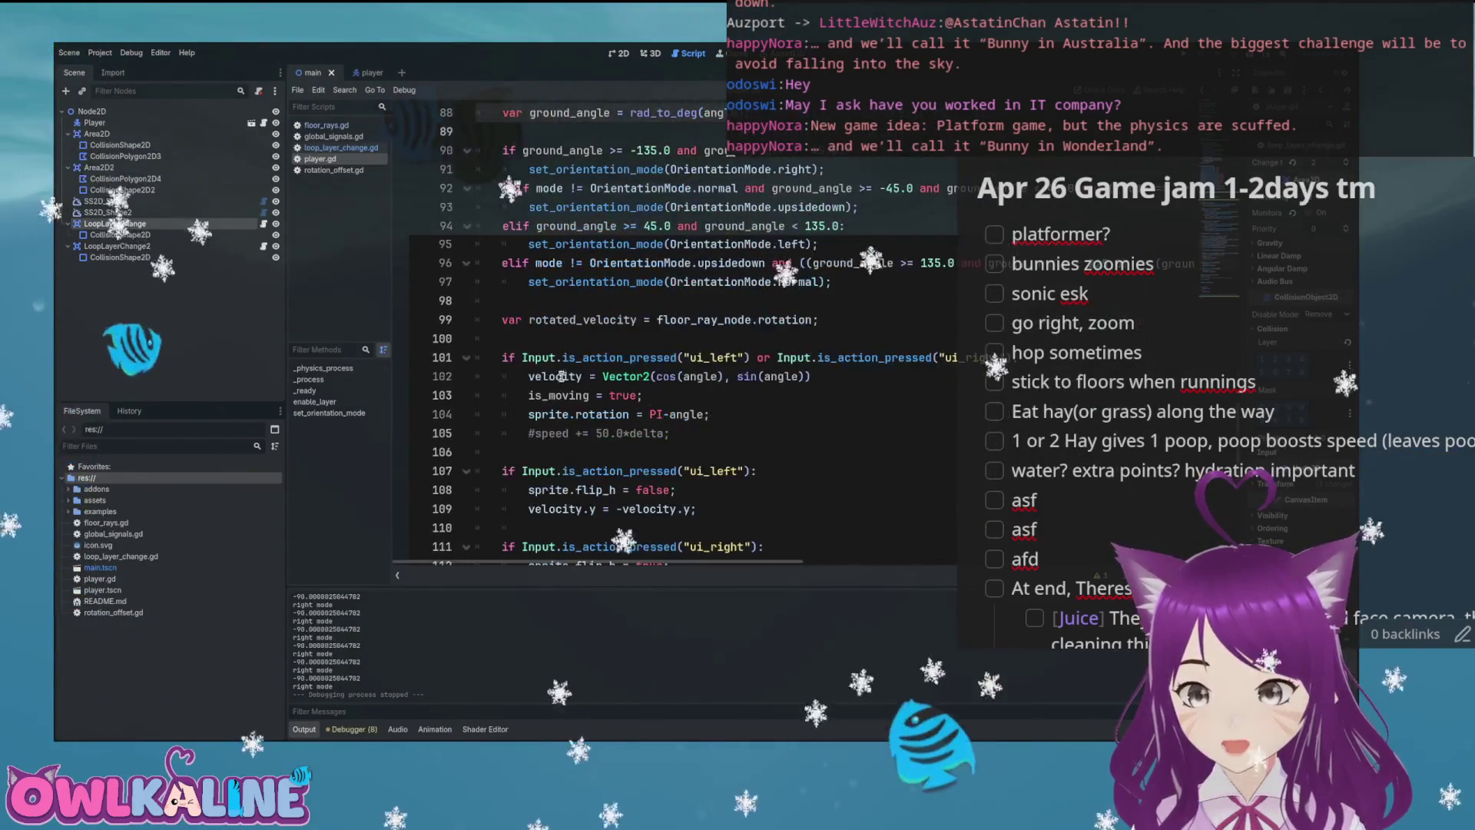
{"action": "left_click", "coordinate": [528, 433]}
{"action": "key", "text": "BackSpace"}
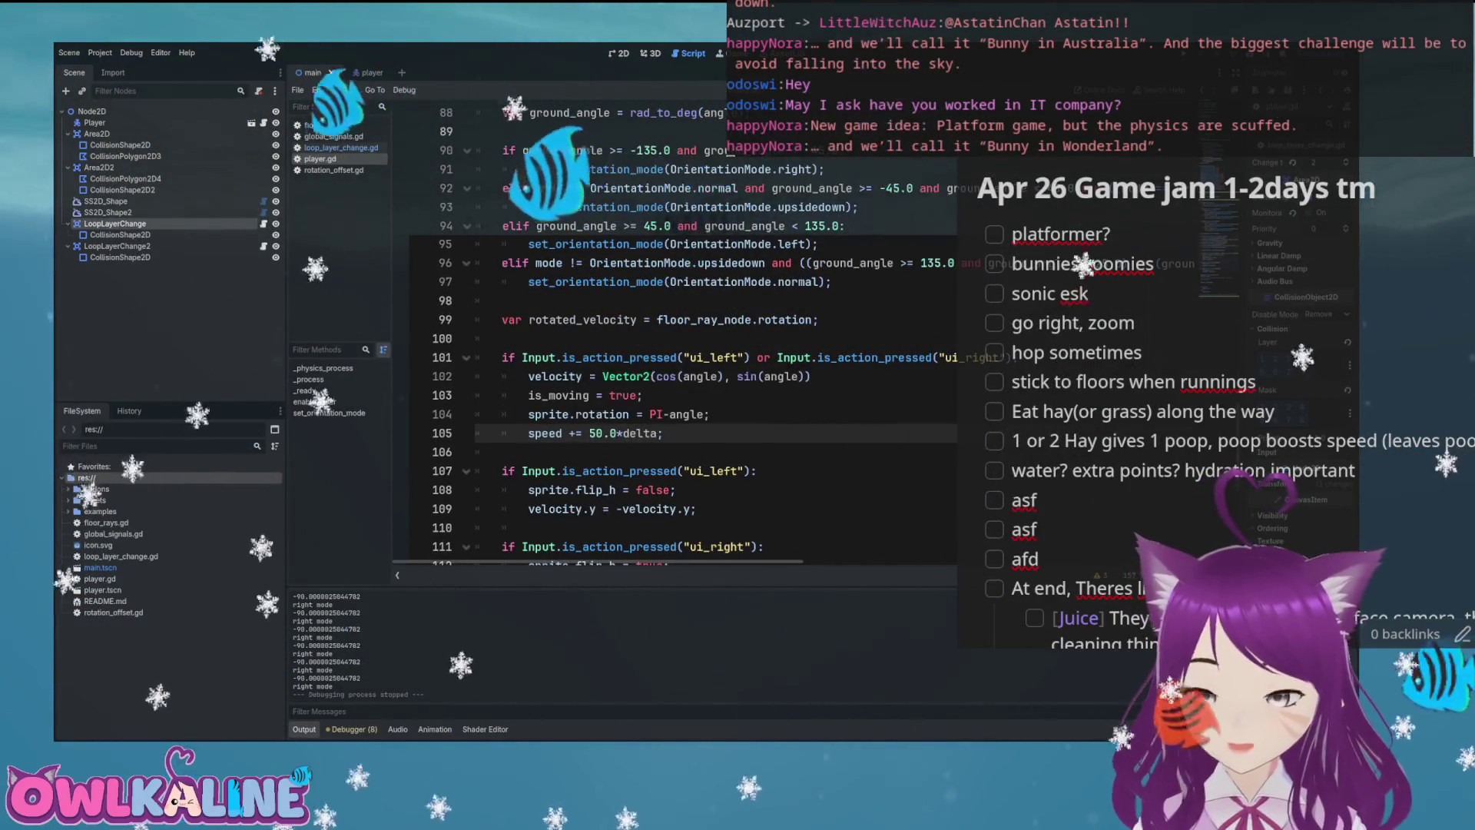
Step: Test-run the speed change, stop the game, and return to the 2D view
{"action": "key", "text": "F5"}
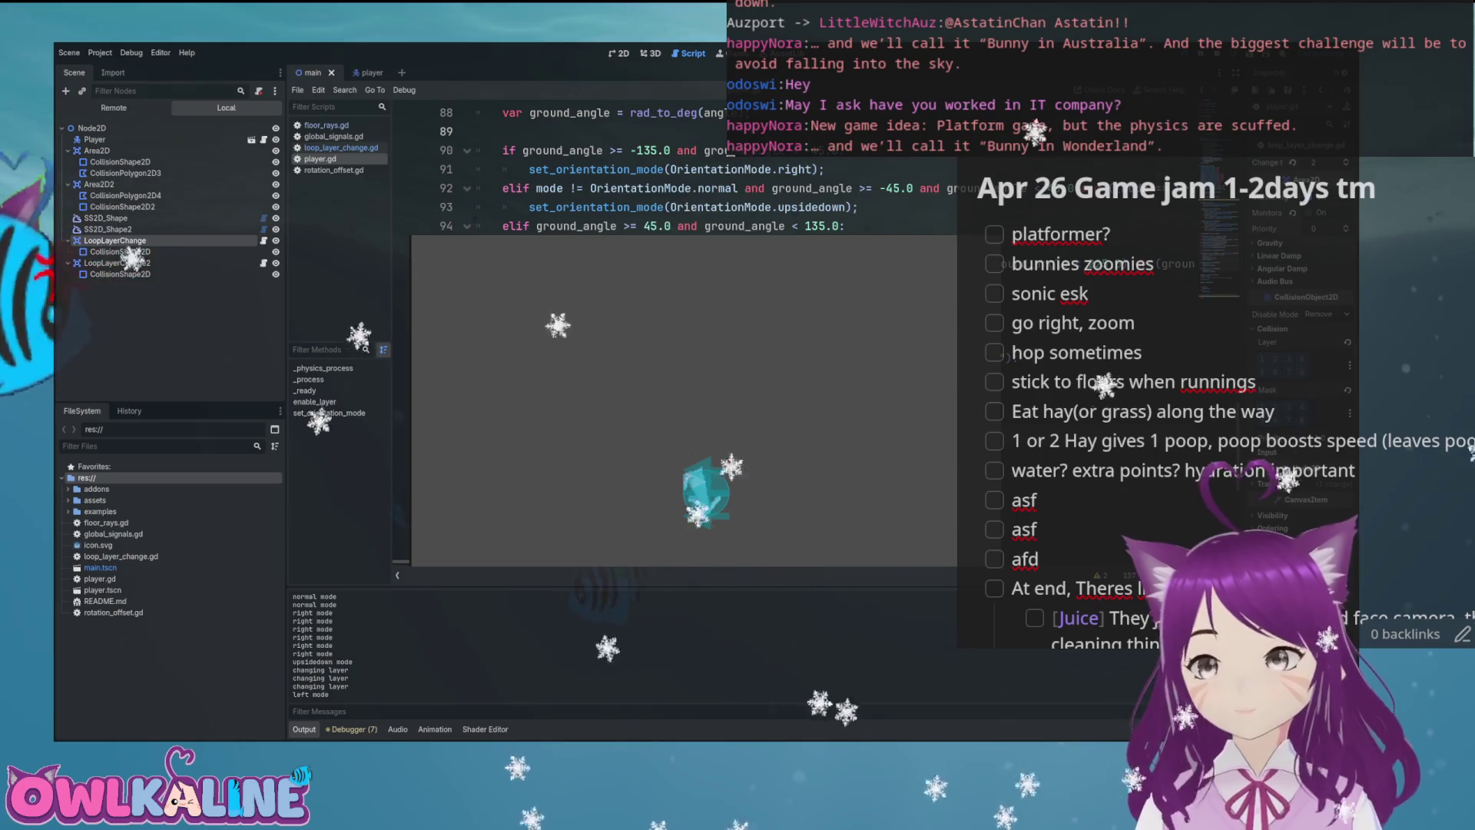
{"action": "key", "text": "F8"}
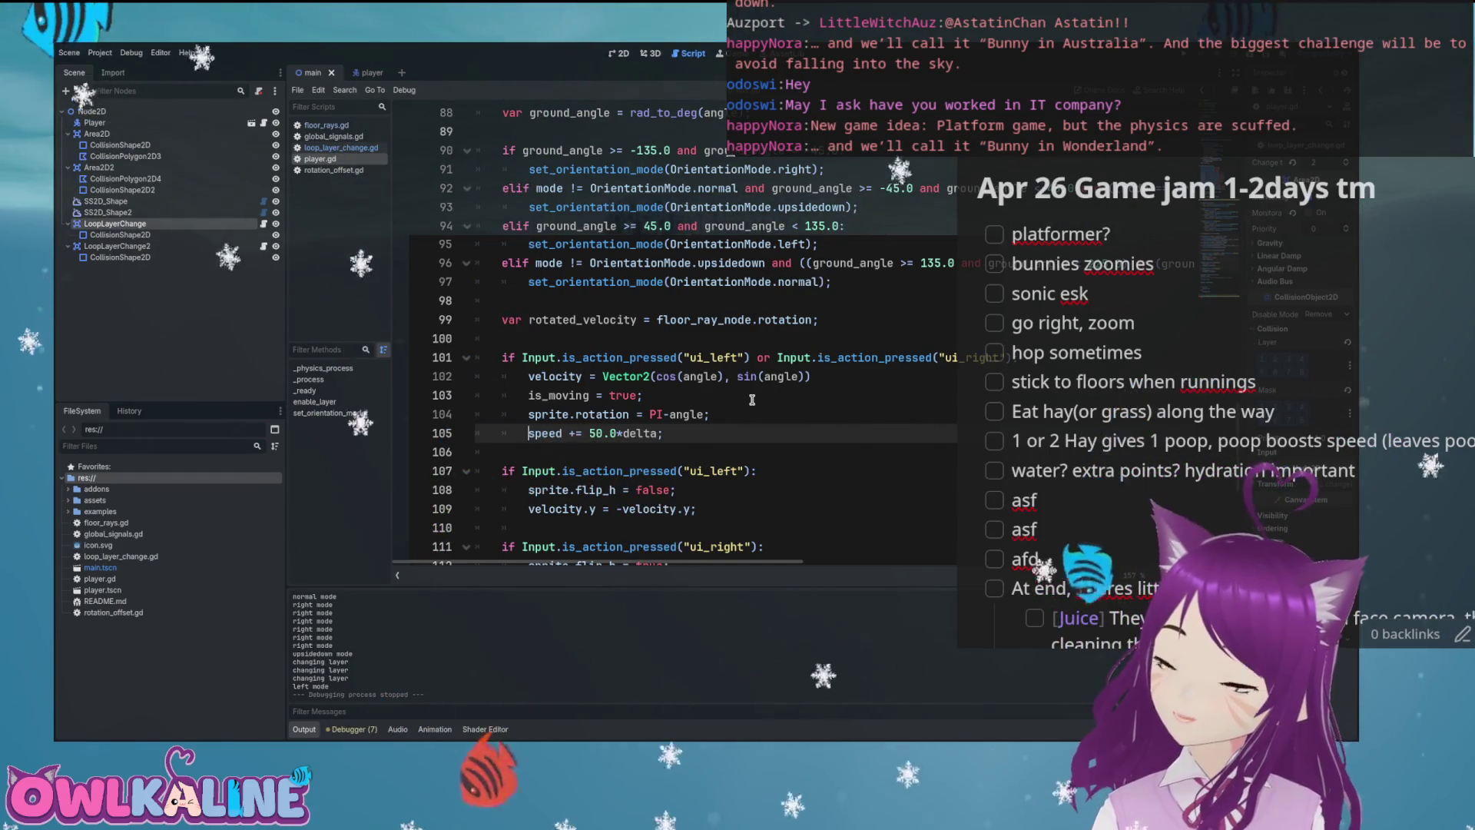
{"action": "key", "text": "ctrl+F1"}
{"action": "scroll", "coordinate": [848, 342], "scroll_direction": "down", "scroll_amount": 6}
{"action": "scroll", "coordinate": [776, 393], "scroll_direction": "up", "scroll_amount": 3}
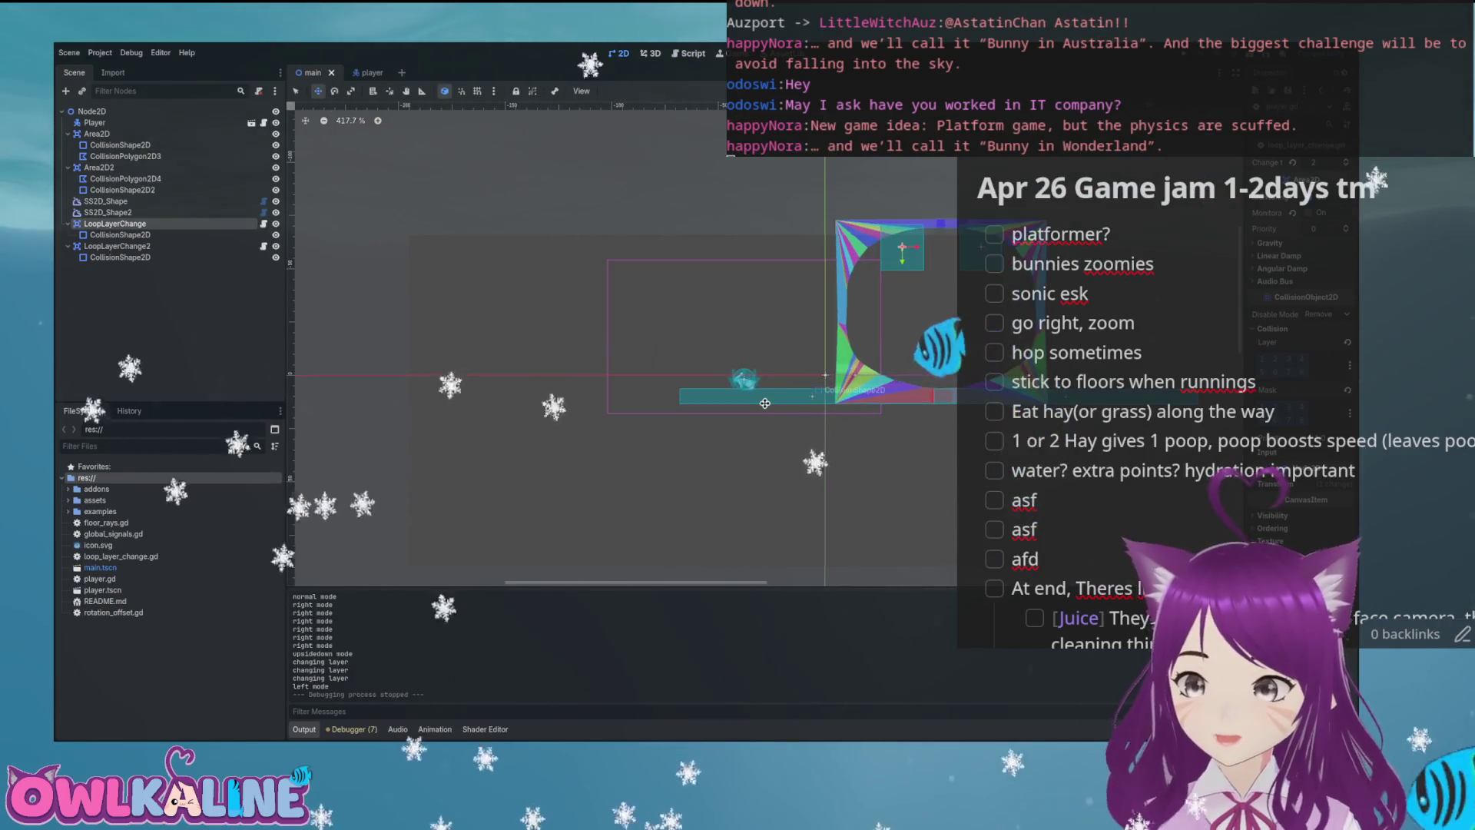
Step: Stretch the floor's rectangular collision shape farther left, undoing one misplaced resize
{"action": "left_click", "coordinate": [843, 323]}
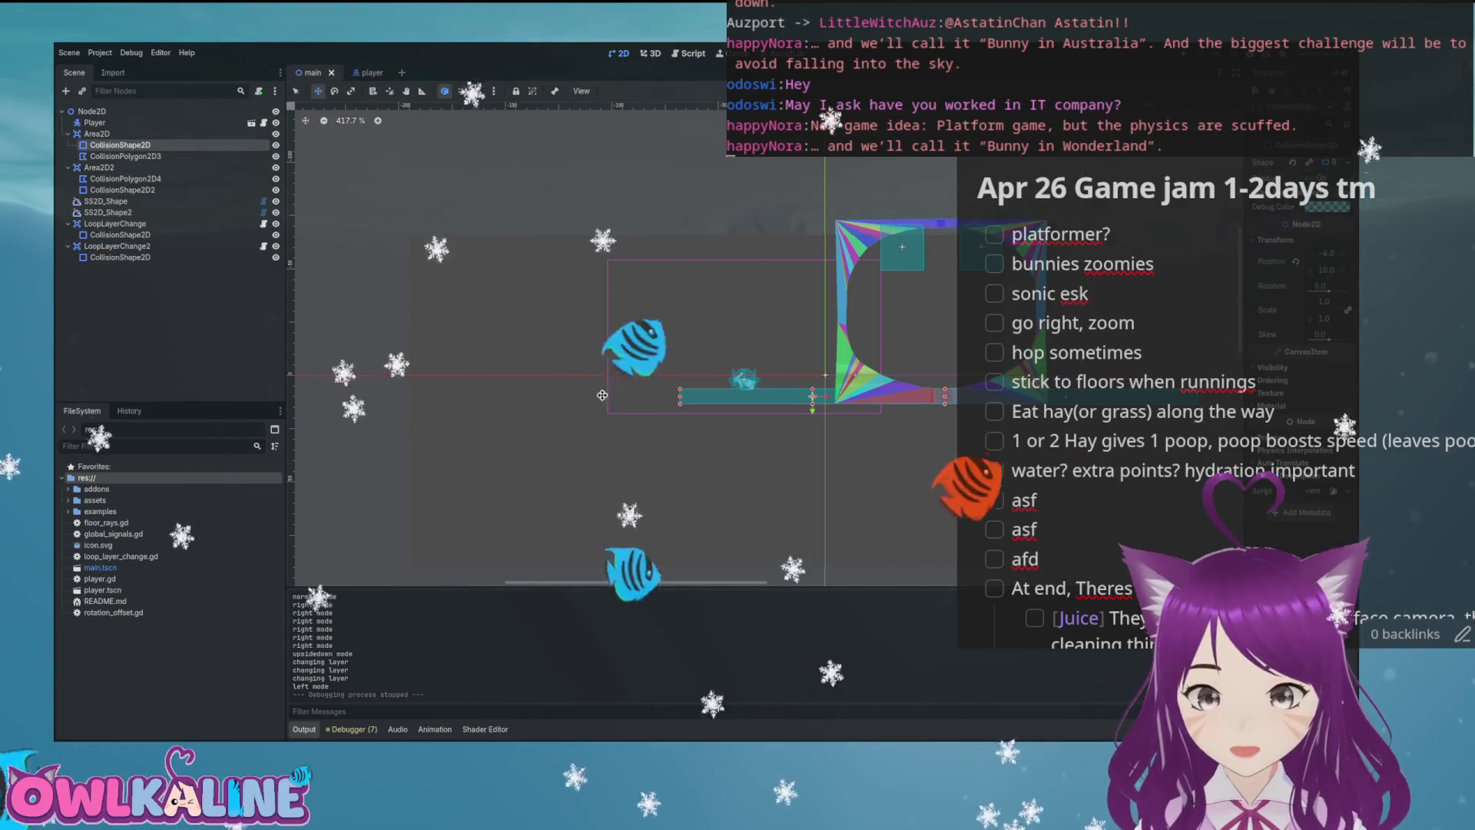
{"action": "left_click_drag", "start_coordinate": [617, 389], "coordinate": [910, 390]}
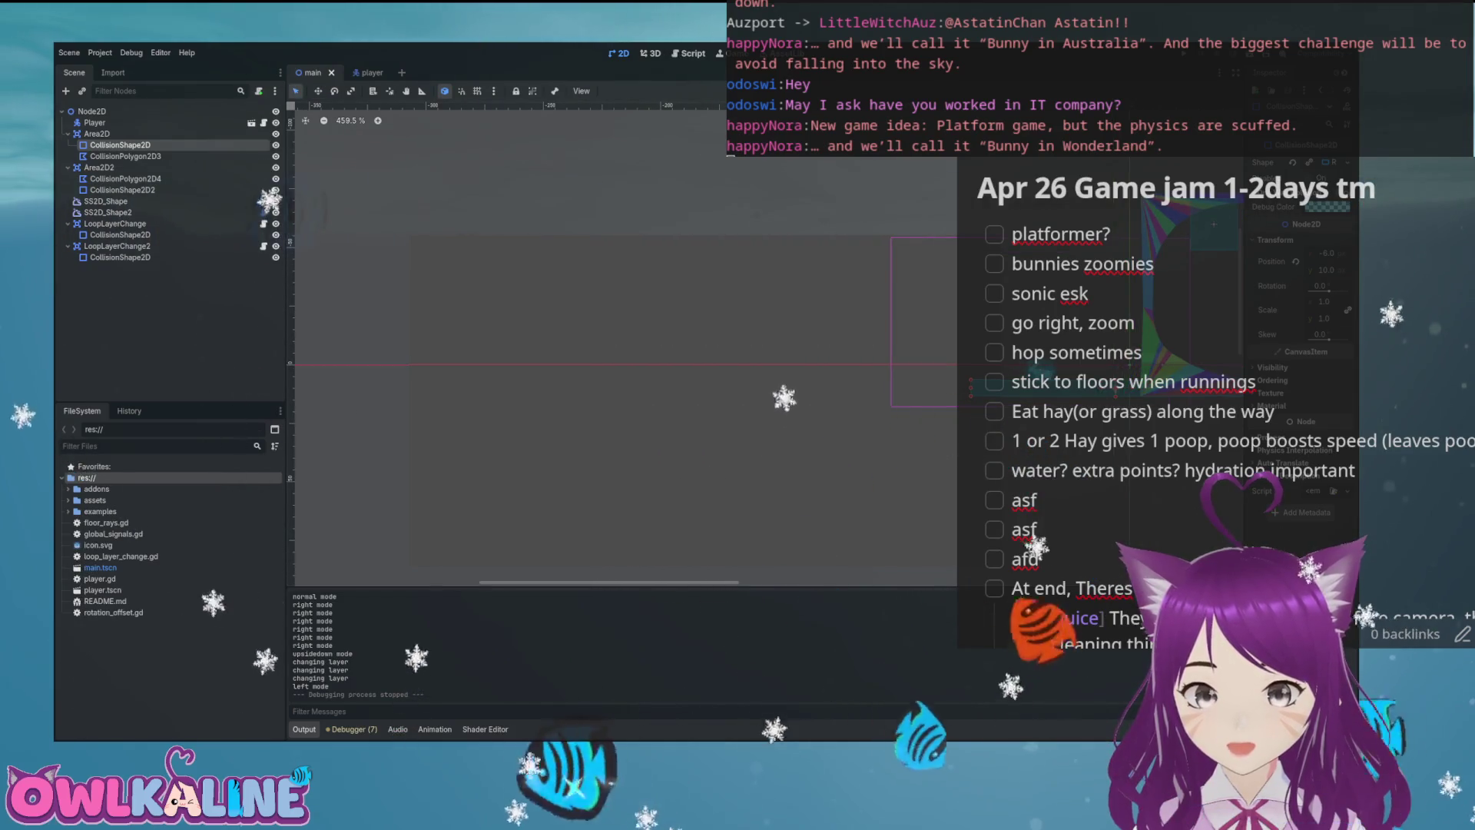
{"action": "left_click_drag", "start_coordinate": [971, 390], "coordinate": [599, 392]}
{"action": "scroll", "coordinate": [730, 444], "scroll_direction": "down", "scroll_amount": 5}
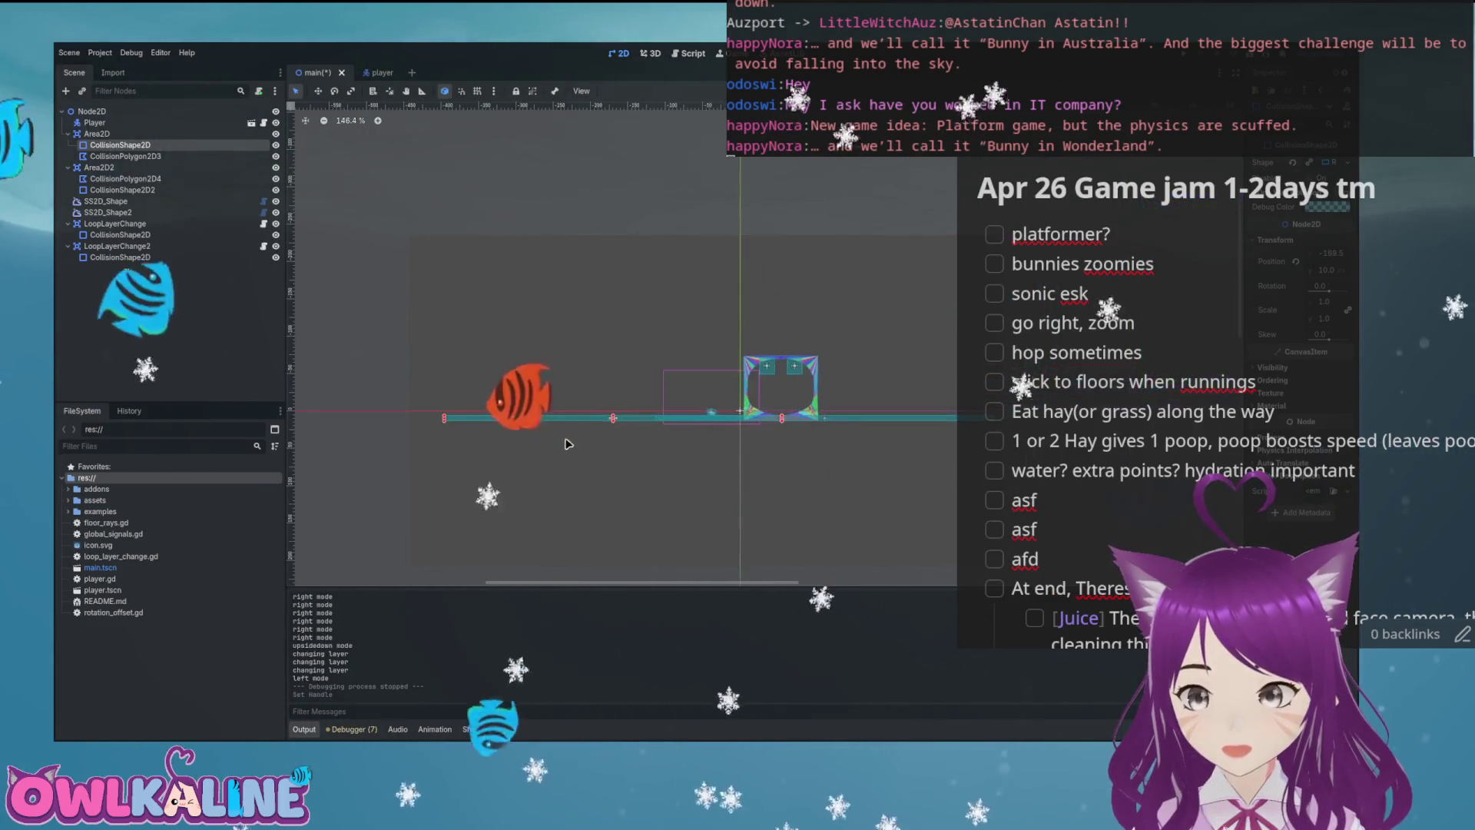
{"action": "scroll", "coordinate": [693, 450], "scroll_direction": "up", "scroll_amount": 6}
{"action": "key", "text": "ctrl+z"}
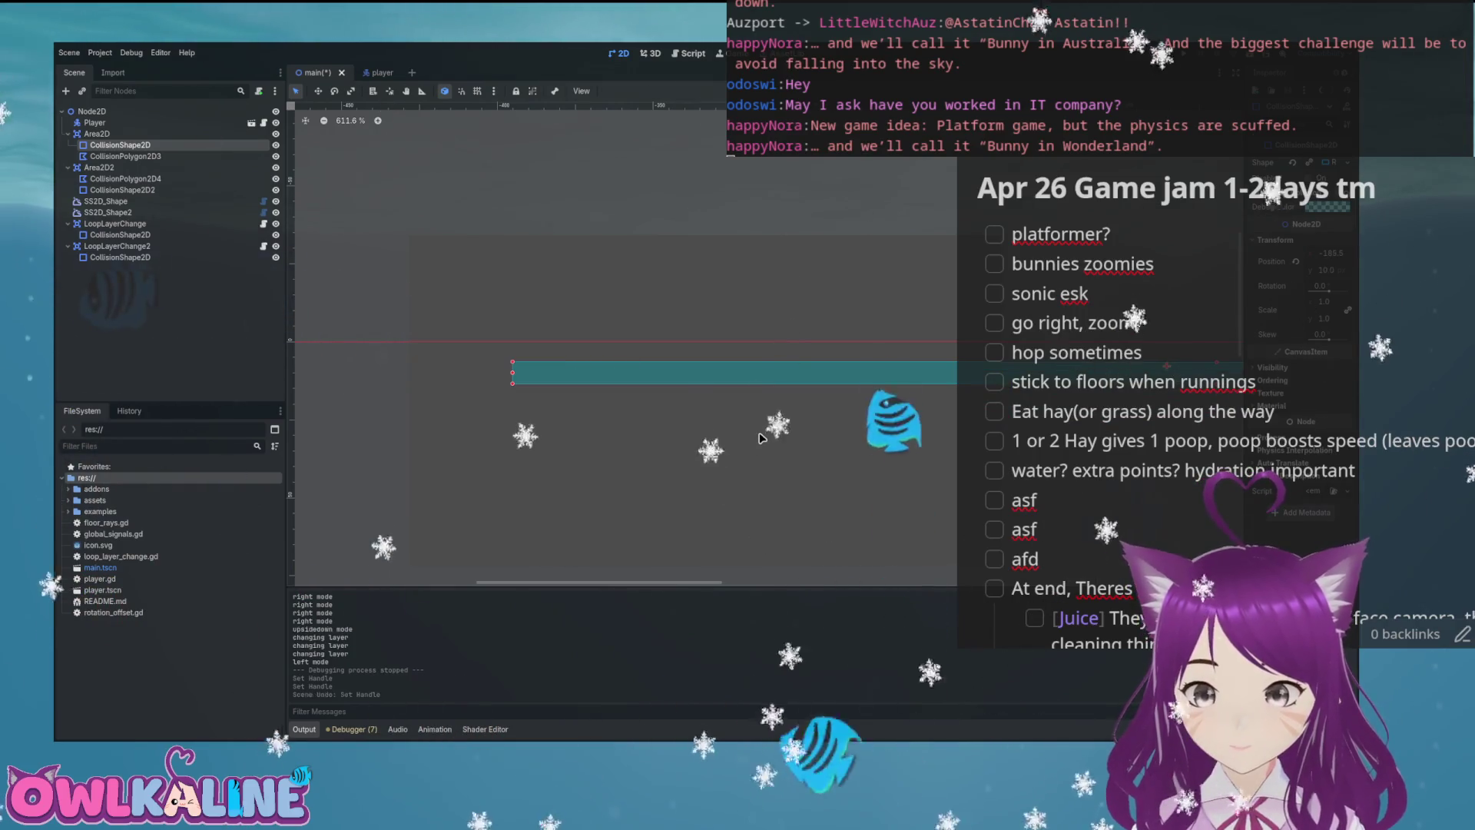
{"action": "scroll", "coordinate": [771, 386], "scroll_direction": "left", "scroll_amount": 3}
{"action": "left_click_drag", "start_coordinate": [747, 374], "coordinate": [377, 376]}
{"action": "scroll", "coordinate": [817, 448], "scroll_direction": "down", "scroll_amount": 8}
{"action": "scroll", "coordinate": [791, 434], "scroll_direction": "up", "scroll_amount": 5}
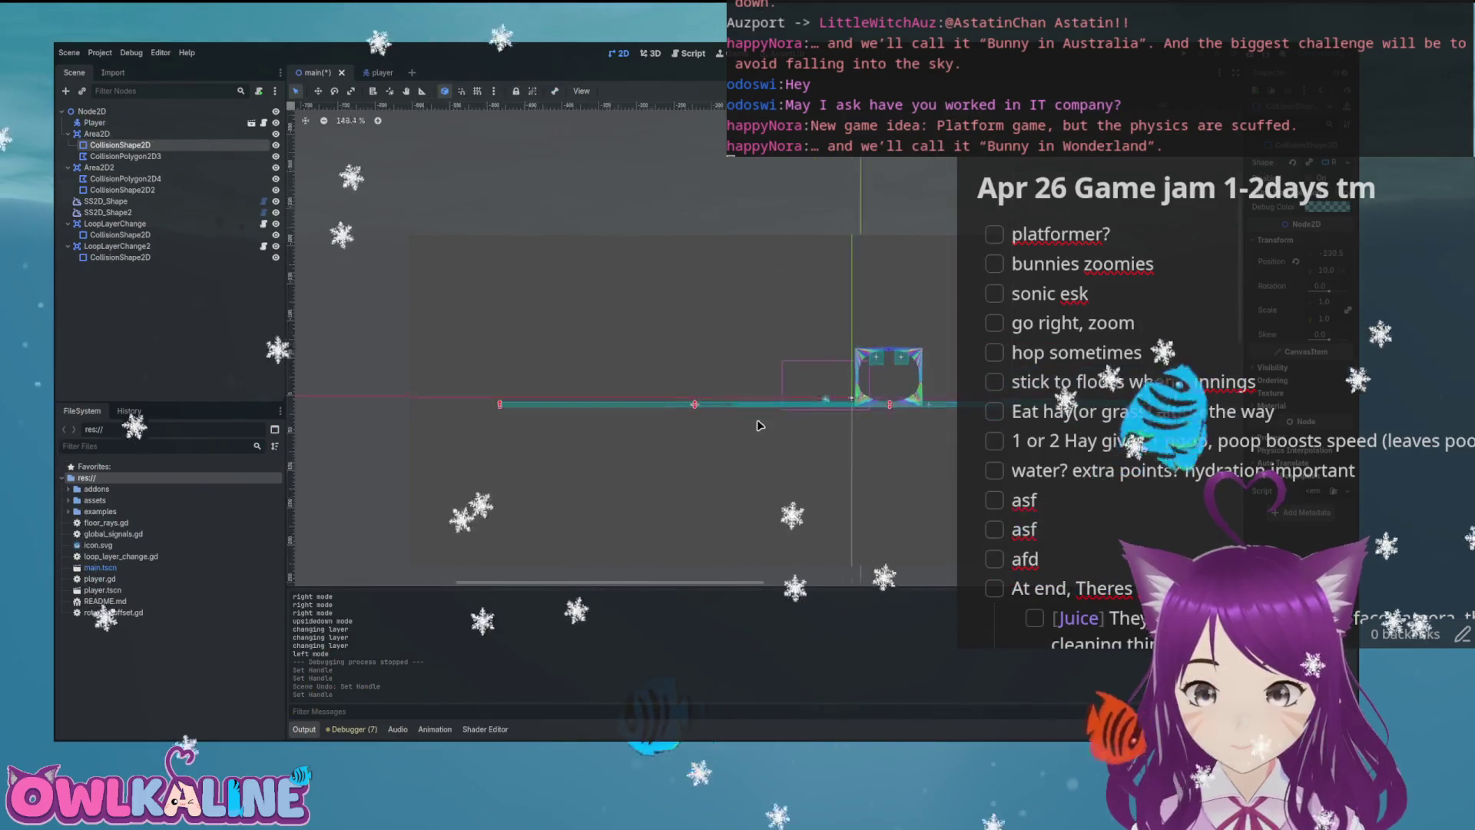
{"action": "left_click", "coordinate": [96, 122]}
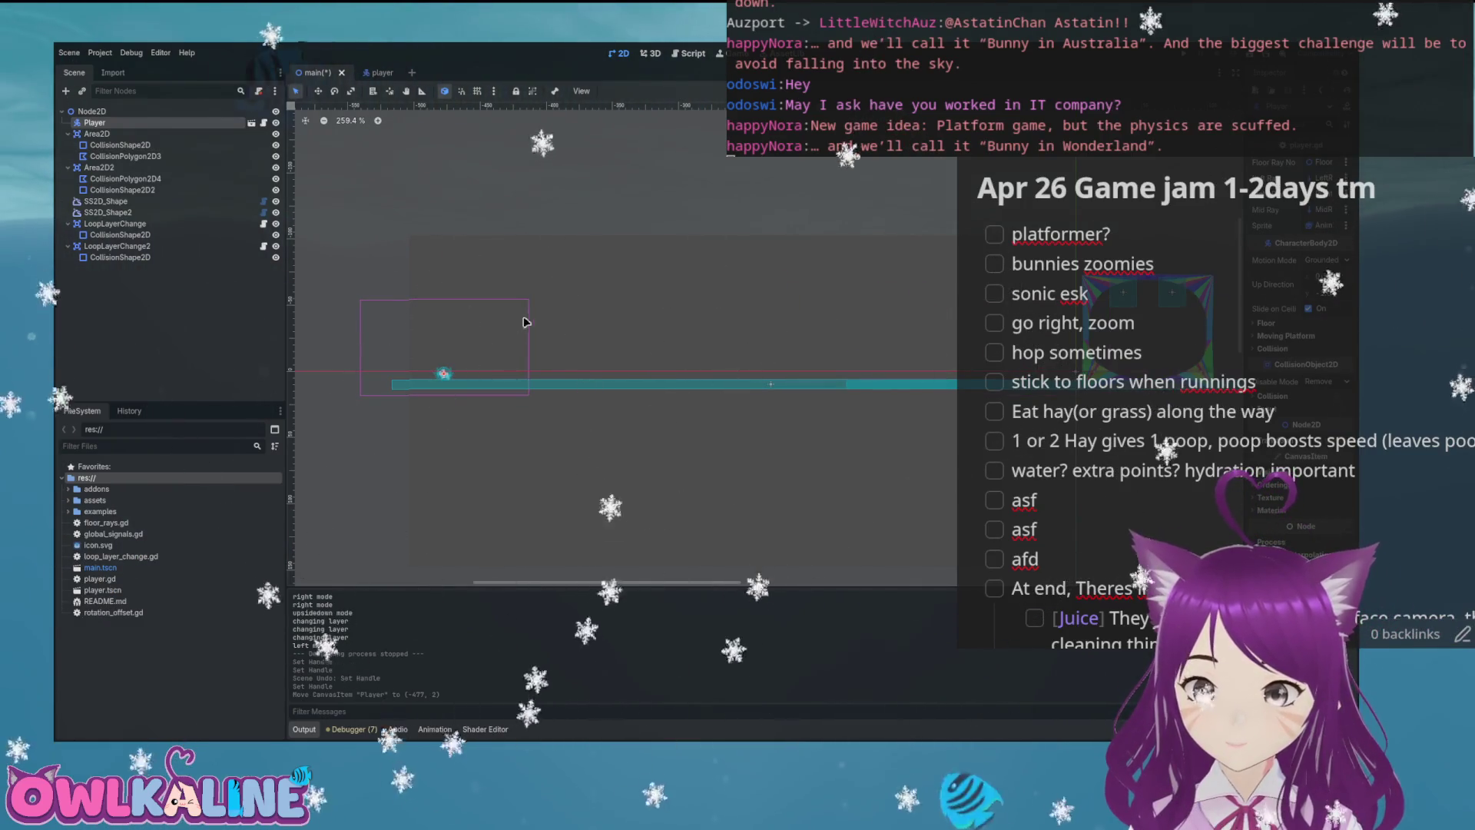
{"action": "key", "text": "F5"}
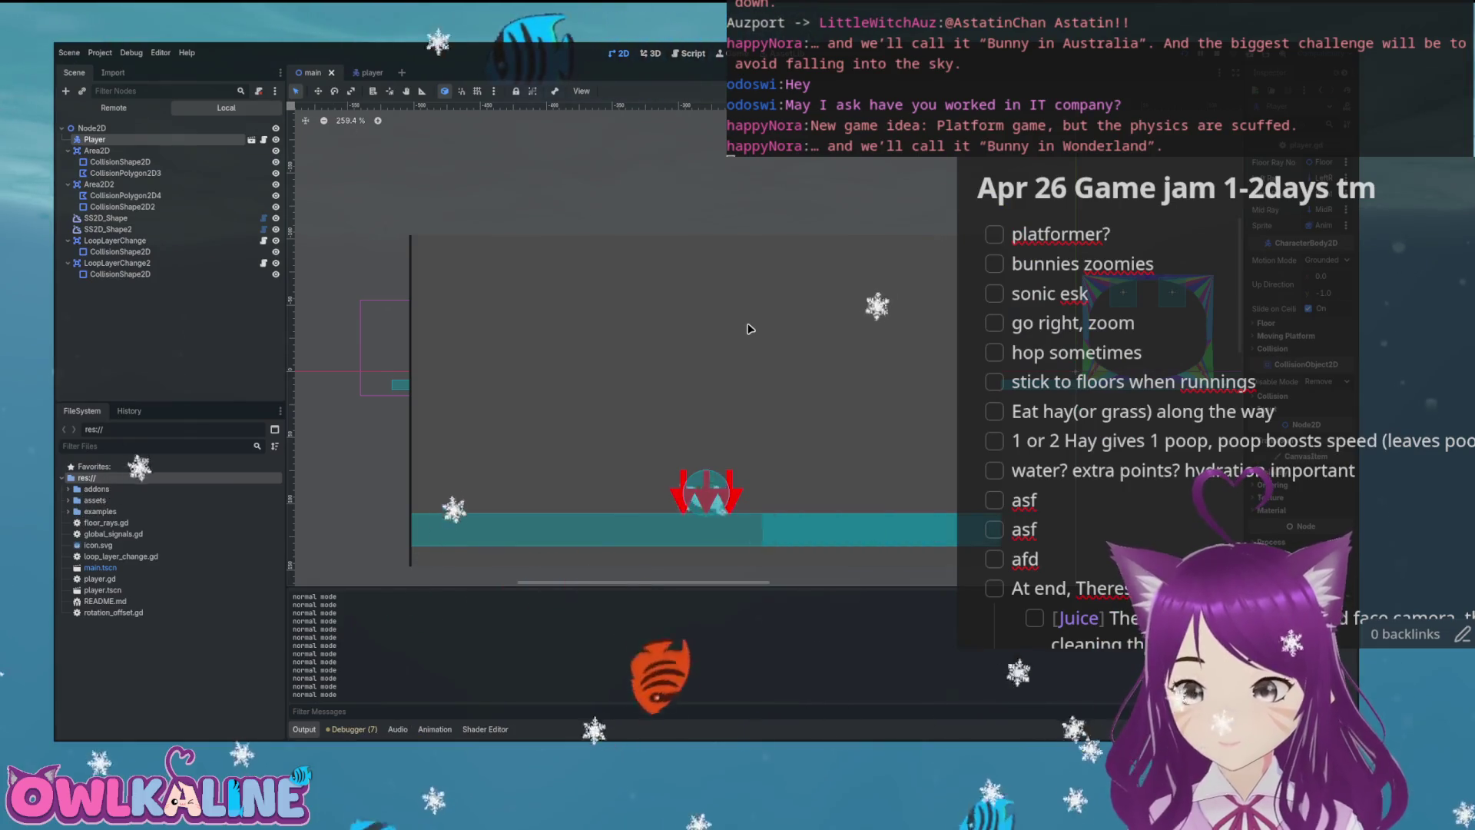
{"action": "key", "text": "Right"}
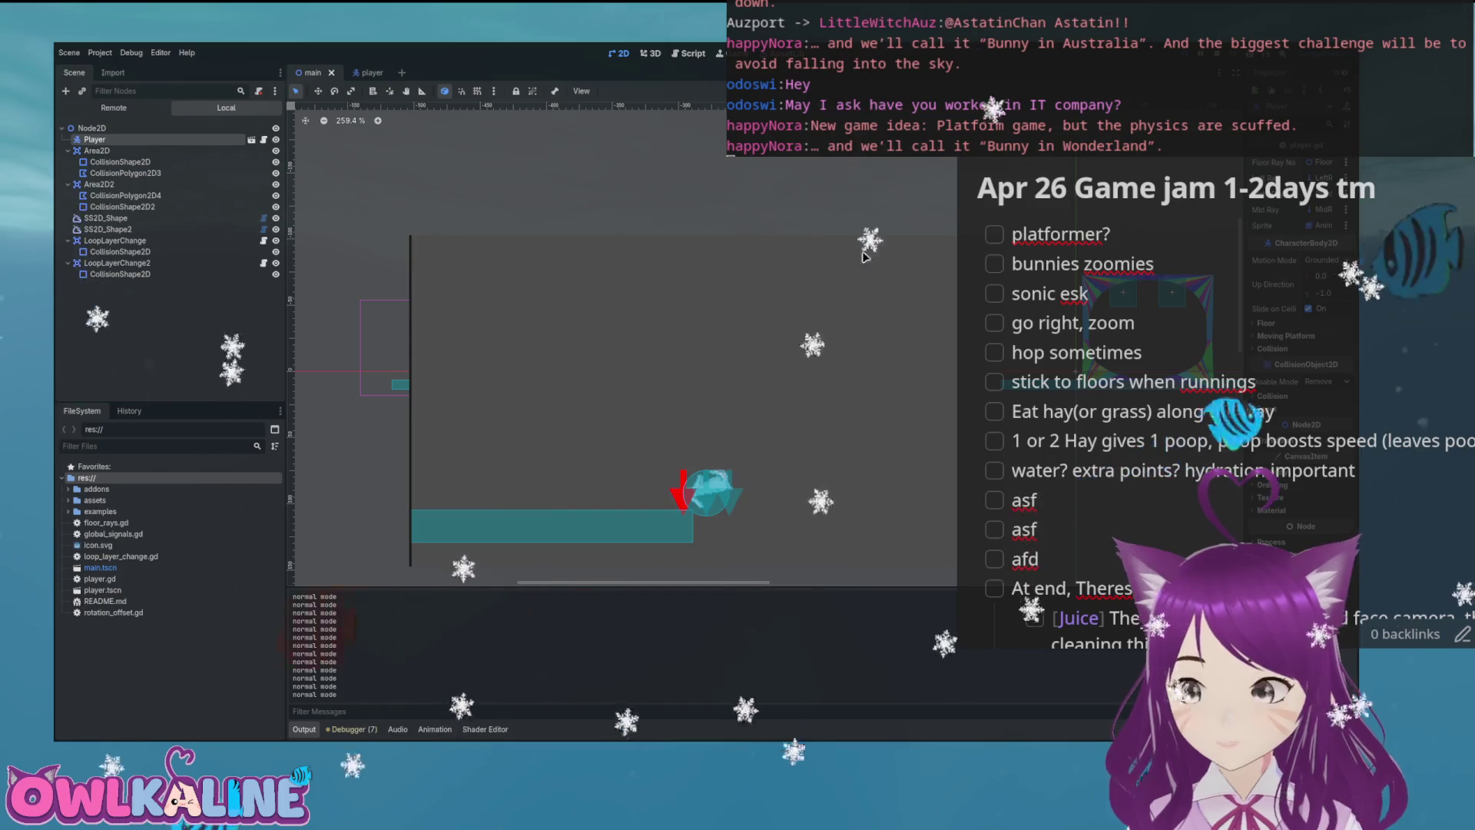
{"action": "key", "text": "F8"}
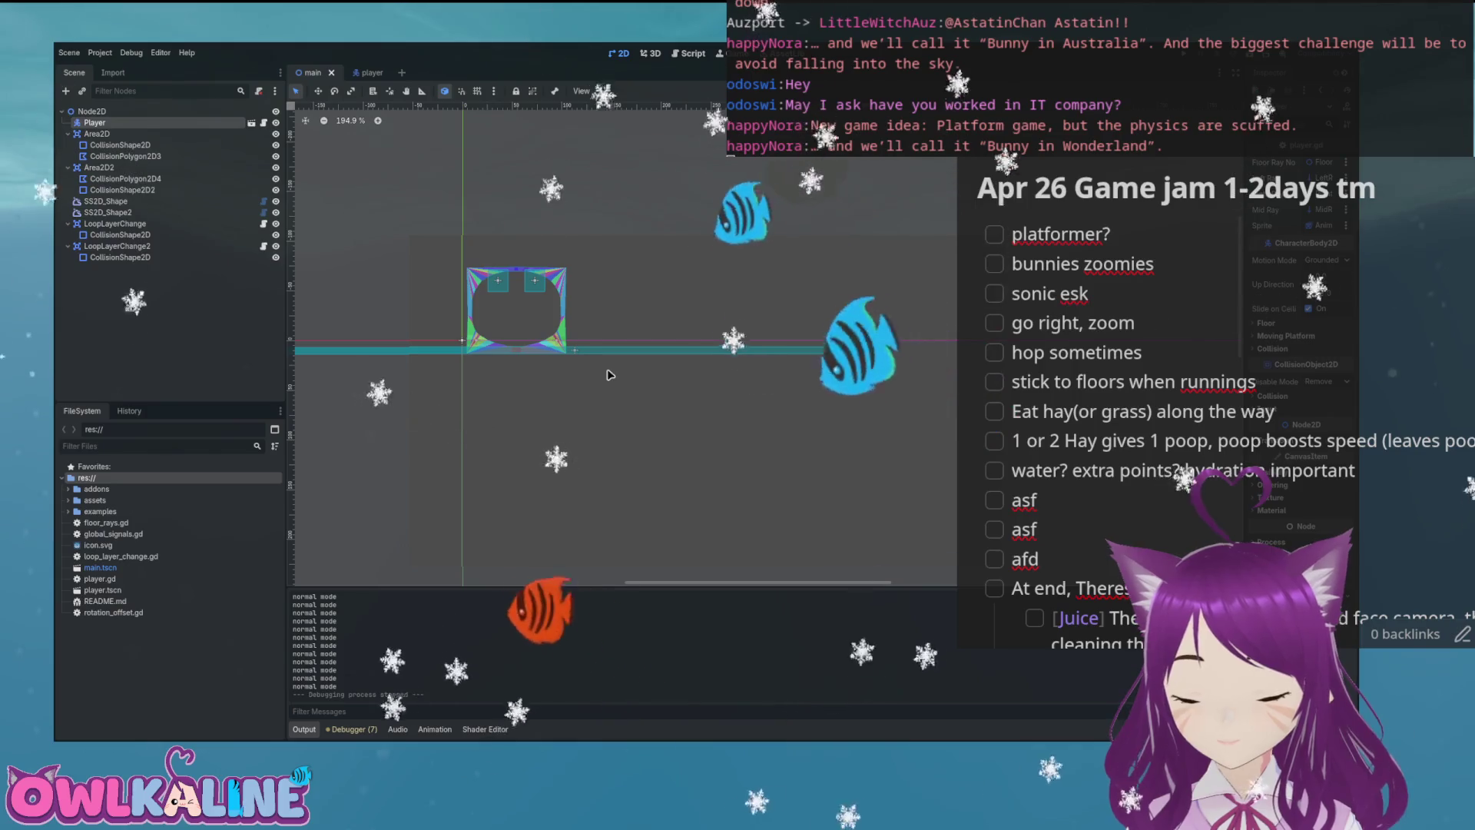
{"action": "scroll", "coordinate": [626, 373], "scroll_direction": "up", "scroll_amount": 4}
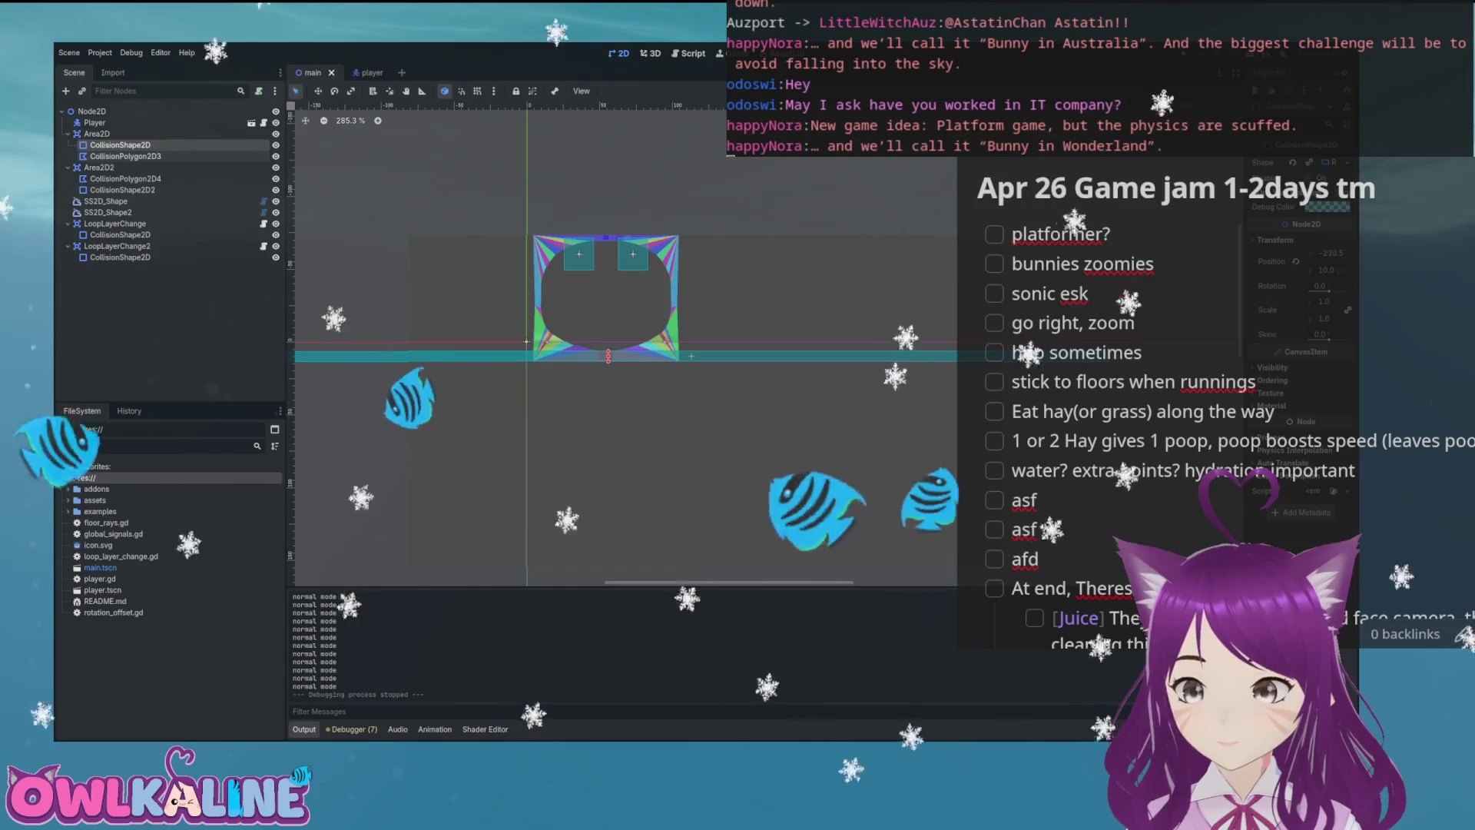
Step: Select the left arc's CollisionPolygon2D4 and confirm deleting the duplicate CollisionPolygon2D5
{"action": "left_click", "coordinate": [603, 234]}
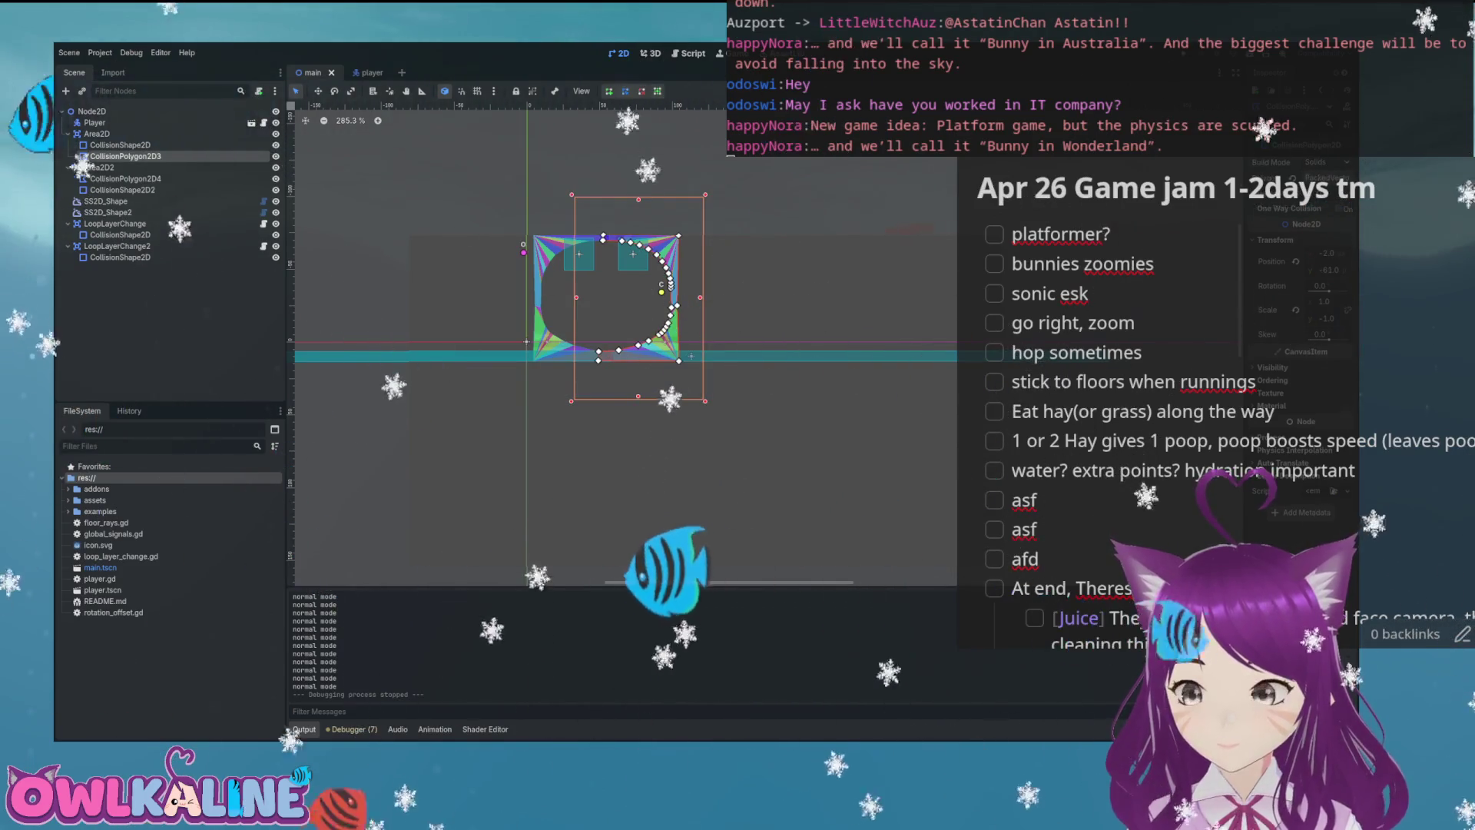
{"action": "left_click", "coordinate": [545, 308]}
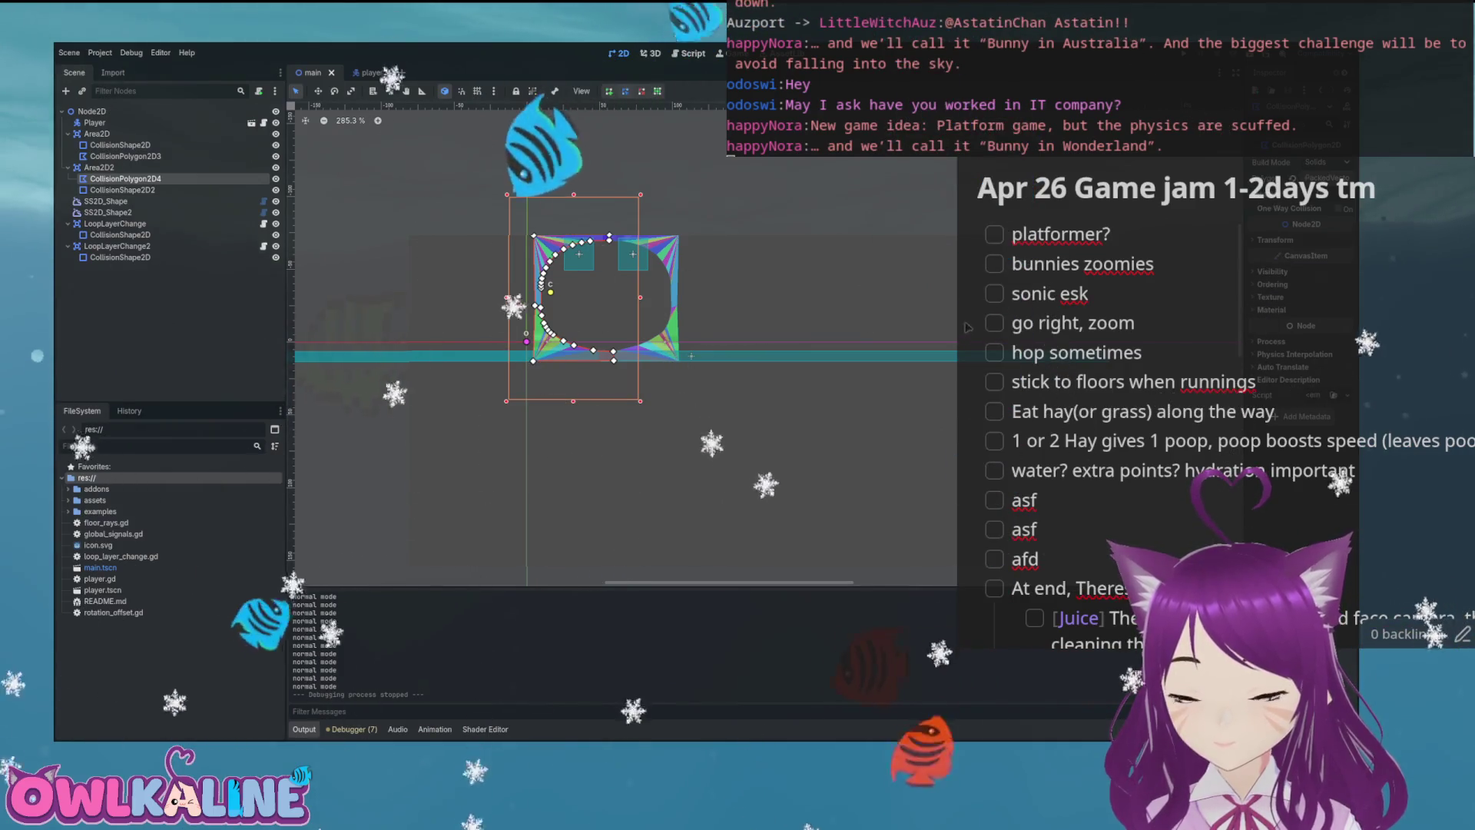
{"action": "left_click", "coordinate": [692, 356]}
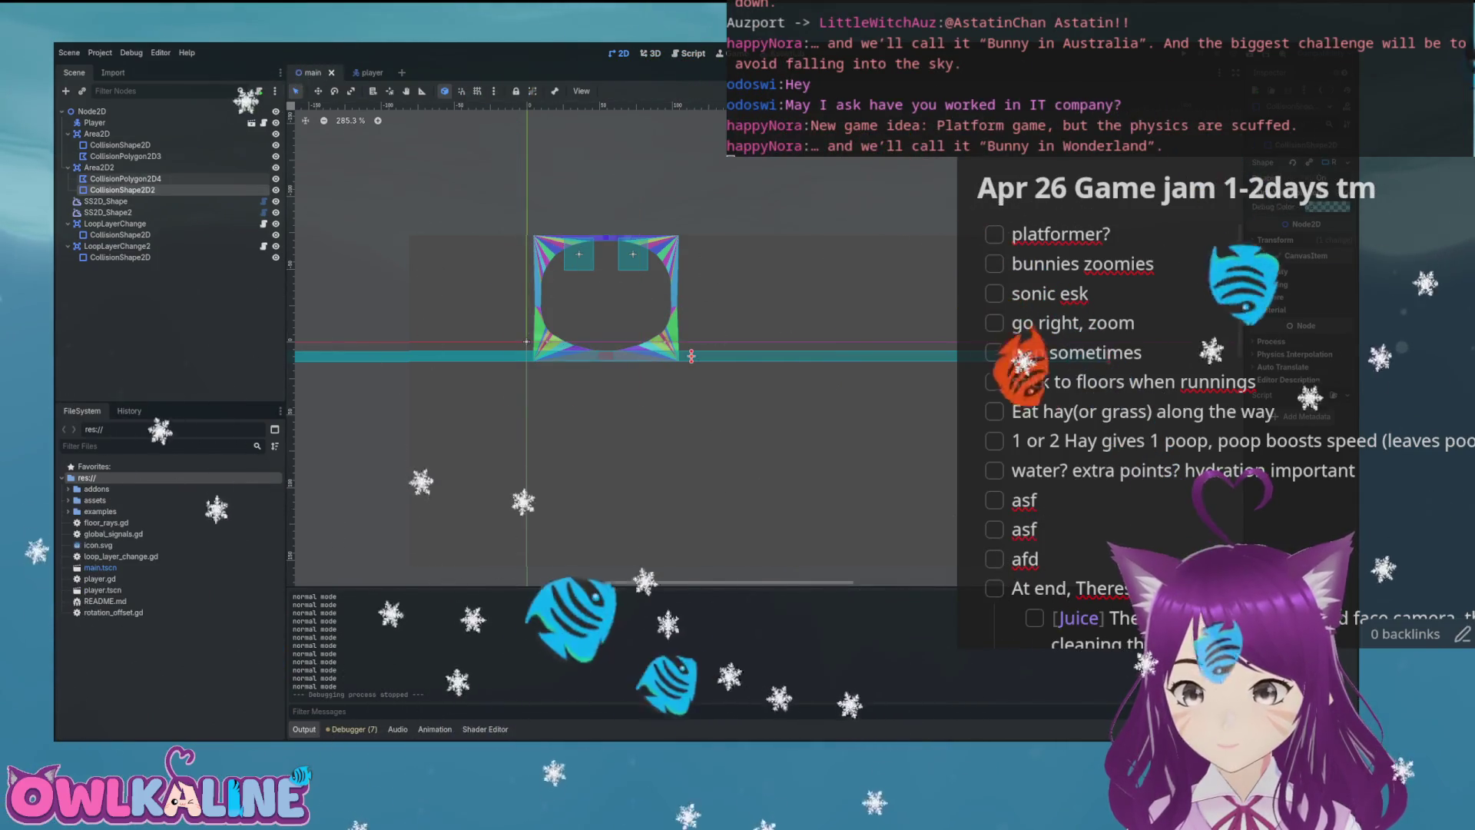
{"action": "left_click", "coordinate": [691, 356]}
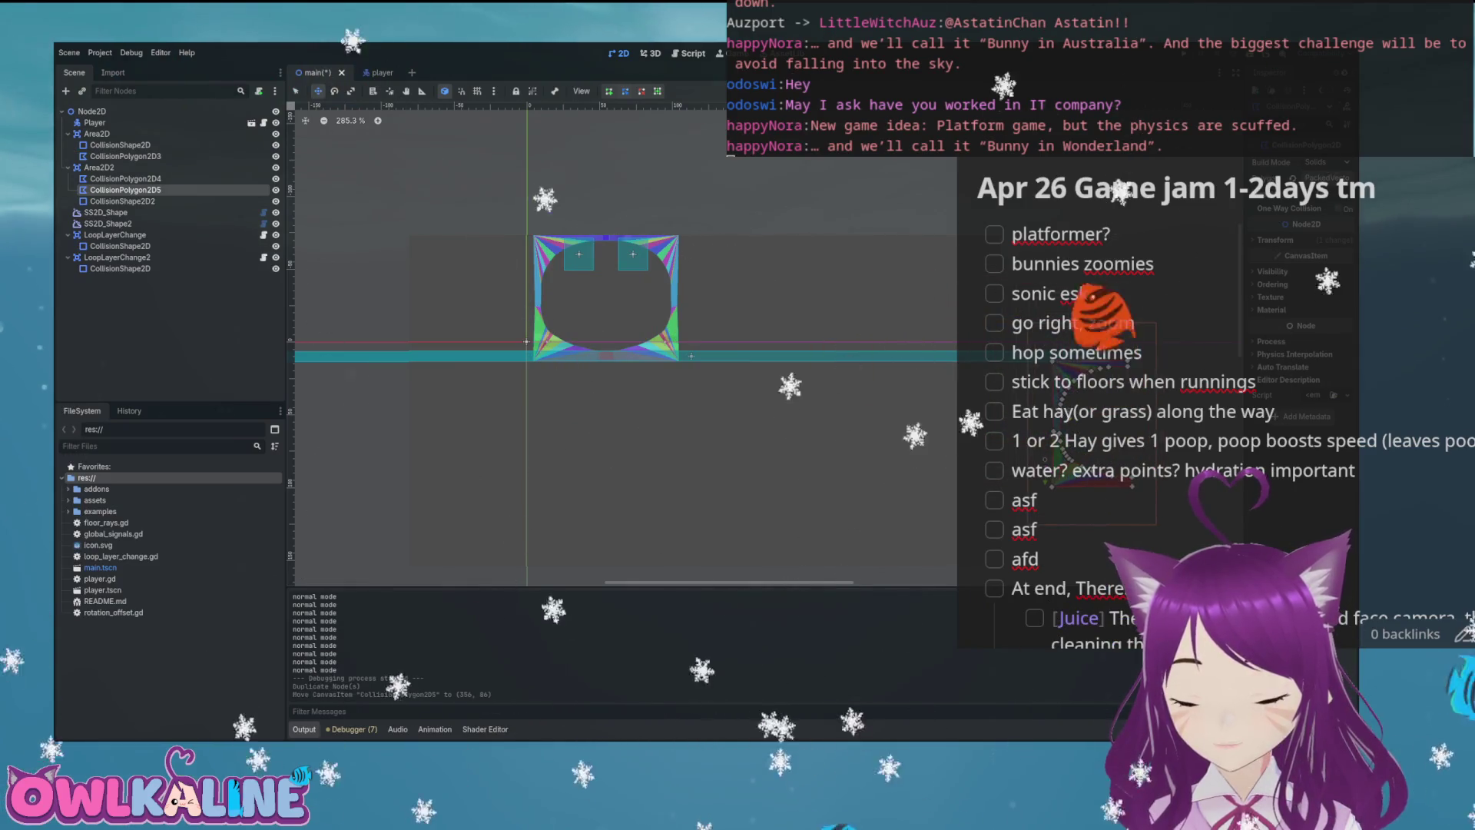
{"action": "scroll", "coordinate": [676, 422], "scroll_direction": "right", "scroll_amount": 10}
{"action": "scroll", "coordinate": [676, 423], "scroll_direction": "up", "scroll_amount": 4}
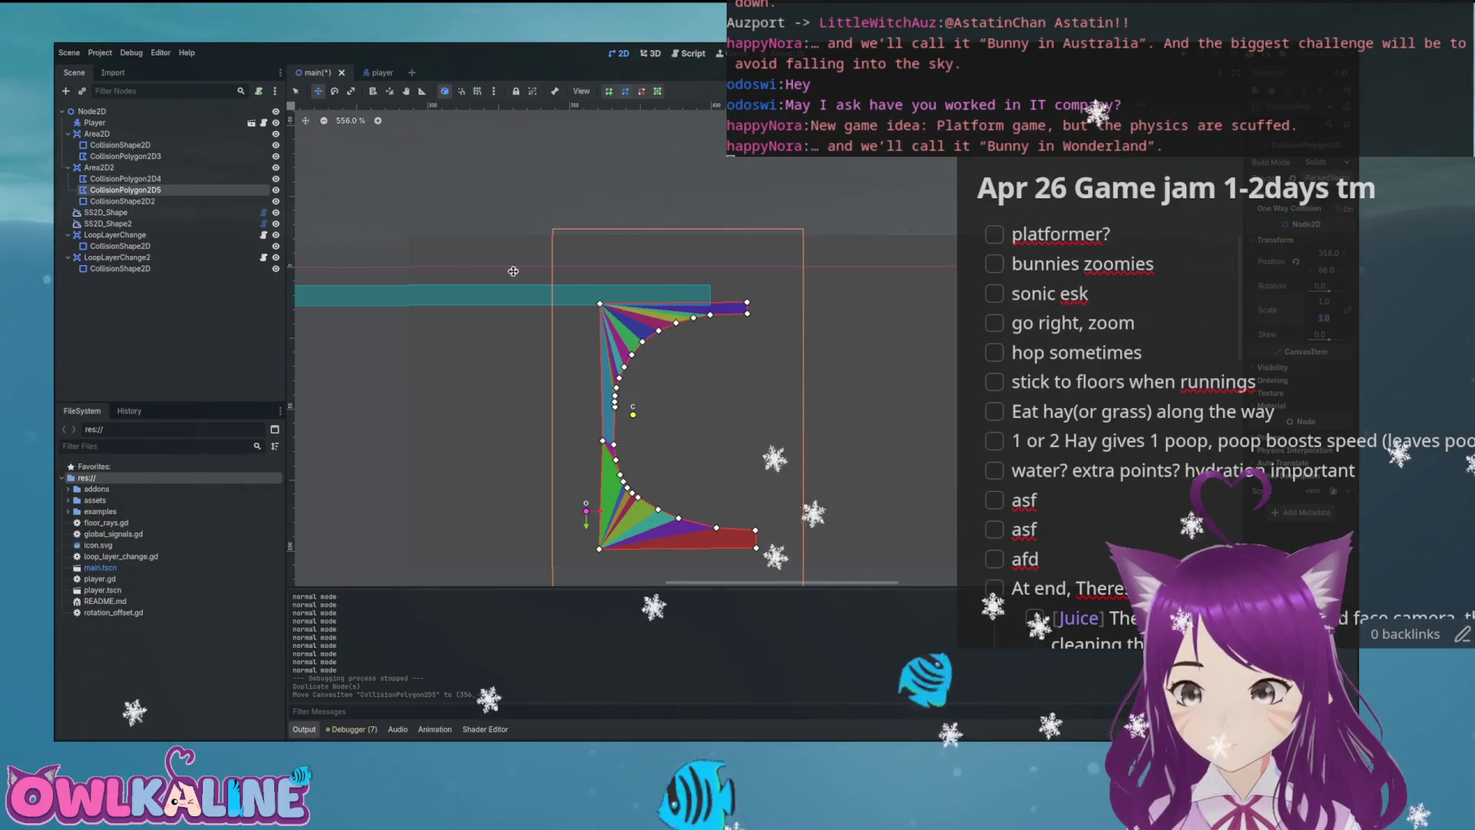
{"action": "scroll", "coordinate": [315, 257], "scroll_direction": "down", "scroll_amount": 2}
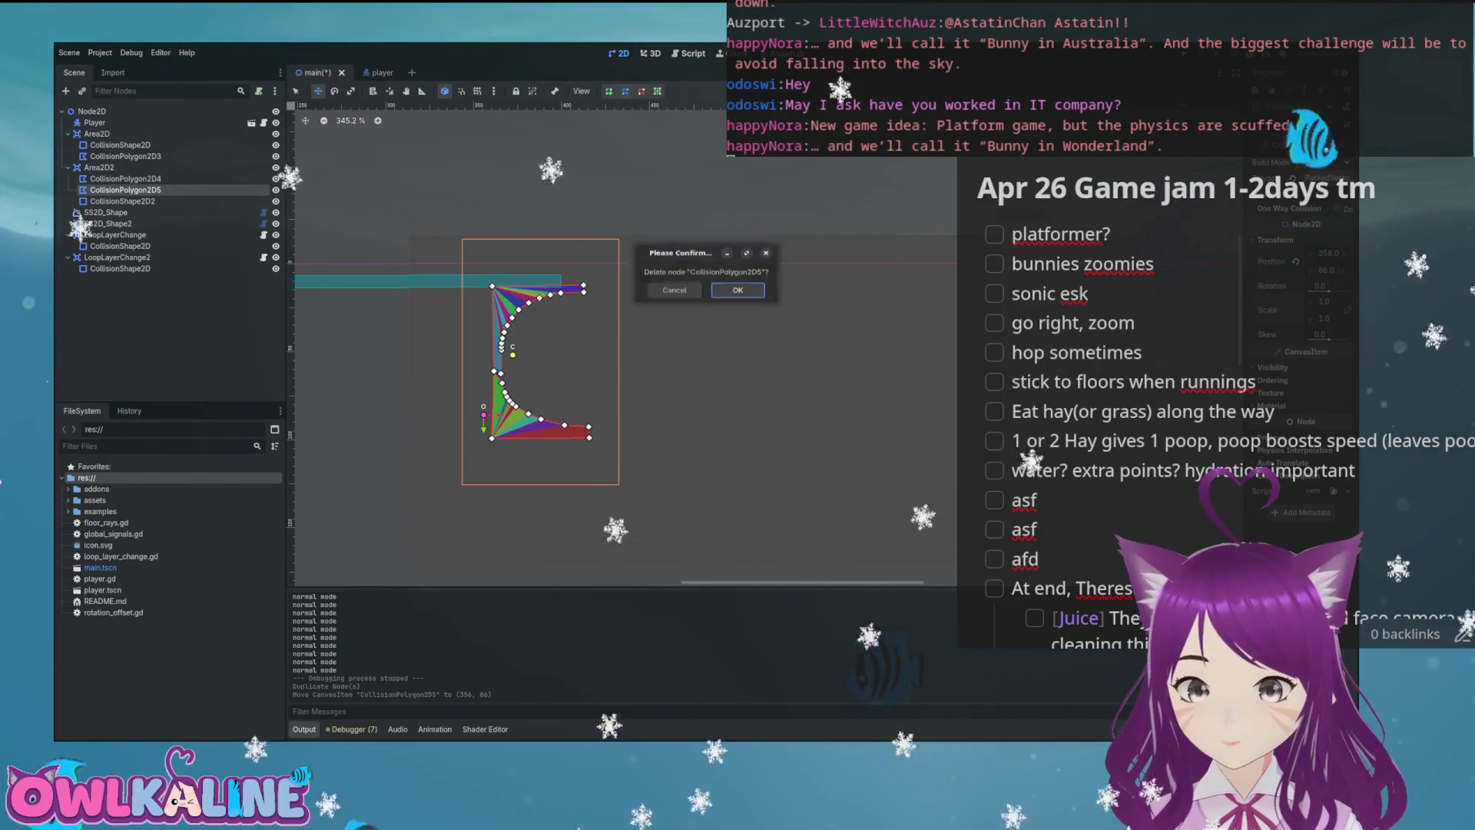
{"action": "left_click", "coordinate": [735, 292]}
Step: Play-test the loop by moving the bunny right, then stop the game
{"action": "scroll", "coordinate": [650, 343], "scroll_direction": "down", "scroll_amount": 2}
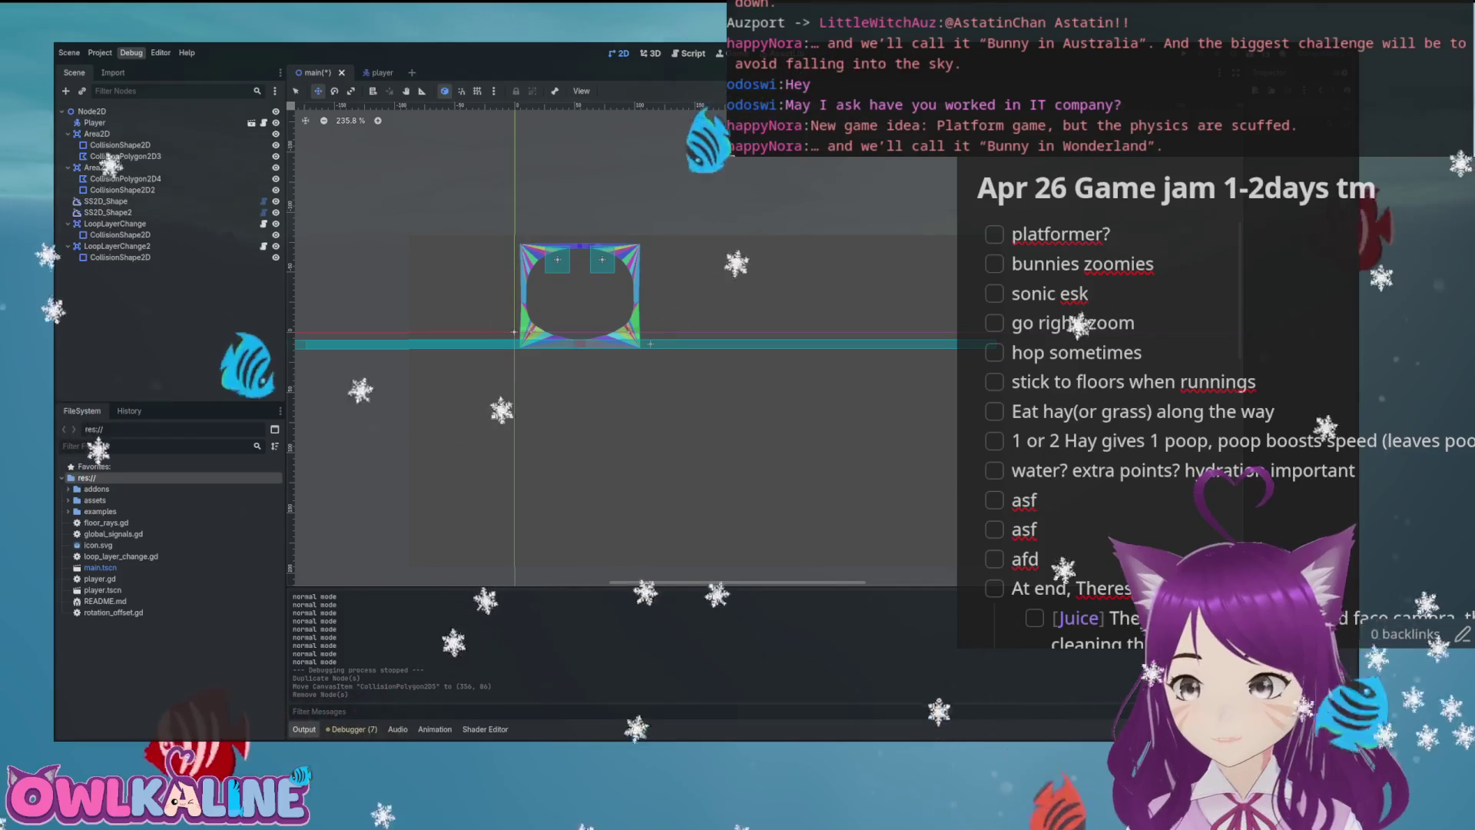
{"action": "key", "text": "F5"}
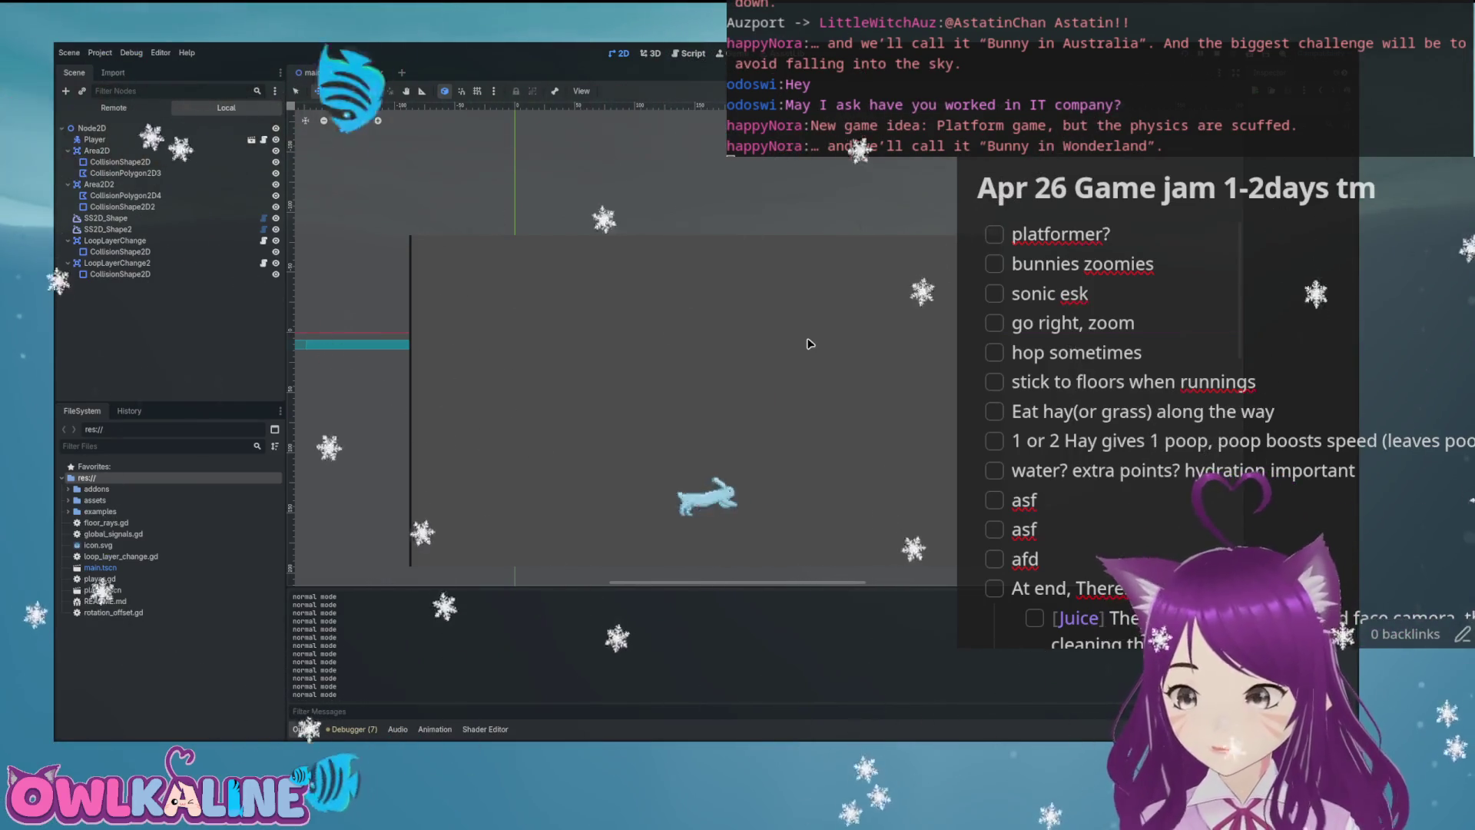
{"action": "key", "text": "Right"}
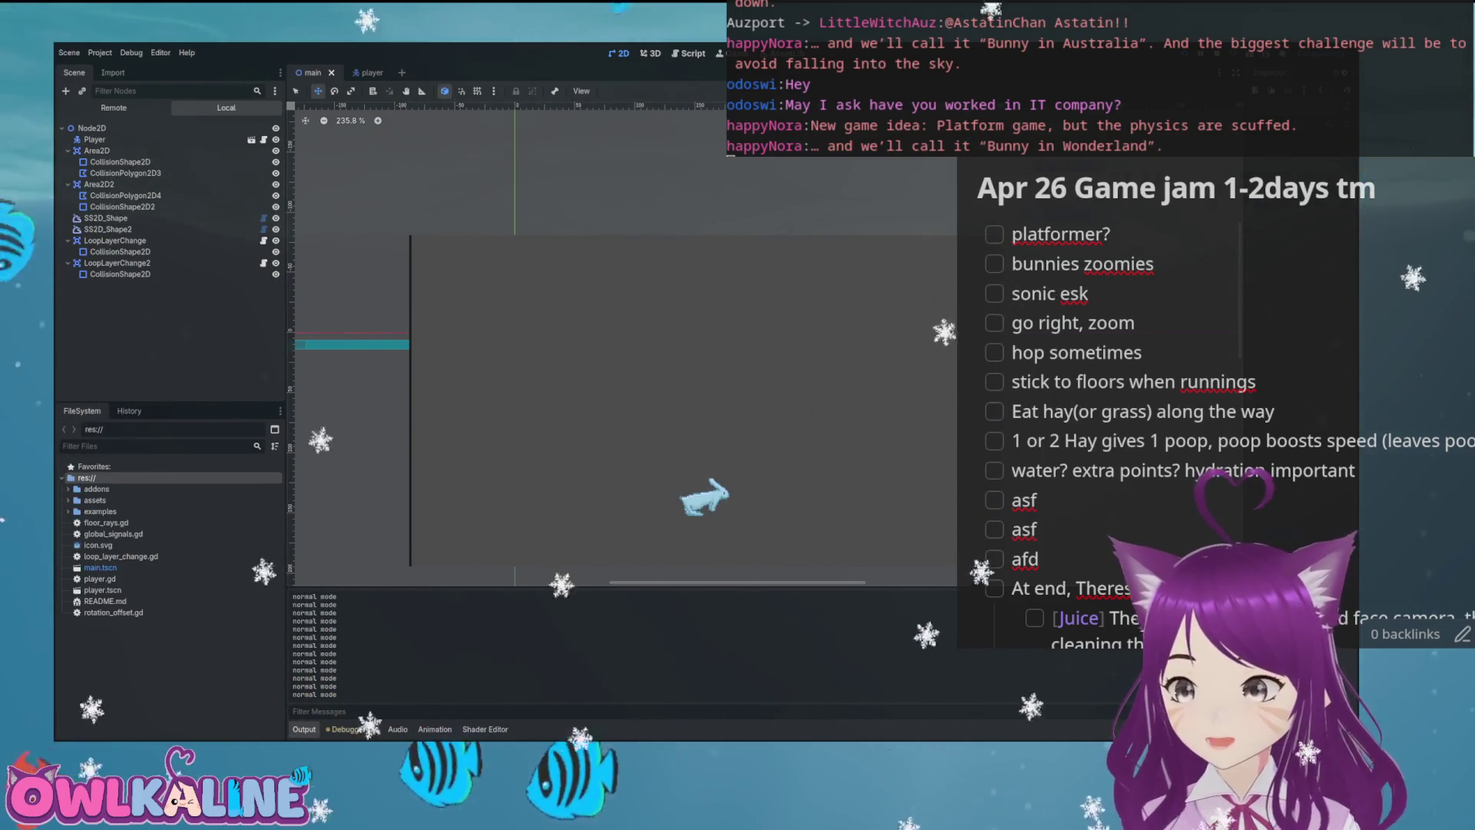
{"action": "key", "text": "F8"}
{"action": "scroll", "coordinate": [547, 381], "scroll_direction": "right", "scroll_amount": 5}
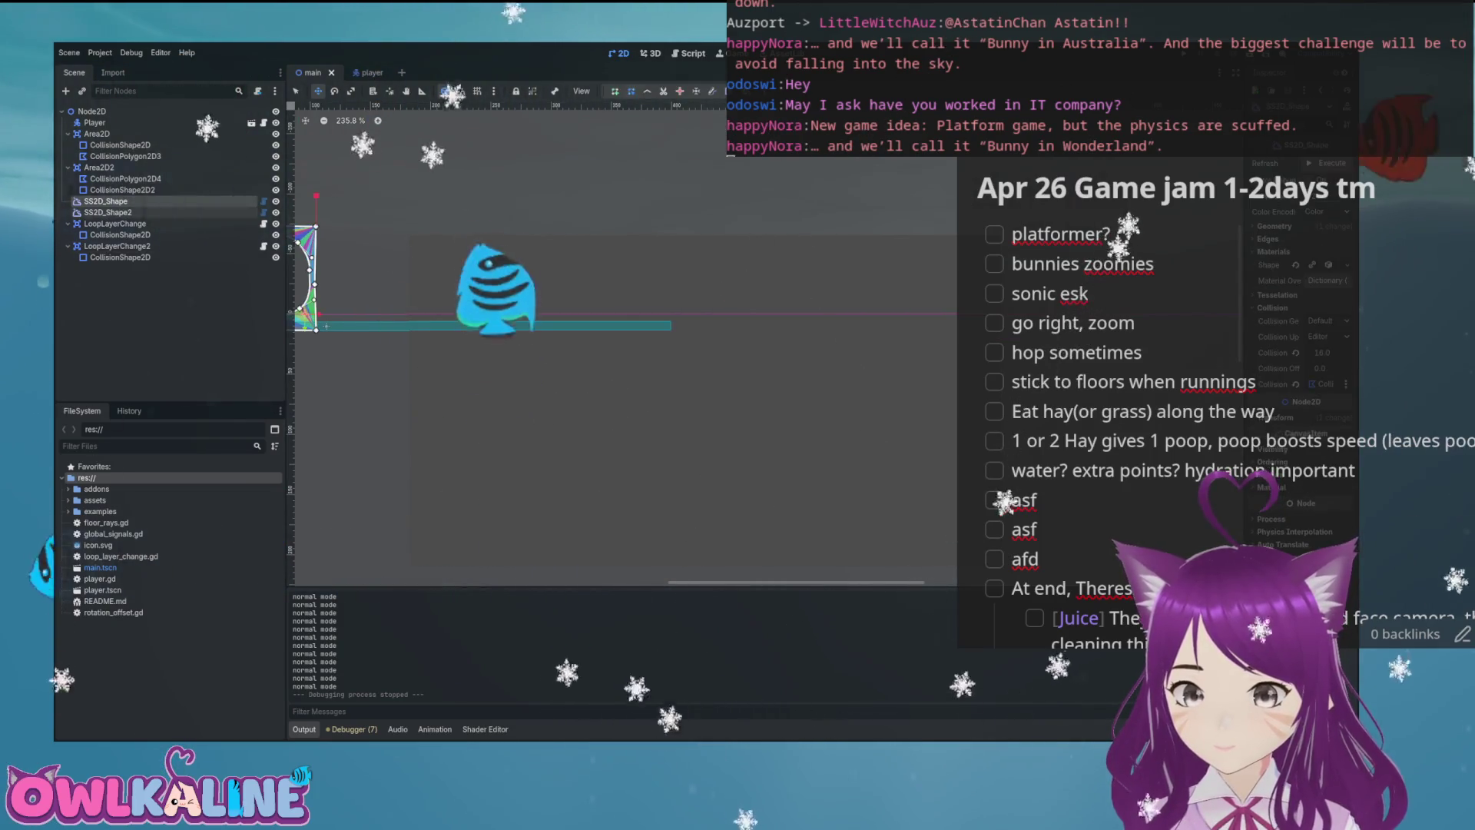
Step: Add an SS2D_Shape node and reposition it in the Scene tree, showing space beside the floor
{"action": "scroll", "coordinate": [718, 336], "scroll_direction": "left", "scroll_amount": 5}
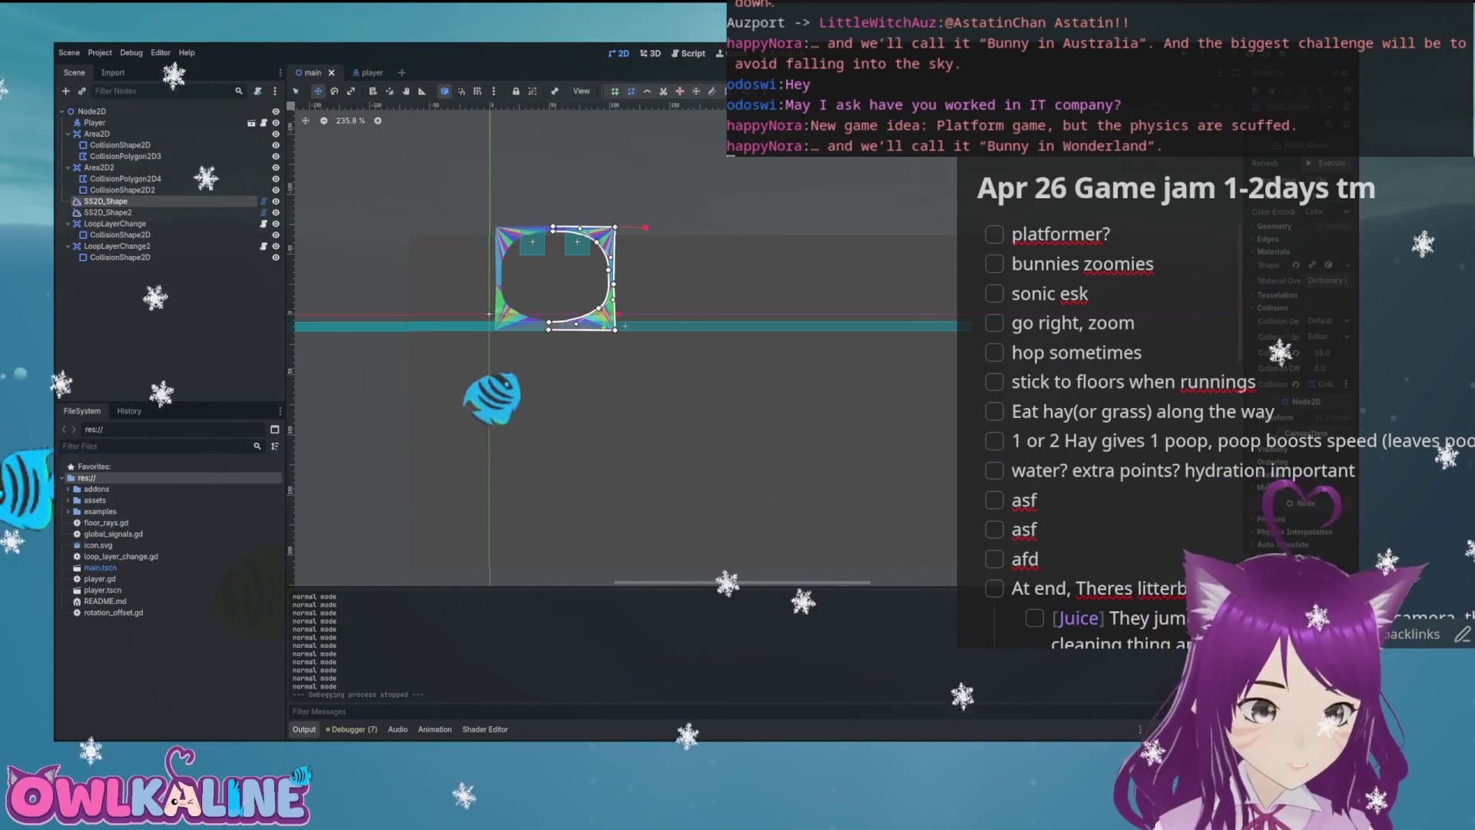
{"action": "key", "text": "ctrl+a"}
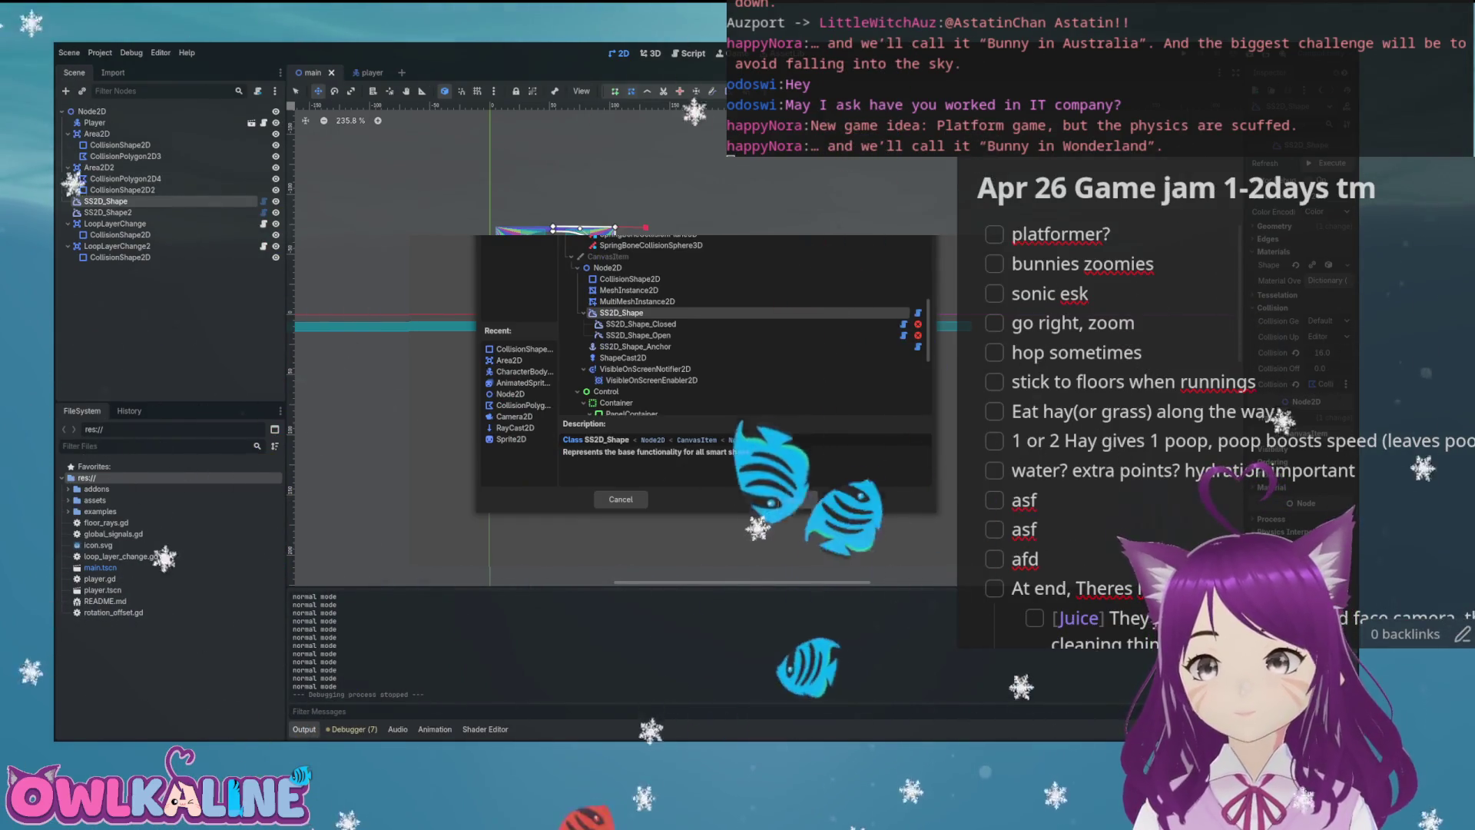
{"action": "left_click", "coordinate": [785, 500]}
{"action": "left_click_drag", "start_coordinate": [111, 212], "coordinate": [113, 230]}
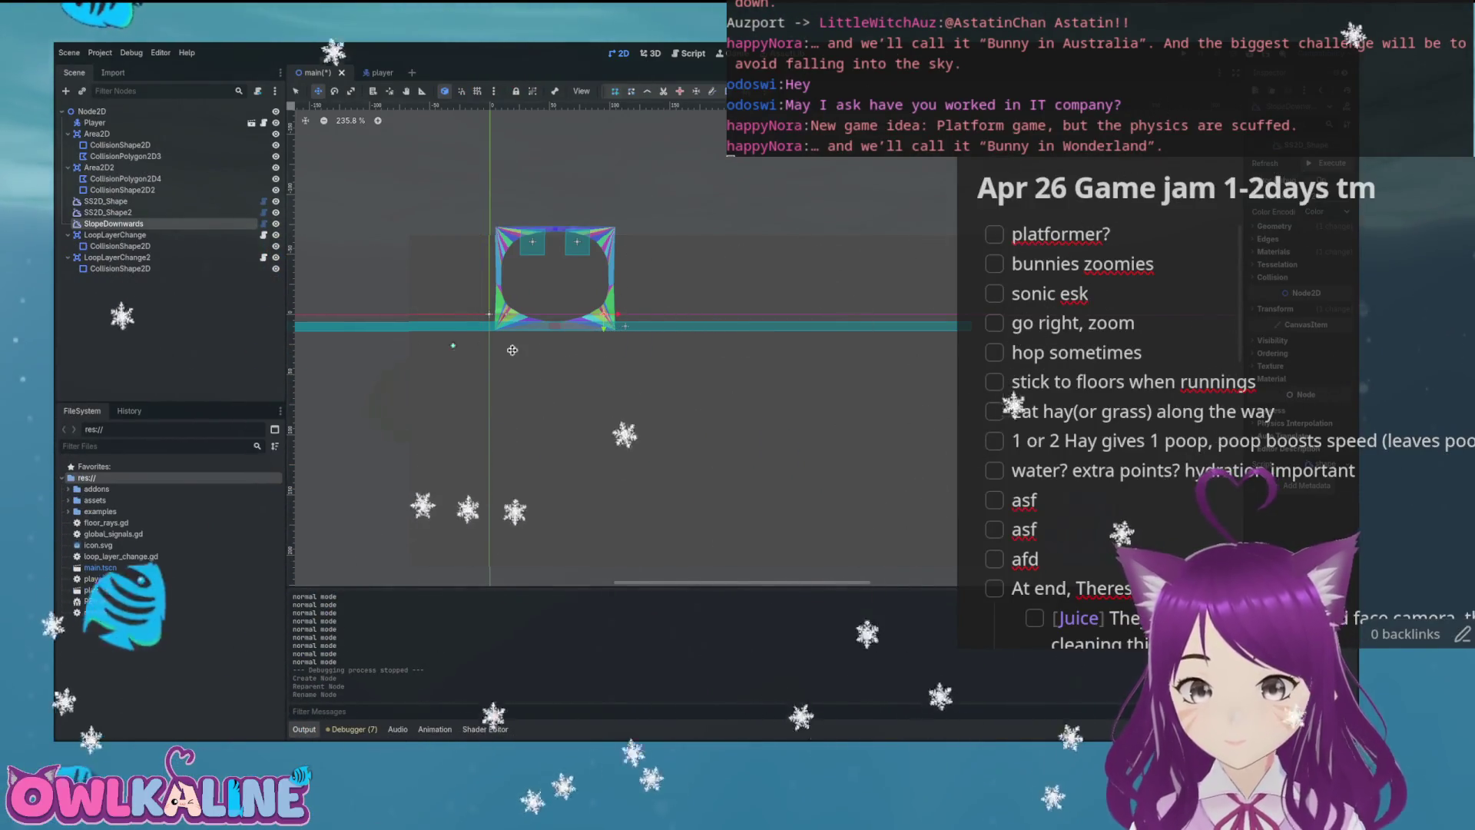
{"action": "mouse_move", "coordinate": [832, 398]}
{"action": "left_mouse_down"}
{"action": "mouse_move", "coordinate": [609, 361]}
{"action": "mouse_move", "coordinate": [830, 345]}
{"action": "left_mouse_up"}
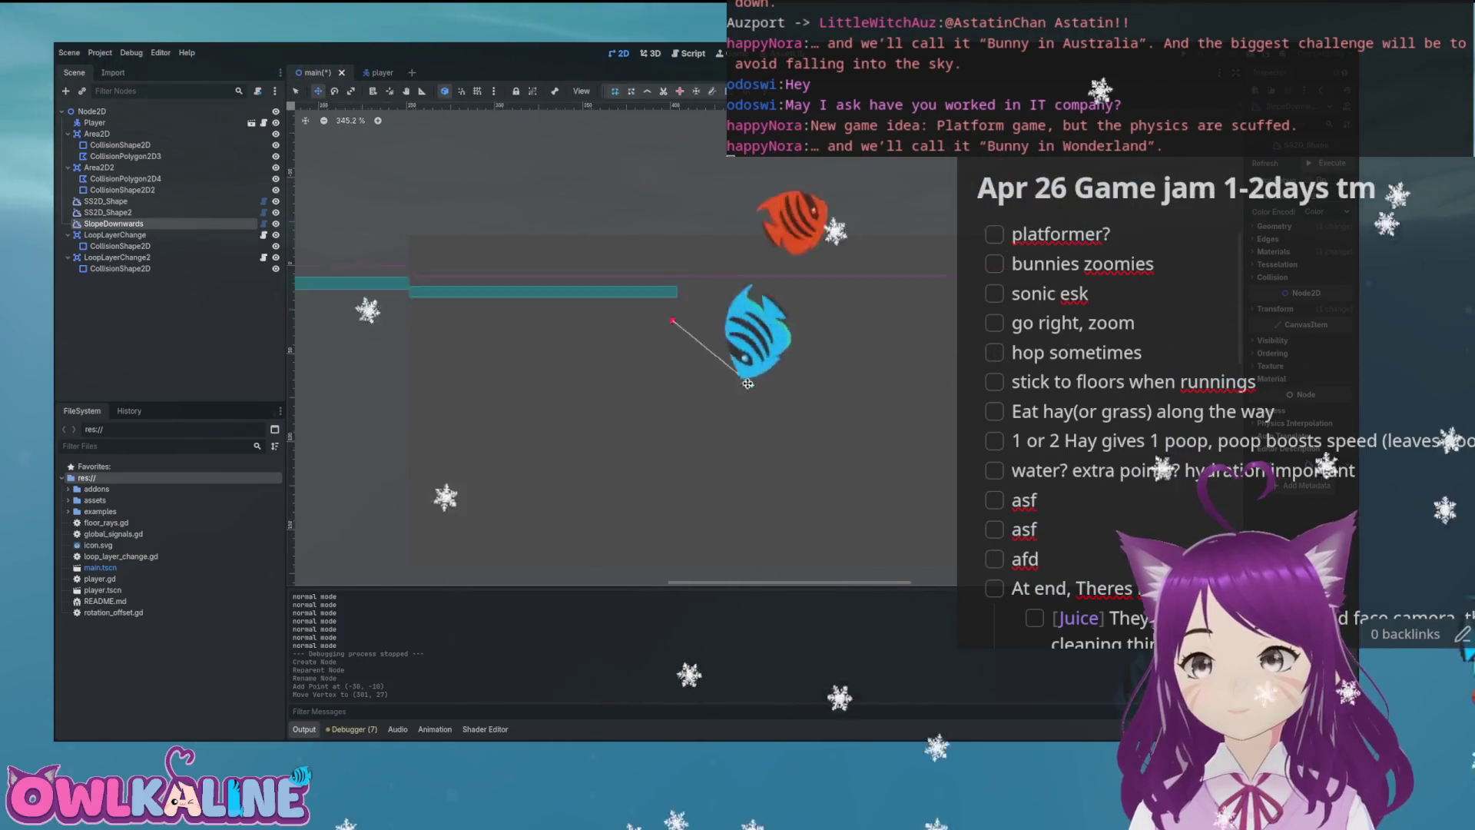
Step: Close the SlopeDownwards outline at its first point and remove the extra notch point
{"action": "scroll", "coordinate": [637, 273], "scroll_direction": "up", "scroll_amount": 5}
{"action": "left_click_drag", "start_coordinate": [667, 274], "coordinate": [698, 277]}
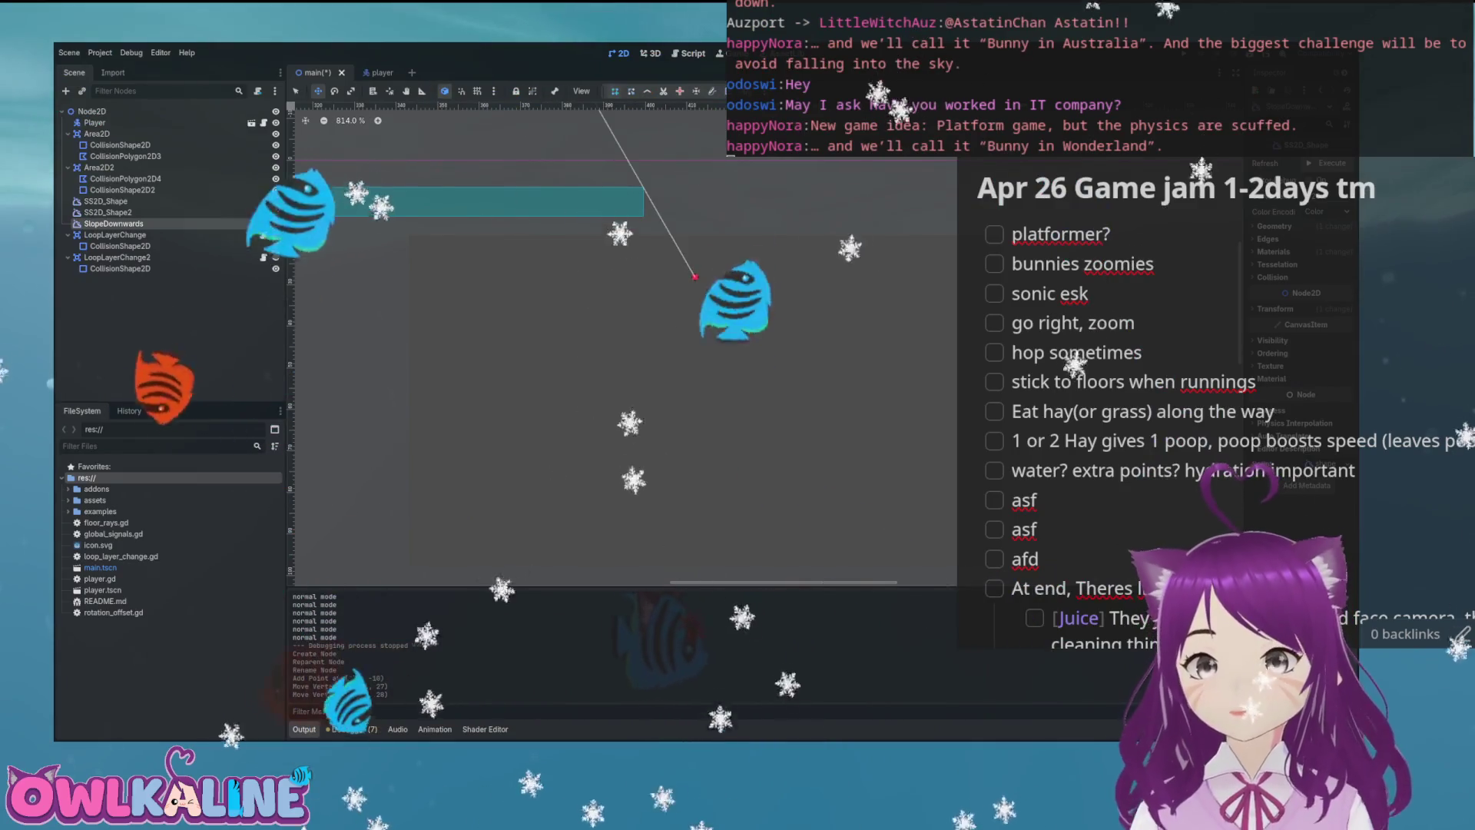
{"action": "scroll", "coordinate": [689, 412], "scroll_direction": "down", "scroll_amount": 1}
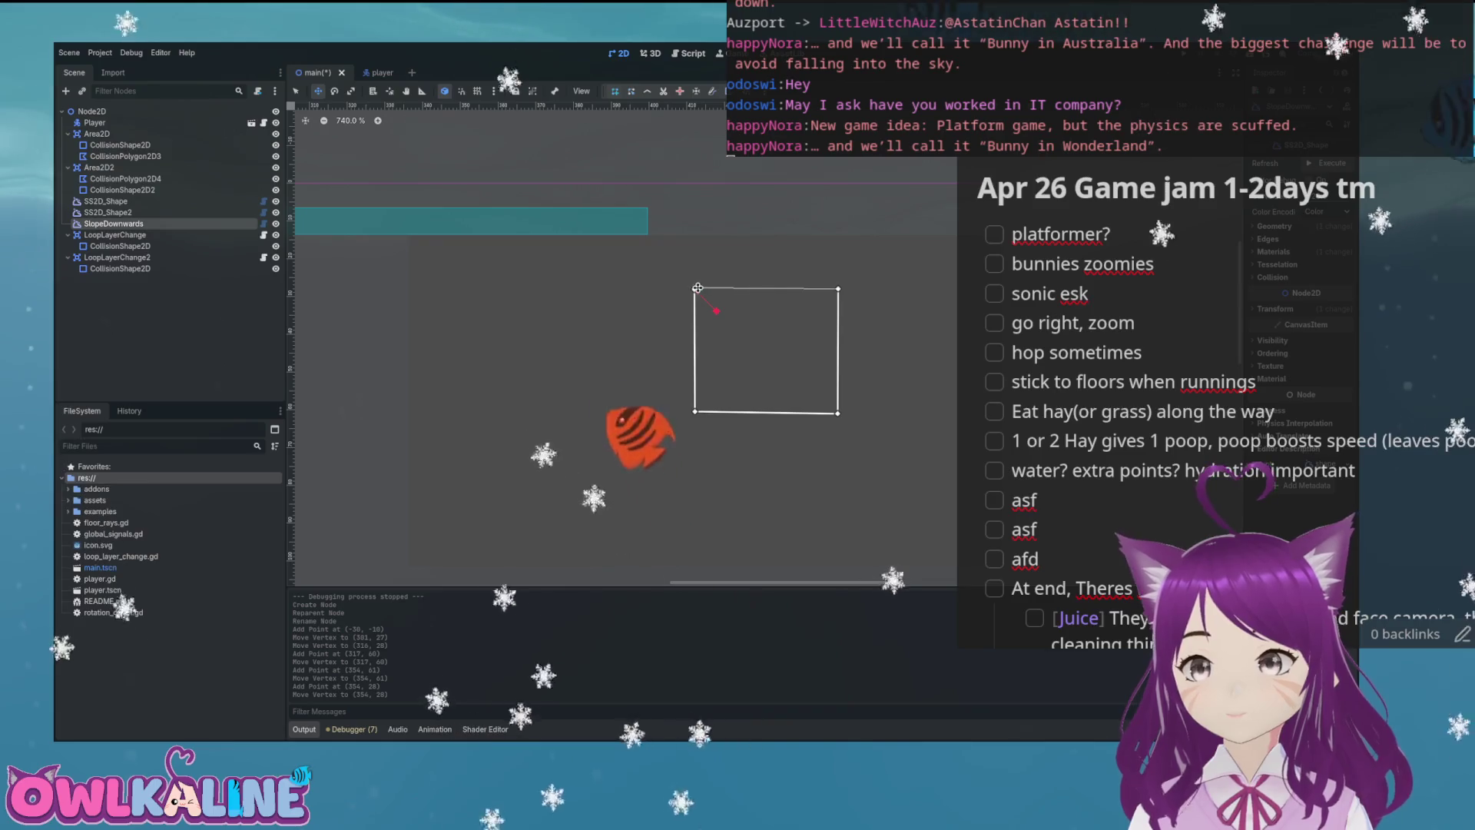
{"action": "left_click", "coordinate": [693, 288]}
{"action": "mouse_move", "coordinate": [484, 259]}
{"action": "left_mouse_down"}
{"action": "mouse_move", "coordinate": [530, 90]}
{"action": "mouse_move", "coordinate": [592, 81]}
{"action": "left_mouse_up"}
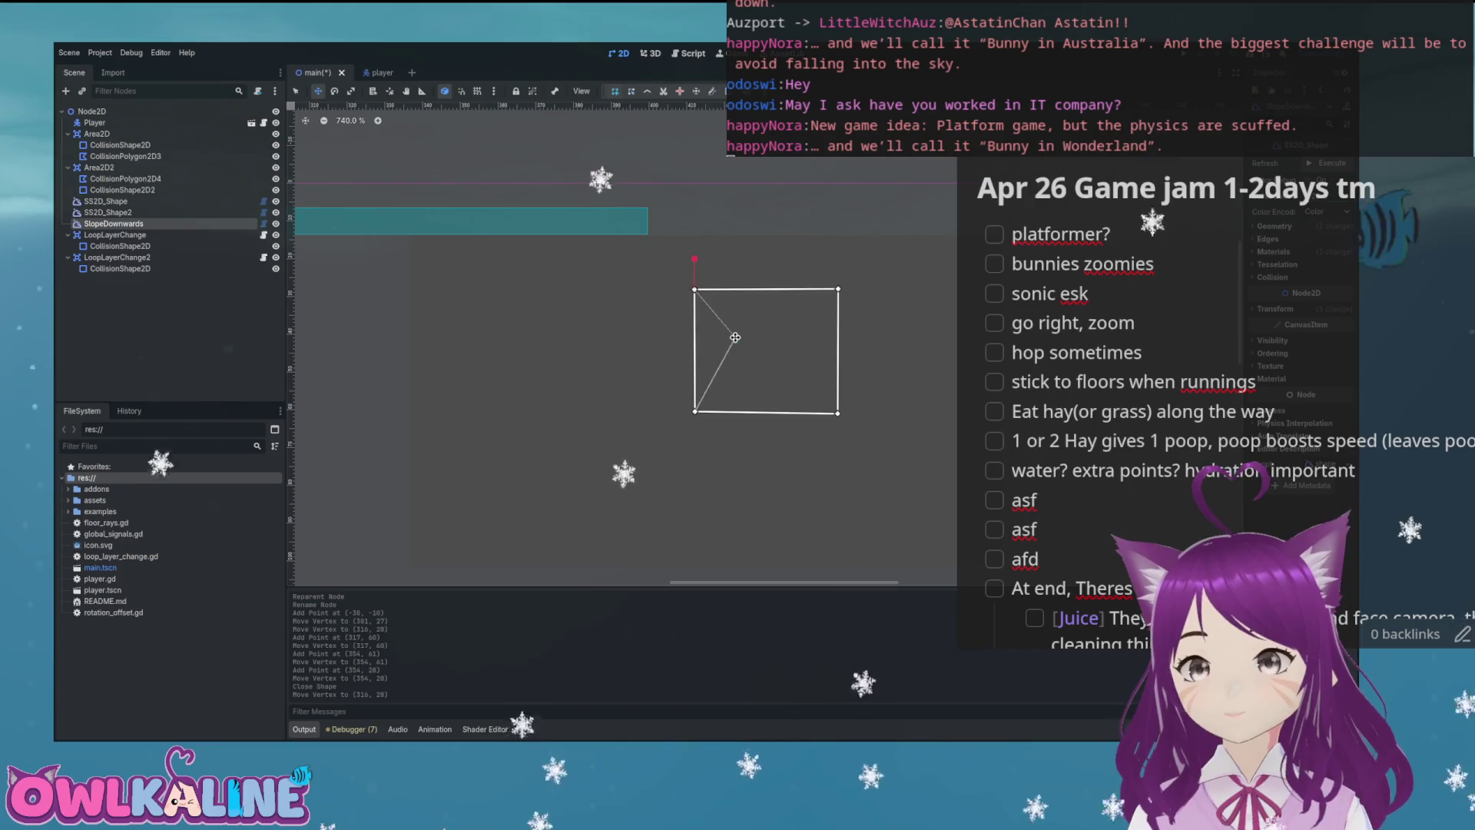
{"action": "left_click_drag", "start_coordinate": [742, 319], "coordinate": [691, 339]}
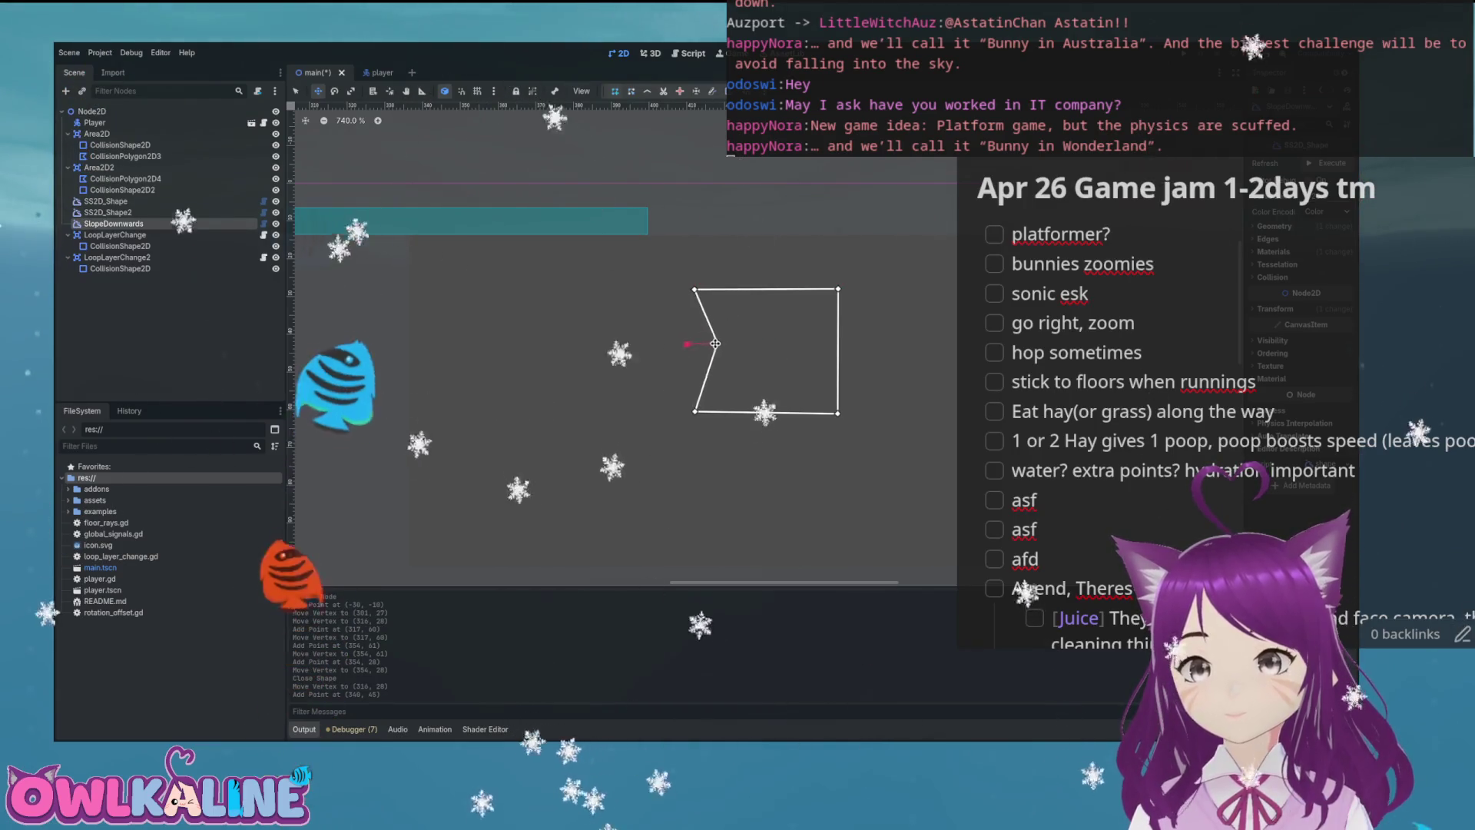
{"action": "right_click", "coordinate": [684, 330]}
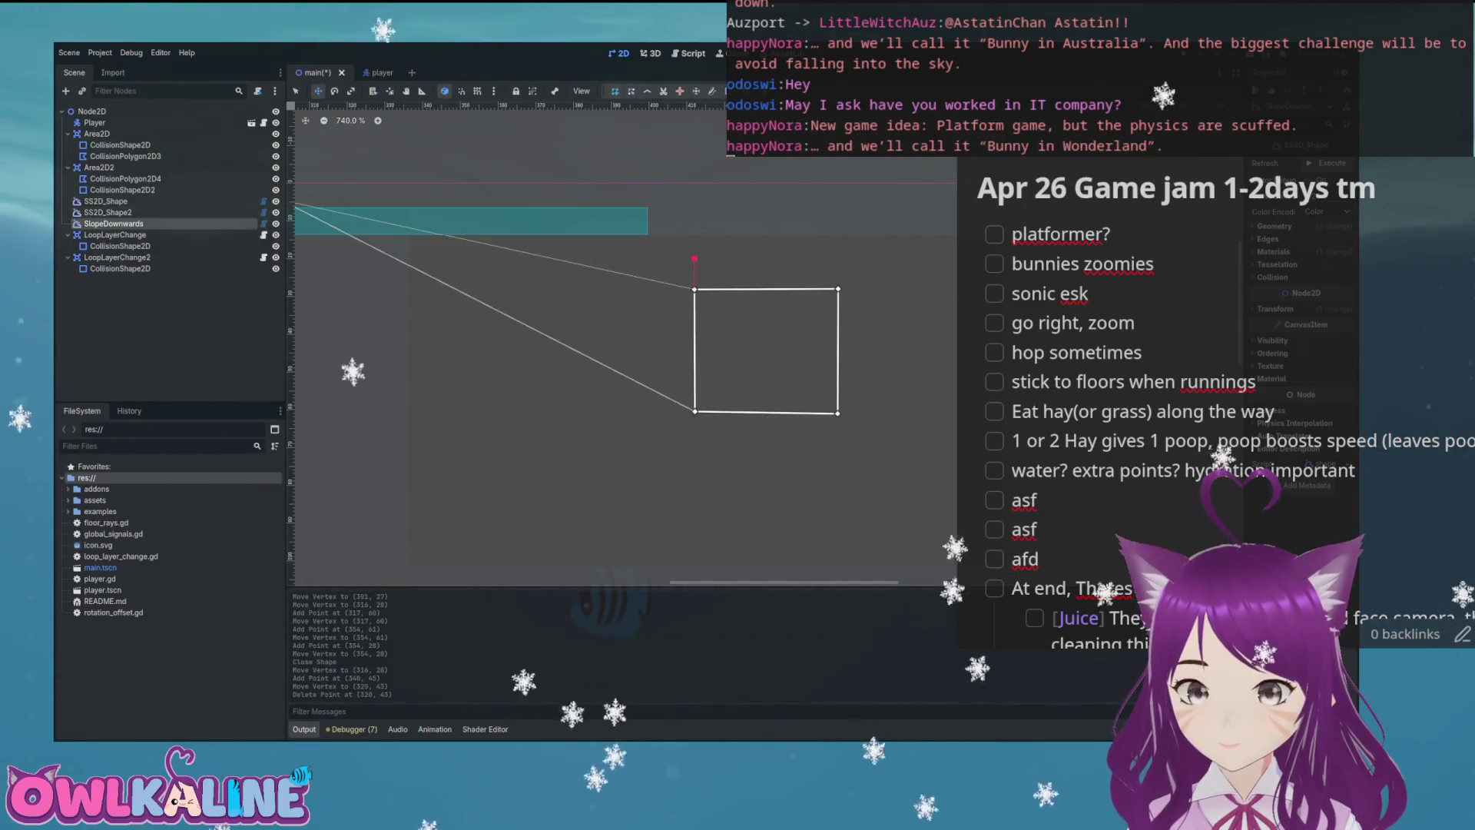
Step: Reshape the outline into a triangular slope against the floor, deleting the diagonal's midpoint
{"action": "left_click_drag", "start_coordinate": [713, 329], "coordinate": [691, 293]}
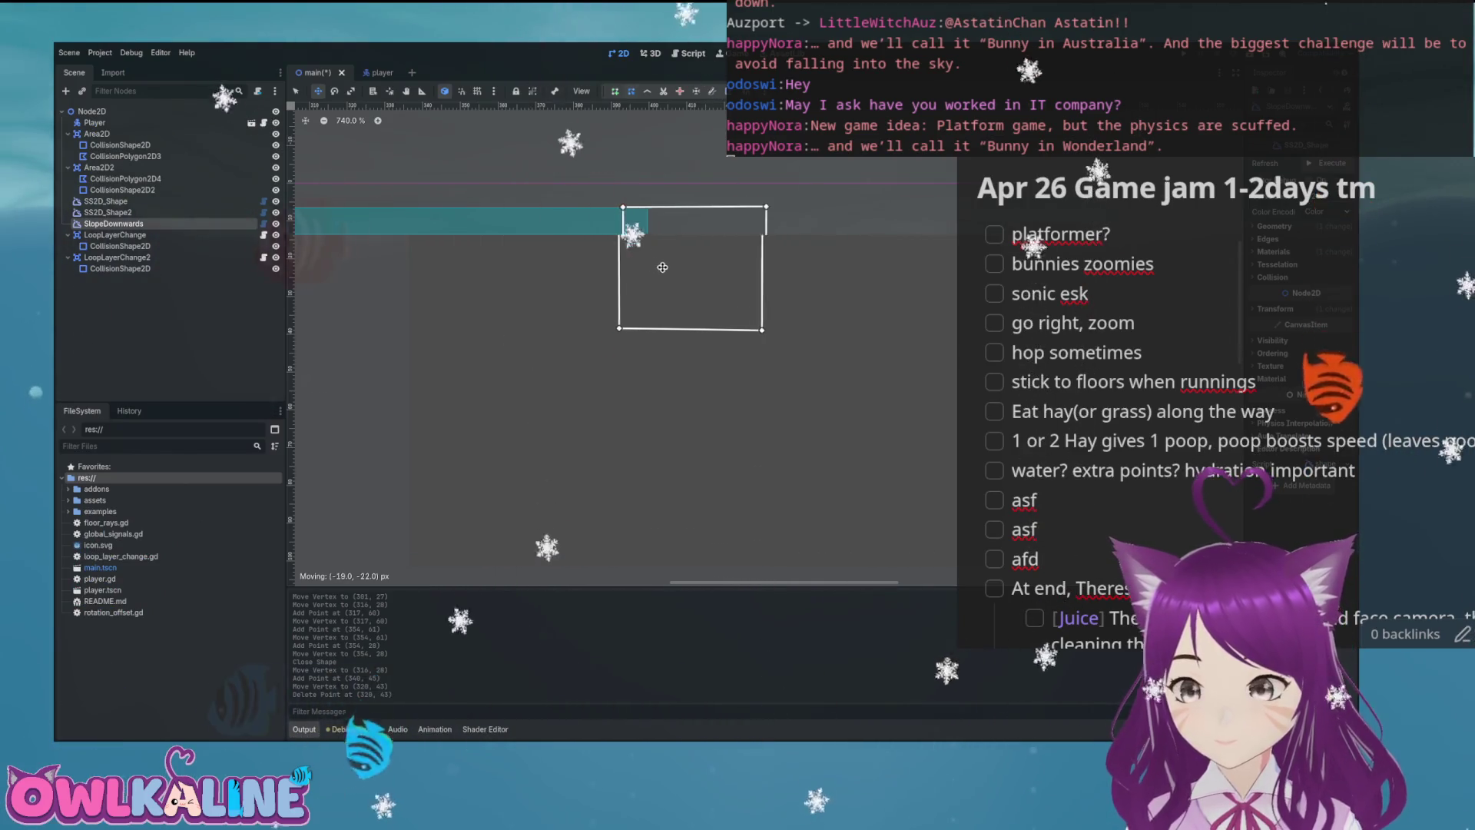
{"action": "mouse_move", "coordinate": [650, 329]}
{"action": "left_mouse_down"}
{"action": "mouse_move", "coordinate": [626, 368]}
{"action": "mouse_move", "coordinate": [629, 437]}
{"action": "left_mouse_up"}
{"action": "left_click_drag", "start_coordinate": [786, 343], "coordinate": [868, 447]}
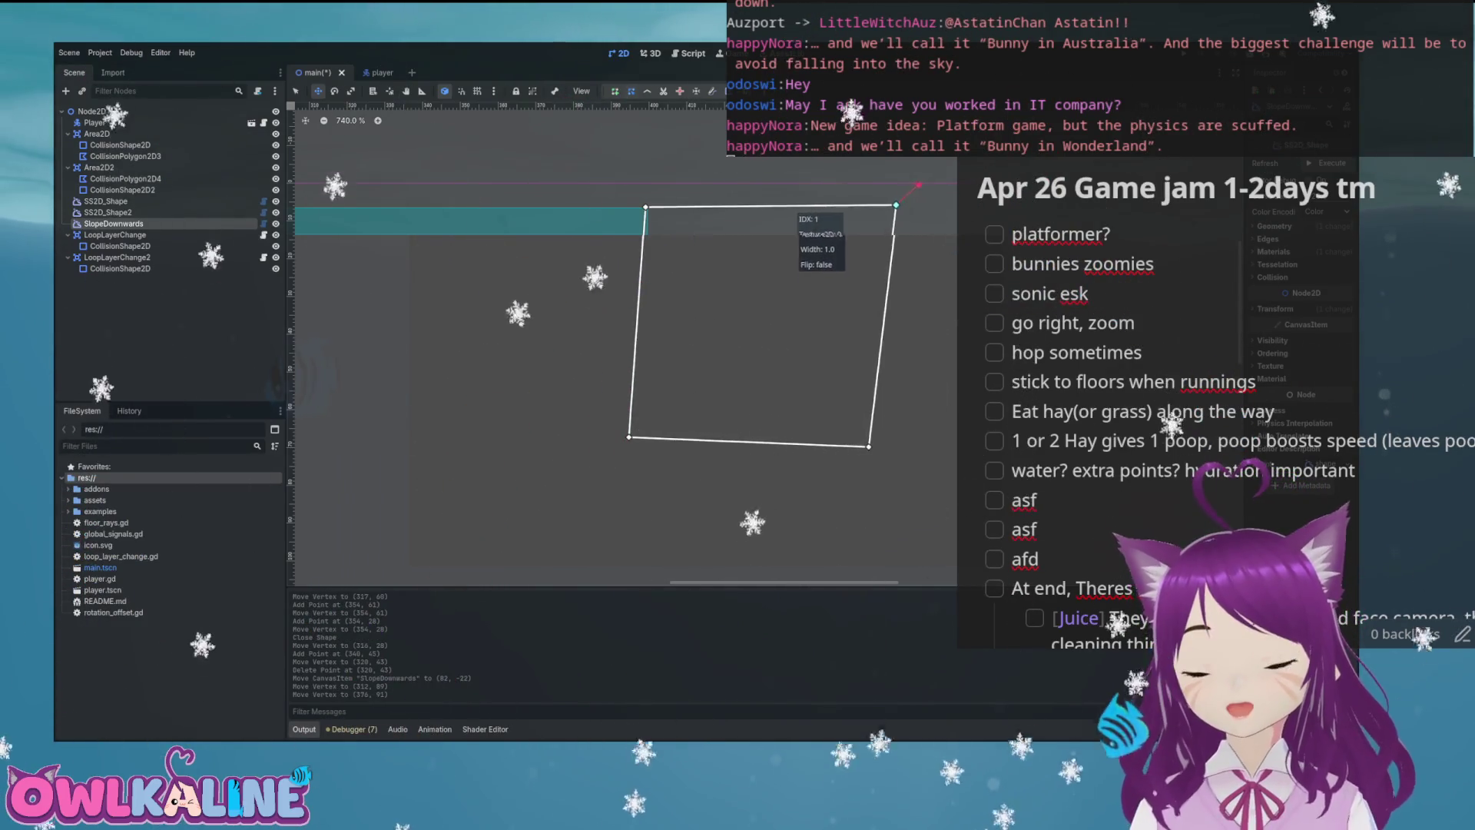
{"action": "left_click_drag", "start_coordinate": [712, 309], "coordinate": [752, 301]}
{"action": "mouse_move", "coordinate": [629, 437]}
{"action": "left_mouse_down"}
{"action": "mouse_move", "coordinate": [649, 439]}
{"action": "mouse_move", "coordinate": [644, 492]}
{"action": "left_mouse_up"}
{"action": "right_click", "coordinate": [752, 302]}
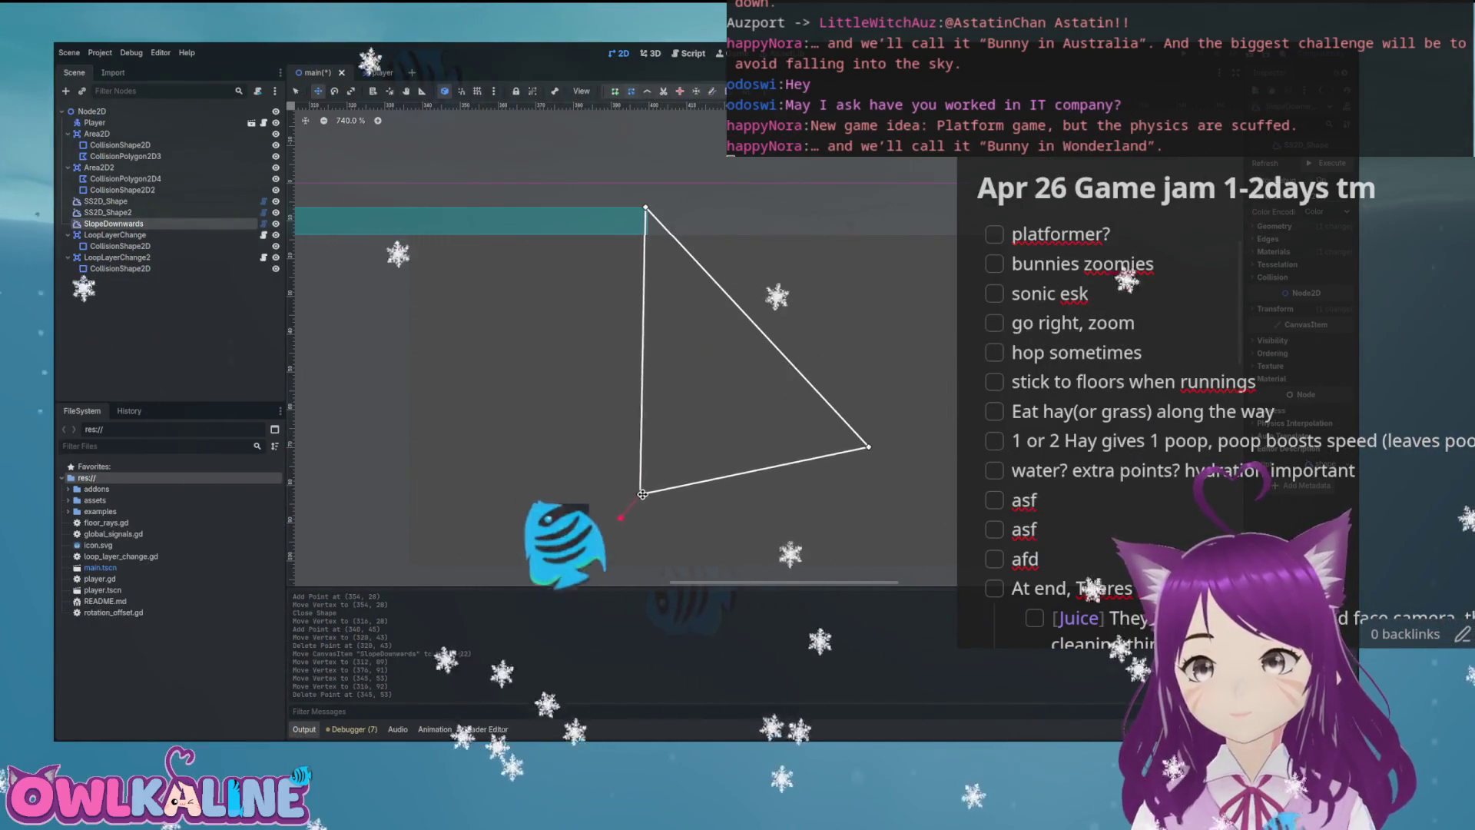
{"action": "left_click_drag", "start_coordinate": [868, 447], "coordinate": [885, 495]}
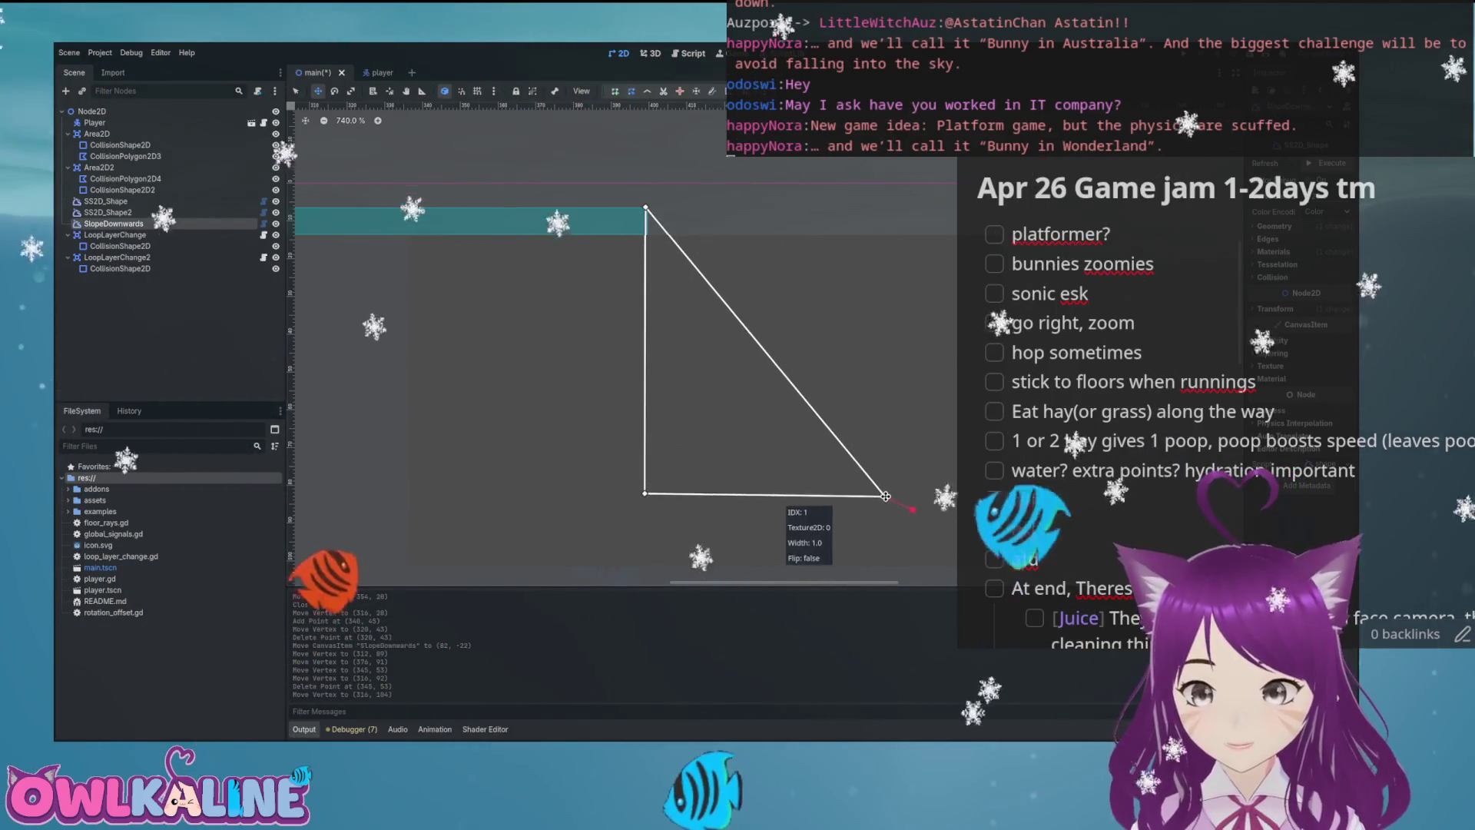
Step: Add a point on the diagonal edge and pull out its handle to curve it
{"action": "left_click", "coordinate": [769, 360]}
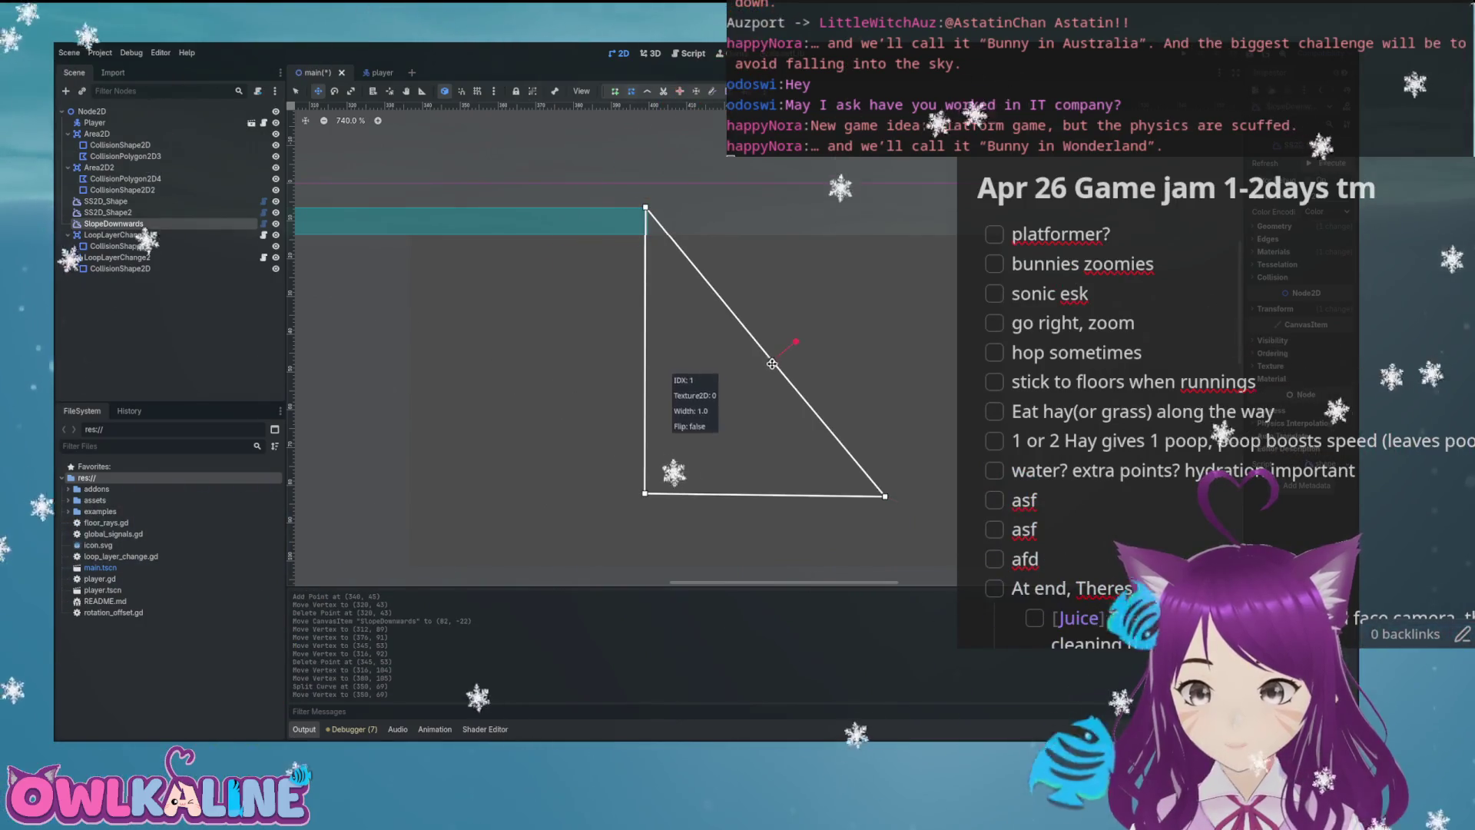
{"action": "left_click_drag", "start_coordinate": [778, 360], "coordinate": [711, 331]}
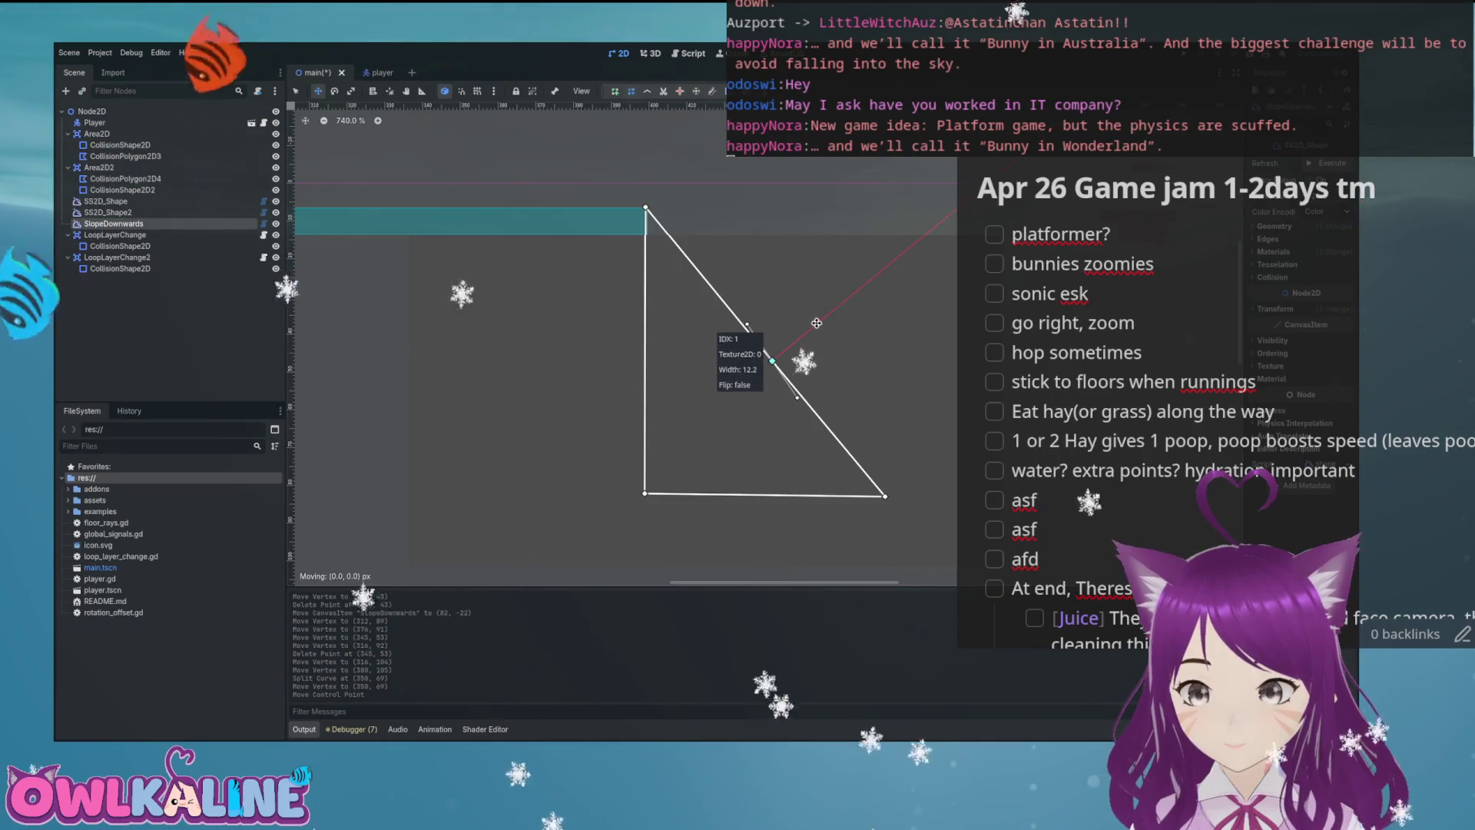
{"action": "scroll", "coordinate": [542, 517], "scroll_direction": "down", "scroll_amount": 6}
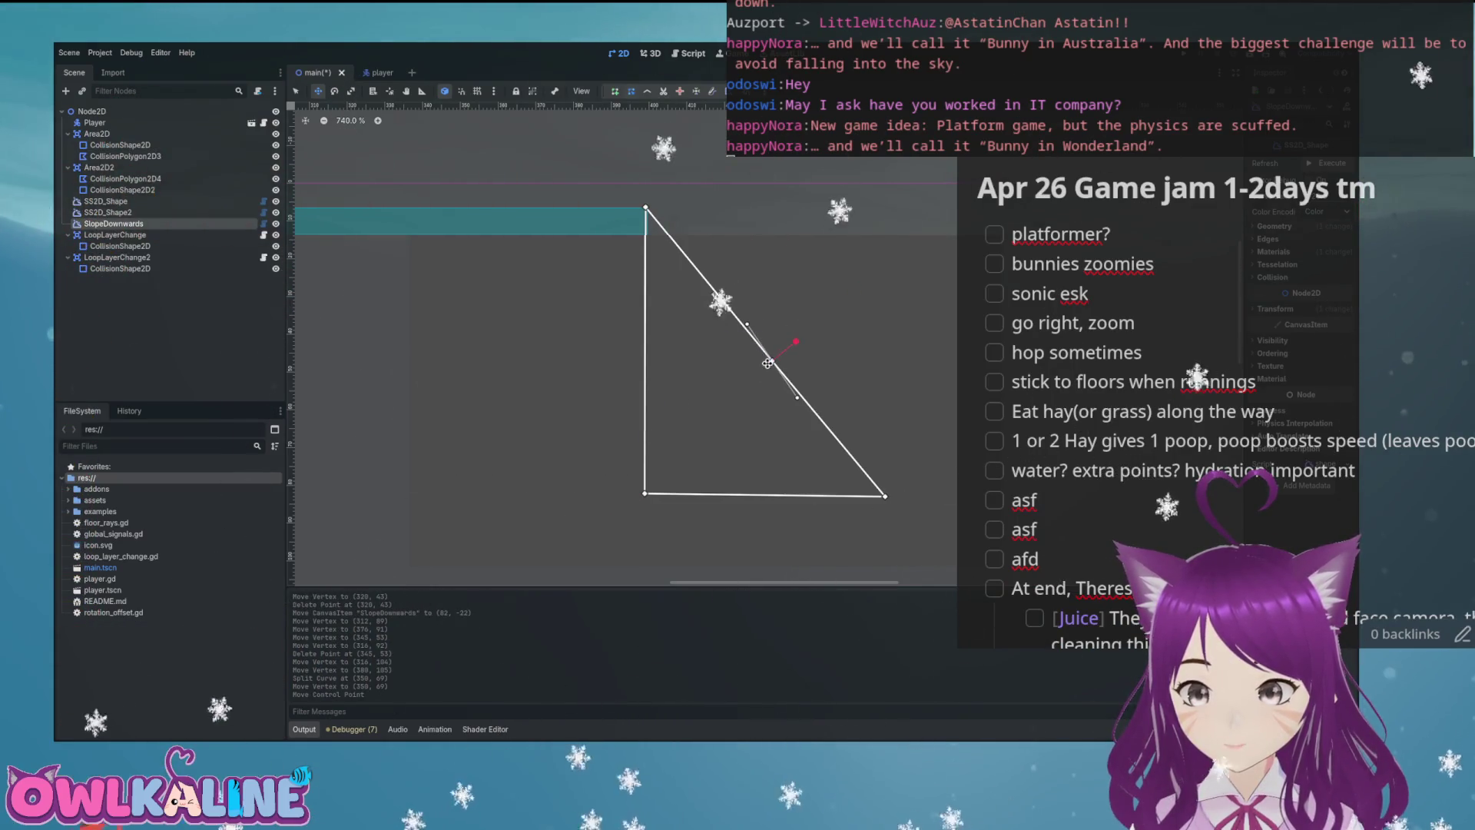
{"action": "mouse_move", "coordinate": [839, 310]}
{"action": "left_mouse_down"}
{"action": "mouse_move", "coordinate": [825, 265]}
{"action": "mouse_move", "coordinate": [837, 247]}
{"action": "mouse_move", "coordinate": [853, 254]}
{"action": "left_mouse_up"}
{"action": "mouse_move", "coordinate": [820, 208]}
{"action": "left_mouse_down"}
{"action": "mouse_move", "coordinate": [676, 173]}
{"action": "mouse_move", "coordinate": [599, 203]}
{"action": "mouse_move", "coordinate": [615, 172]}
{"action": "mouse_move", "coordinate": [663, 169]}
{"action": "left_mouse_up"}
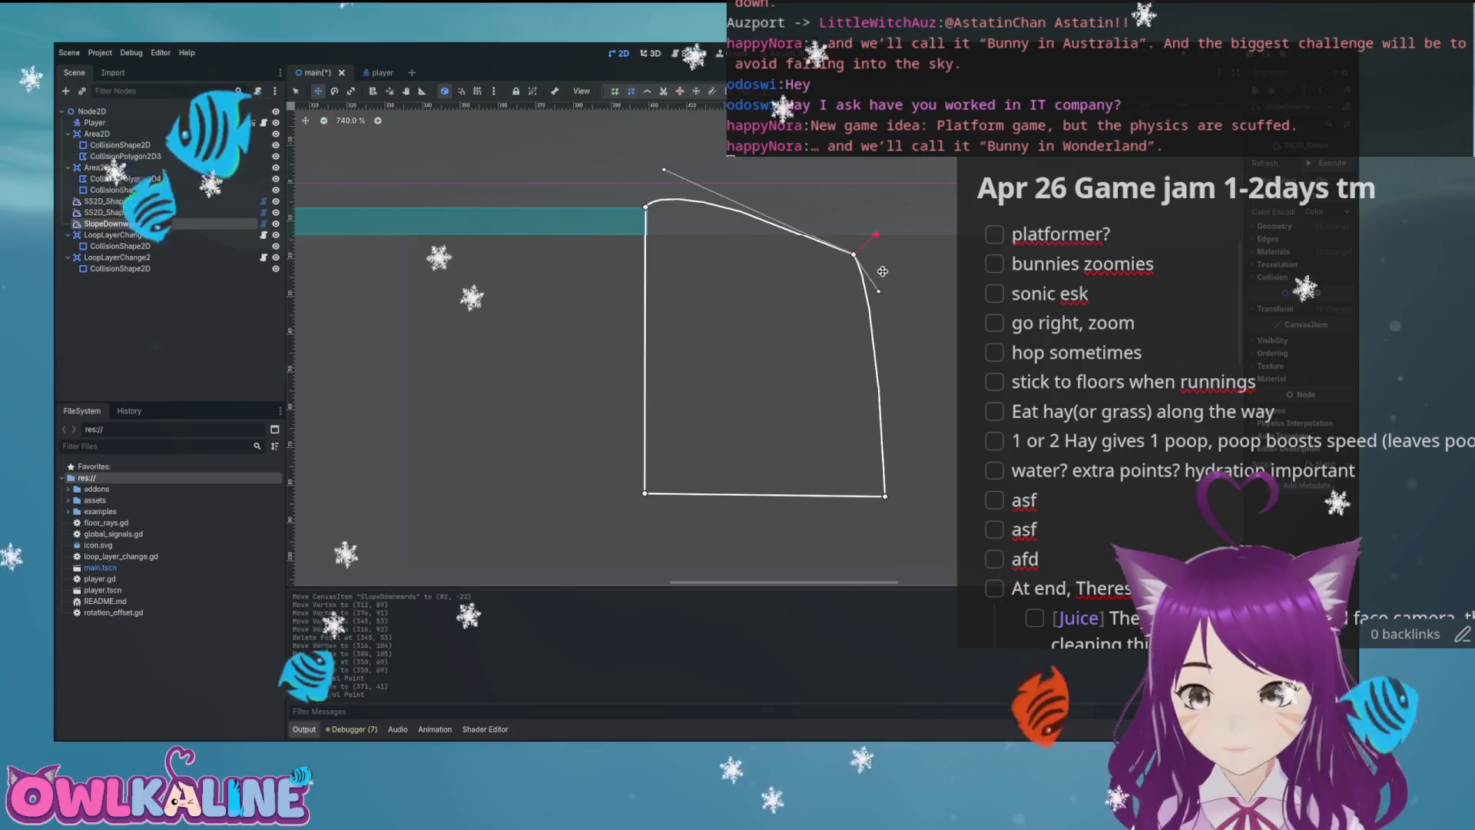
Step: Add a vertex on the slope's right curve, shape its handles into a quarter-circle arc, nudge it up-left
{"action": "left_click", "coordinate": [883, 341]}
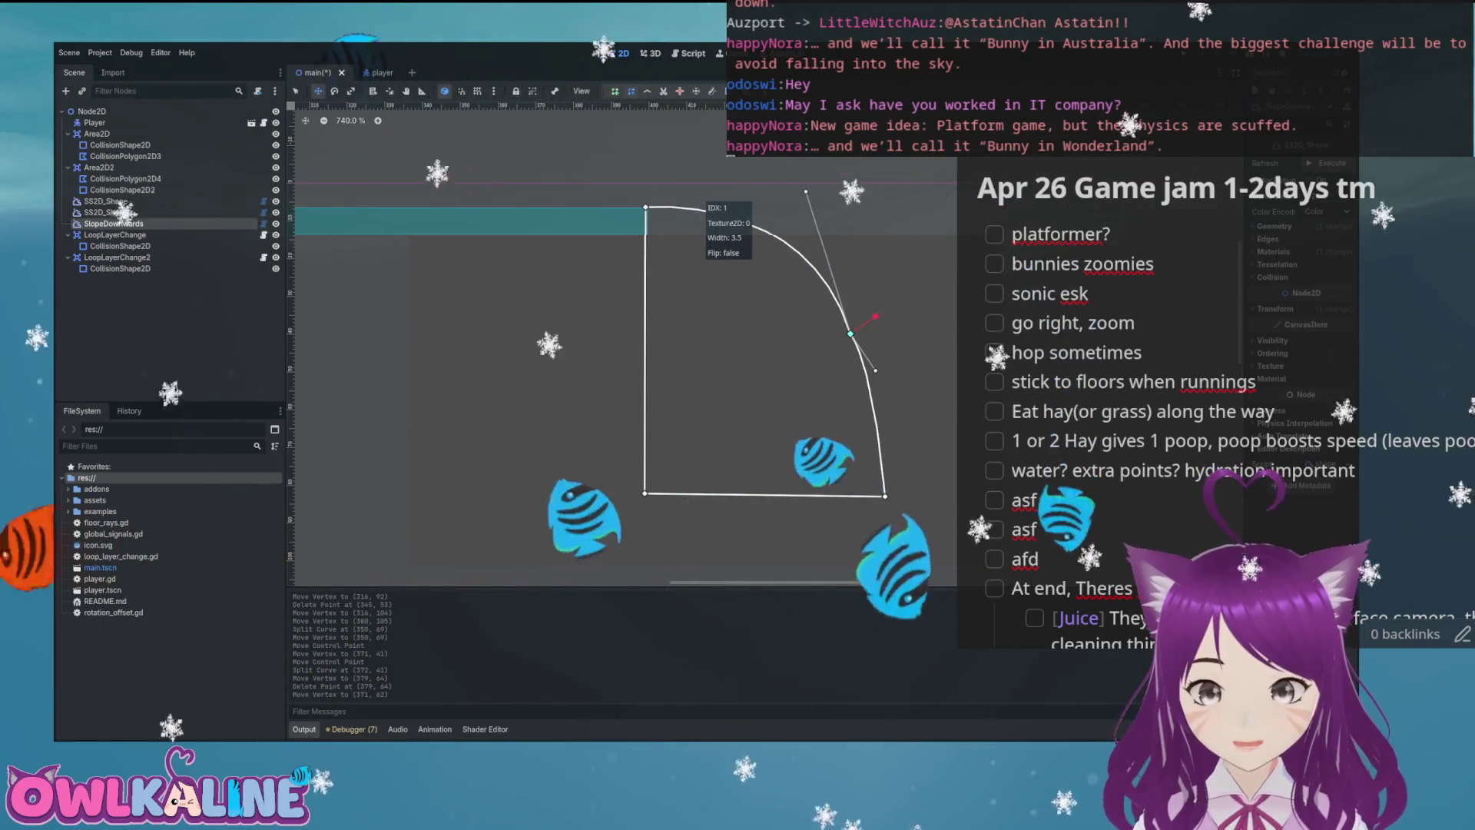
{"action": "left_click", "coordinate": [880, 367]}
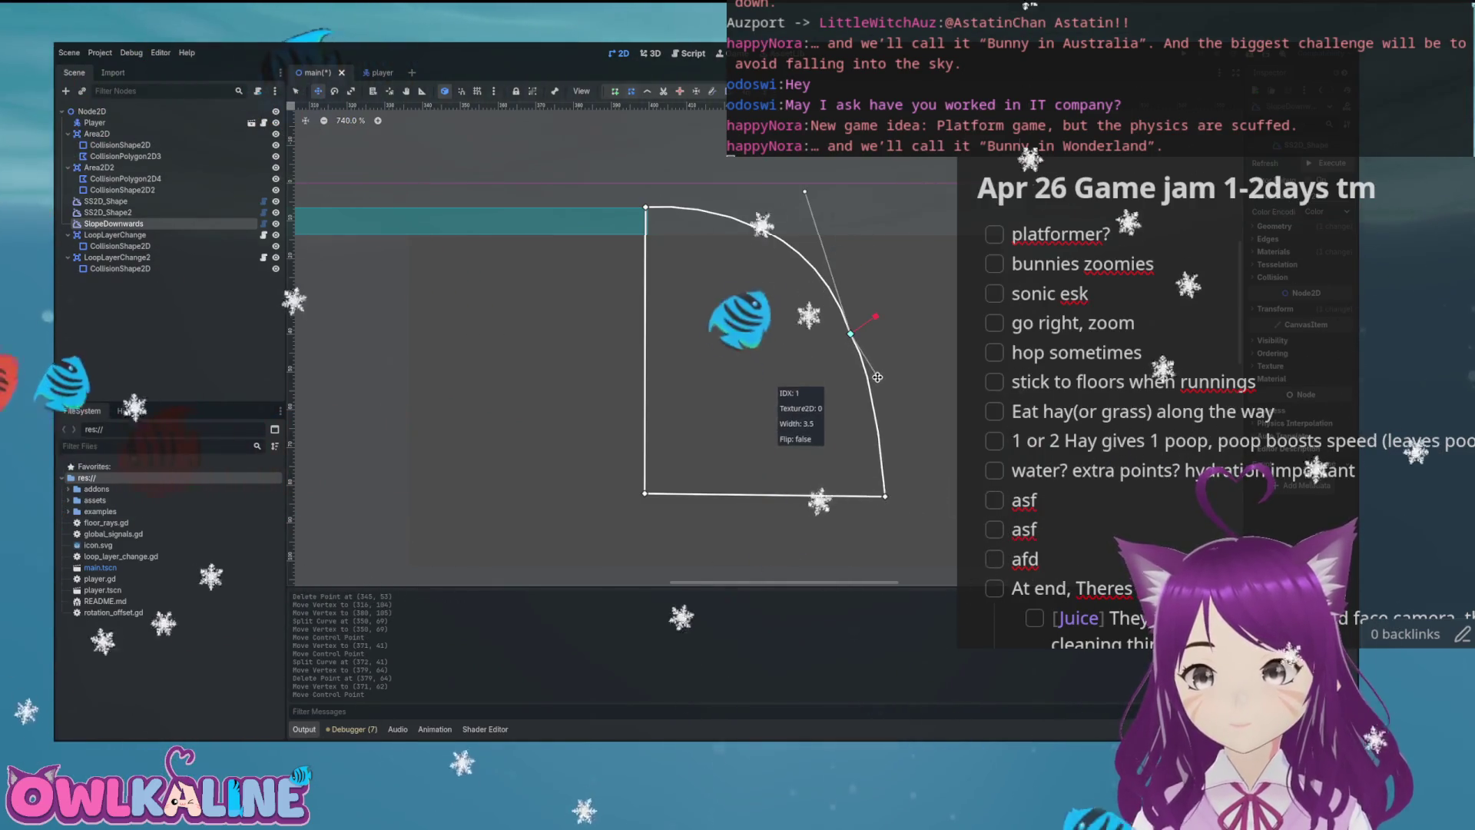
{"action": "left_click_drag", "start_coordinate": [867, 382], "coordinate": [878, 376]}
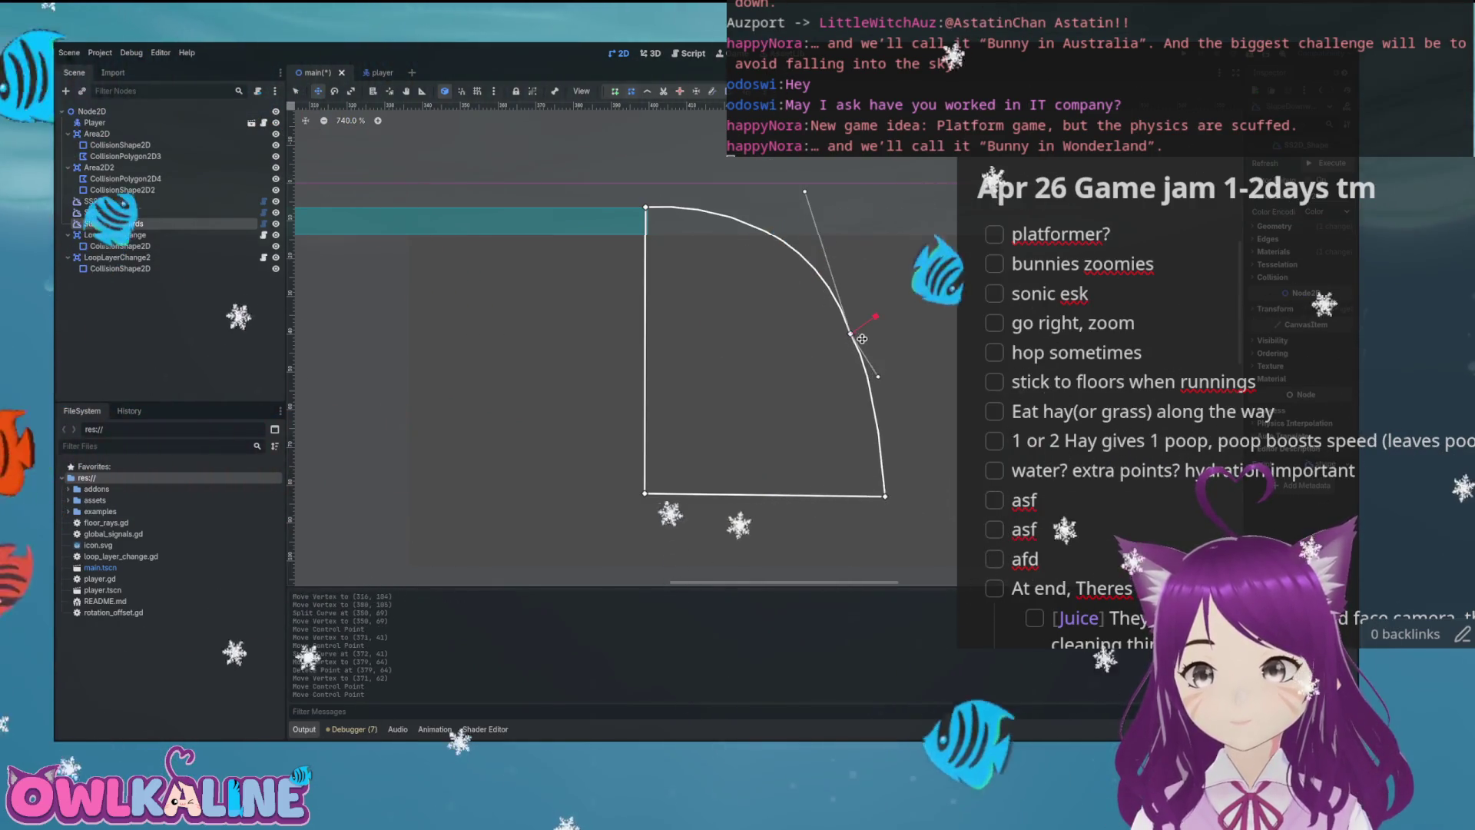
{"action": "left_click", "coordinate": [885, 376]}
{"action": "left_click_drag", "start_coordinate": [886, 375], "coordinate": [906, 398]}
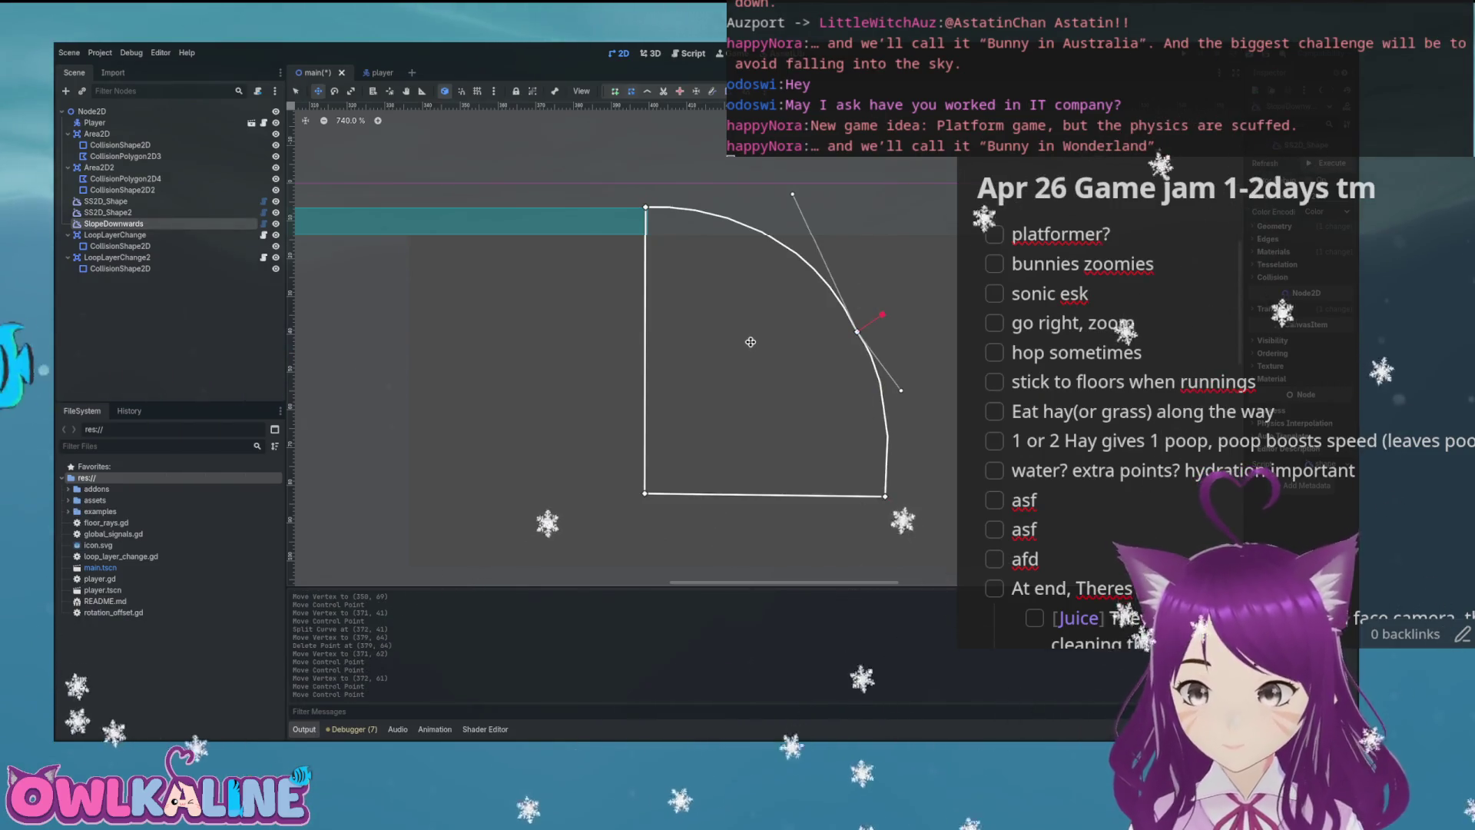
{"action": "left_click_drag", "start_coordinate": [812, 366], "coordinate": [805, 365]}
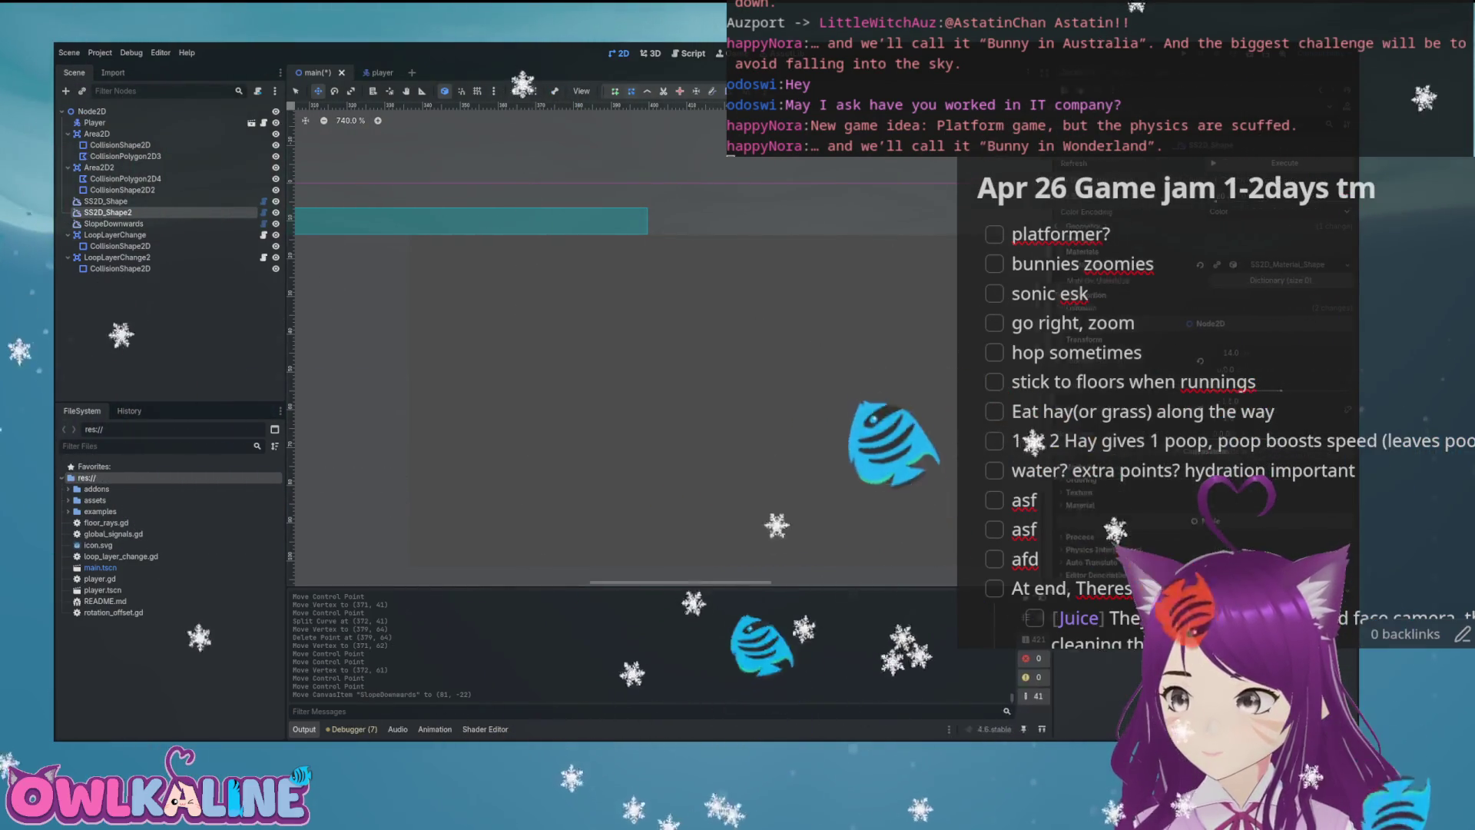
Step: Expand SlopeDownwards' SS2D material settings for fill textures, comparing against SS2D_Shape2
{"action": "left_click_drag", "start_coordinate": [1243, 295], "coordinate": [977, 296]}
{"action": "left_click", "coordinate": [1268, 264]}
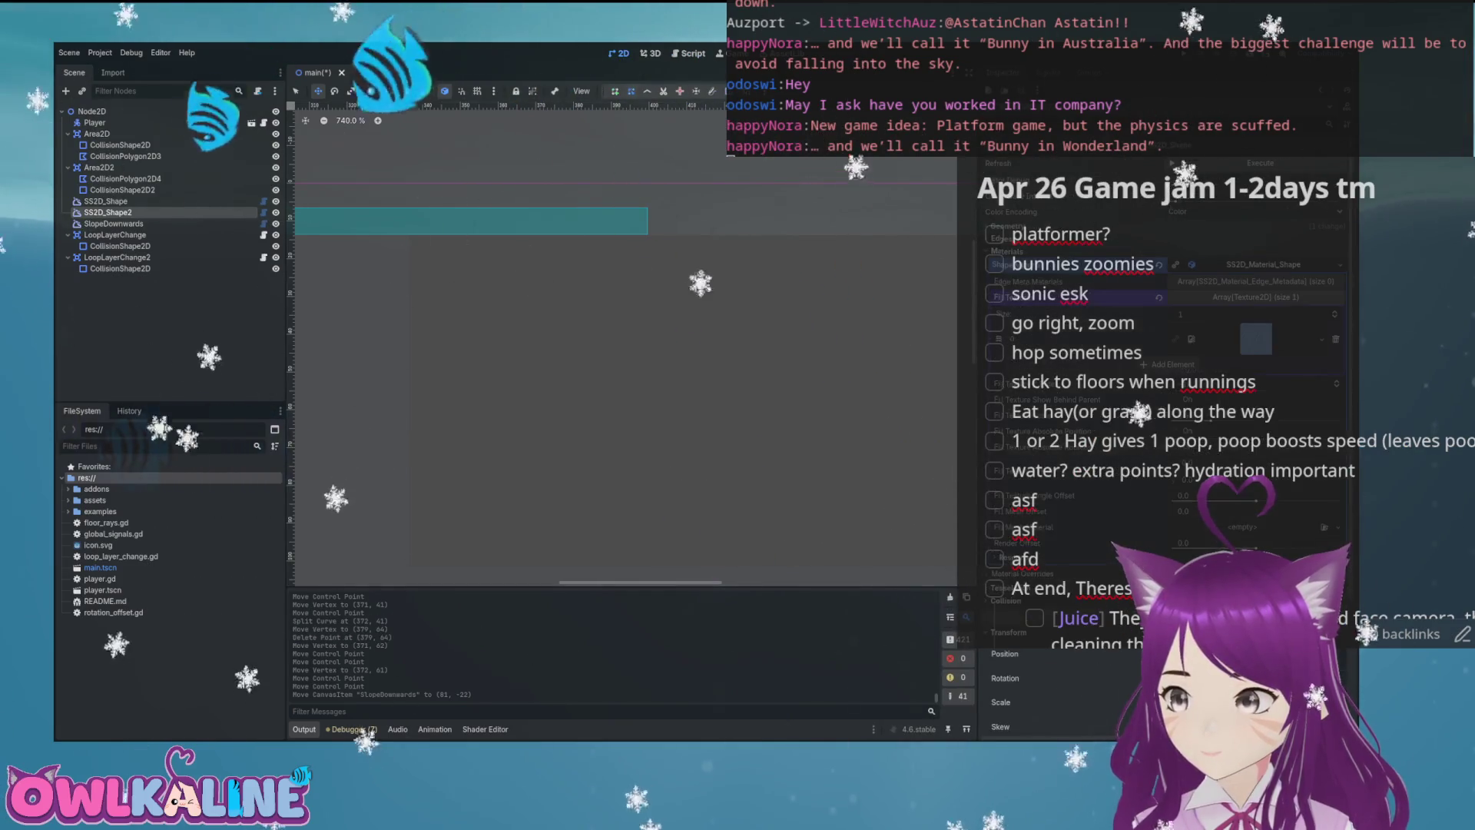
{"action": "left_click", "coordinate": [113, 224]}
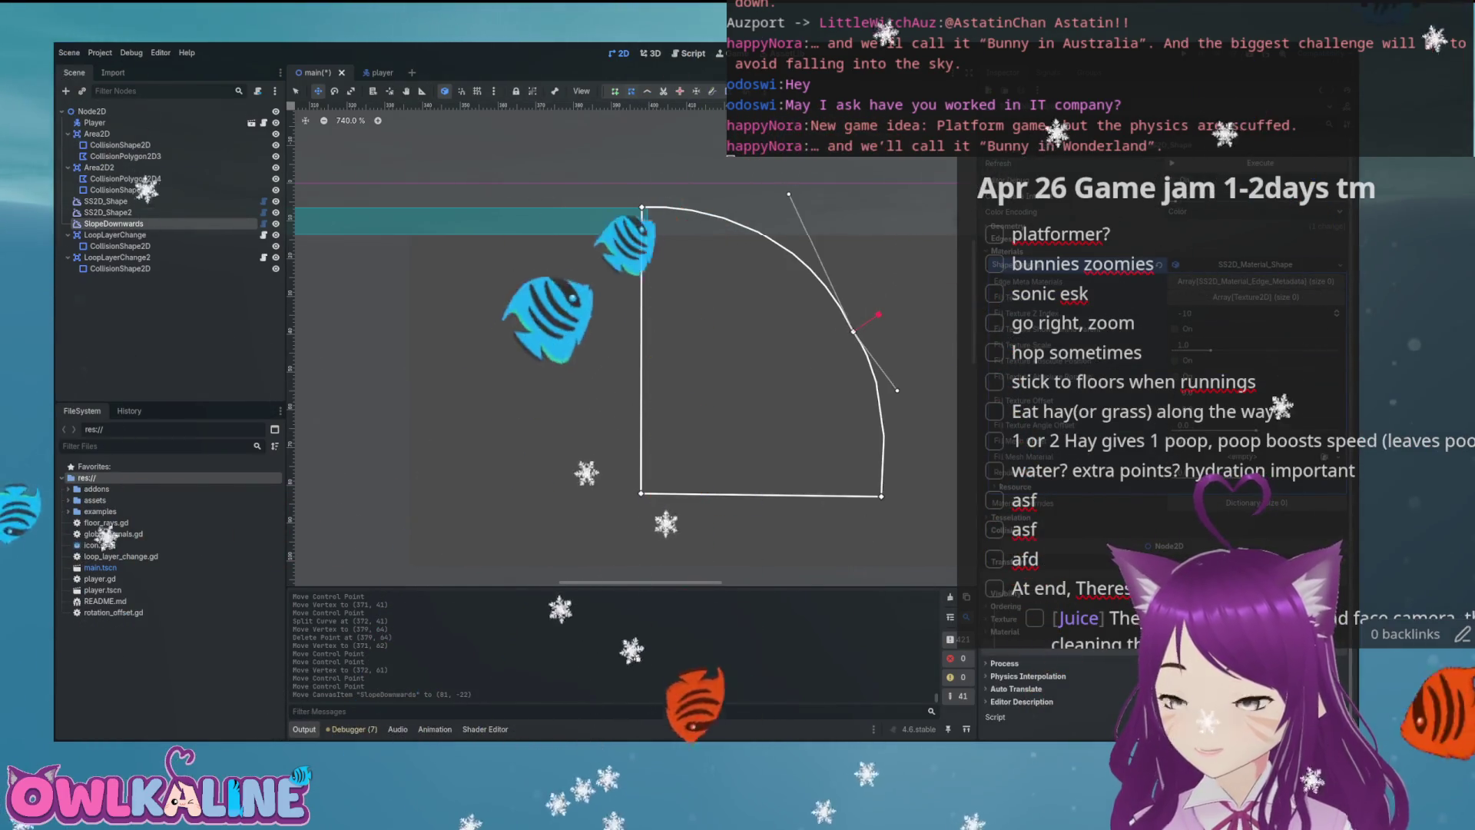
{"action": "key", "text": "Up"}
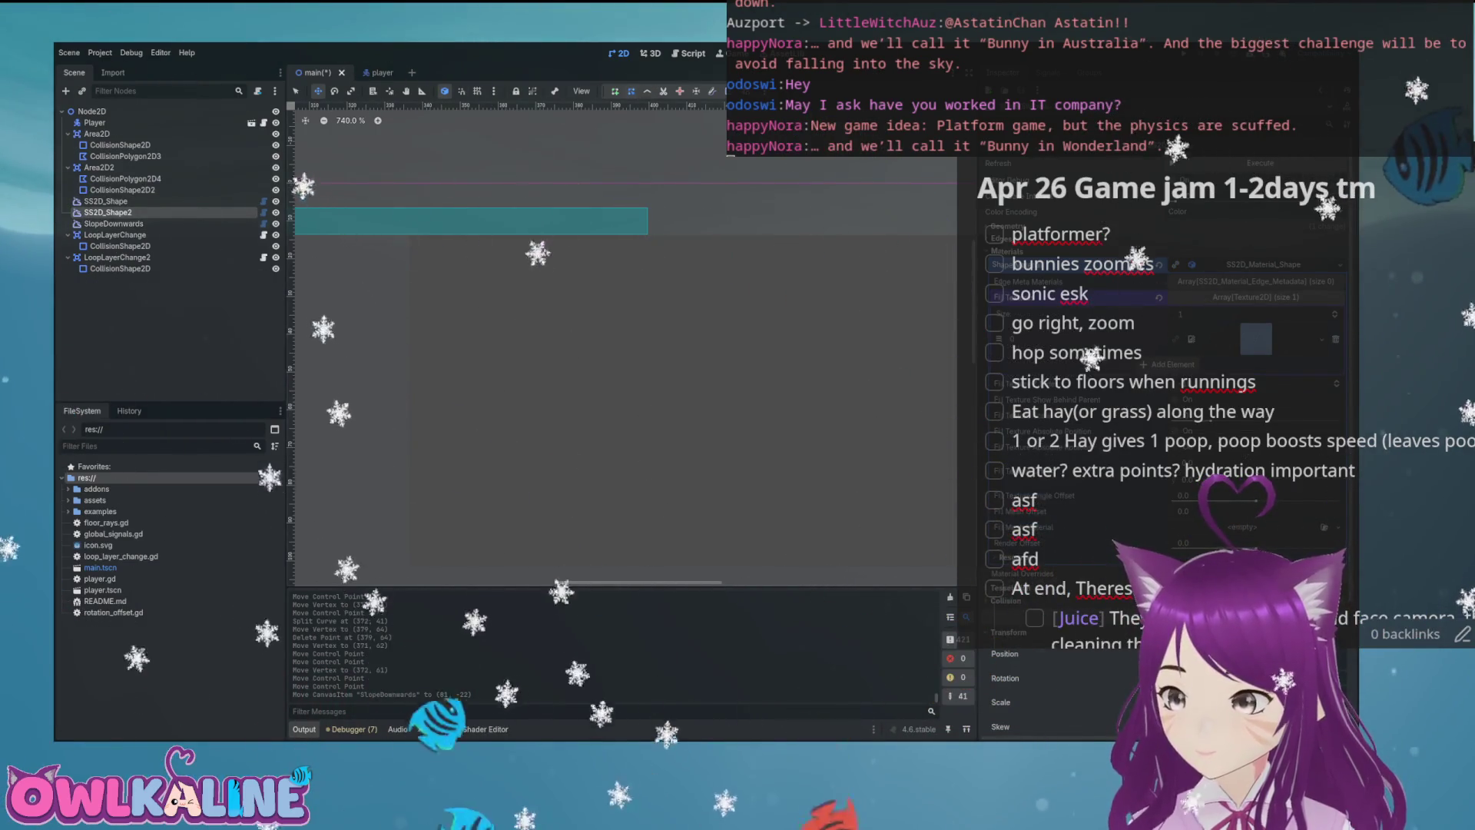
{"action": "left_click", "coordinate": [113, 224]}
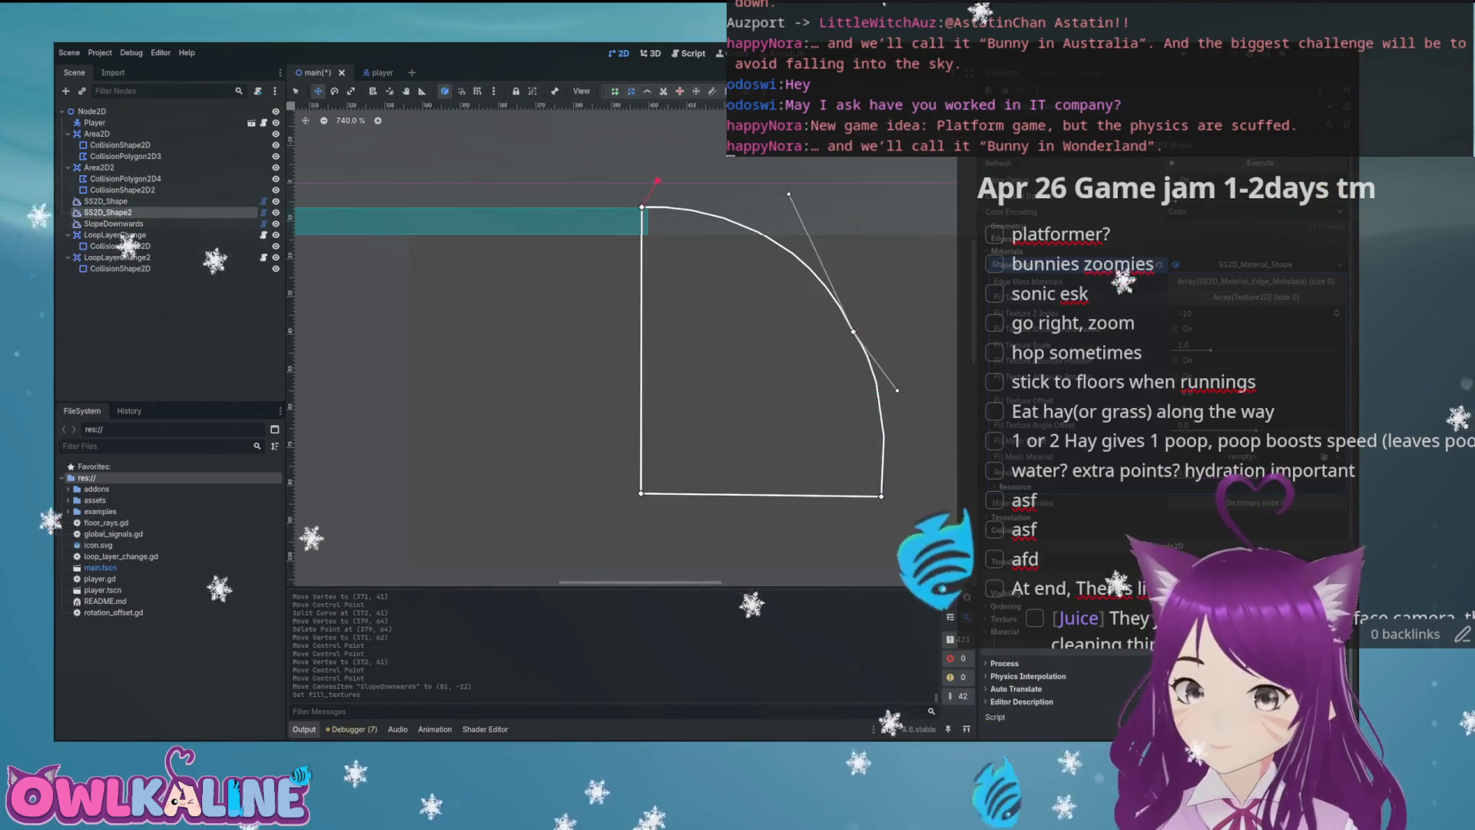
{"action": "left_click", "coordinate": [107, 212]}
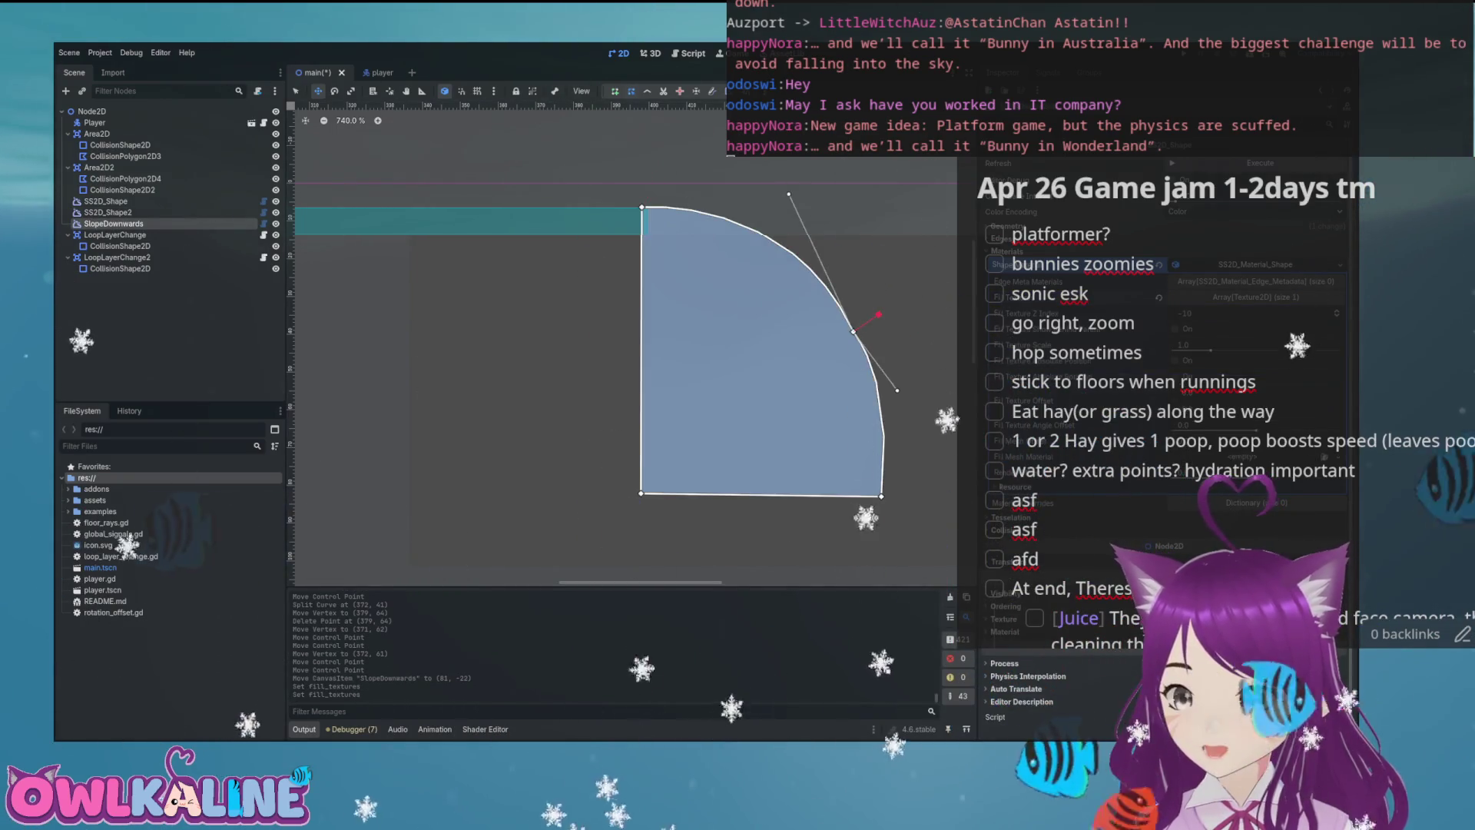
Step: Generate a collision polygon for SlopeDownwards with Add Collision Nodes and drag it toward Area2D2
{"action": "left_click_drag", "start_coordinate": [840, 243], "coordinate": [813, 249]}
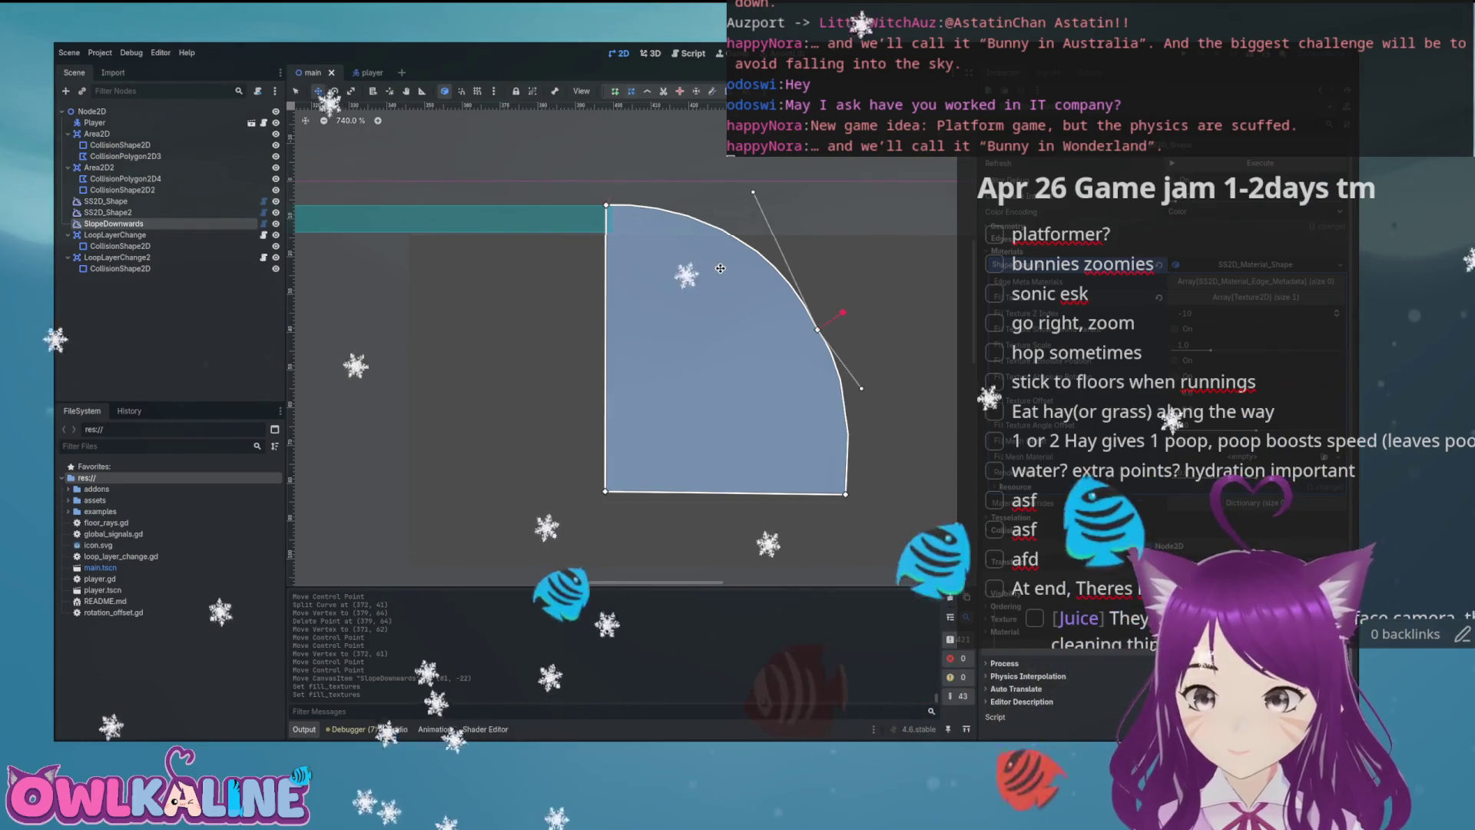
{"action": "scroll", "coordinate": [841, 314], "scroll_direction": "up", "scroll_amount": 3}
{"action": "scroll", "coordinate": [848, 313], "scroll_direction": "down", "scroll_amount": 6}
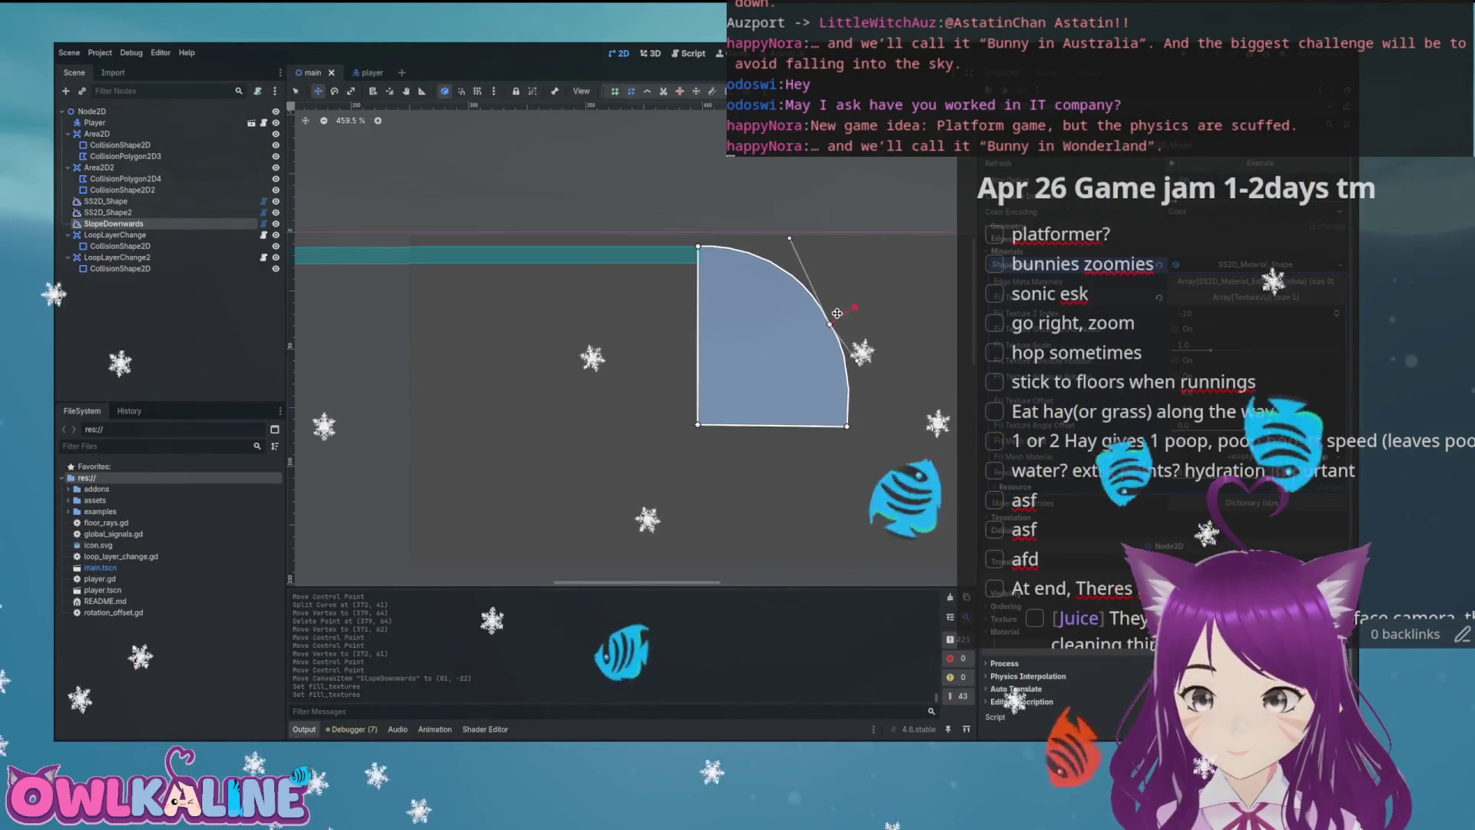
{"action": "scroll", "coordinate": [836, 298], "scroll_direction": "up", "scroll_amount": 2}
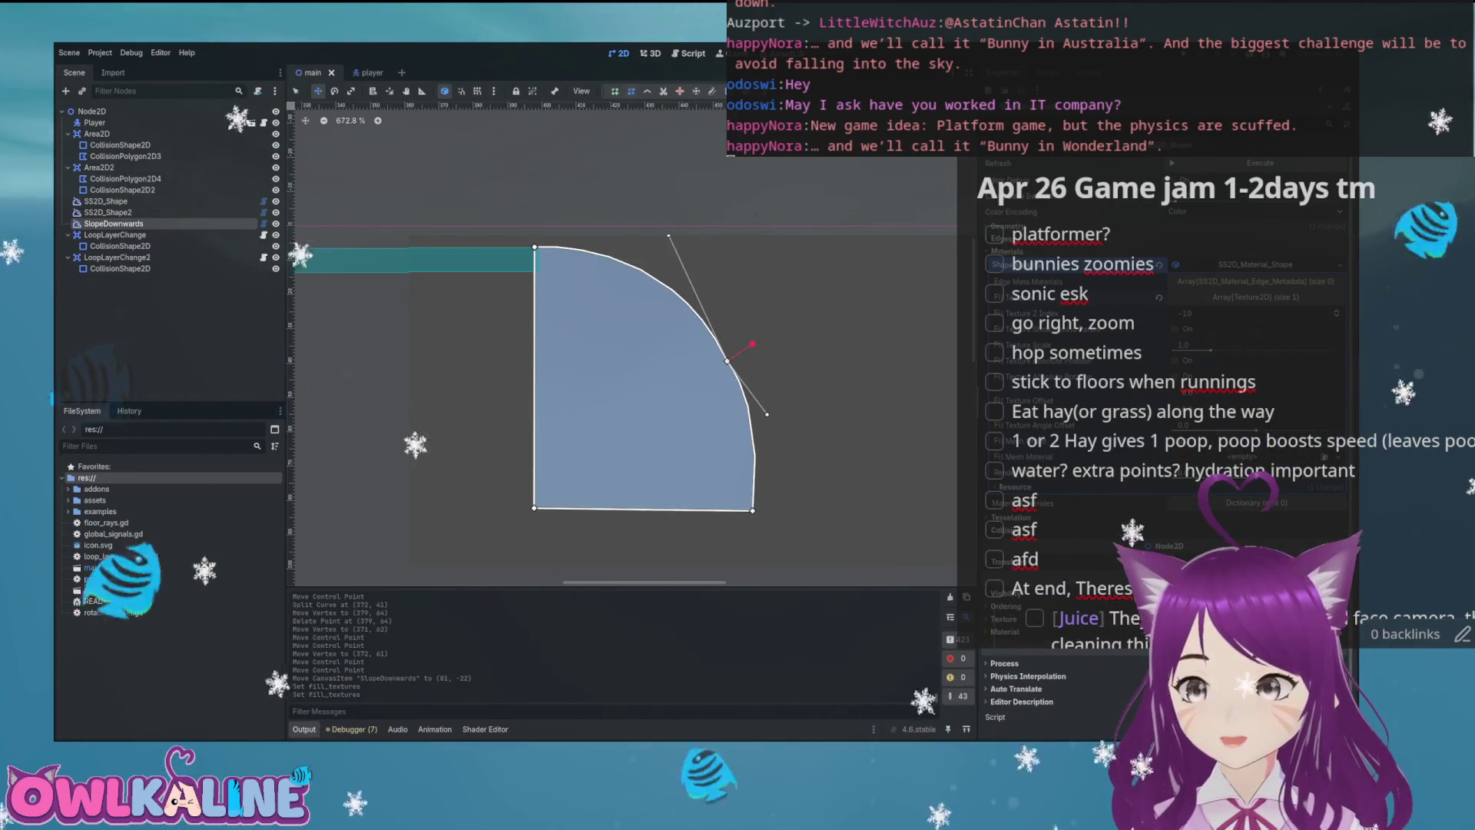
{"action": "left_click_drag", "start_coordinate": [977, 384], "coordinate": [1081, 385]}
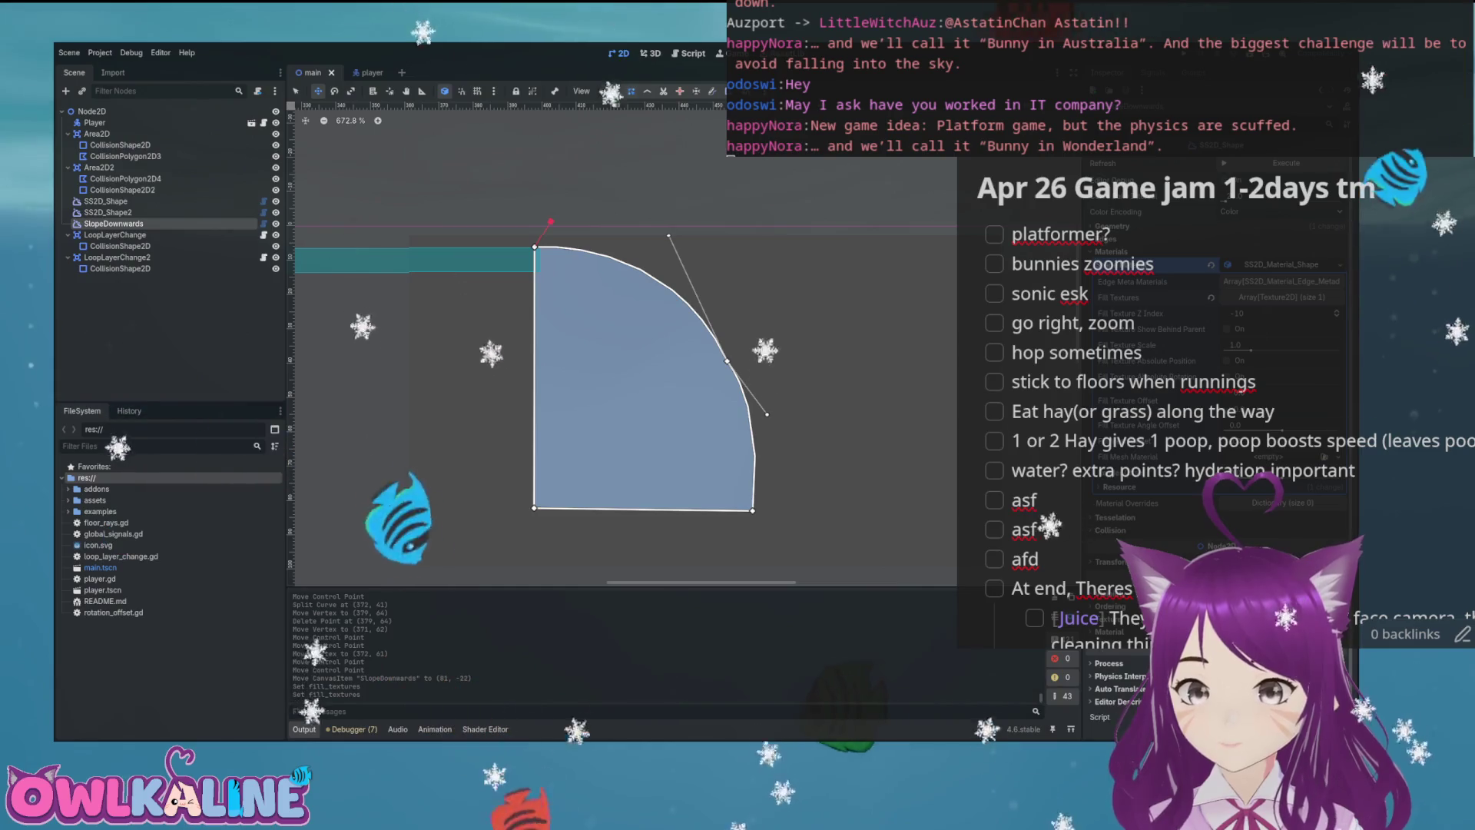
{"action": "left_click", "coordinate": [713, 91]}
{"action": "mouse_move", "coordinate": [117, 234]}
{"action": "left_mouse_down"}
{"action": "mouse_move", "coordinate": [142, 183]}
{"action": "mouse_move", "coordinate": [130, 194]}
{"action": "left_mouse_up"}
Step: Rename the Area2D2 node to Layer2
{"action": "scroll", "coordinate": [331, 254], "scroll_direction": "down", "scroll_amount": 3}
{"action": "scroll", "coordinate": [337, 251], "scroll_direction": "left", "scroll_amount": 5}
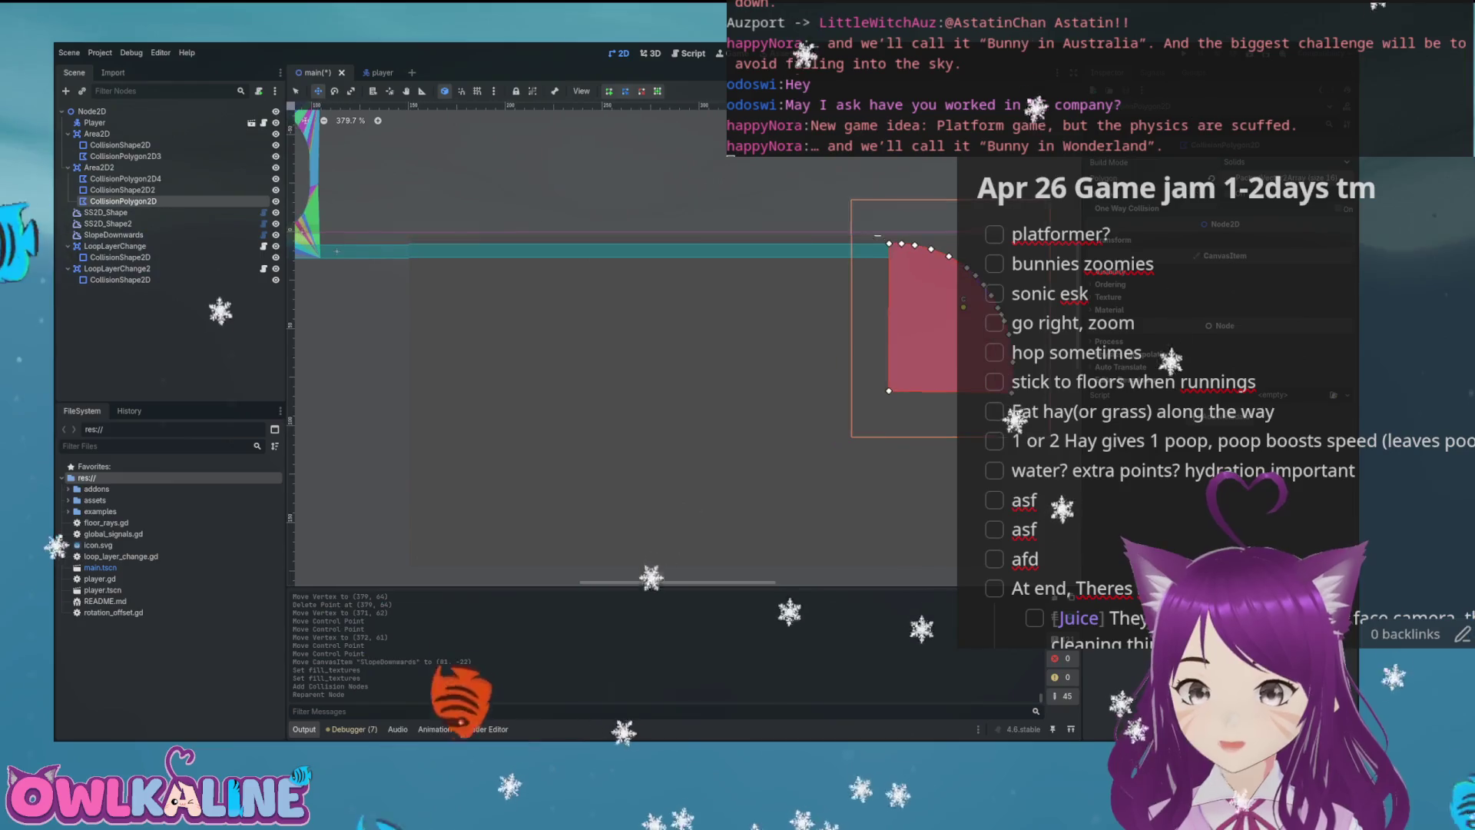
{"action": "scroll", "coordinate": [336, 251], "scroll_direction": "left", "scroll_amount": 5}
{"action": "scroll", "coordinate": [337, 252], "scroll_direction": "up", "scroll_amount": 2}
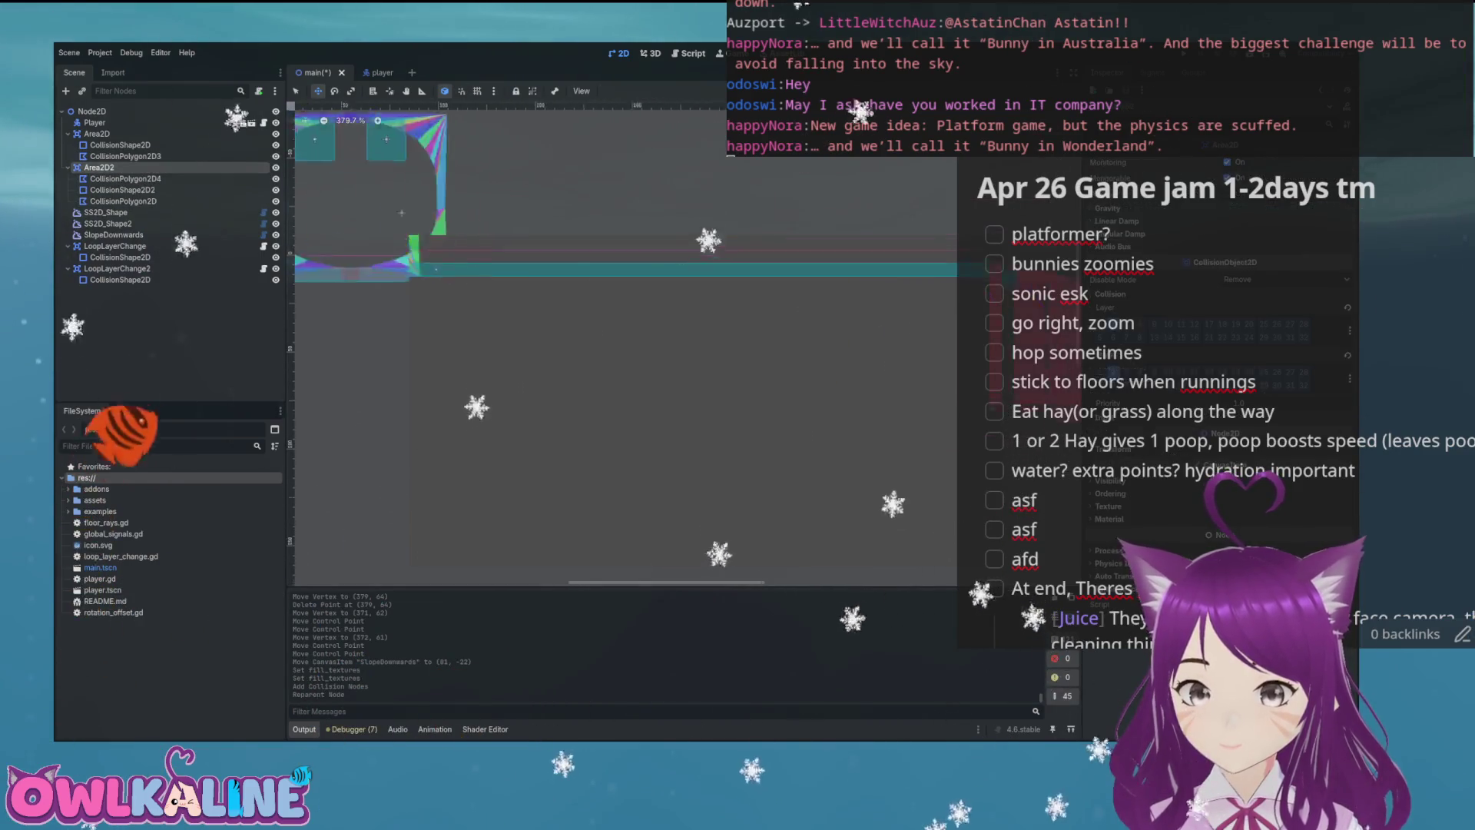
{"action": "left_click", "coordinate": [618, 384]}
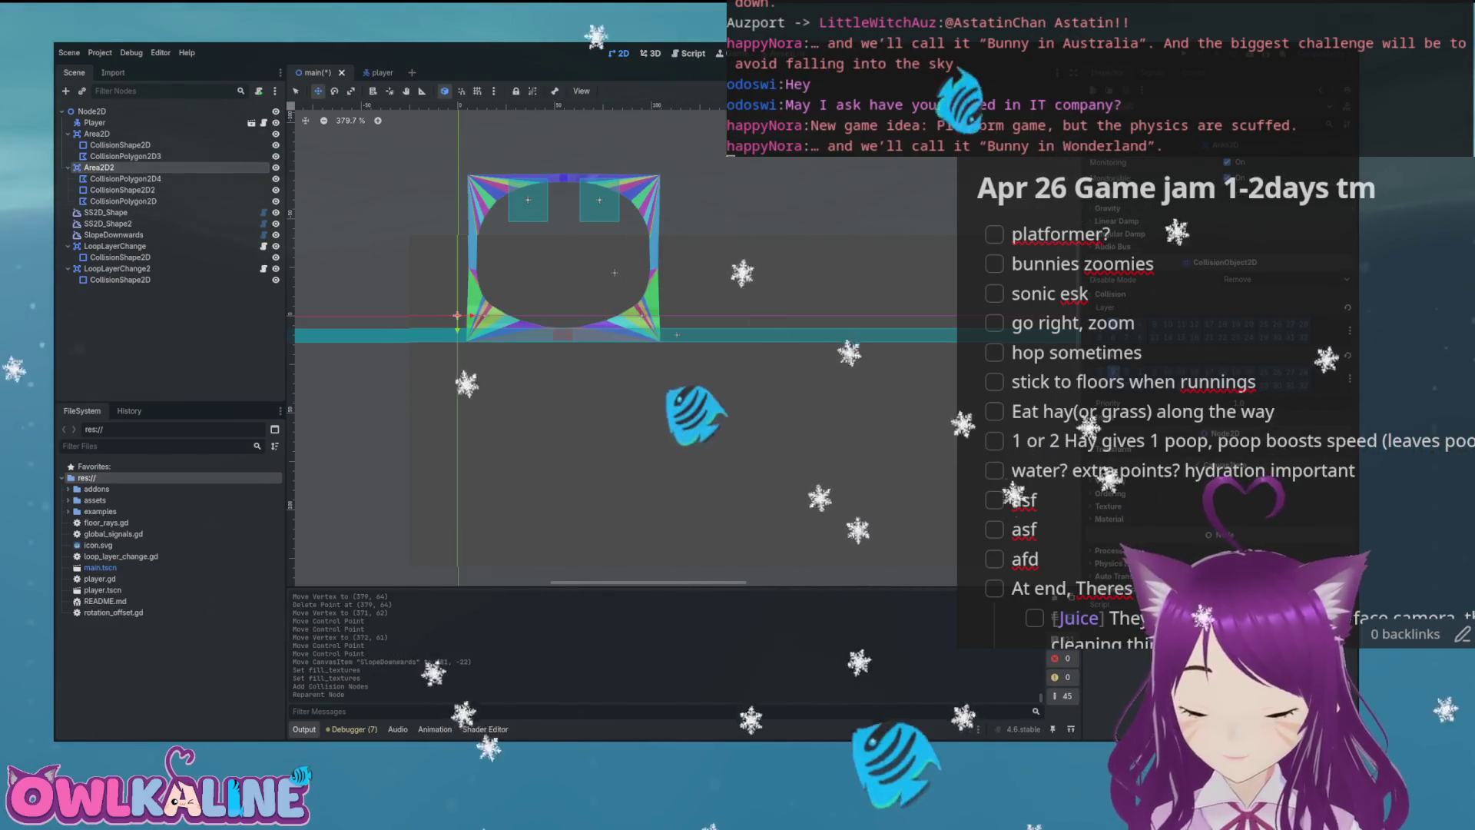
{"action": "type", "text": "Layer2"}
{"action": "key", "text": "Return"}
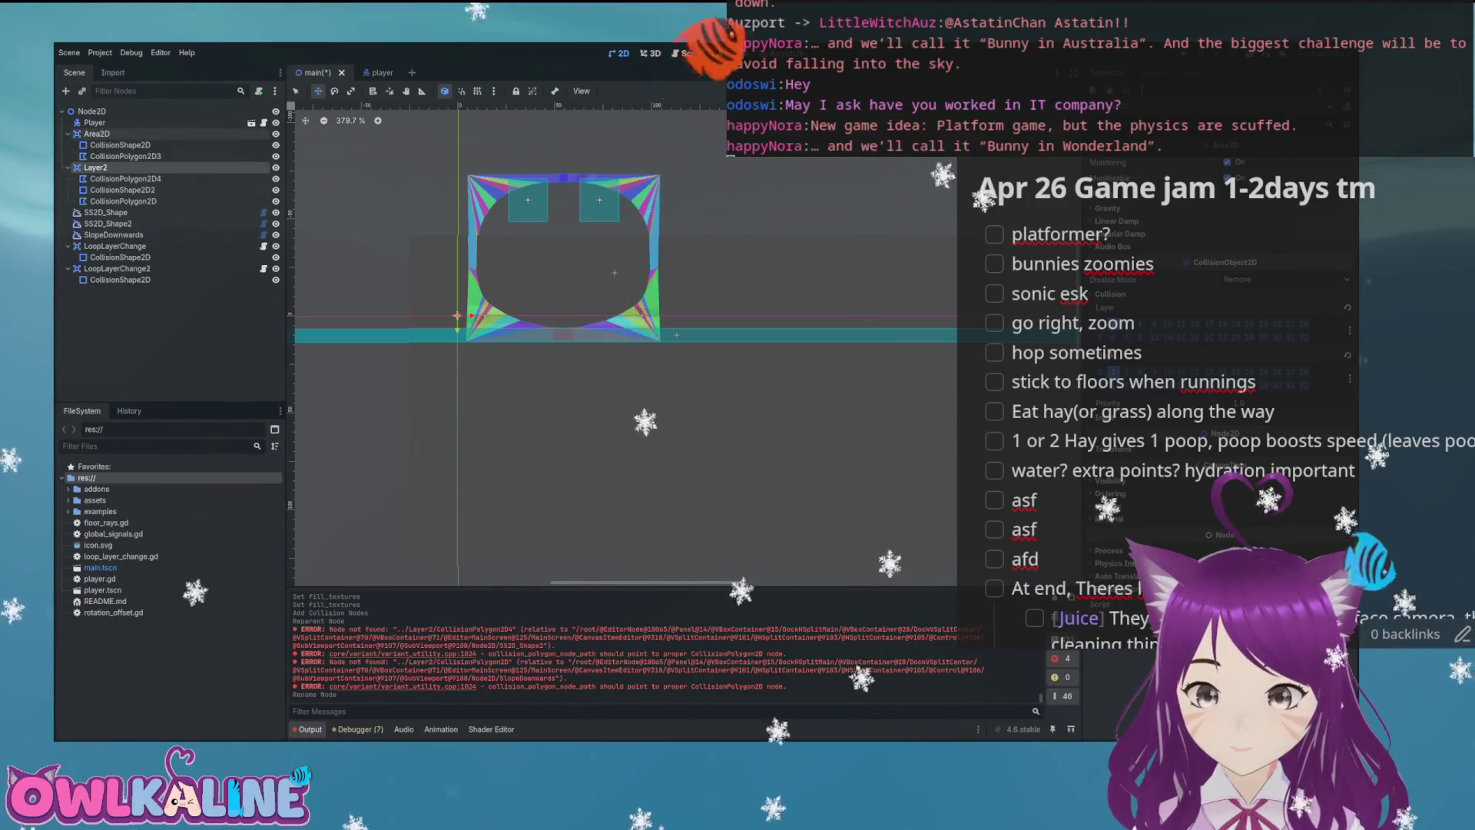
Step: Rename Area2D to Layer1 and check its CollisionPolygon2D4 and CollisionShape2D2 children
{"action": "left_click", "coordinate": [96, 134]}
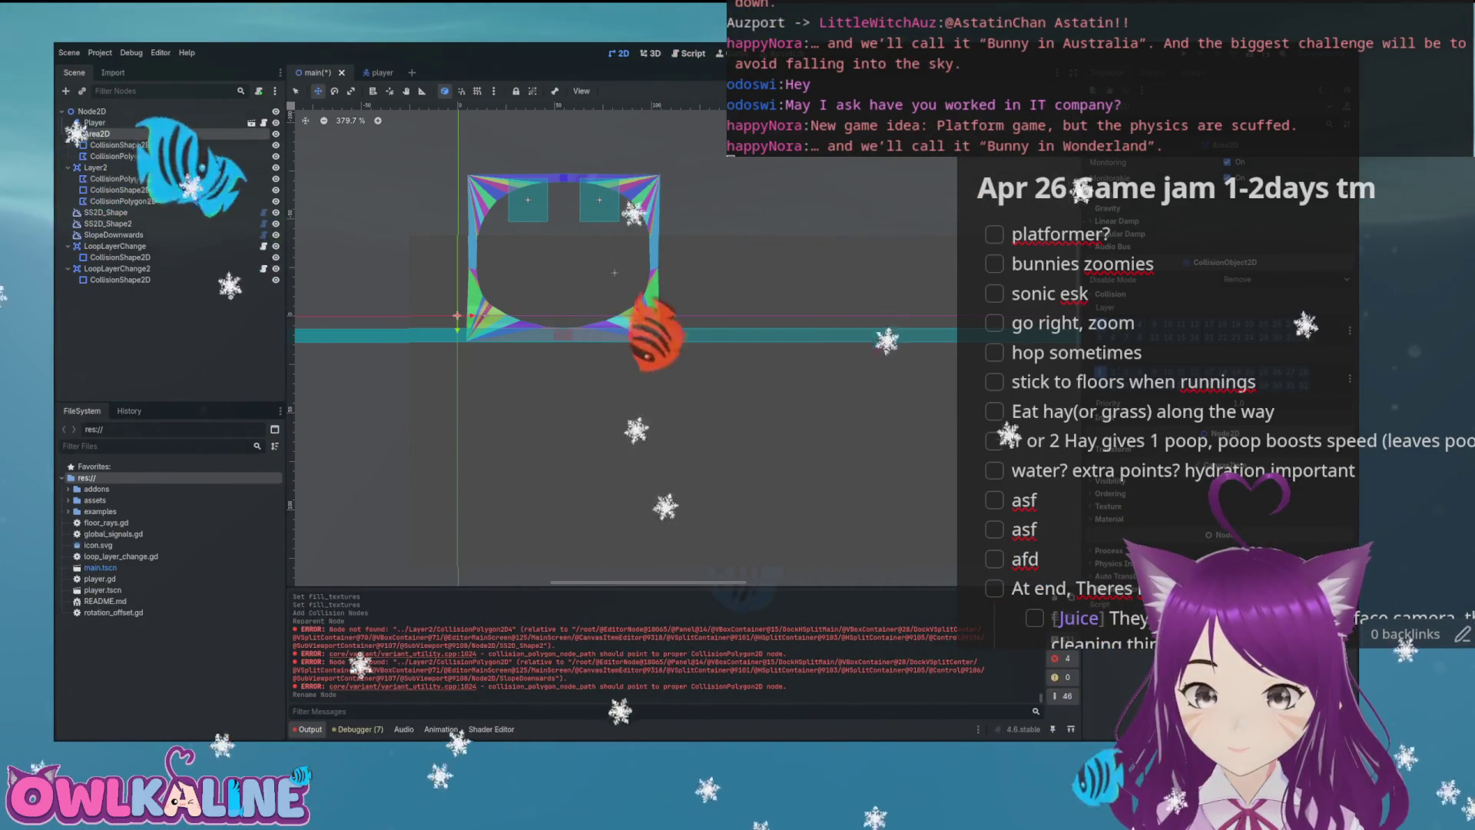
{"action": "key", "text": "F2"}
{"action": "type", "text": "Layer1"}
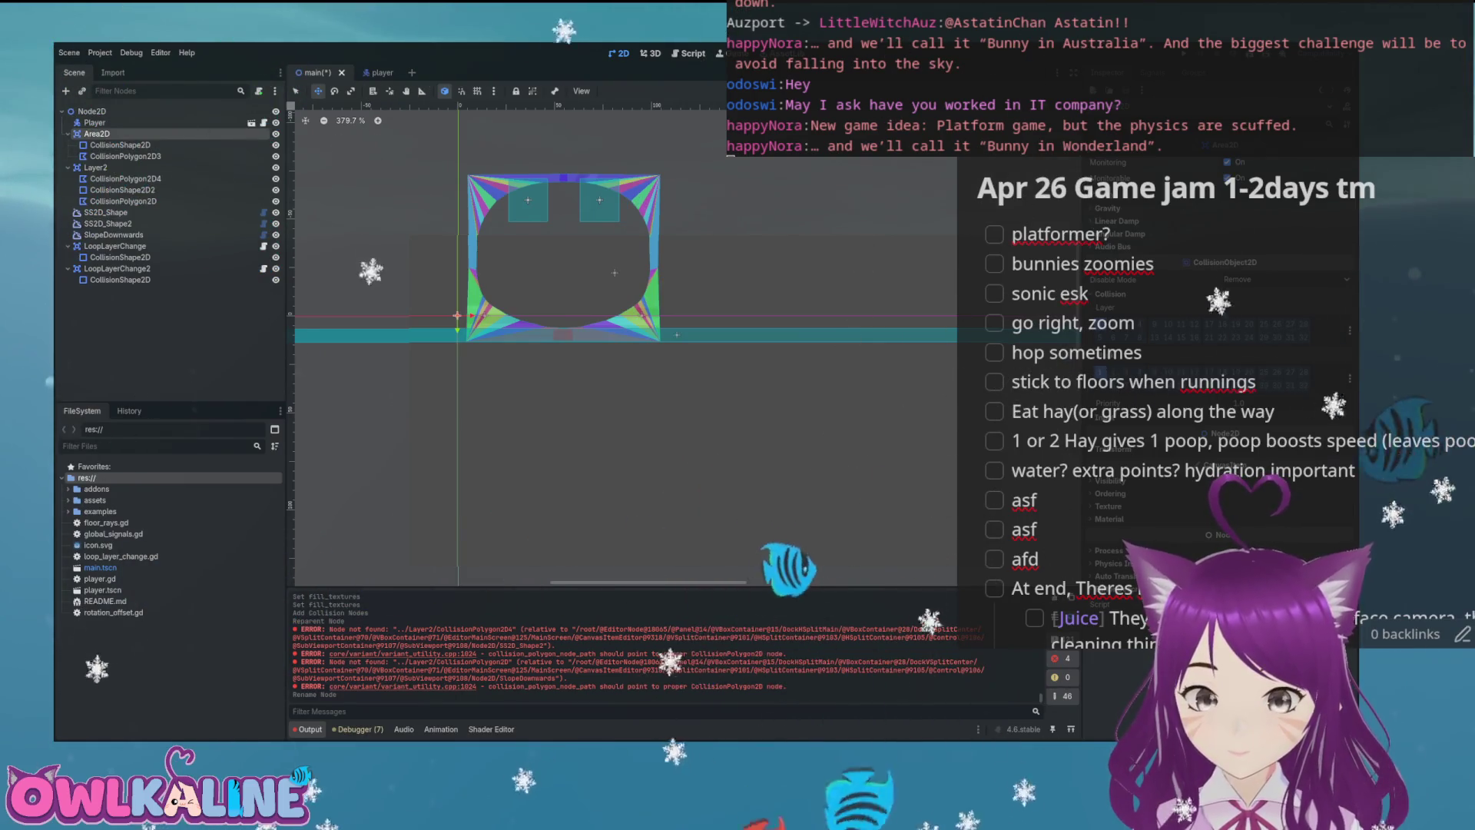
{"action": "key", "text": "Return"}
{"action": "left_click", "coordinate": [125, 178]}
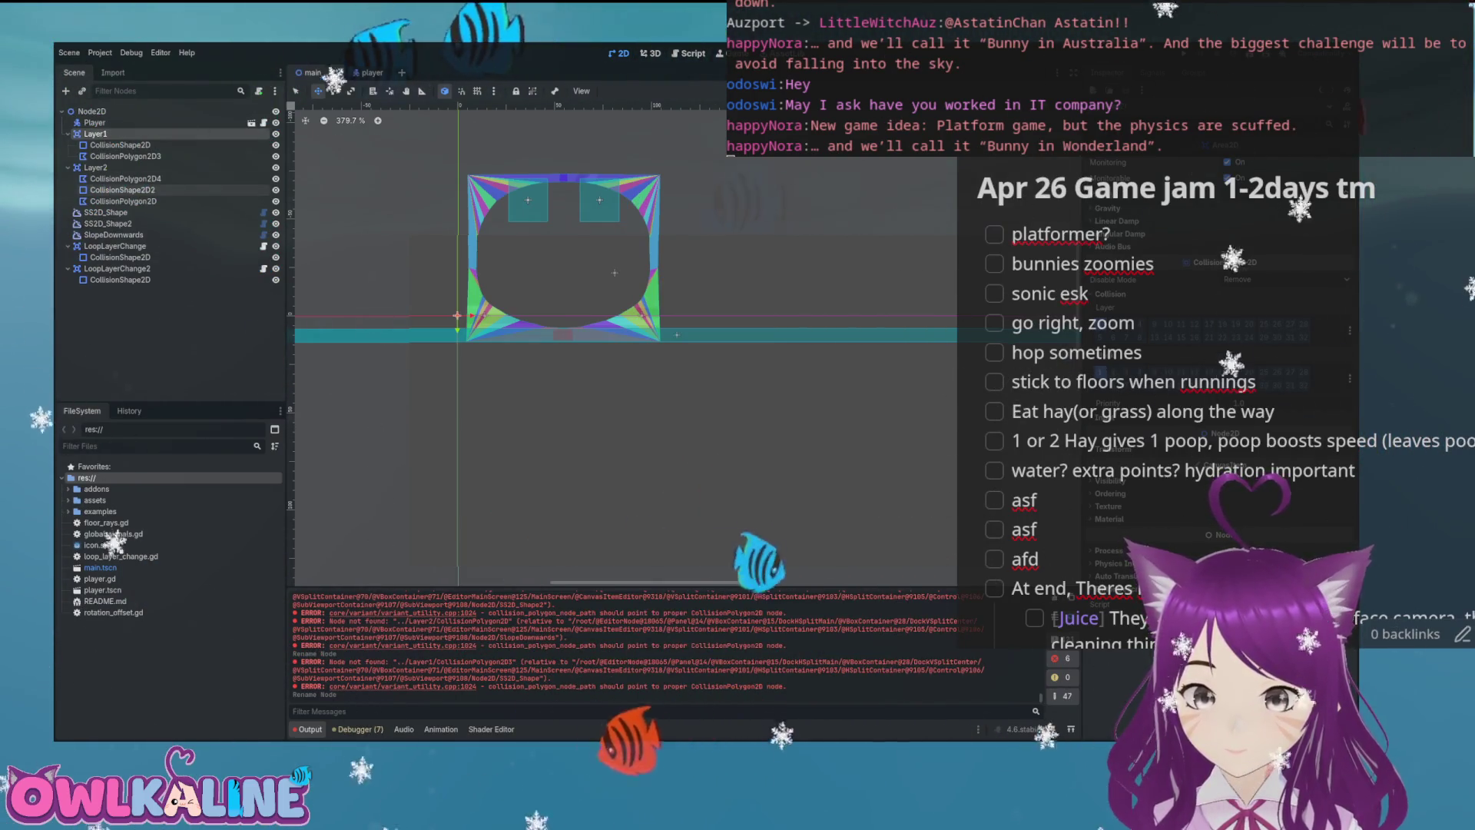
{"action": "left_click", "coordinate": [122, 190]}
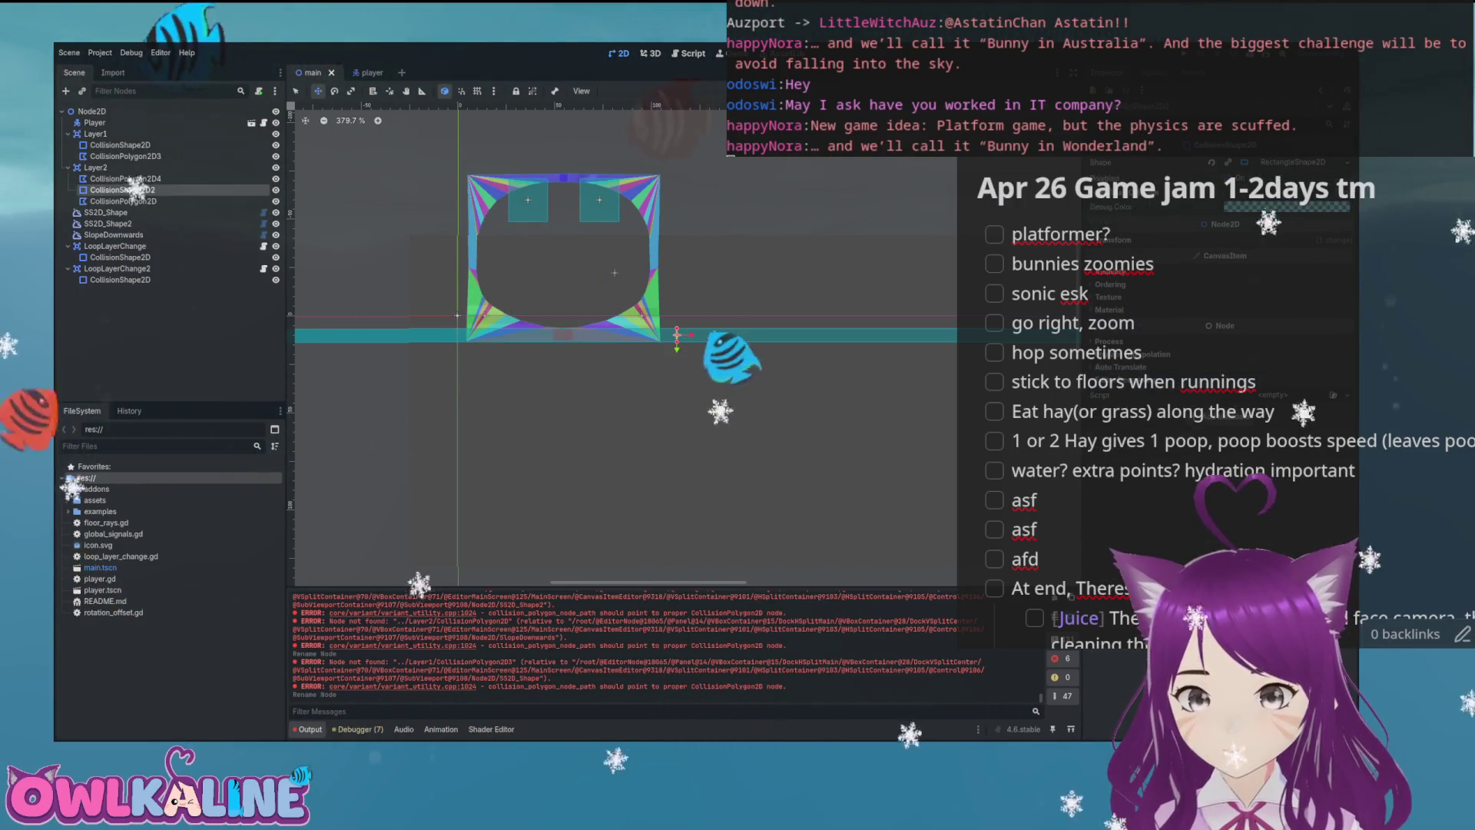
{"action": "scroll", "coordinate": [614, 215], "scroll_direction": "down", "scroll_amount": 2}
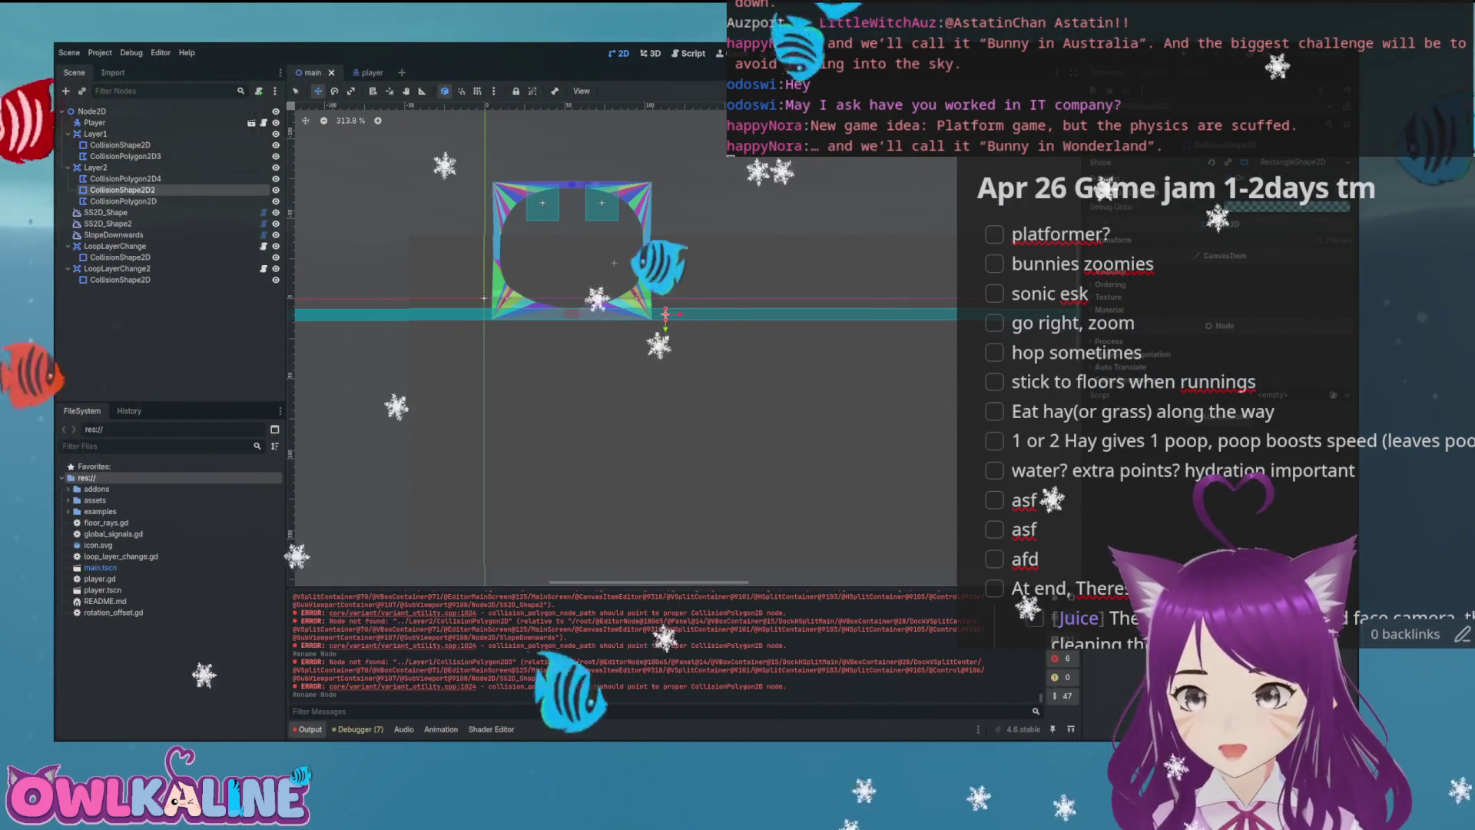
Step: Play-test the scene to try the slope, then stop the game
{"action": "key", "text": "F5"}
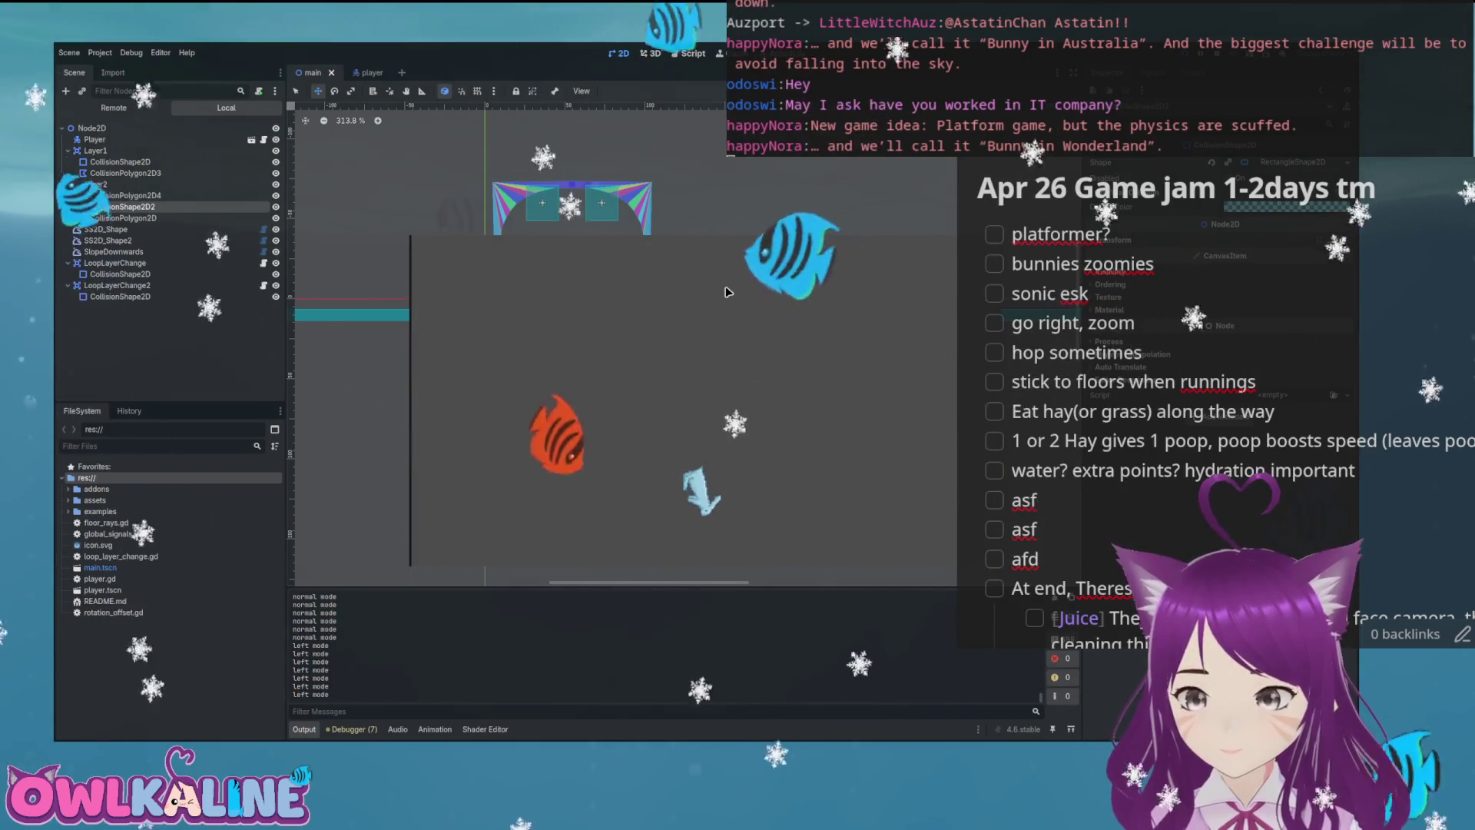
{"action": "key", "text": "F8"}
{"action": "scroll", "coordinate": [719, 318], "scroll_direction": "up", "scroll_amount": 5}
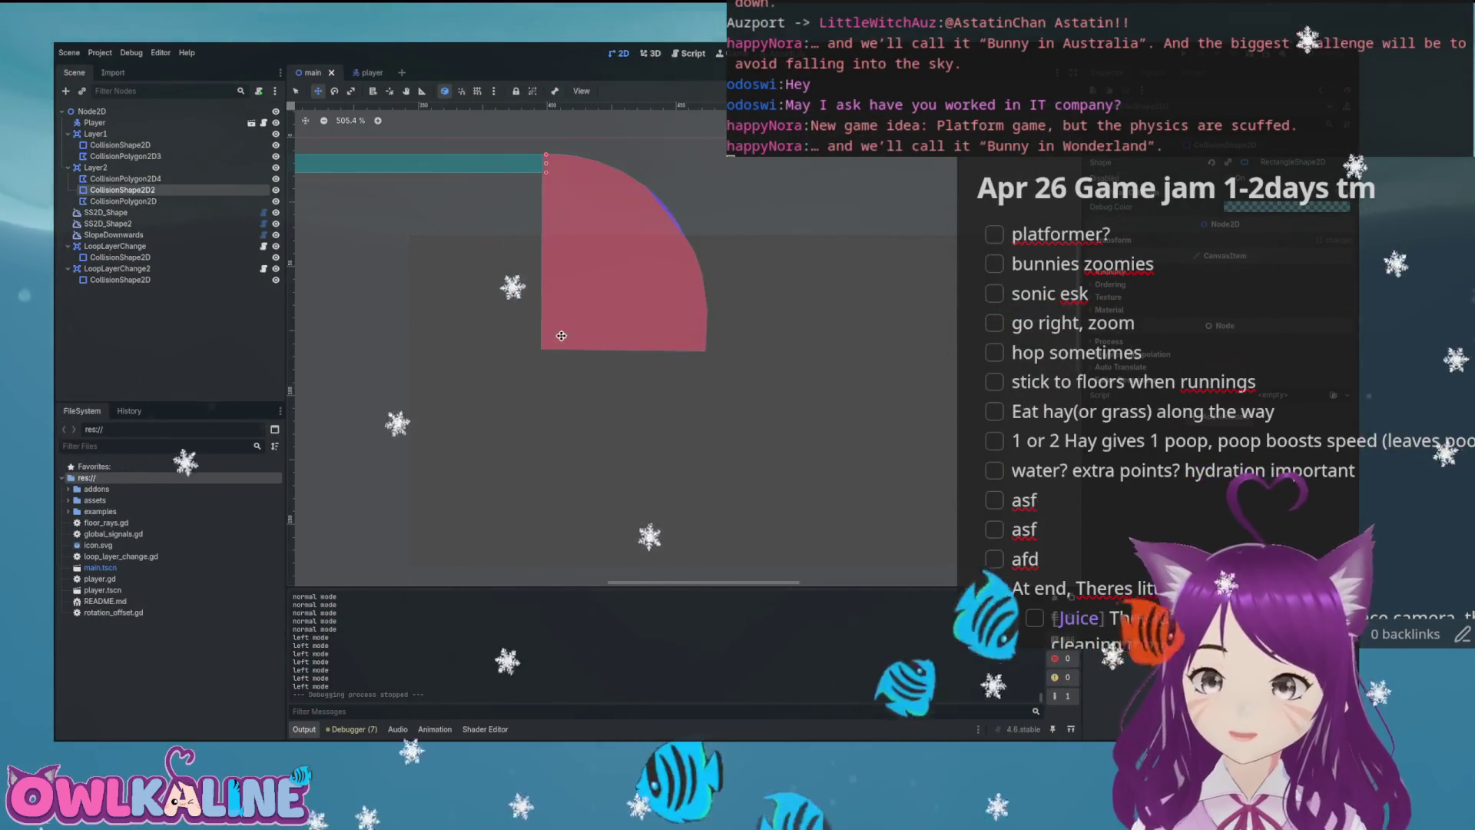
{"action": "scroll", "coordinate": [719, 318], "scroll_direction": "up", "scroll_amount": 2}
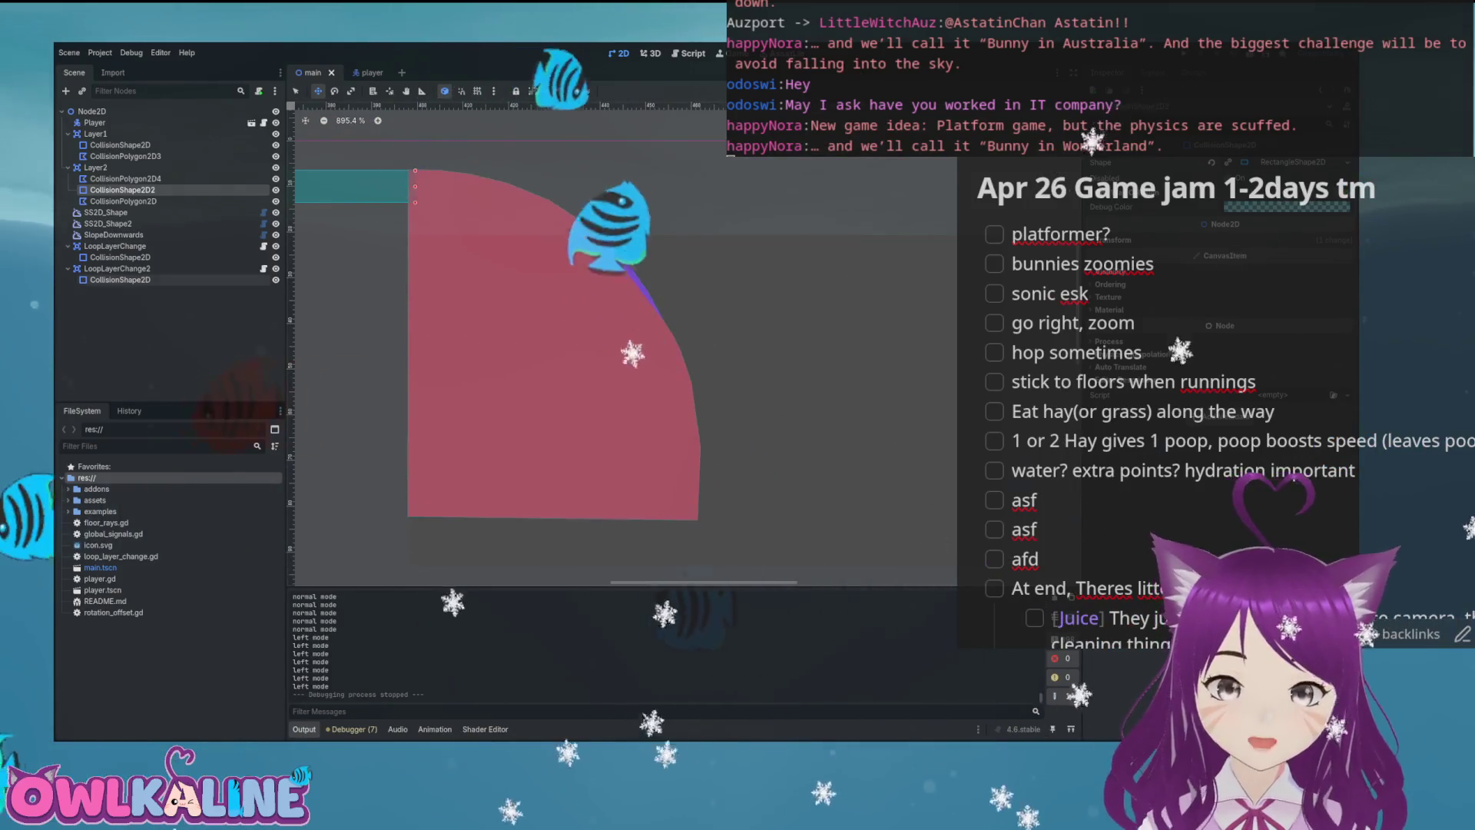
Step: Split SlopeDownwards' bottom edge with a new point pulled down and to the right
{"action": "left_click", "coordinate": [669, 338]}
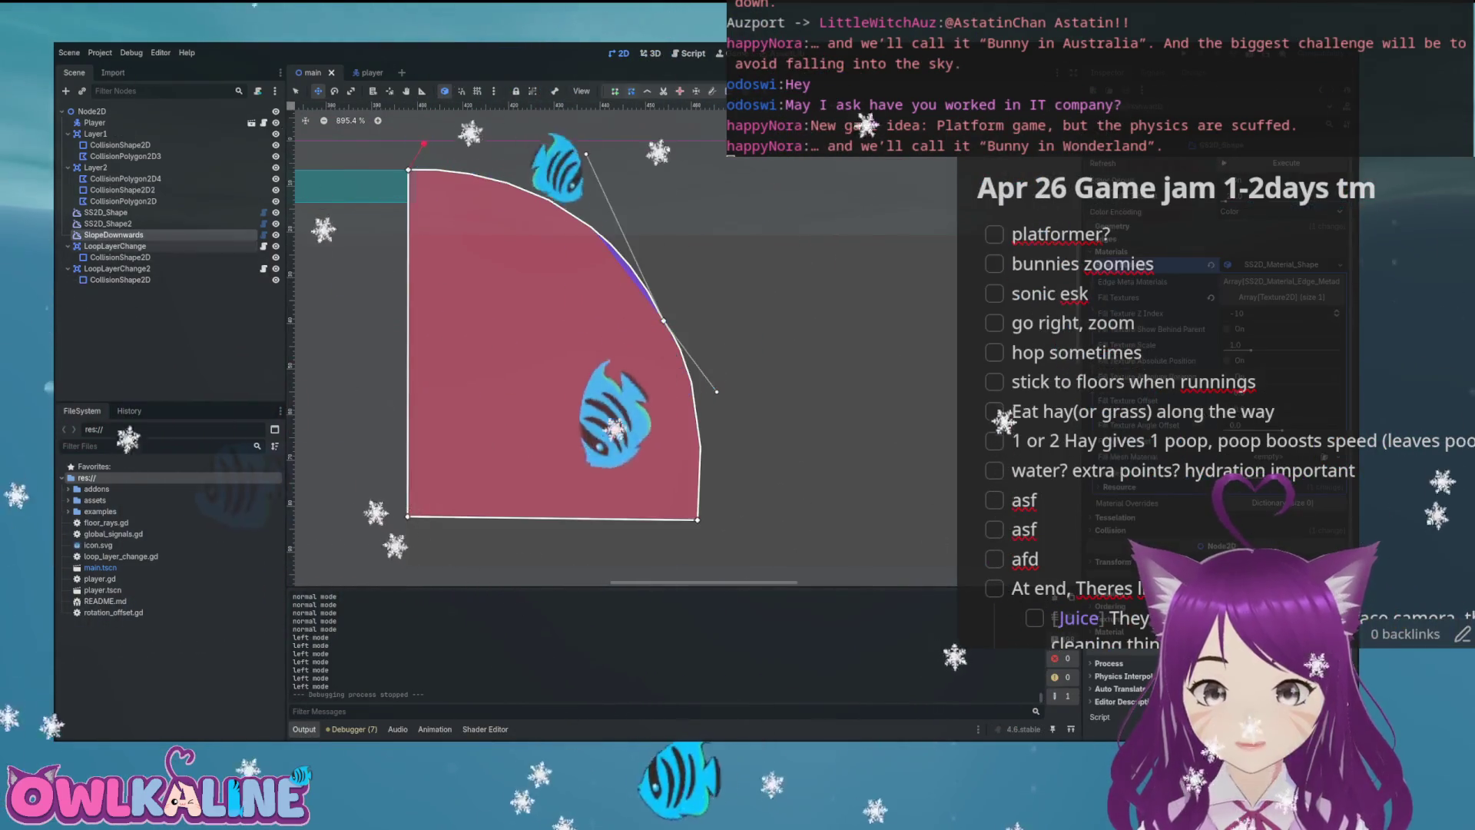
{"action": "scroll", "coordinate": [802, 315], "scroll_direction": "down", "scroll_amount": 2}
{"action": "scroll", "coordinate": [802, 315], "scroll_direction": "down", "scroll_amount": 3}
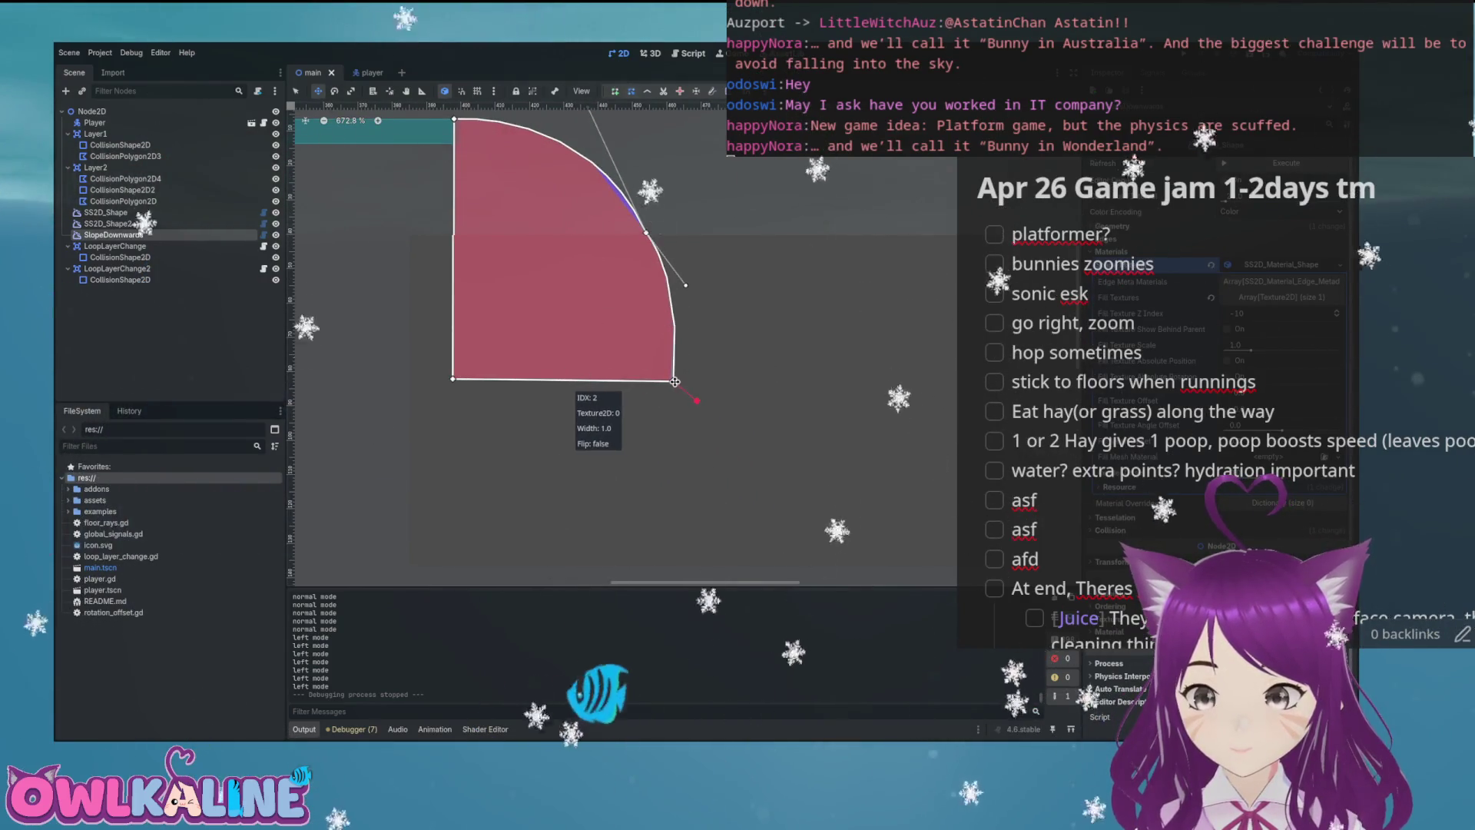
{"action": "left_click_drag", "start_coordinate": [642, 385], "coordinate": [694, 472]}
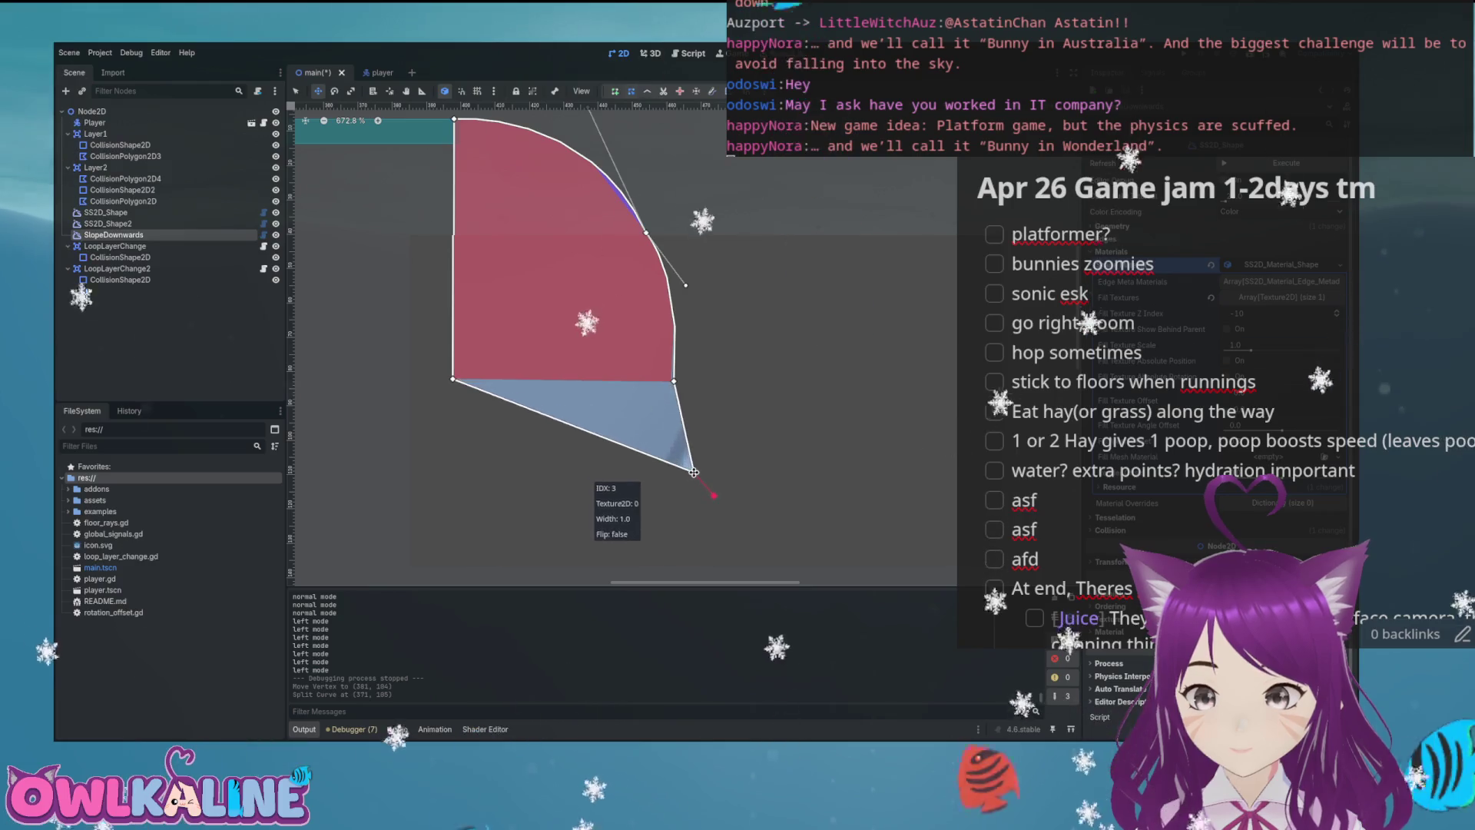
Step: Add bottom-edge points and drag the corners to extend SlopeDownwards downward with a level base
{"action": "scroll", "coordinate": [763, 442], "scroll_direction": "down", "scroll_amount": 2}
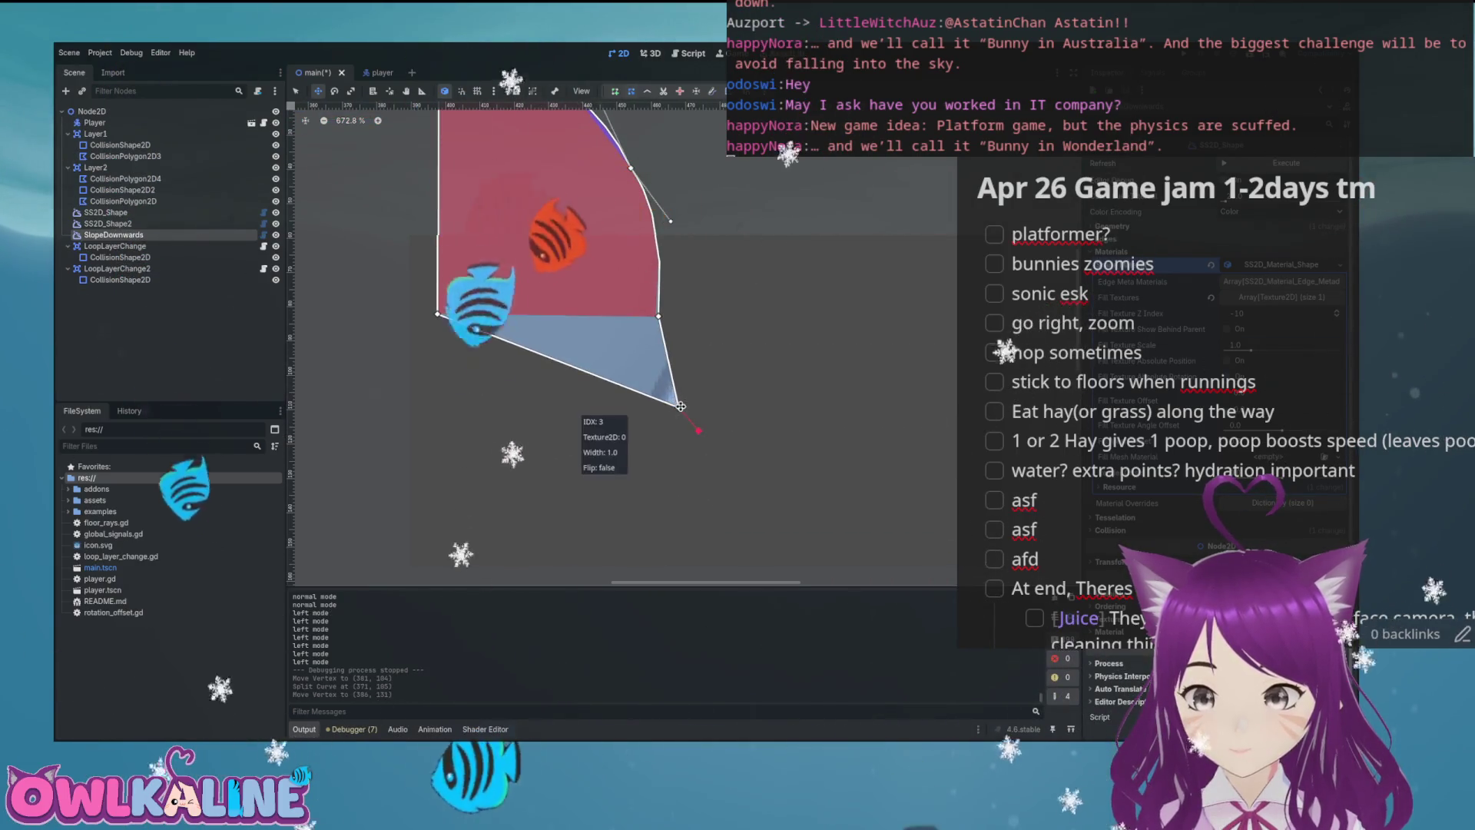
{"action": "left_click_drag", "start_coordinate": [671, 409], "coordinate": [660, 408]}
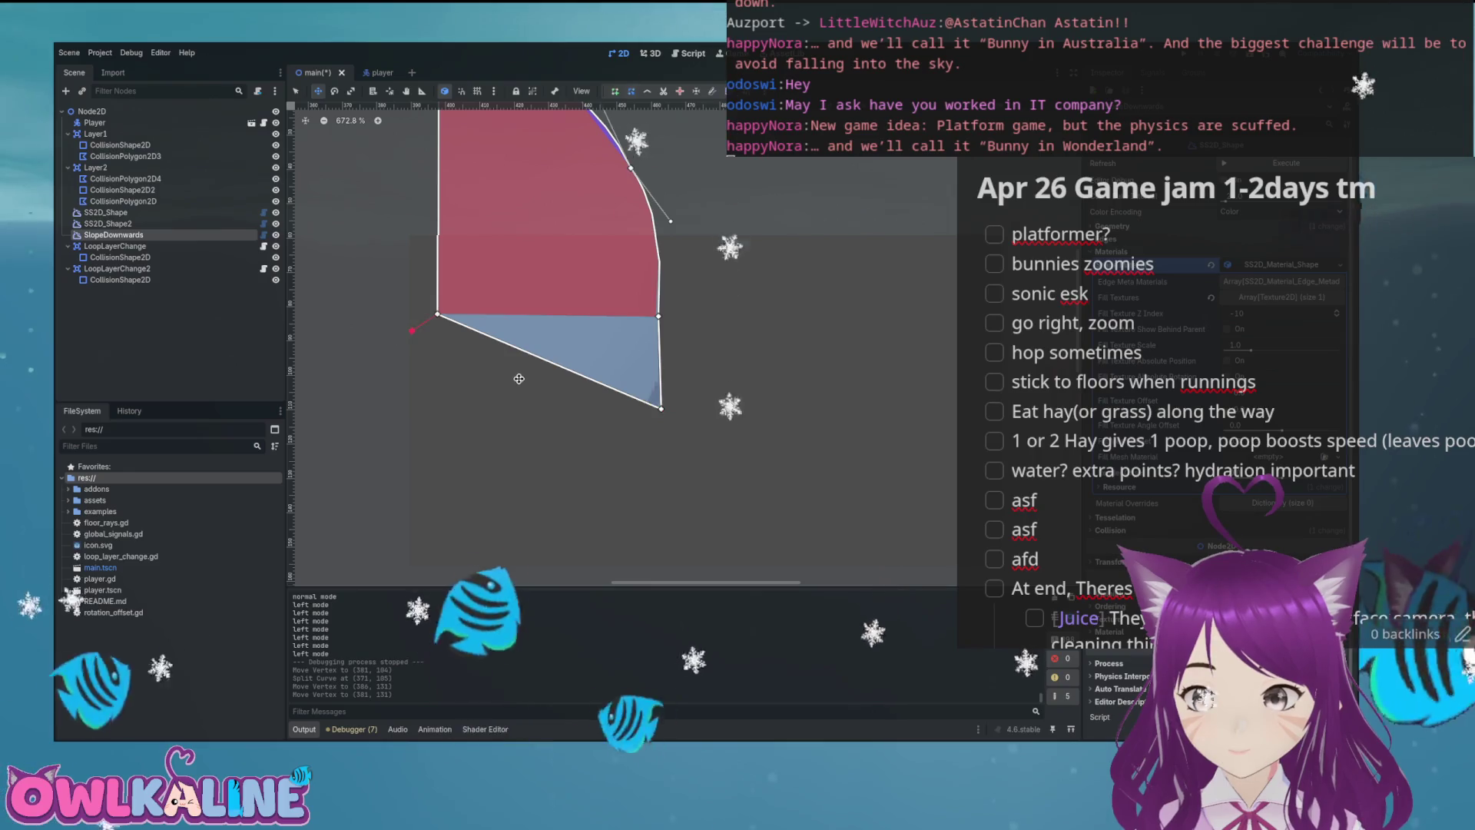
{"action": "left_click_drag", "start_coordinate": [509, 344], "coordinate": [433, 398]}
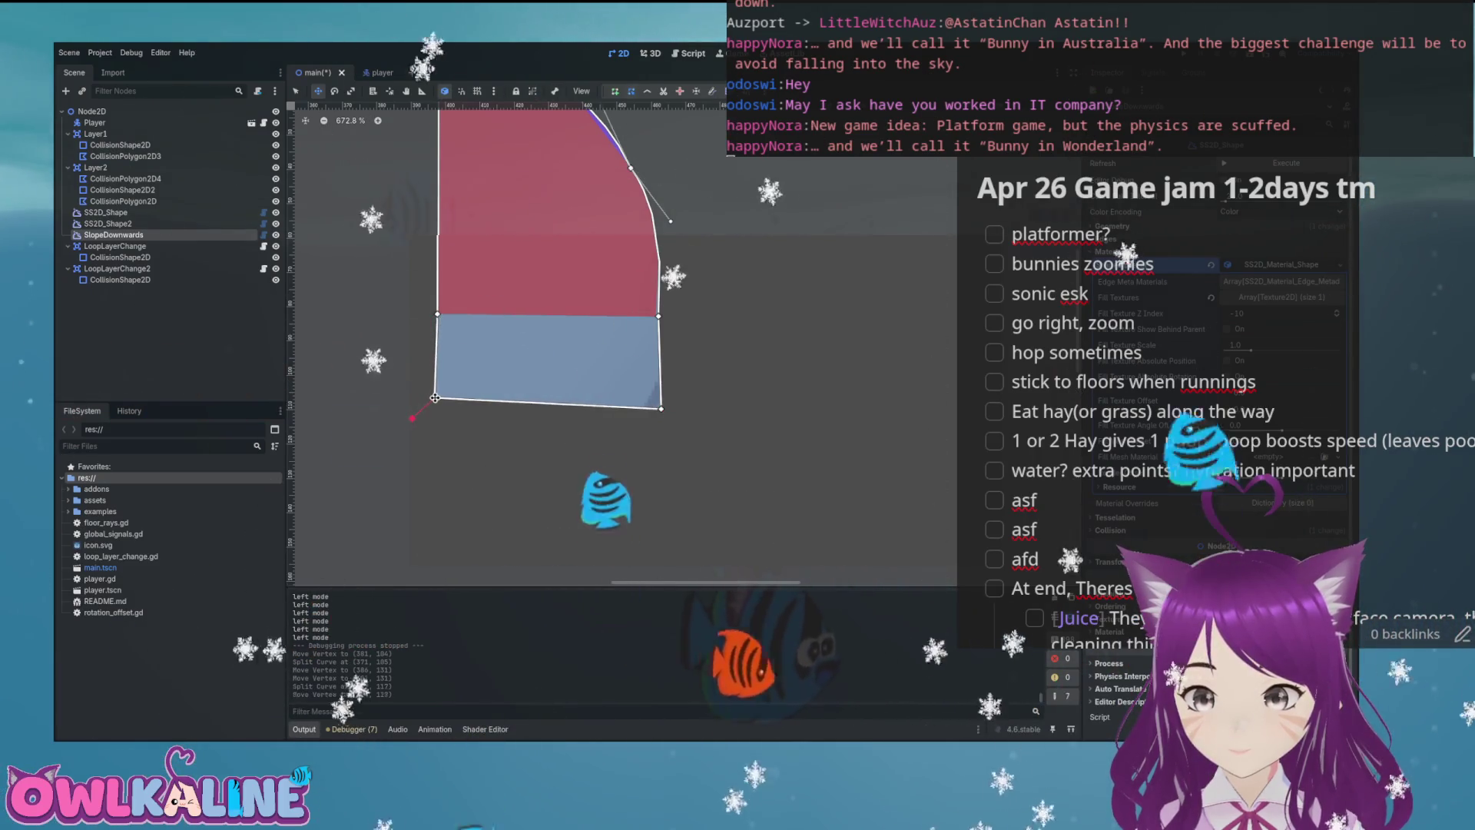
{"action": "left_click_drag", "start_coordinate": [660, 408], "coordinate": [657, 400]}
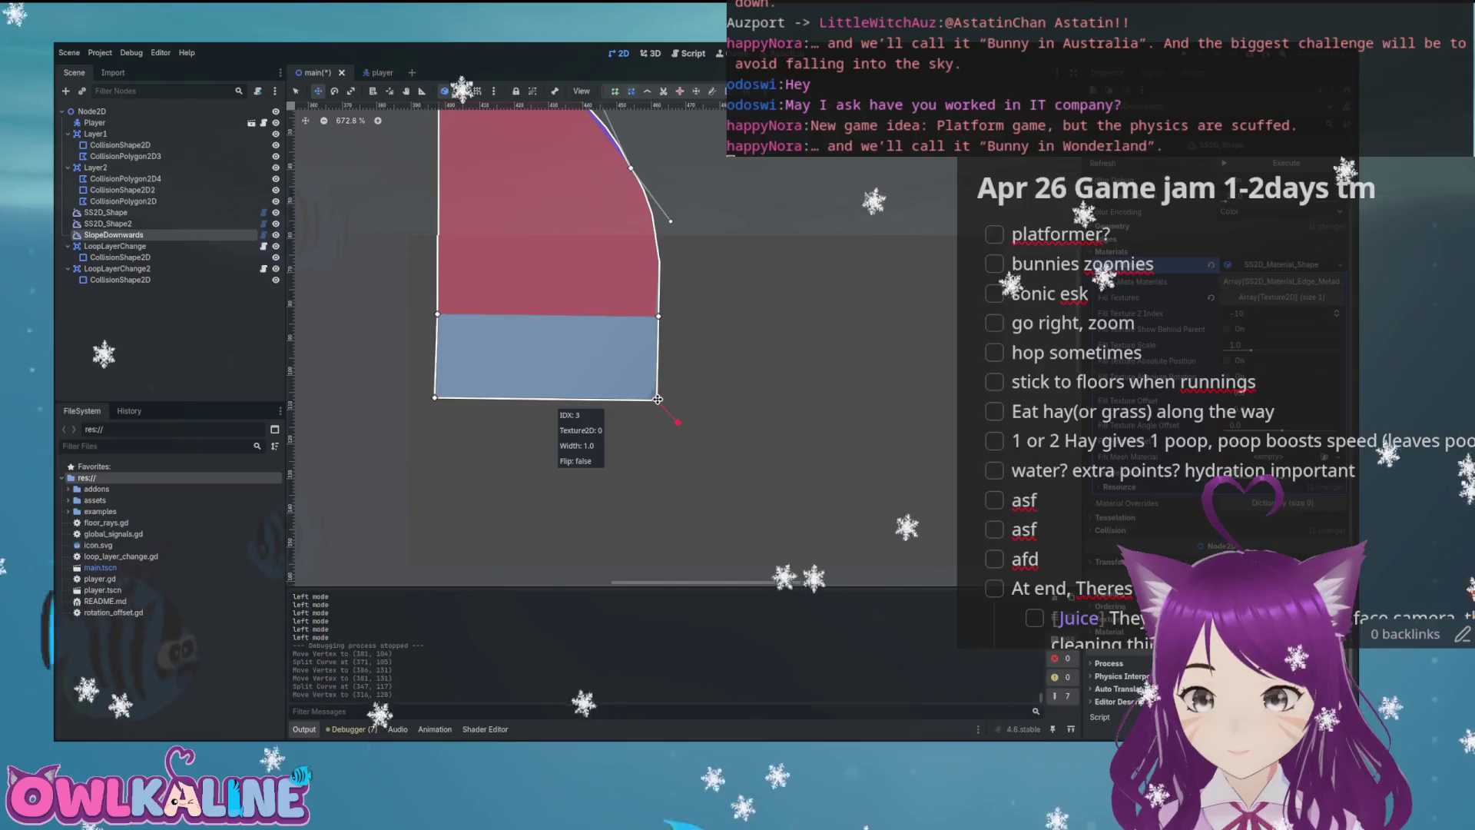
{"action": "left_click_drag", "start_coordinate": [435, 397], "coordinate": [436, 397]}
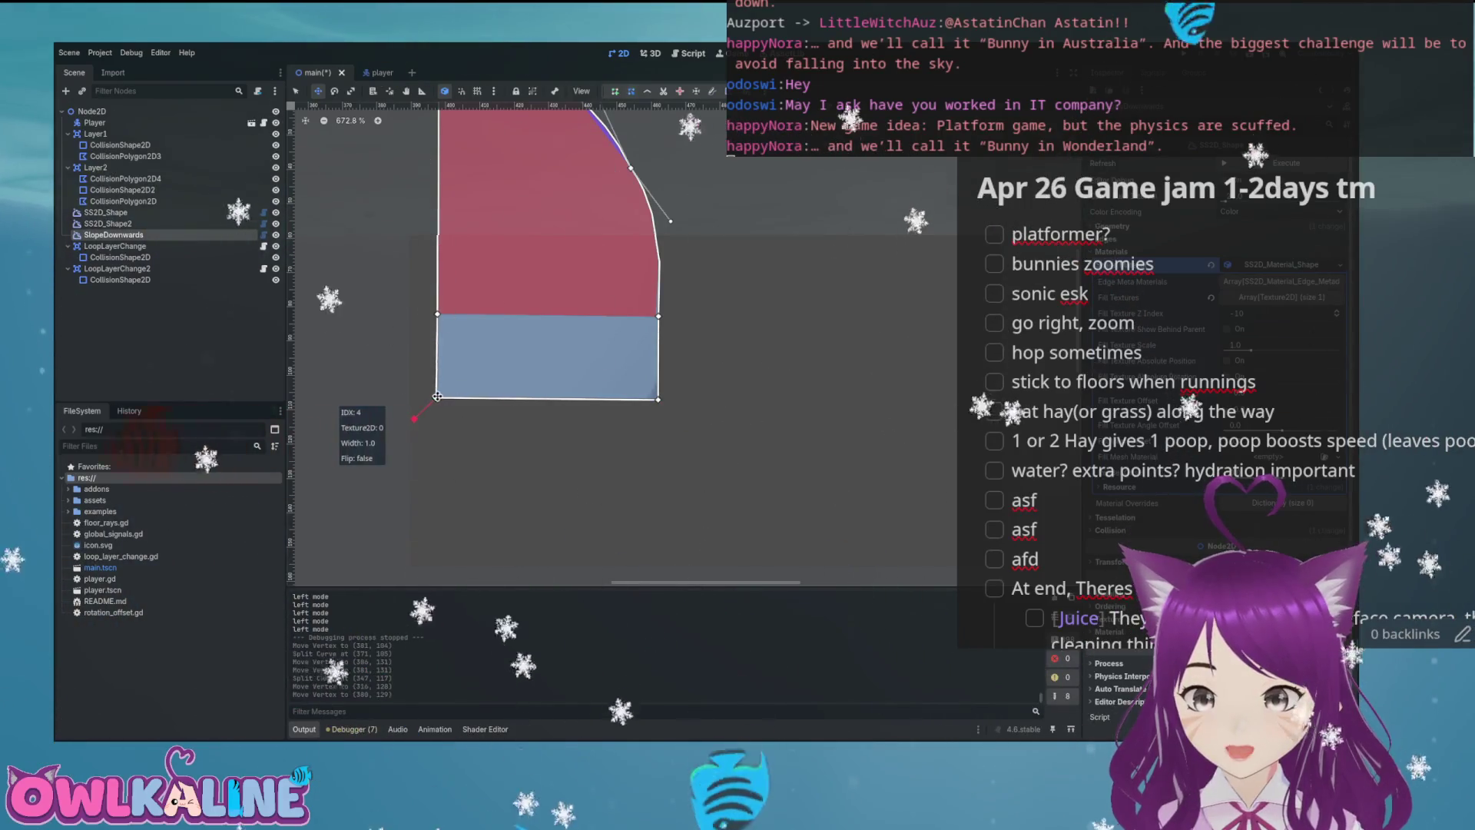
{"action": "mouse_move", "coordinate": [584, 399]}
{"action": "left_mouse_down"}
{"action": "mouse_move", "coordinate": [714, 492]}
{"action": "mouse_move", "coordinate": [864, 551]}
{"action": "left_mouse_up"}
{"action": "scroll", "coordinate": [864, 552], "scroll_direction": "down", "scroll_amount": 4}
{"action": "left_click_drag", "start_coordinate": [854, 492], "coordinate": [661, 372]}
{"action": "left_click_drag", "start_coordinate": [672, 430], "coordinate": [735, 435]}
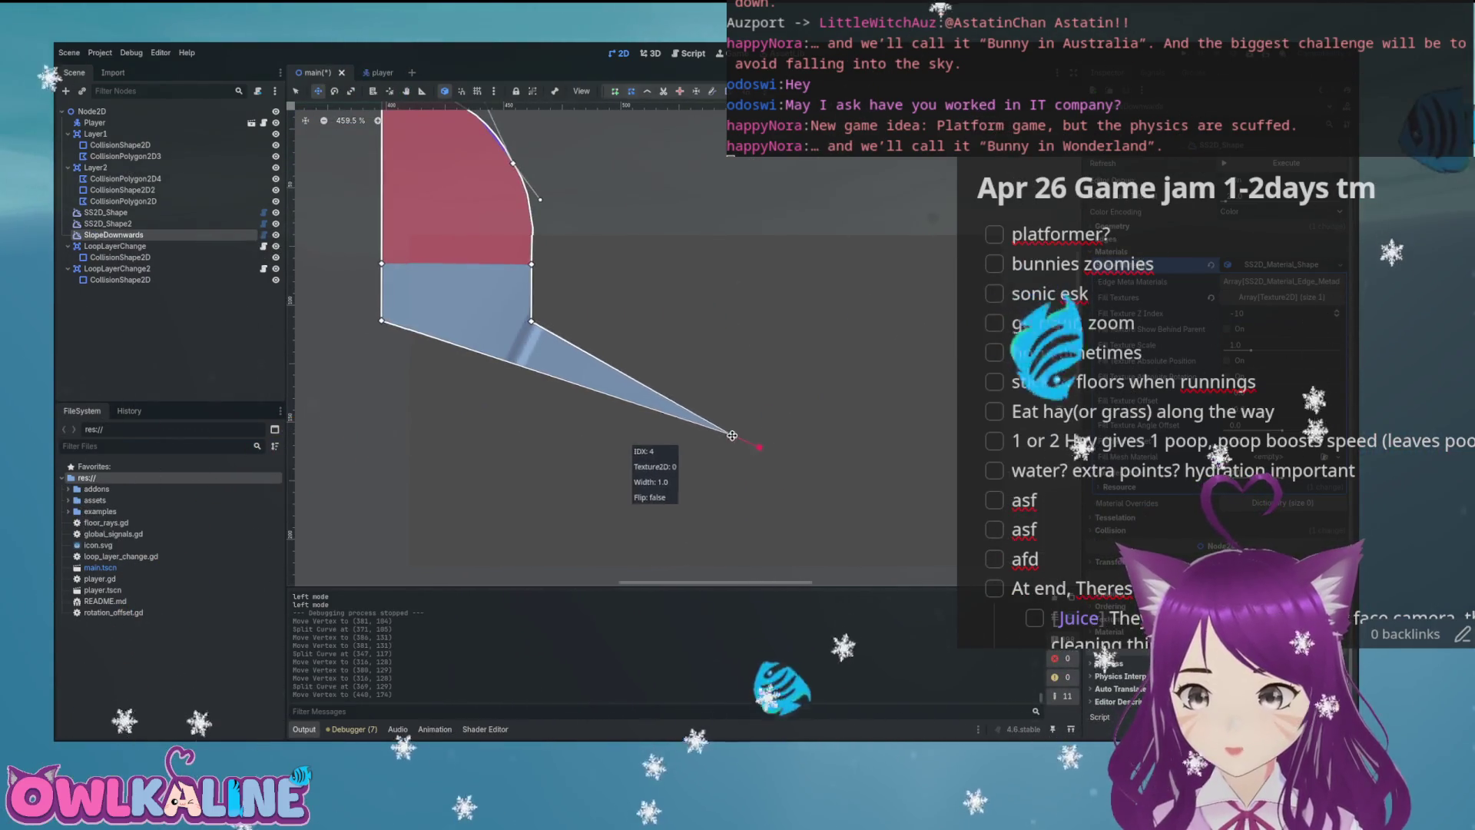
{"action": "left_click_drag", "start_coordinate": [541, 373], "coordinate": [415, 445]}
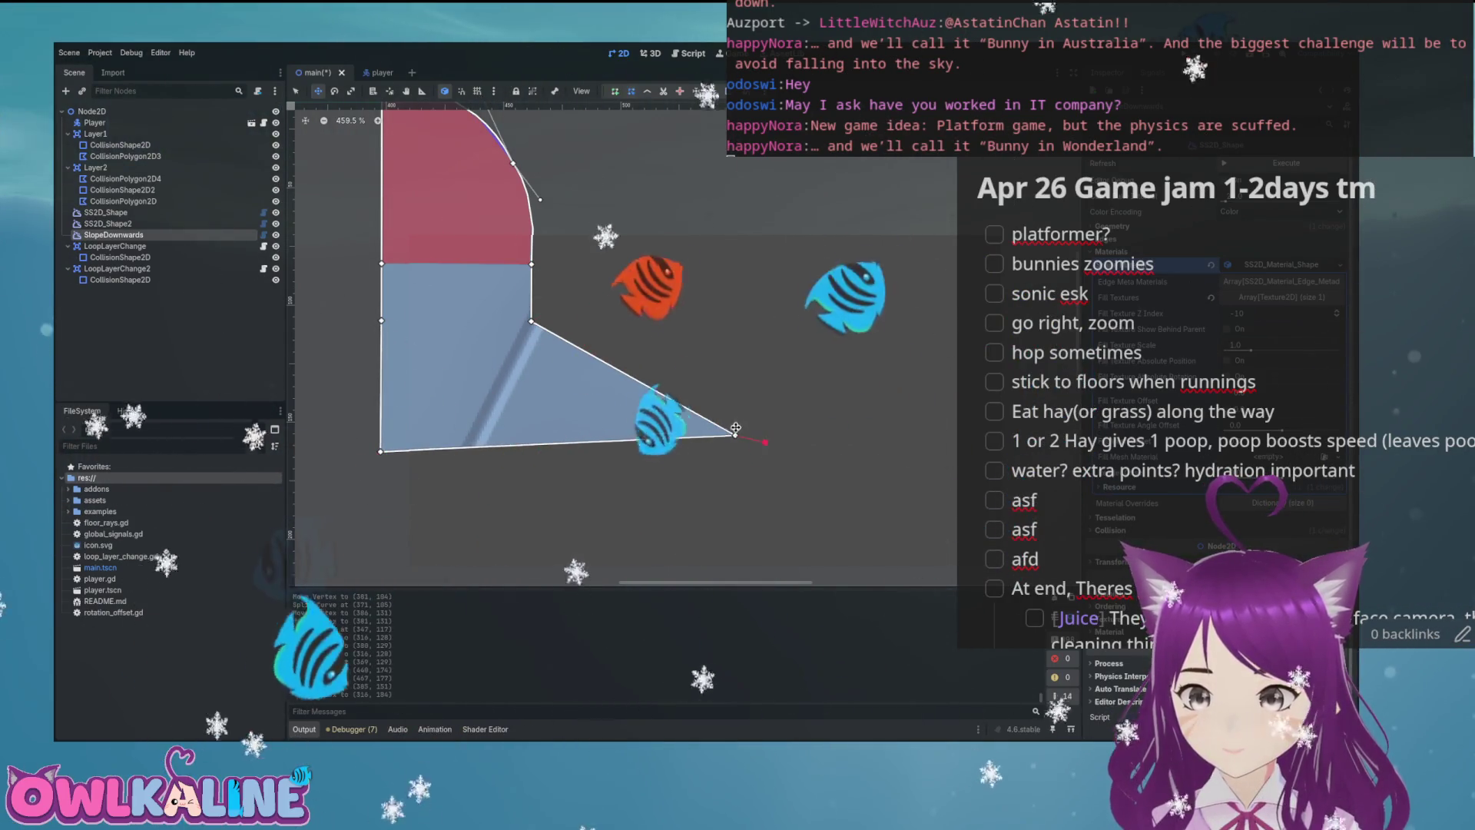
{"action": "left_click_drag", "start_coordinate": [735, 434], "coordinate": [736, 450]}
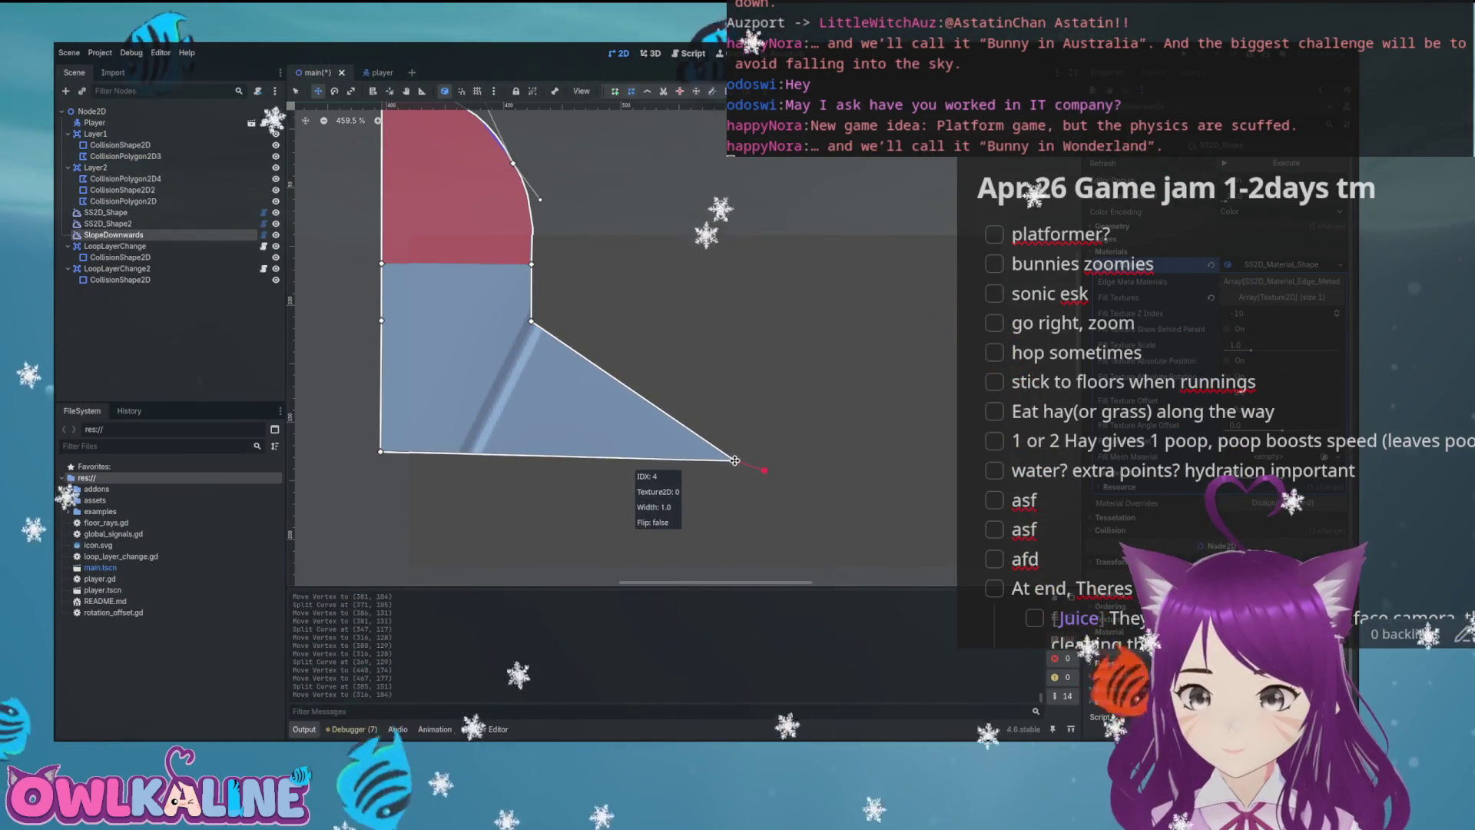
{"action": "left_click_drag", "start_coordinate": [734, 458], "coordinate": [727, 454]}
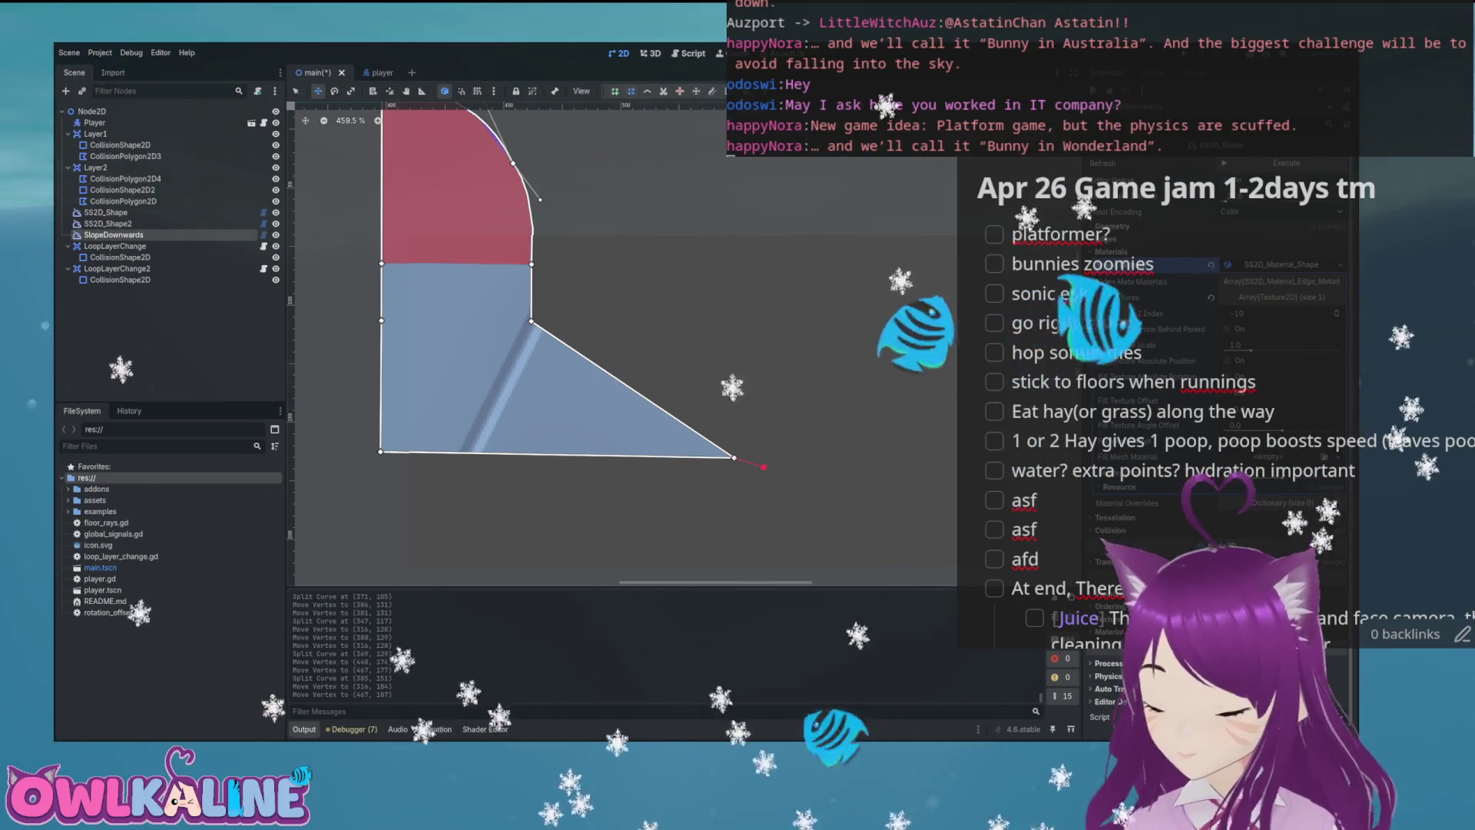
Step: Add a mid-slope point, bend the curve down into a long shallow tail, undoing an accidental shape move
{"action": "left_click", "coordinate": [616, 380]}
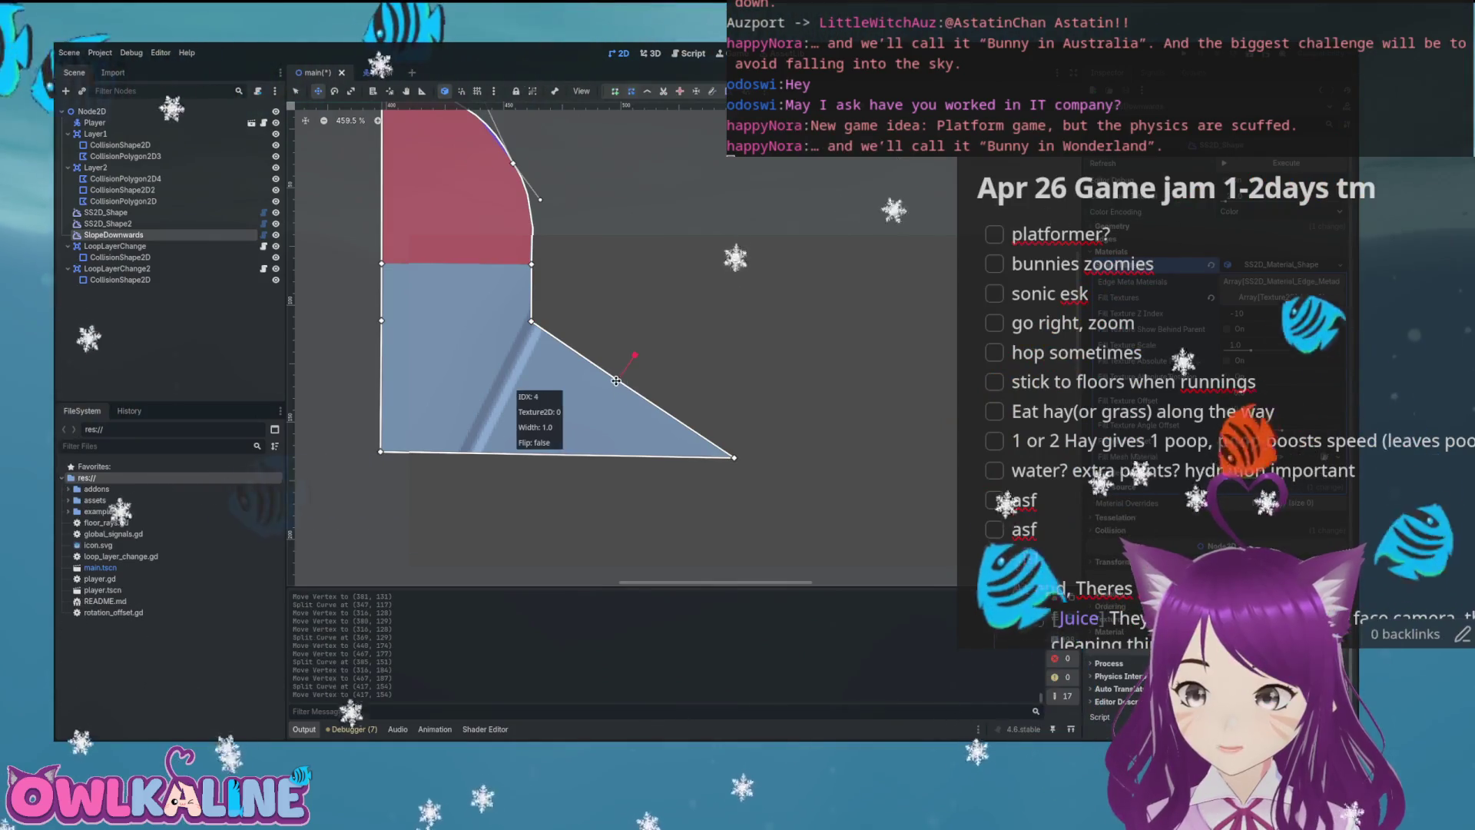
{"action": "mouse_move", "coordinate": [616, 380]}
{"action": "left_mouse_down"}
{"action": "mouse_move", "coordinate": [657, 396]}
{"action": "mouse_move", "coordinate": [558, 415]}
{"action": "left_mouse_up"}
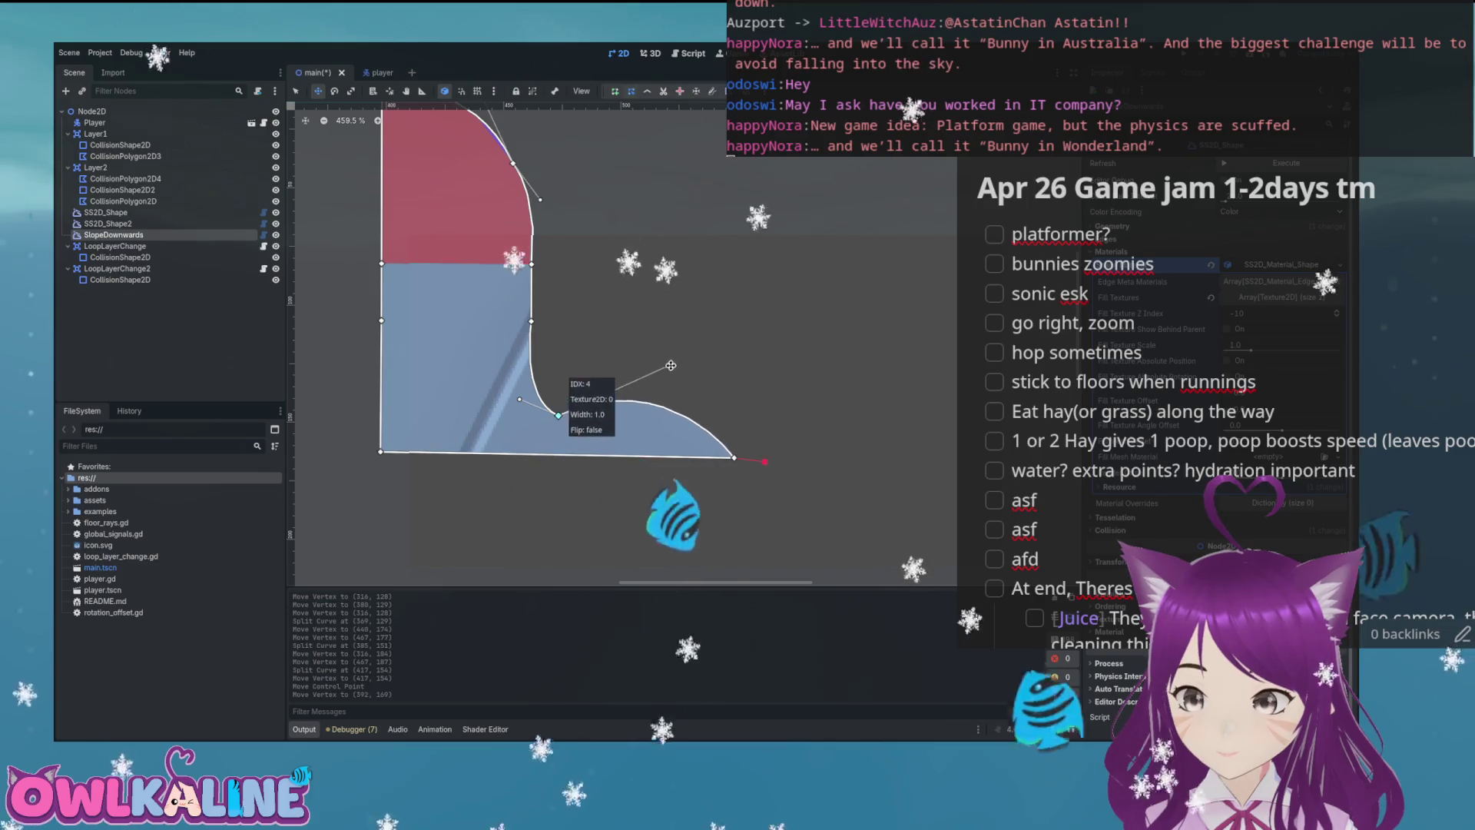
{"action": "mouse_move", "coordinate": [725, 386]}
{"action": "left_mouse_down"}
{"action": "mouse_move", "coordinate": [718, 457]}
{"action": "mouse_move", "coordinate": [692, 471]}
{"action": "left_mouse_up"}
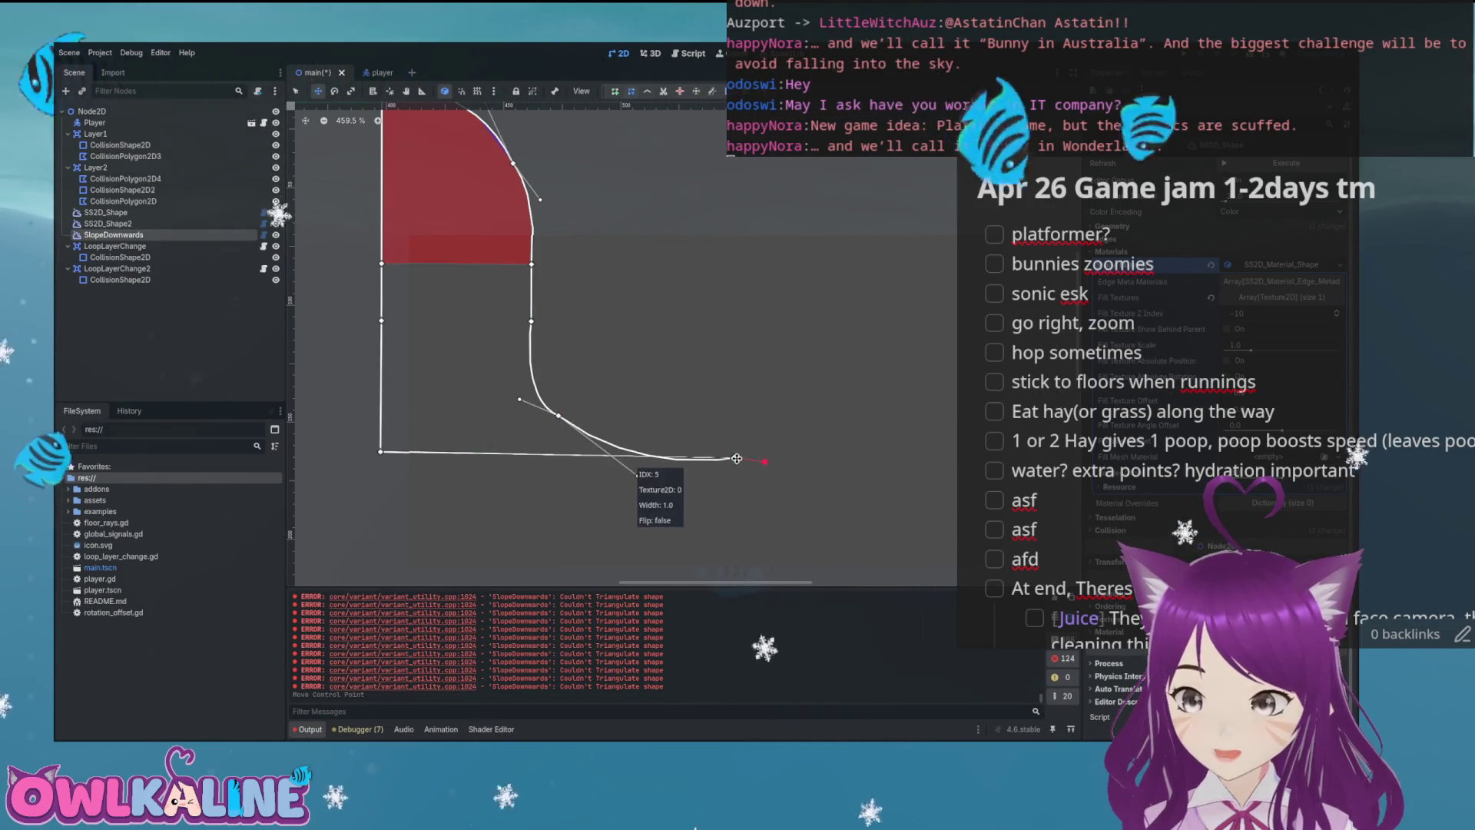
{"action": "left_click_drag", "start_coordinate": [735, 458], "coordinate": [737, 494]}
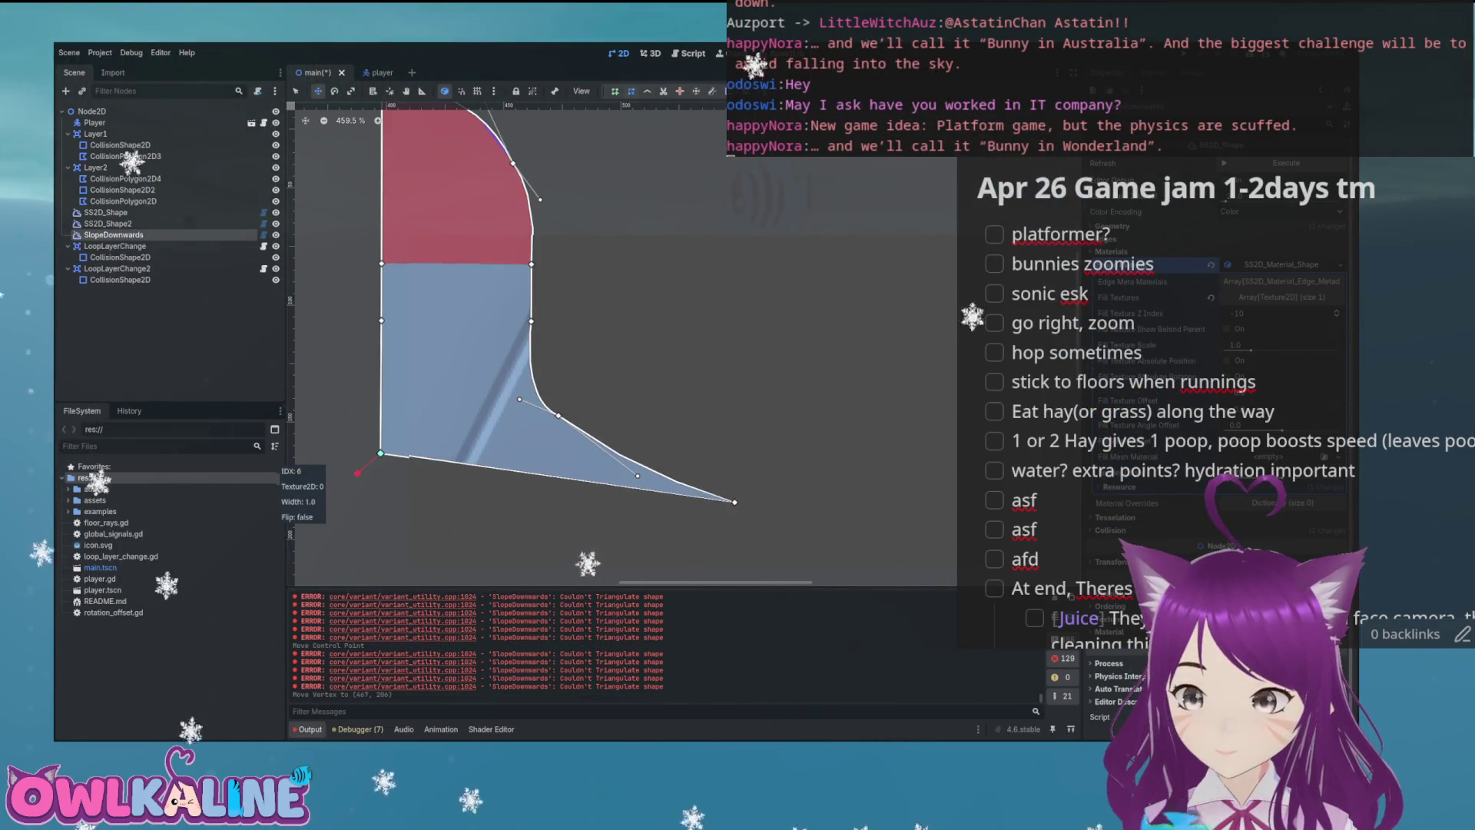
{"action": "left_click_drag", "start_coordinate": [373, 508], "coordinate": [379, 503]}
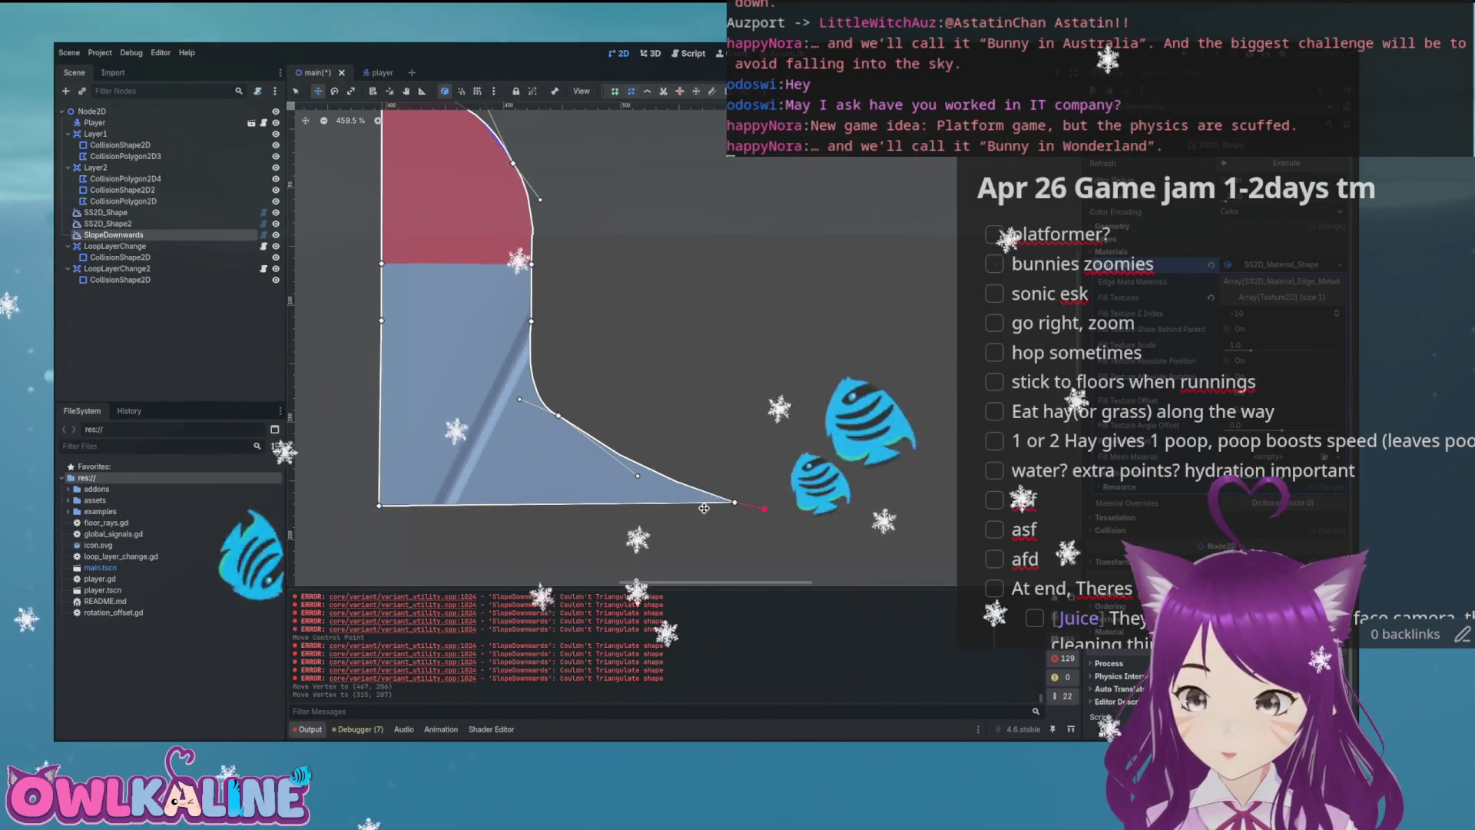
{"action": "mouse_move", "coordinate": [703, 505]}
{"action": "left_mouse_down"}
{"action": "mouse_move", "coordinate": [736, 523]}
{"action": "mouse_move", "coordinate": [737, 471]}
{"action": "left_mouse_up"}
{"action": "key", "text": "ctrl+z"}
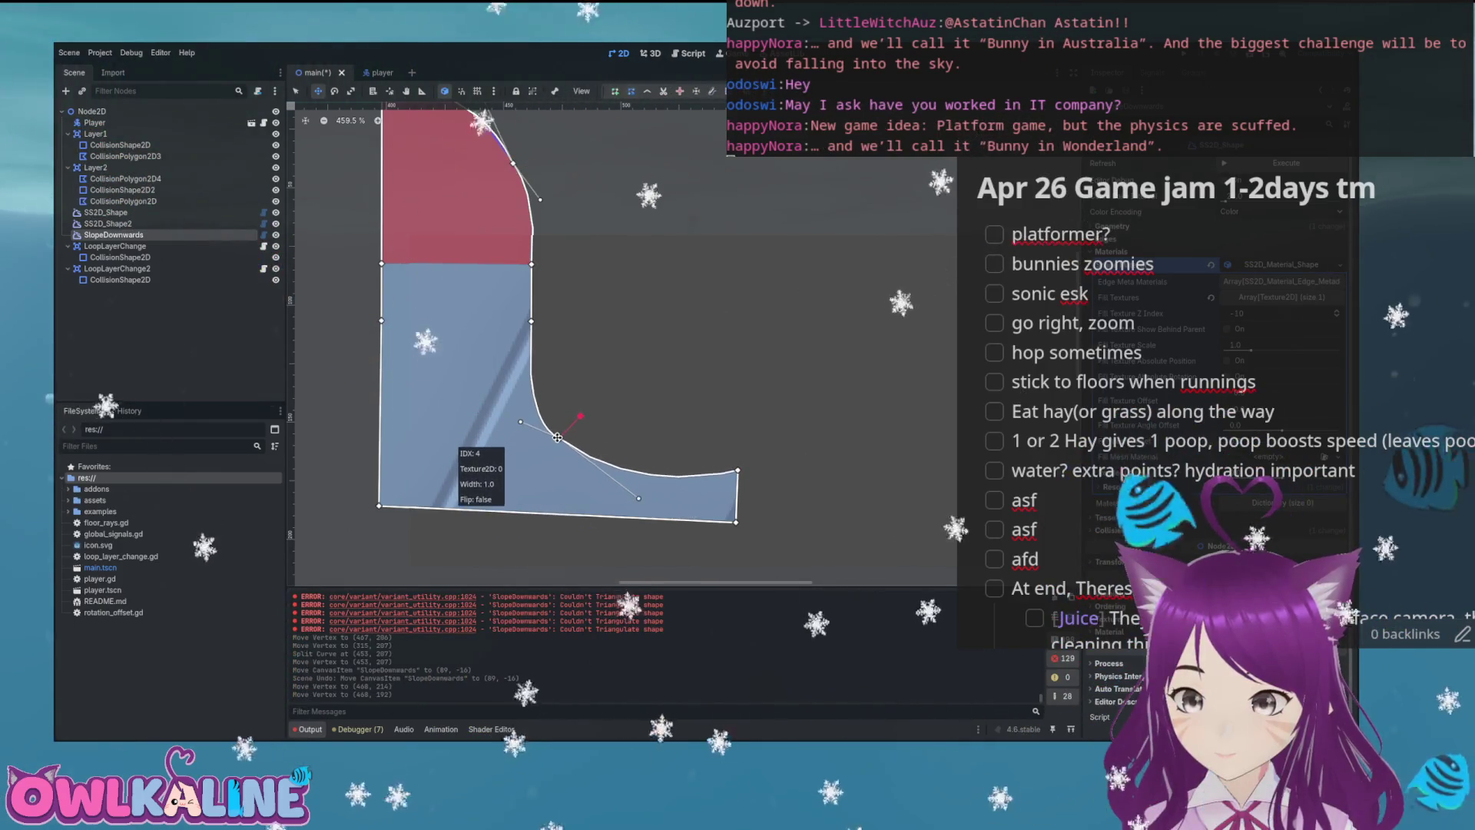
{"action": "left_click_drag", "start_coordinate": [737, 471], "coordinate": [737, 513]}
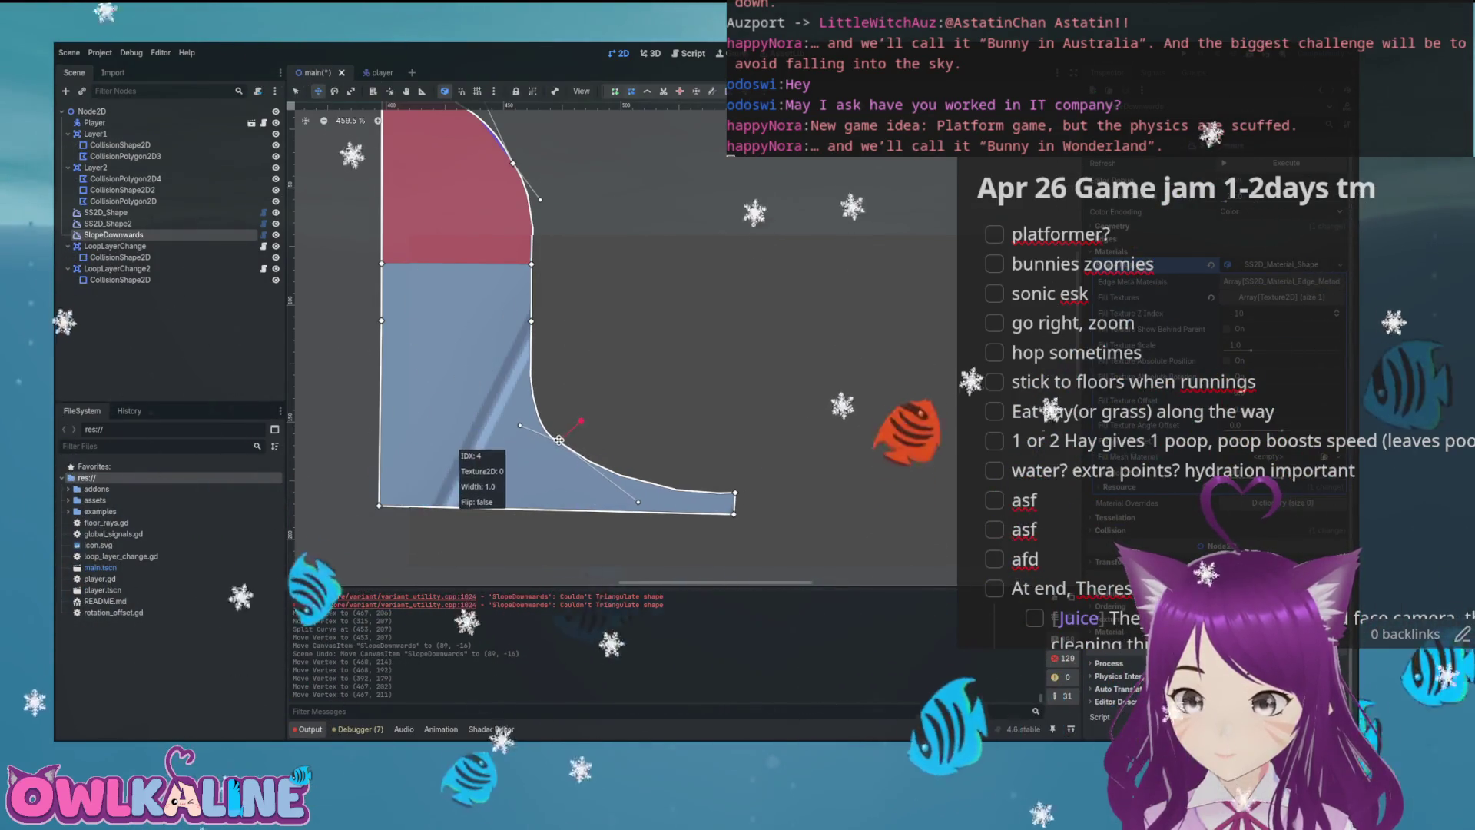
{"action": "scroll", "coordinate": [718, 400], "scroll_direction": "down", "scroll_amount": 2}
{"action": "left_click_drag", "start_coordinate": [718, 401], "coordinate": [745, 414]}
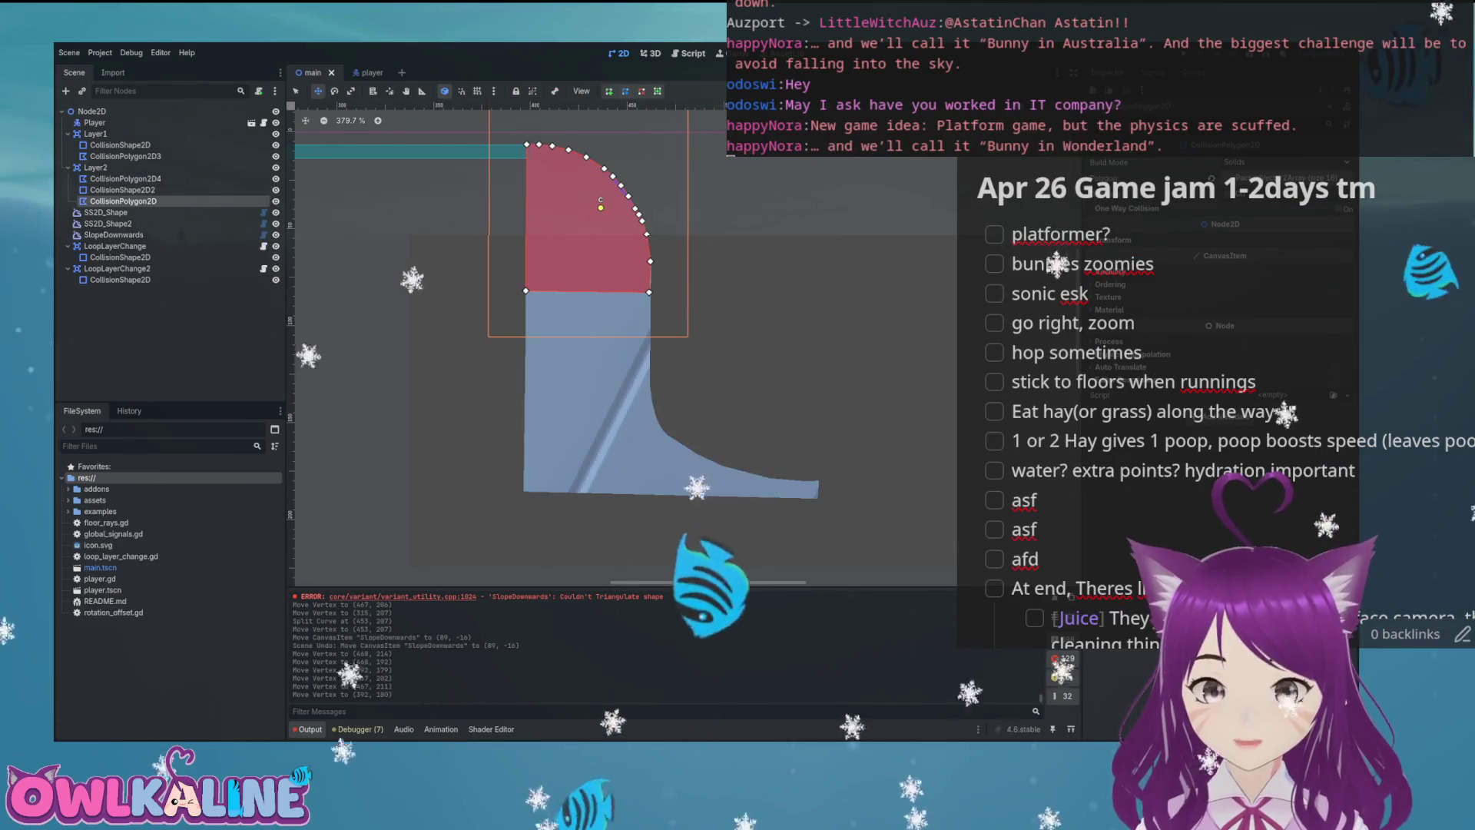
Step: Generate a new collision polygon for SlopeDownwards and delete the old one in Layer2
{"action": "left_click", "coordinate": [113, 234]}
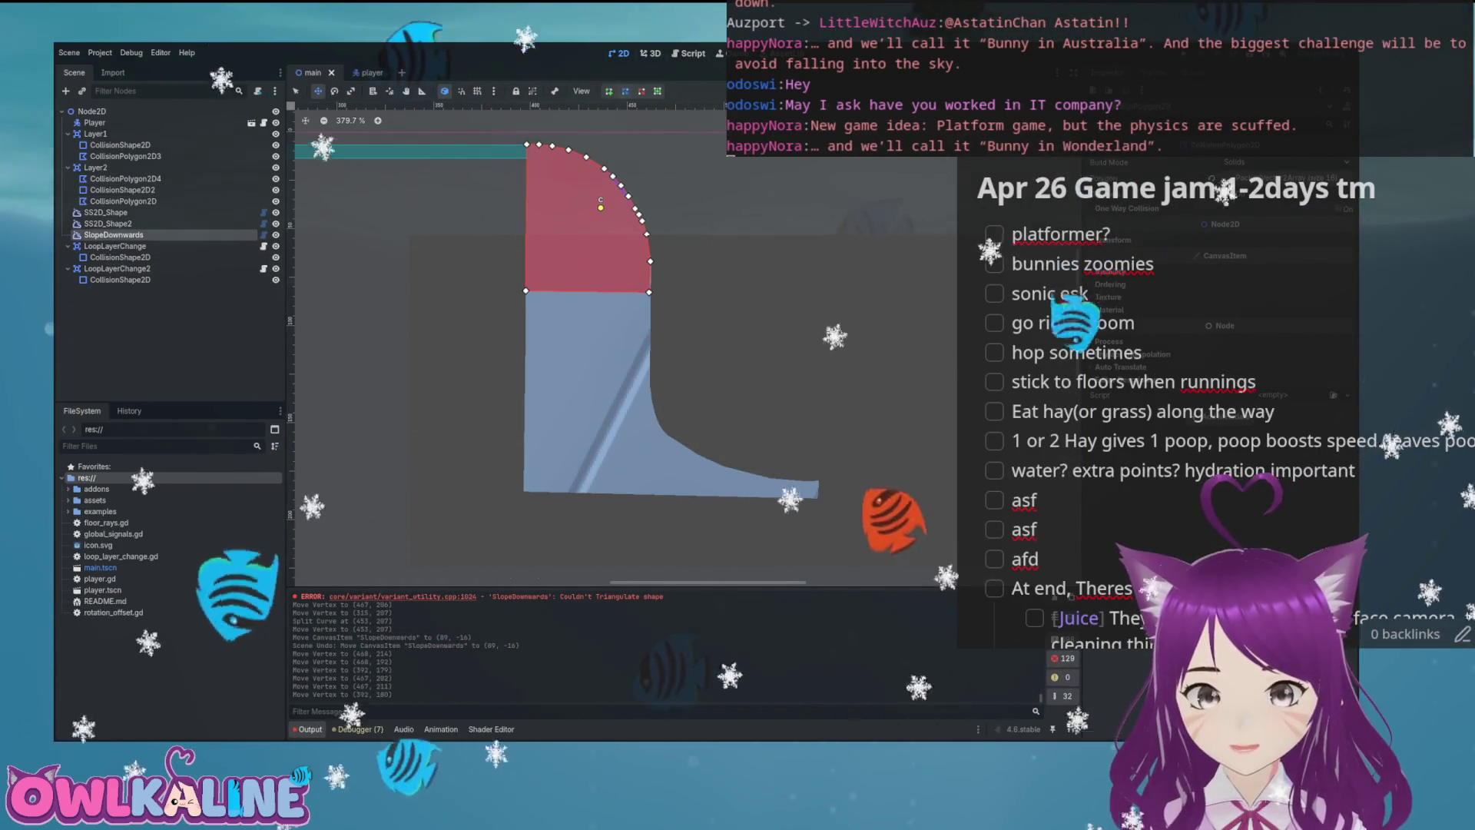
{"action": "left_click", "coordinate": [444, 91]}
{"action": "left_click", "coordinate": [122, 200]}
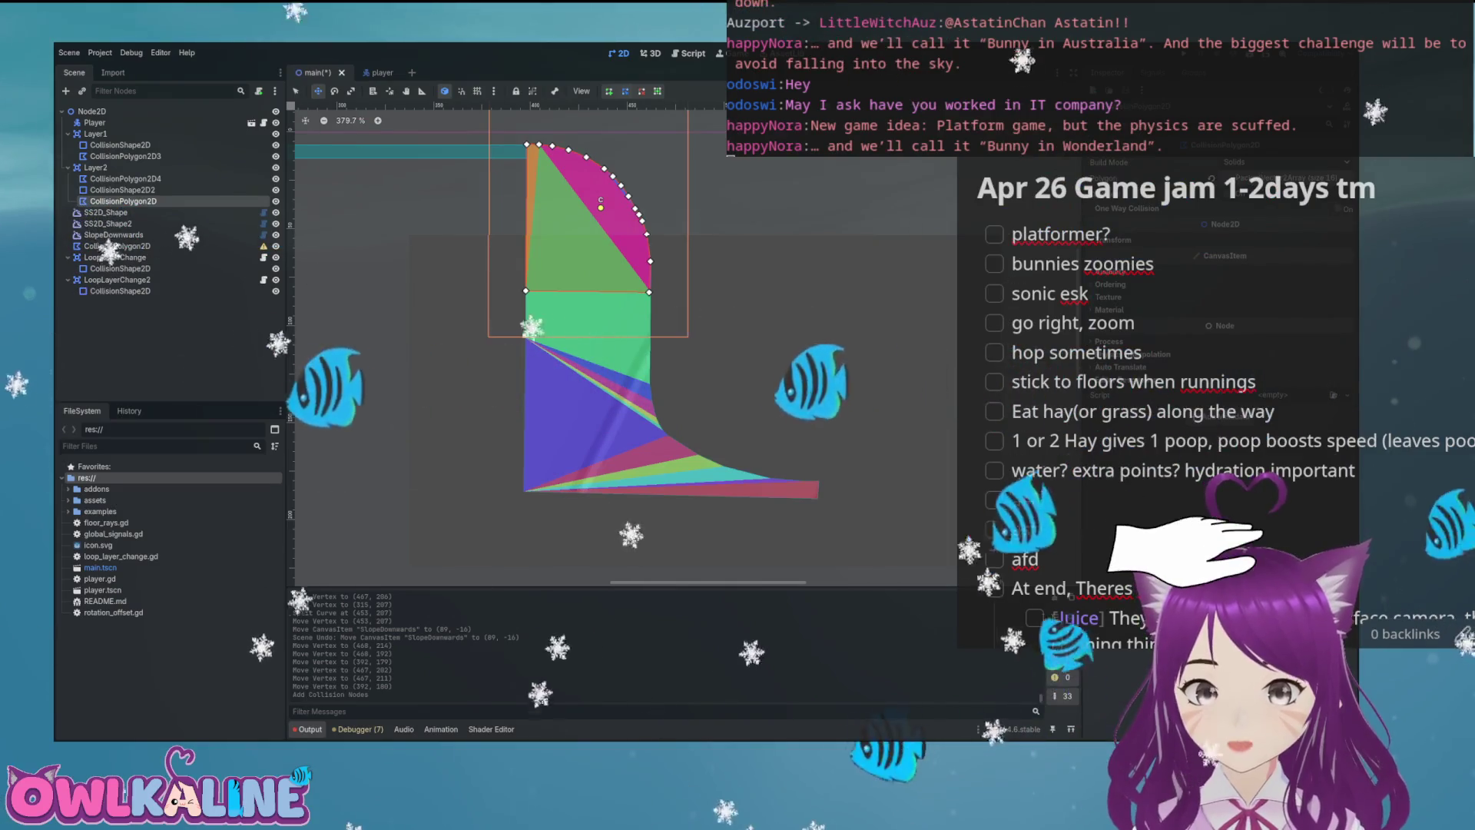
{"action": "key", "text": "Delete"}
{"action": "key", "text": "Return"}
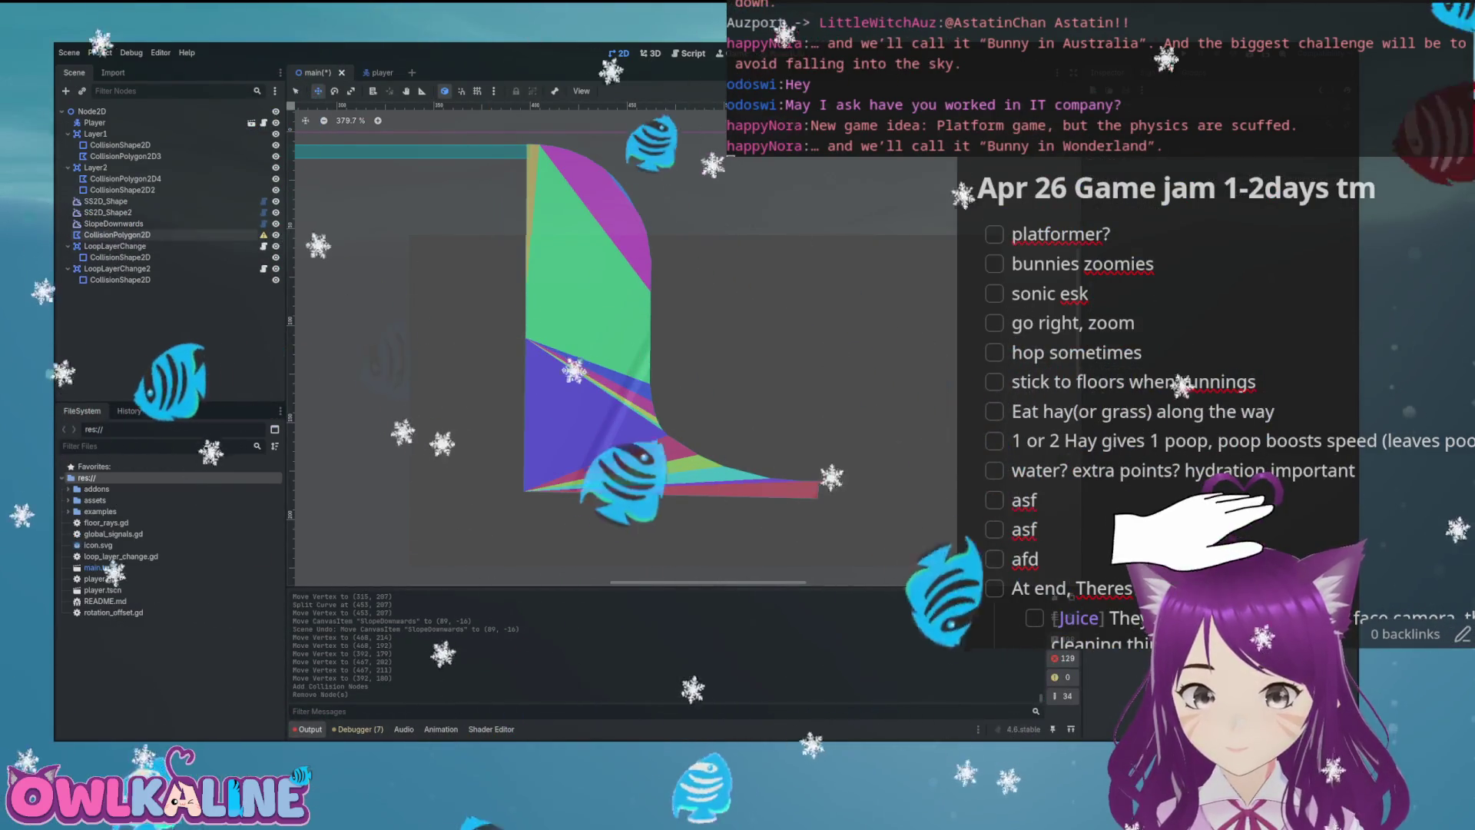
Step: Move the new collision polygon into Layer2, save the main scene and run the game
{"action": "left_click_drag", "start_coordinate": [117, 234], "coordinate": [95, 166]}
{"action": "key", "text": "ctrl+s"}
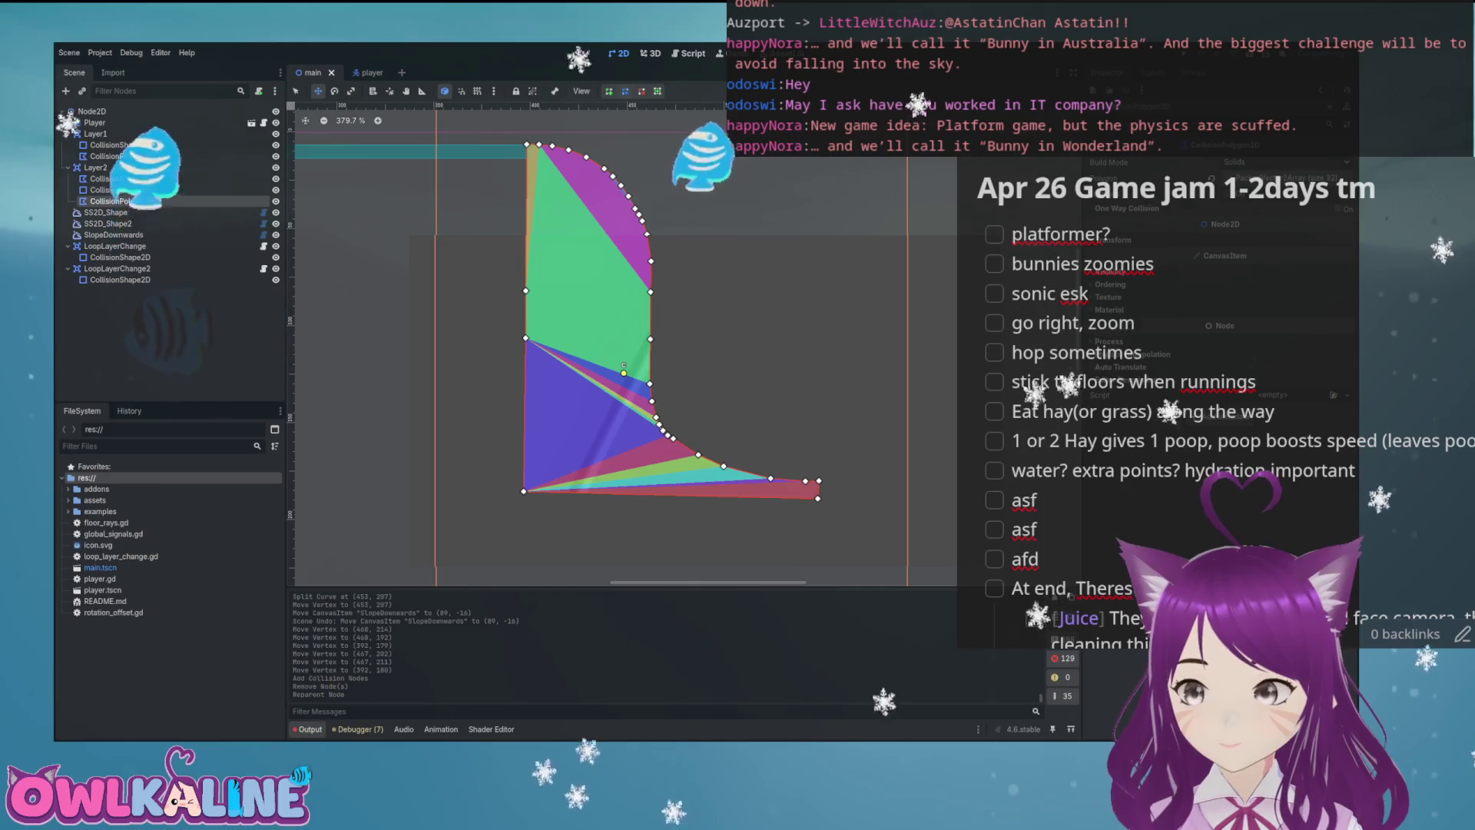
{"action": "key", "text": "F5"}
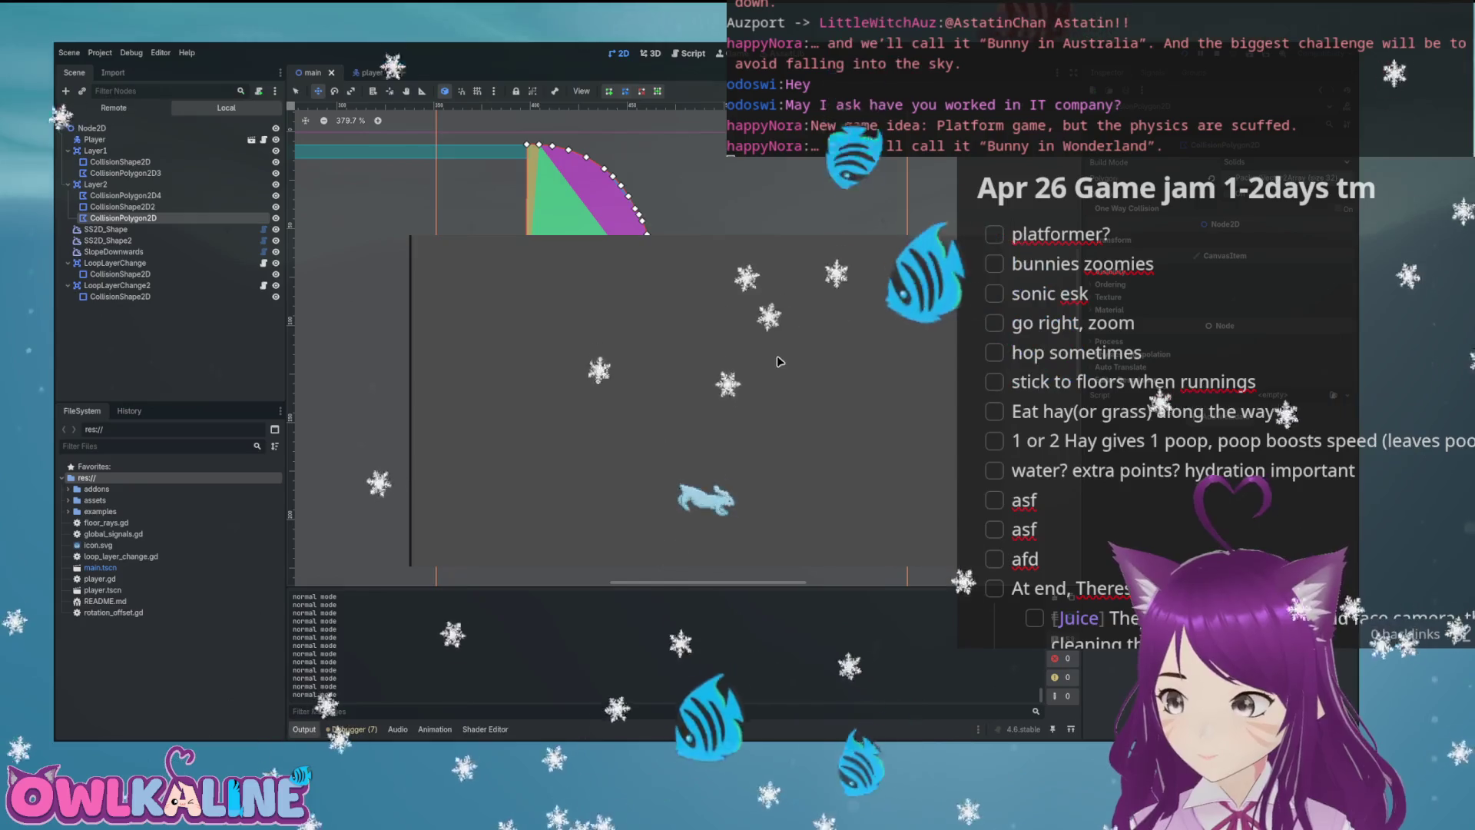
Step: Run the bunny right down the new slope and back left, then stop the game
{"action": "key", "text": "Right"}
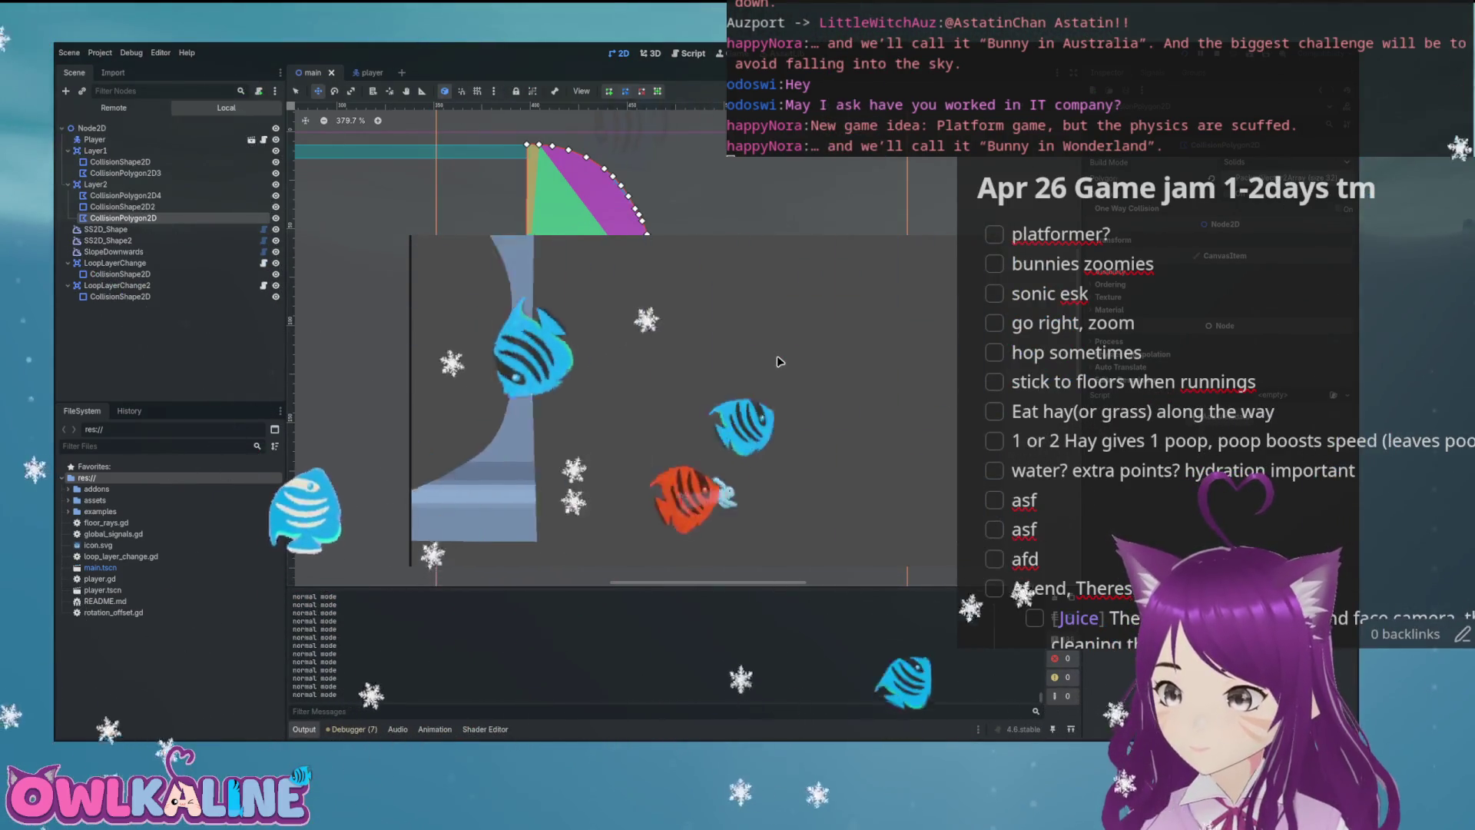
{"action": "key", "text": "Left"}
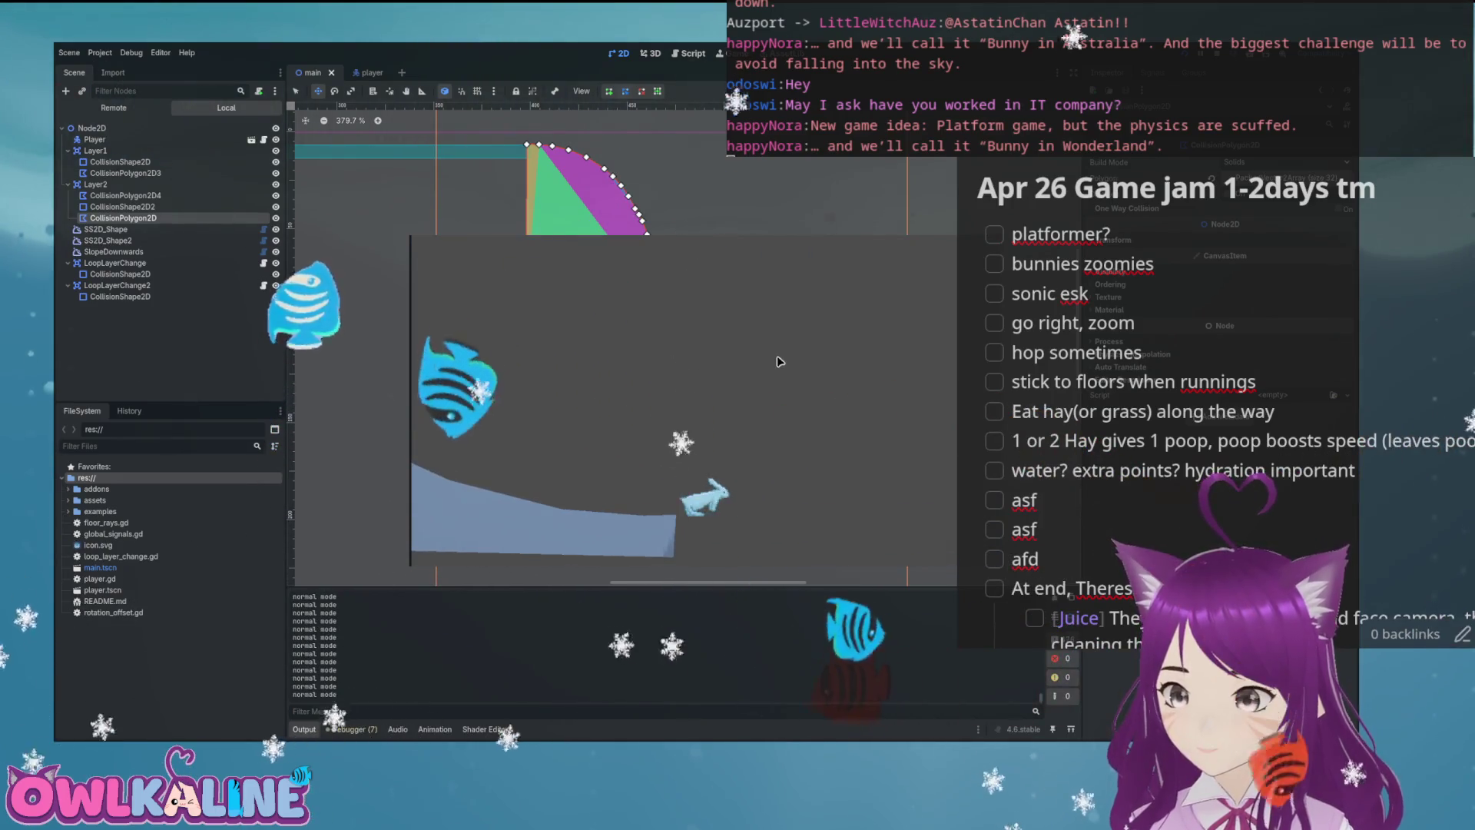
{"action": "key", "text": "F8"}
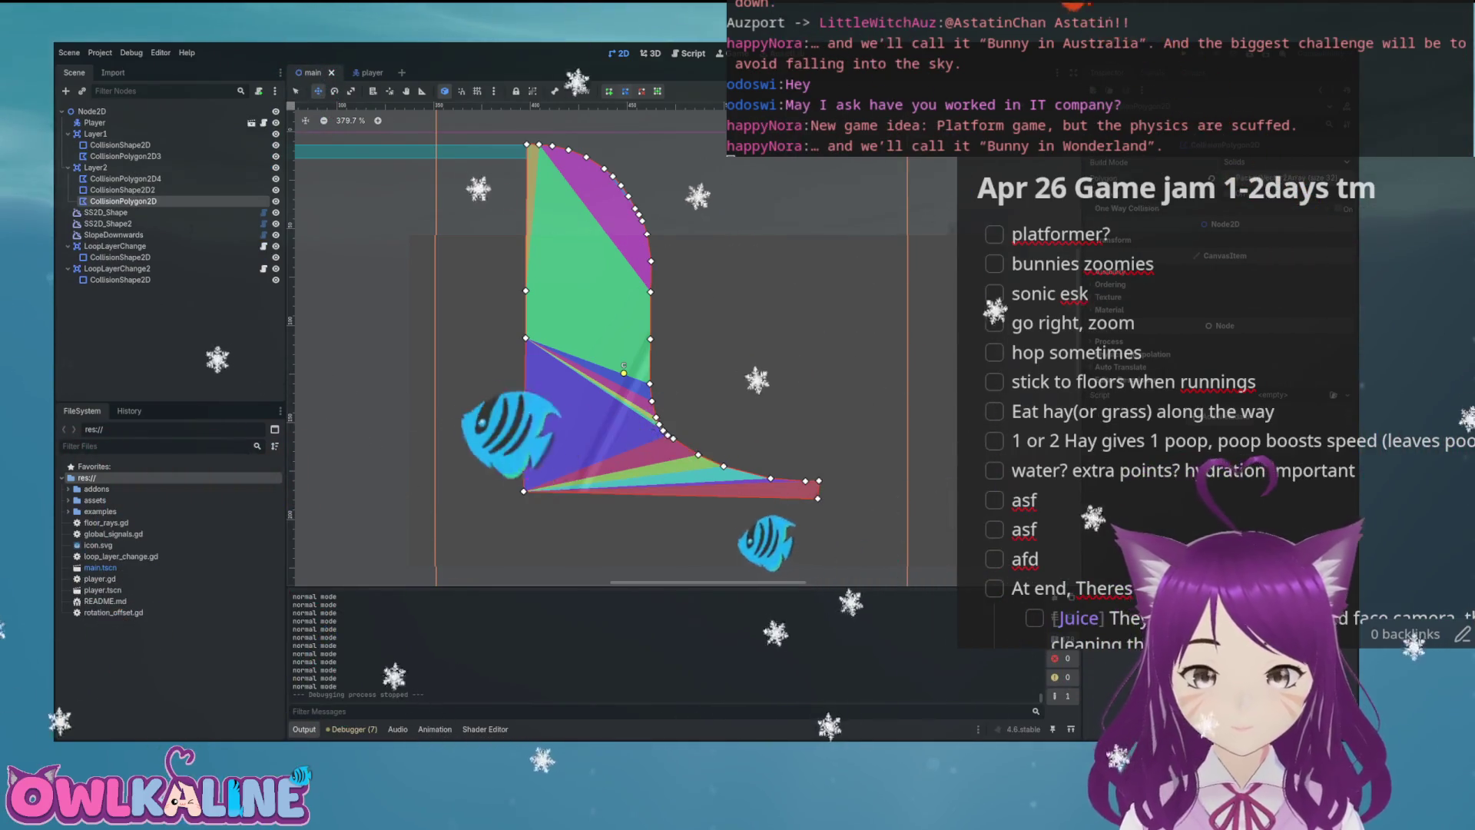
{"action": "scroll", "coordinate": [910, 254], "scroll_direction": "down", "scroll_amount": 4}
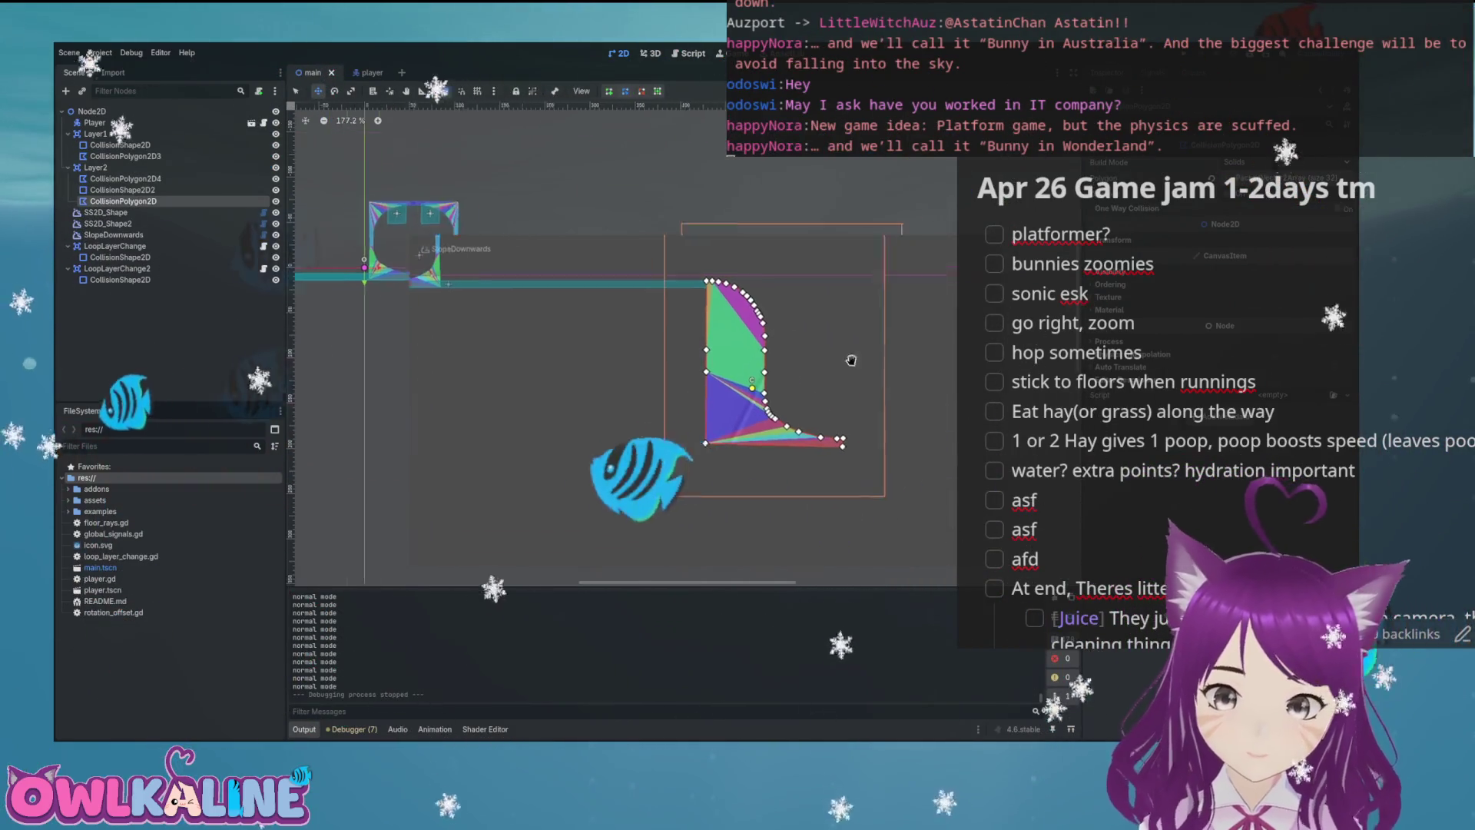
{"action": "left_click_drag", "start_coordinate": [766, 370], "coordinate": [669, 356]}
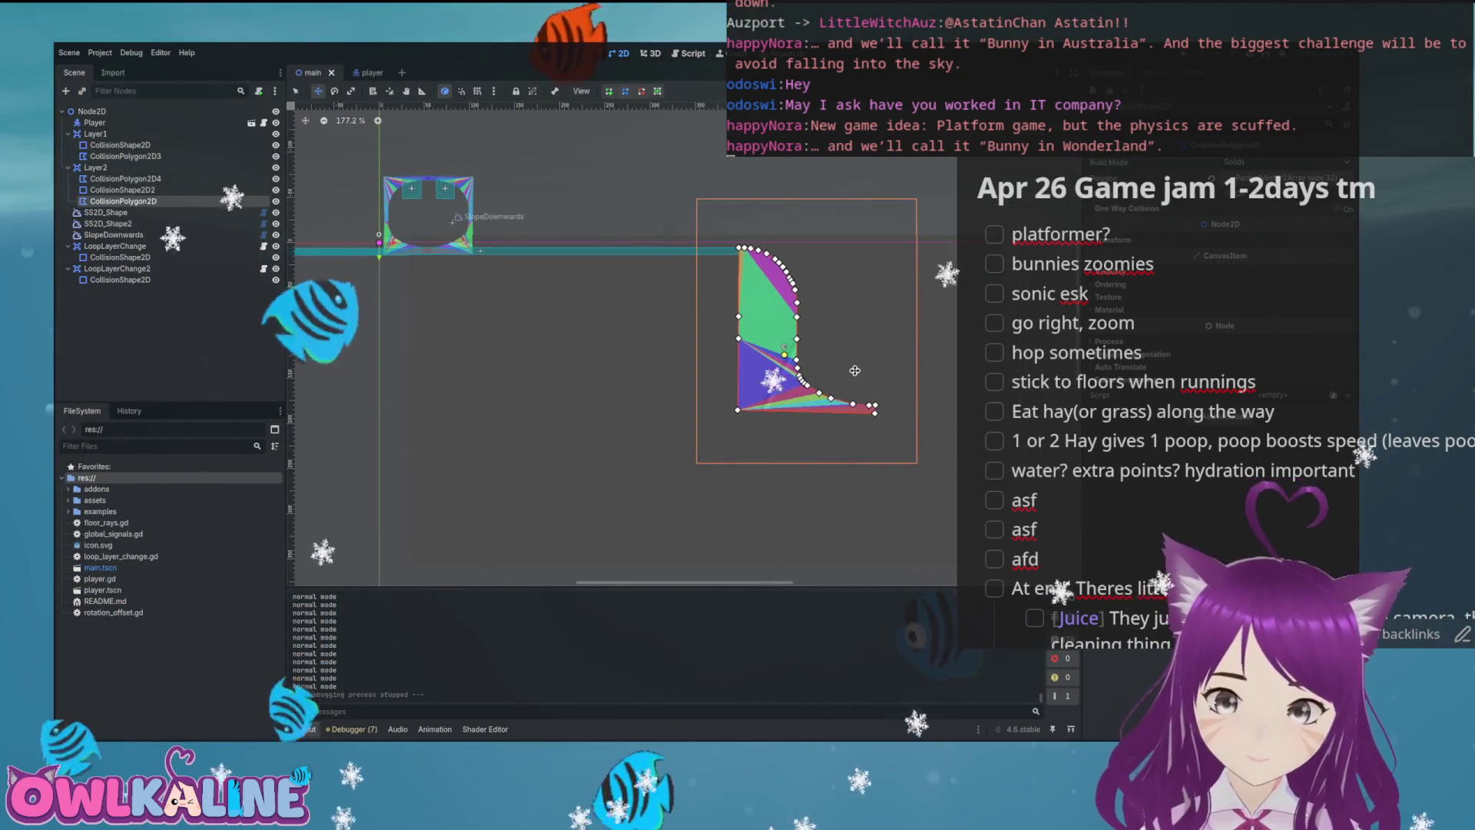
{"action": "scroll", "coordinate": [712, 292], "scroll_direction": "up", "scroll_amount": 6}
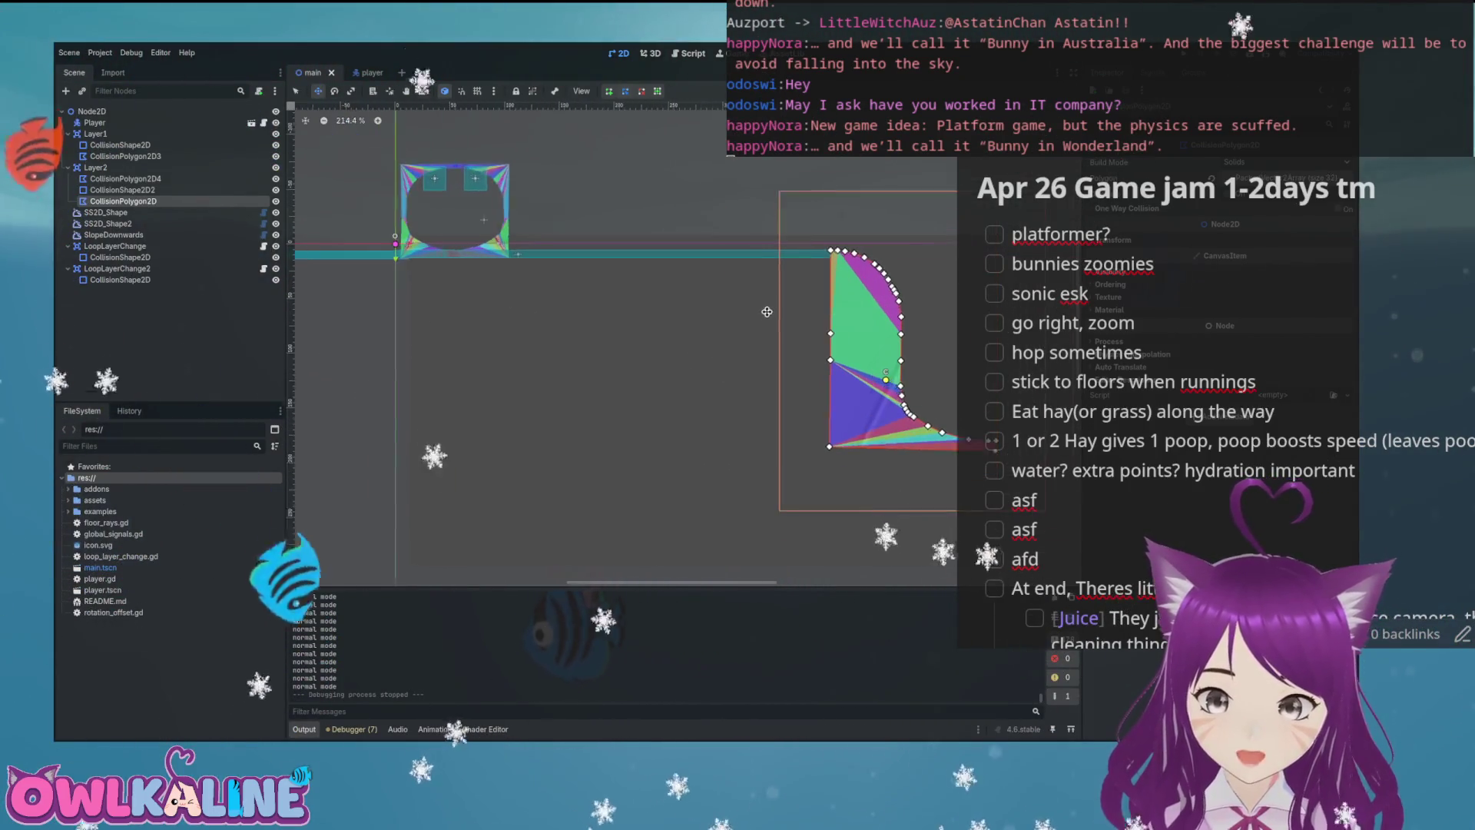
{"action": "scroll", "coordinate": [839, 364], "scroll_direction": "down", "scroll_amount": 5}
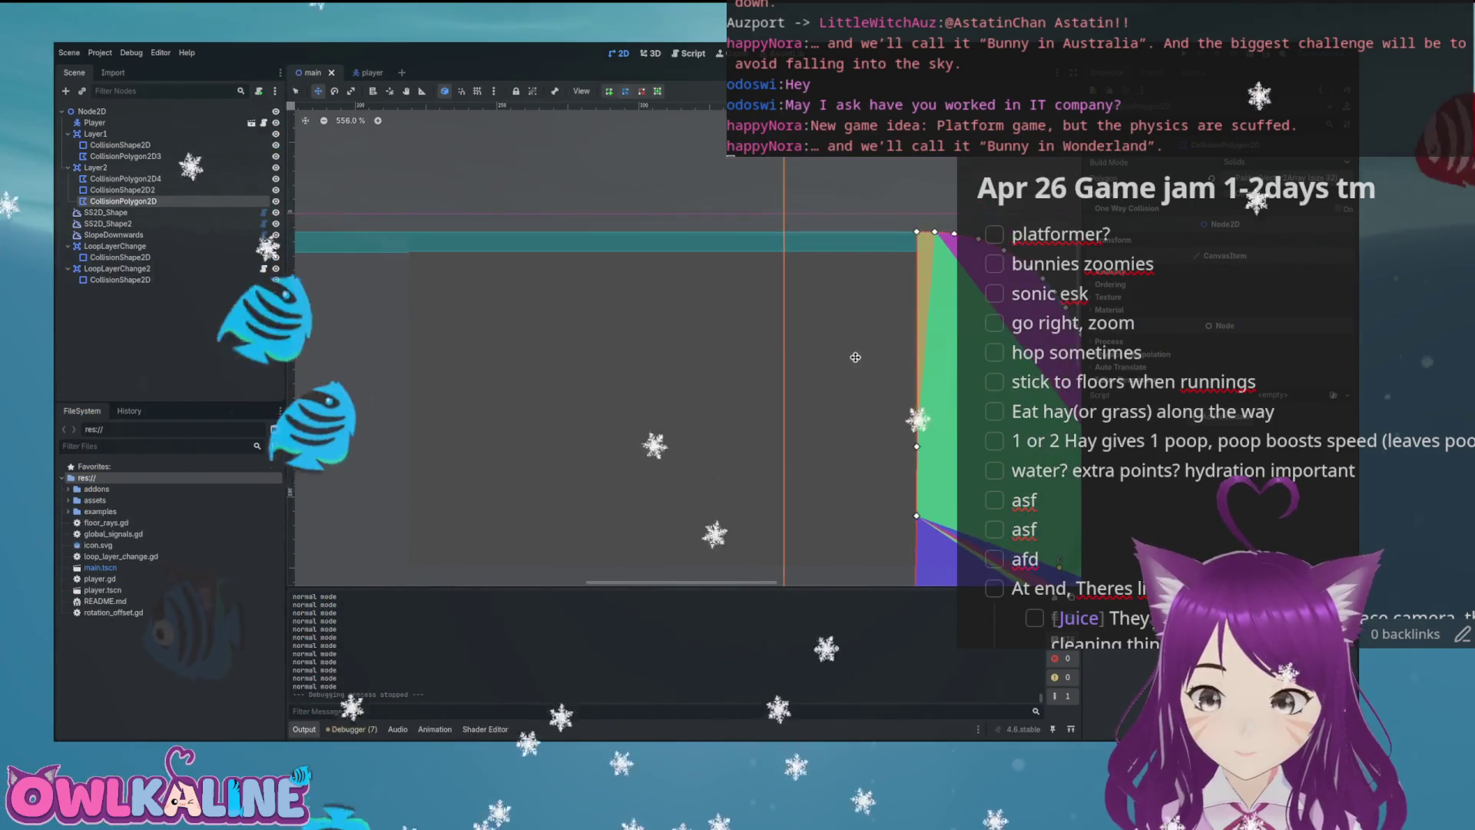
{"action": "left_click_drag", "start_coordinate": [835, 364], "coordinate": [791, 400]}
{"action": "scroll", "coordinate": [807, 380], "scroll_direction": "up", "scroll_amount": 1}
{"action": "scroll", "coordinate": [802, 387], "scroll_direction": "up", "scroll_amount": 8}
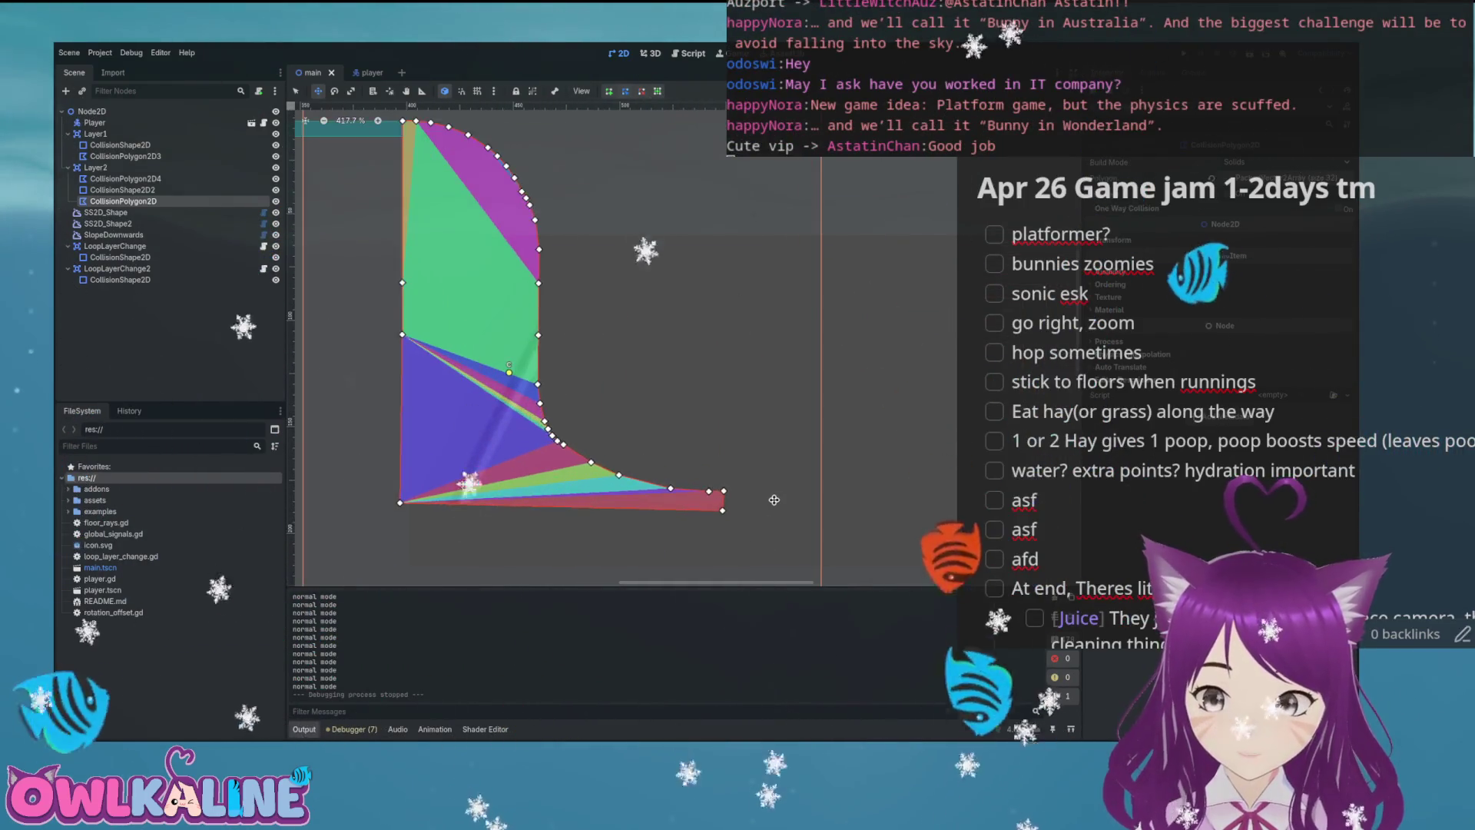
{"action": "scroll", "coordinate": [726, 480], "scroll_direction": "down", "scroll_amount": 8}
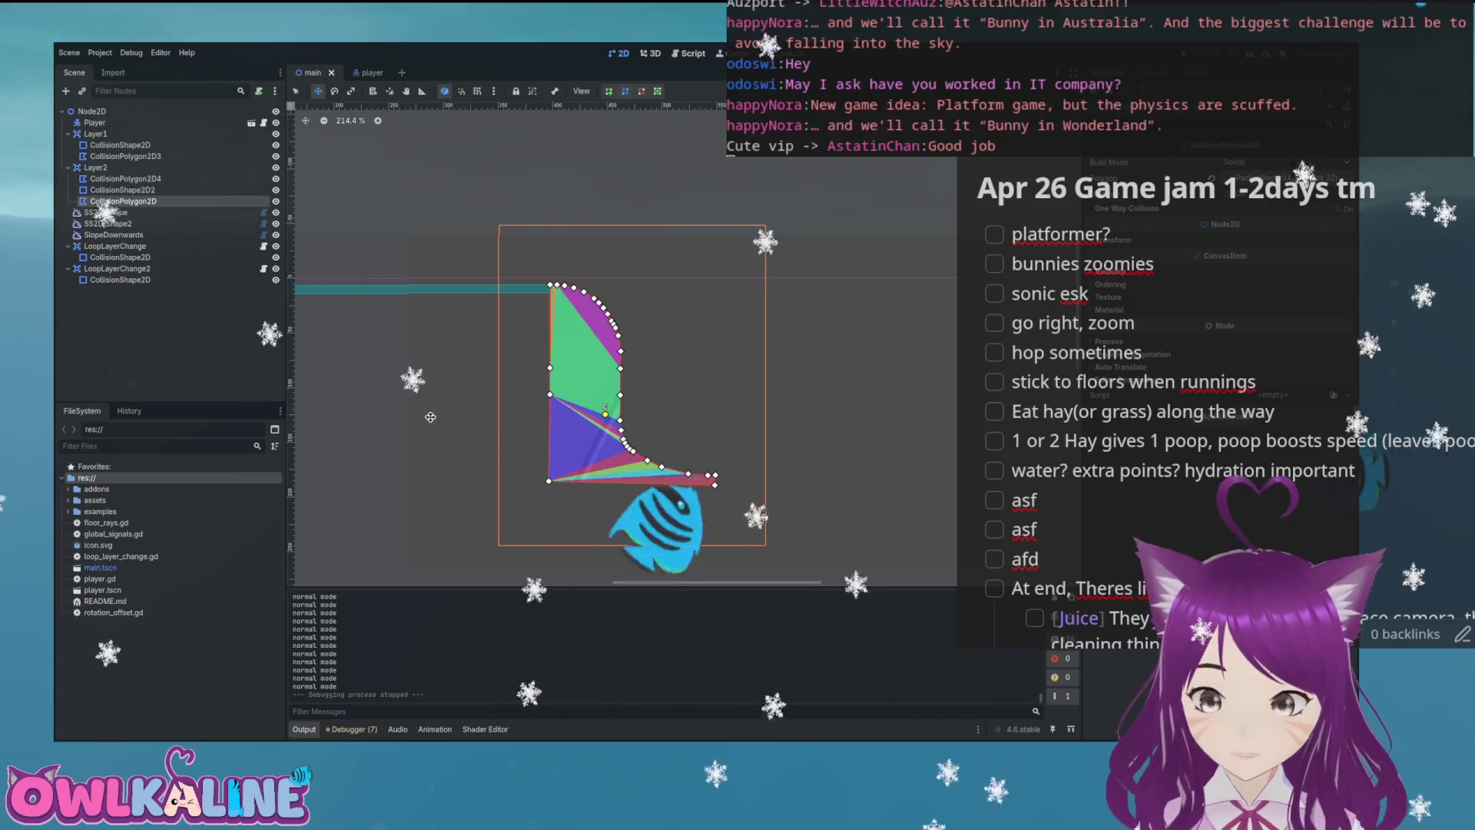
{"action": "scroll", "coordinate": [545, 352], "scroll_direction": "up", "scroll_amount": 5}
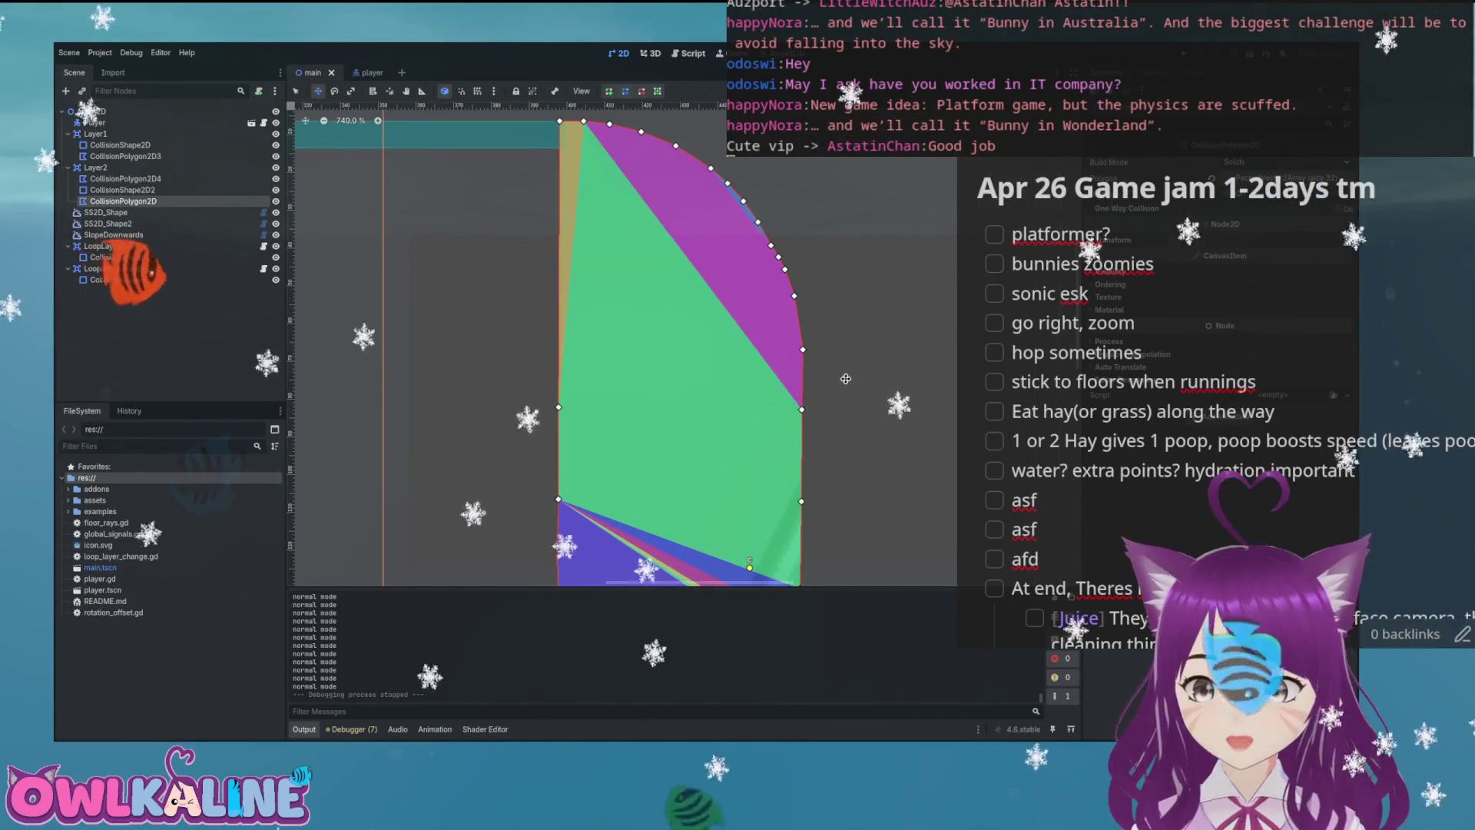
{"action": "scroll", "coordinate": [753, 361], "scroll_direction": "down", "scroll_amount": 3}
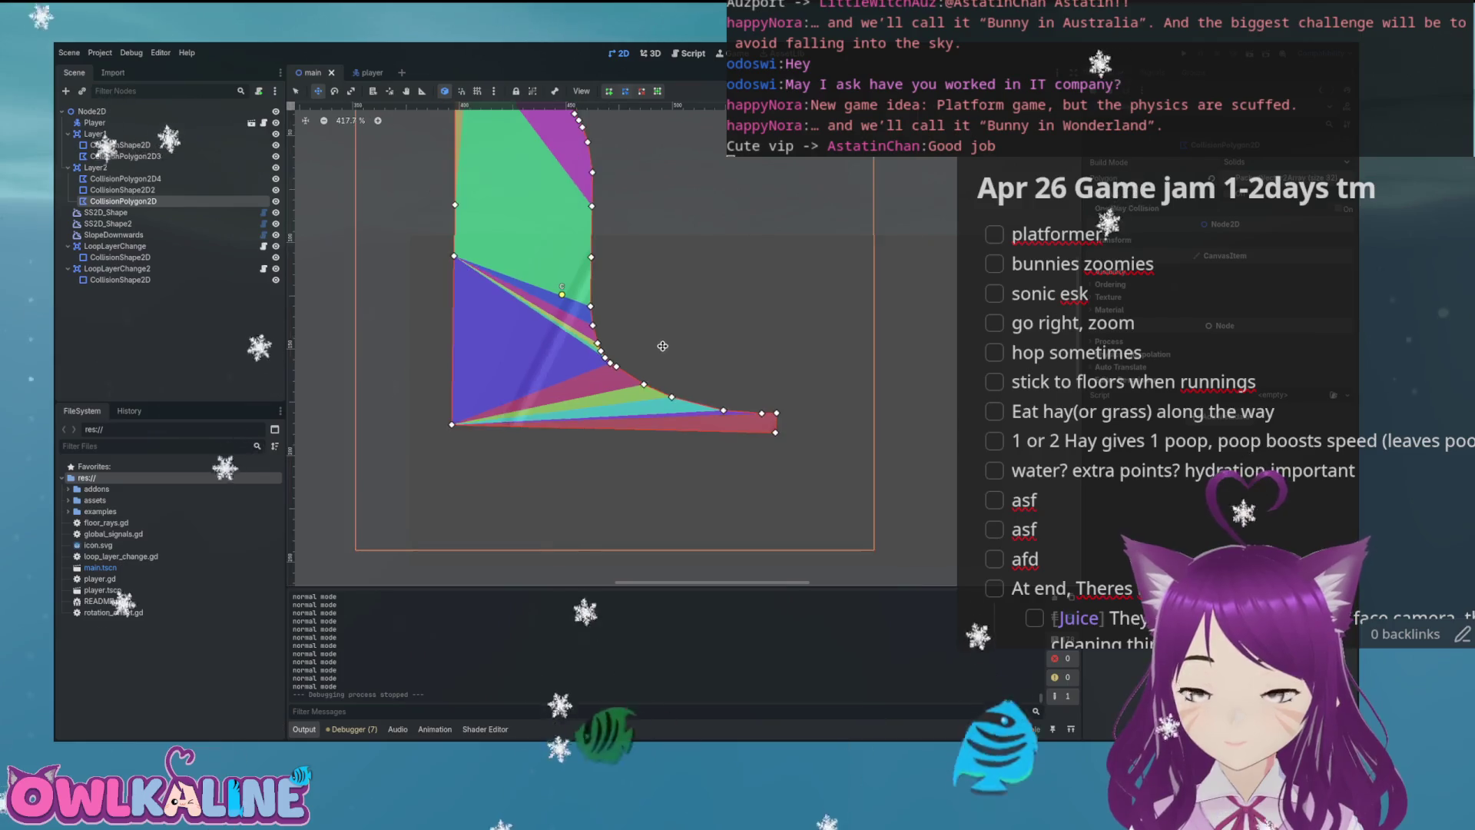
{"action": "left_click_drag", "start_coordinate": [663, 348], "coordinate": [696, 420]}
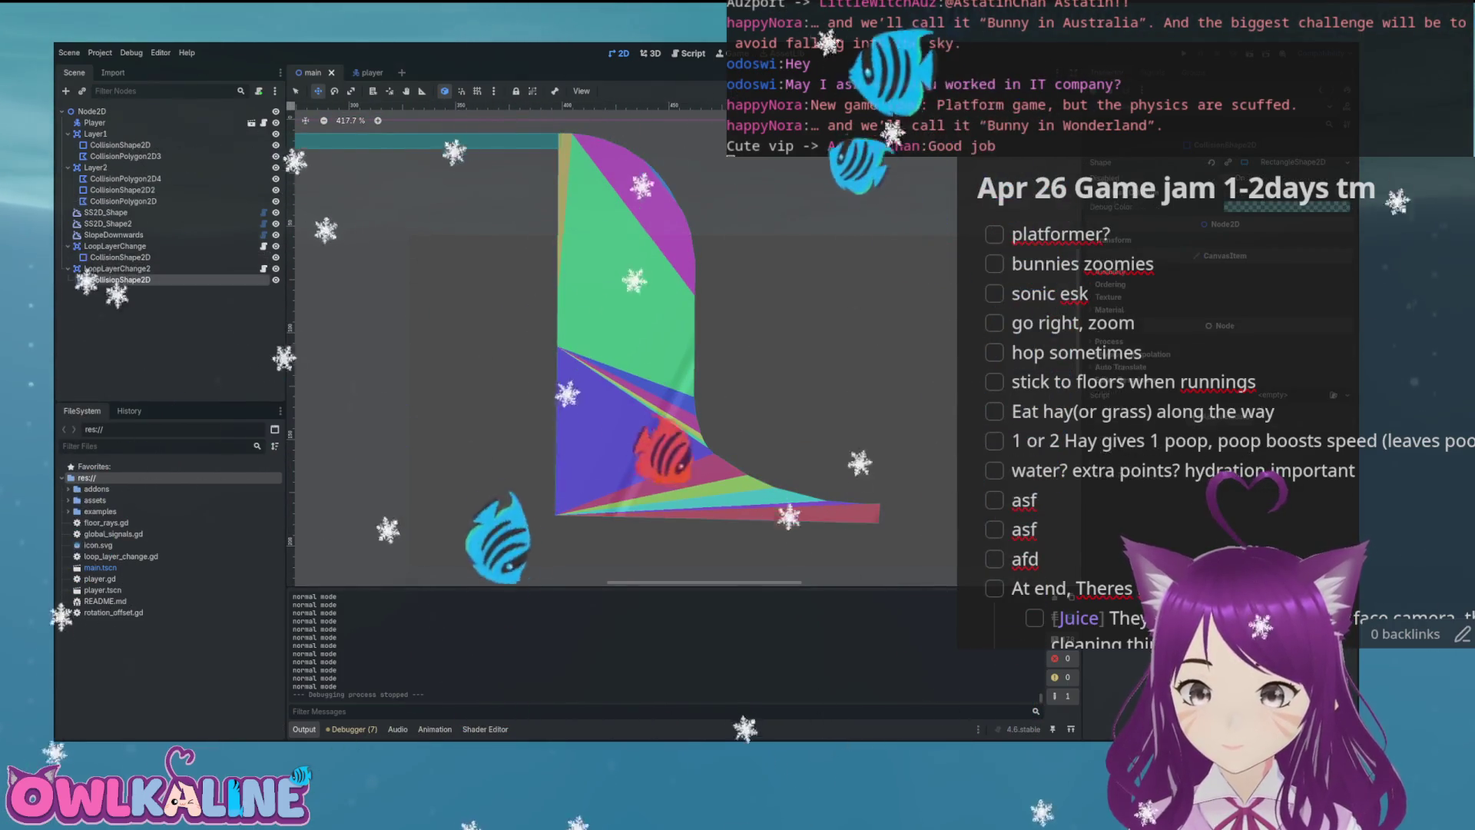
{"action": "left_click", "coordinate": [114, 246]}
{"action": "left_click", "coordinate": [113, 234]}
{"action": "scroll", "coordinate": [780, 426], "scroll_direction": "down", "scroll_amount": 4}
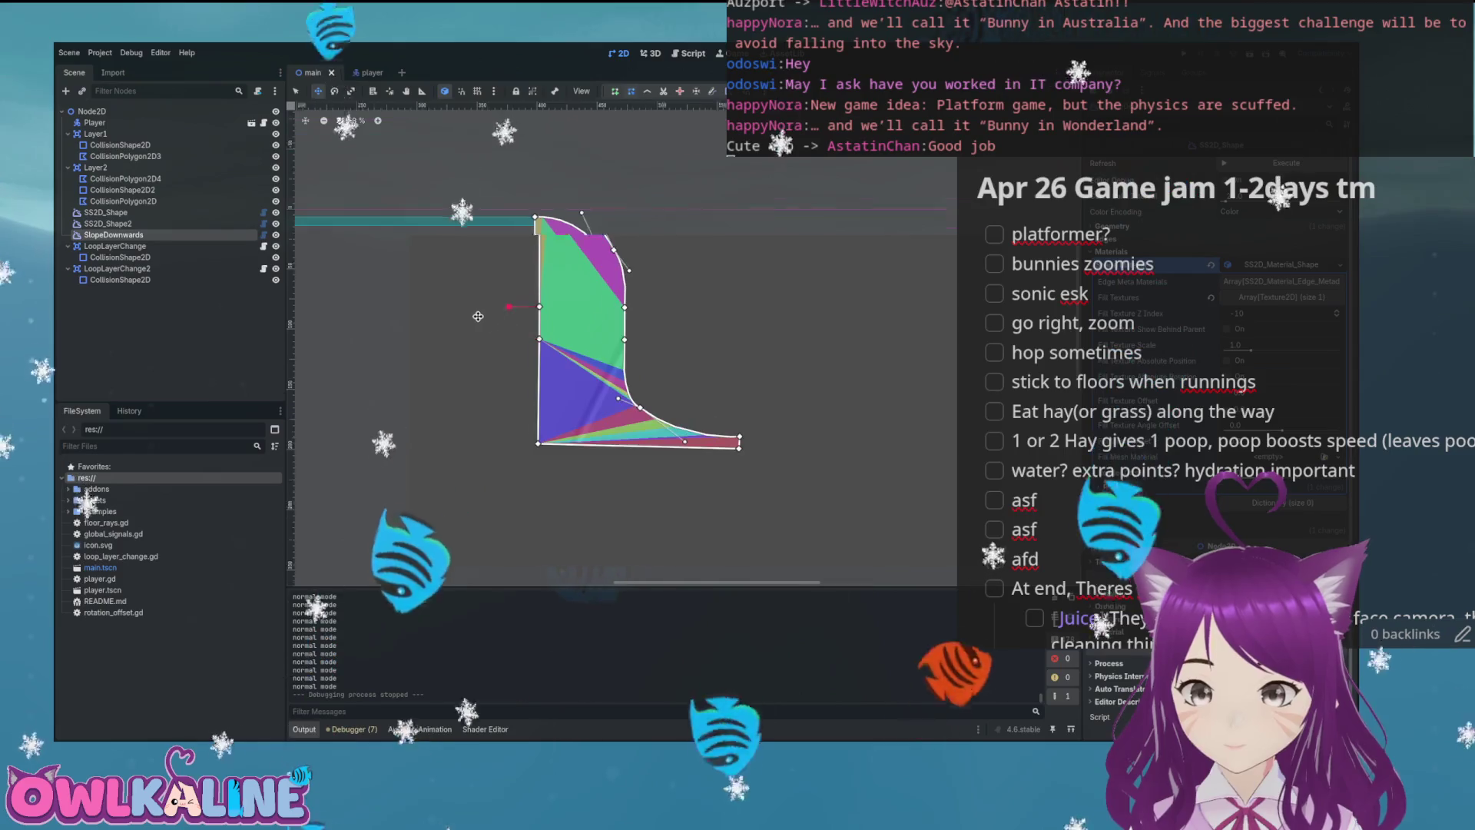
{"action": "mouse_move", "coordinate": [630, 392]}
{"action": "left_mouse_down"}
{"action": "mouse_move", "coordinate": [796, 391]}
{"action": "mouse_move", "coordinate": [882, 425]}
{"action": "left_mouse_up"}
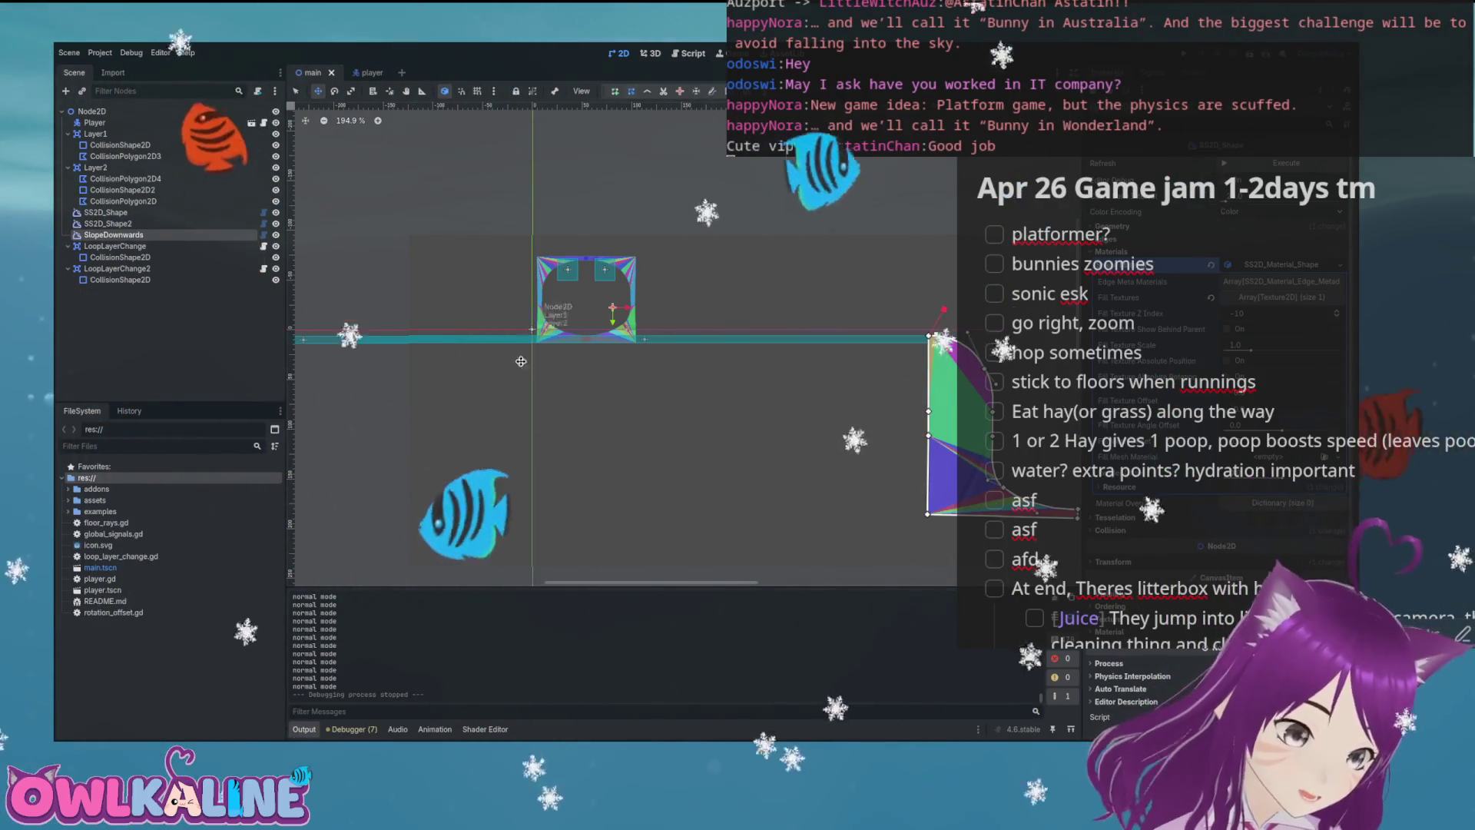
{"action": "scroll", "coordinate": [526, 413], "scroll_direction": "right", "scroll_amount": 8}
{"action": "scroll", "coordinate": [593, 347], "scroll_direction": "right", "scroll_amount": 2}
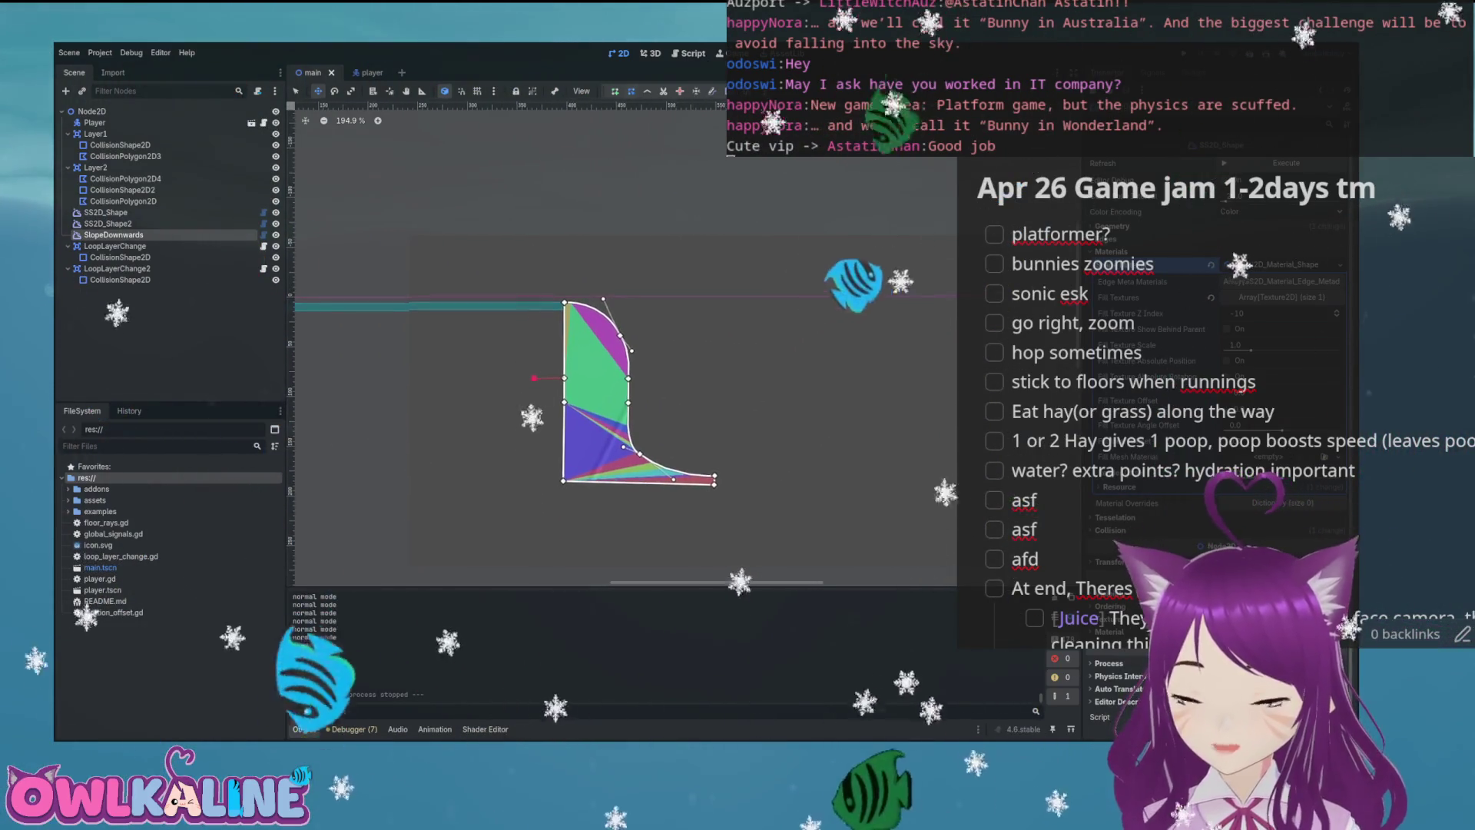
{"action": "scroll", "coordinate": [593, 347], "scroll_direction": "up", "scroll_amount": 8}
{"action": "scroll", "coordinate": [593, 347], "scroll_direction": "right", "scroll_amount": 3}
{"action": "scroll", "coordinate": [524, 334], "scroll_direction": "down", "scroll_amount": 4}
{"action": "scroll", "coordinate": [528, 340], "scroll_direction": "down", "scroll_amount": 2}
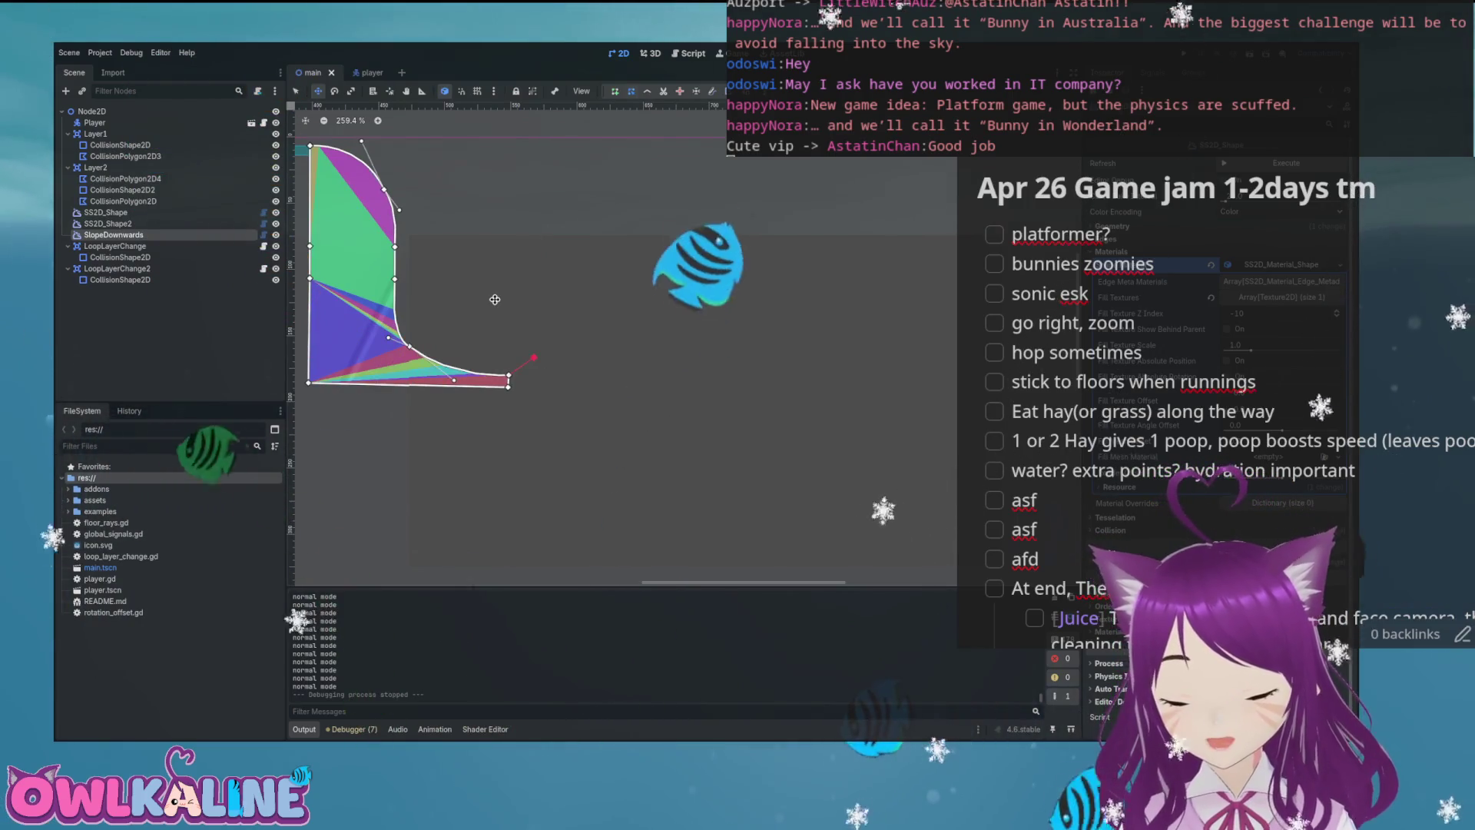
{"action": "scroll", "coordinate": [530, 308], "scroll_direction": "left", "scroll_amount": 2}
{"action": "scroll", "coordinate": [536, 308], "scroll_direction": "down", "scroll_amount": 1}
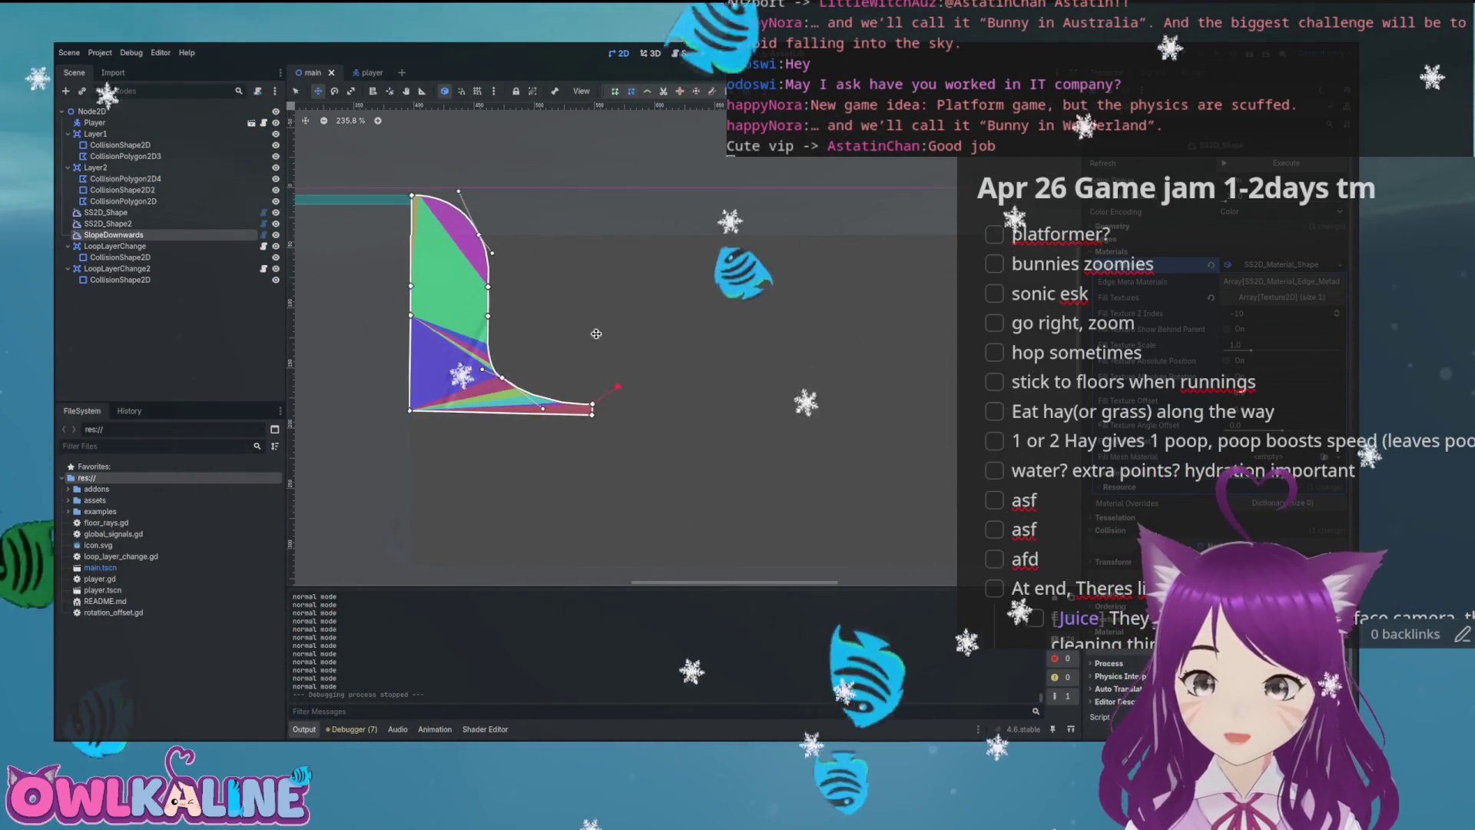
{"action": "scroll", "coordinate": [545, 352], "scroll_direction": "down", "scroll_amount": 4}
{"action": "scroll", "coordinate": [507, 317], "scroll_direction": "right", "scroll_amount": 4}
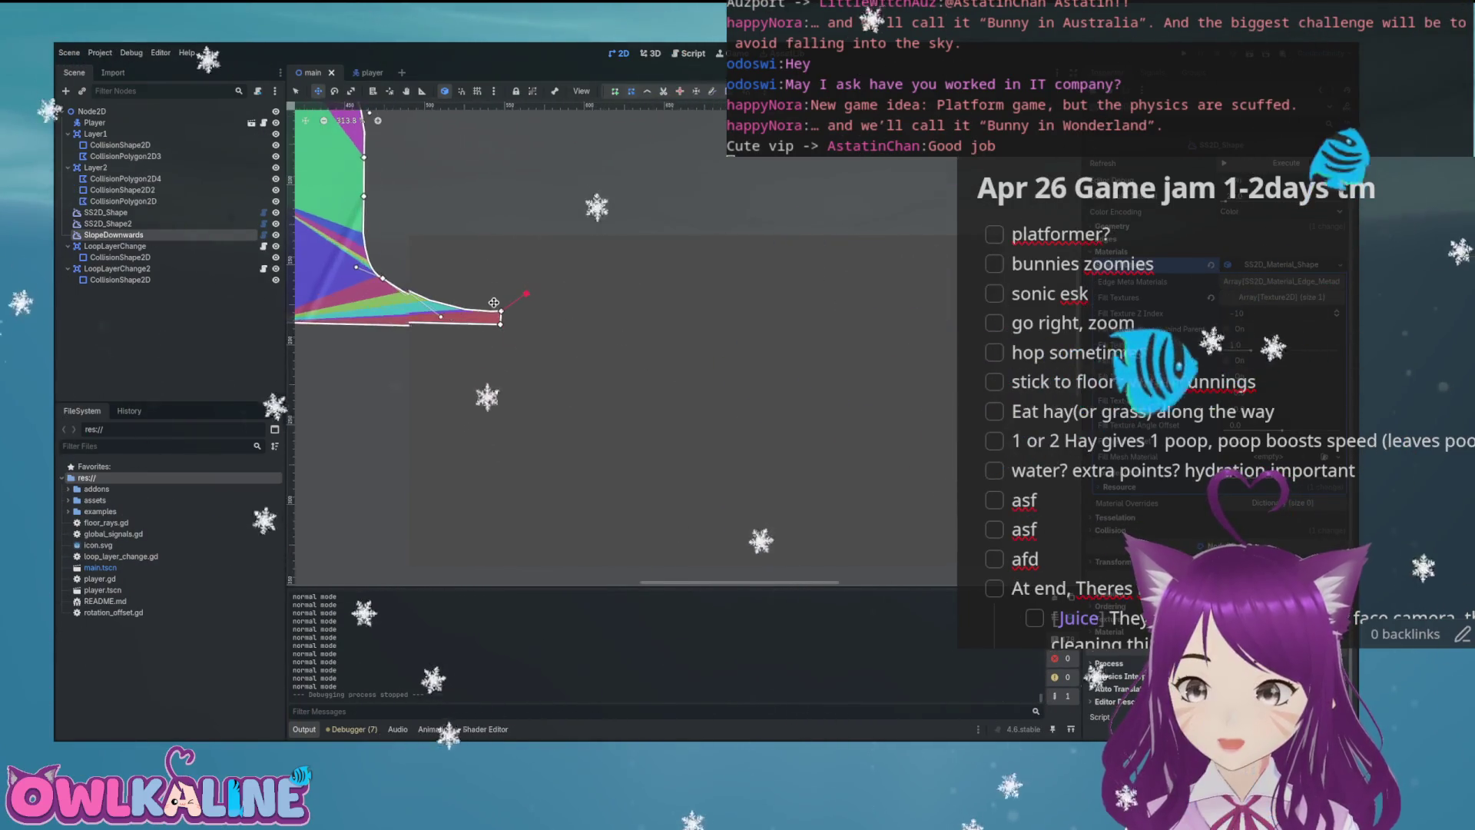
{"action": "scroll", "coordinate": [762, 349], "scroll_direction": "up", "scroll_amount": 3}
{"action": "scroll", "coordinate": [762, 350], "scroll_direction": "down", "scroll_amount": 2}
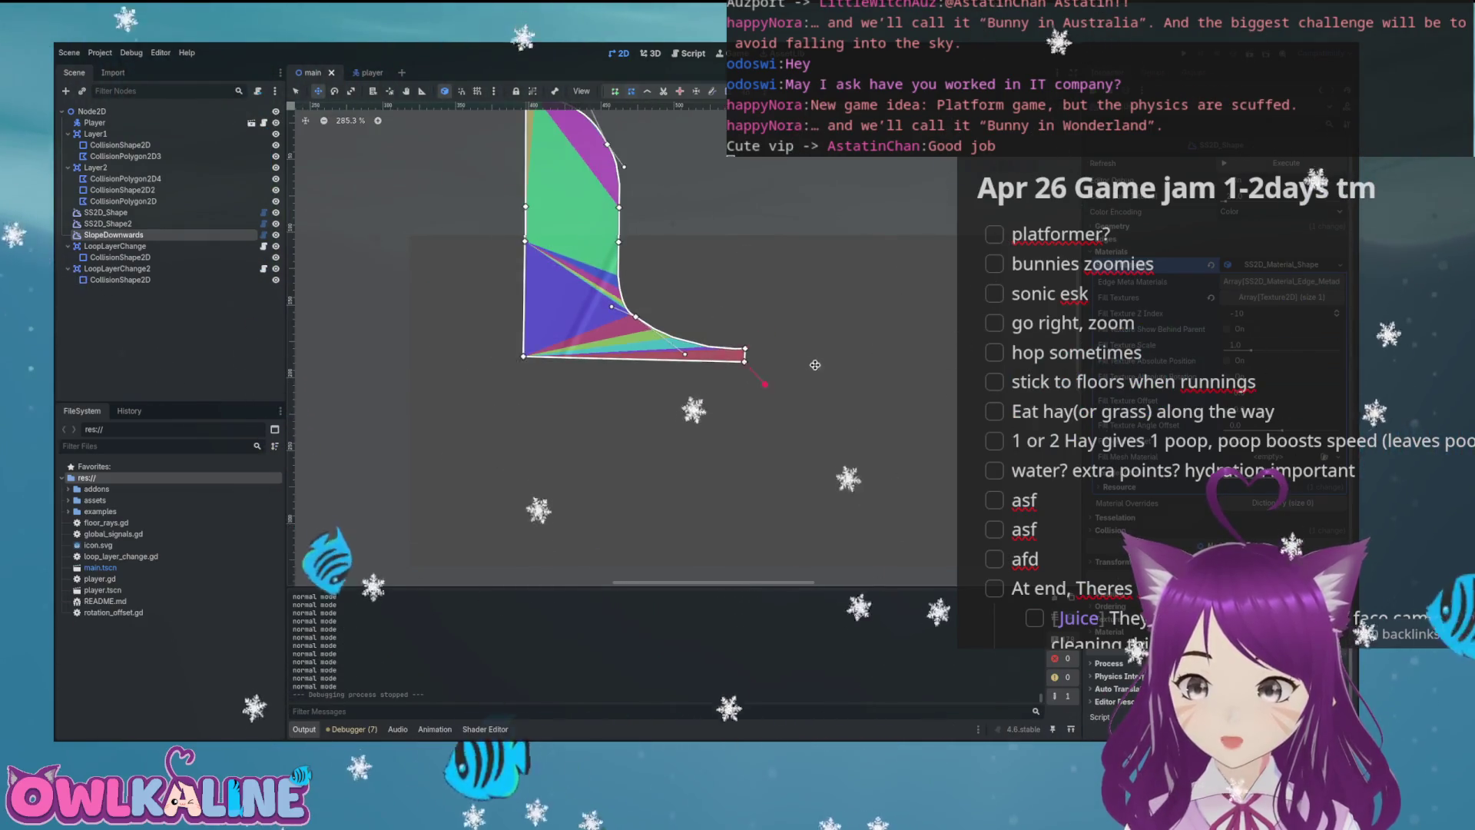
{"action": "scroll", "coordinate": [596, 339], "scroll_direction": "right", "scroll_amount": 8}
{"action": "scroll", "coordinate": [619, 382], "scroll_direction": "up", "scroll_amount": 4}
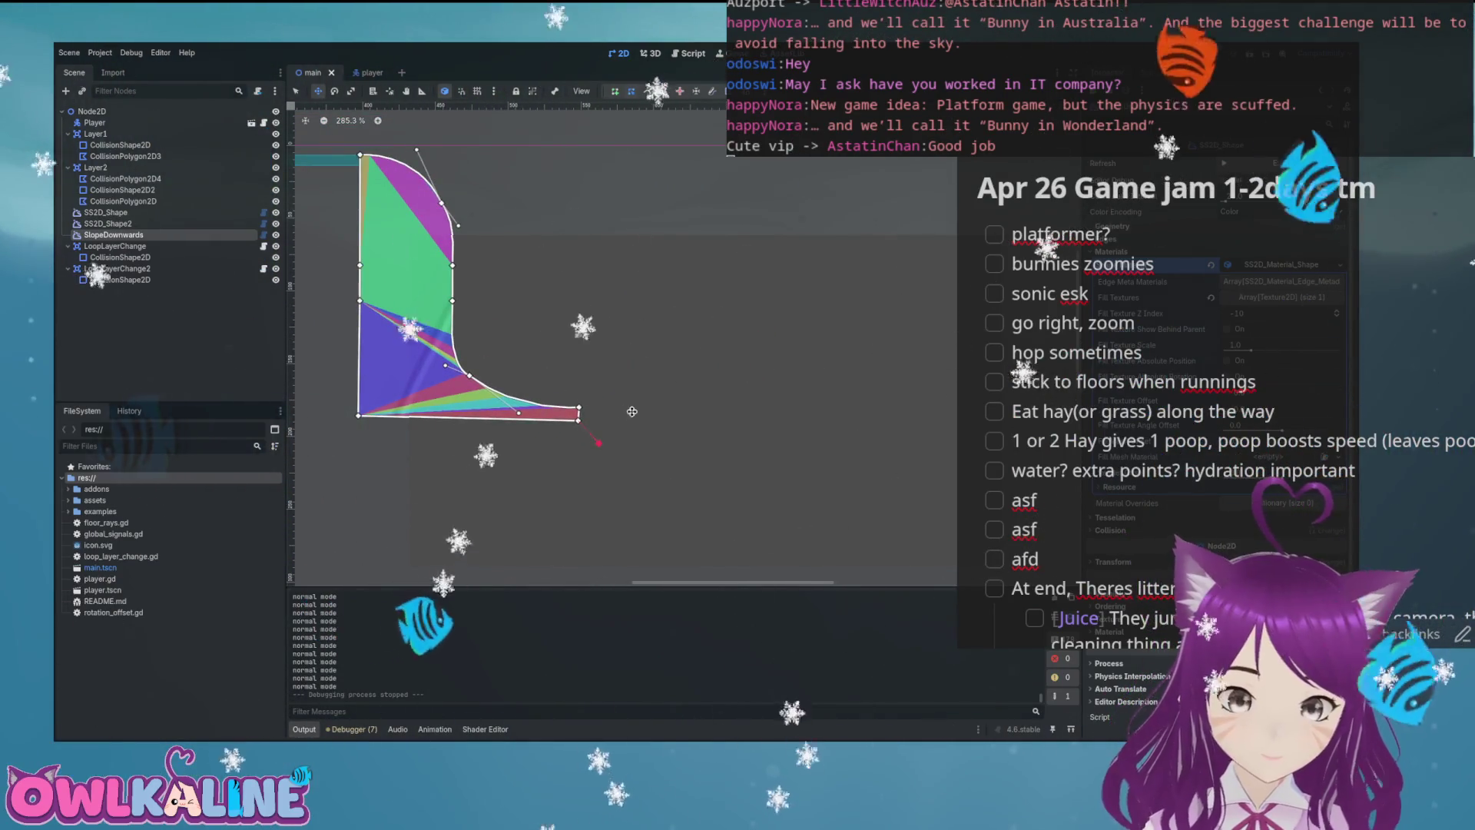
{"action": "scroll", "coordinate": [634, 415], "scroll_direction": "up", "scroll_amount": 2}
{"action": "scroll", "coordinate": [633, 415], "scroll_direction": "left", "scroll_amount": 2}
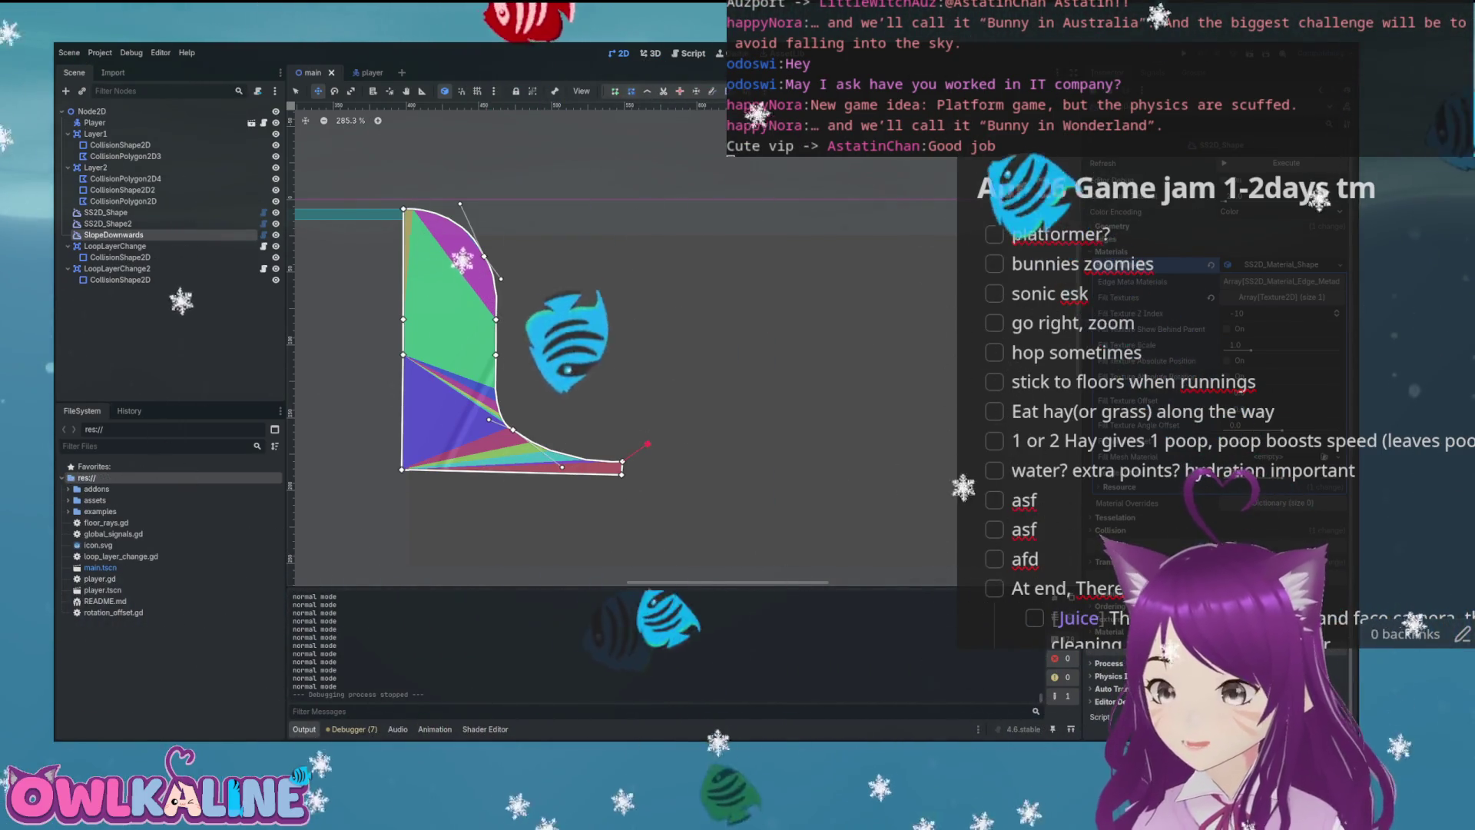
{"action": "key", "text": "alt+Tab"}
{"action": "left_click", "coordinate": [546, 289]}
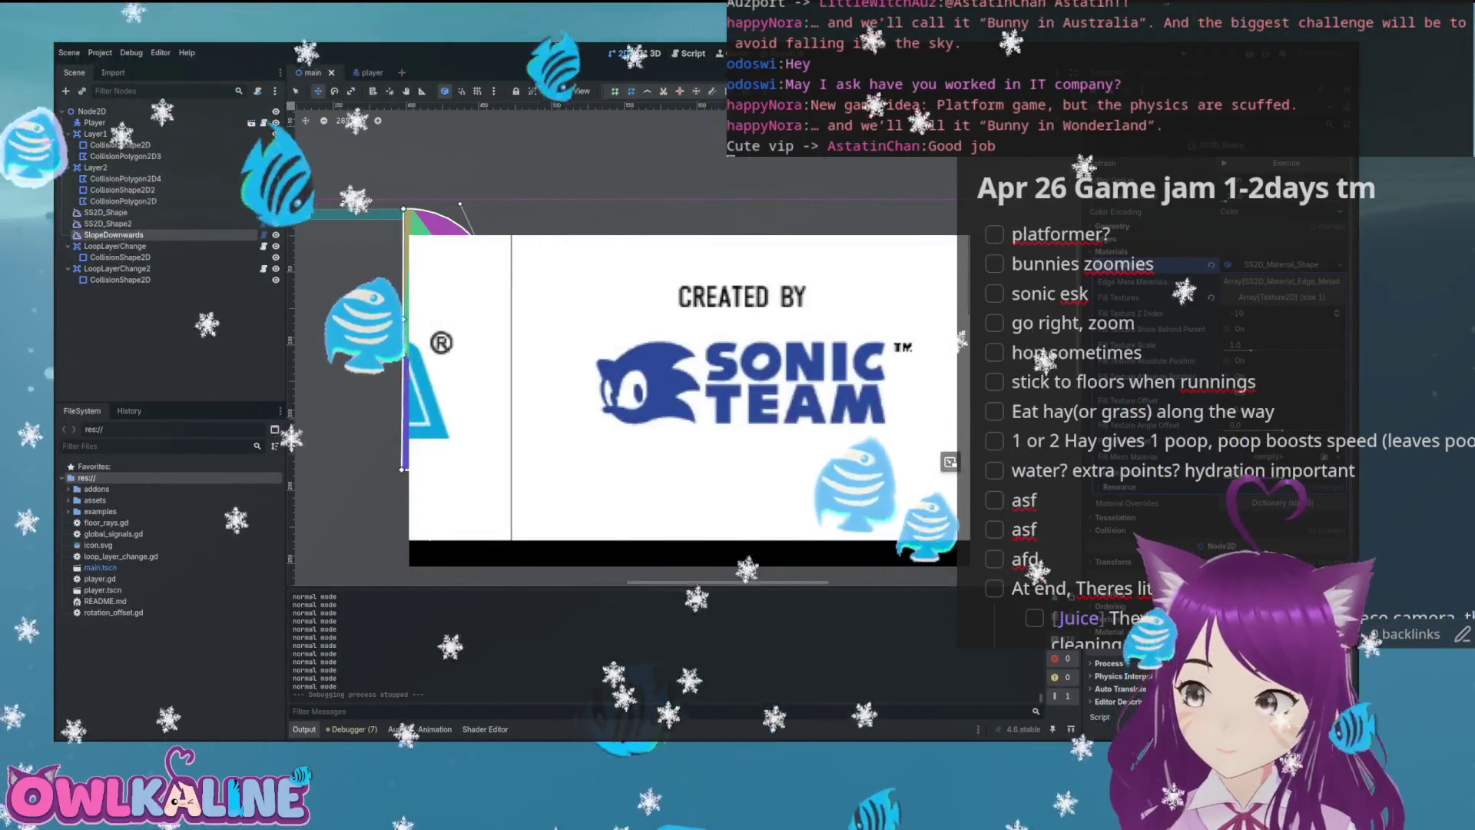
Step: Pause and resume the Sonic Rush video and let it play into the jungle loop gameplay
{"action": "left_click", "coordinate": [615, 289]}
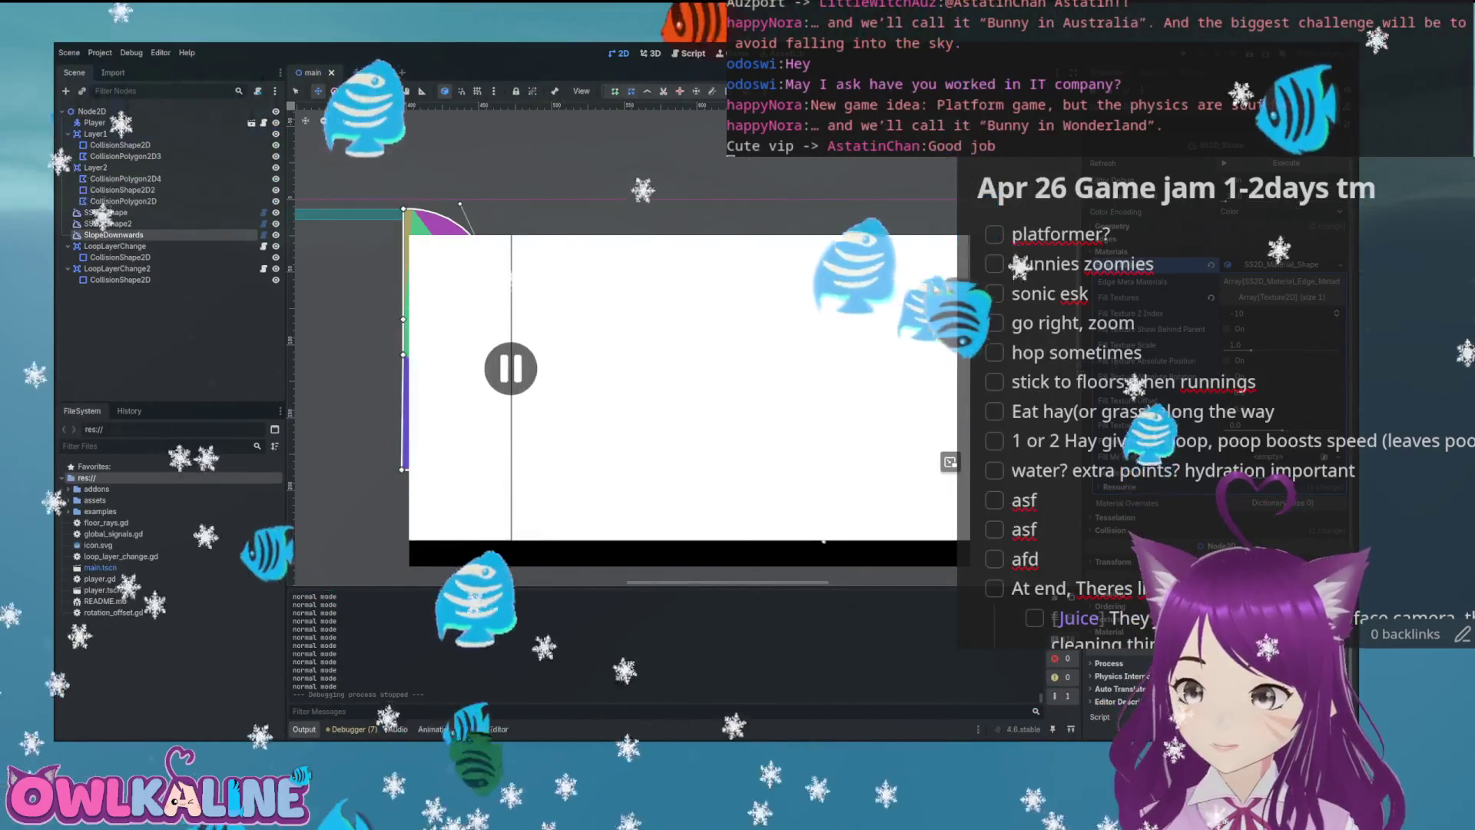
{"action": "left_click", "coordinate": [615, 289]}
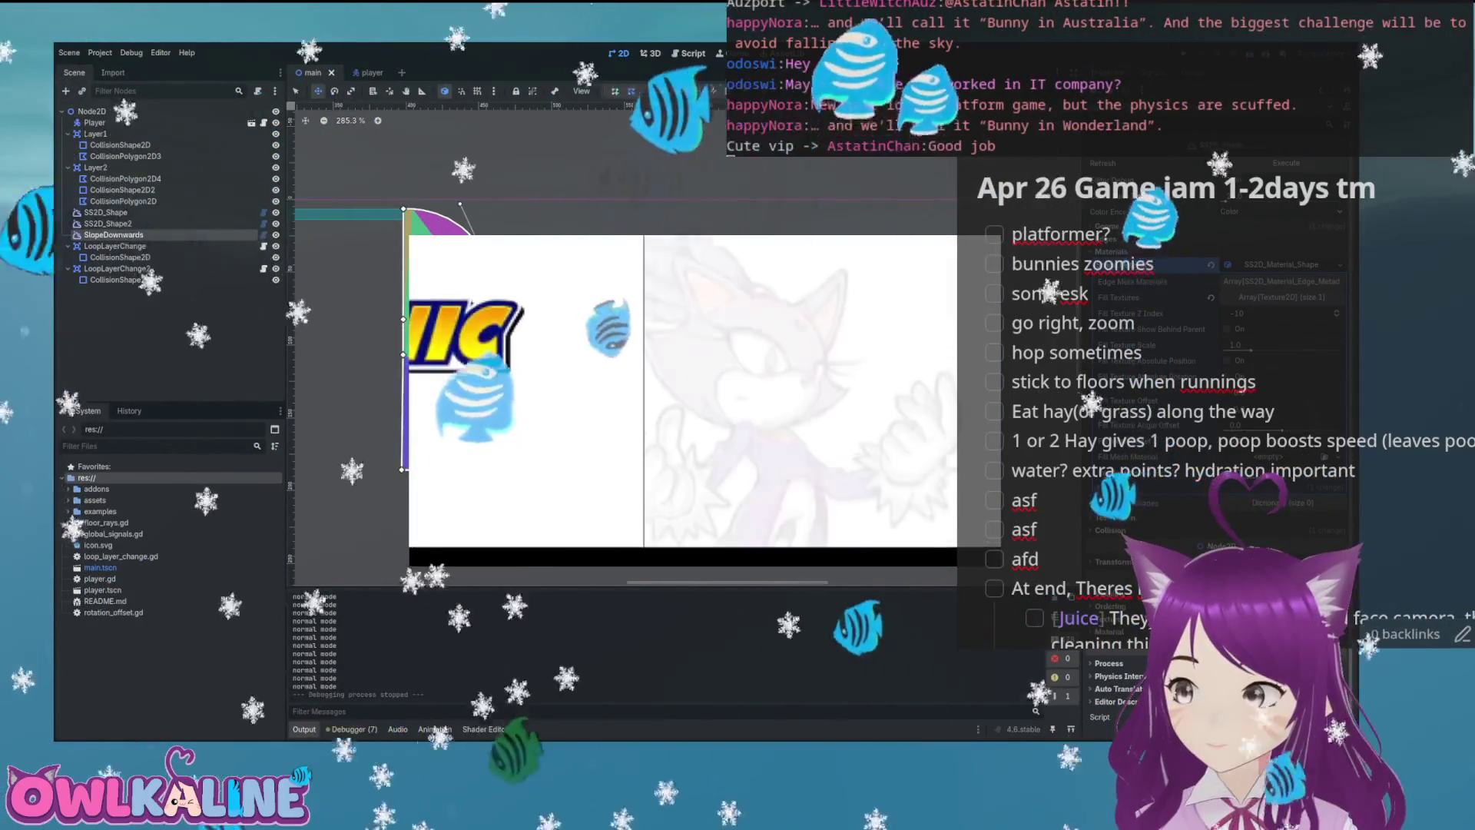
{"action": "left_click", "coordinate": [816, 315]}
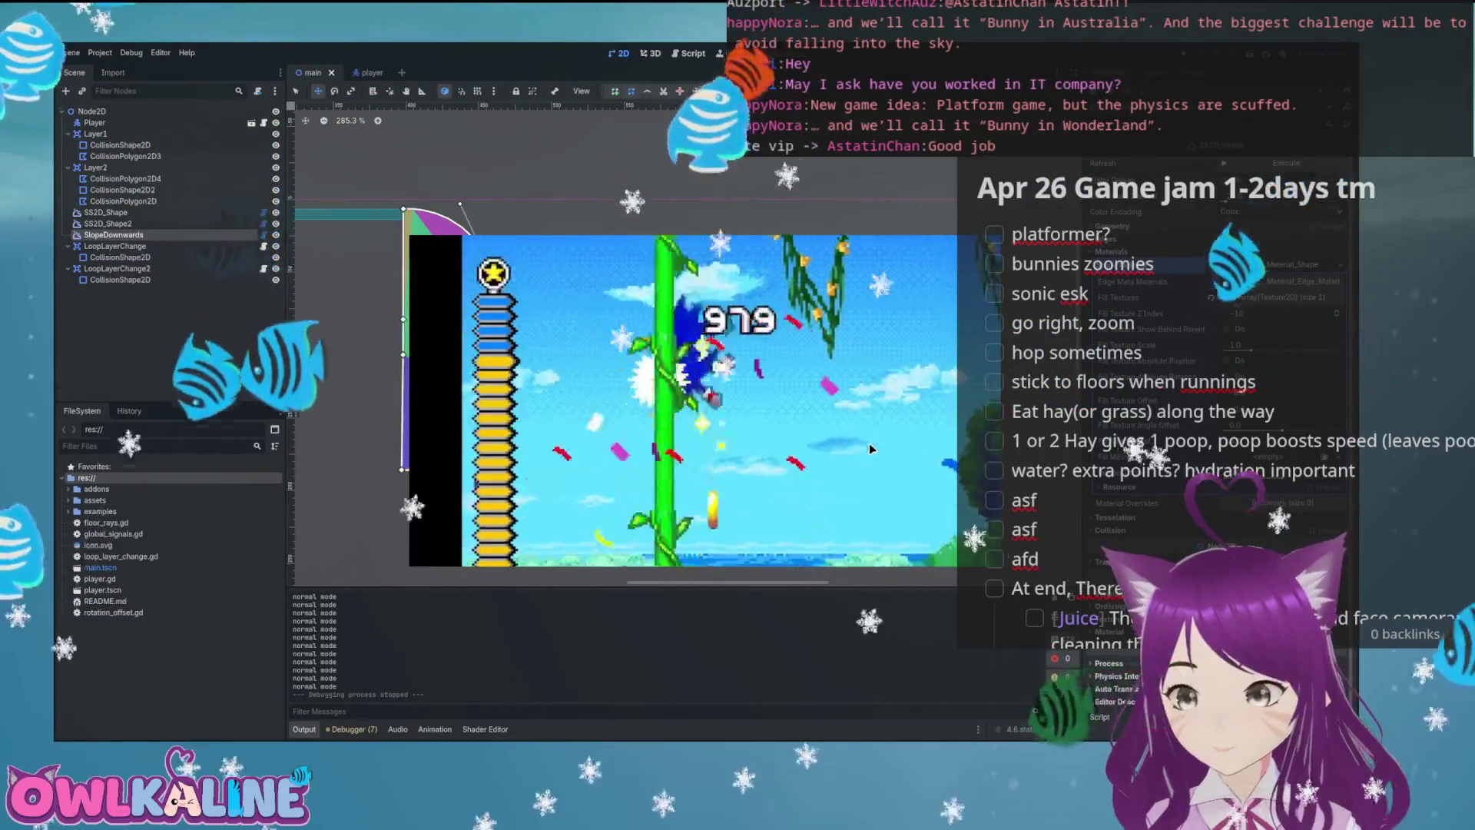
{"action": "mouse_move", "coordinate": [446, 244]}
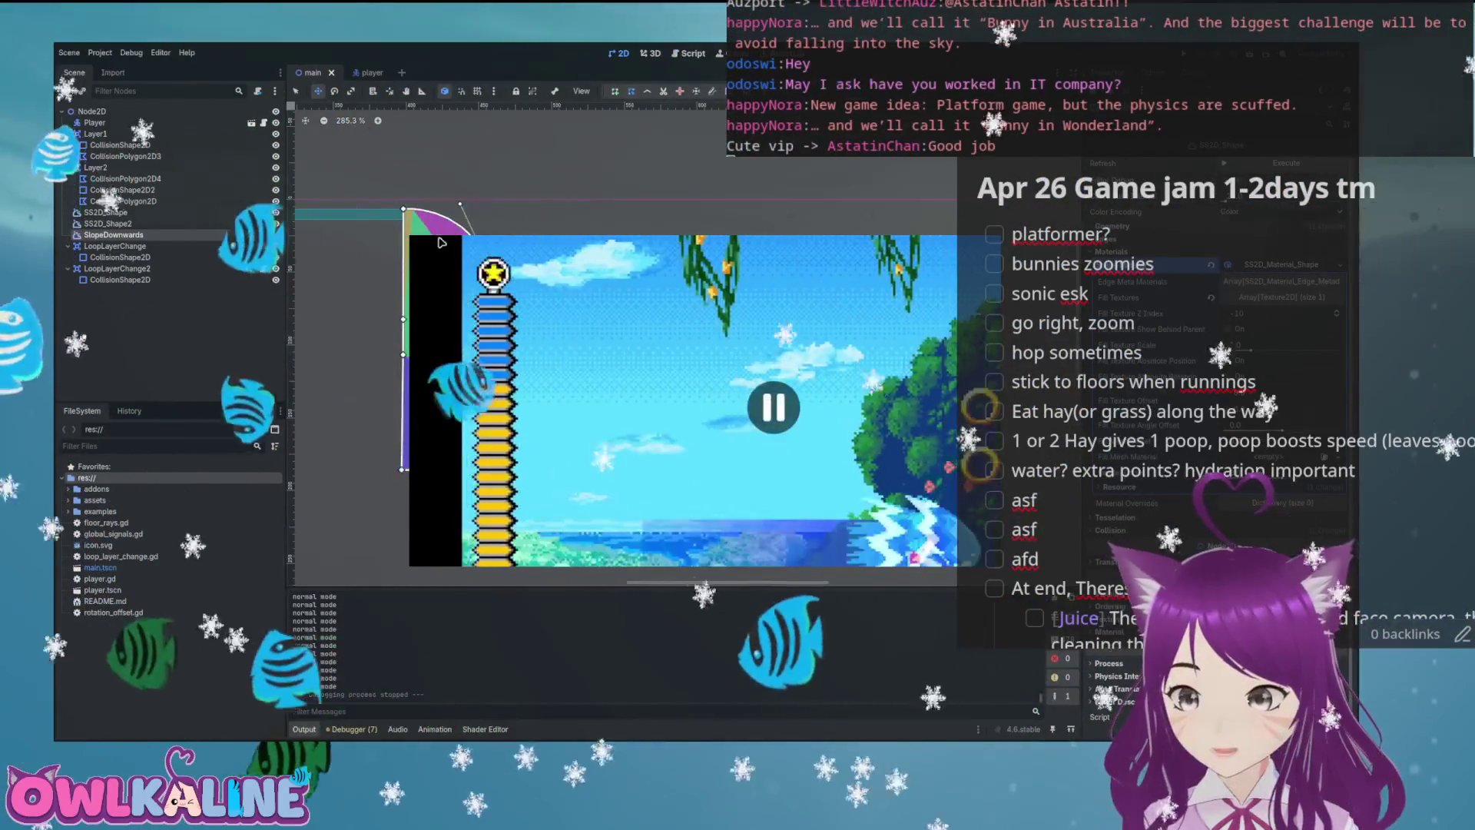
{"action": "mouse_move", "coordinate": [686, 432]}
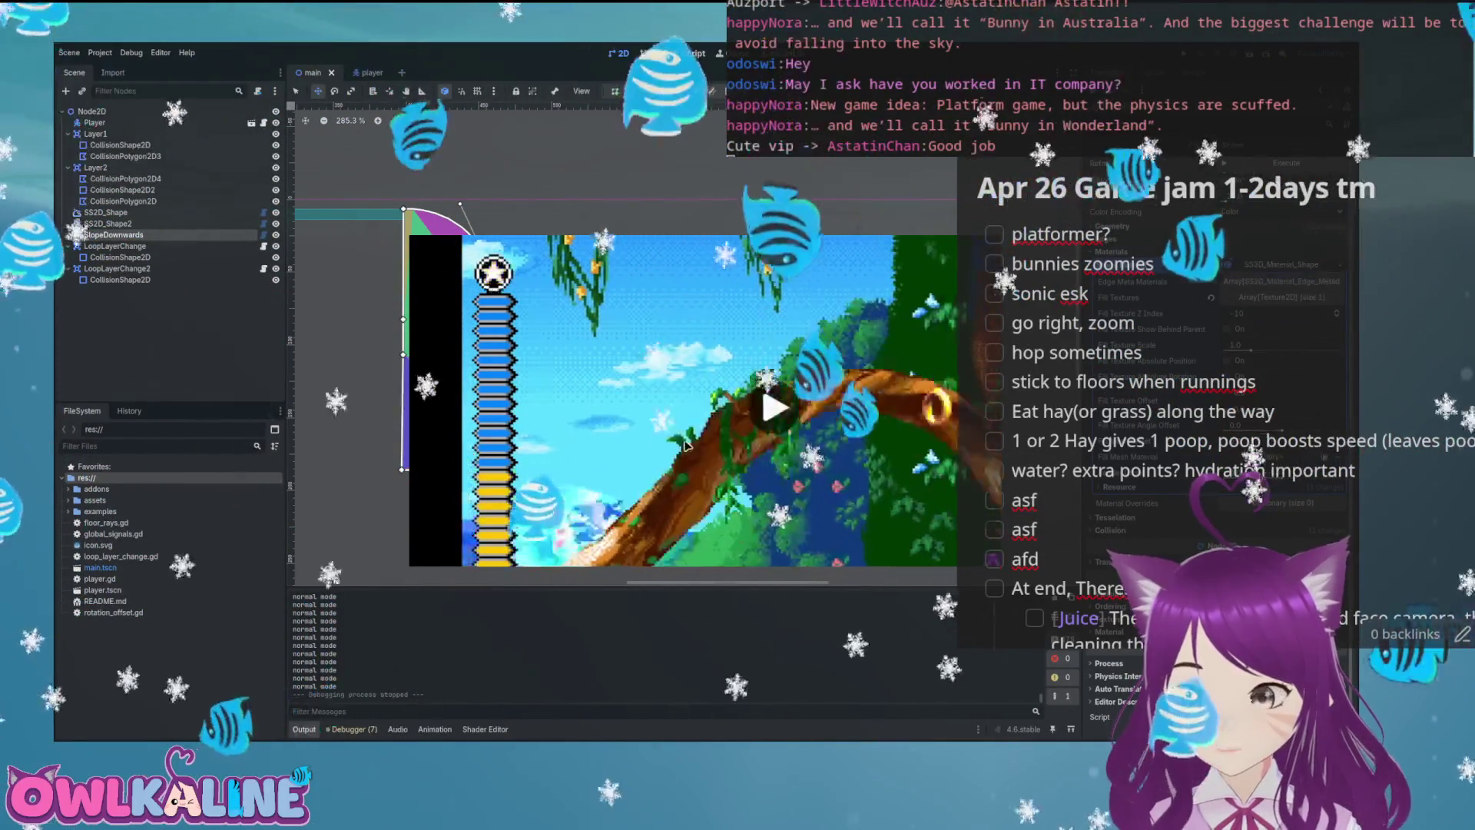
{"action": "mouse_move", "coordinate": [649, 488]}
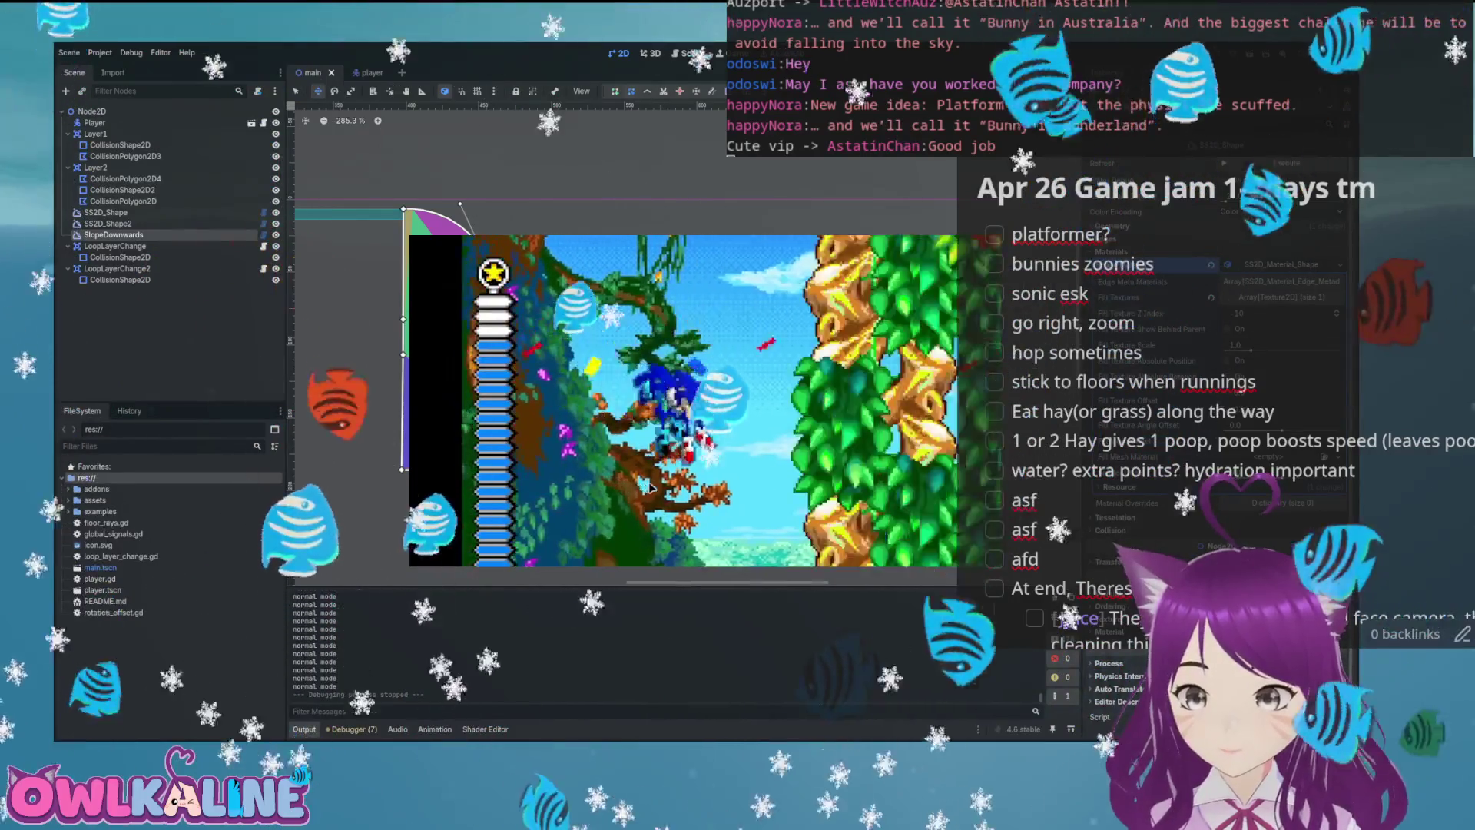
{"action": "mouse_move", "coordinate": [753, 486]}
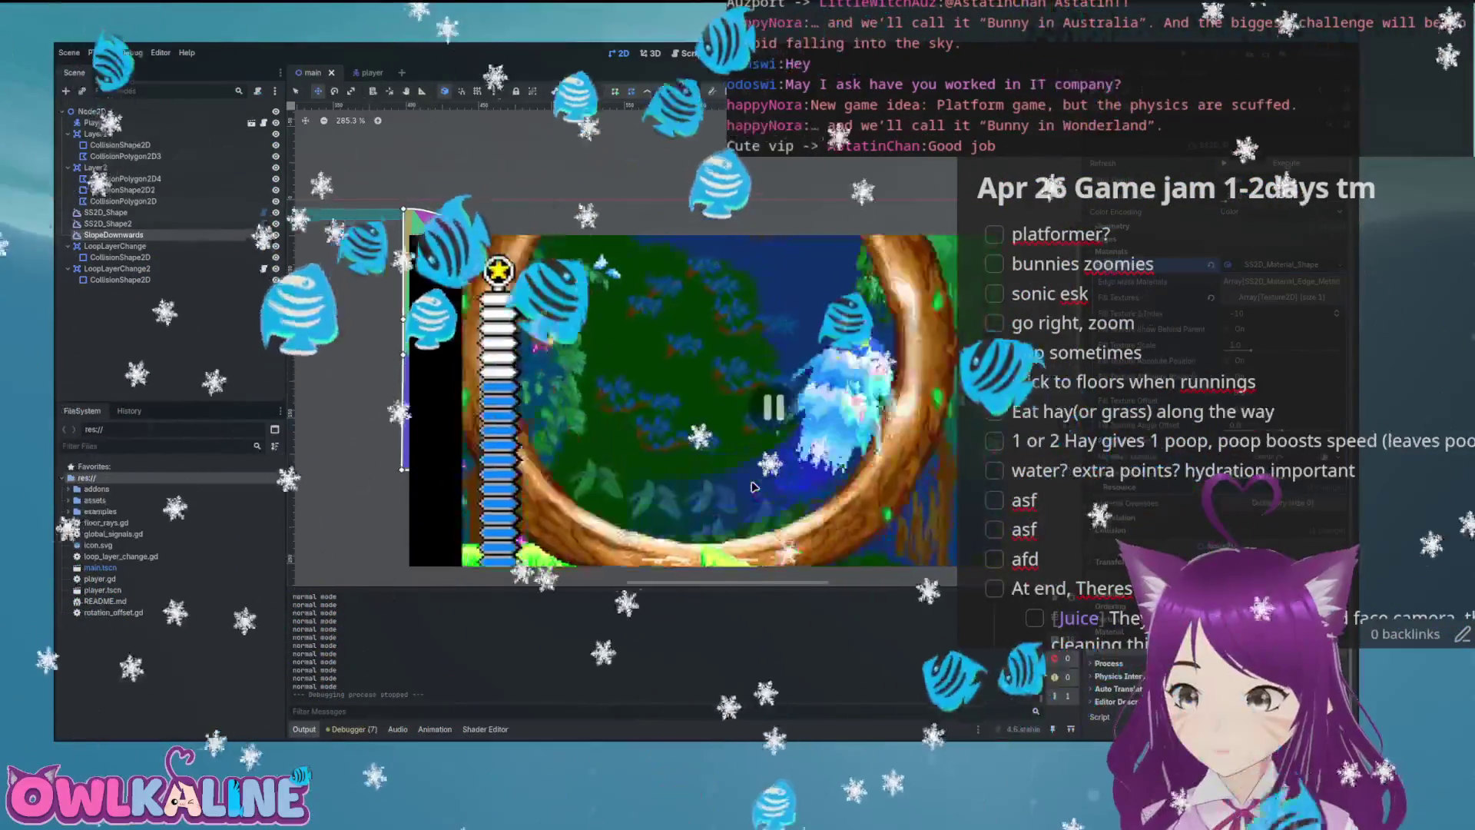